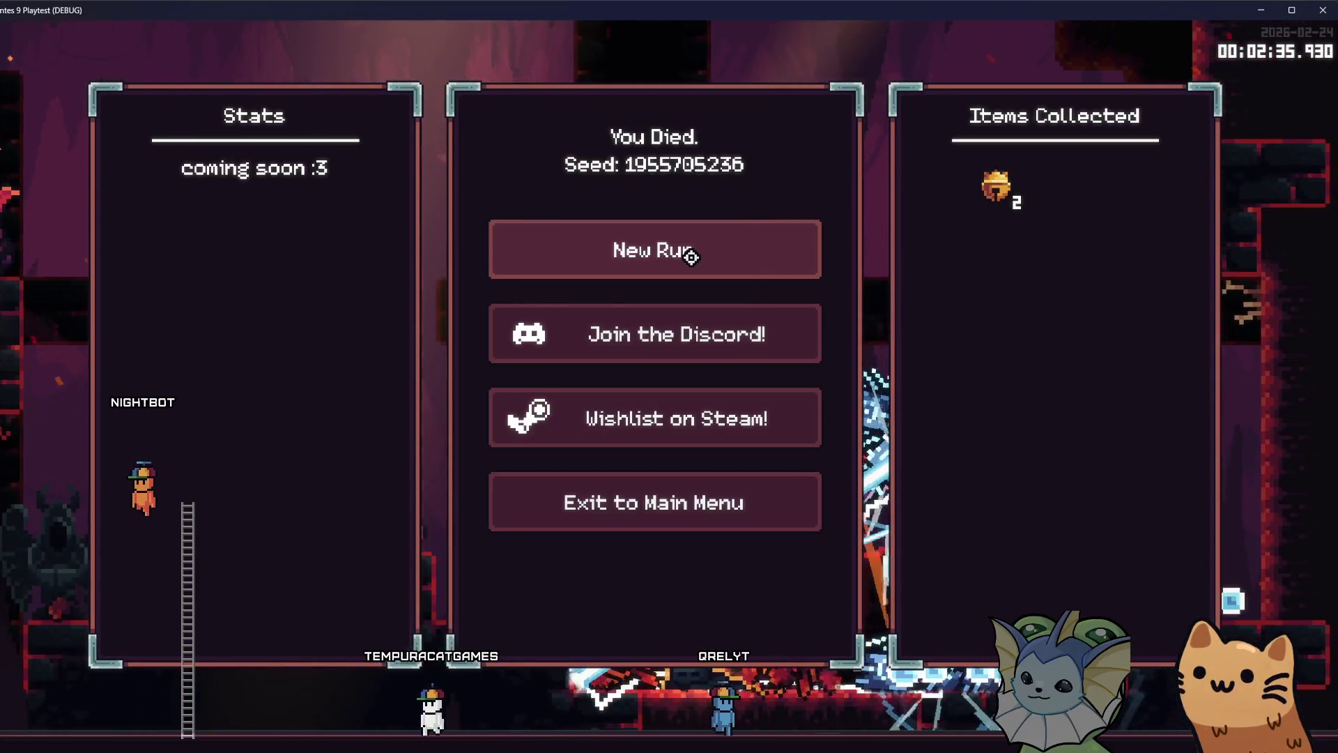
Choose New Run on the You Died screen to begin a fresh run
click(691, 257)
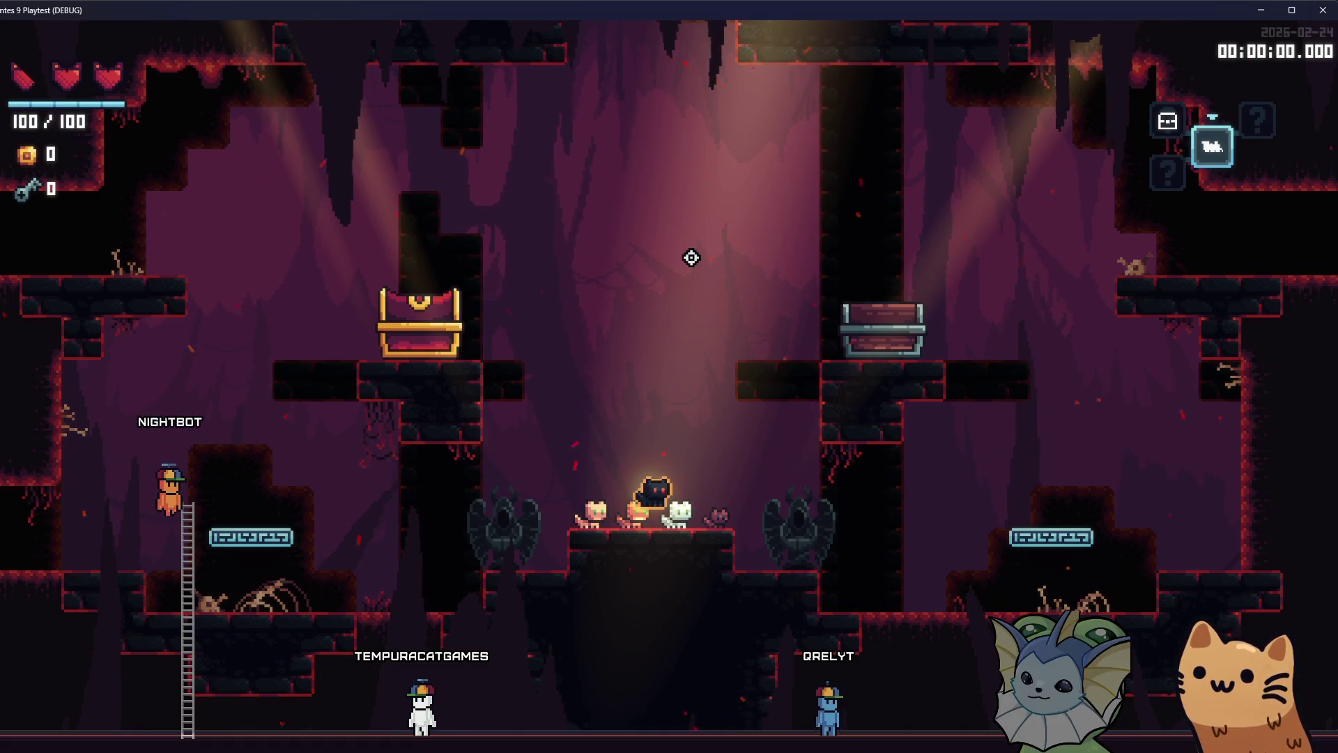
Spawn flying_beam_enemy.tscn from the debug menu's Spawn section into the cave level
key(grave)
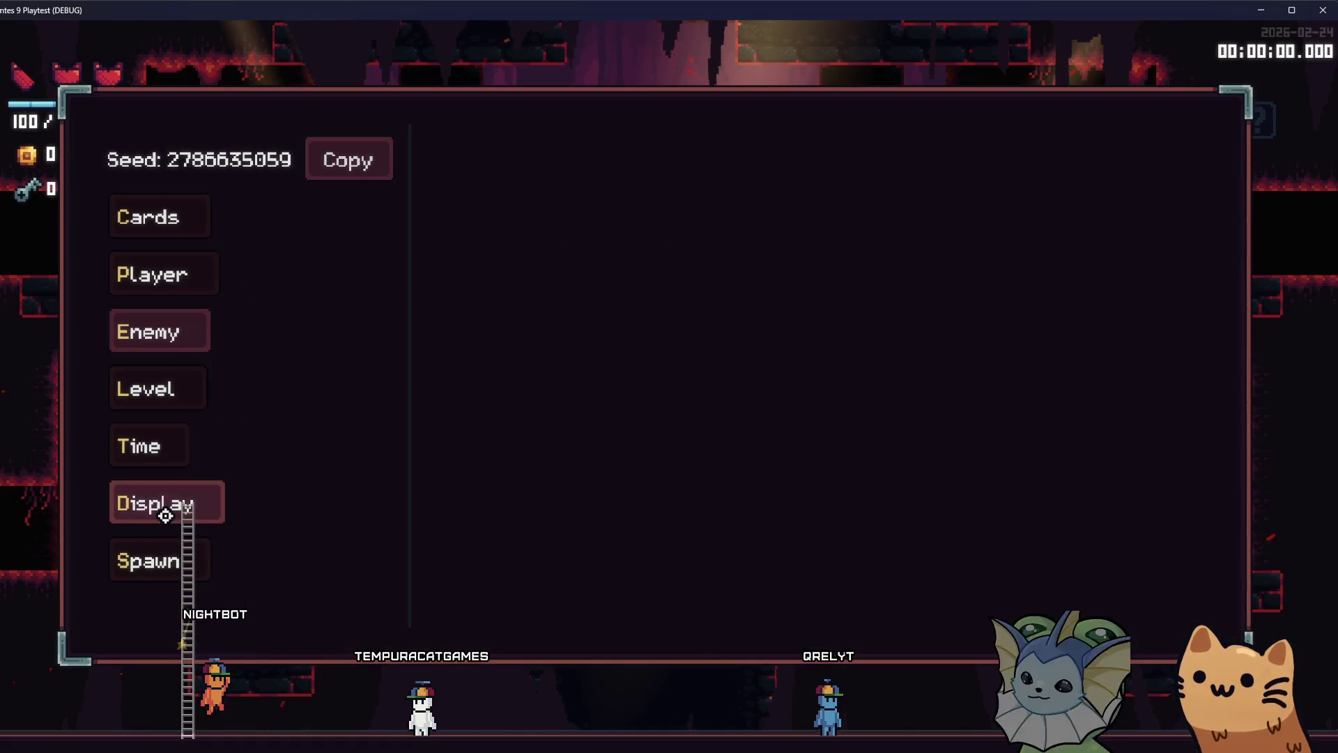
click(155, 554)
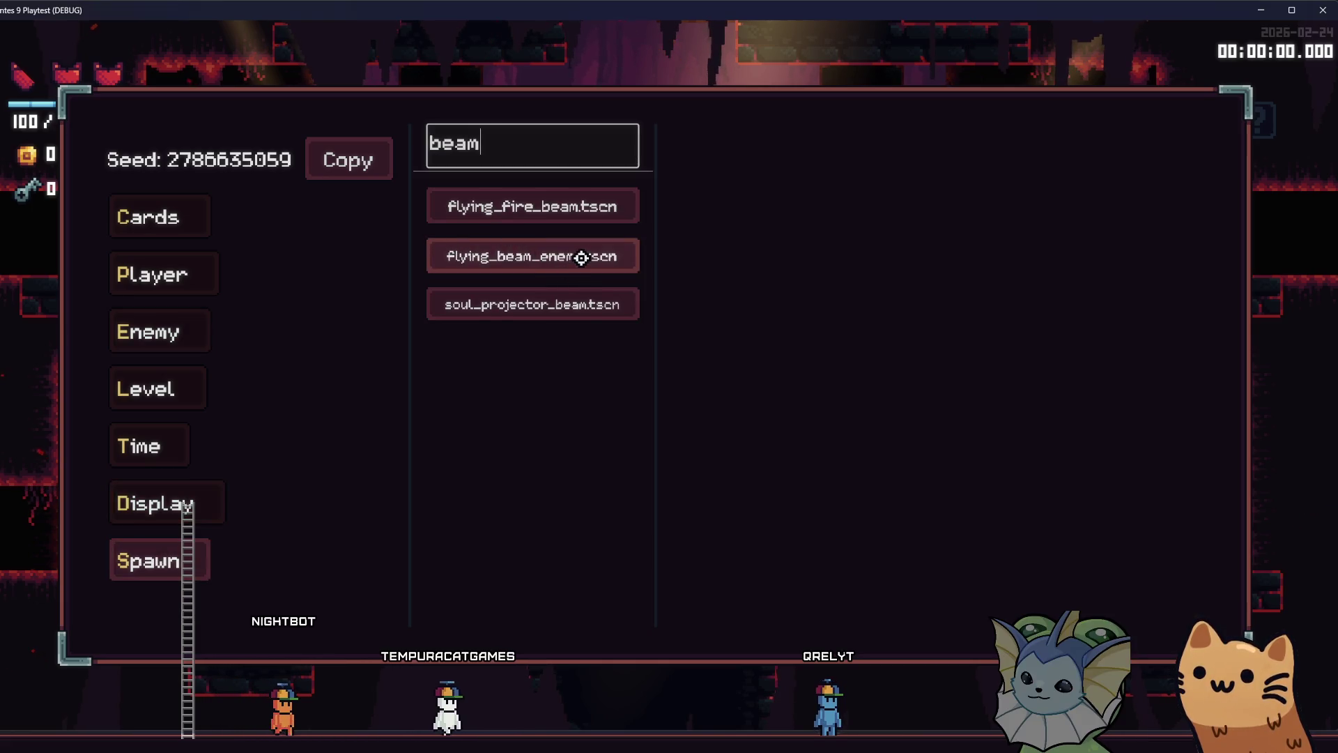
click(581, 257)
key(grave)
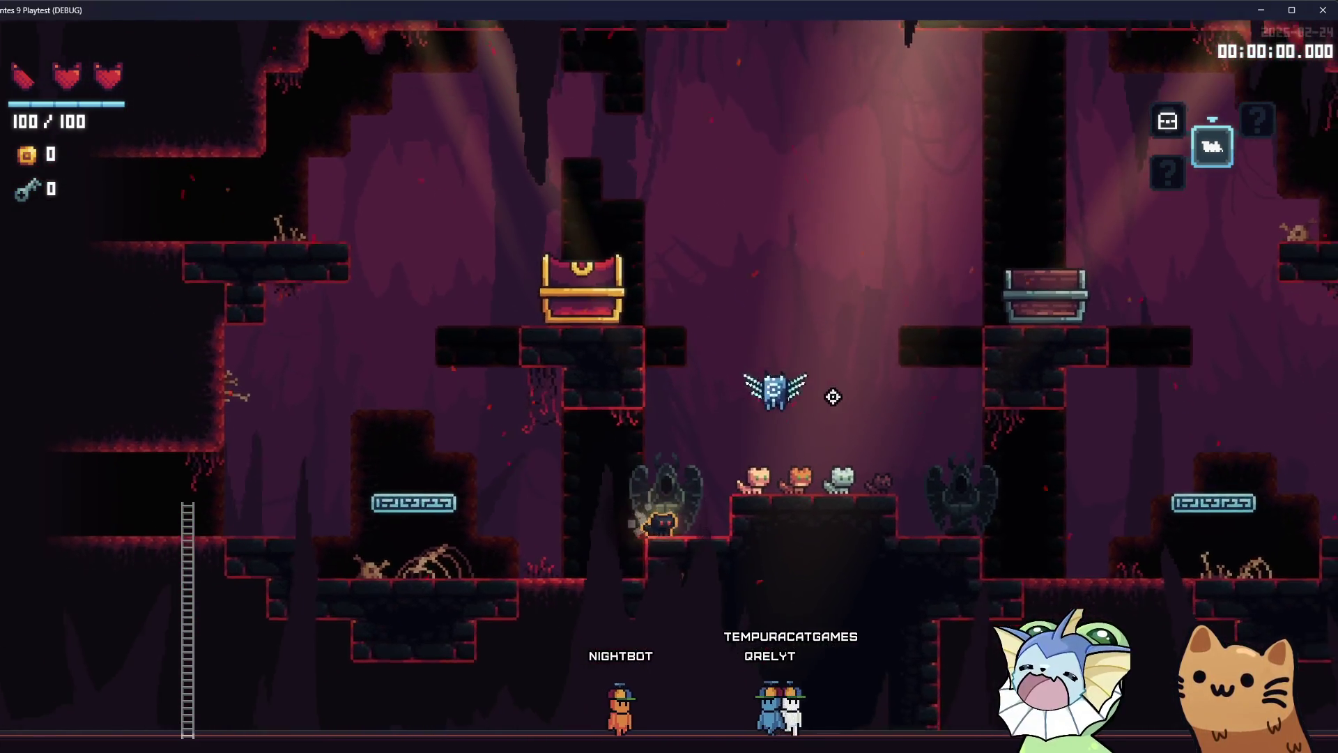
Jump and slash the flying beam enemy until it dies, then walk left along the platform
key(space)
click(776, 331)
click(731, 276)
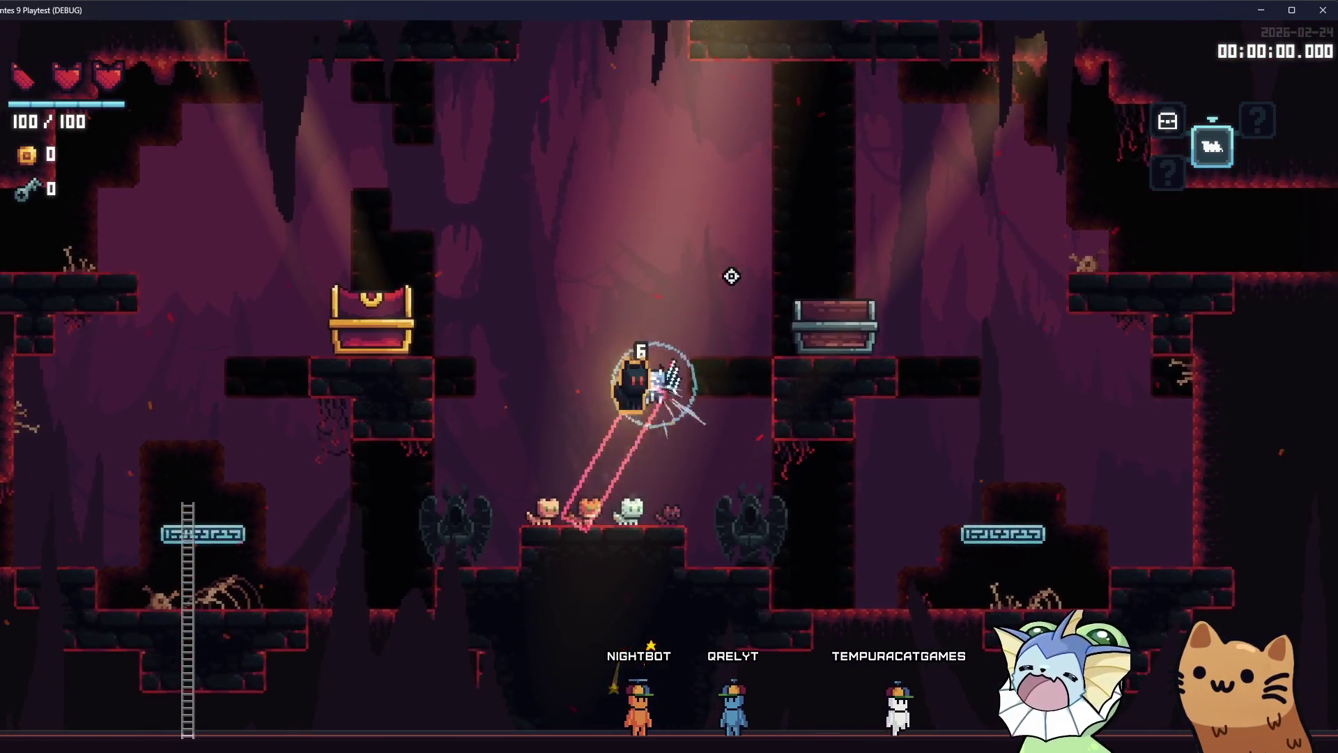
key(space)
click(786, 320)
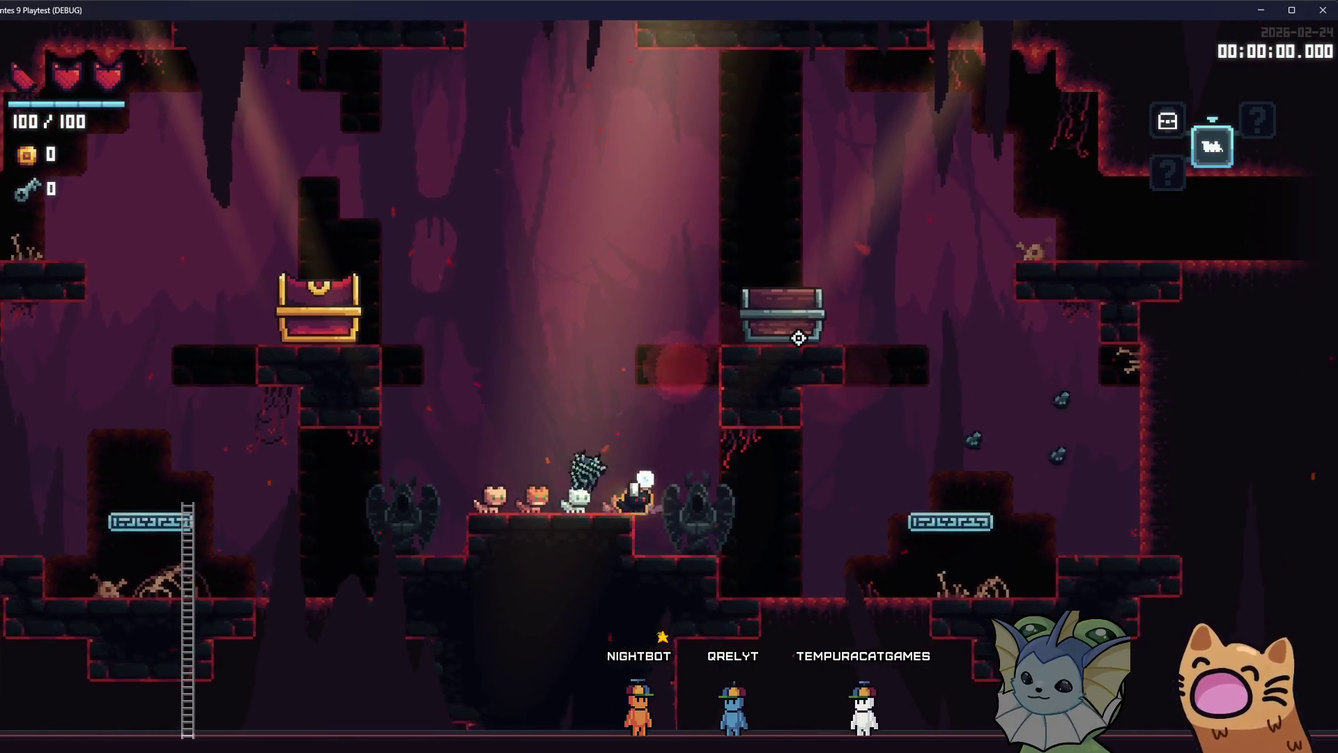
key(space)
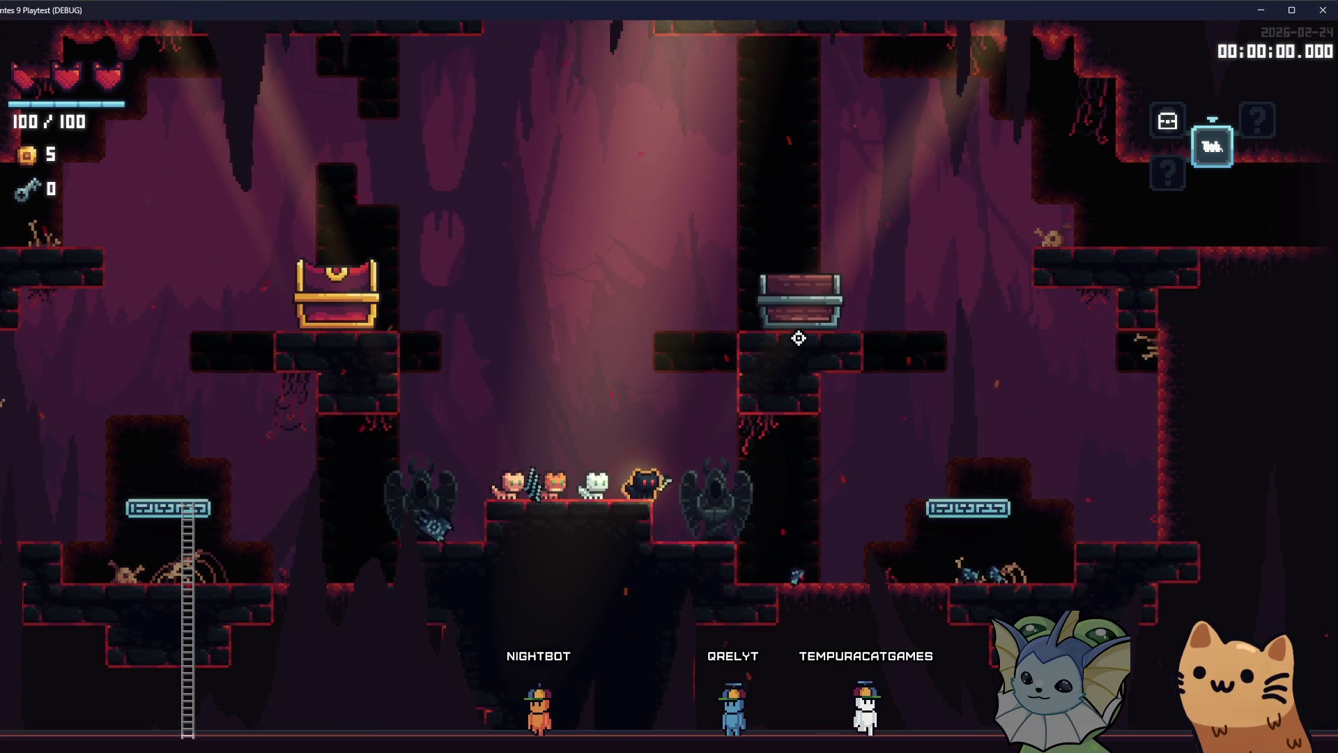
key(a)
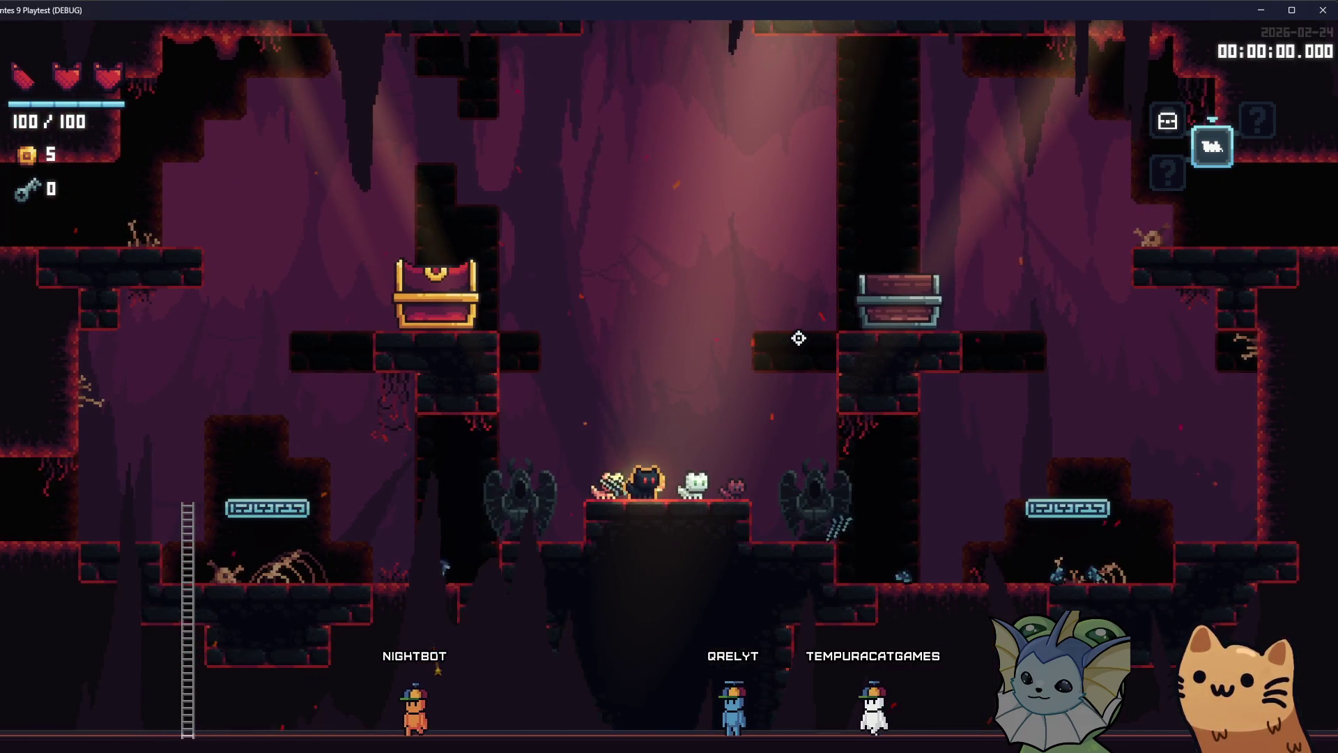
Bring up the debug menu's Enemy section and its Spawn Enemy list
key(F1)
click(202, 333)
click(555, 167)
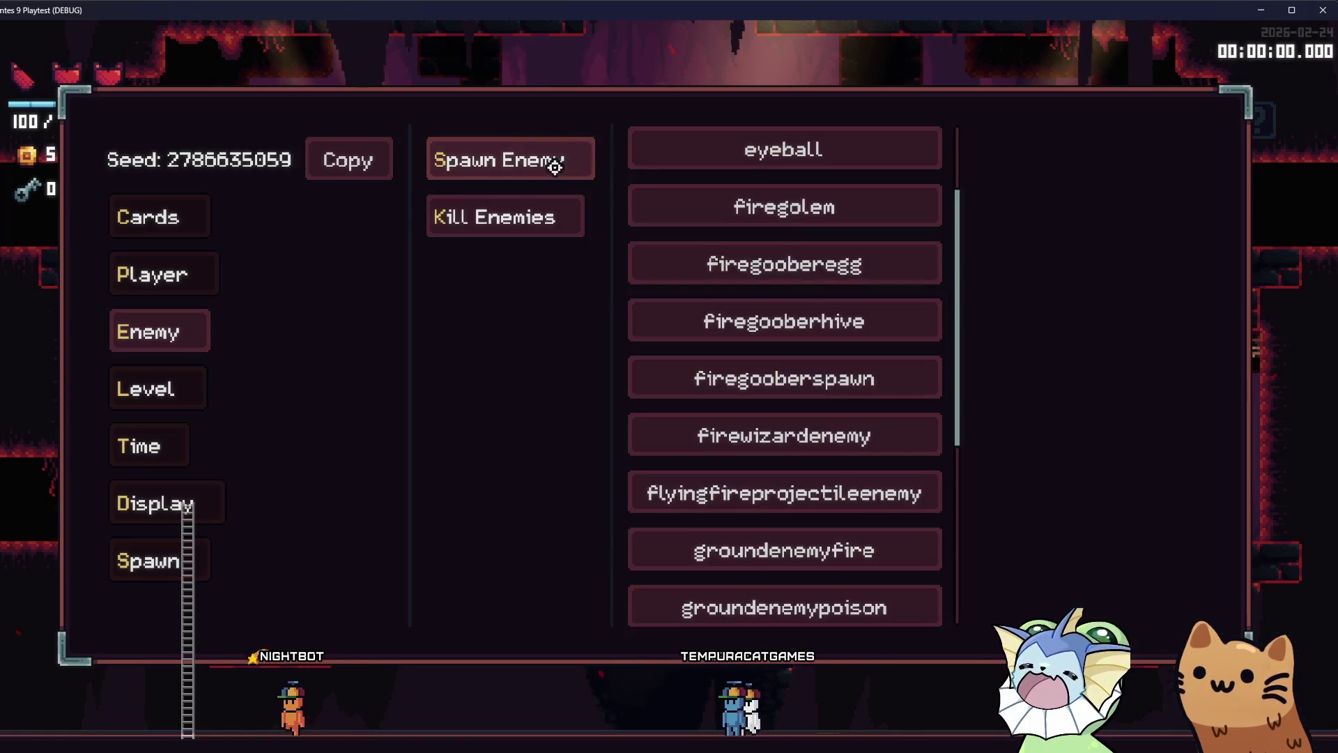
Close the debug menu, enter a new cave level, and reopen the enemy spawn list
click(726, 487)
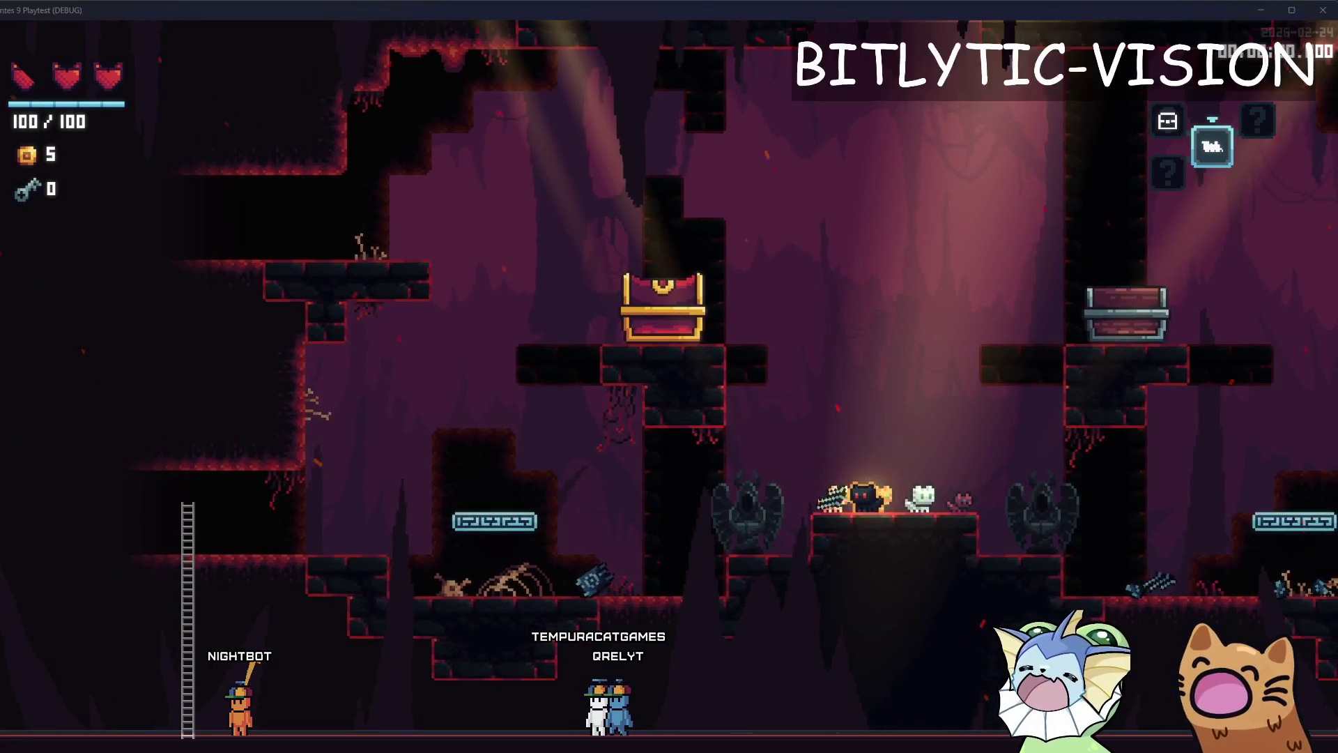
key(e)
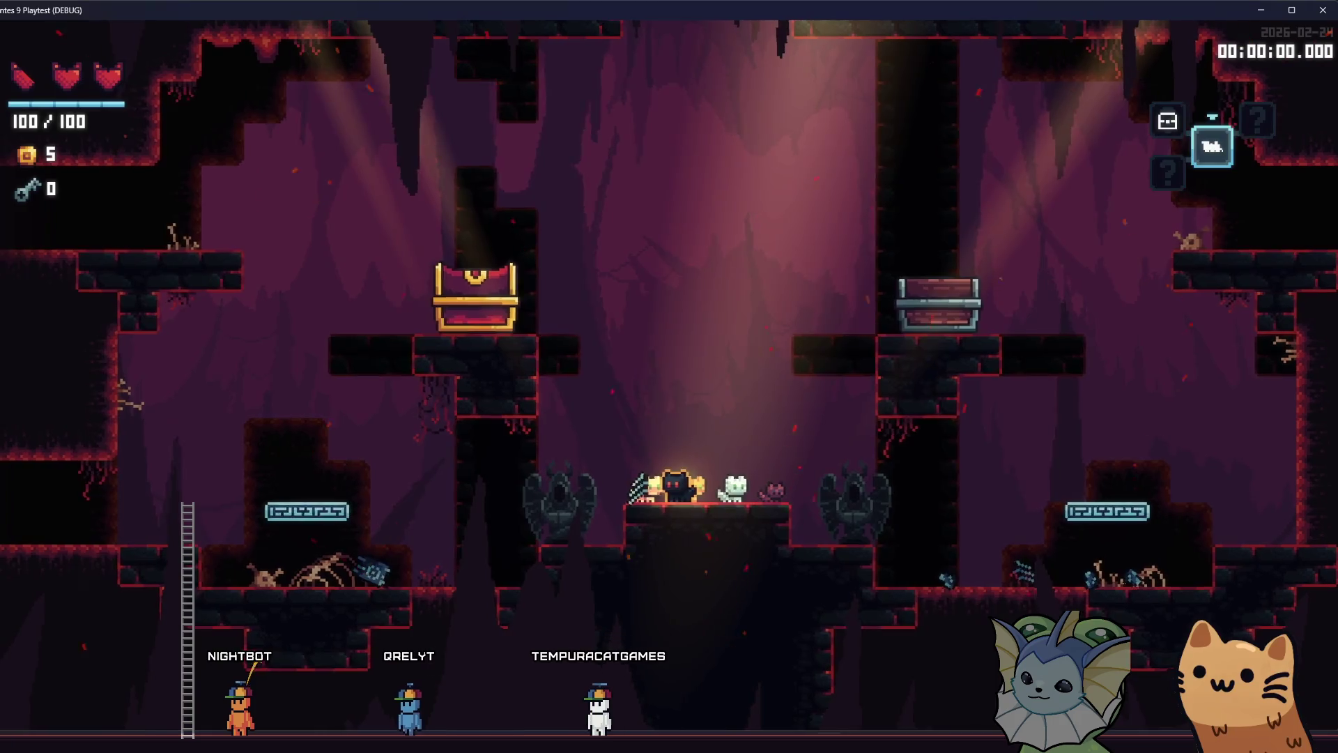
key(F1)
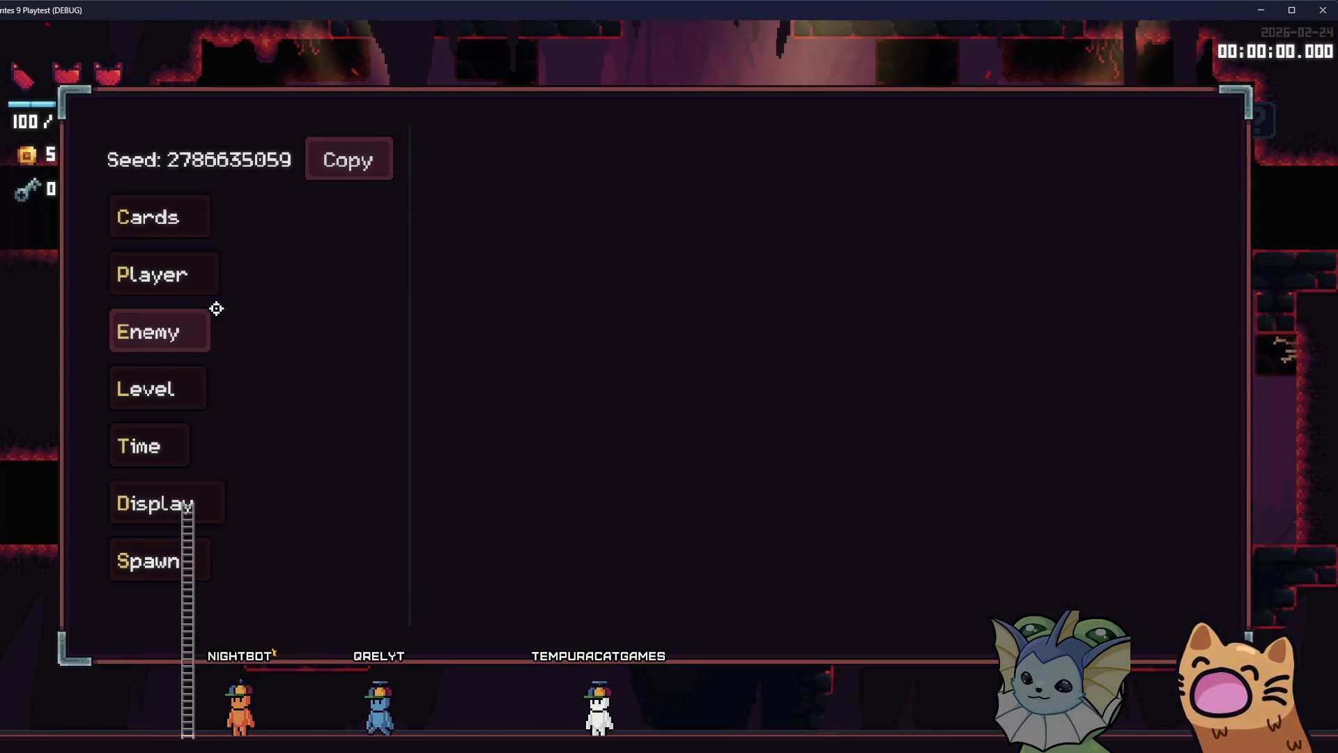
click(208, 315)
click(590, 162)
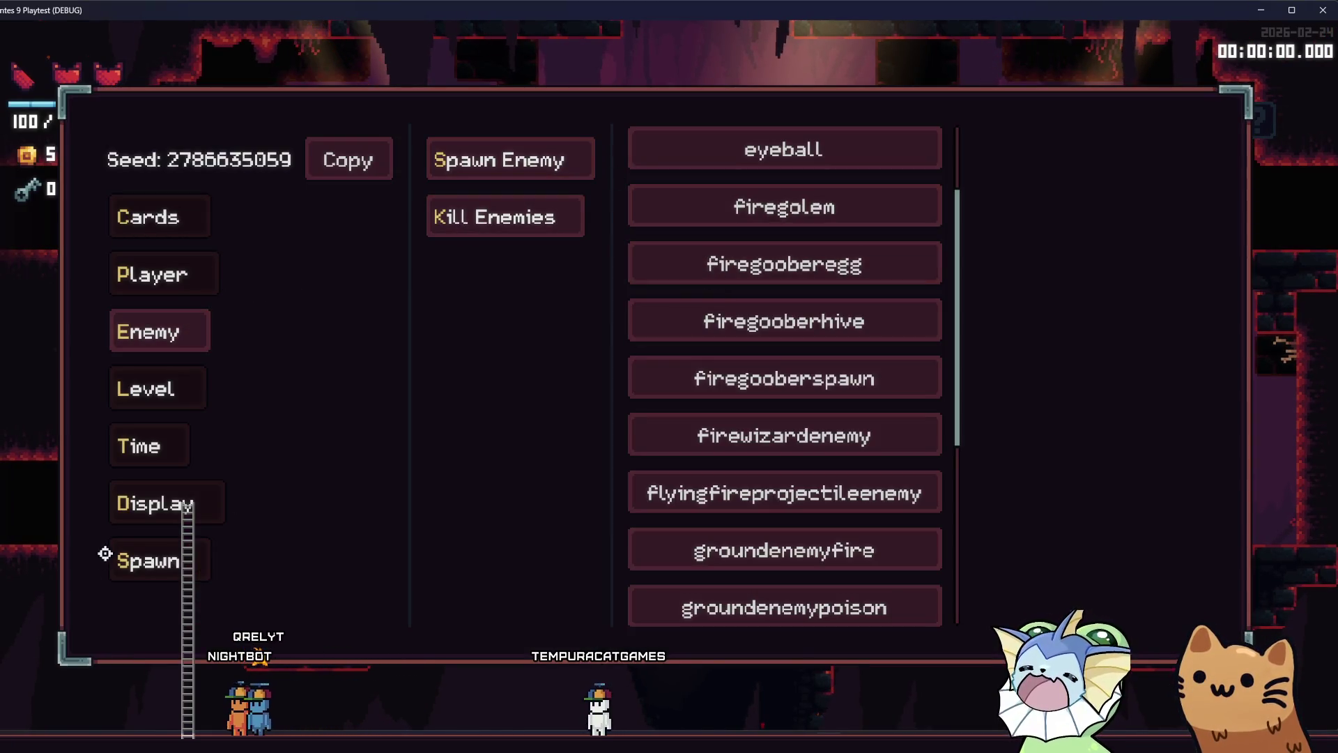
Place a flying_beam_enemy.tscn in the level from the Spawn section
click(108, 555)
text(beam)
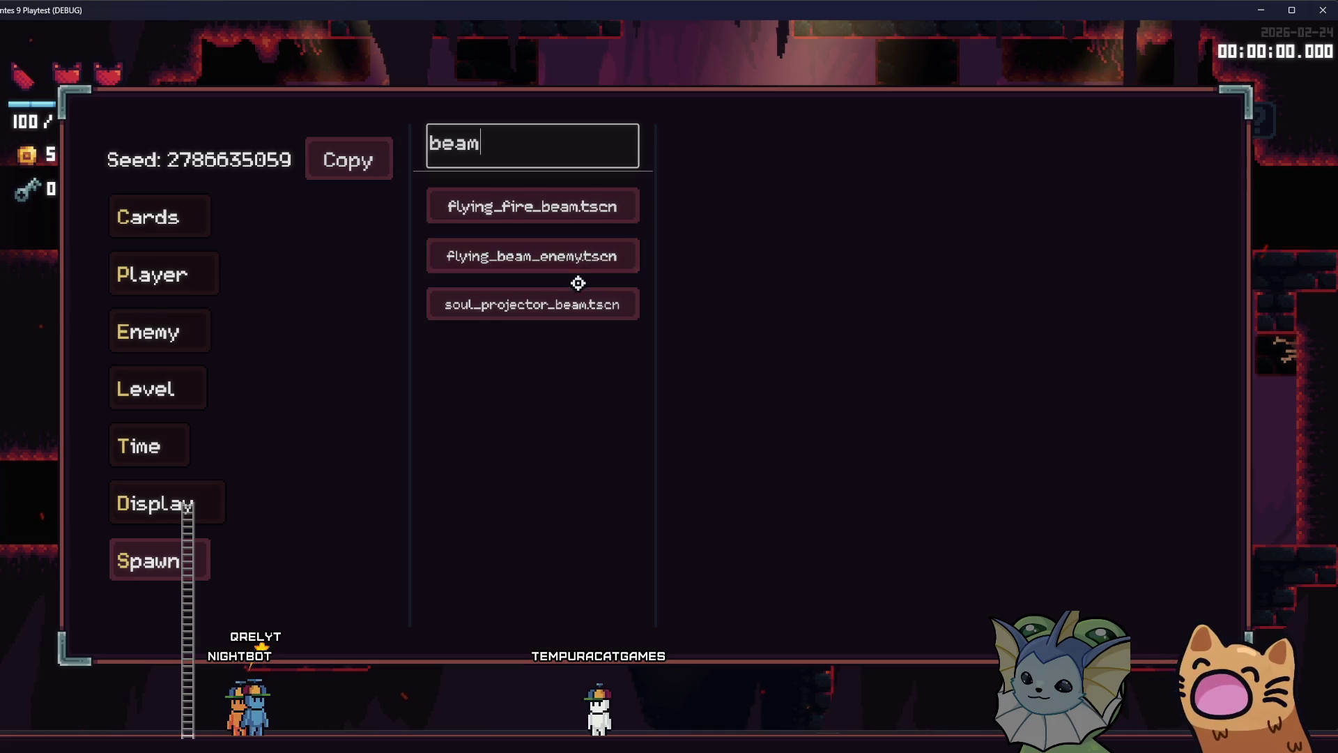
click(579, 268)
click(896, 179)
Jump and move left and right across the platforms to watch the enemy fire its beam
key(Escape)
key(space)
key(a)
key(space)
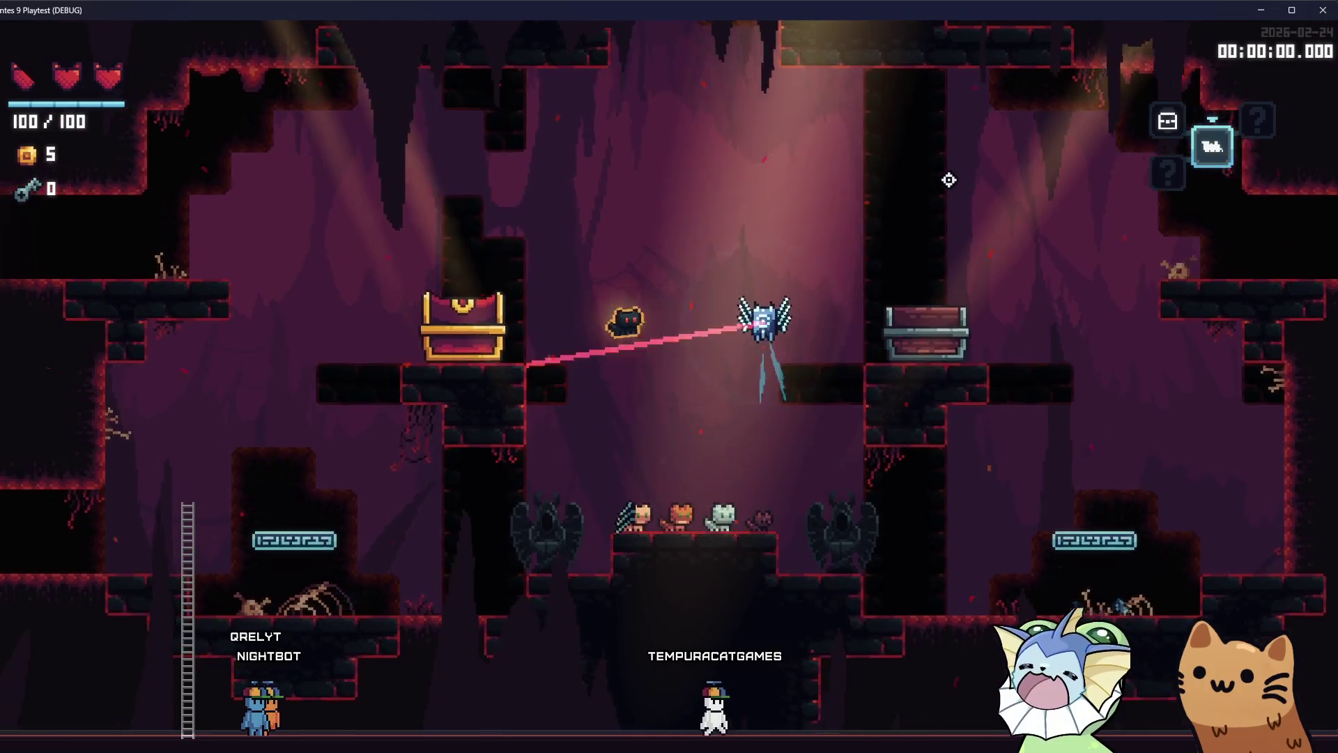
key(d)
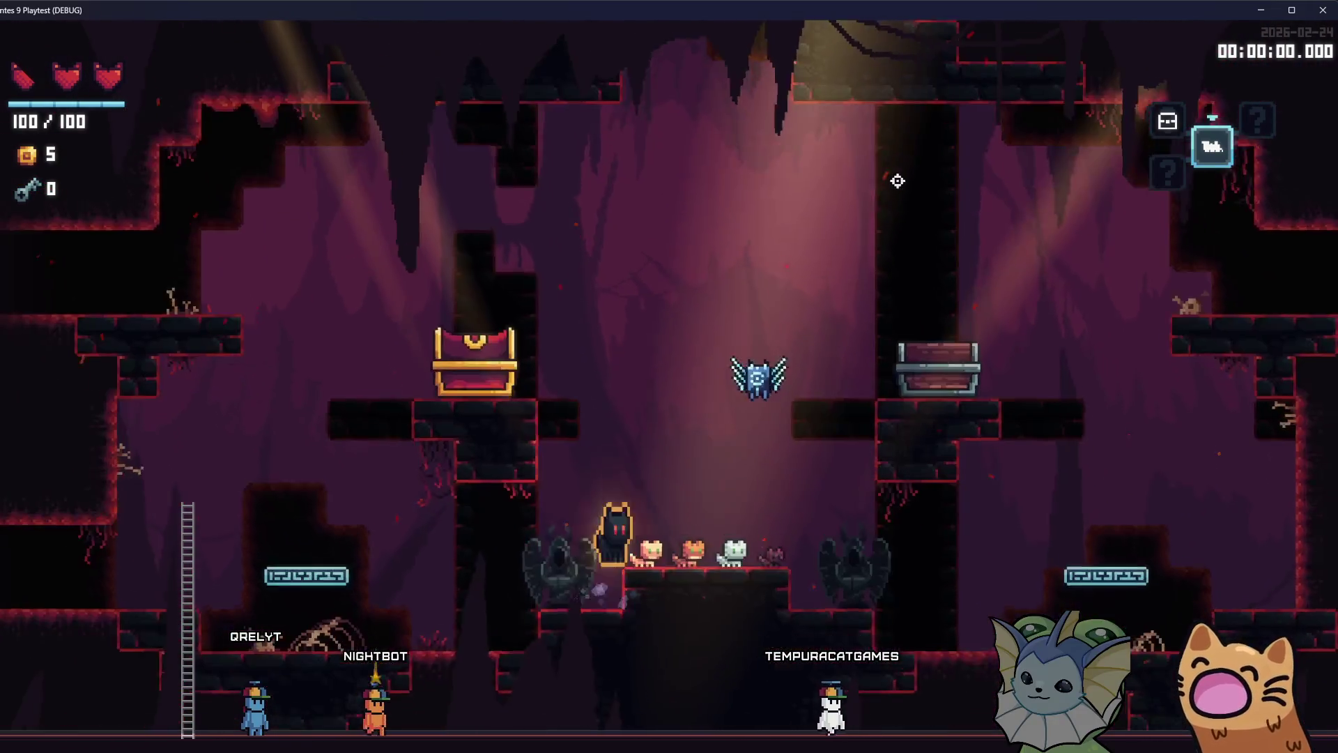
key(Tab)
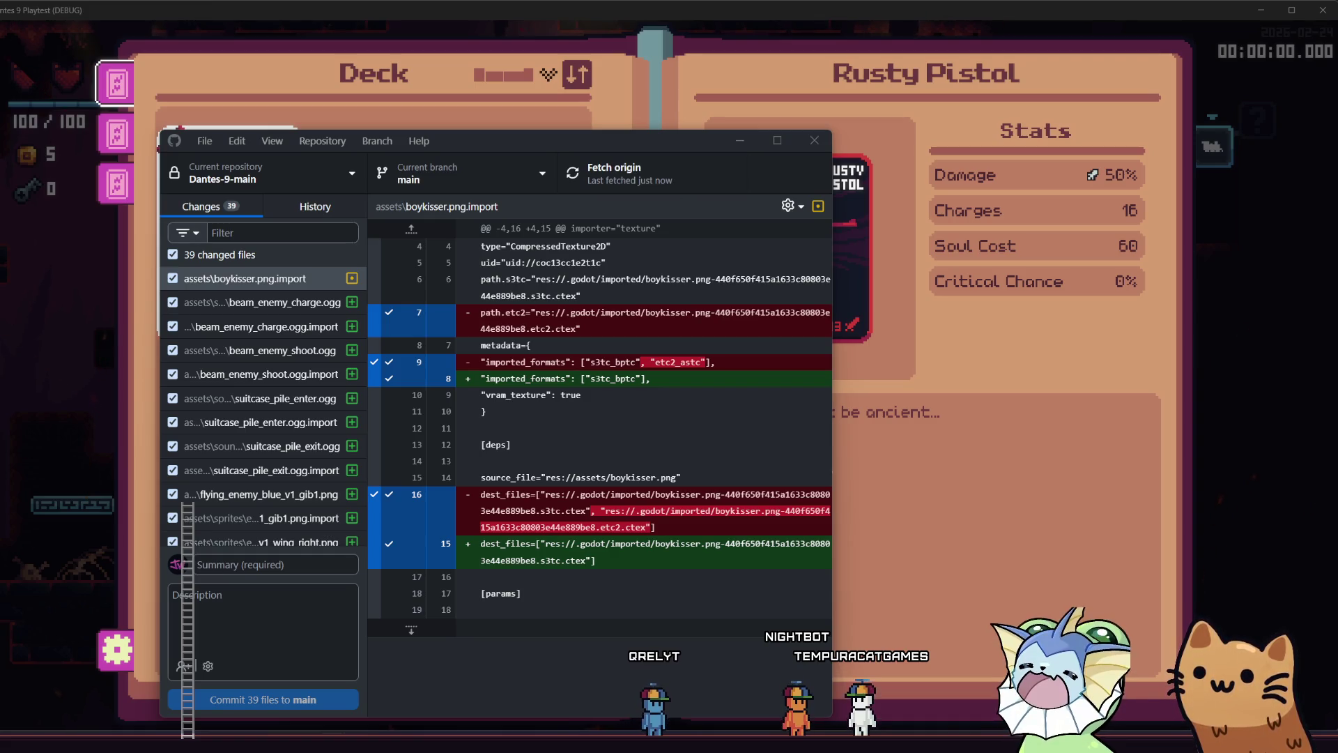
Briefly check the game's deck view, then return to GitHub Desktop
key(alt+Tab)
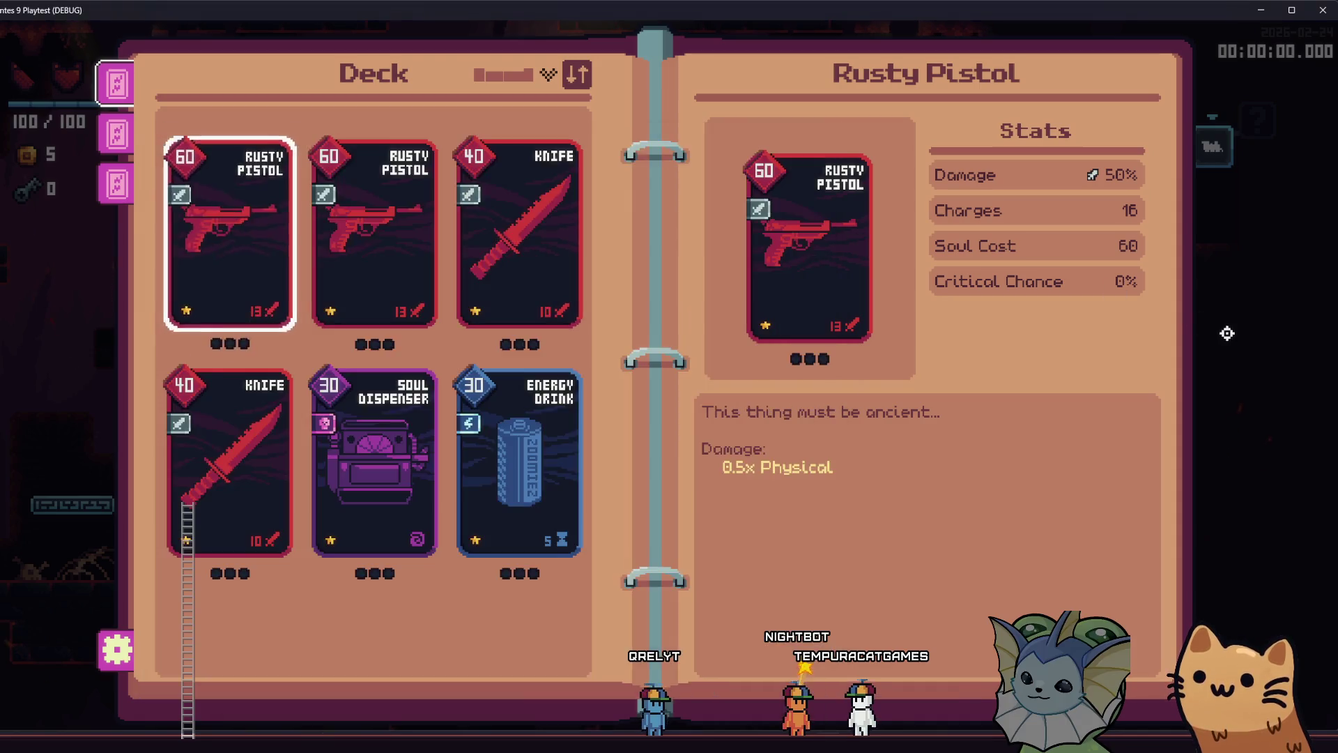
key(Escape)
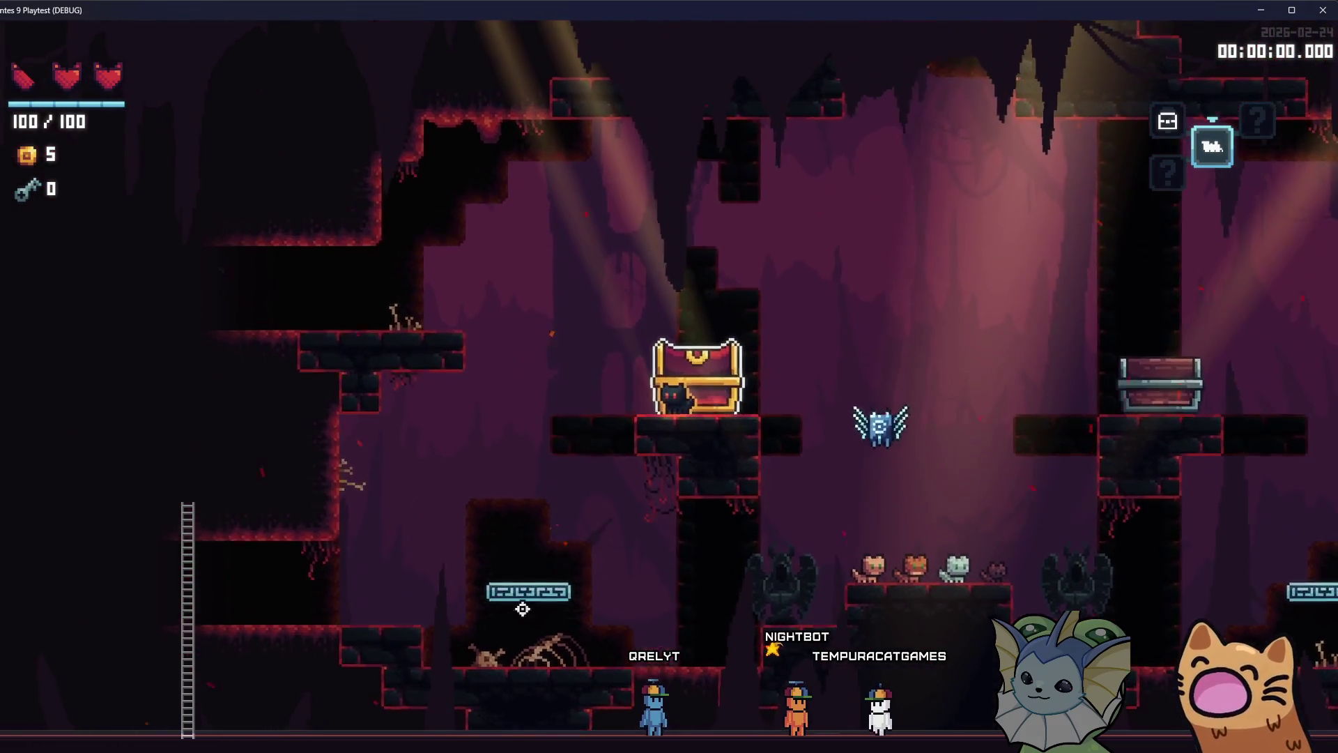
key(Escape)
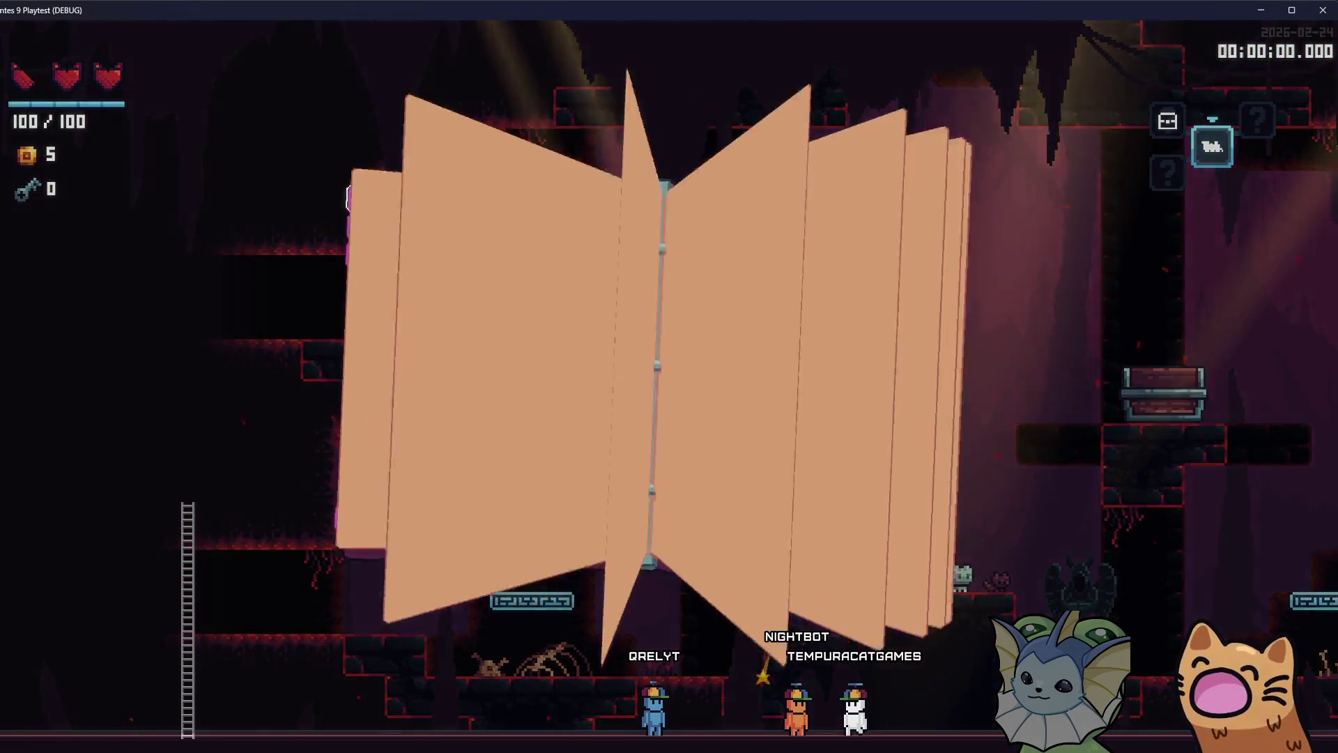
key(alt+Tab)
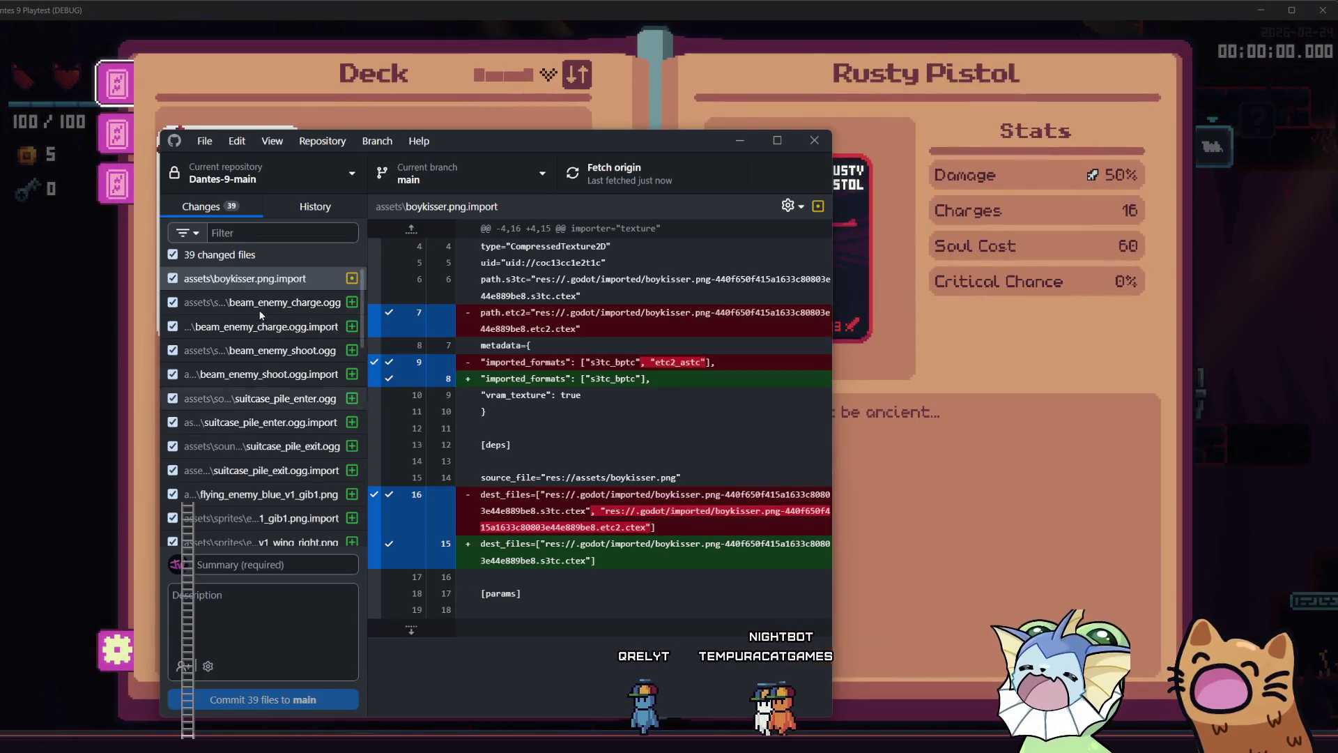
Commit all 39 files to main as 'beam and stuff' and push to origin
scroll(262, 540, down, 10)
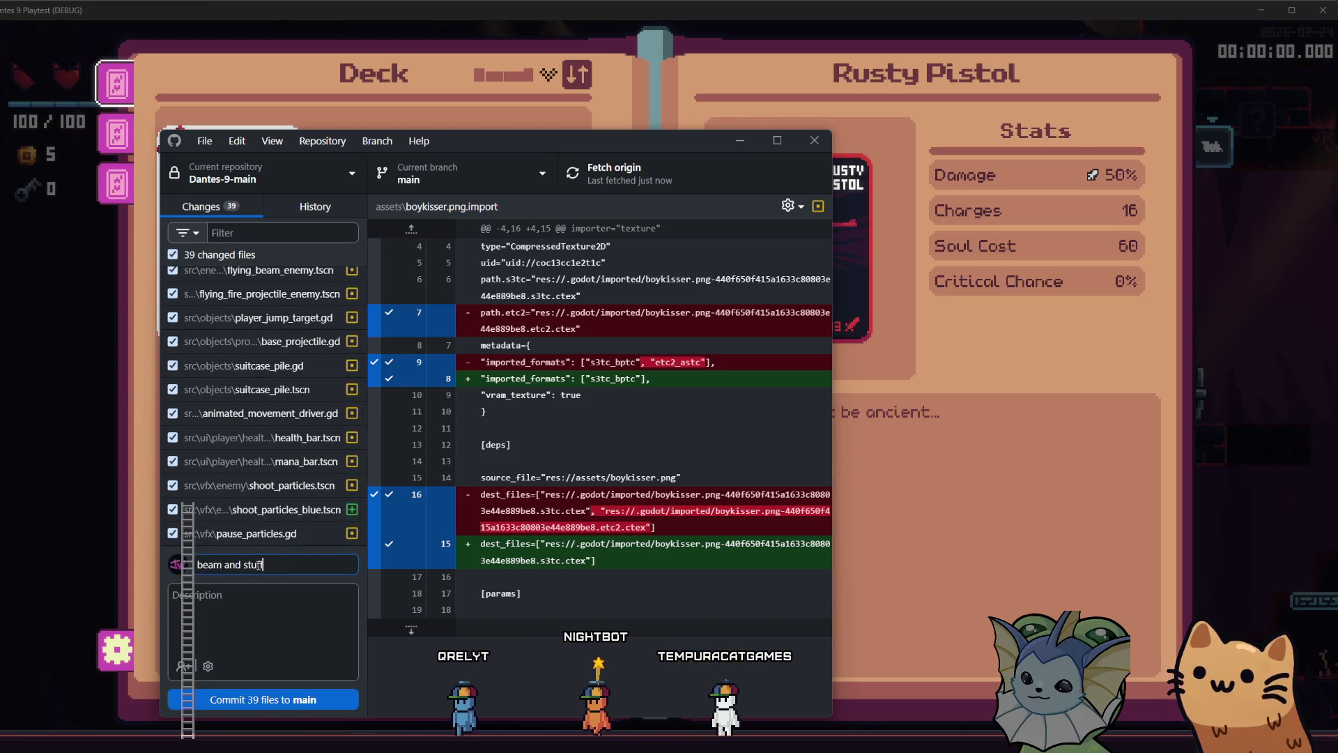
click(295, 697)
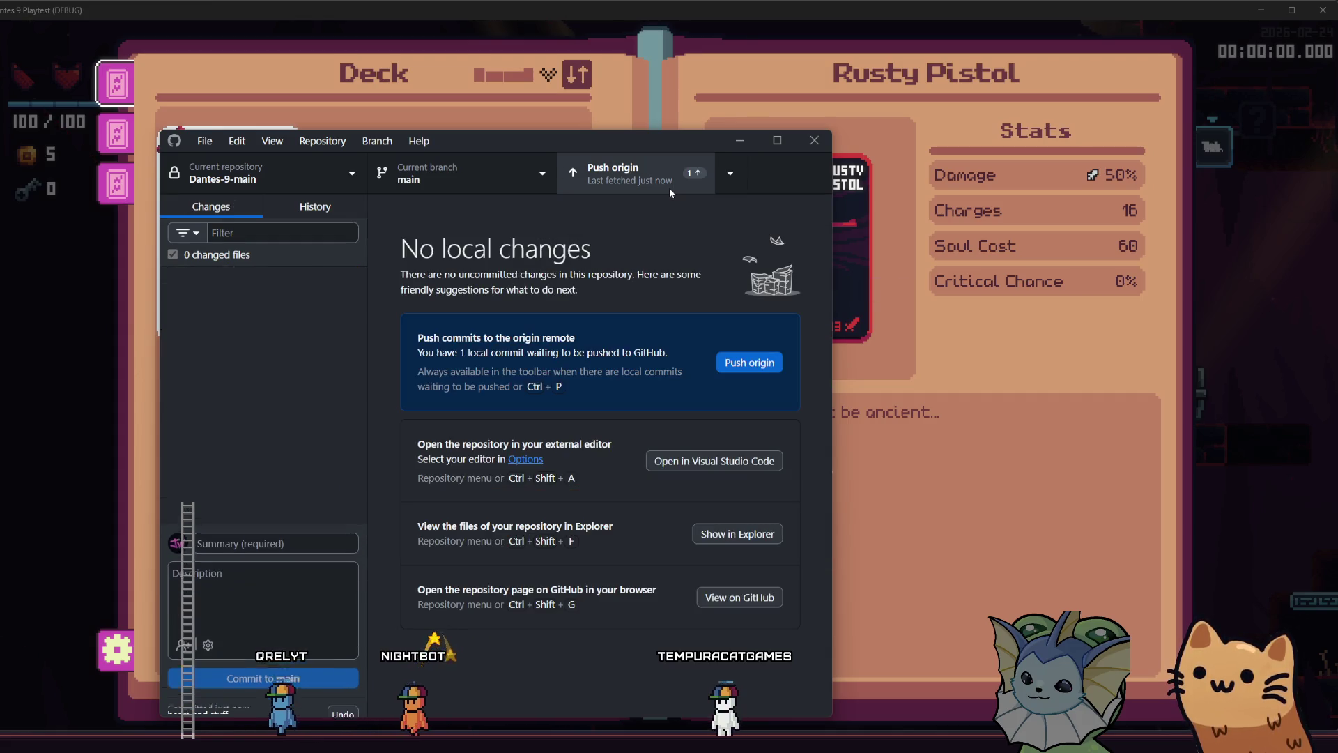
click(669, 187)
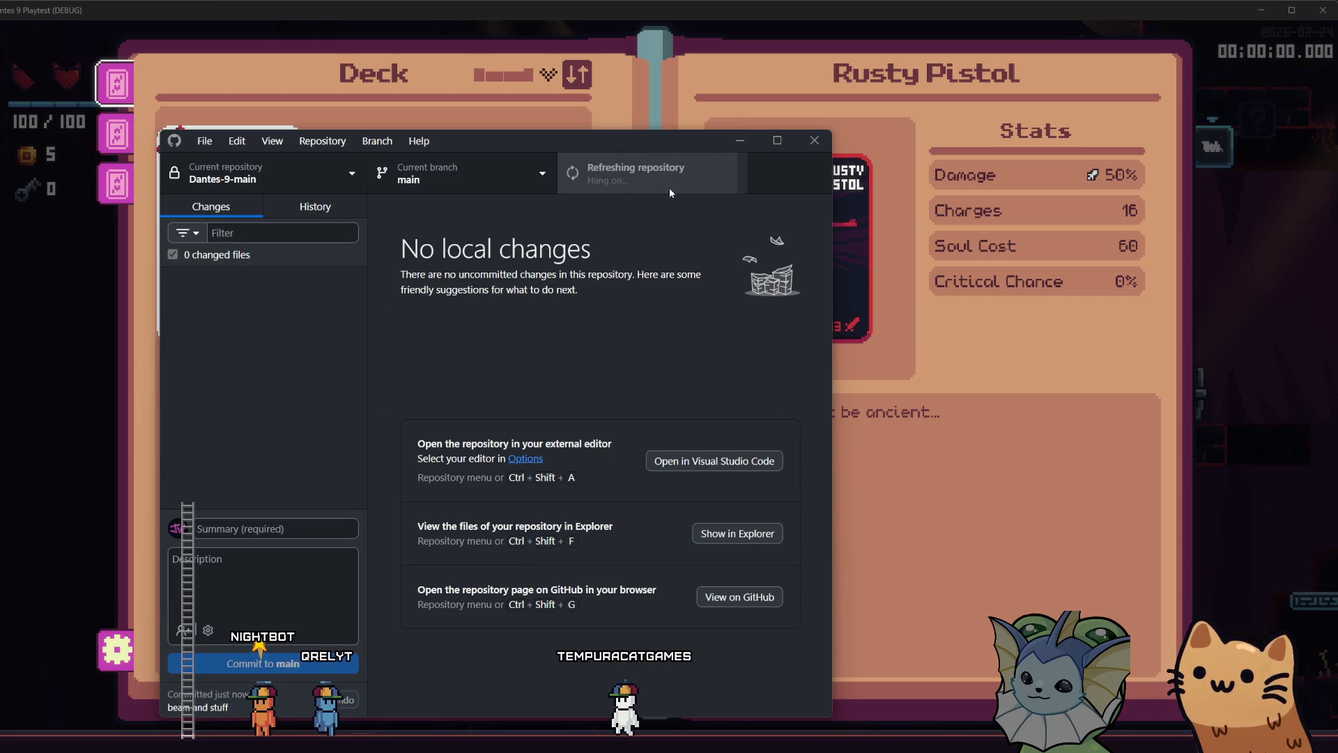
click(965, 343)
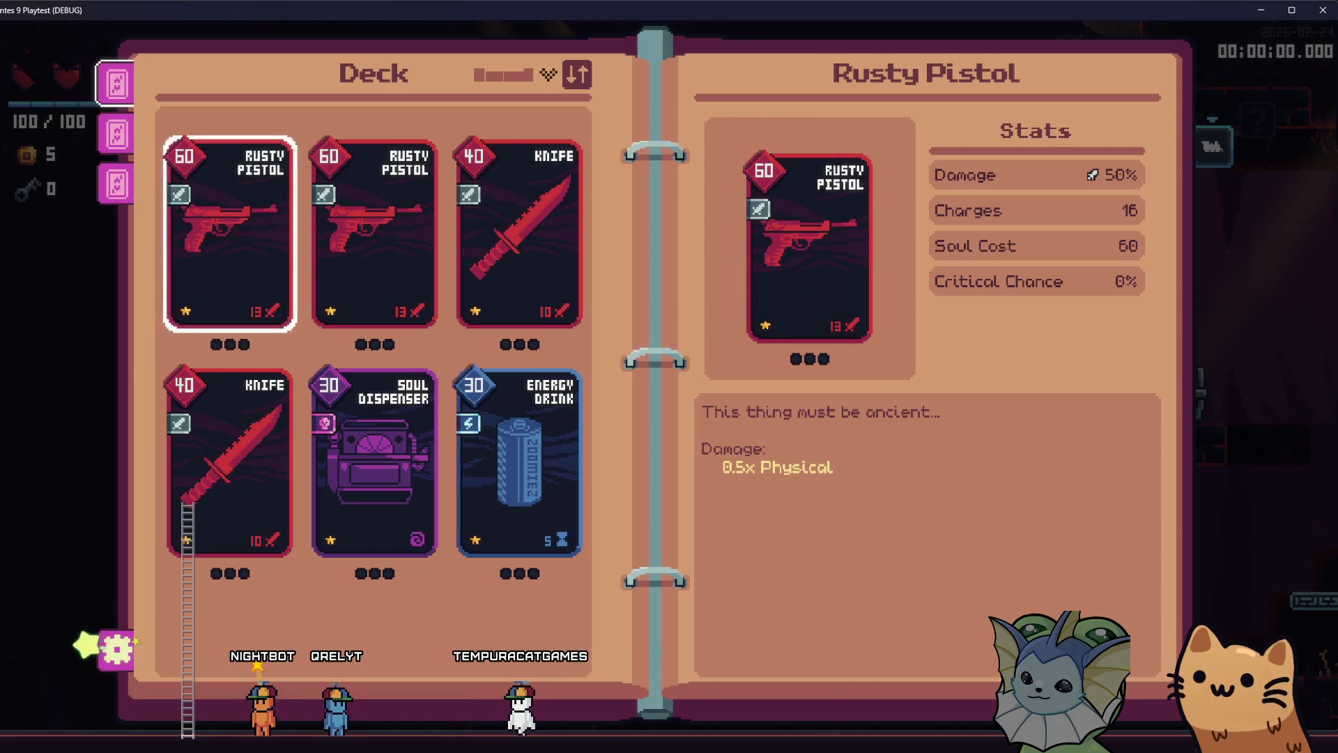
Jump back and forth between the gold and grey chests until the bat fires its beam
key(Escape)
key(space)
key(d)
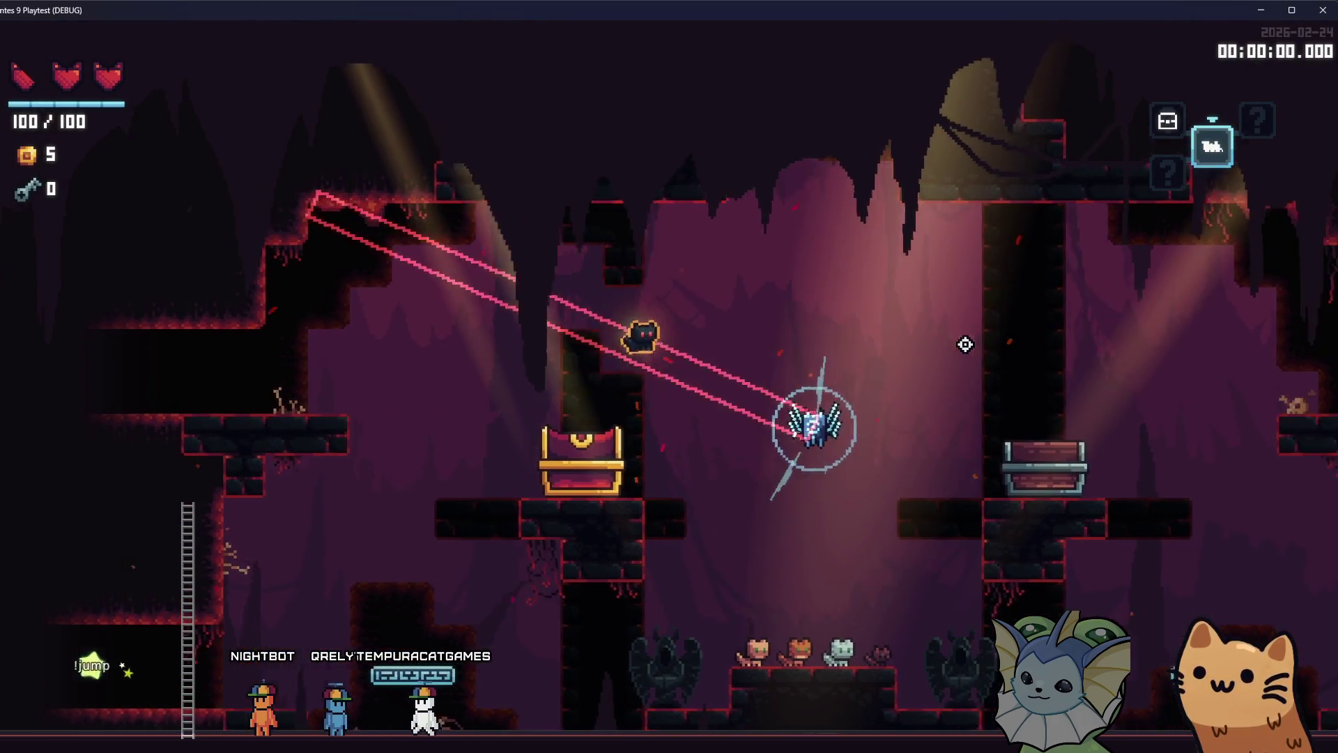
key(space)
key(d)
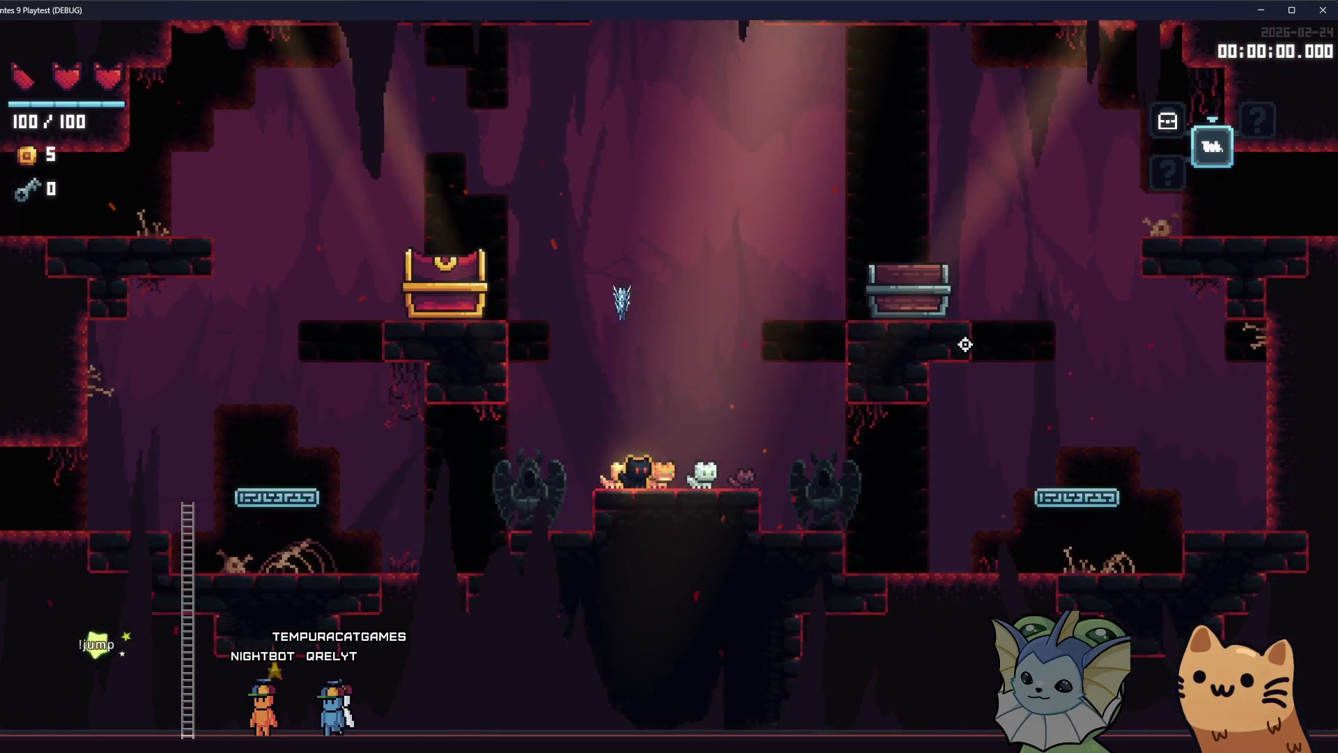
key(space)
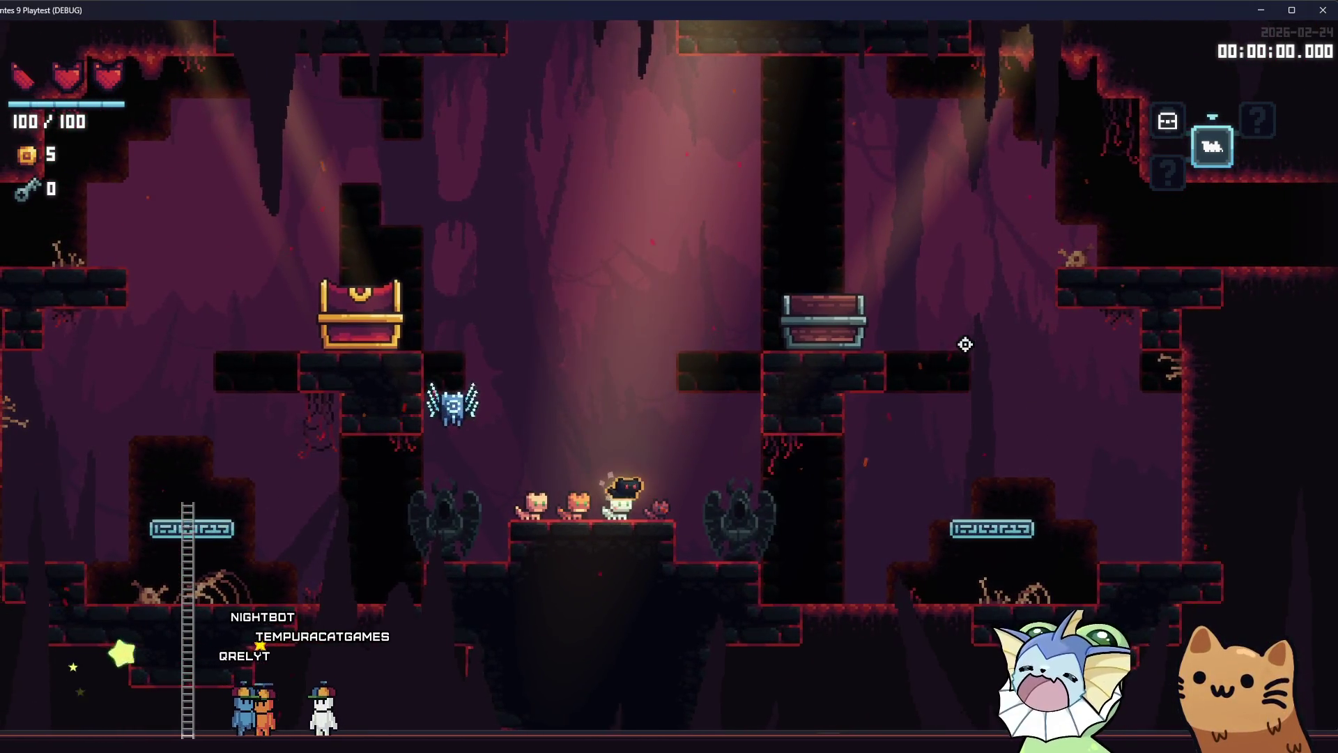
key(space)
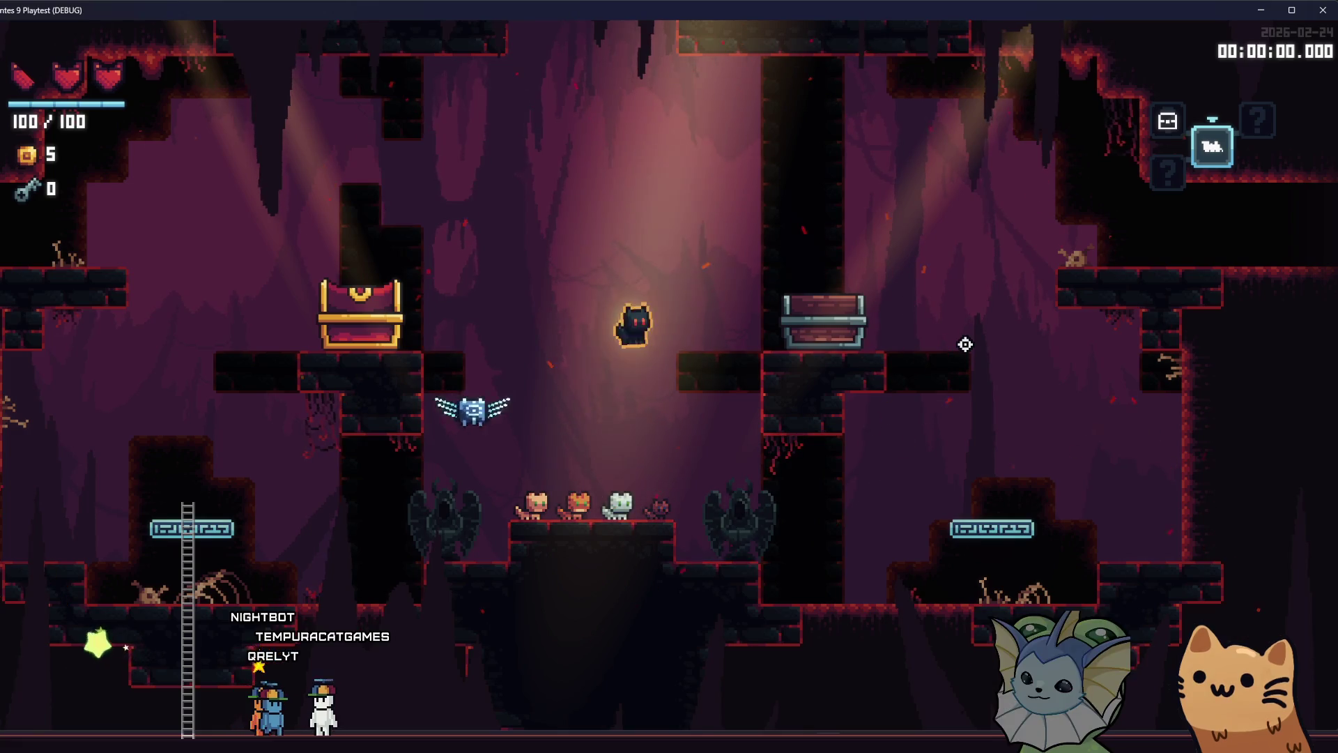
key(d)
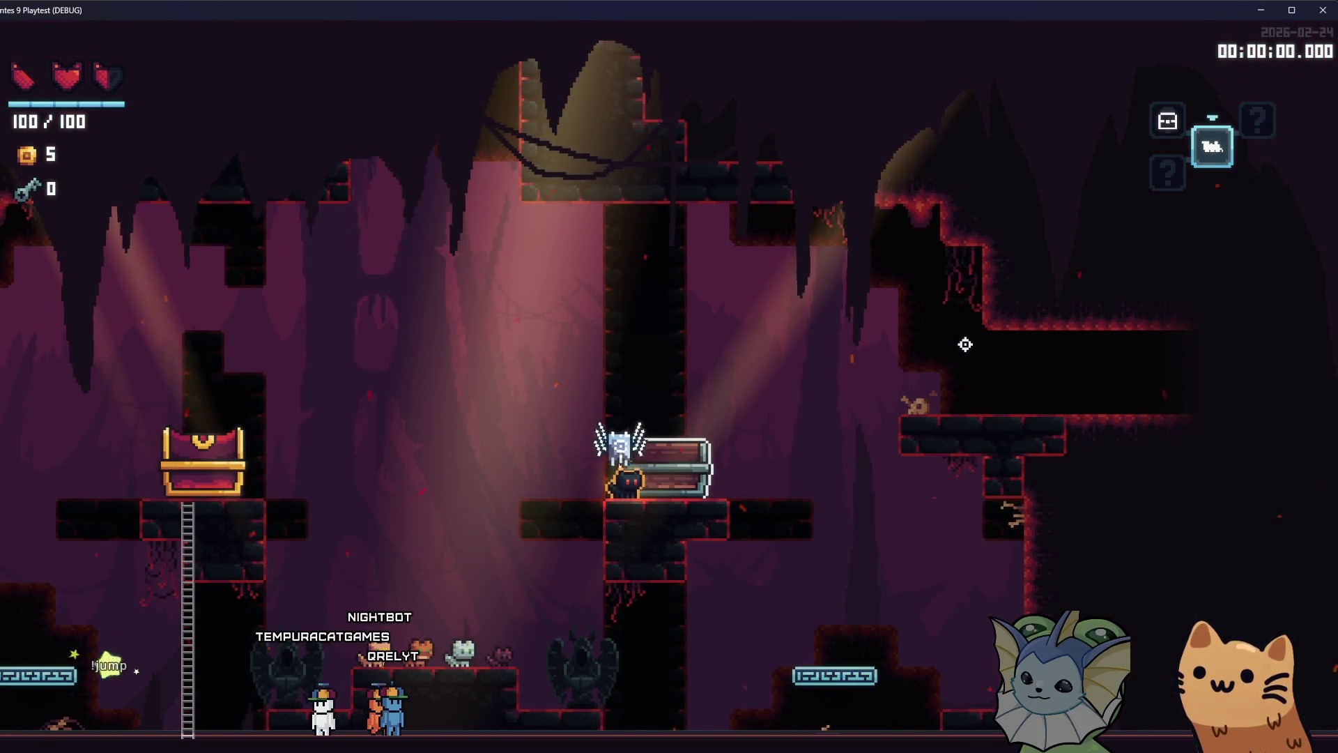
key(space)
key(a)
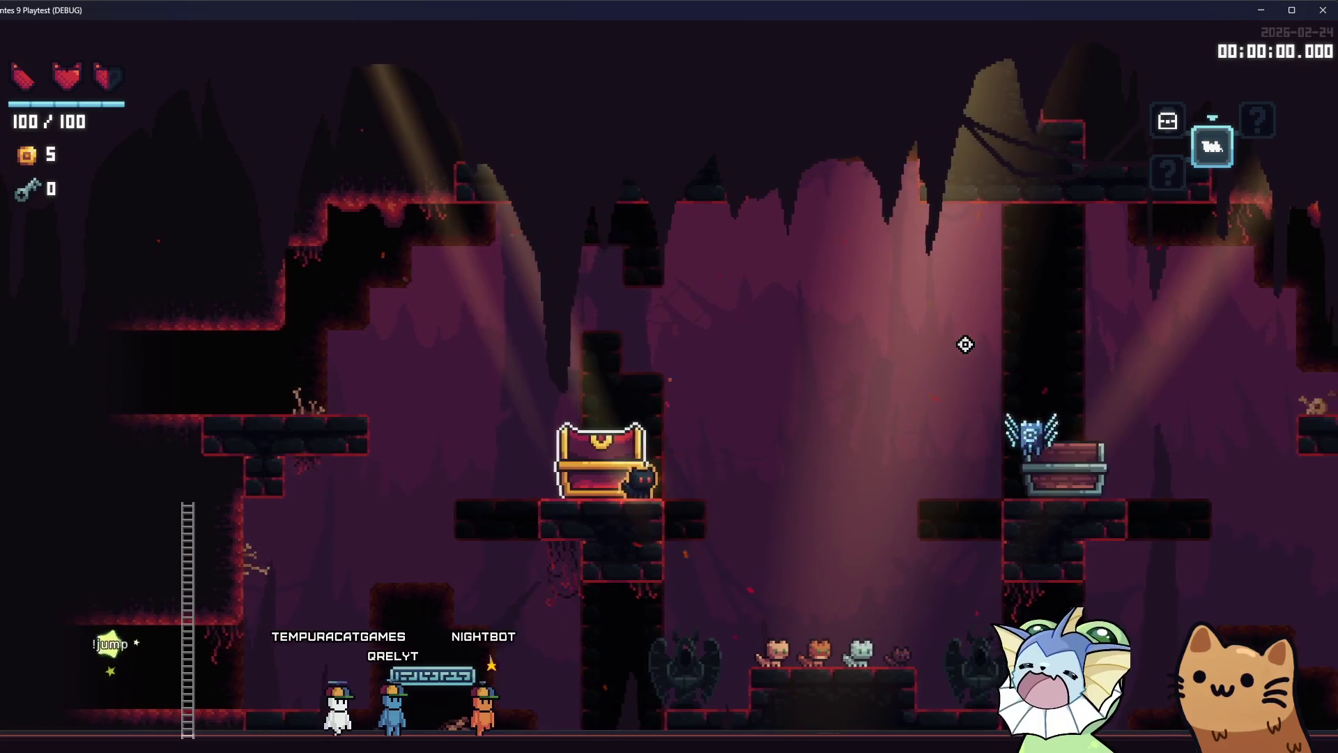
key(space)
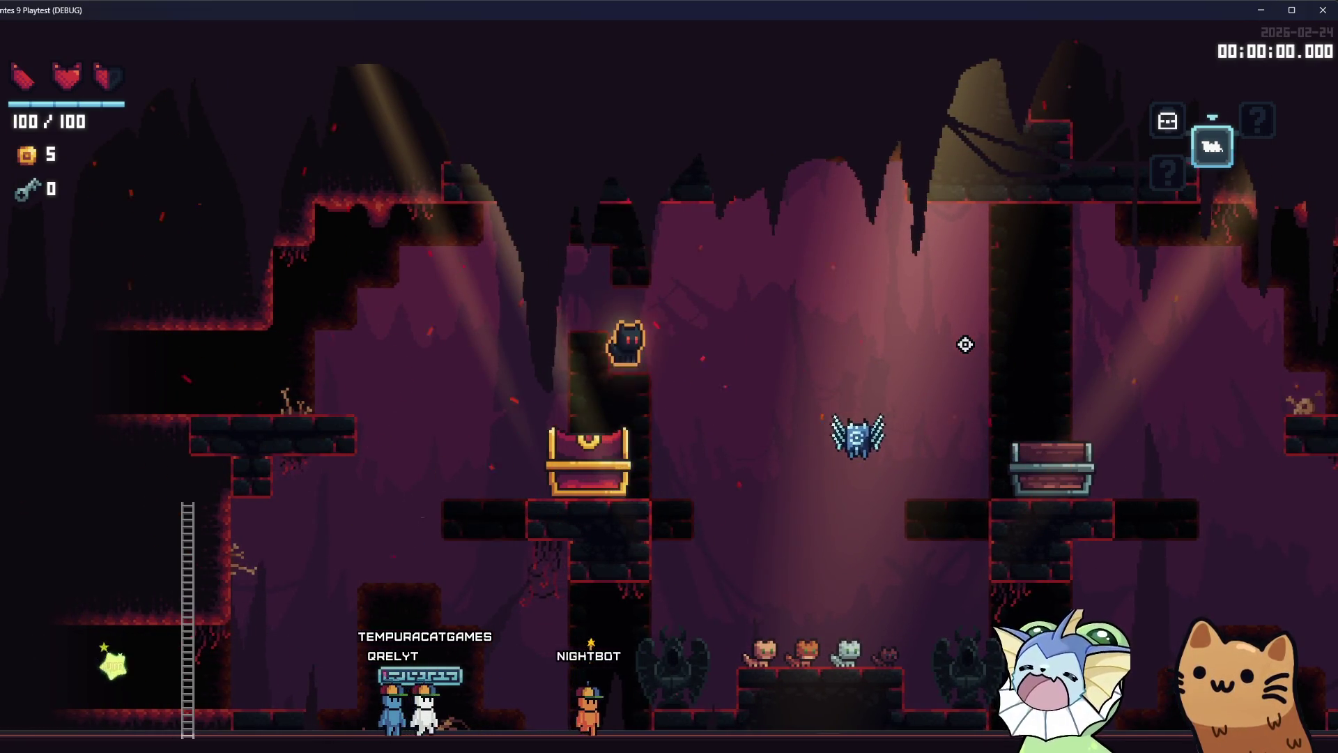
key(space)
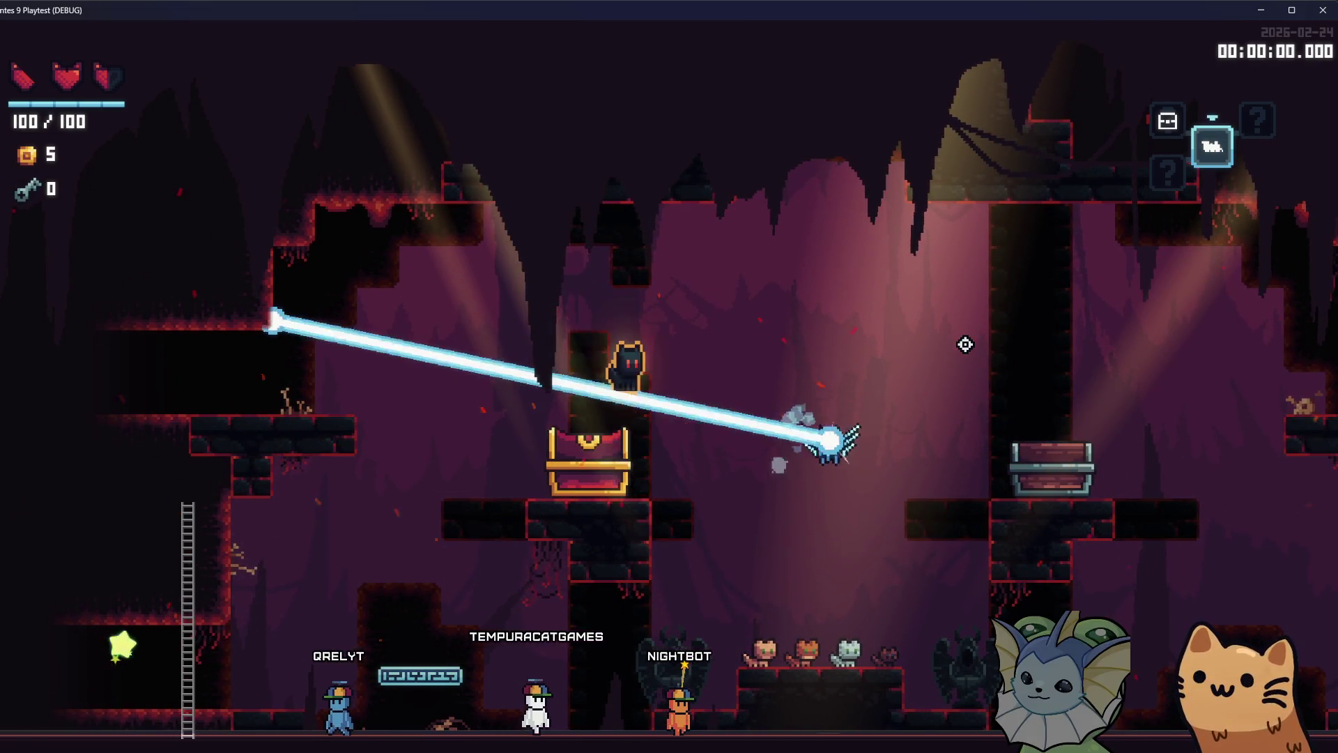
Glance at the Deck book, then switch over to VS Code
key(Tab)
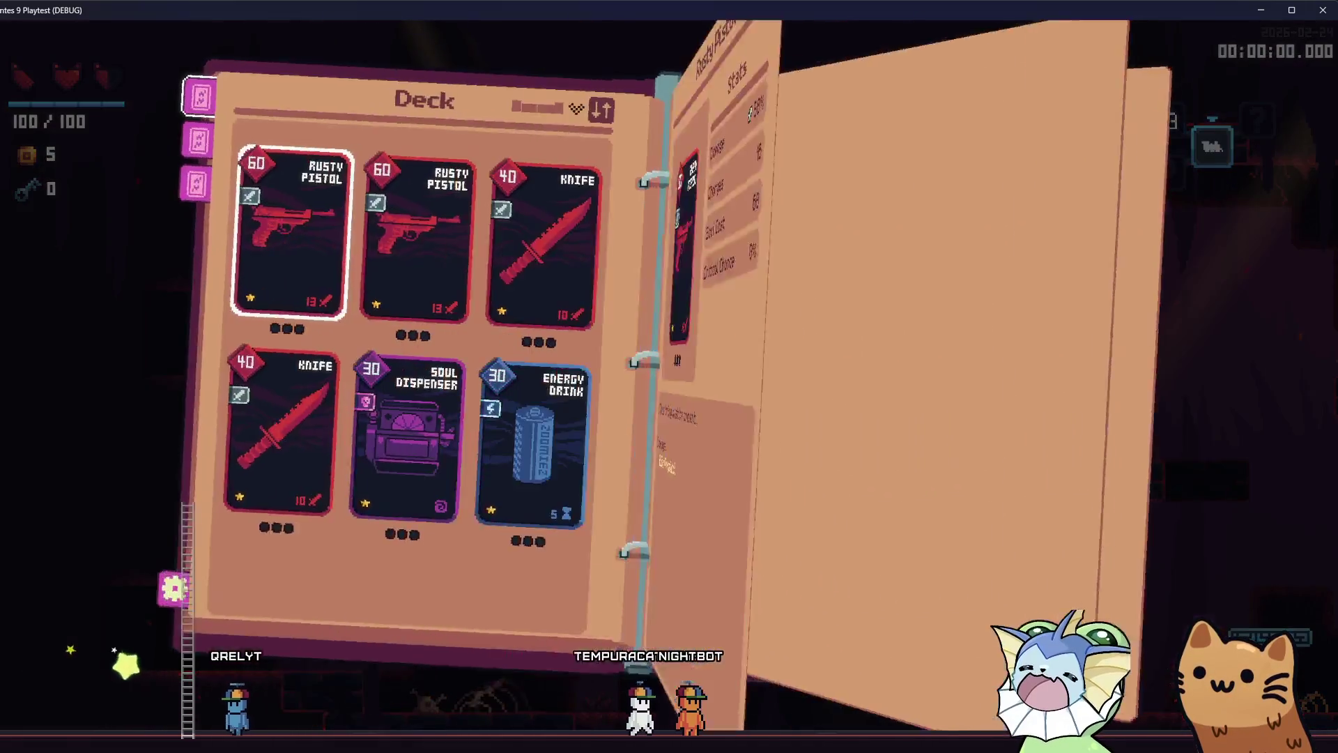
key(alt+Tab)
key(alt+Tab)
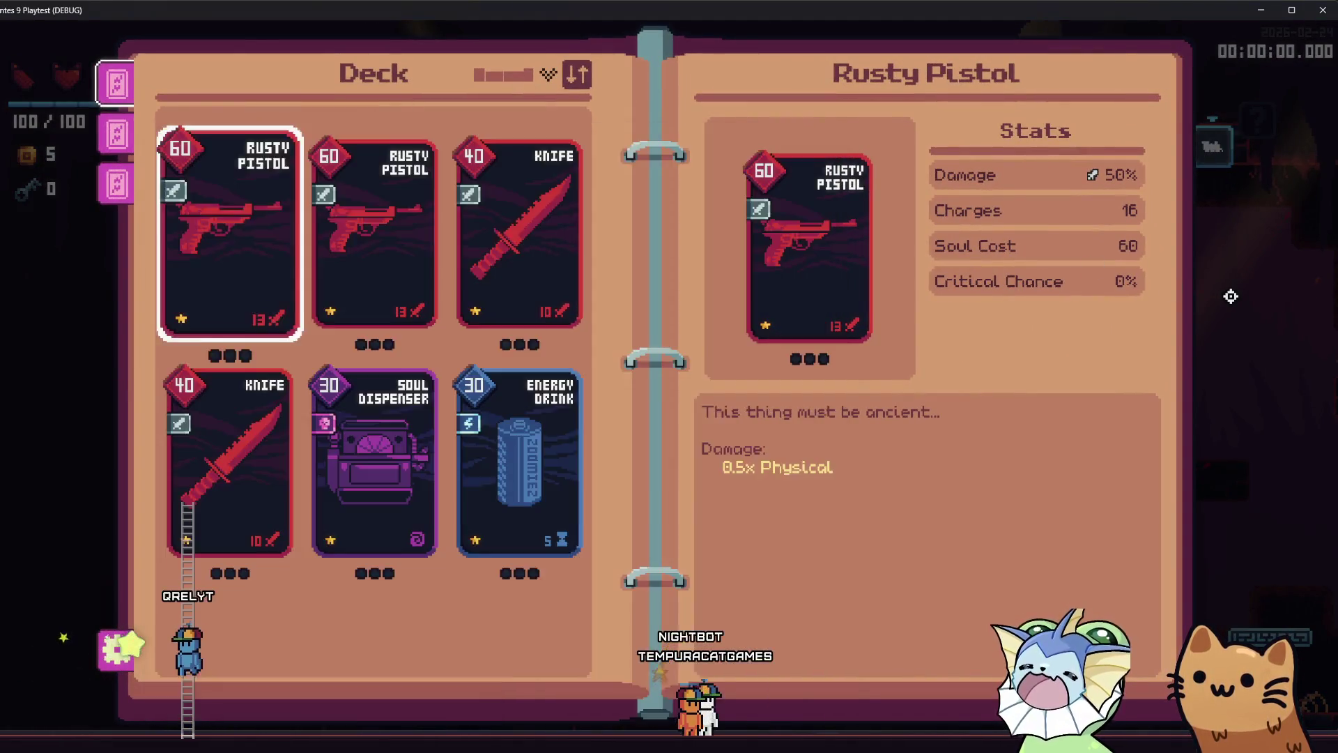
key(Tab)
key(Tab)
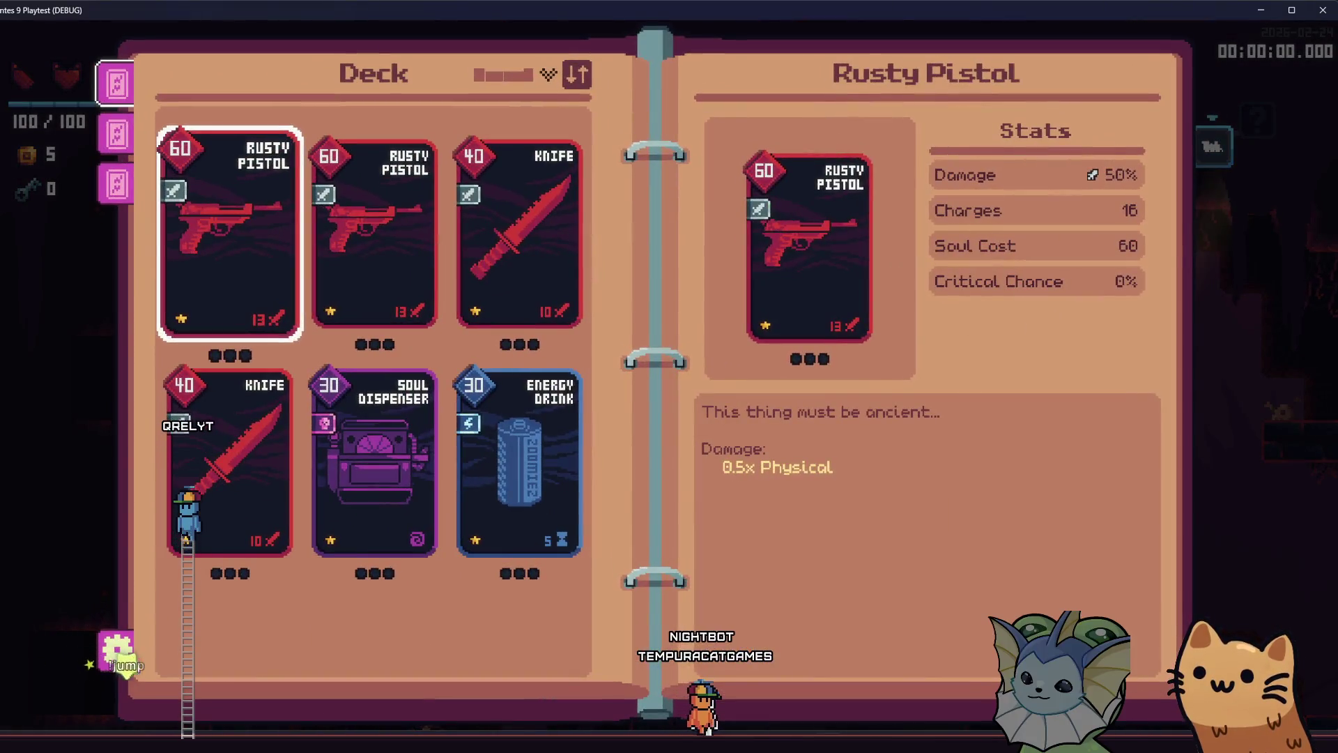
key(alt+Tab)
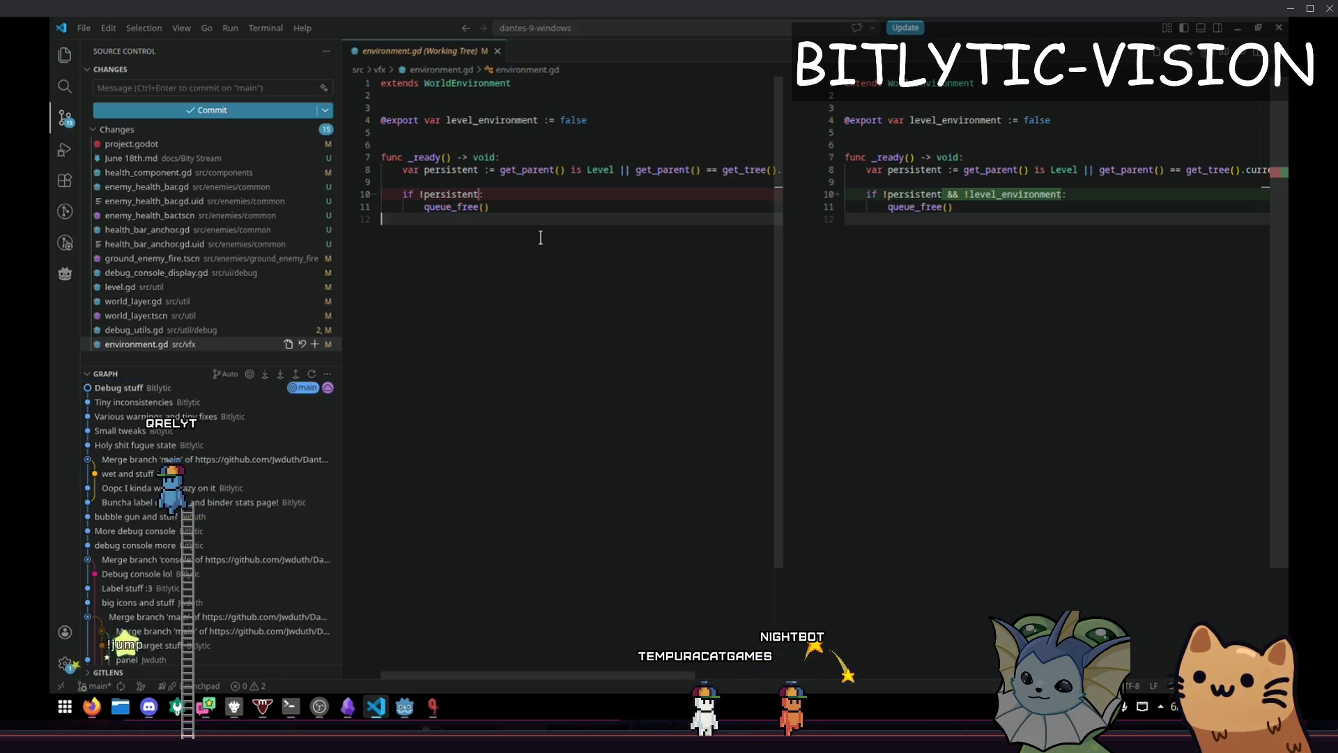
Expand the 'beam and stuff' commit's changed files in the Source Control Graph
key(ctrl+shift+p)
text(git)
key(Escape)
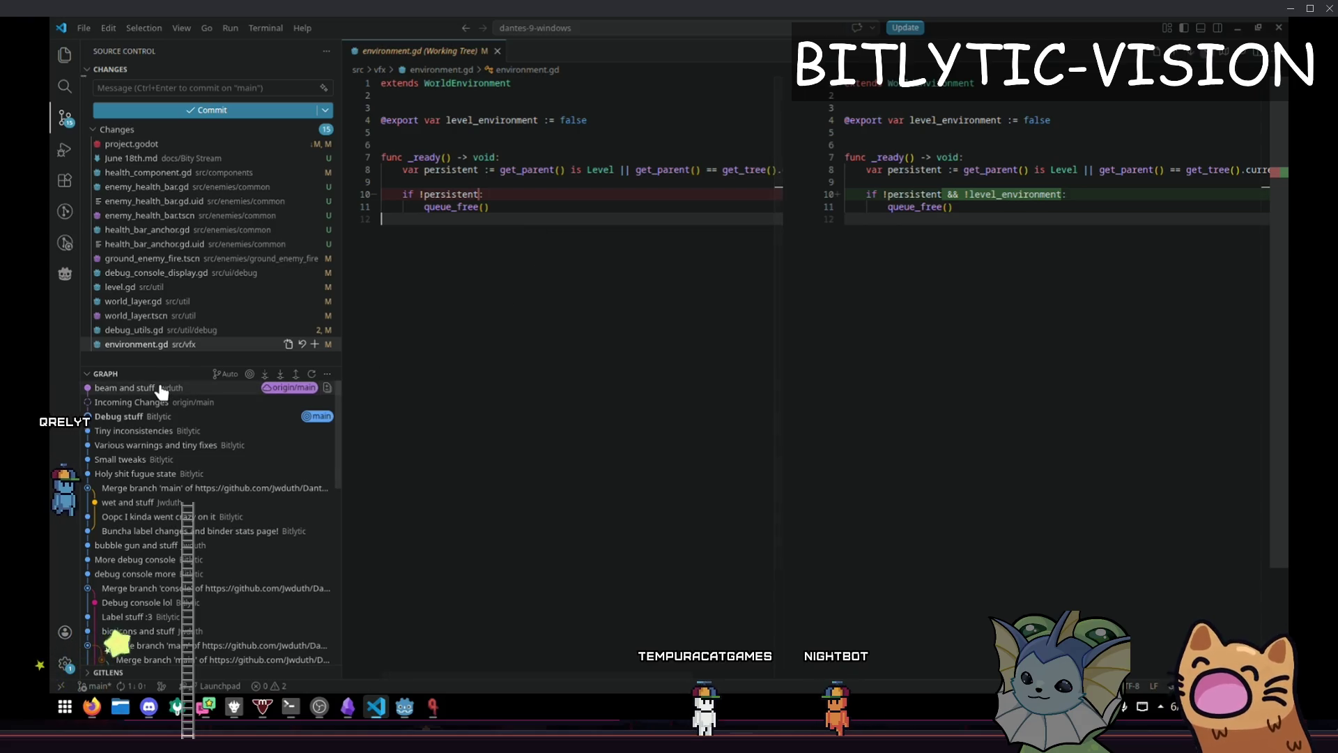
click(159, 388)
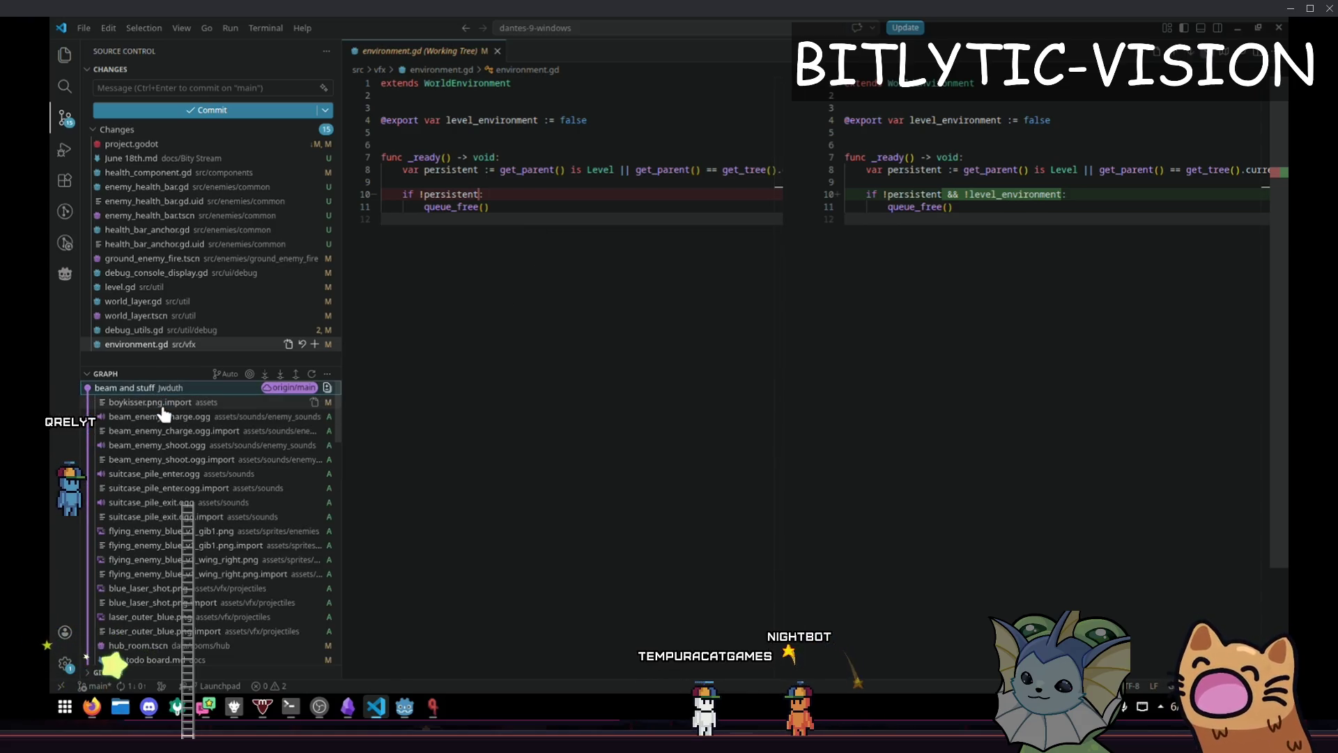
scroll(203, 420, down, 10)
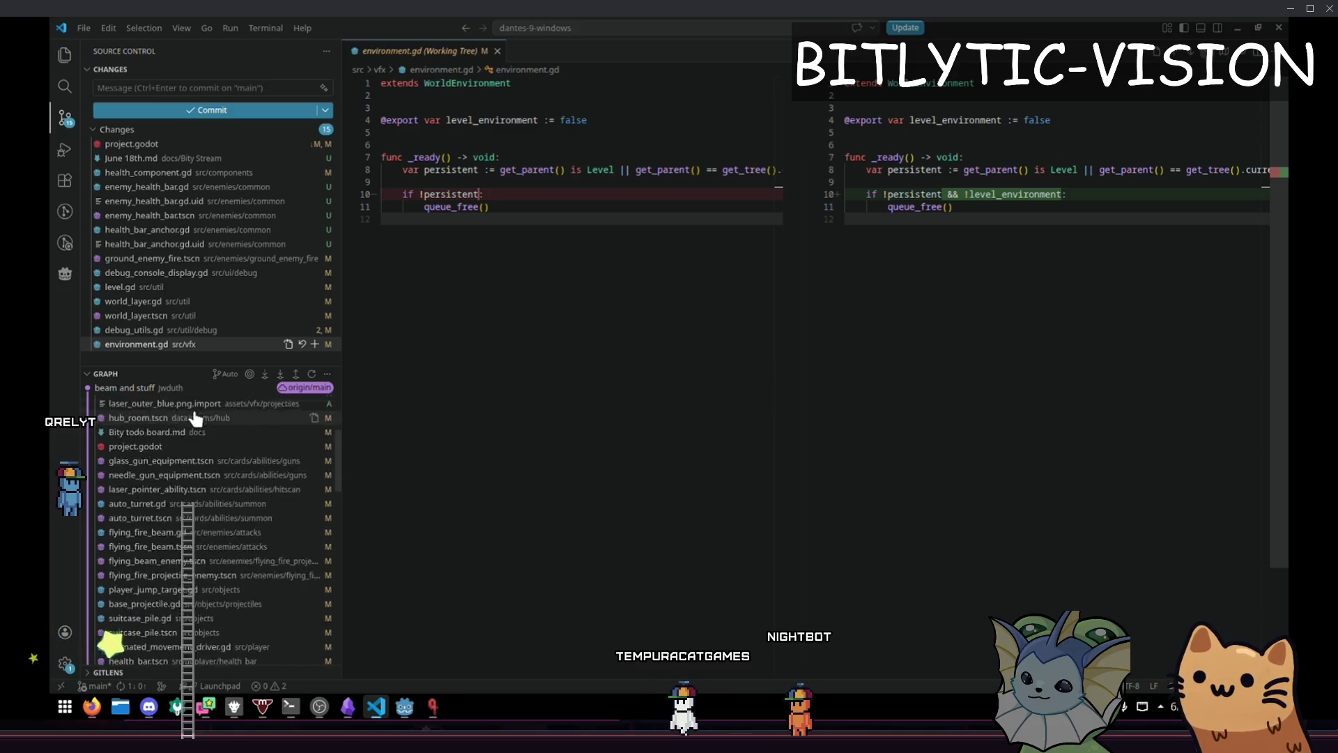
scroll(180, 481, down, 1)
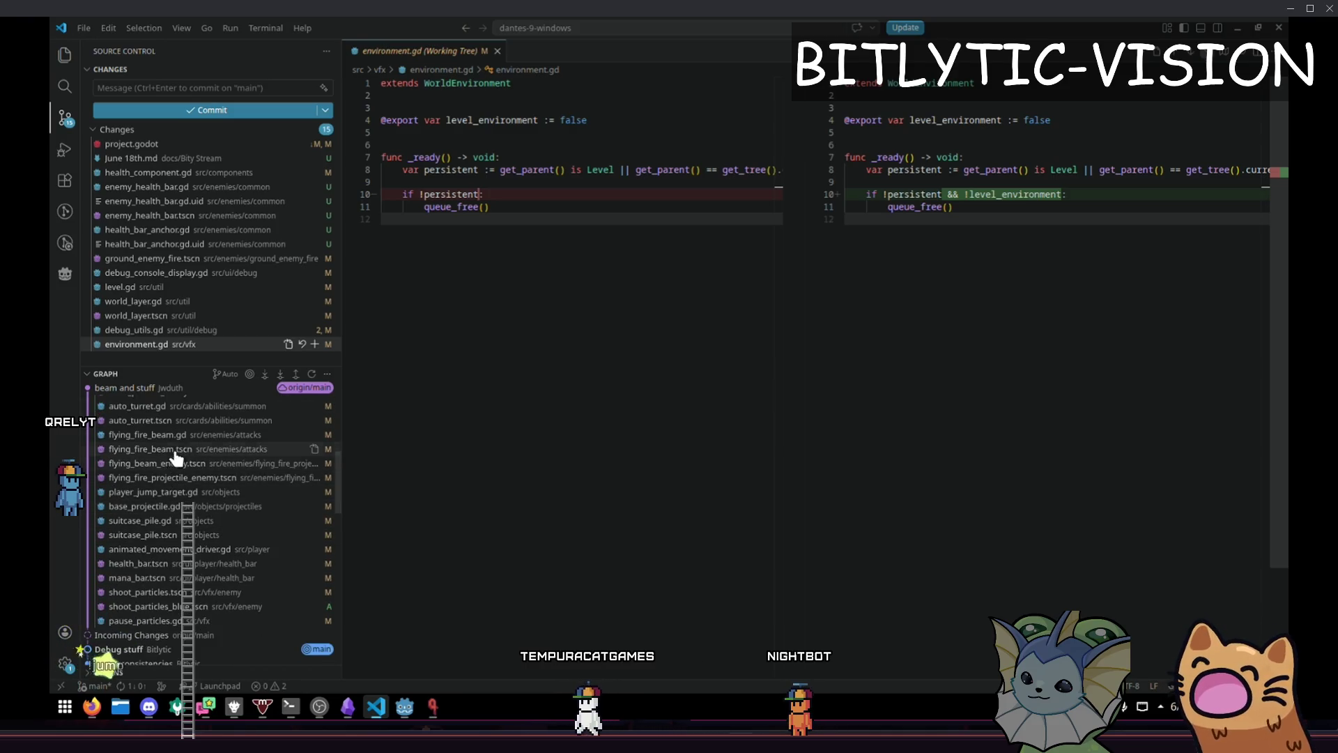
Review the flying_fire_beam.gd and flying_beam_enemy.tscn diffs
click(173, 435)
drag(1269, 153, 1270, 445)
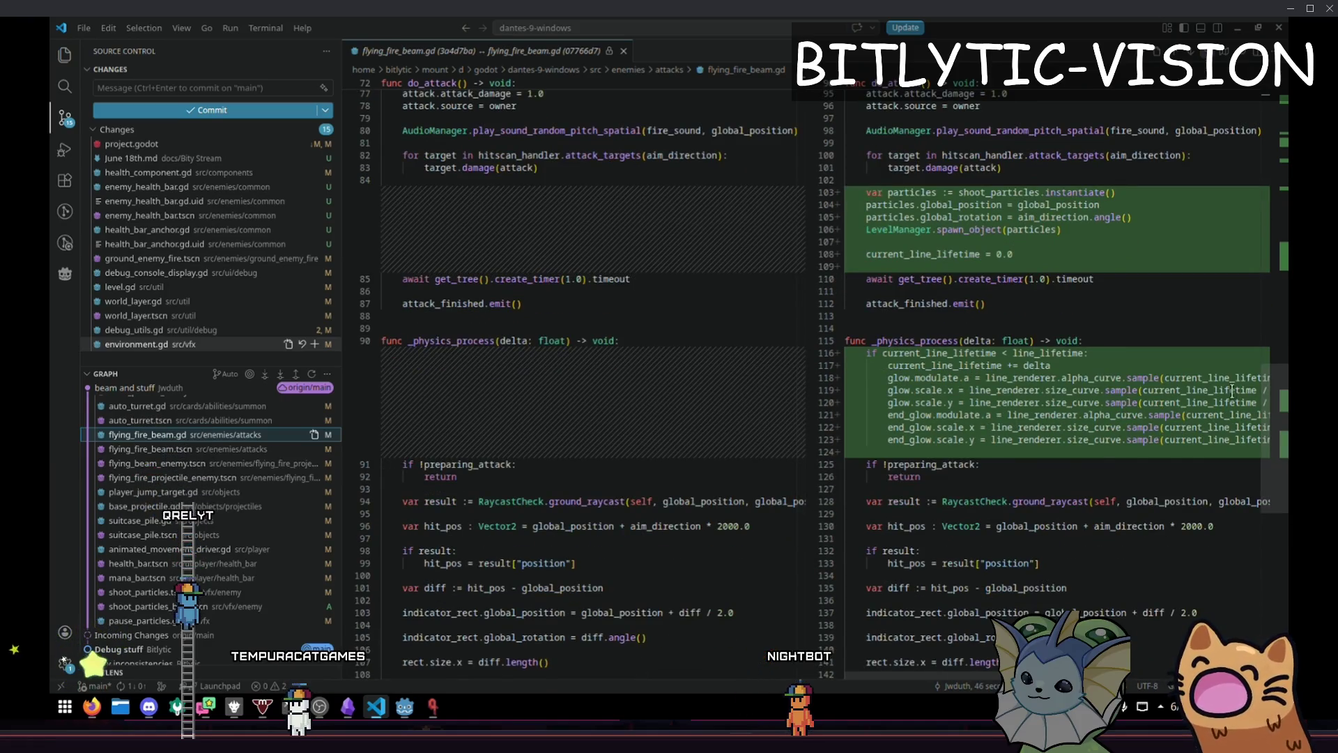
mouse_move(1283, 408)
mouse_down()
mouse_move(1284, 125)
mouse_move(1284, 136)
mouse_up()
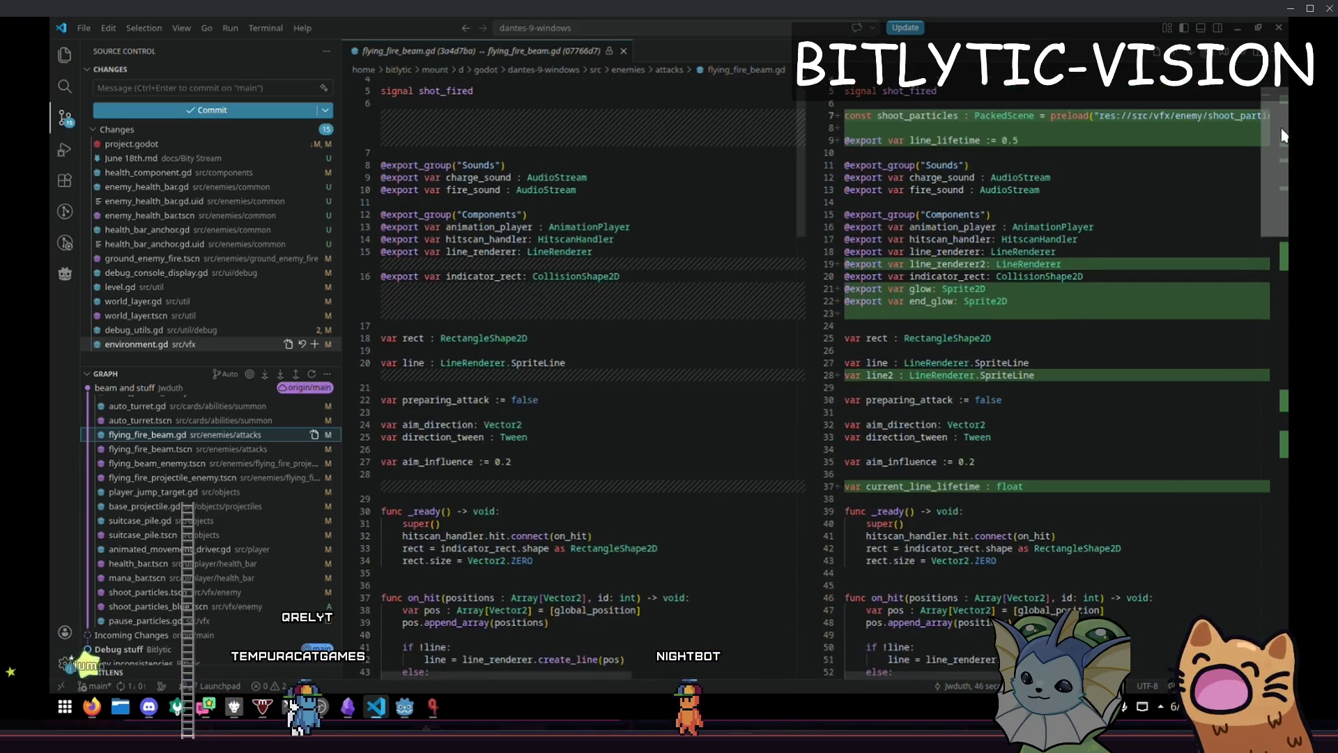
click(185, 462)
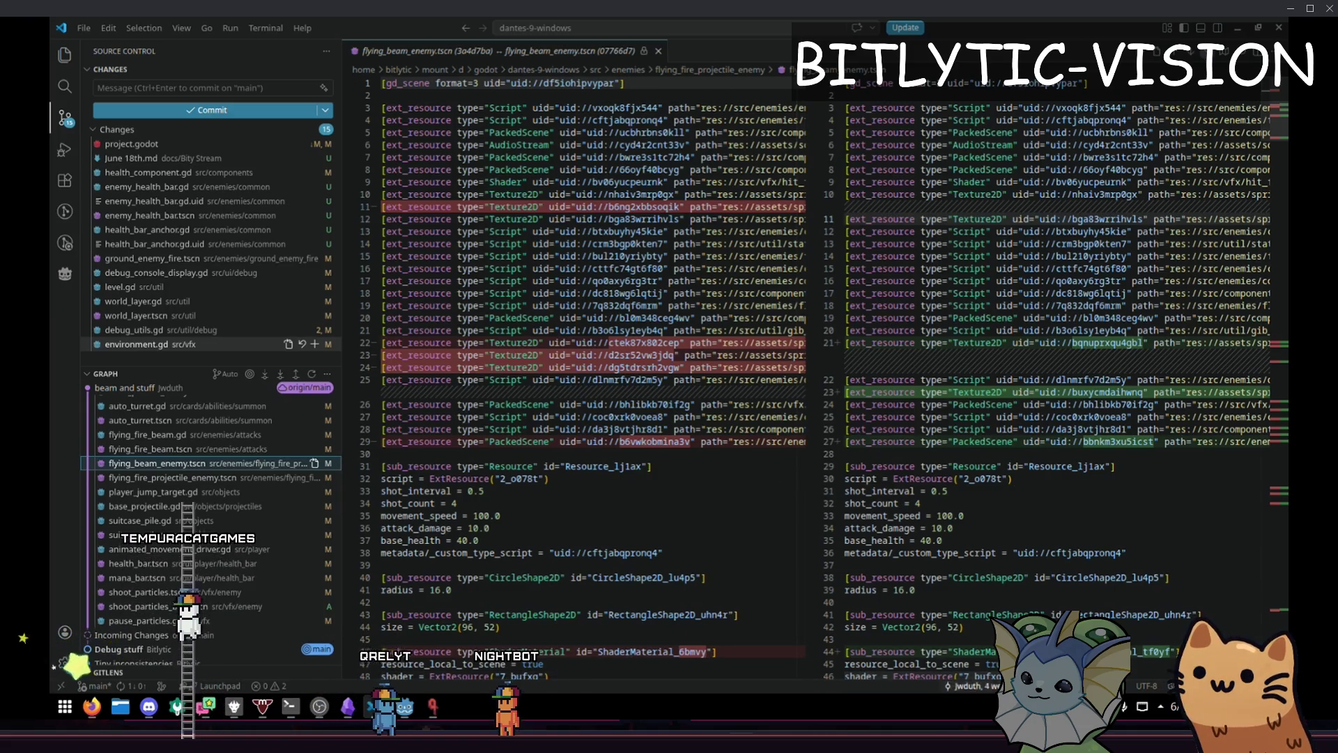
scroll(921, 680, right, 10)
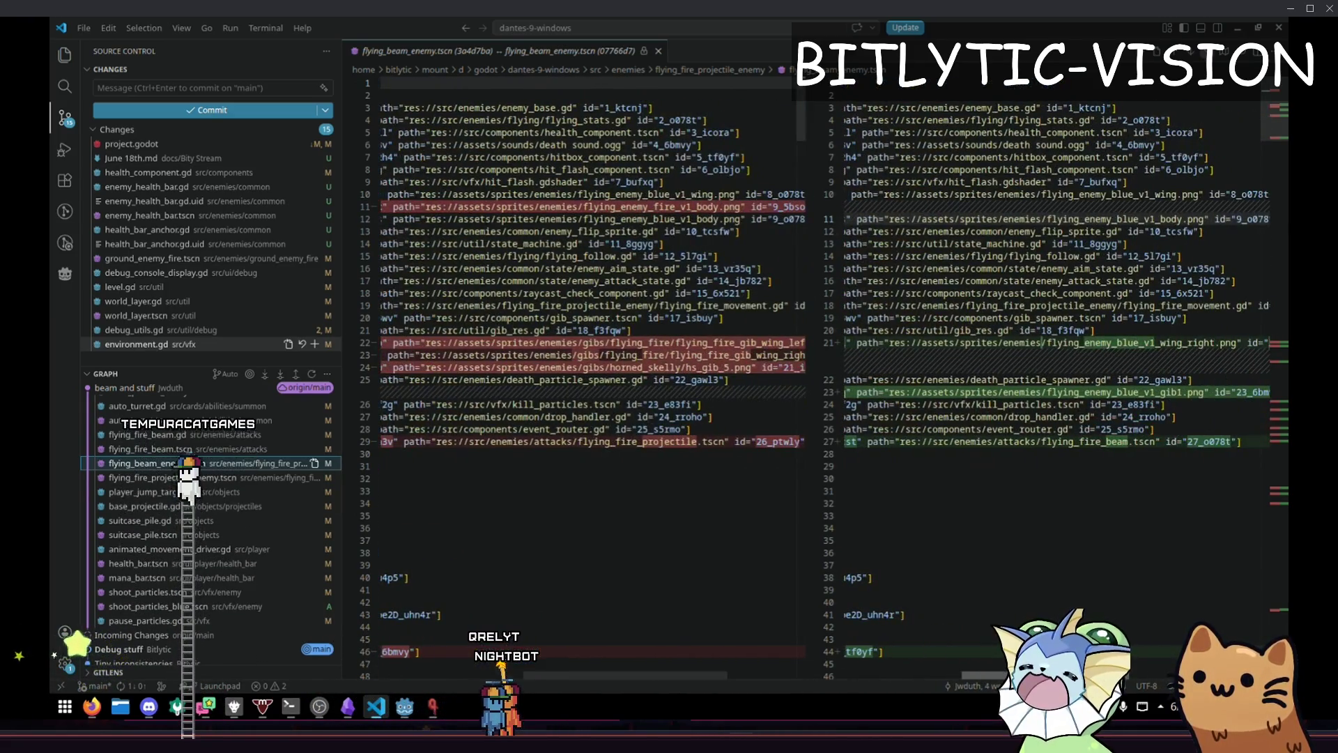
scroll(954, 679, left, 10)
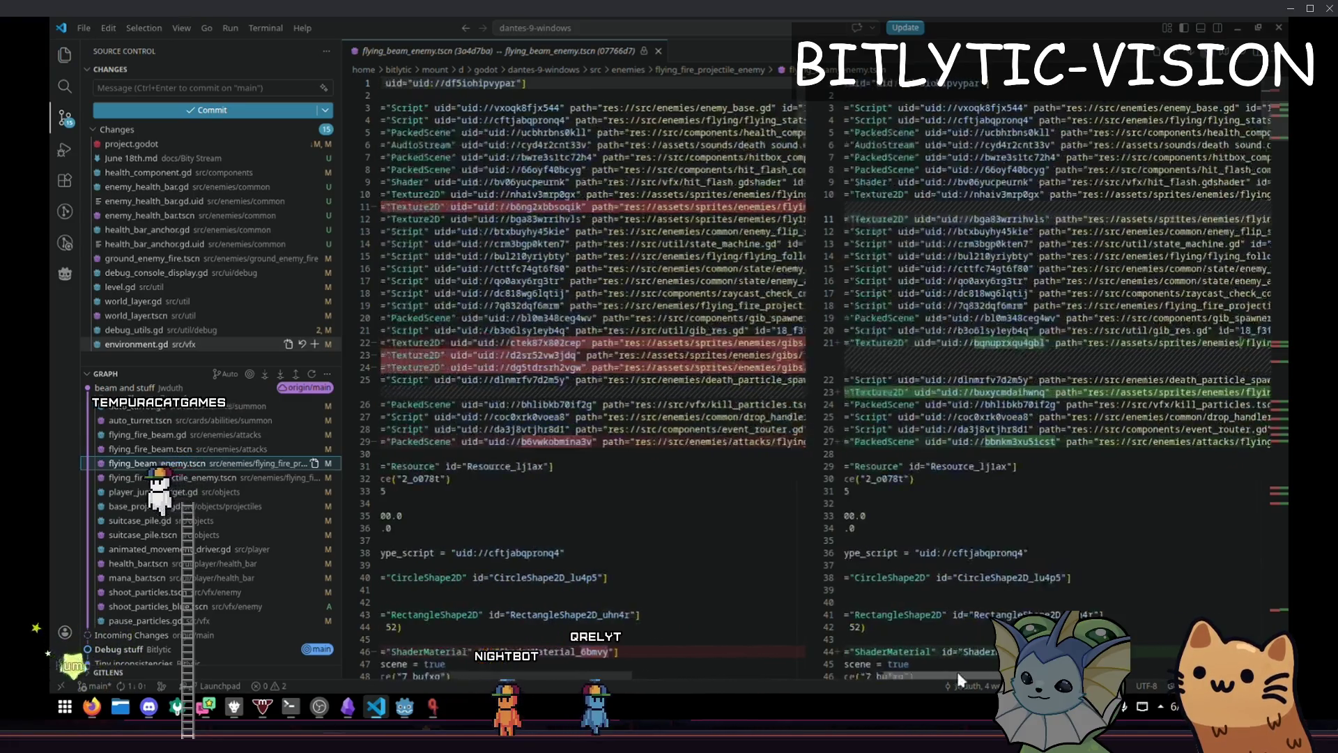
Compare the flying_fire_beam.tscn, flying_fire_projectile_enemy.tscn and player_jump_target.gd diffs
click(161, 449)
click(187, 437)
click(190, 449)
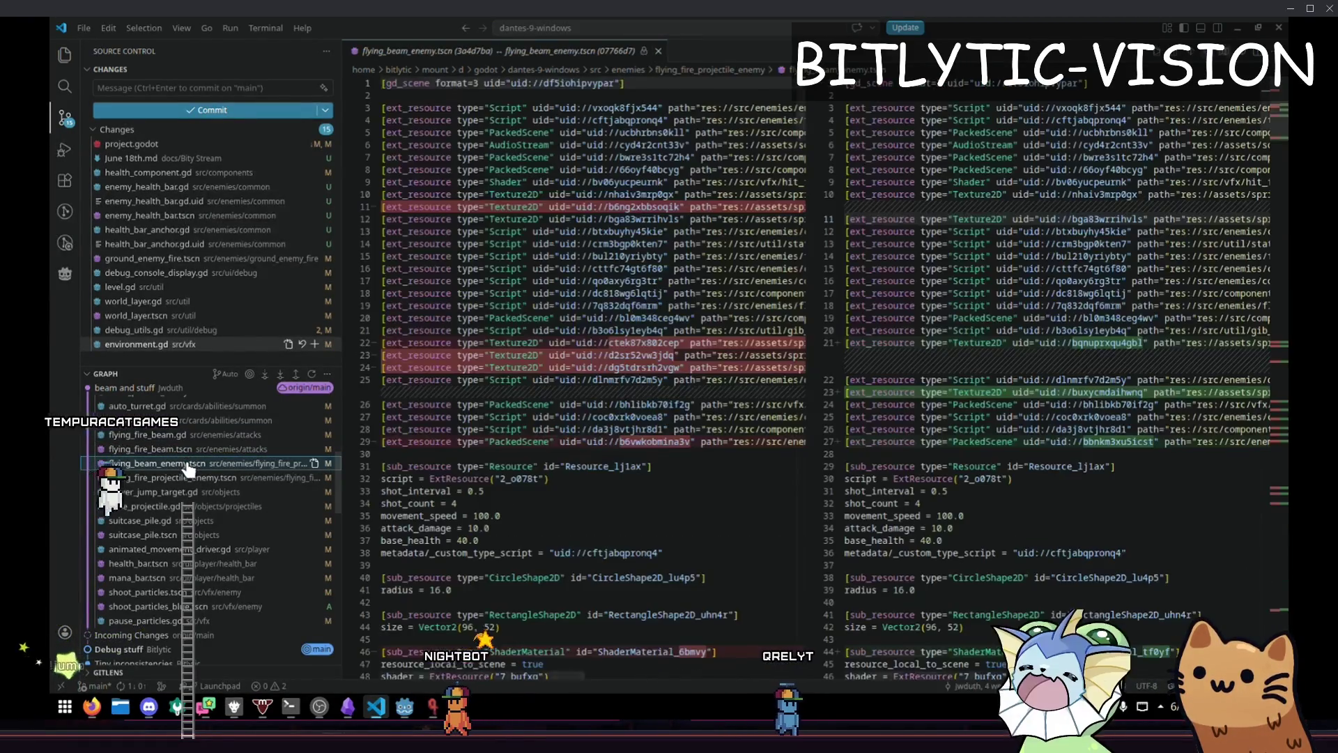
click(200, 479)
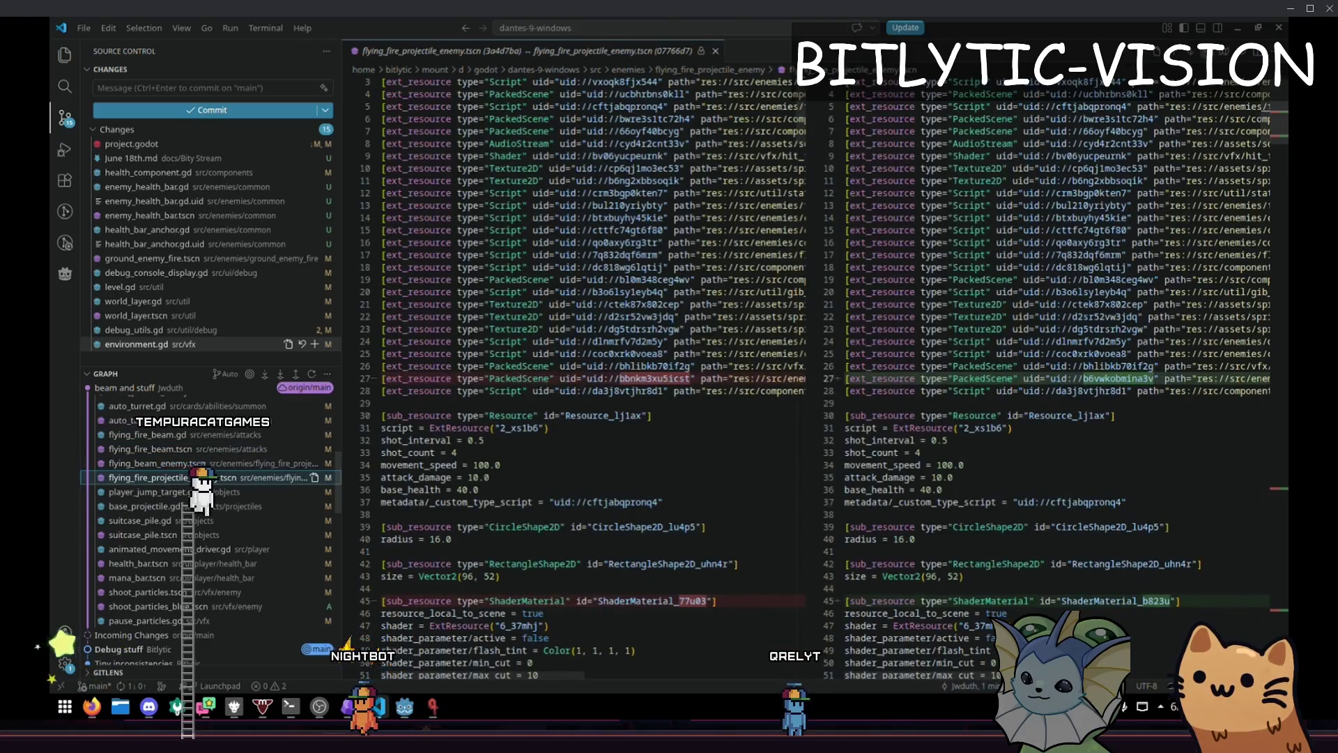
scroll(200, 479, down, 1)
click(194, 463)
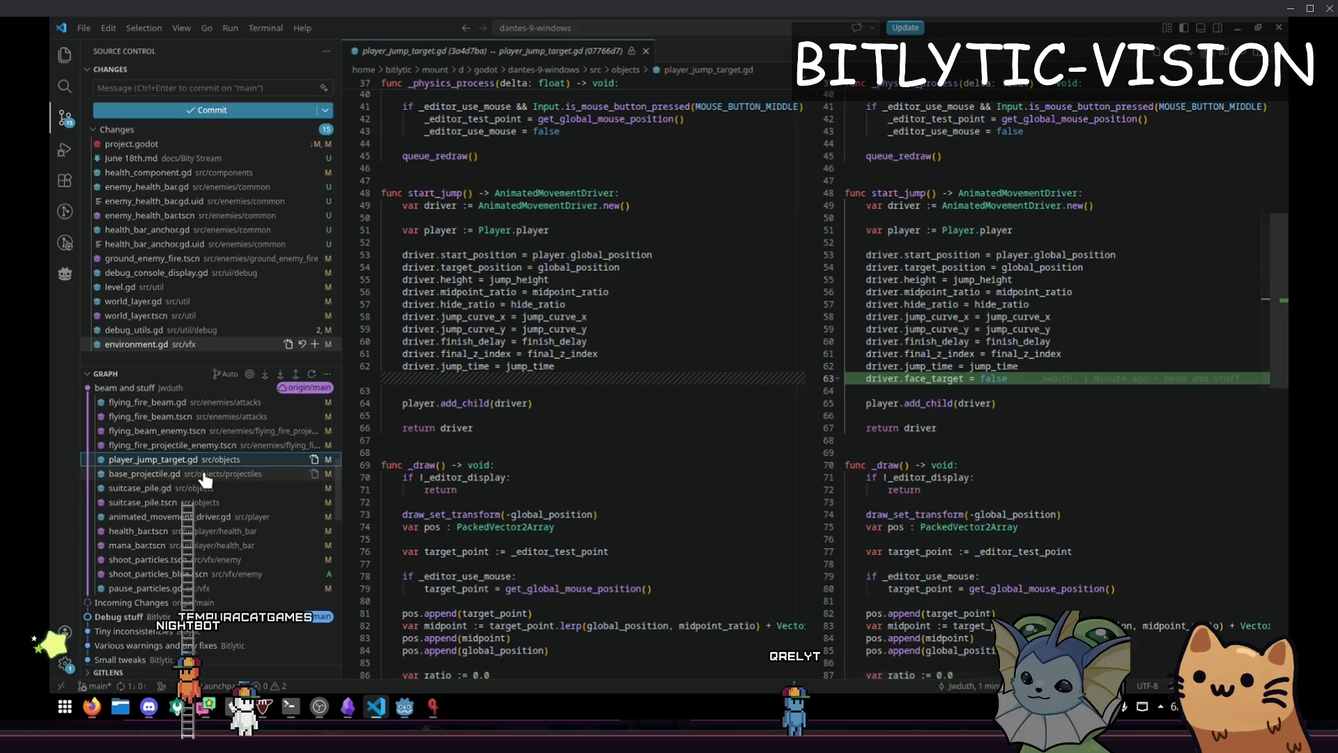
Scroll through the base_projectile.gd diff
click(205, 477)
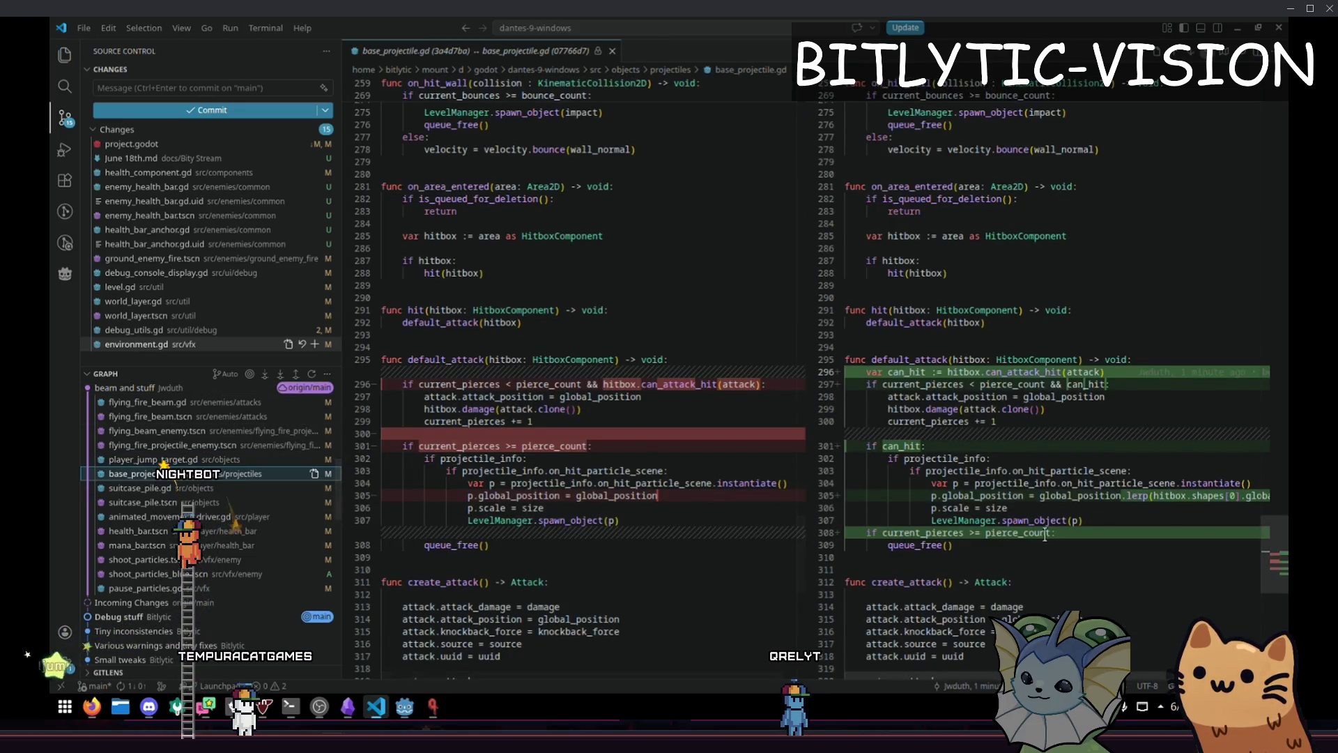
scroll(1044, 534, down, 4)
scroll(240, 499, down, 1)
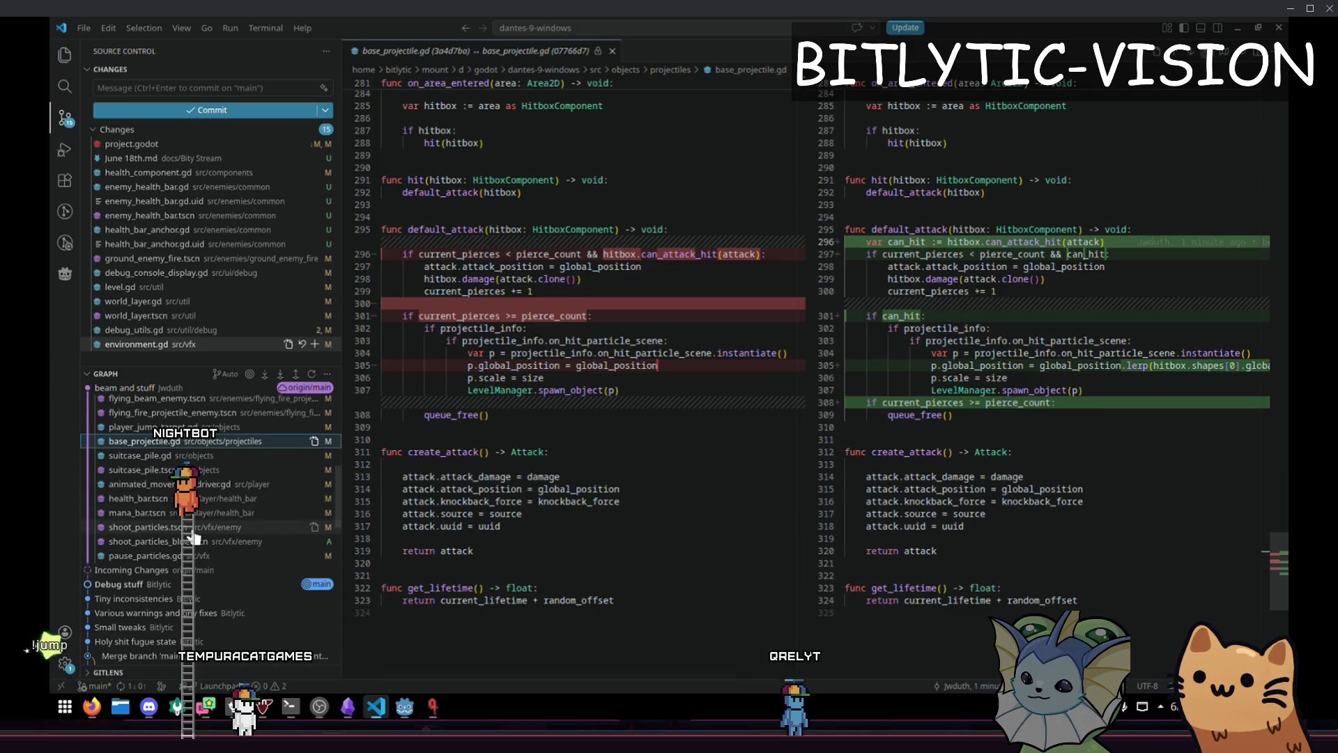
scroll(195, 537, up, 4)
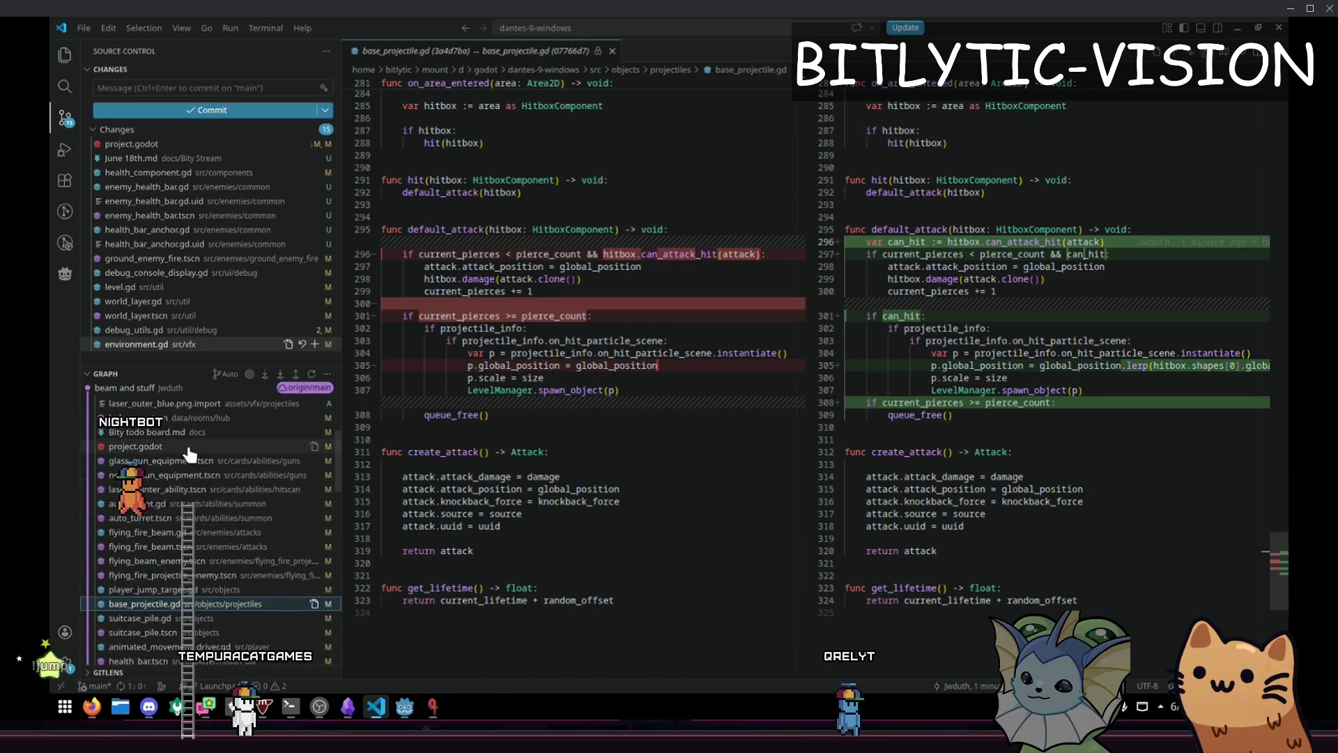
scroll(188, 540, up, 2)
scroll(188, 547, up, 2)
scroll(188, 548, up, 3)
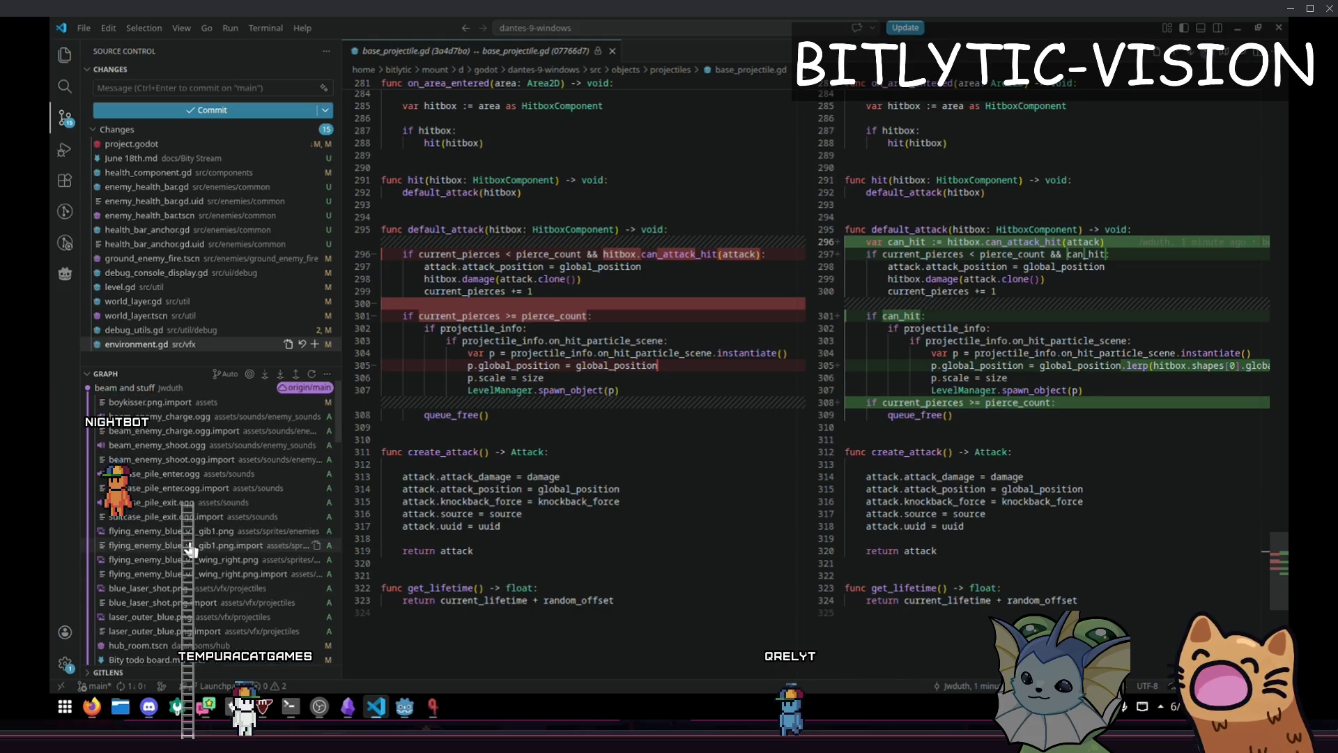
scroll(190, 550, down, 5)
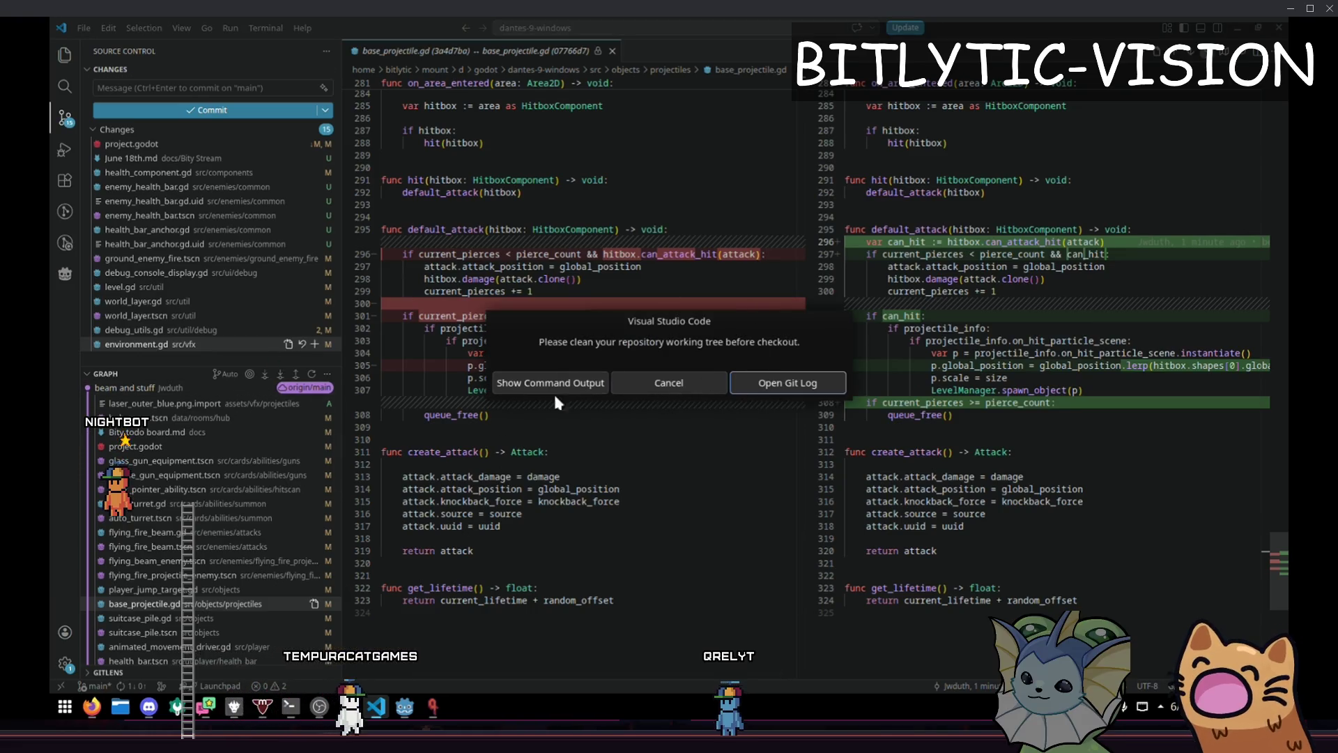
Check why the pull failed and discard project.godot's local 4.6-to-4.7 change
click(549, 389)
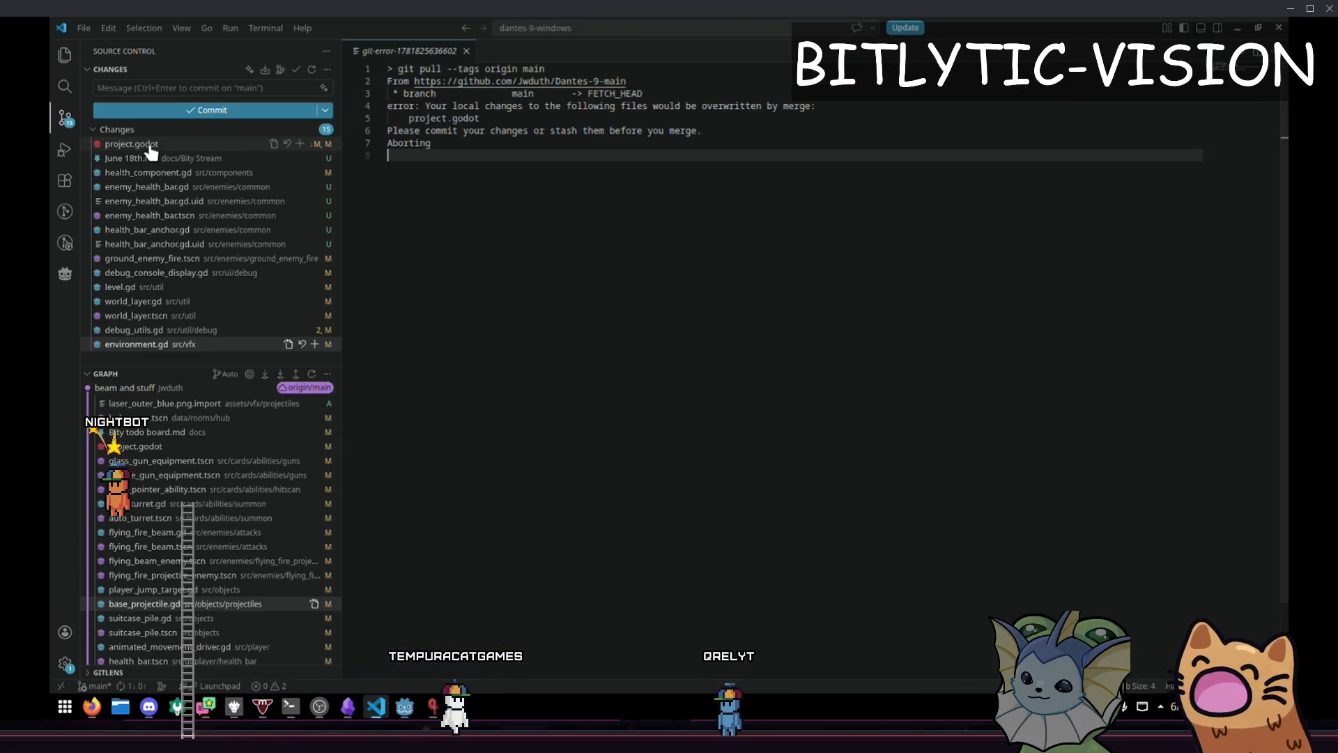
click(140, 144)
click(287, 143)
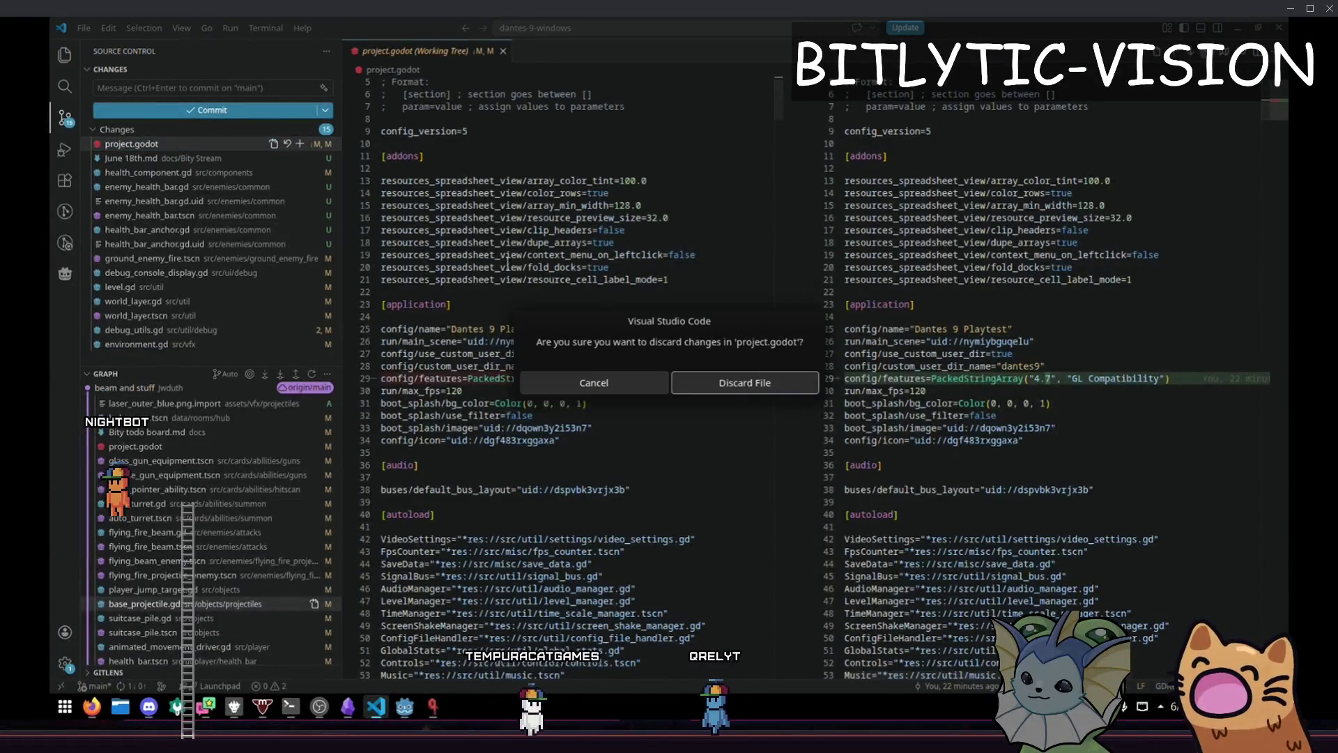
click(700, 385)
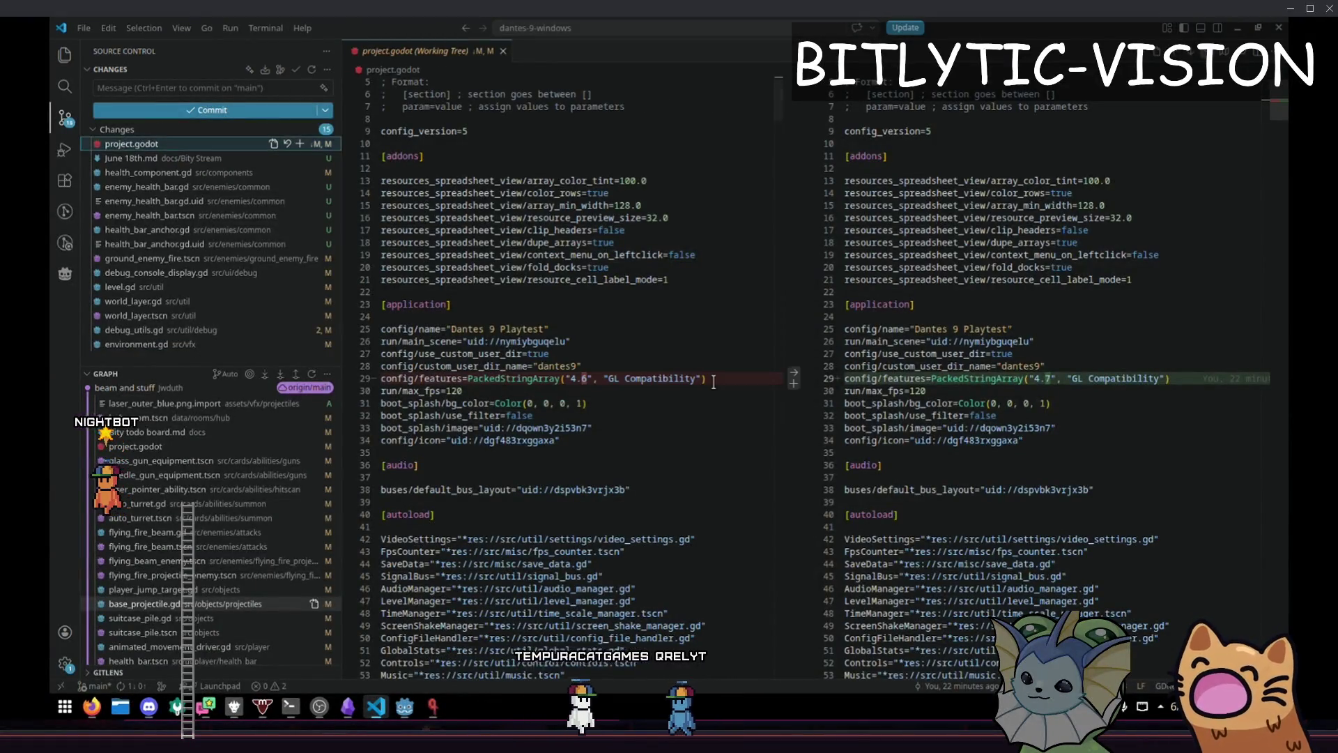
Pull the latest commit and switch back to the Godot editor
click(129, 688)
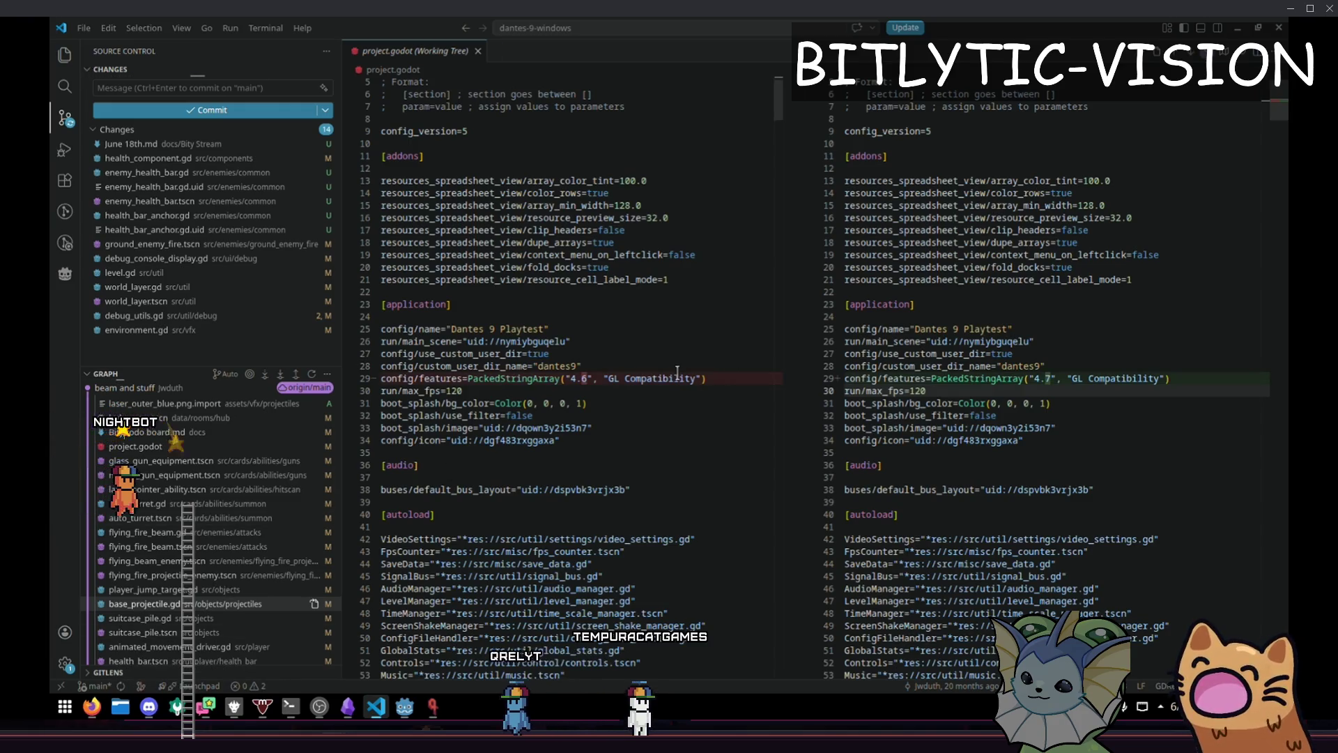
key(alt+Tab)
key(Return)
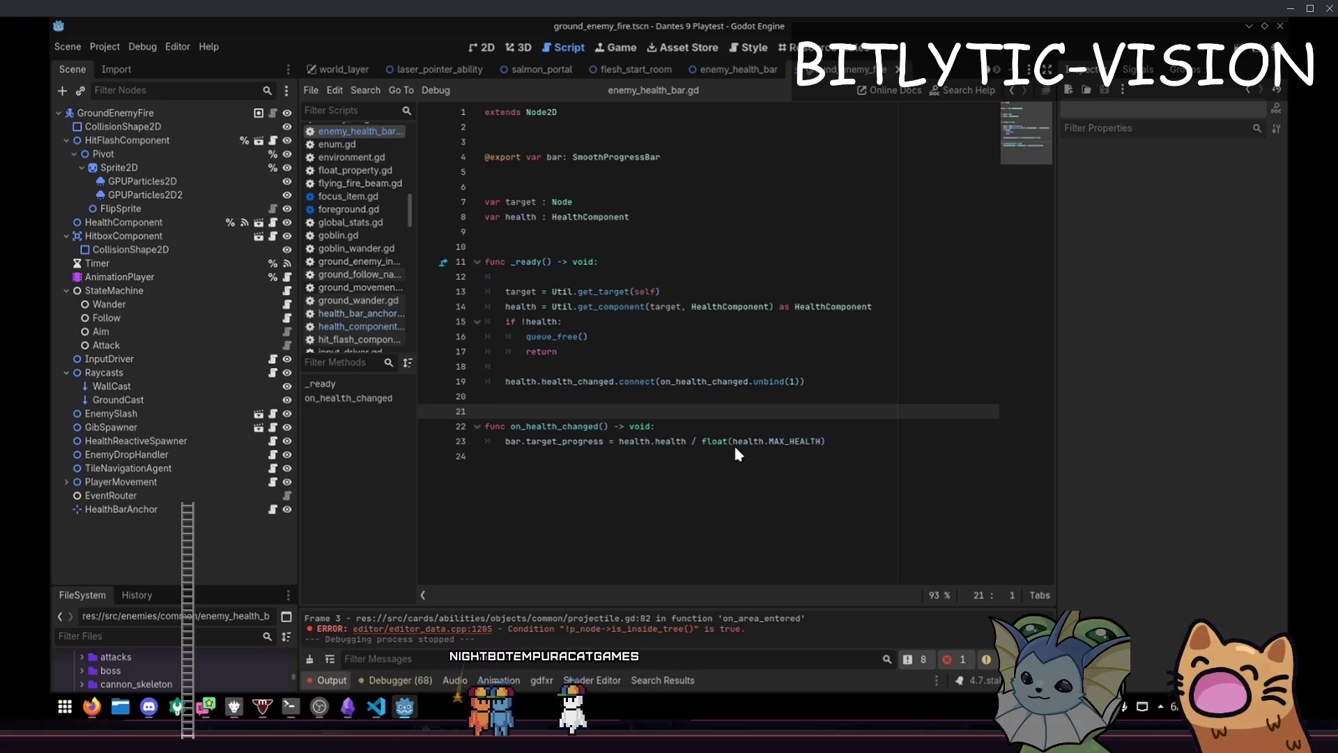
Run the Dantes 9 project from Godot and start a game from the main menu
click(1185, 54)
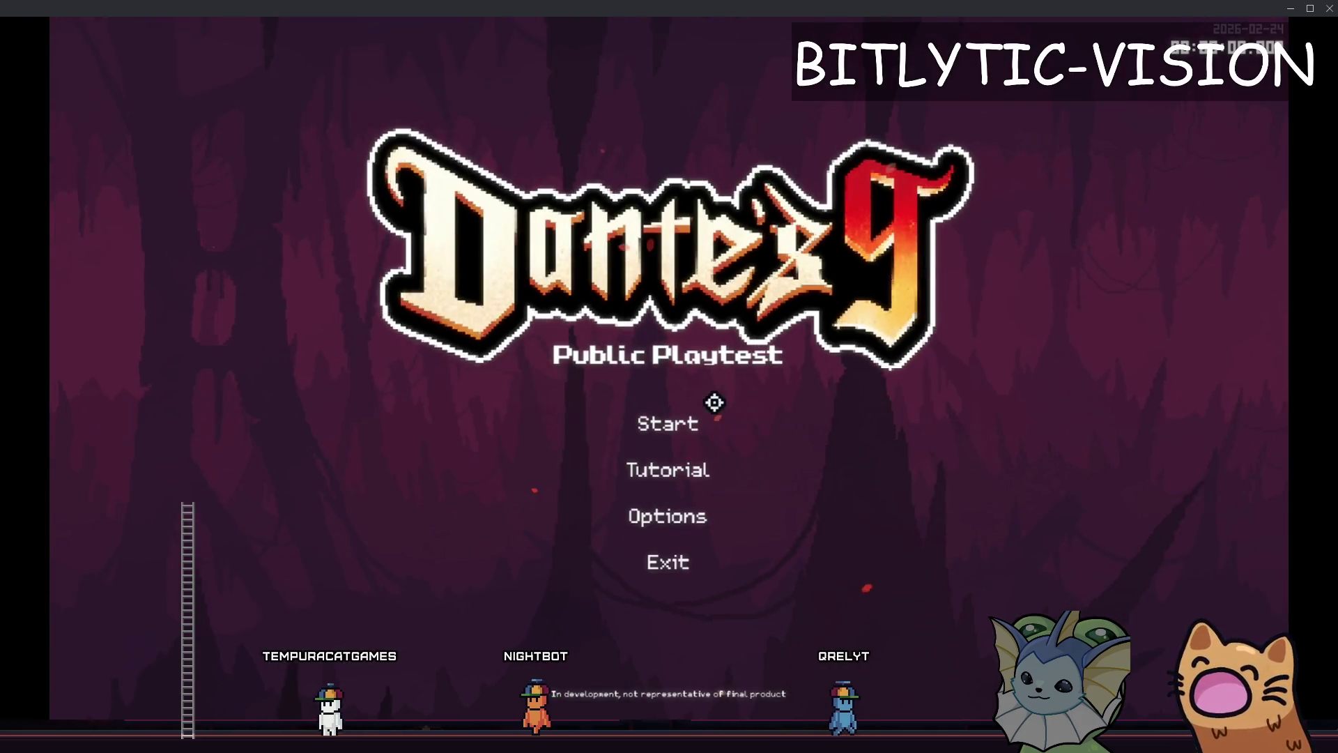
click(714, 398)
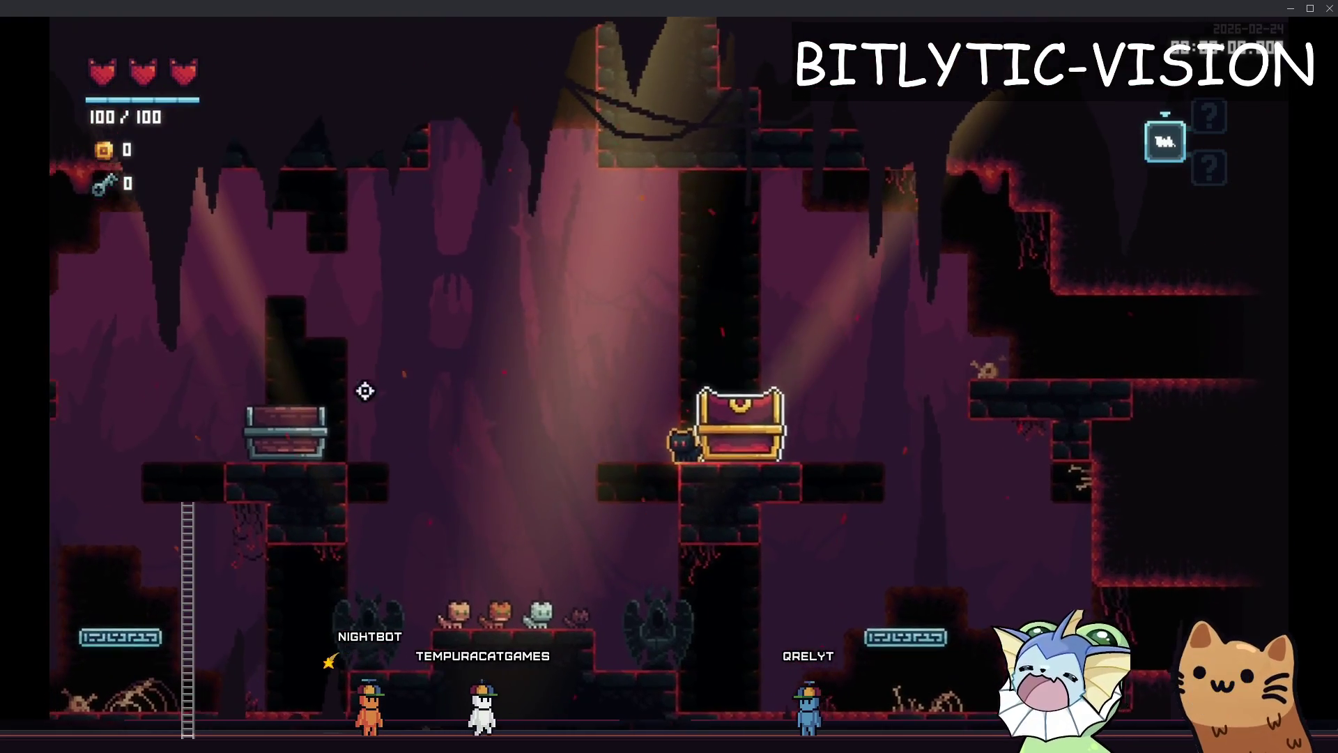
Search the debug Spawn section for 'beam' and place flying_beam_enemy.tscn in the level
key(F1)
key(Return)
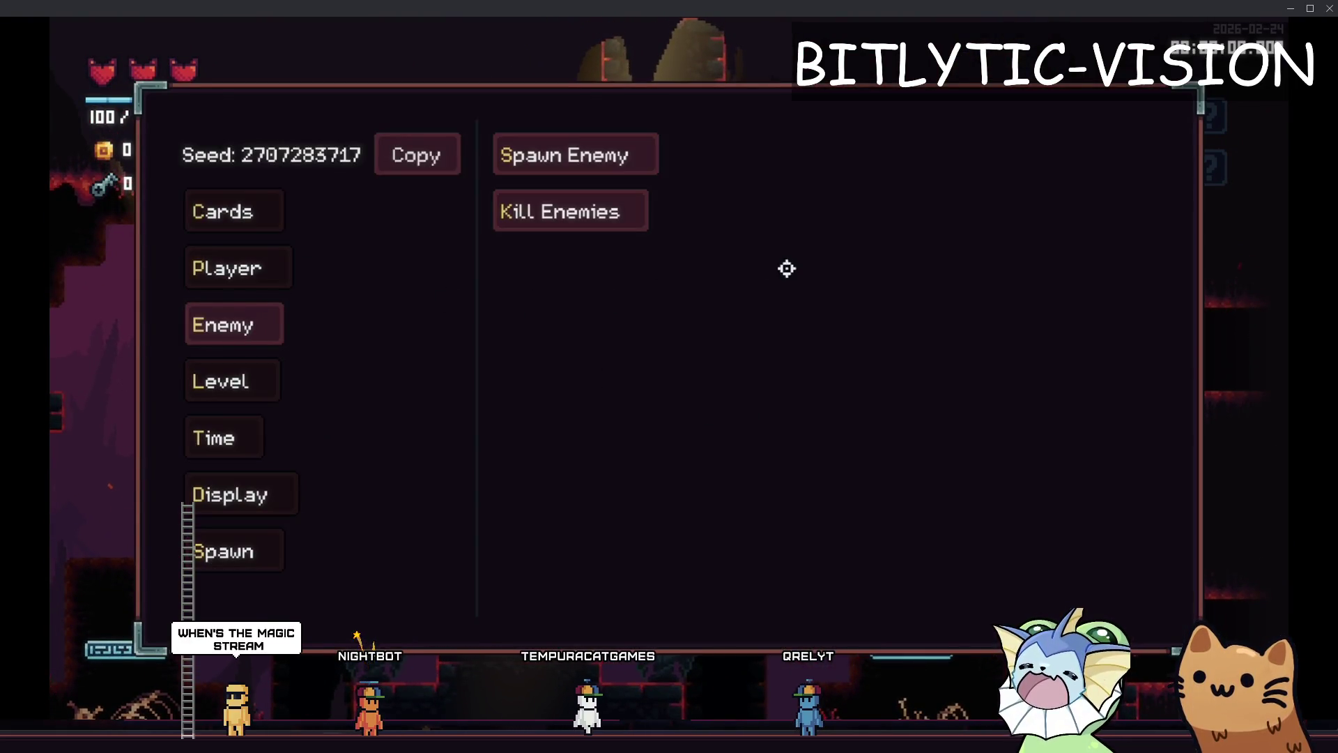
key(Return)
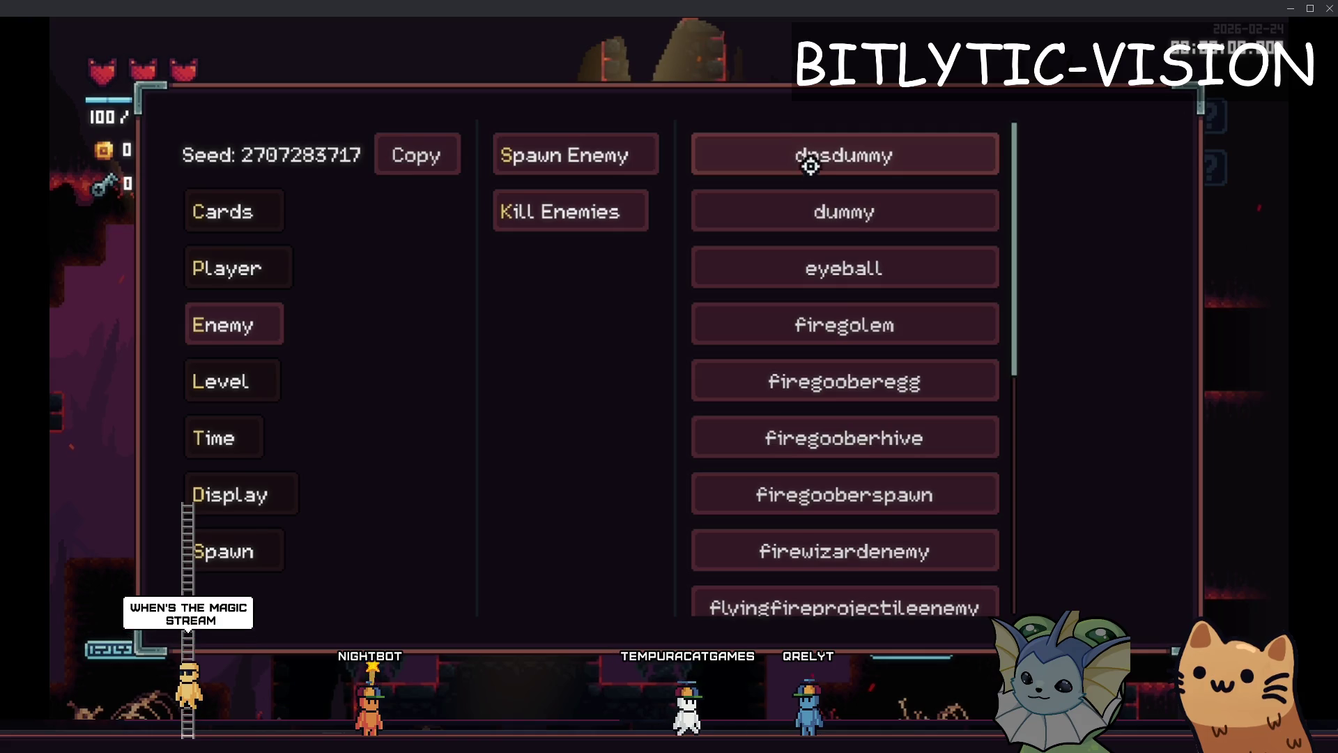
scroll(829, 342, down, 2)
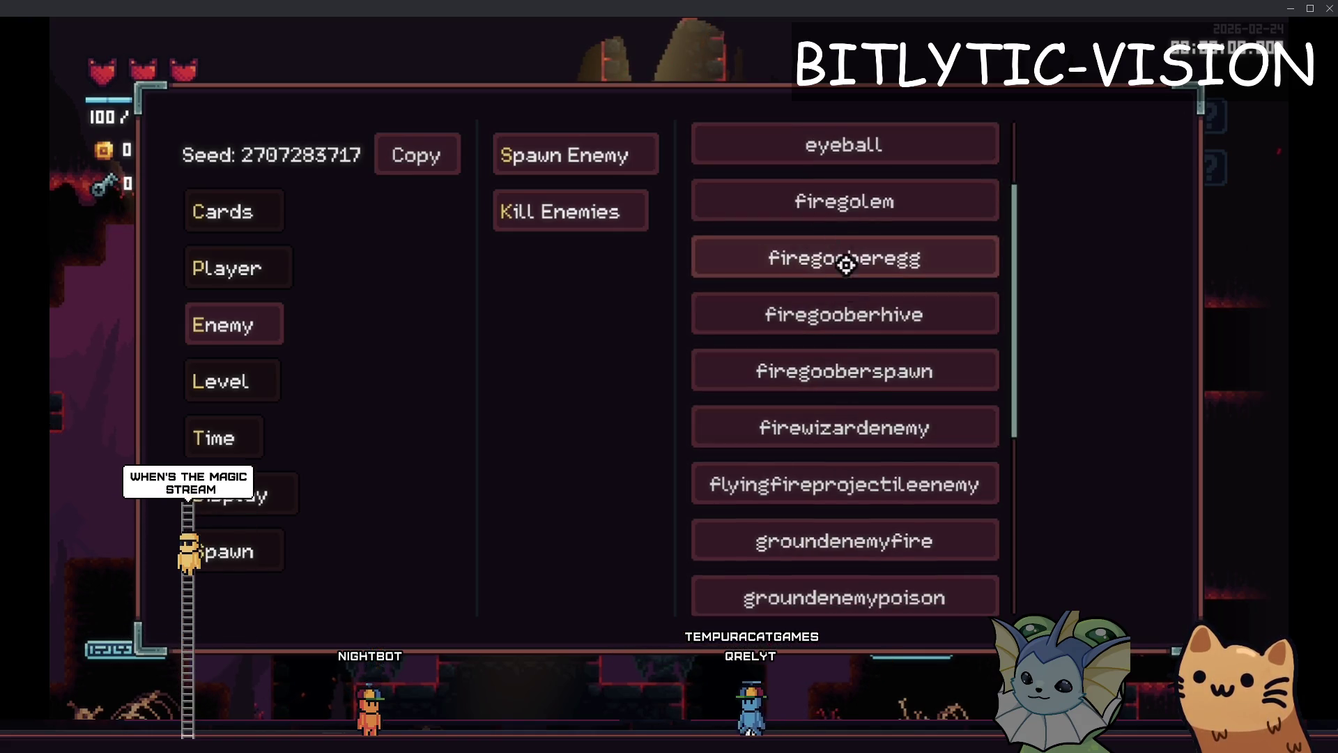
click(233, 551)
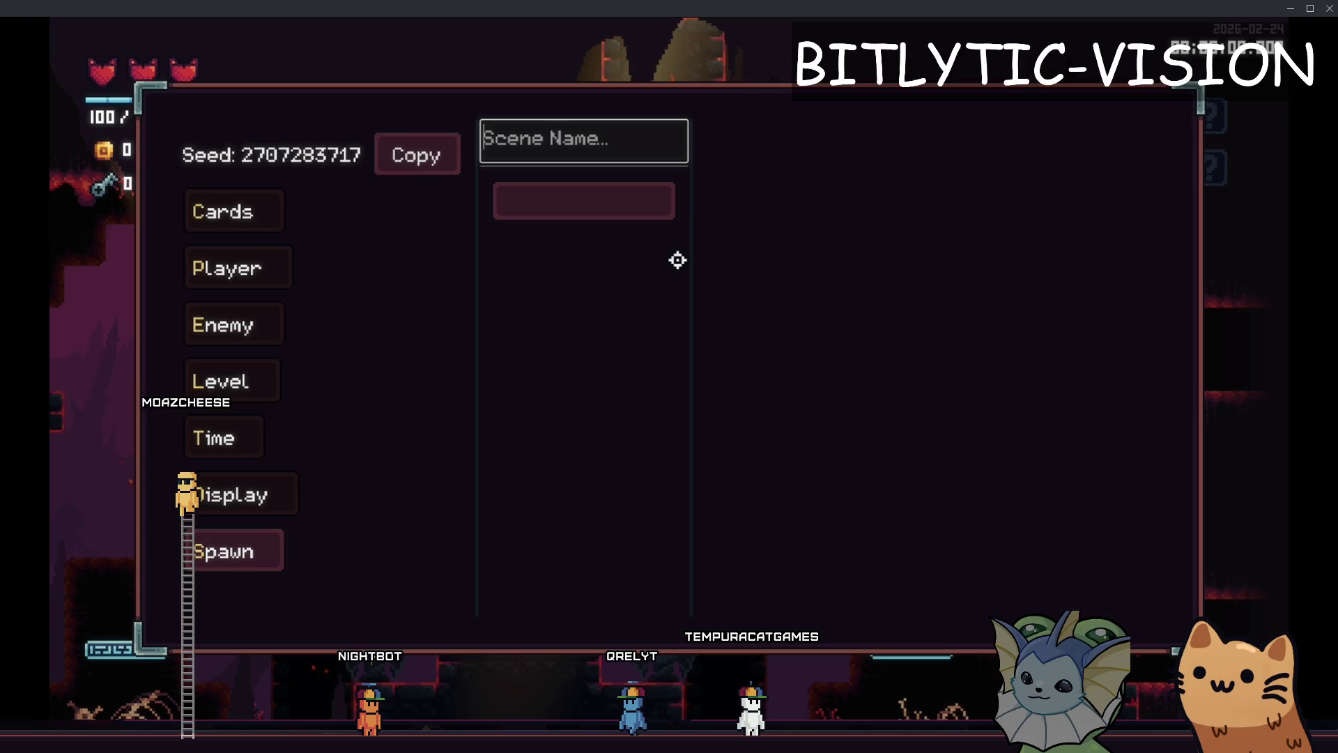
text(beam)
click(618, 254)
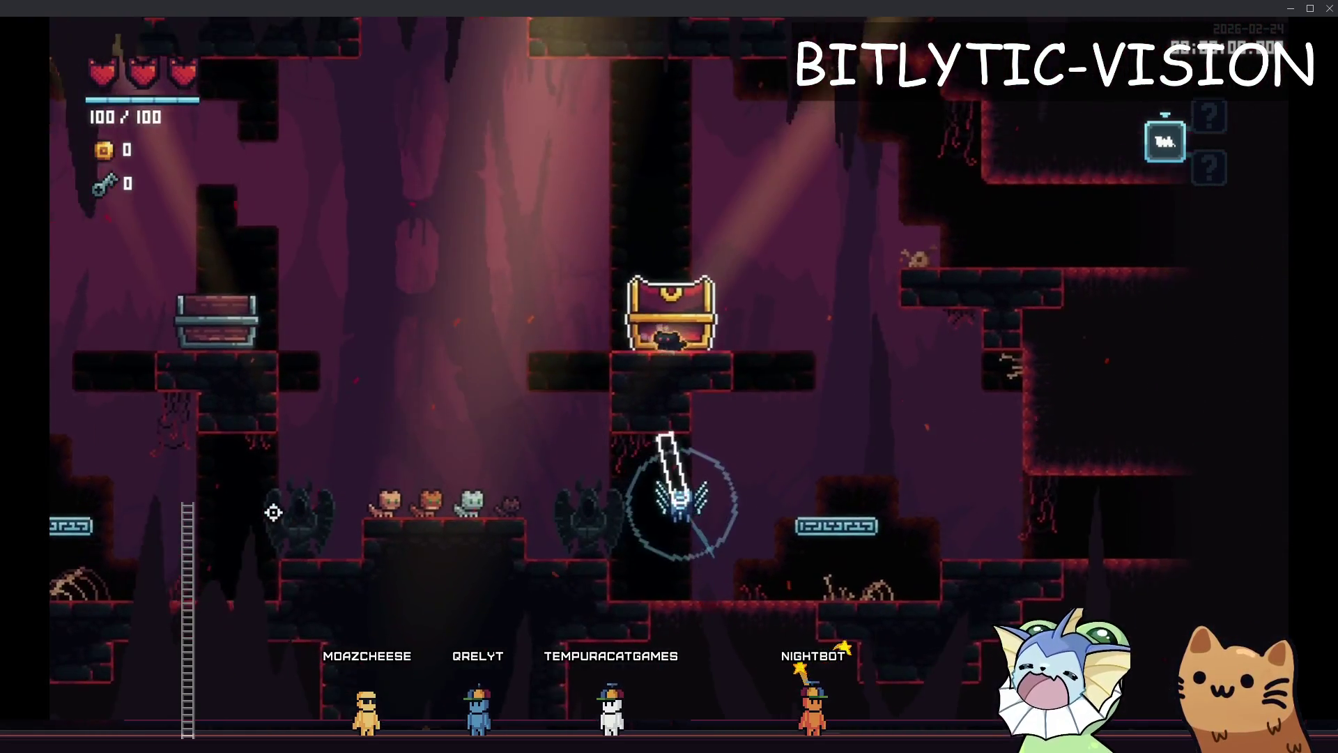
Add a second enemy from the Spawn Enemy list, then close the debug menu
key(F1)
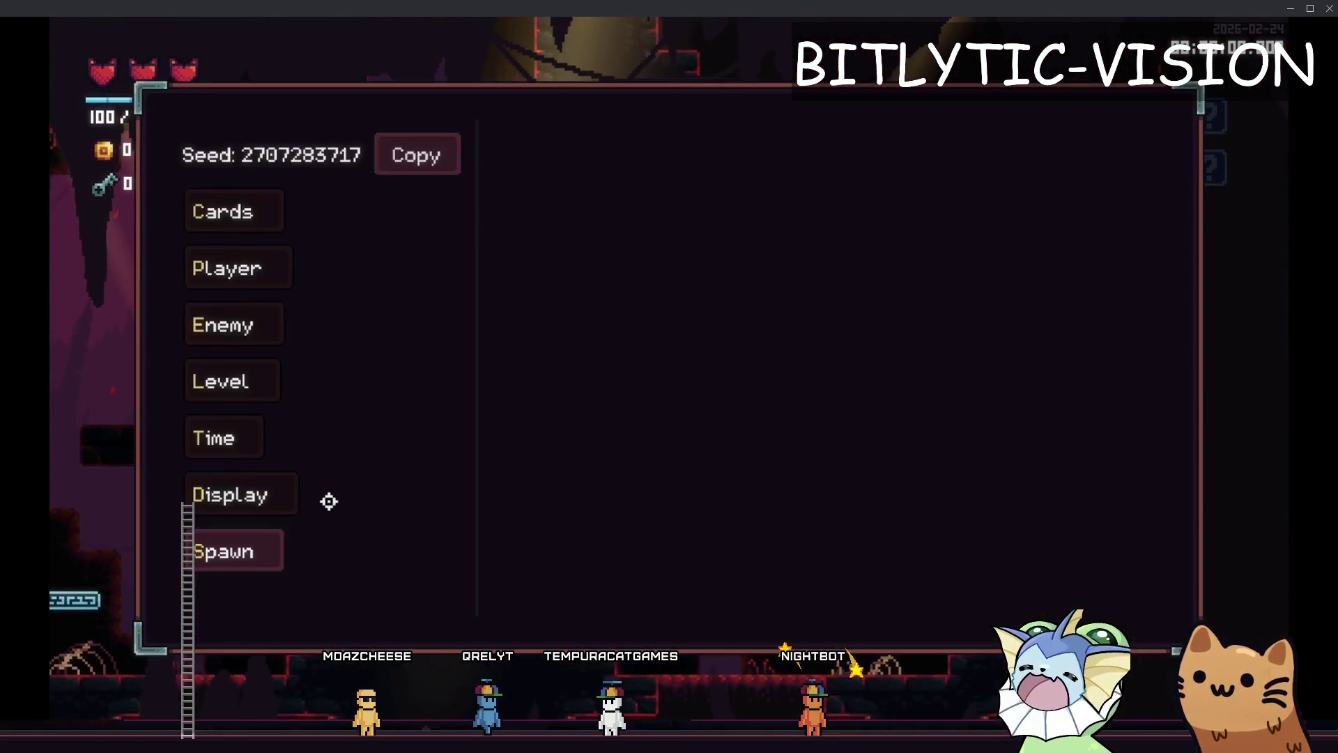
click(224, 325)
click(564, 155)
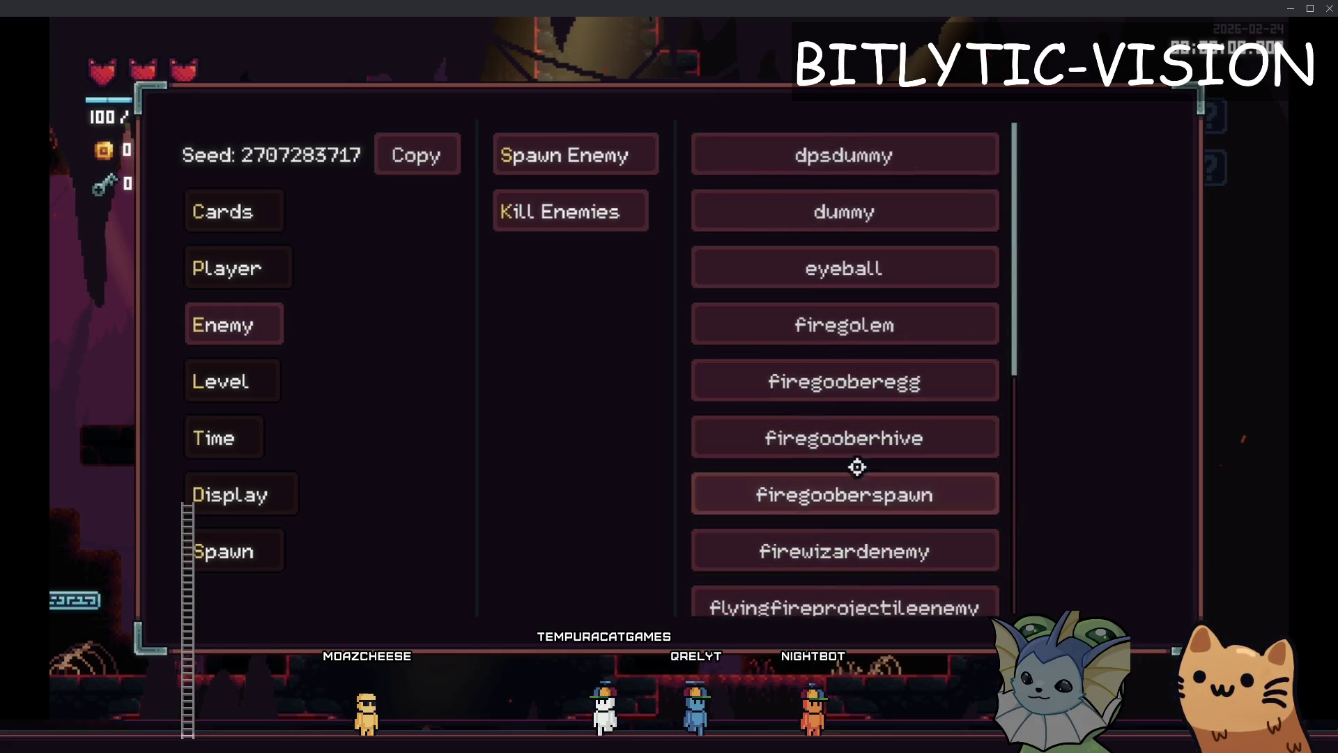
key(Escape)
key(Escape)
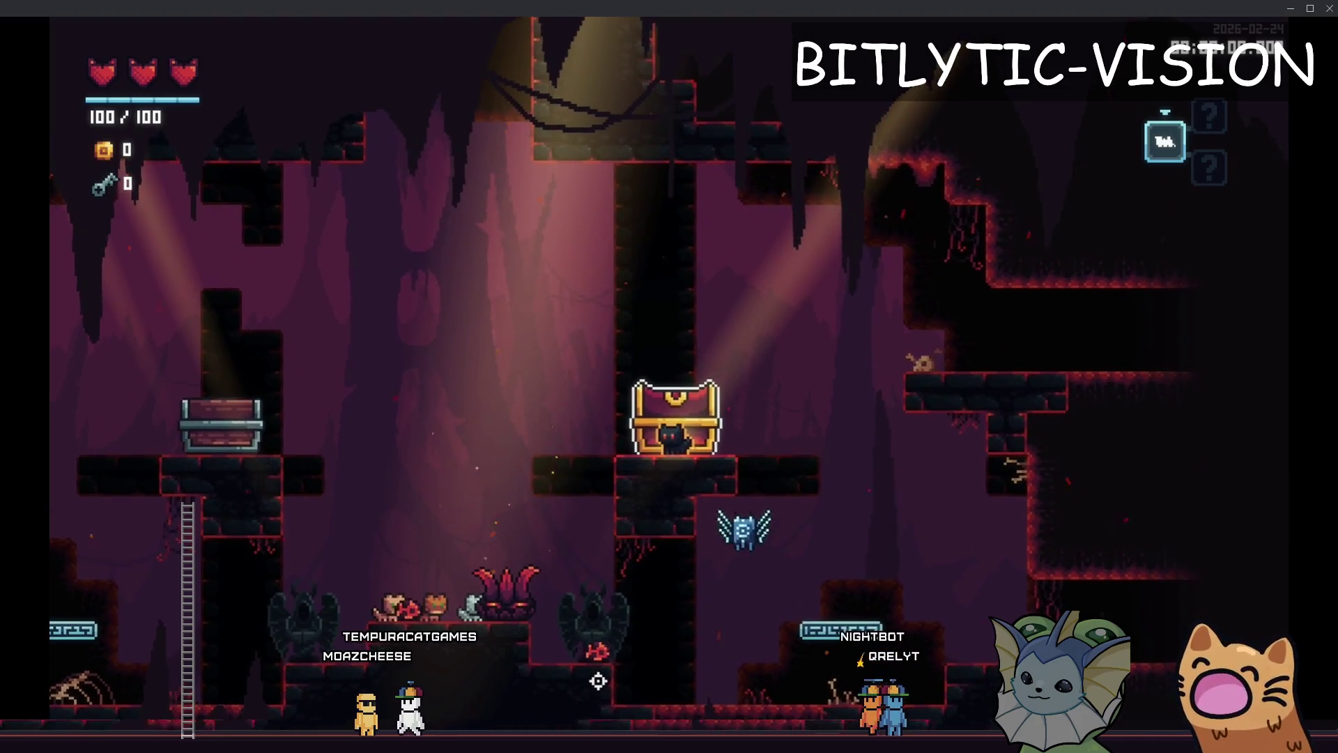
Drop the cat off the chest to the lower ledge, briefly checking the debug enemy list
key(a)
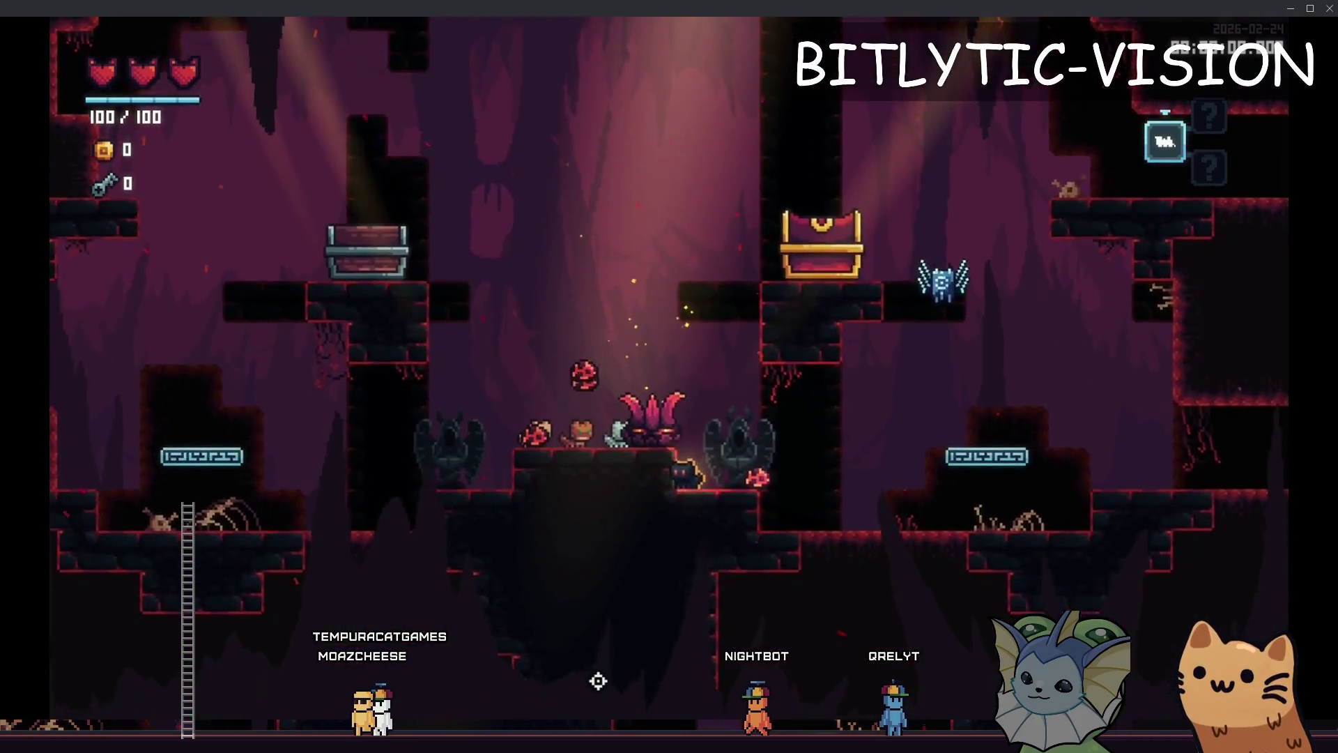
key(a)
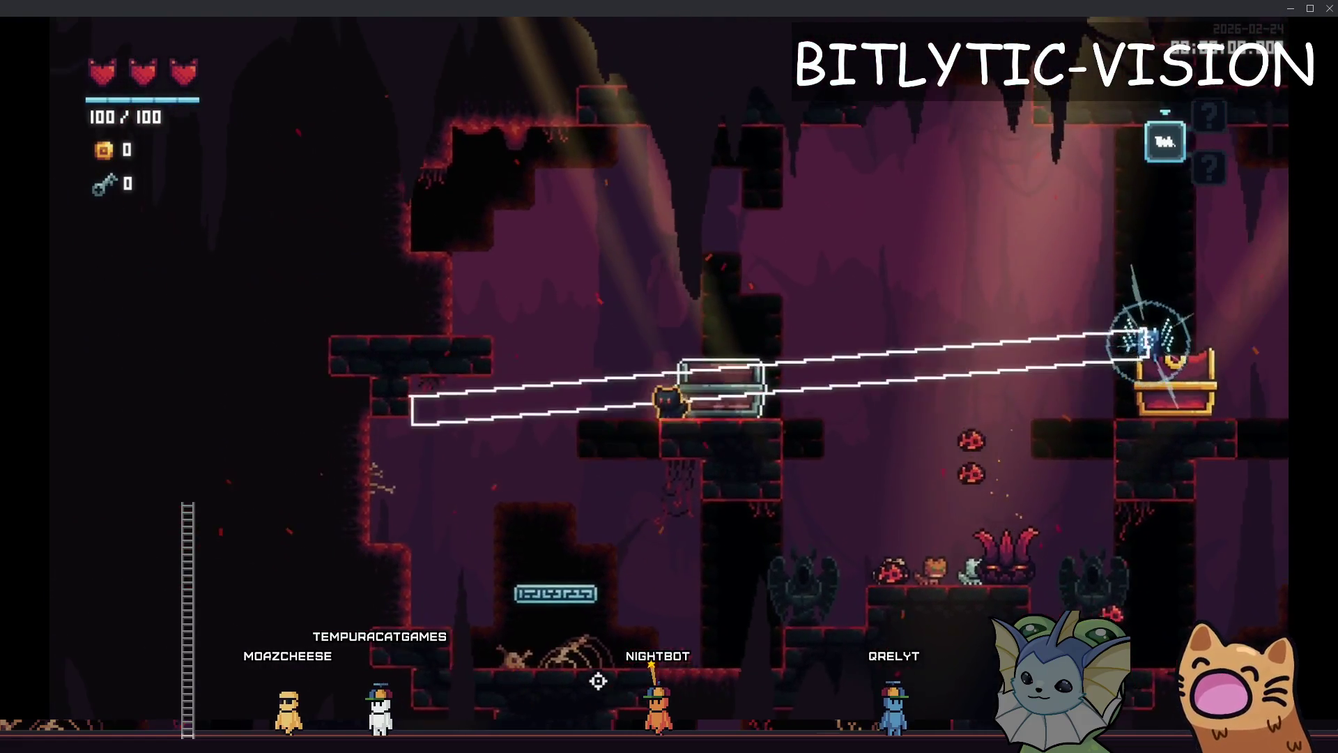
key(d)
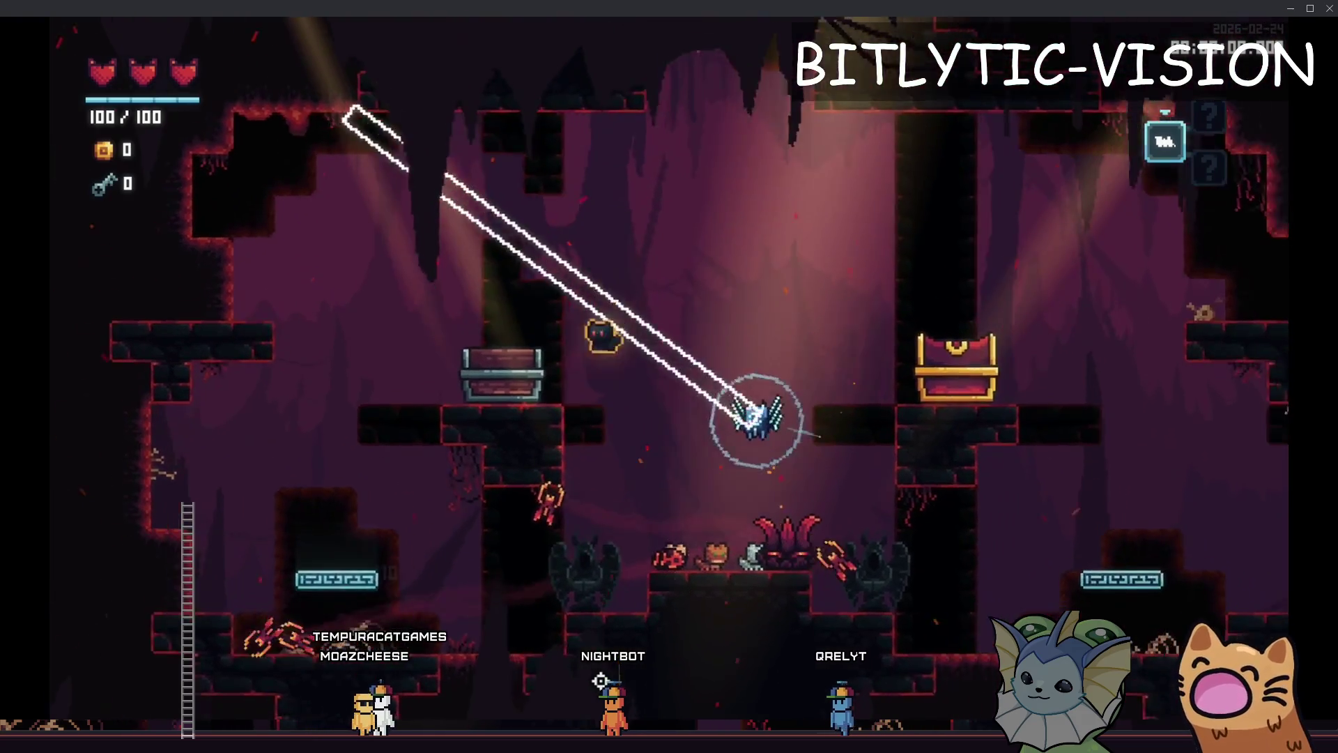
key(F1)
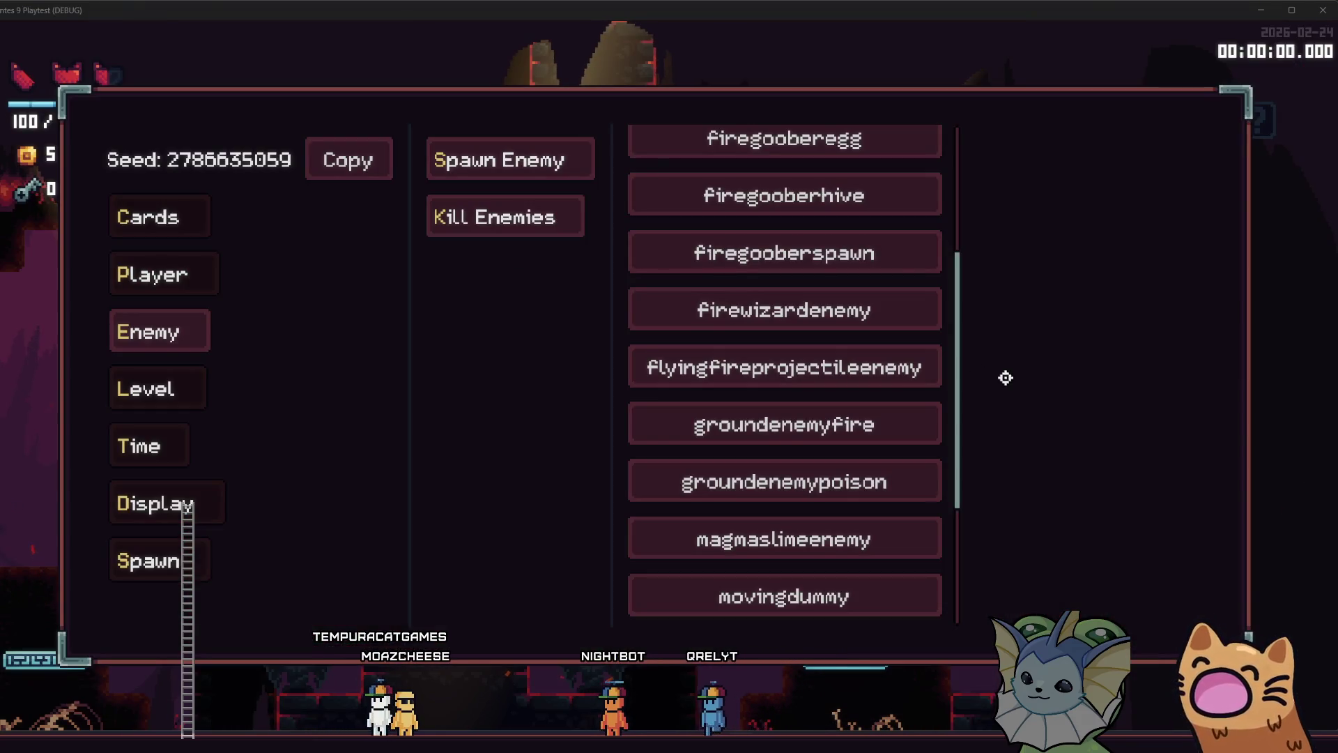
key(F1)
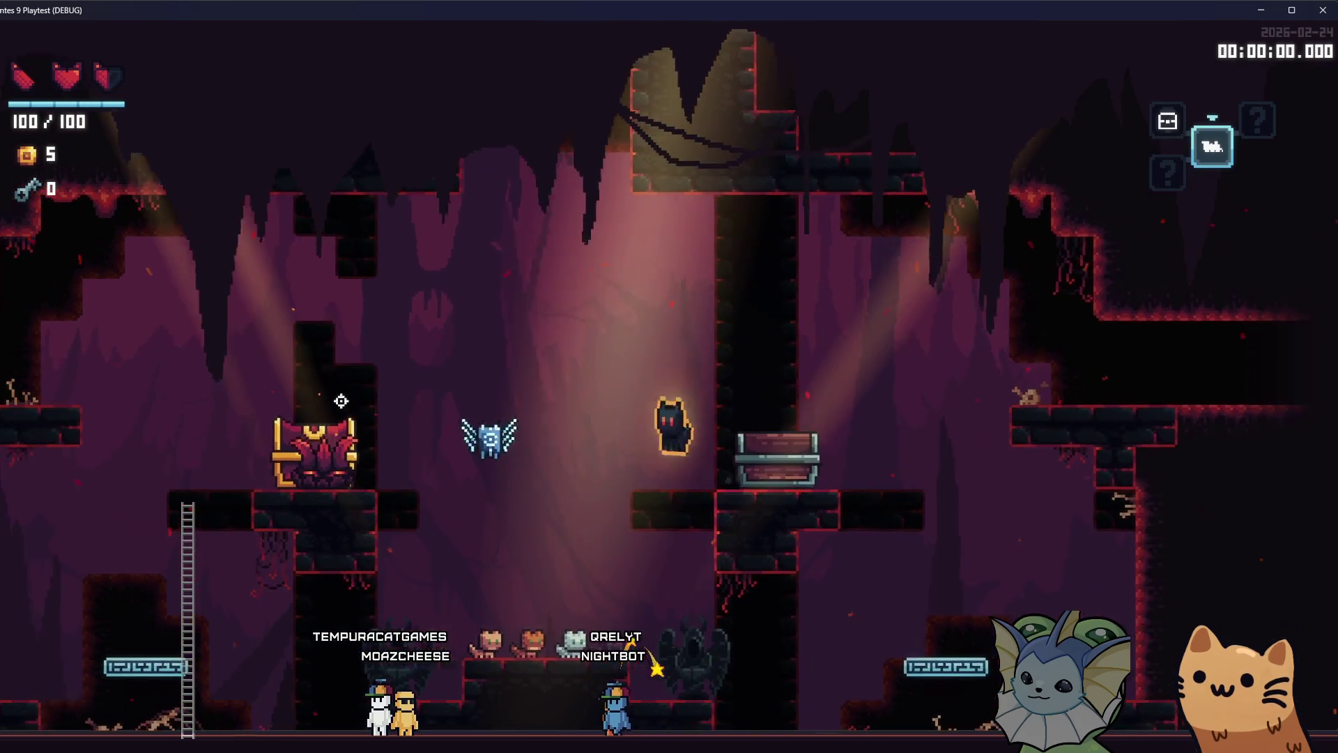
key(space)
key(d)
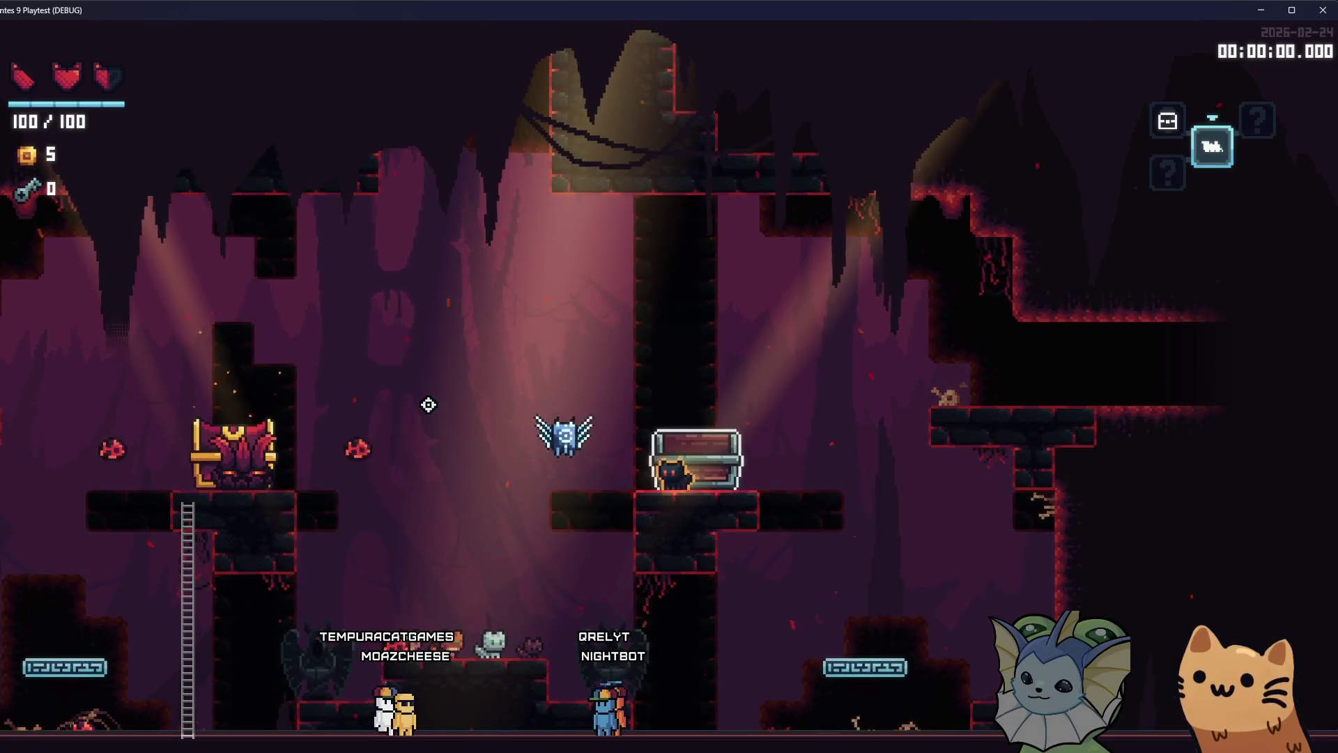
key(a)
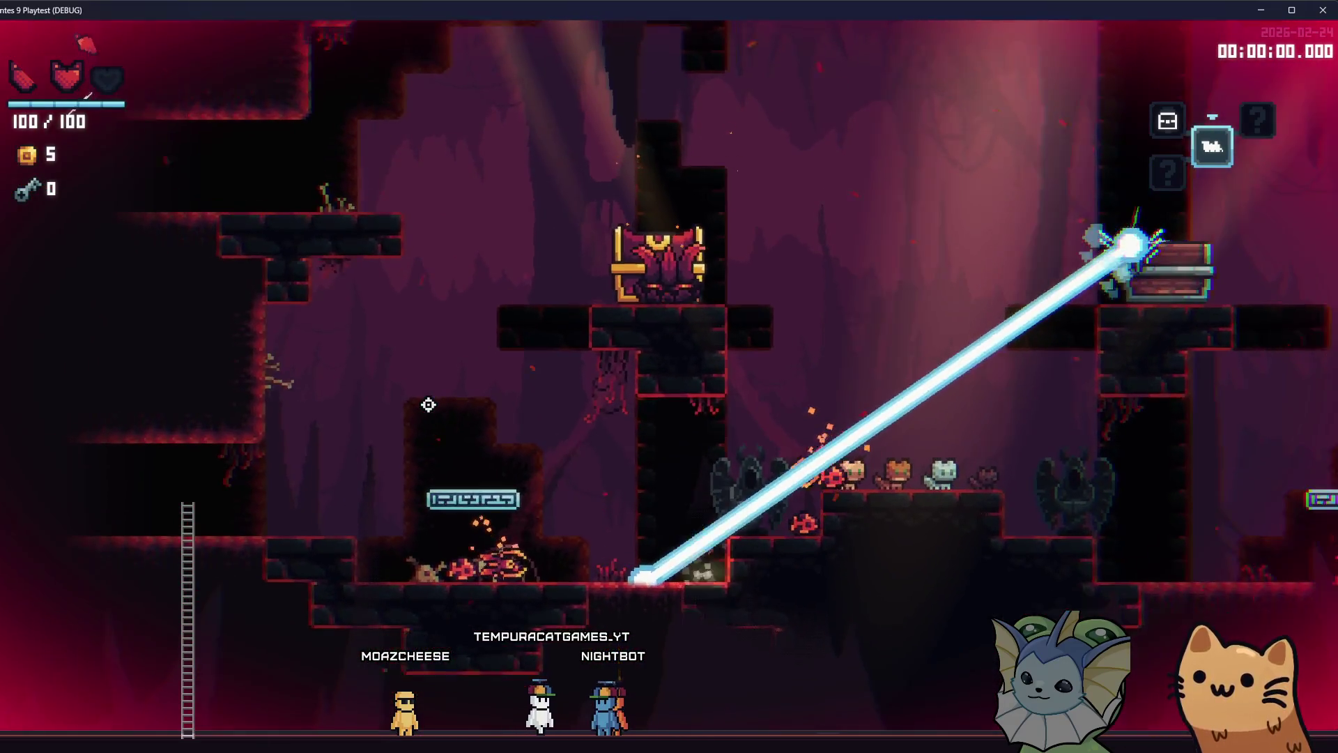
Dodge the beam enemy's lasers while collecting coins up to 35, then reopen the debug spawn list
key(d)
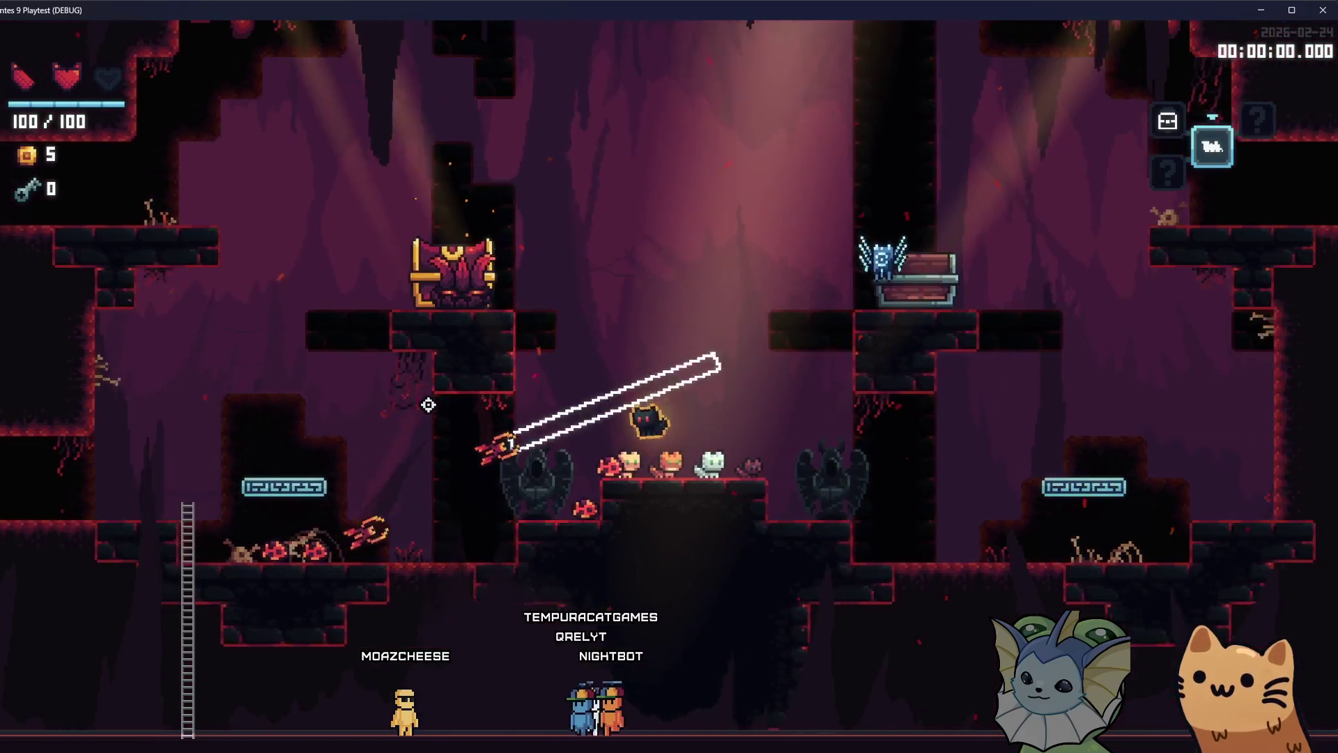
key(space)
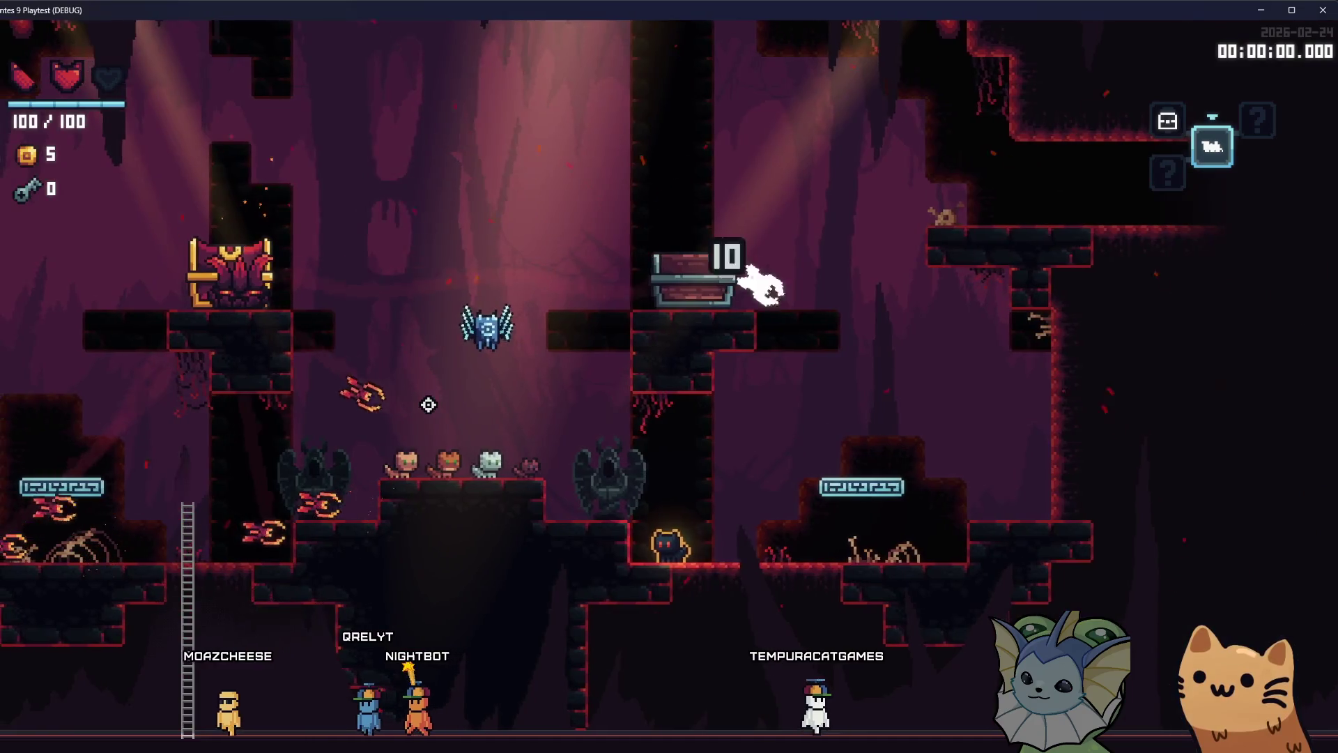
key(a)
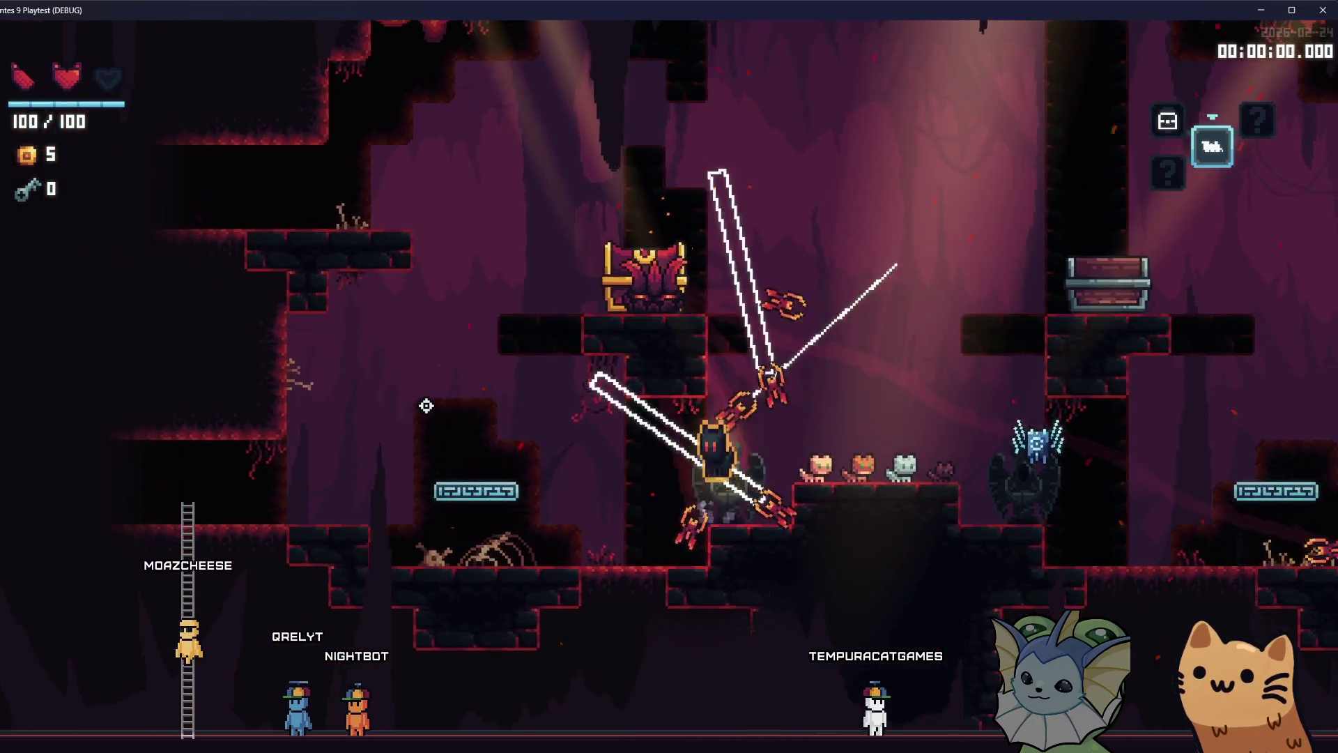
key(d)
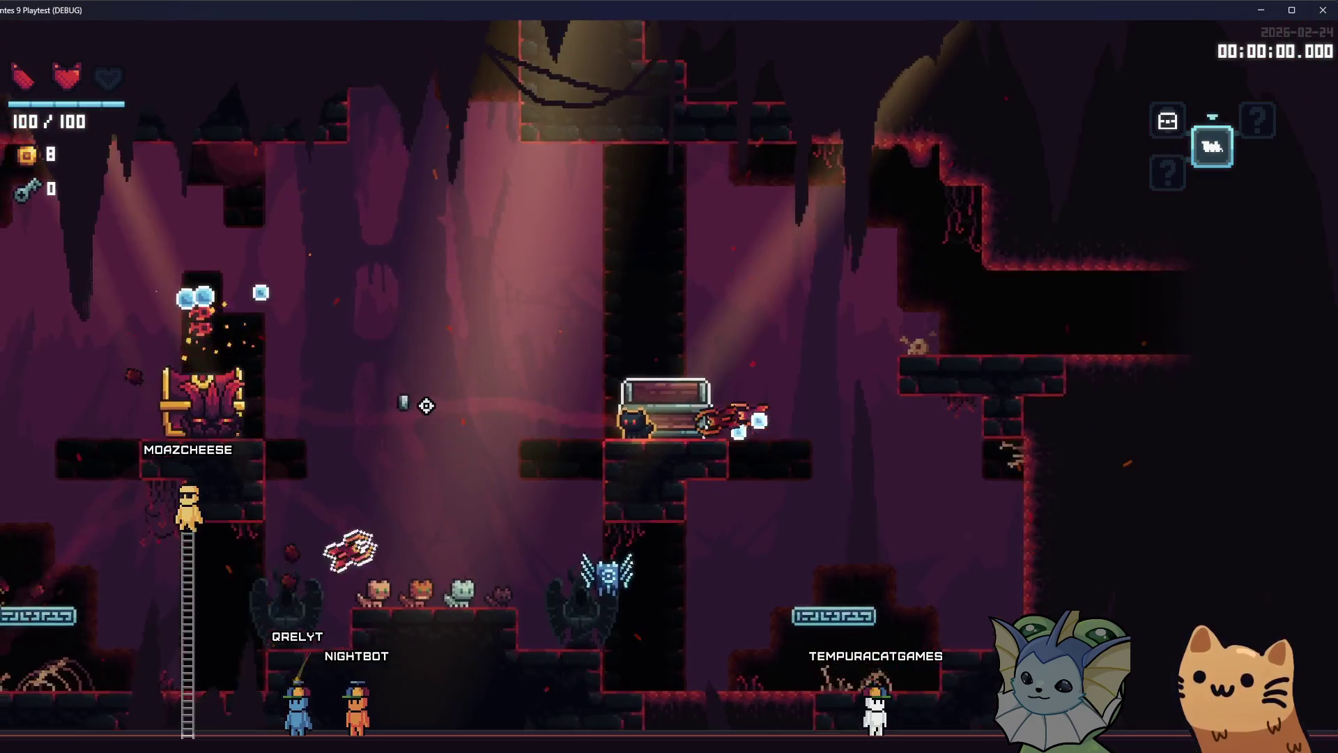
key(d)
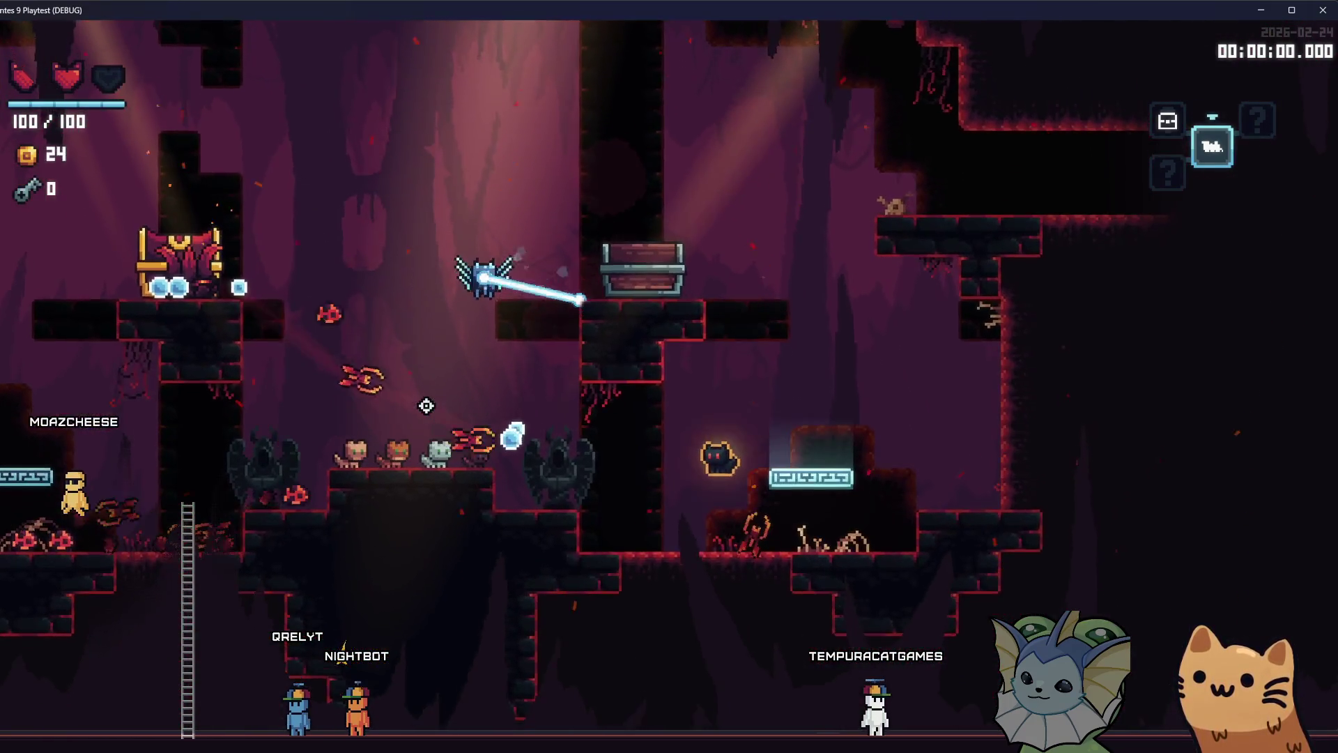
key(a)
key(space)
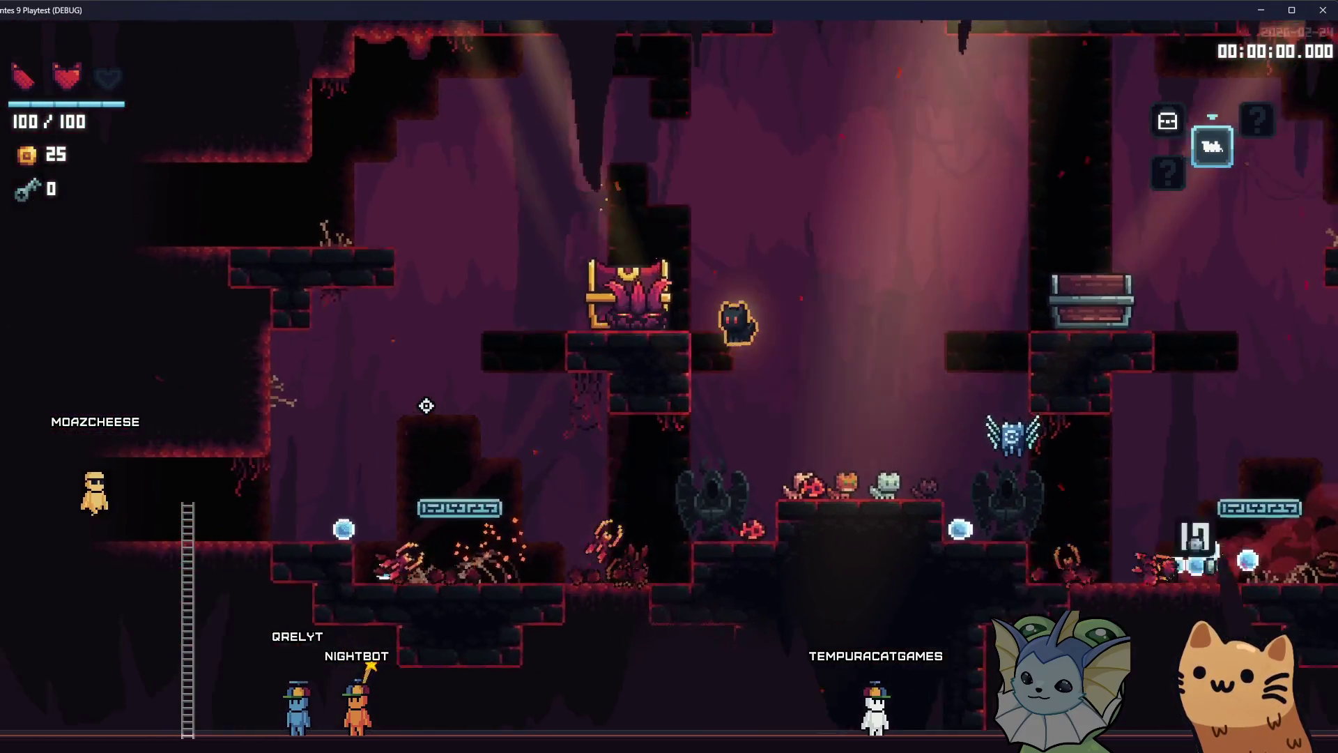
key(d)
key(space)
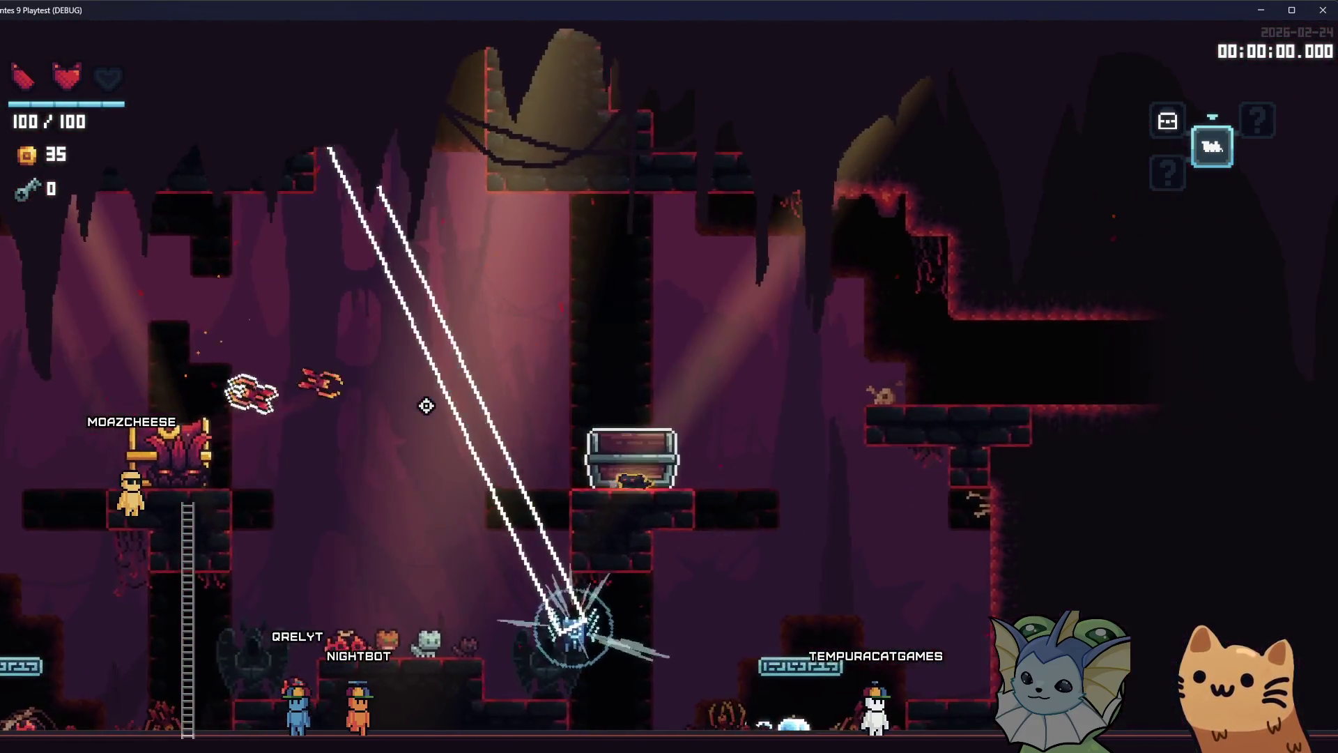
key(F1)
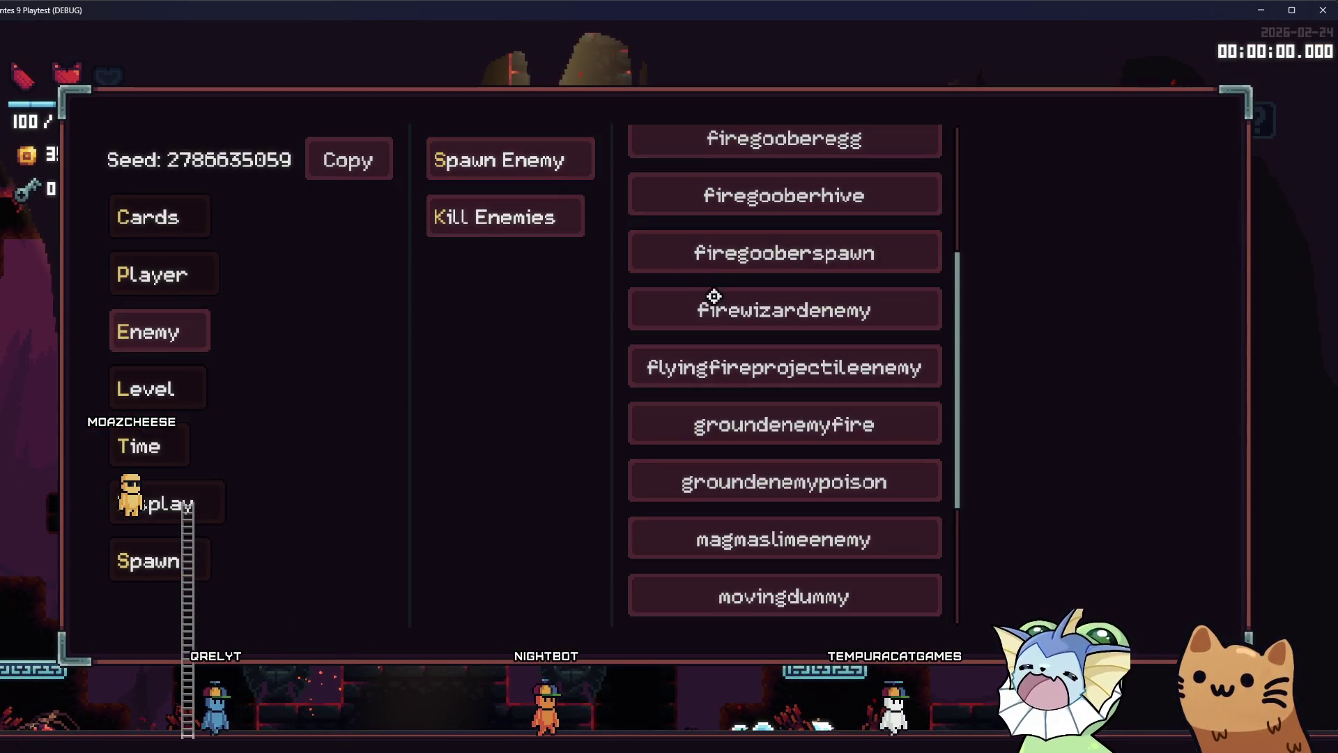
Spawn a flyingfireprojectileenemy in the level and fight it while climbing for coins
click(742, 377)
click(514, 302)
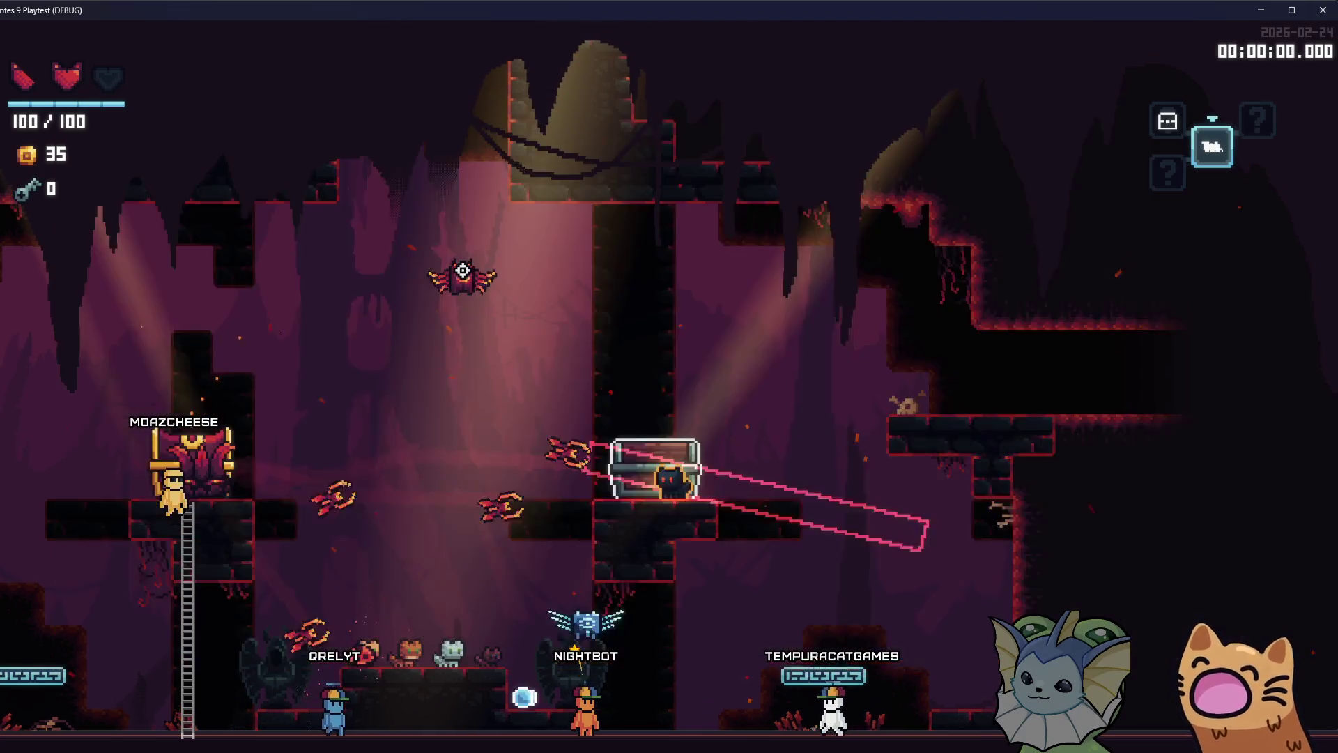
key(space)
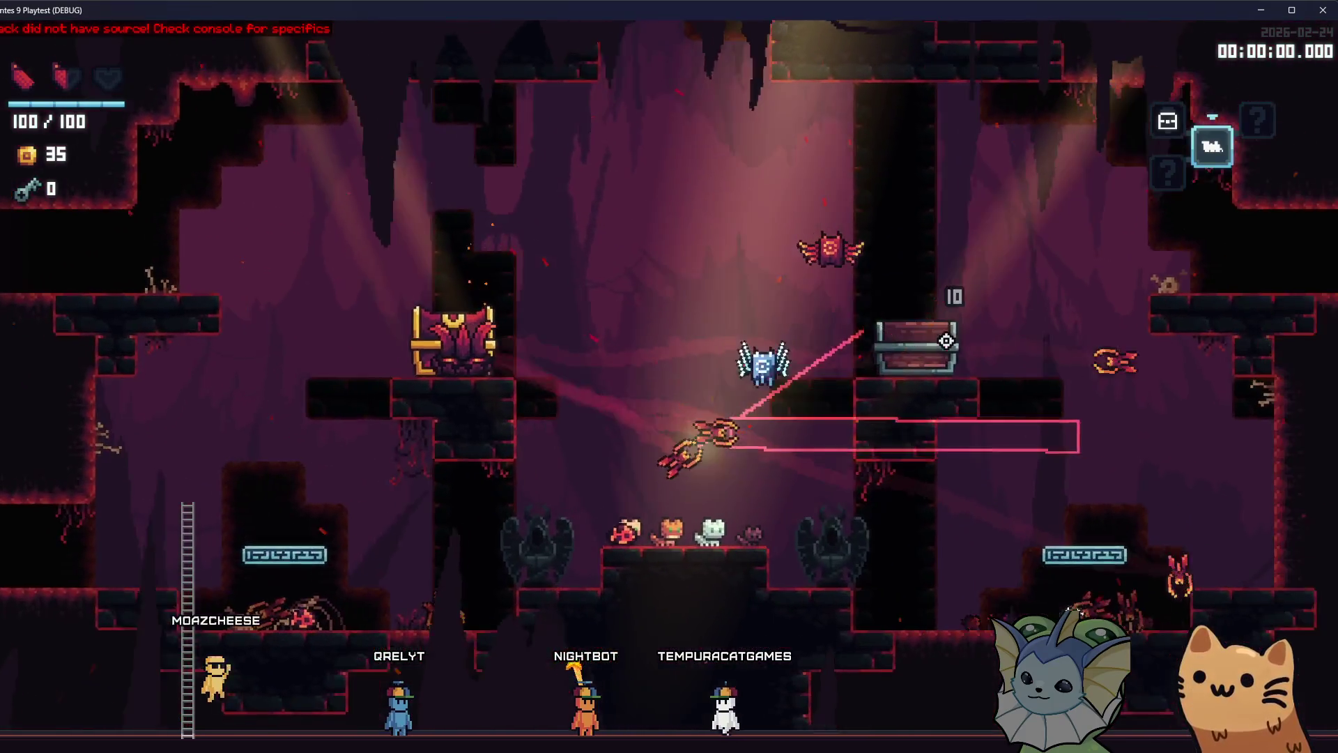
key(a)
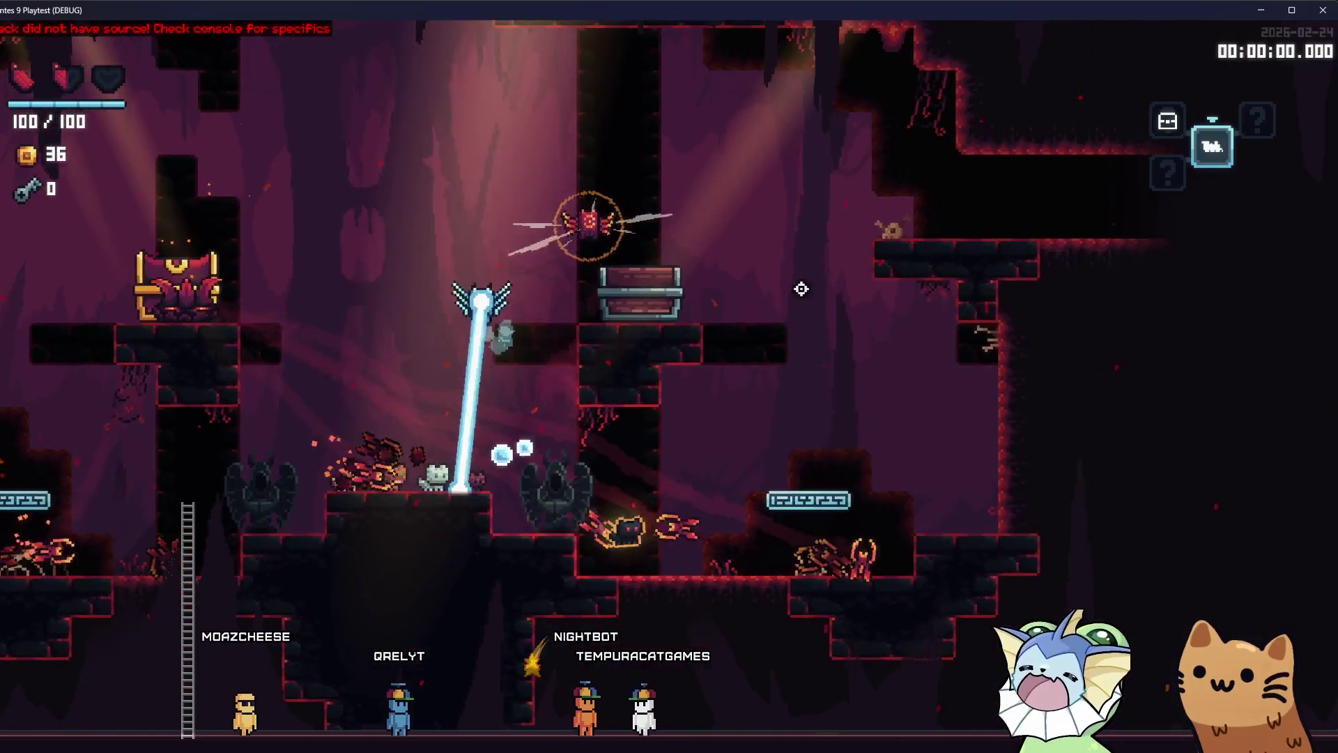
key(space)
key(d)
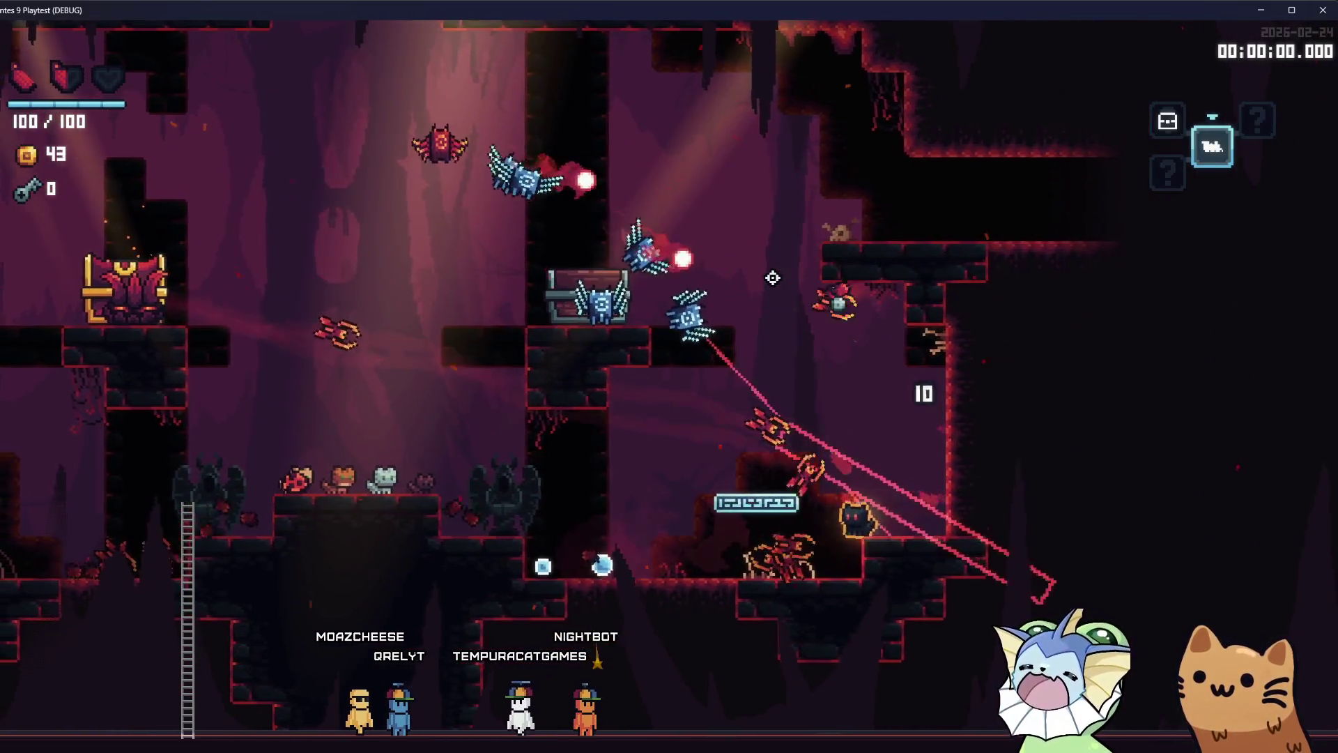
key(a)
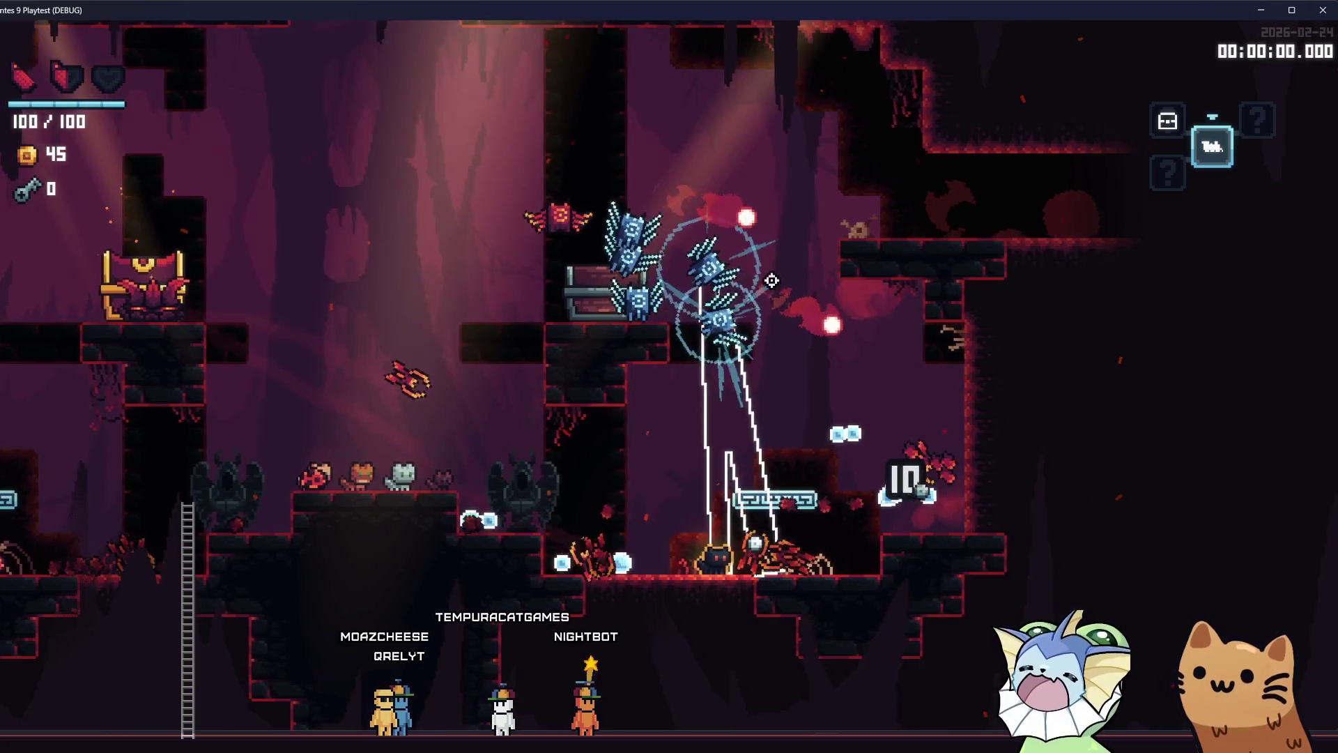
Review the card deck, fight the beam enemies through the cave until dying, then start a New Run
key(Tab)
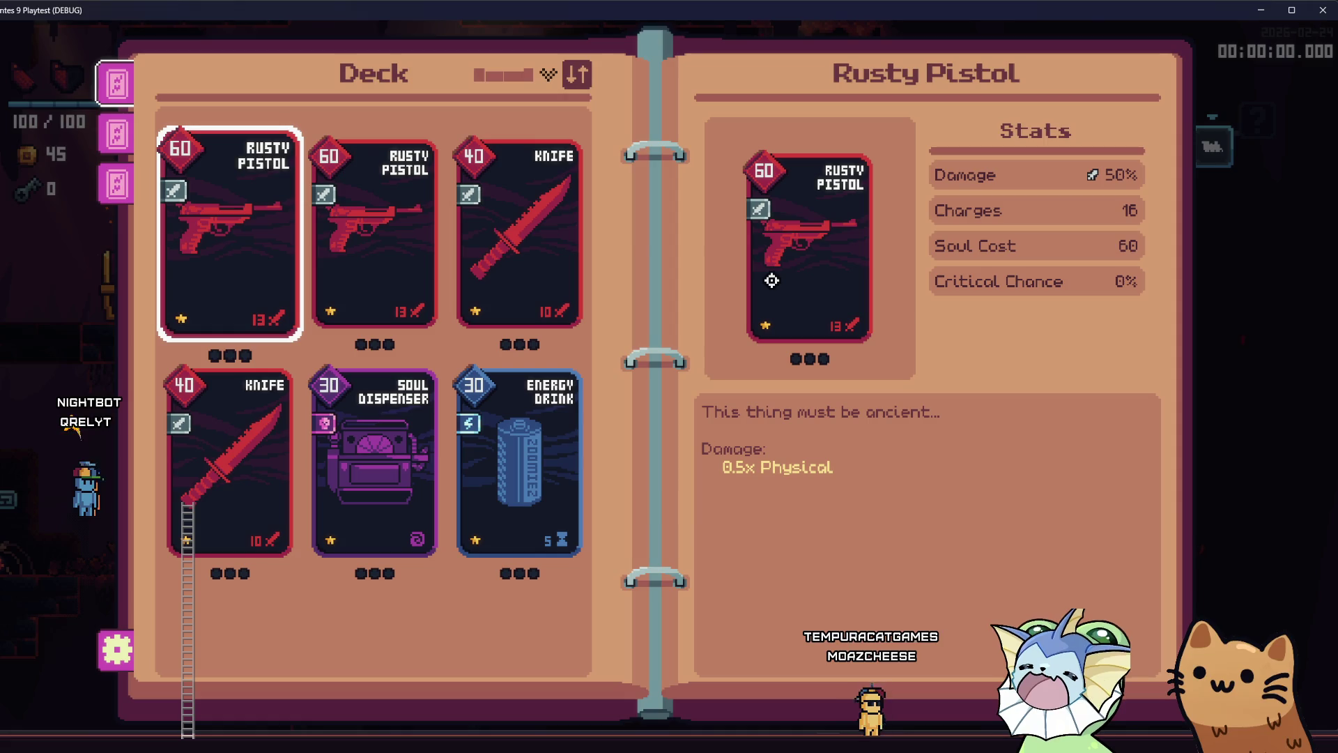
key(Tab)
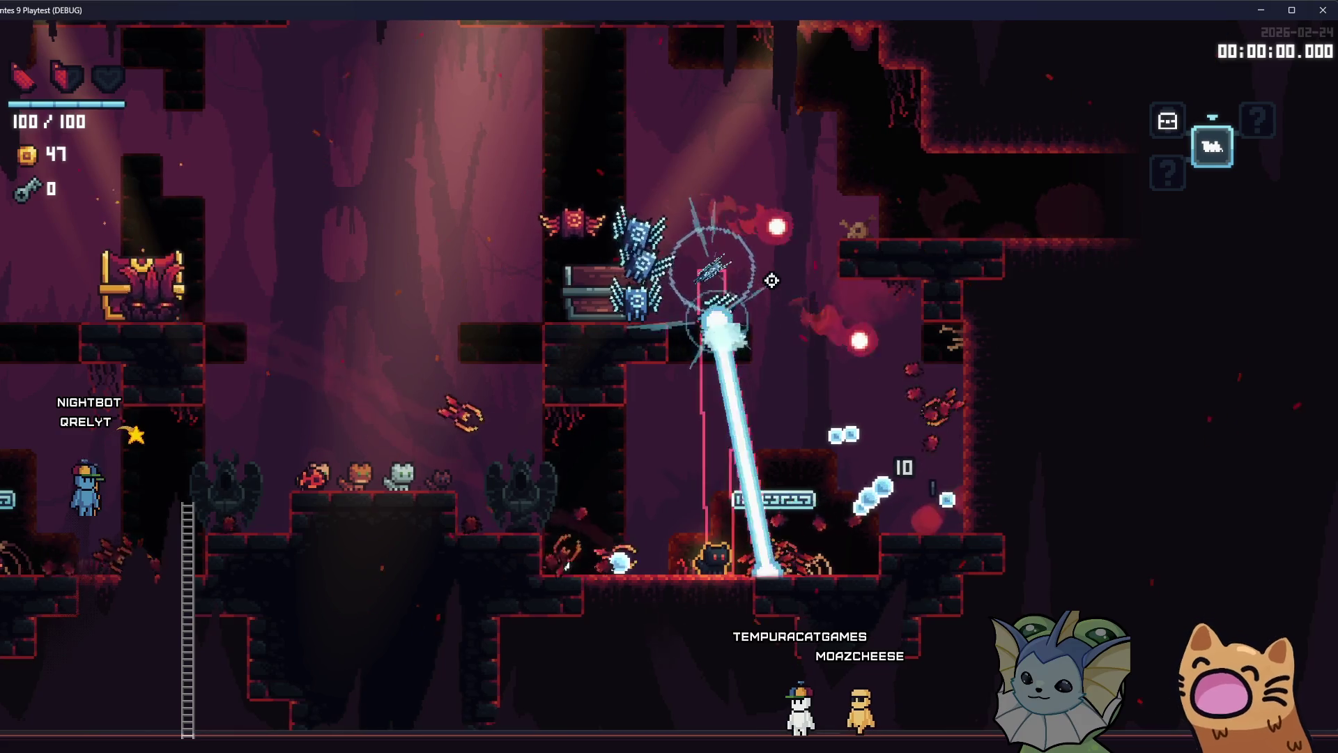
key(a)
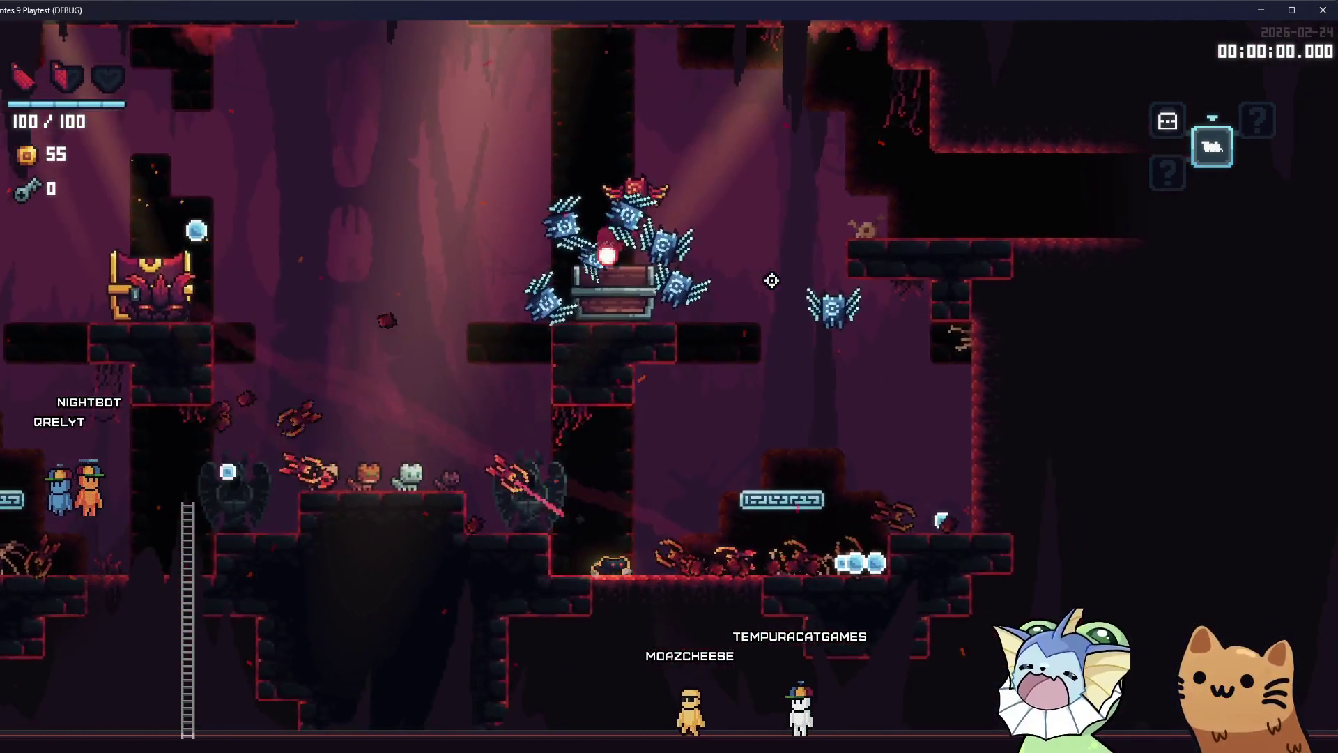
key(a)
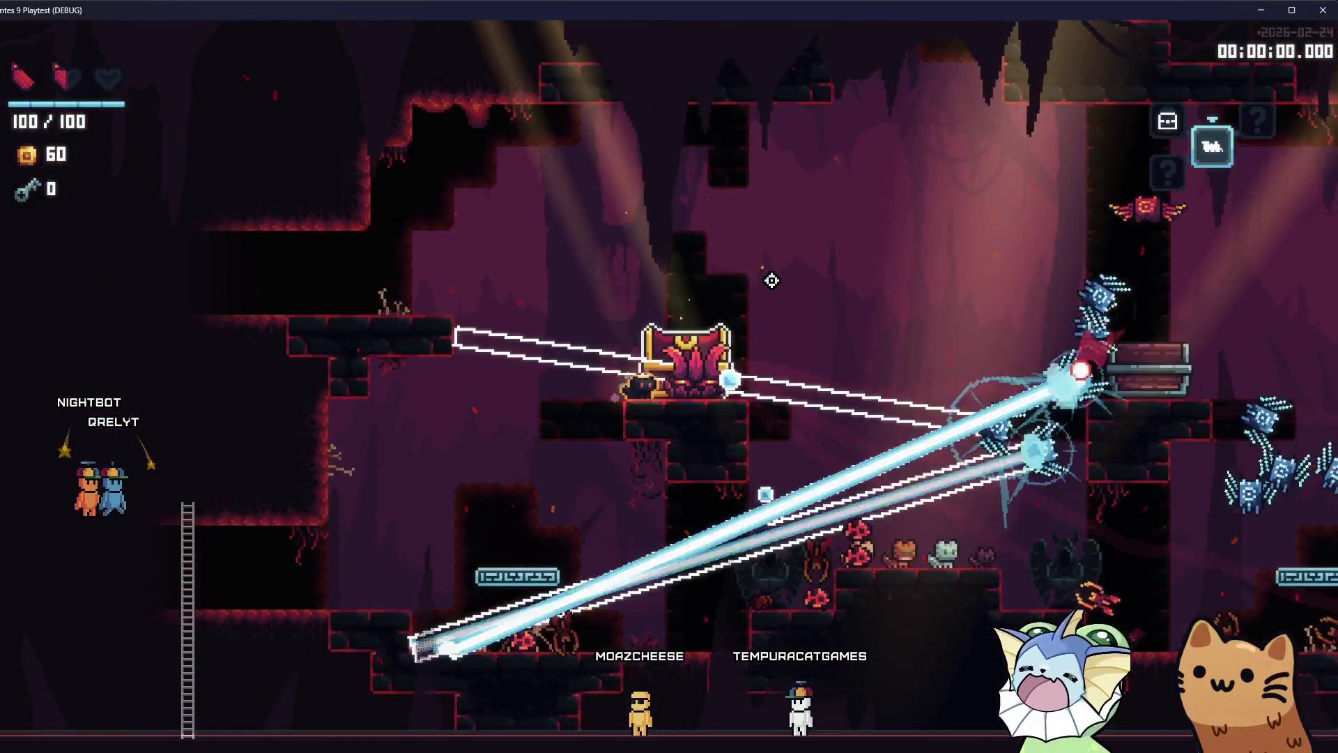
key(d)
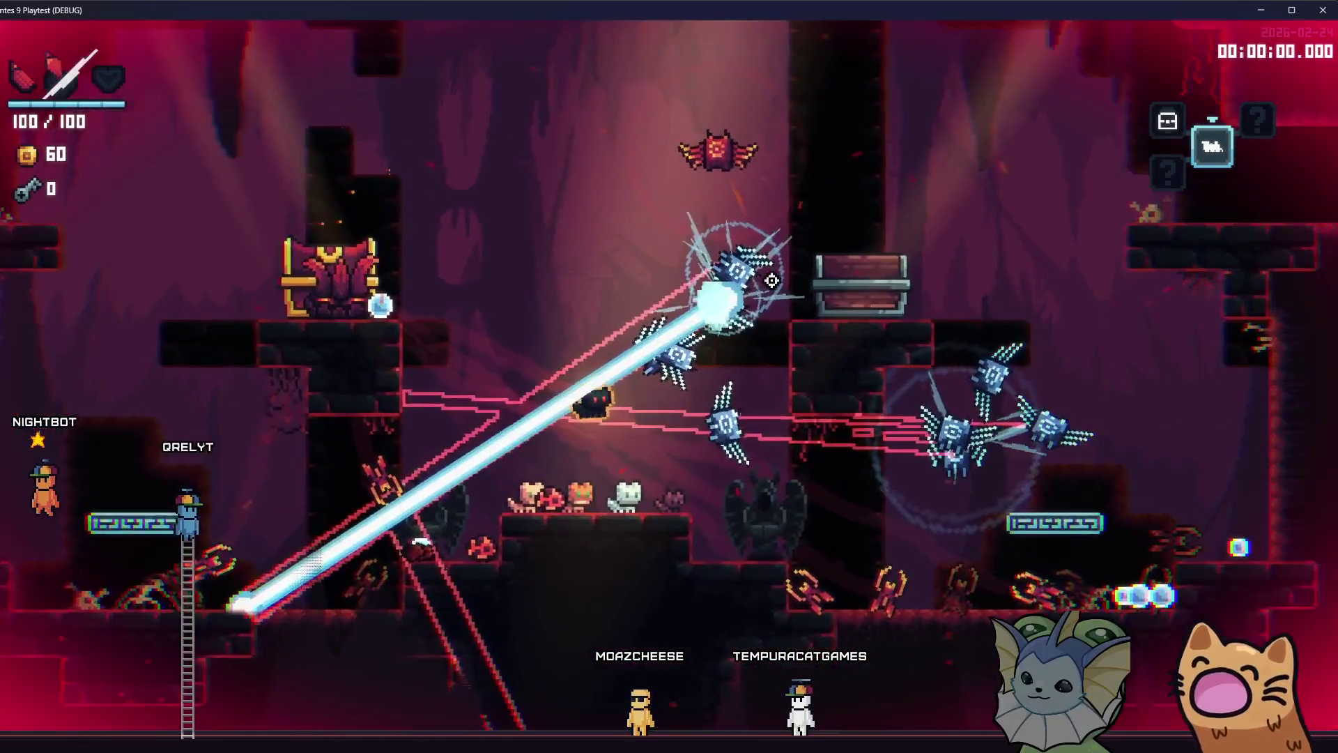
key(d)
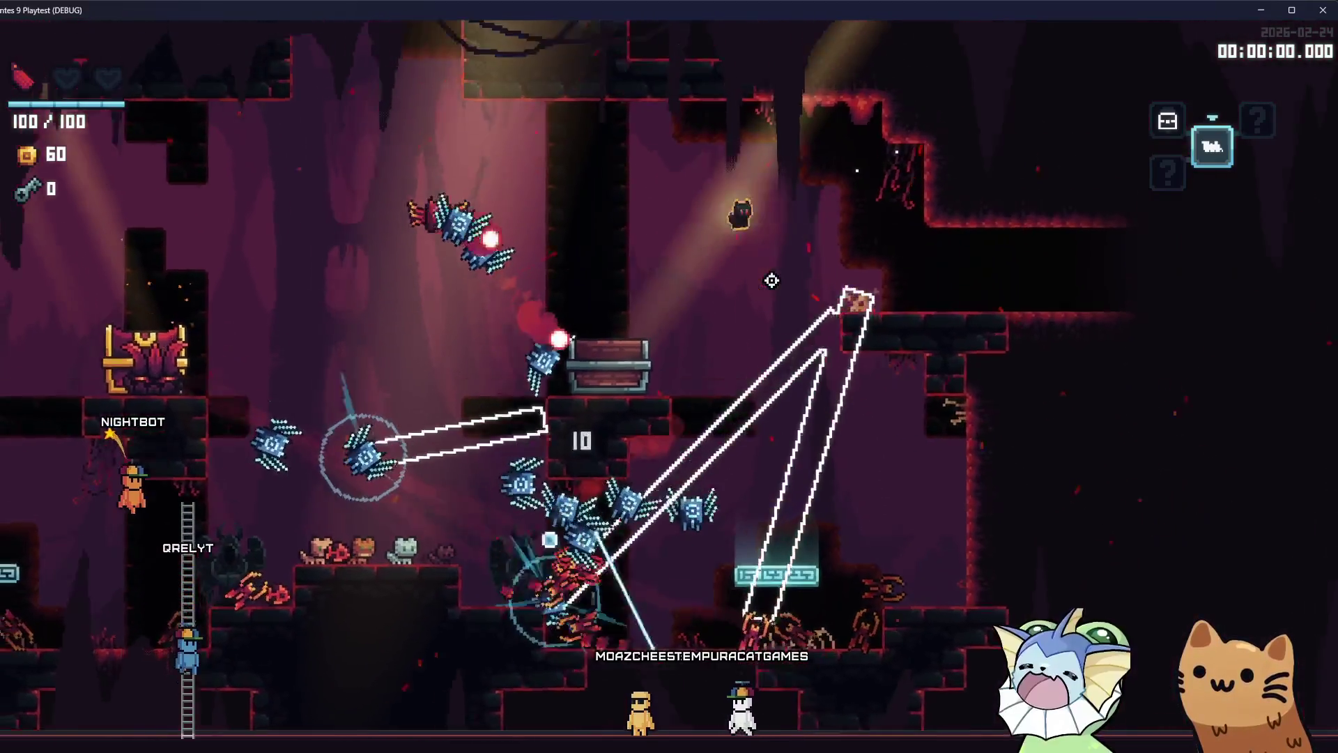
key(a)
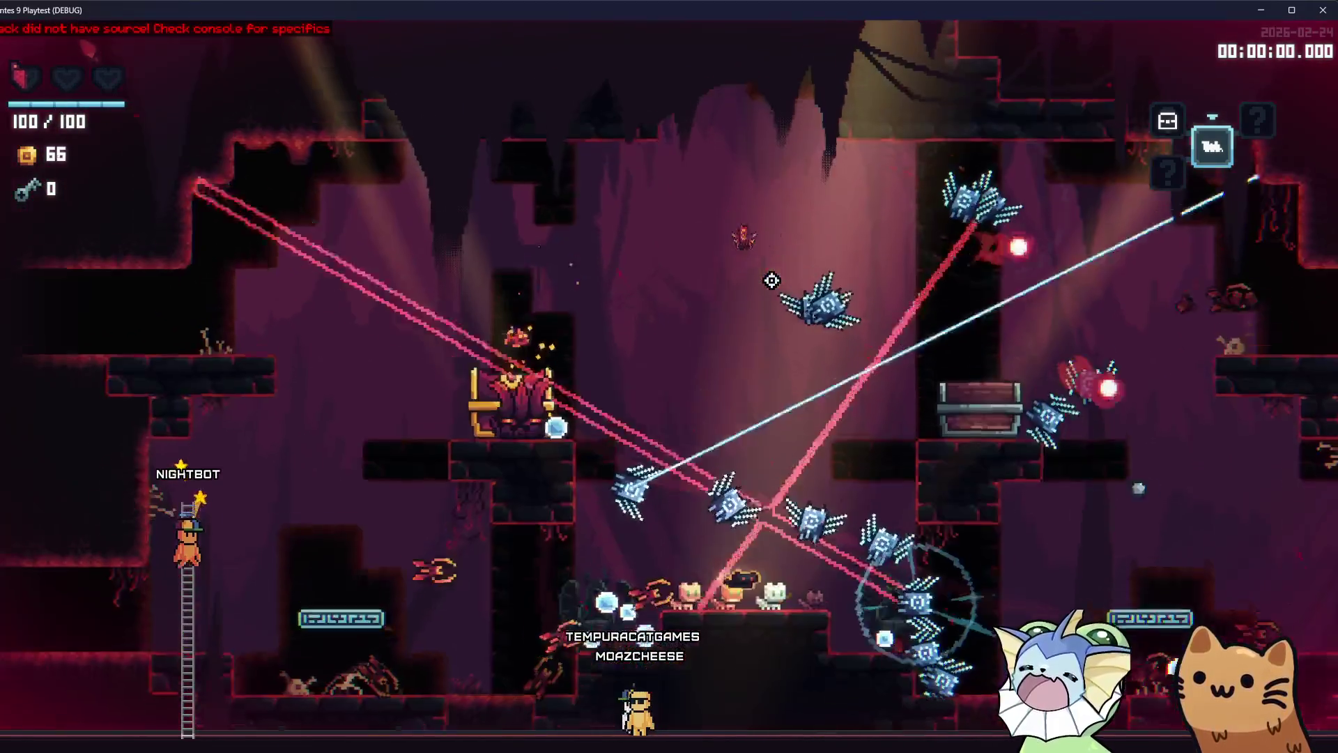
key(a)
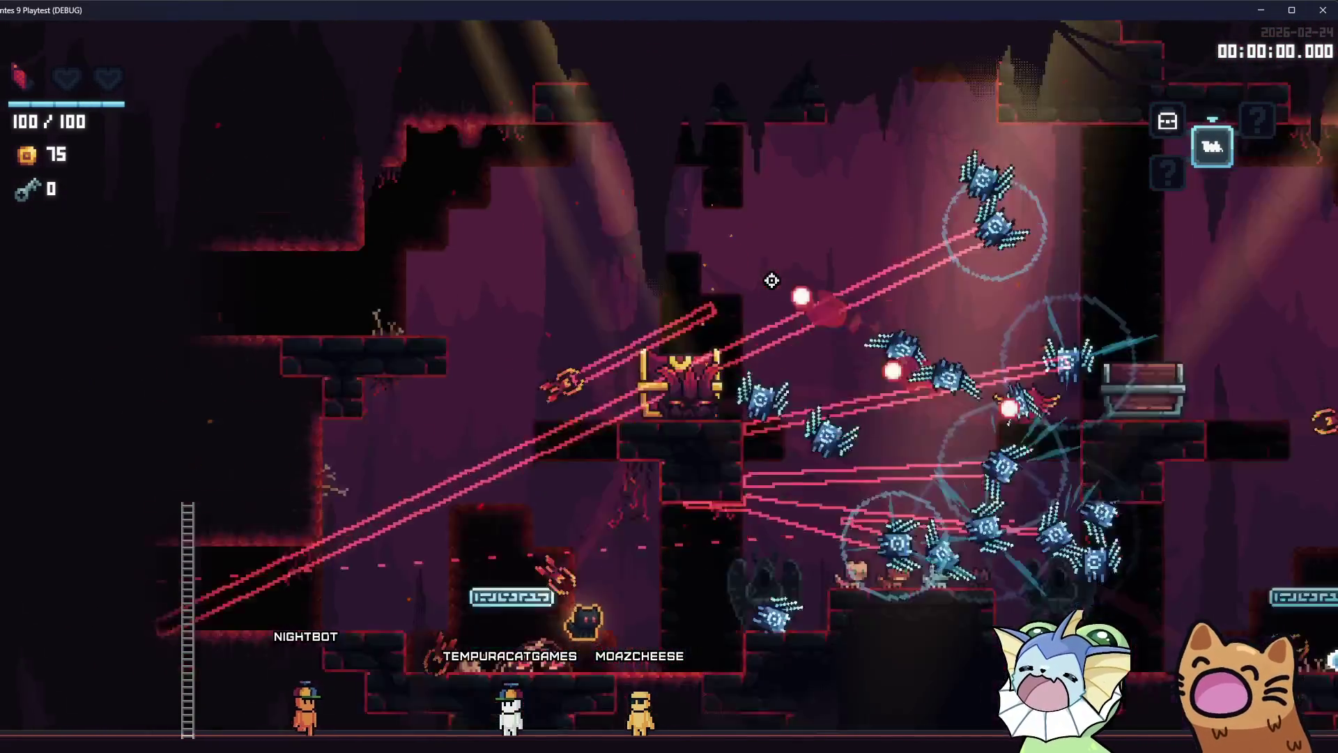
key(space)
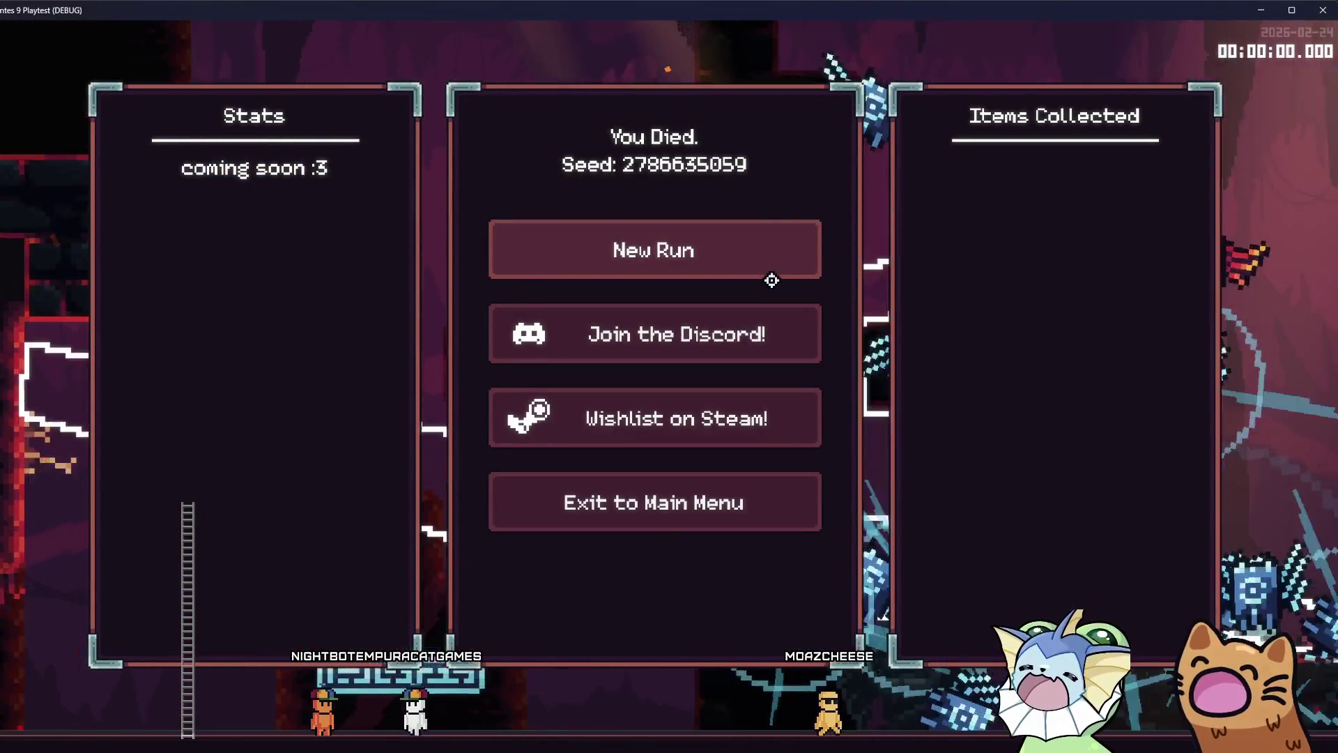
click(712, 260)
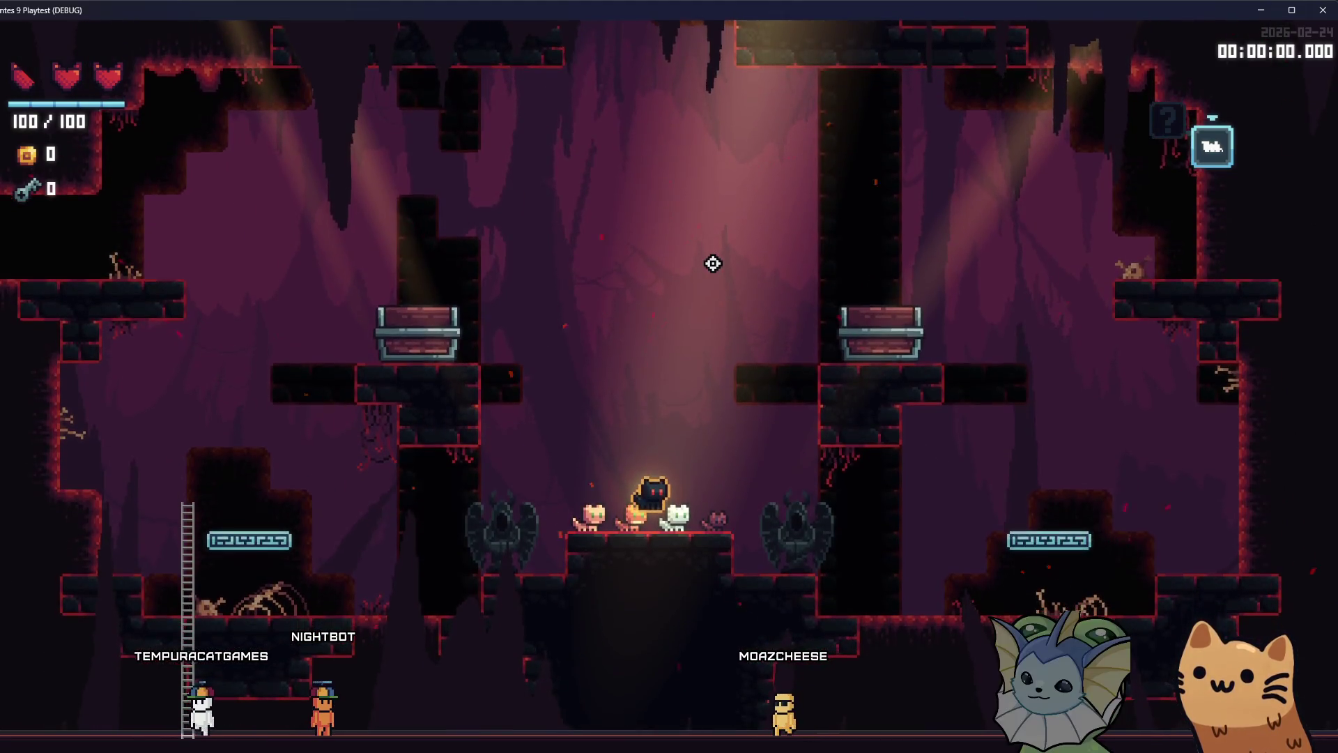
key(a)
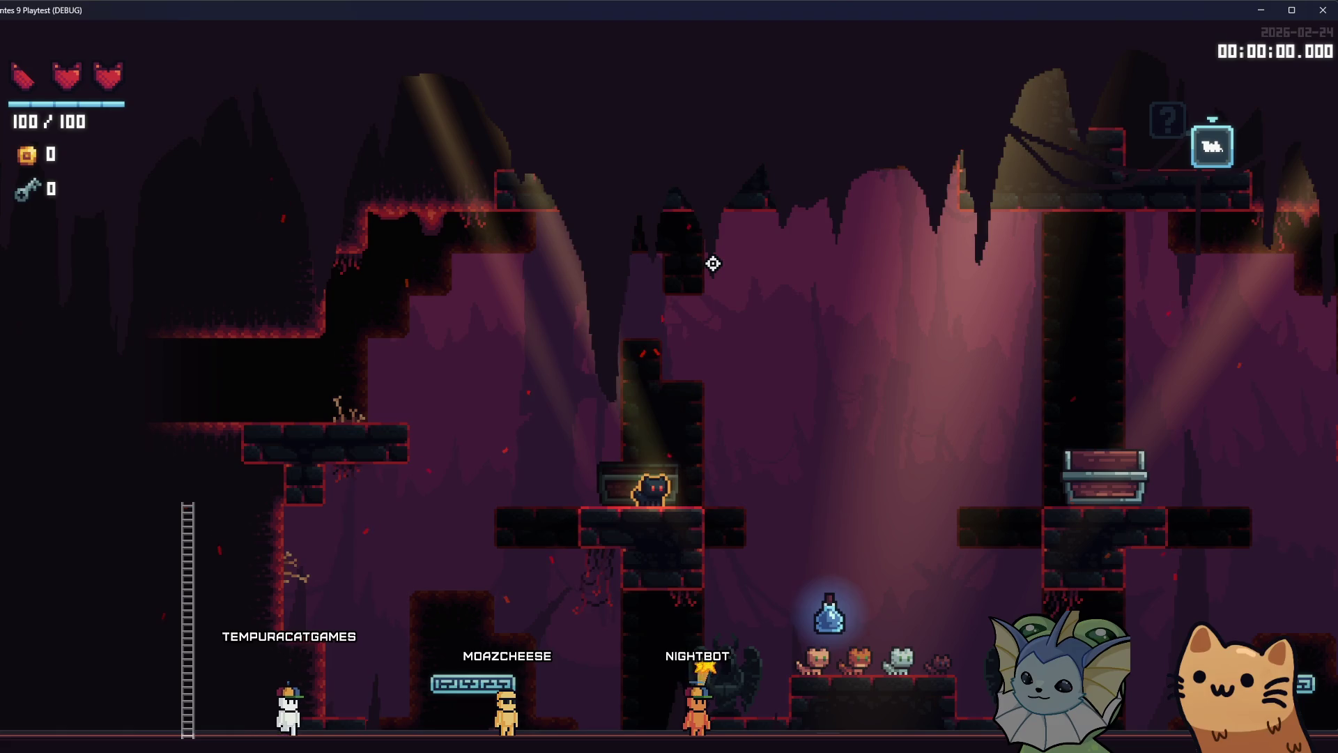
Grab the Soul Potion to fill soul to 150/150, hop to the chest platform, and close the playtest
key(d)
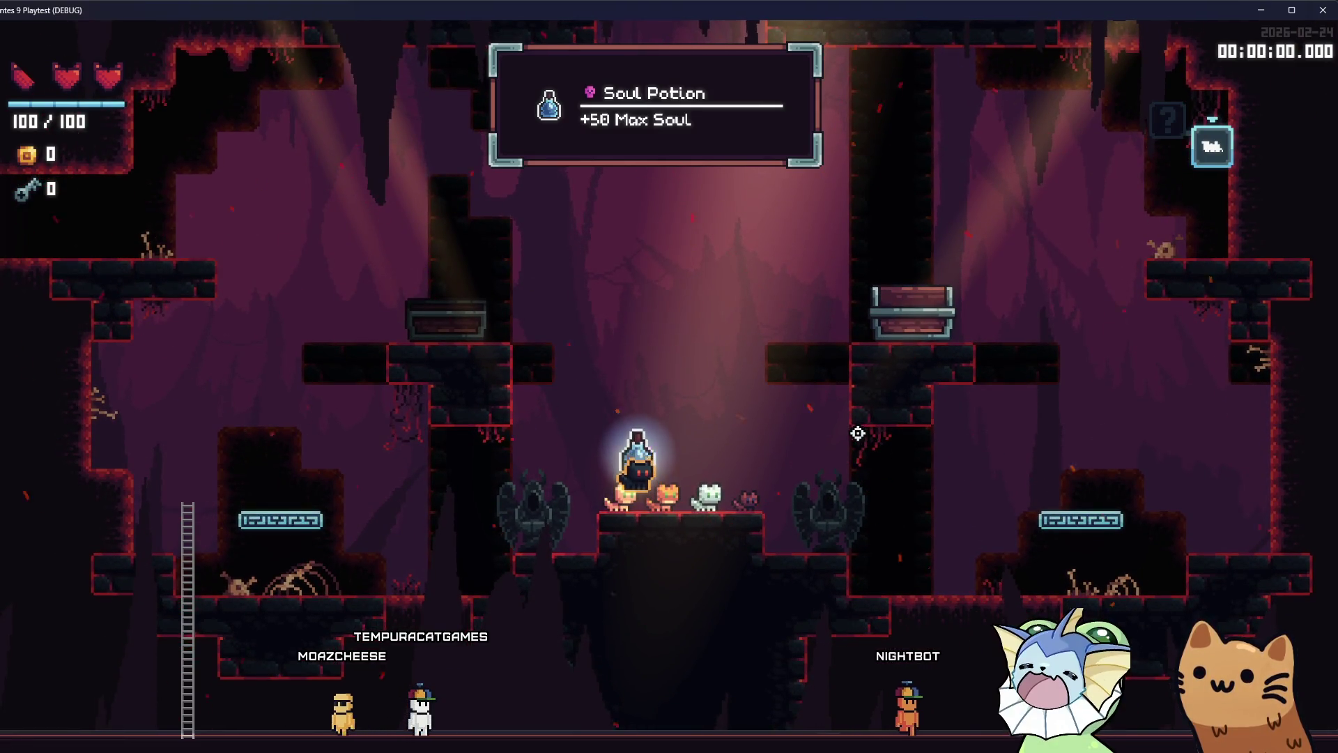
key(space)
key(a)
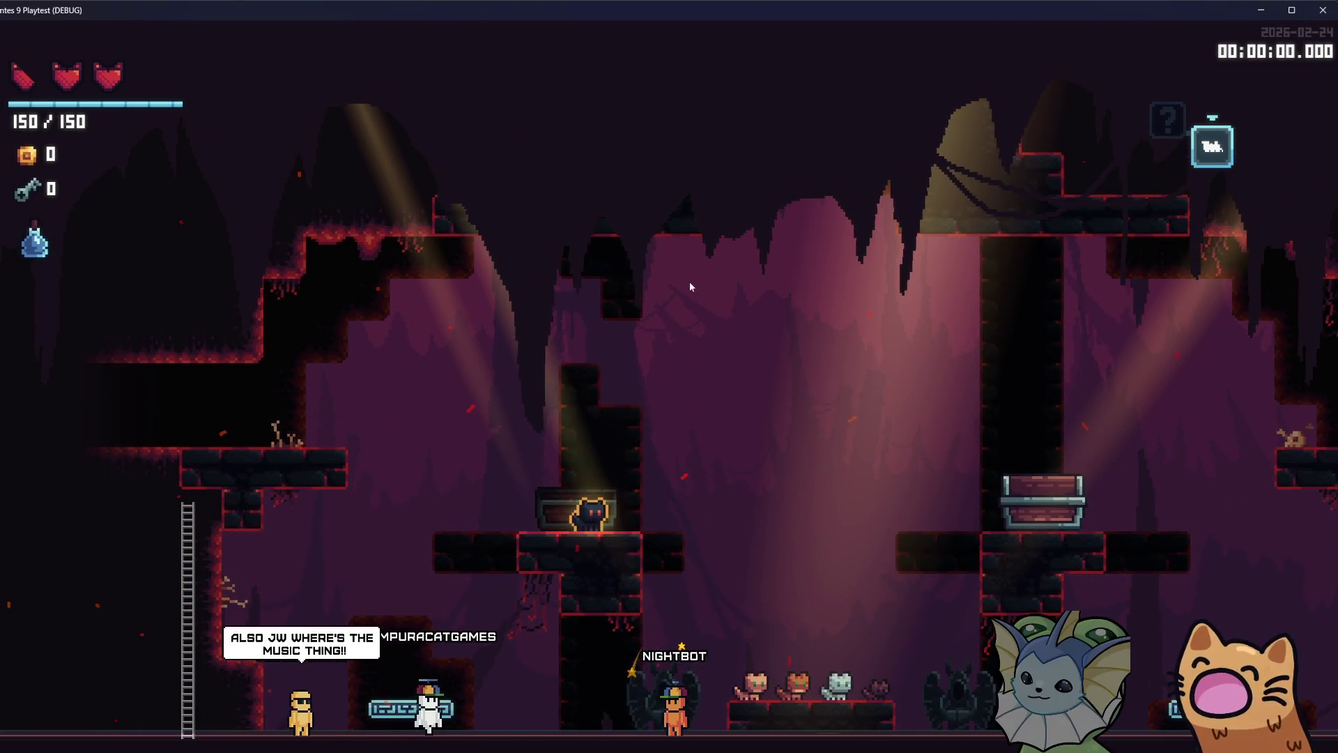
key(alt+F4)
Close GitHub Desktop and open flying_fire_projectile_enemy.tscn by quick-searching 'flying fire_pro'
click(817, 146)
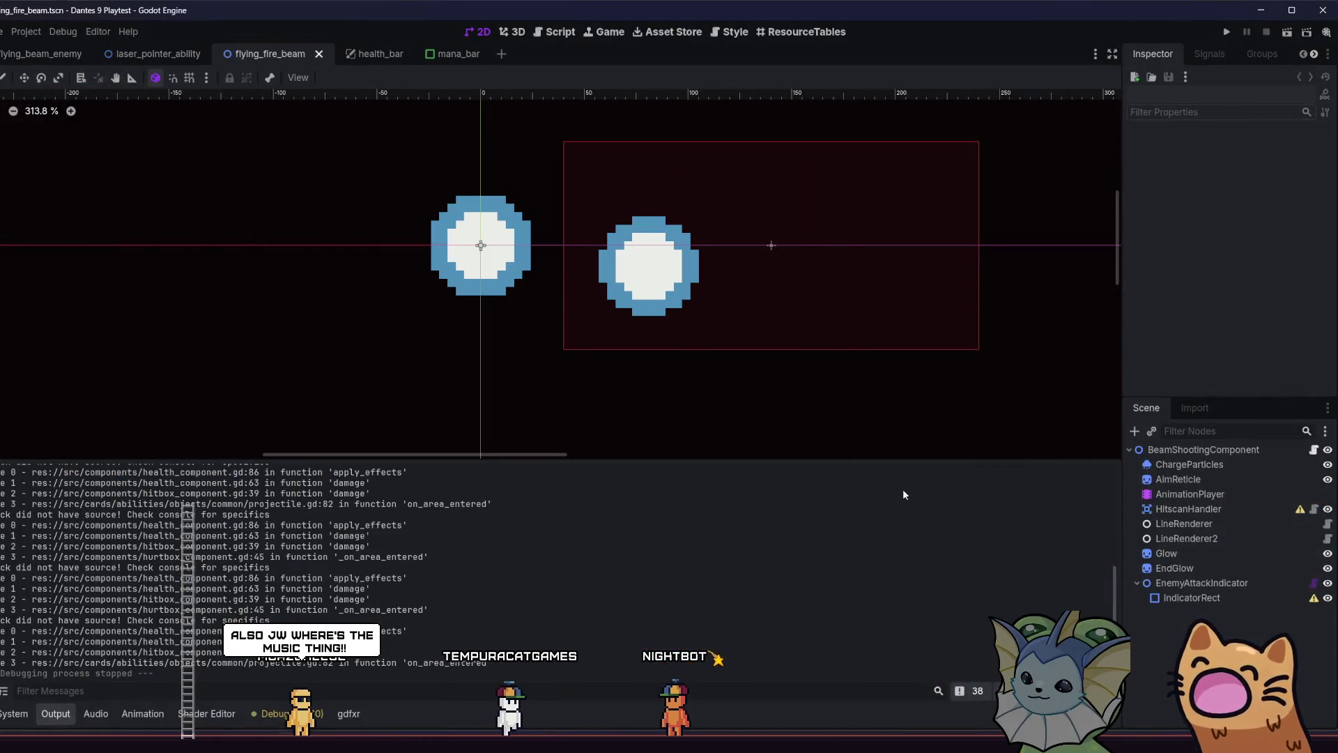
key(ctrl+shift+o)
text(flying fire)
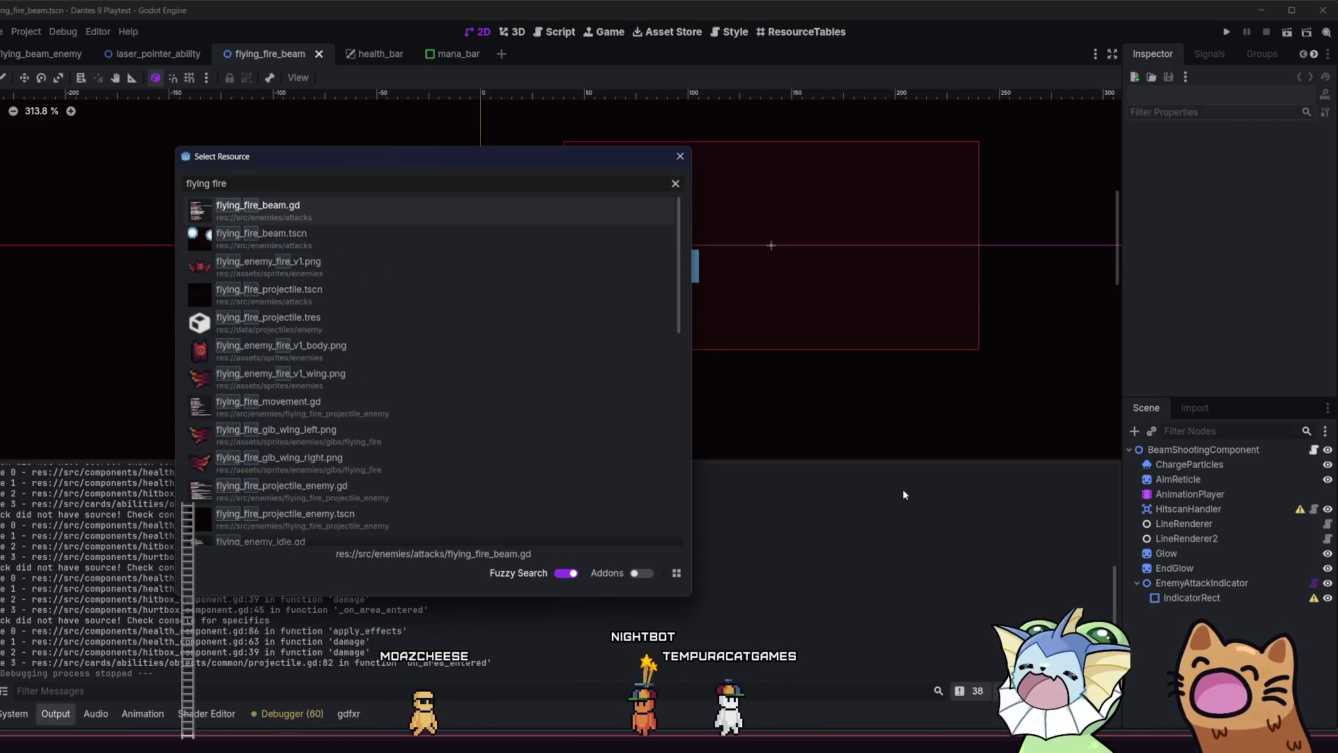
text(_pro)
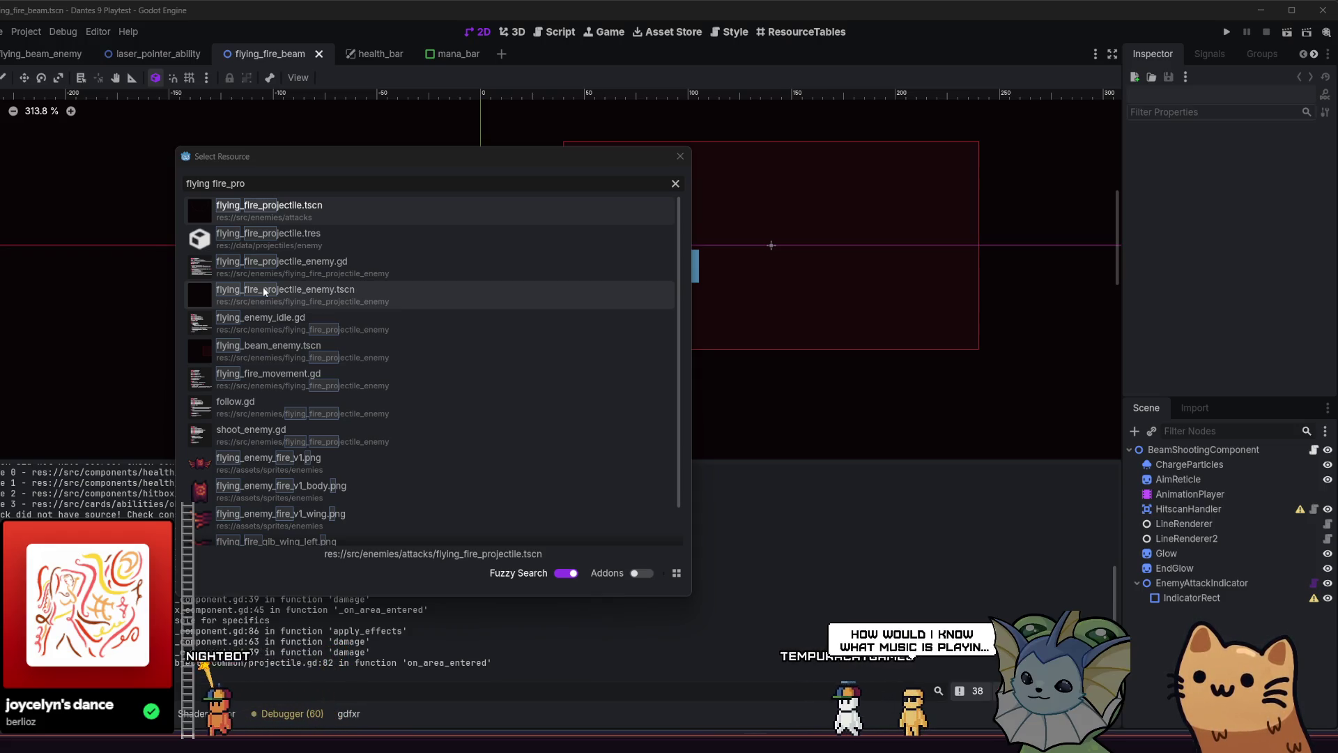
double_click(314, 295)
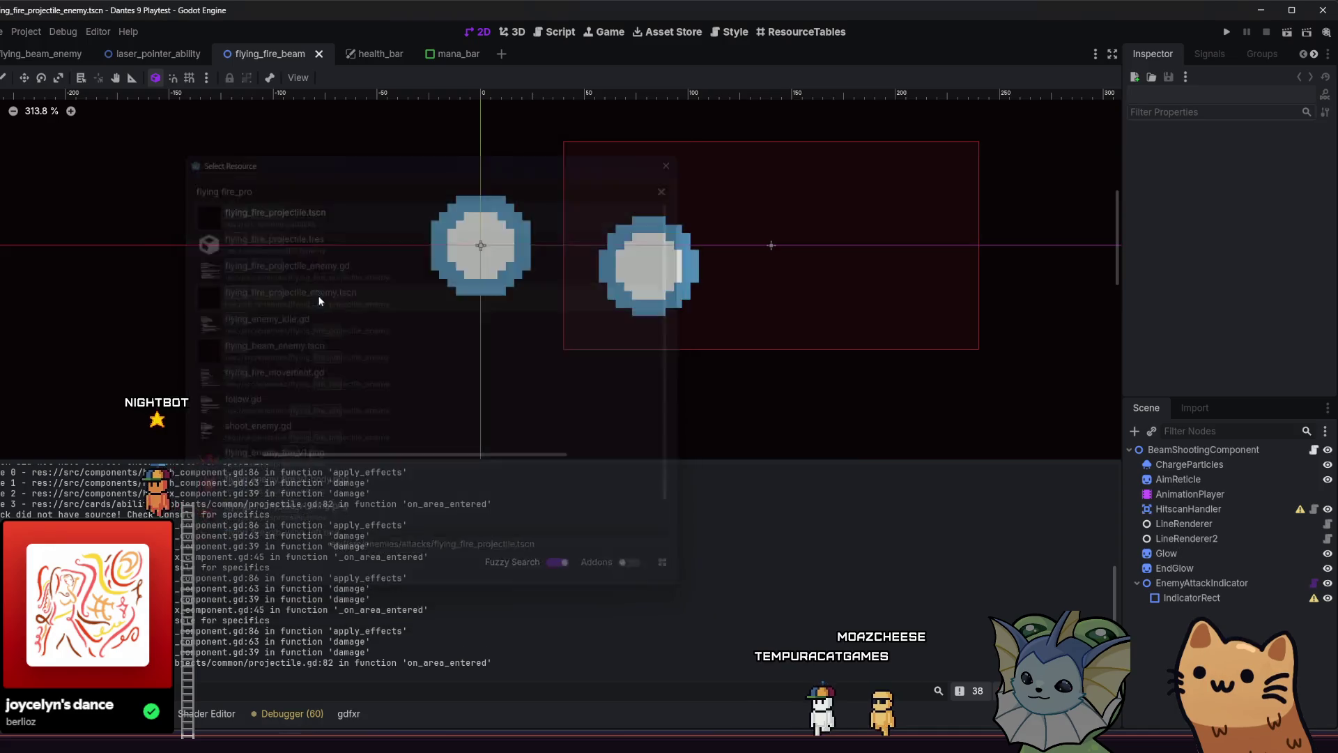
Inspect the FlyingFireMovement and ProjectileShootingComponent nodes, opening the component's own scene
scroll(1185, 558, down, 3)
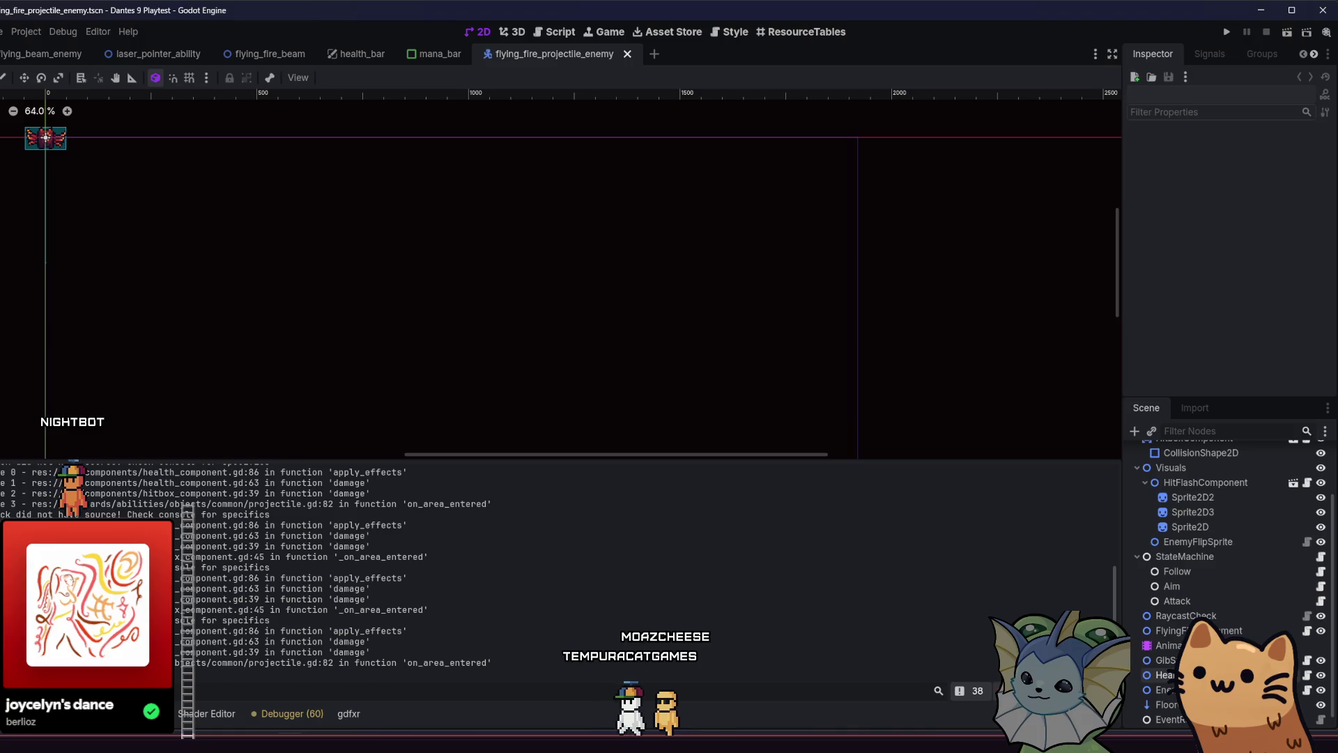
click(1246, 631)
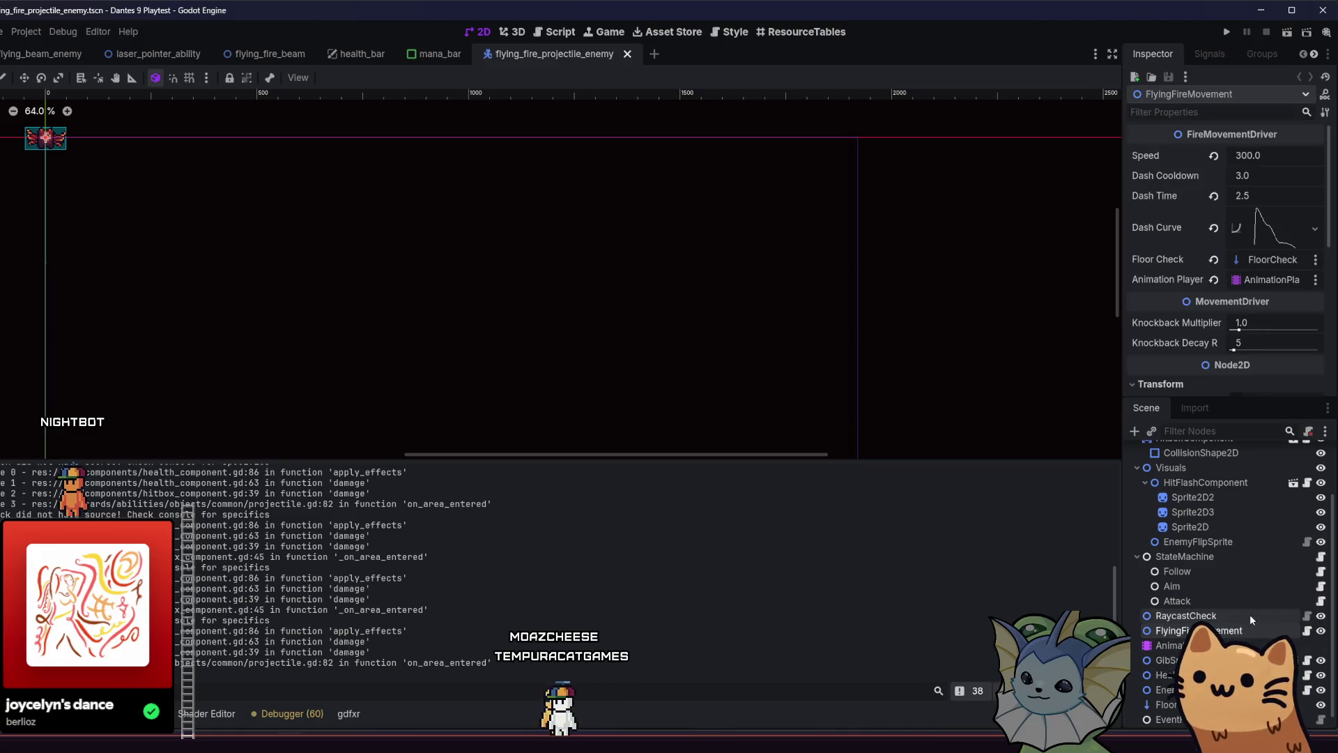
scroll(1239, 544, down, 1)
click(1171, 720)
click(1293, 720)
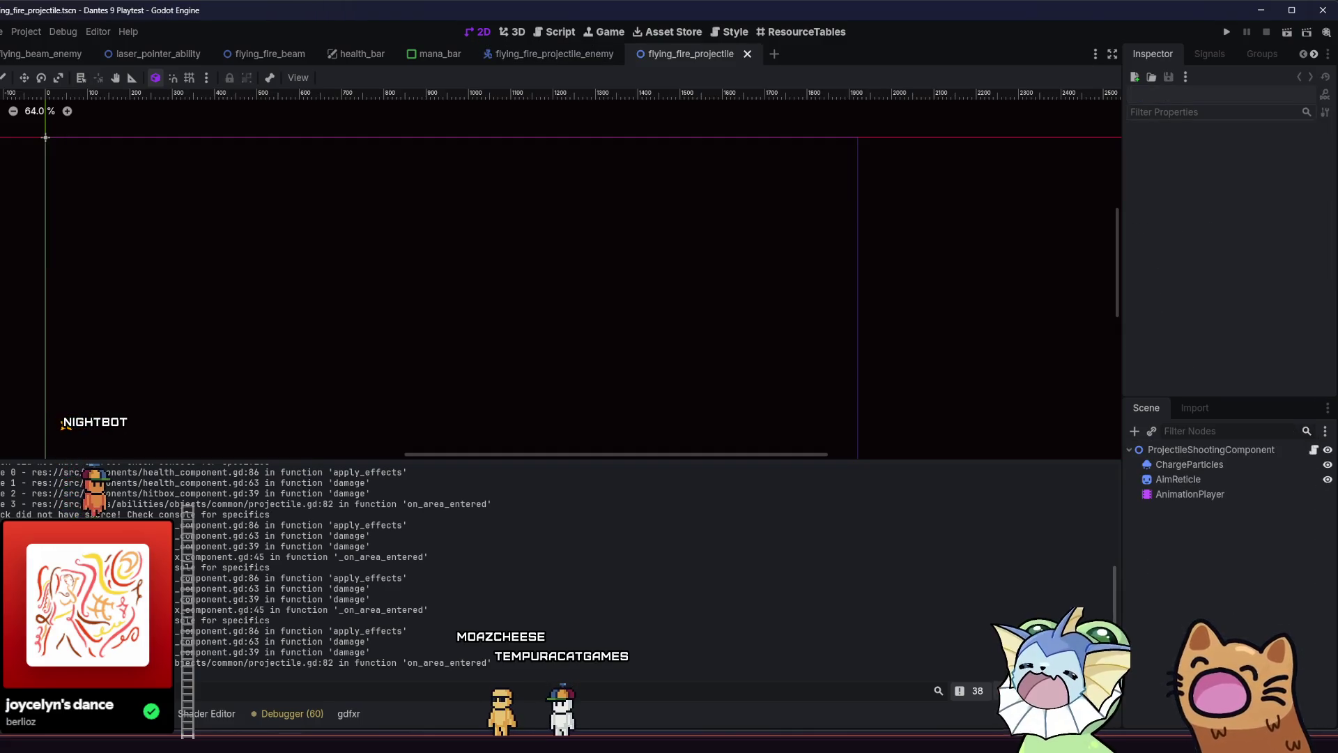
click(578, 54)
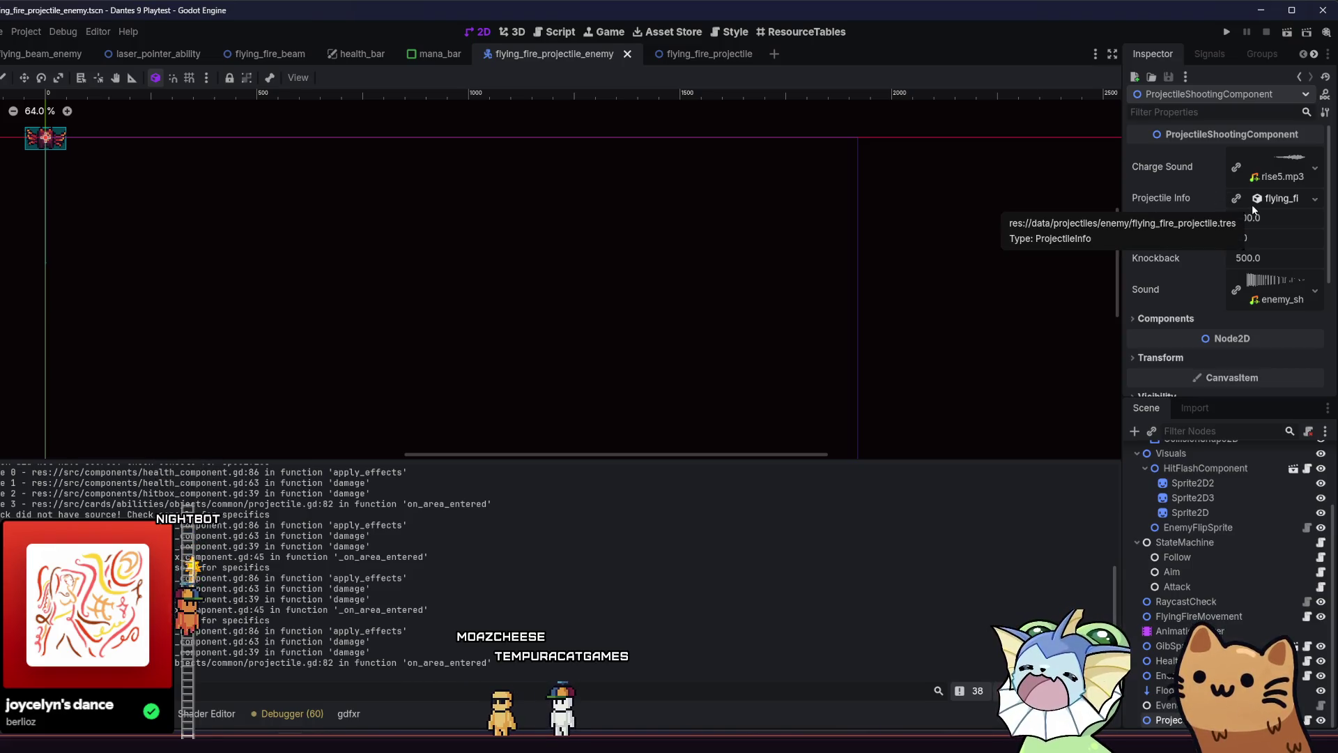
click(1147, 318)
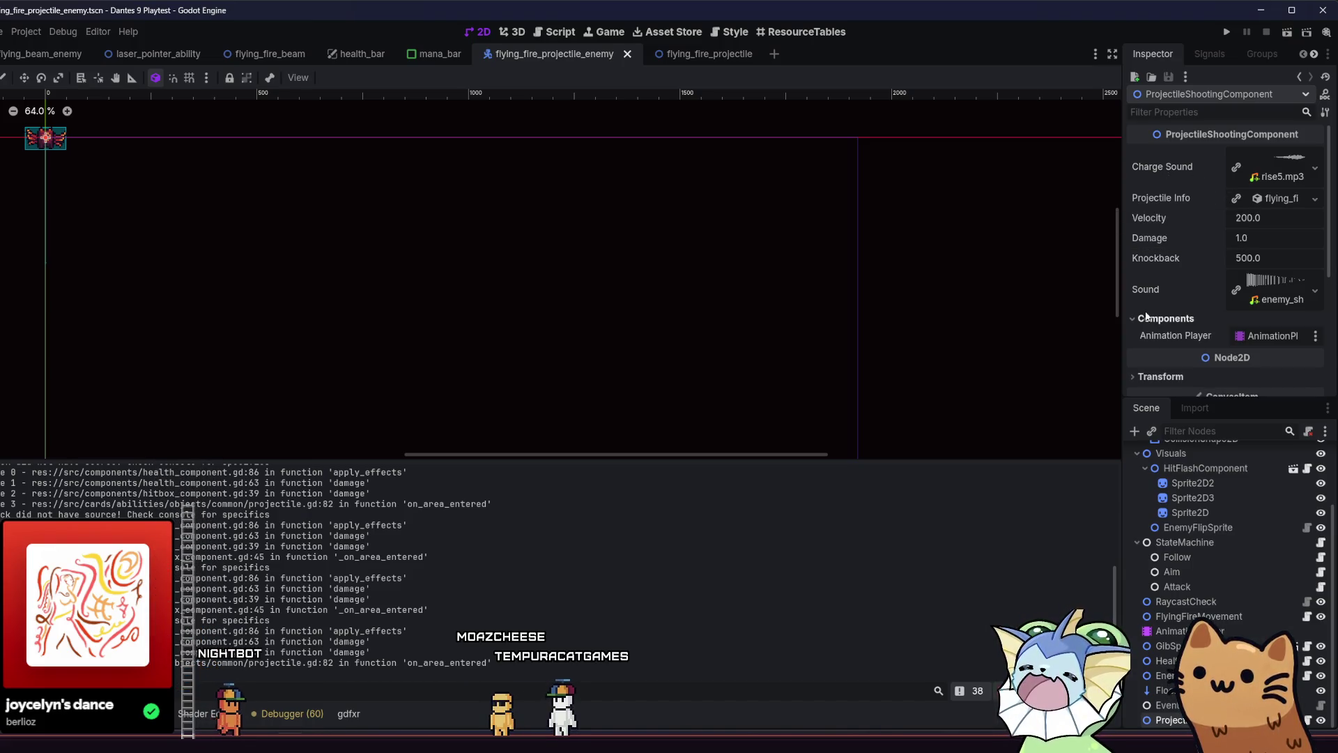
click(1146, 317)
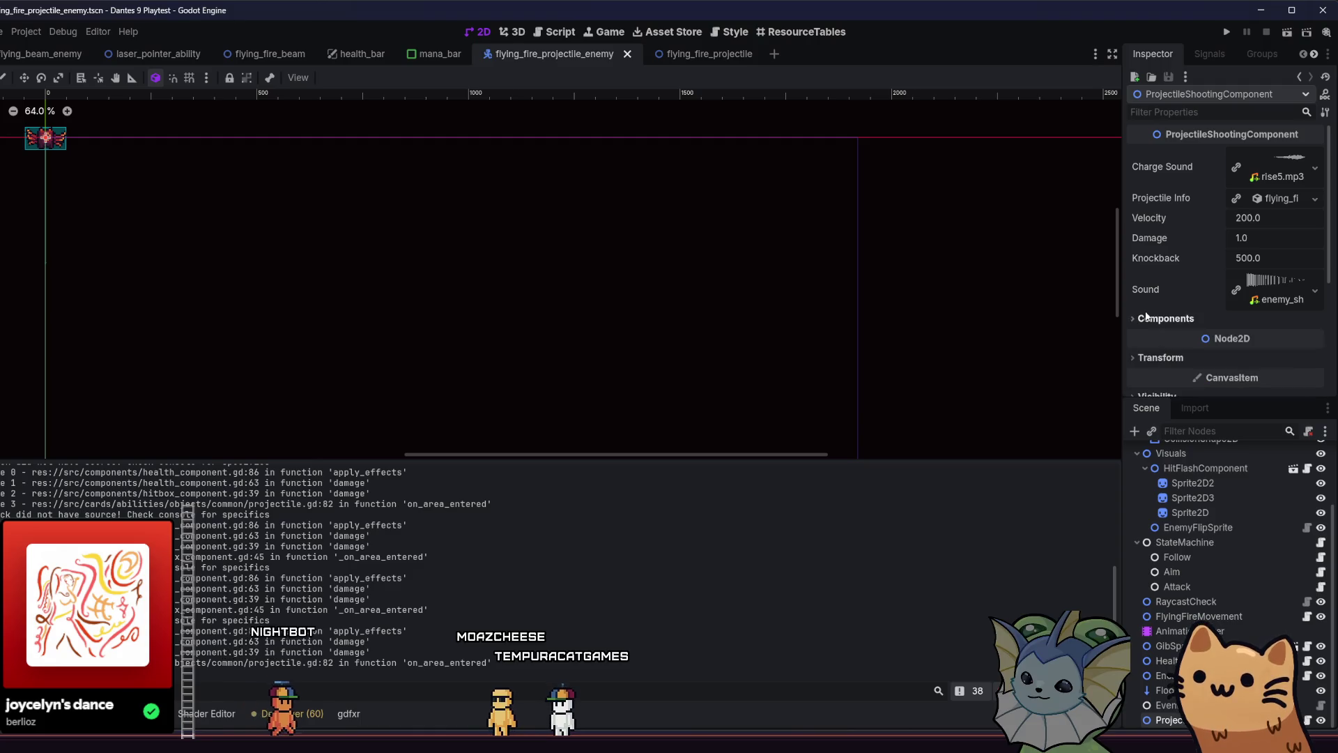
In the flying_fire_projectile scene, inspect AimReticle and show the AnimationPlayer's aim tracks
click(708, 54)
click(1189, 464)
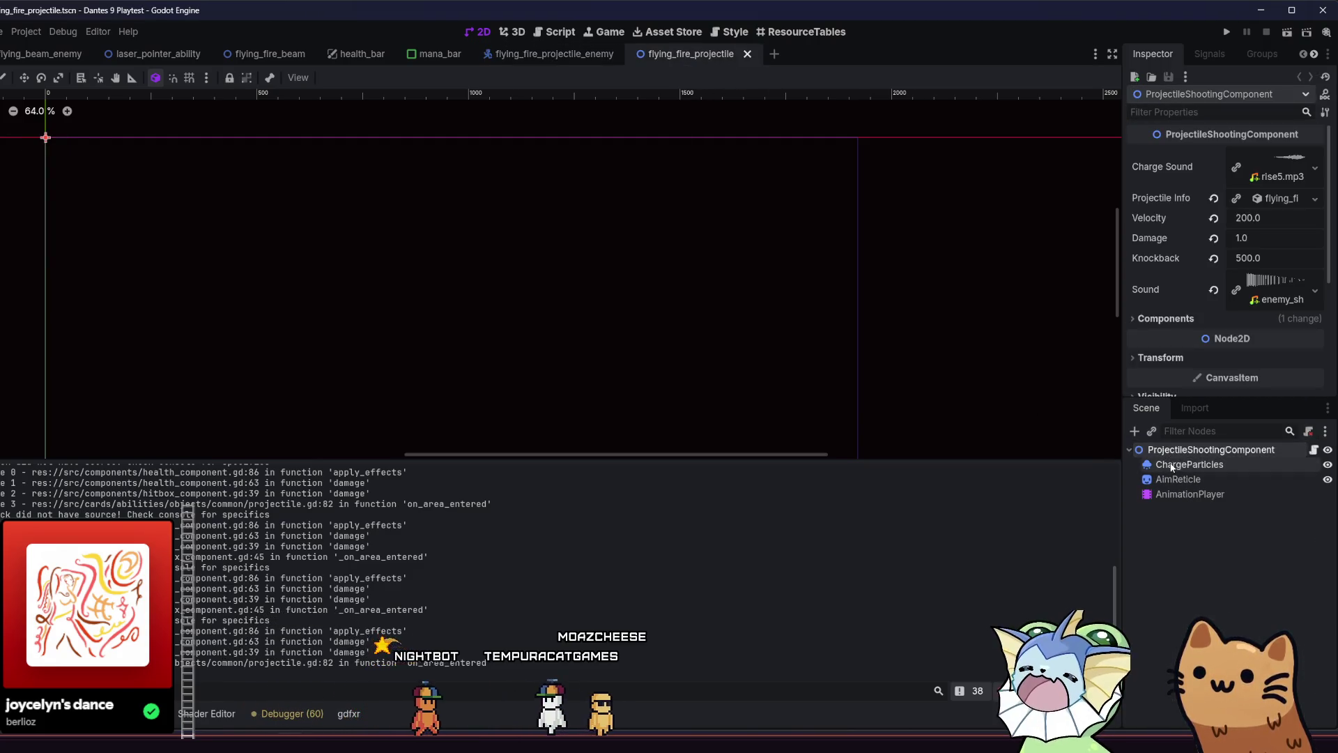
click(1175, 480)
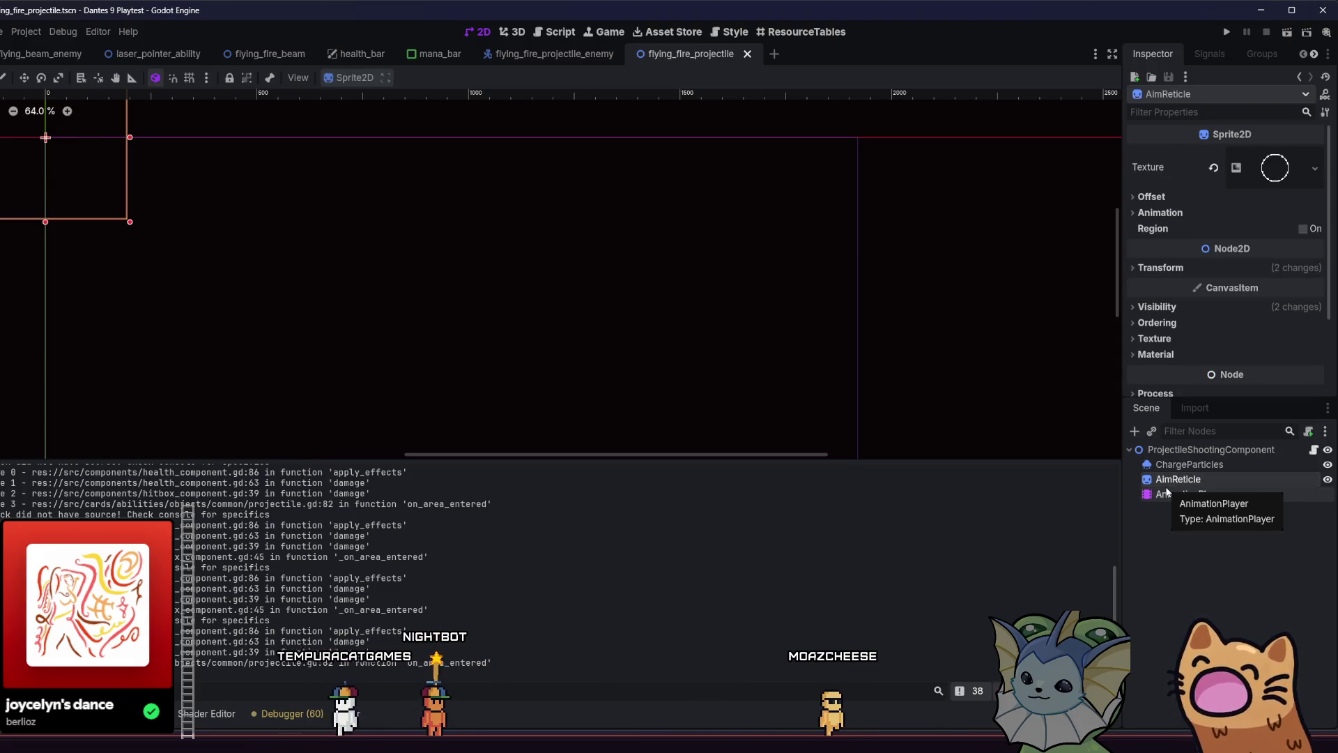
click(1178, 494)
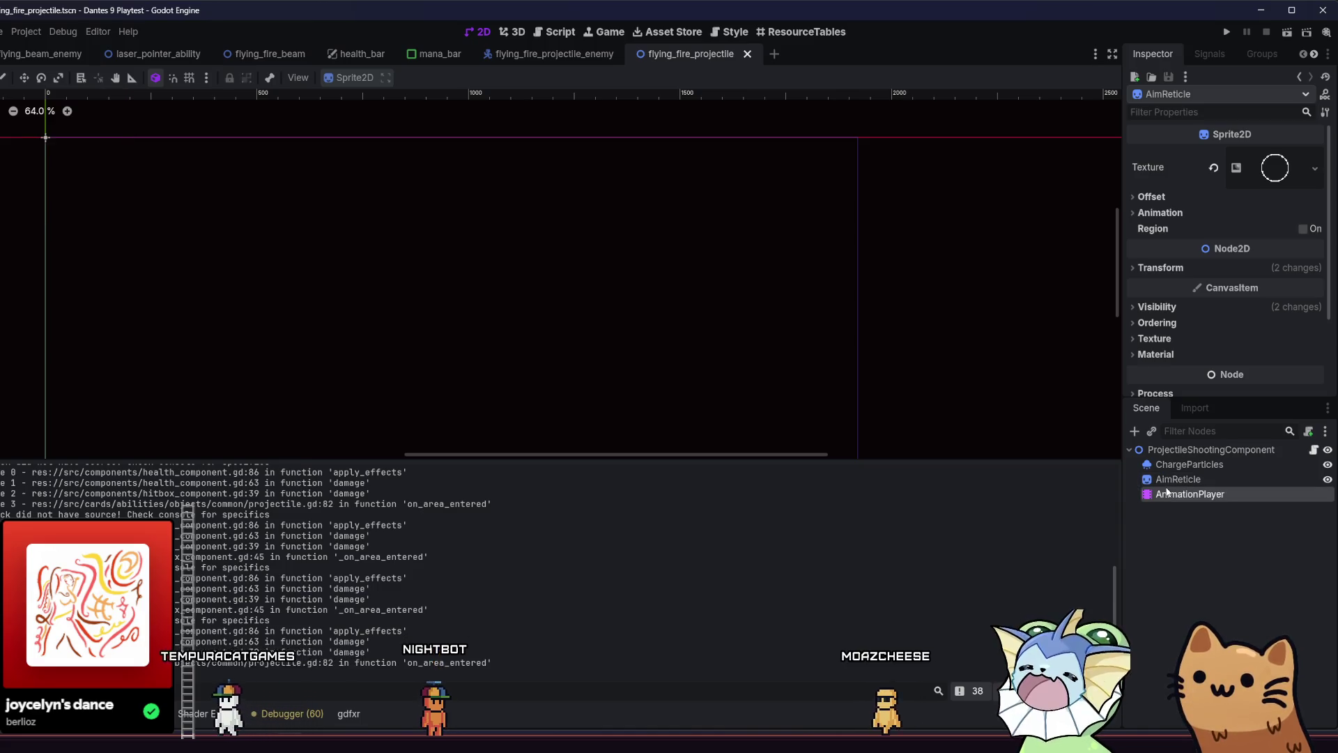
click(1190, 450)
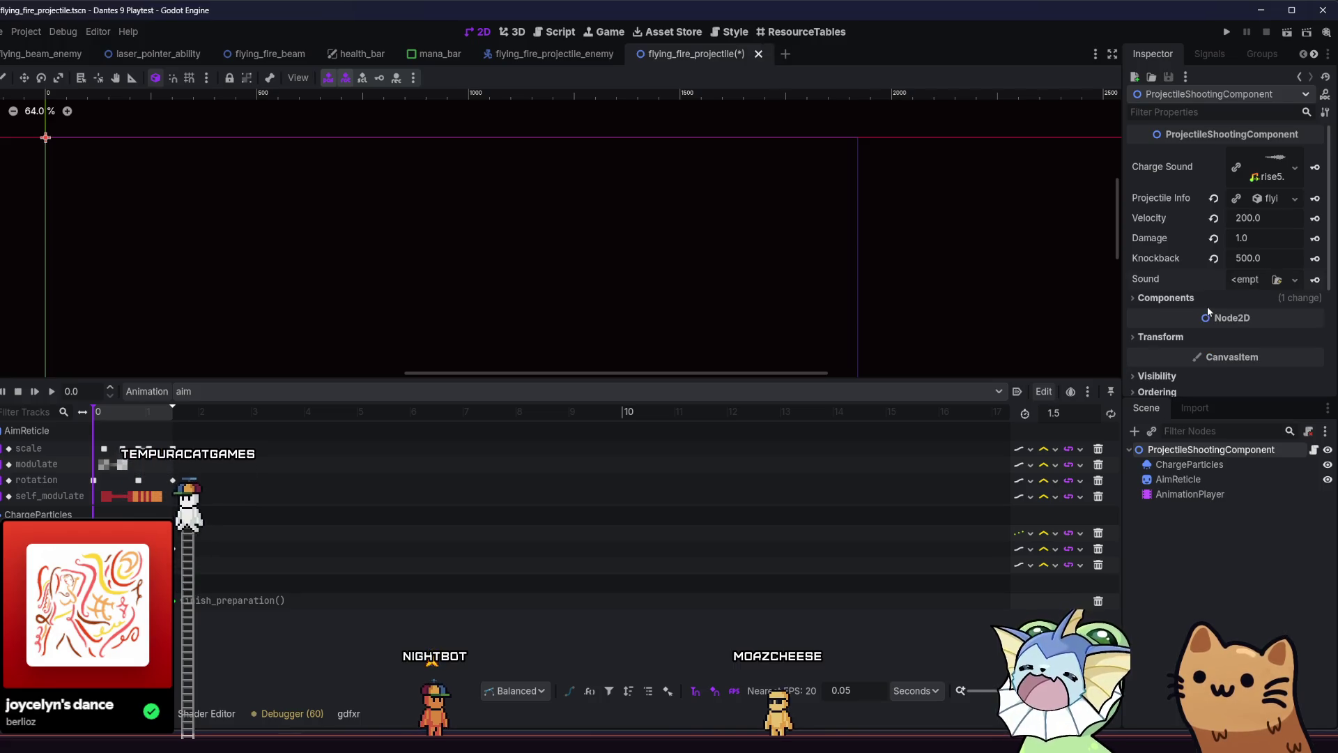
In projectile_shooting_component.gd, follow line 5's res://src/vfx/enemy/shoot_particles.tscn preload path to open it
click(1314, 449)
scroll(964, 241, up, 15)
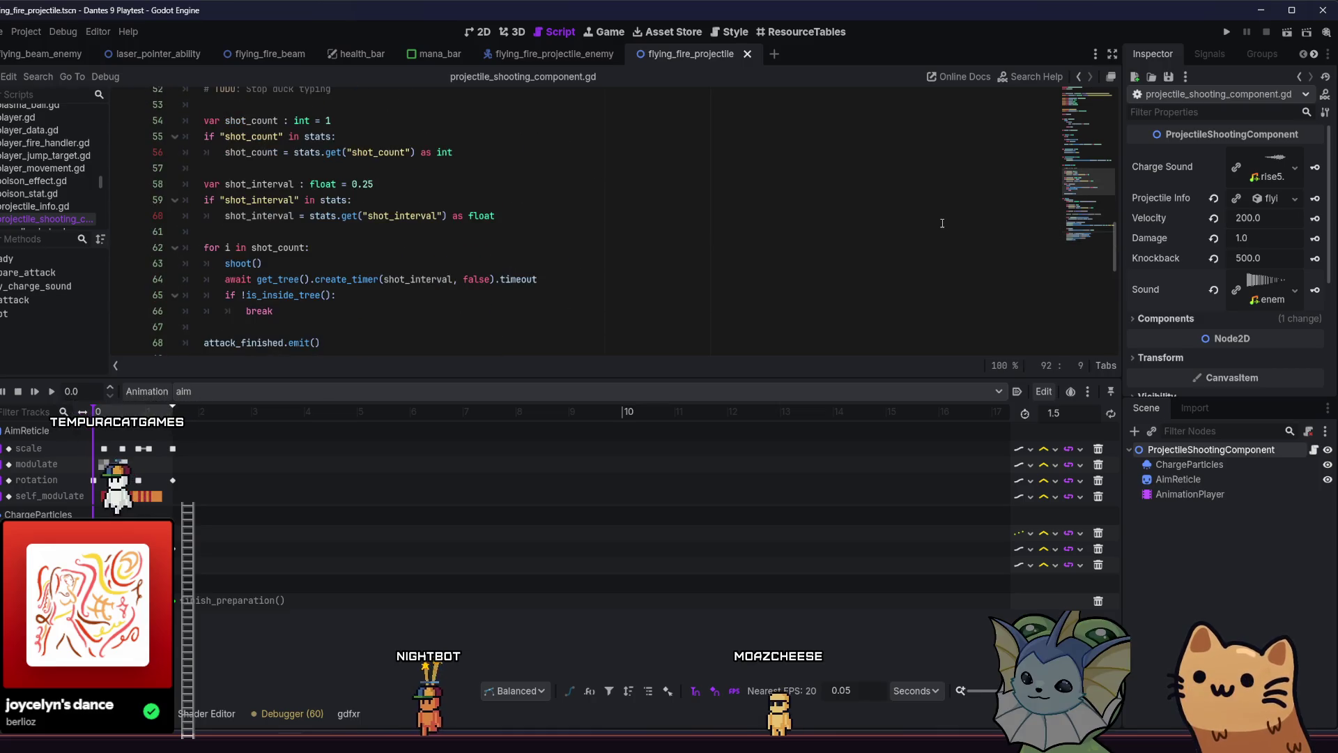
click(1097, 91)
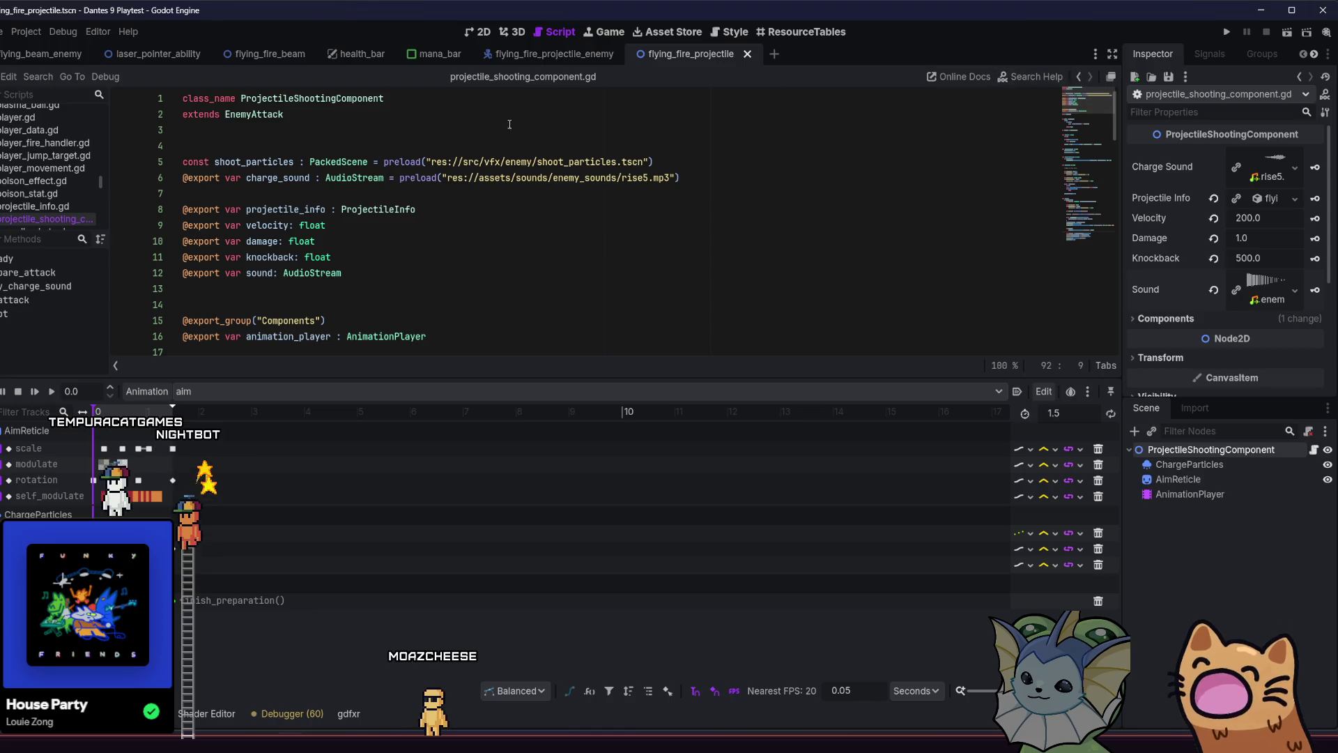
click(242, 163)
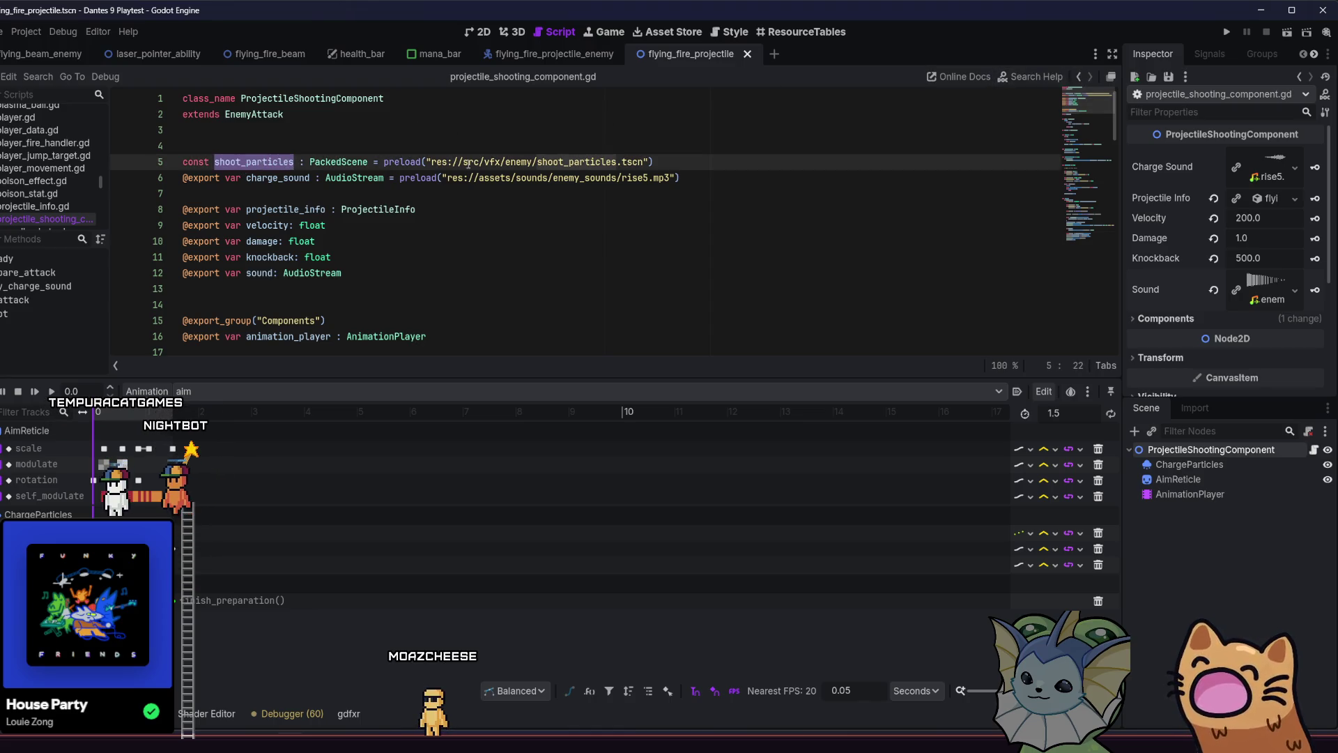
click(506, 163)
ctrl+click(591, 163)
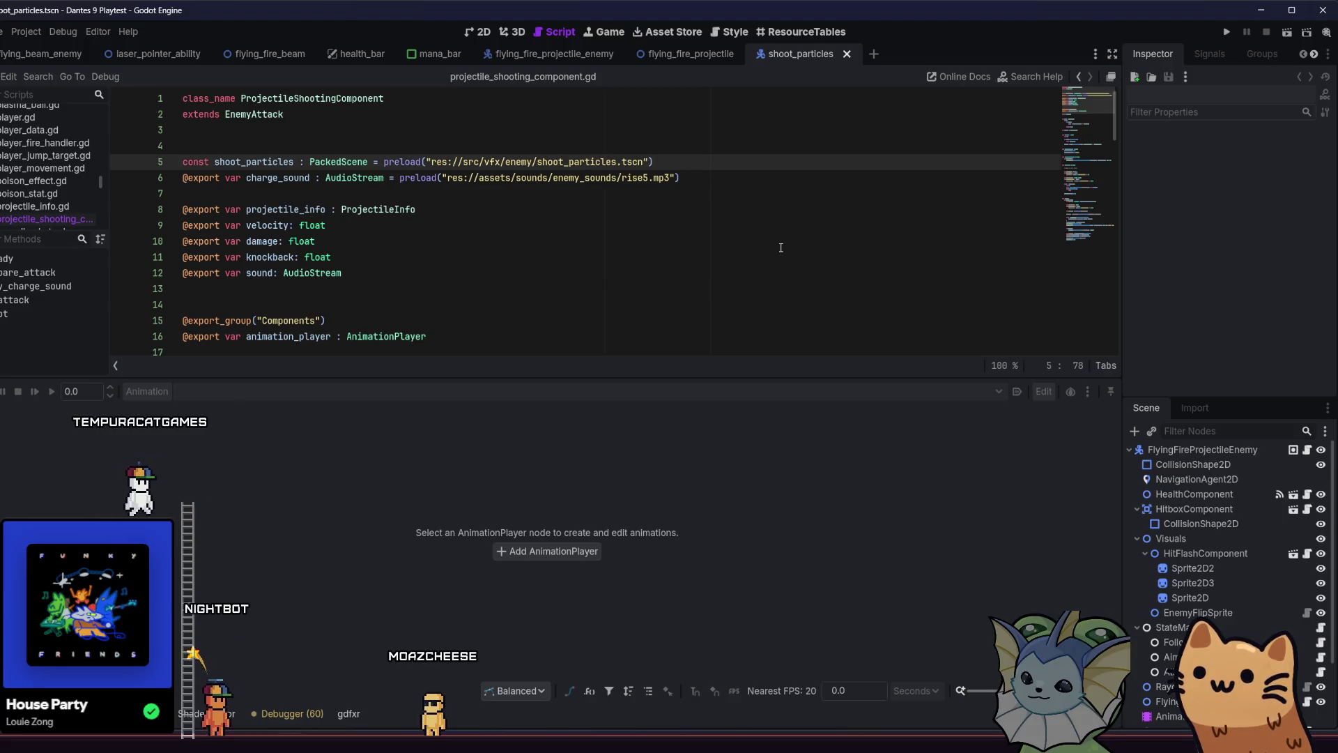
scroll(1193, 496, down, 2)
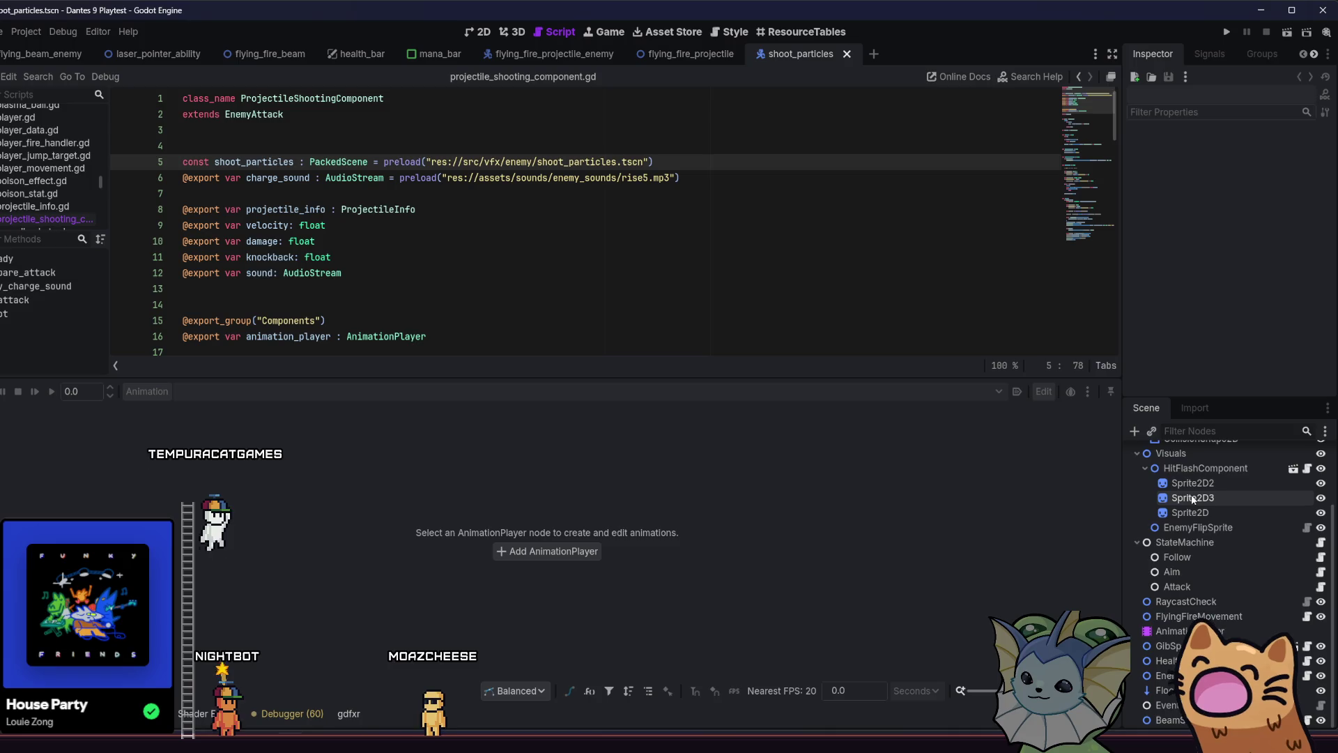
scroll(1194, 498, up, 2)
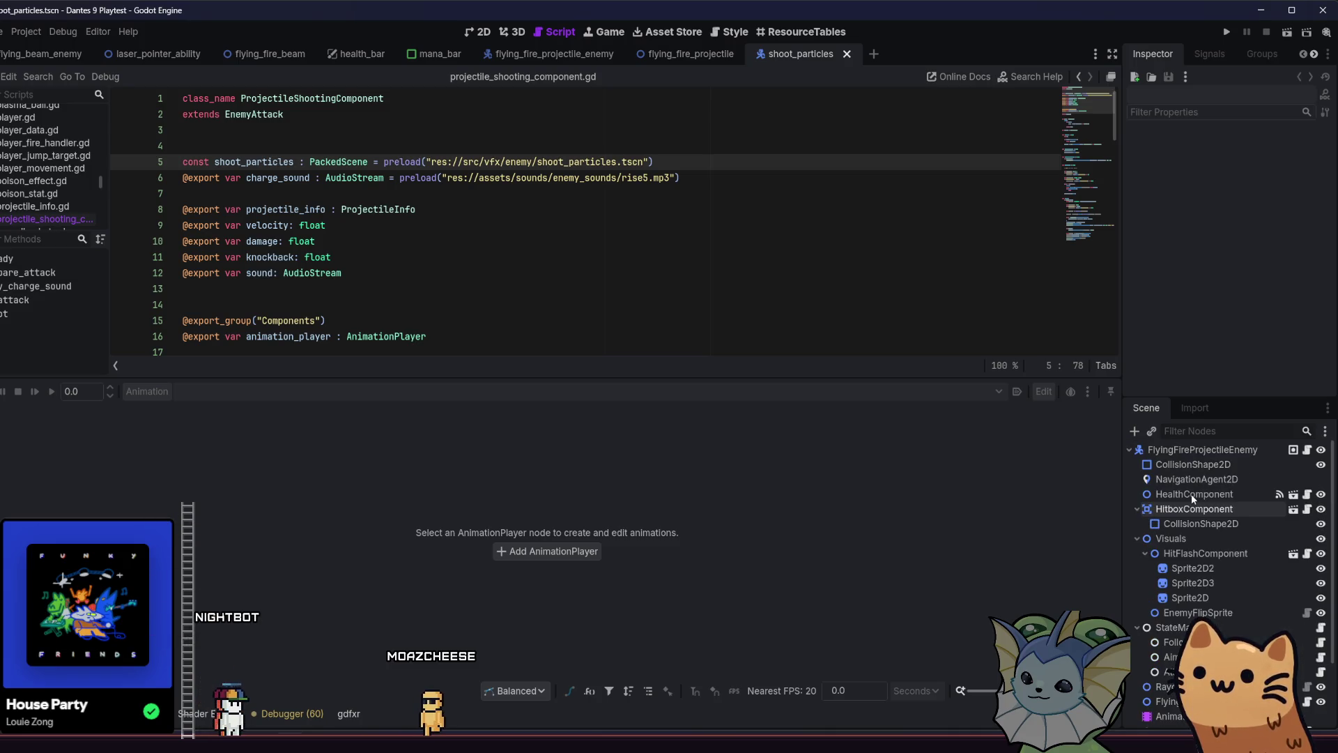
click(723, 175)
click(723, 166)
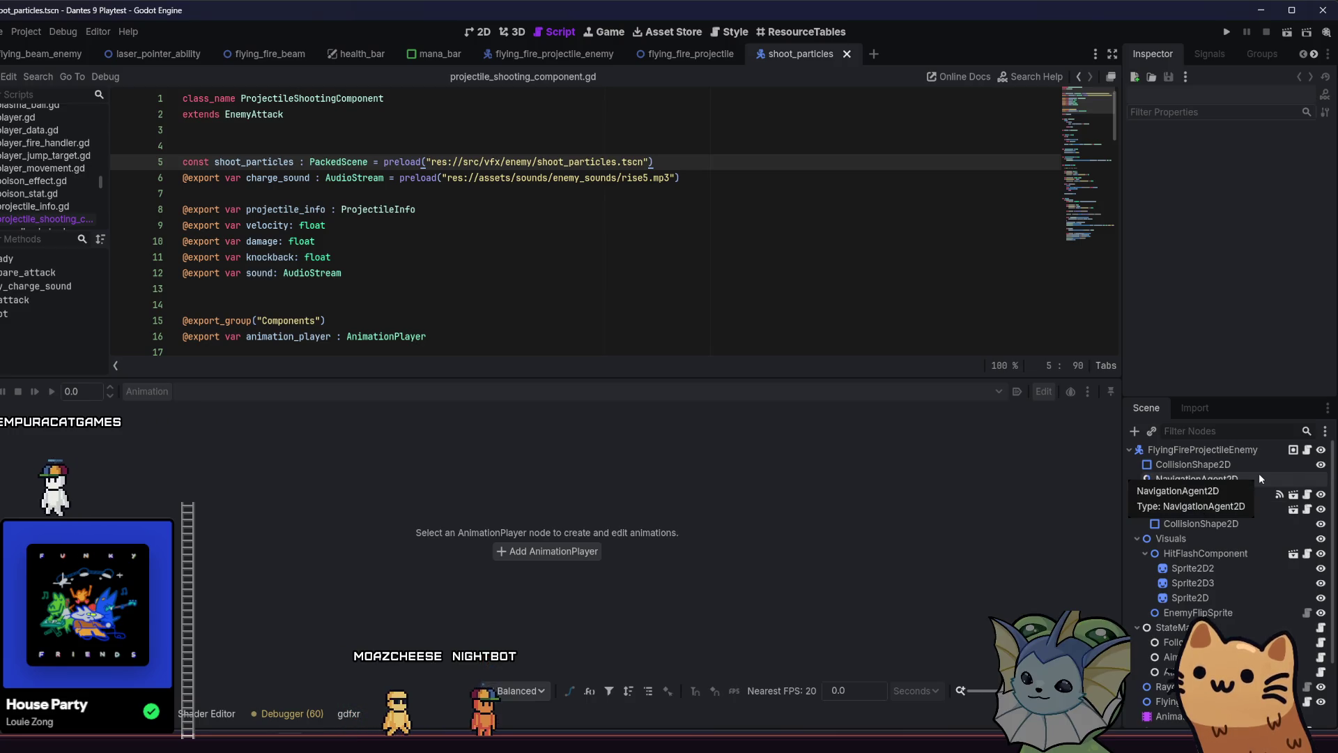
triple_click(552, 164)
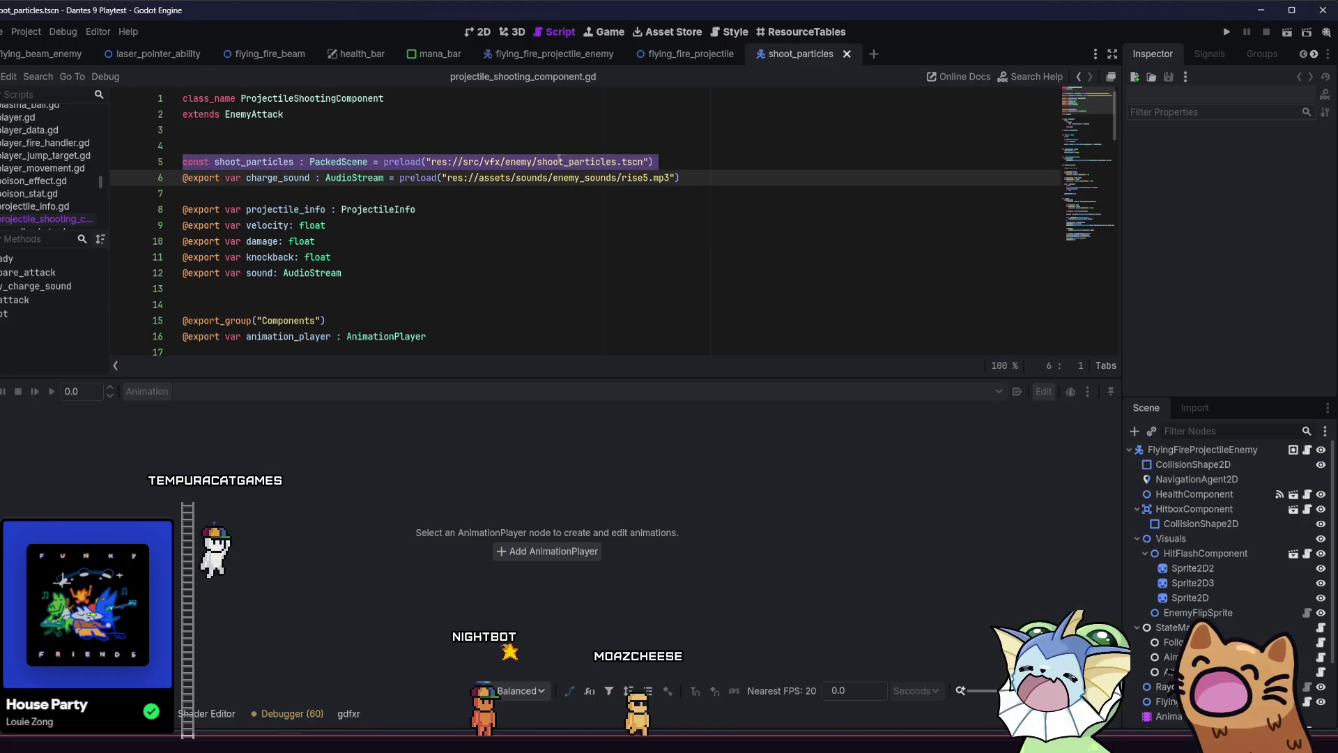
click(431, 163)
drag(430, 164, 639, 165)
click(645, 164)
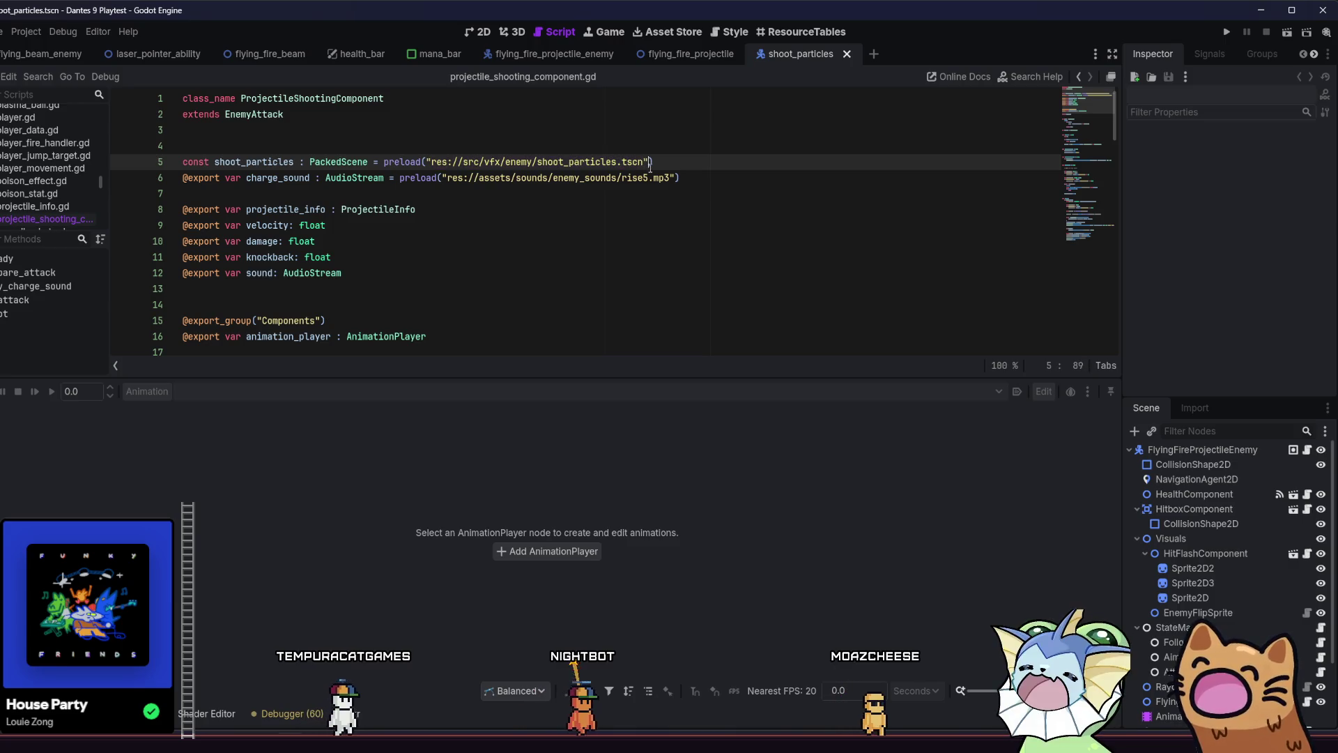
scroll(1175, 514, down, 3)
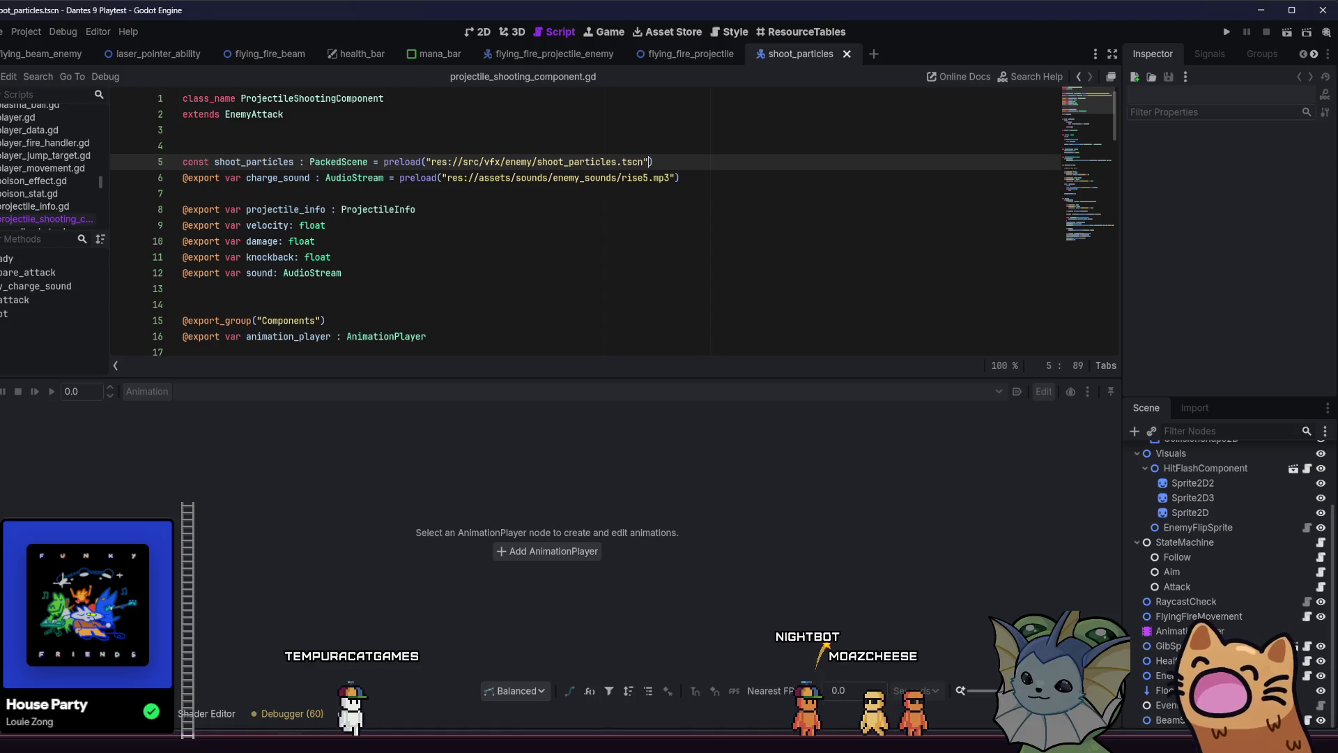
click(1079, 76)
click(1091, 76)
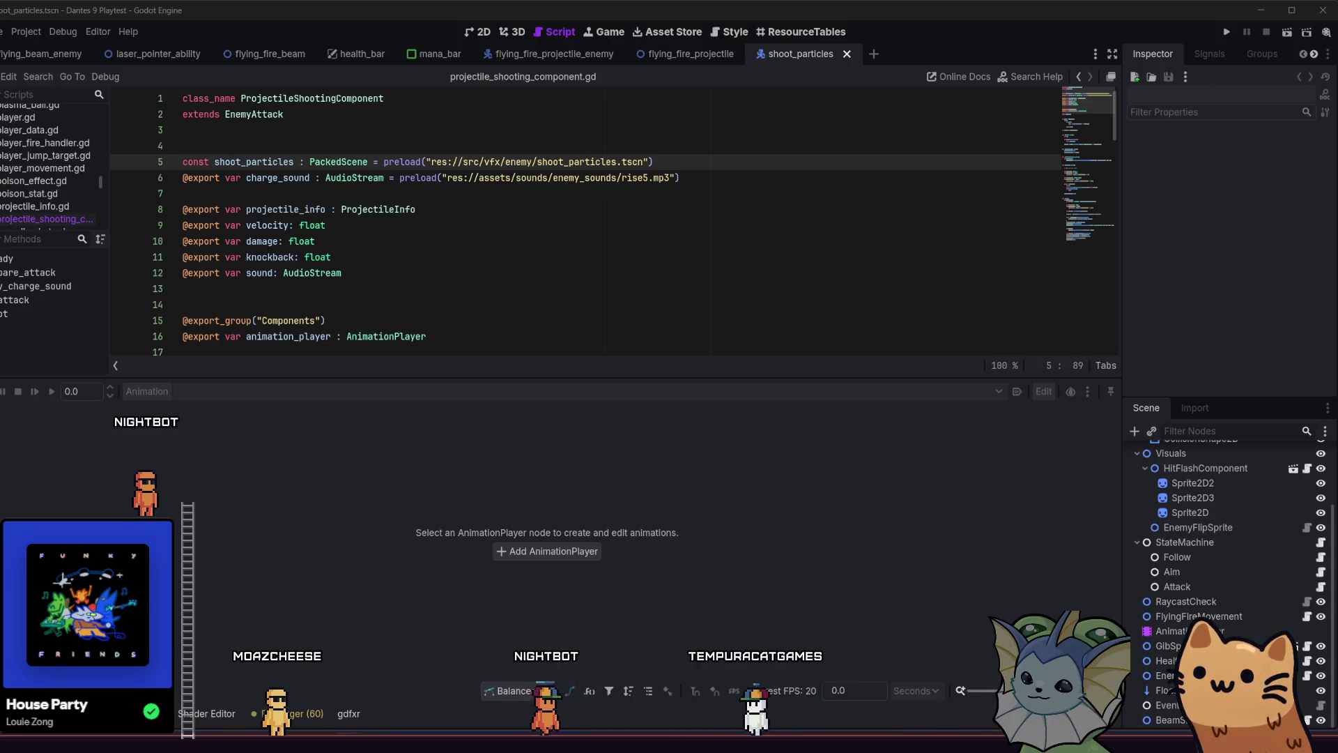
Run and stop the game, save the scene with Ctrl+S, and switch to GitHub Desktop
key(F5)
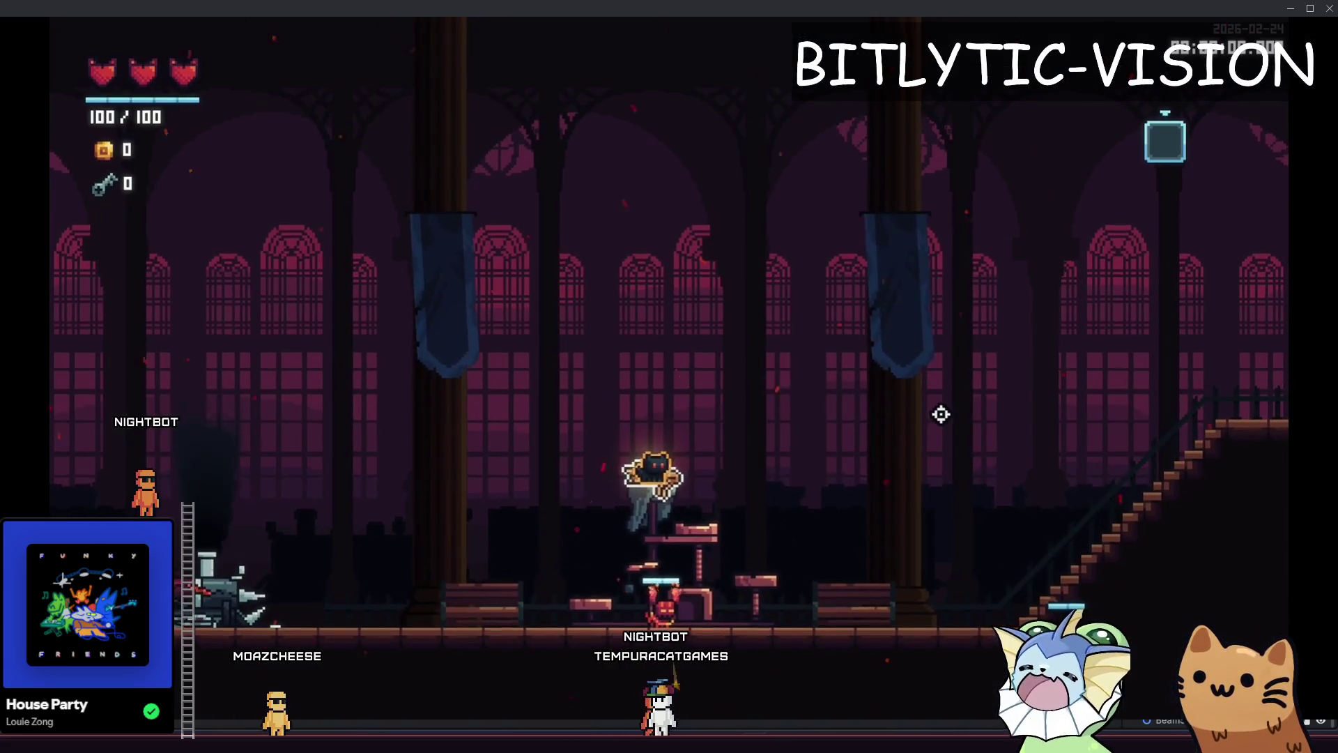
key(F8)
key(ctrl+F3)
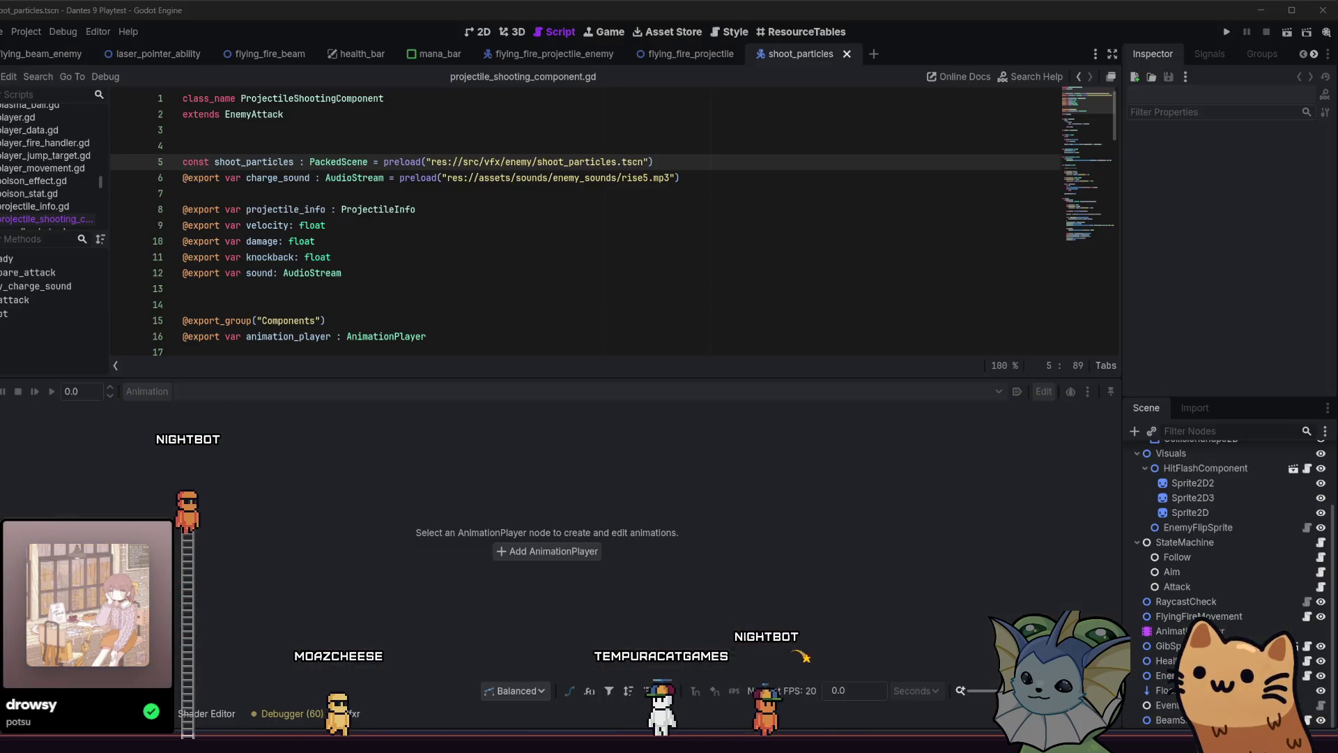
key(ctrl+s)
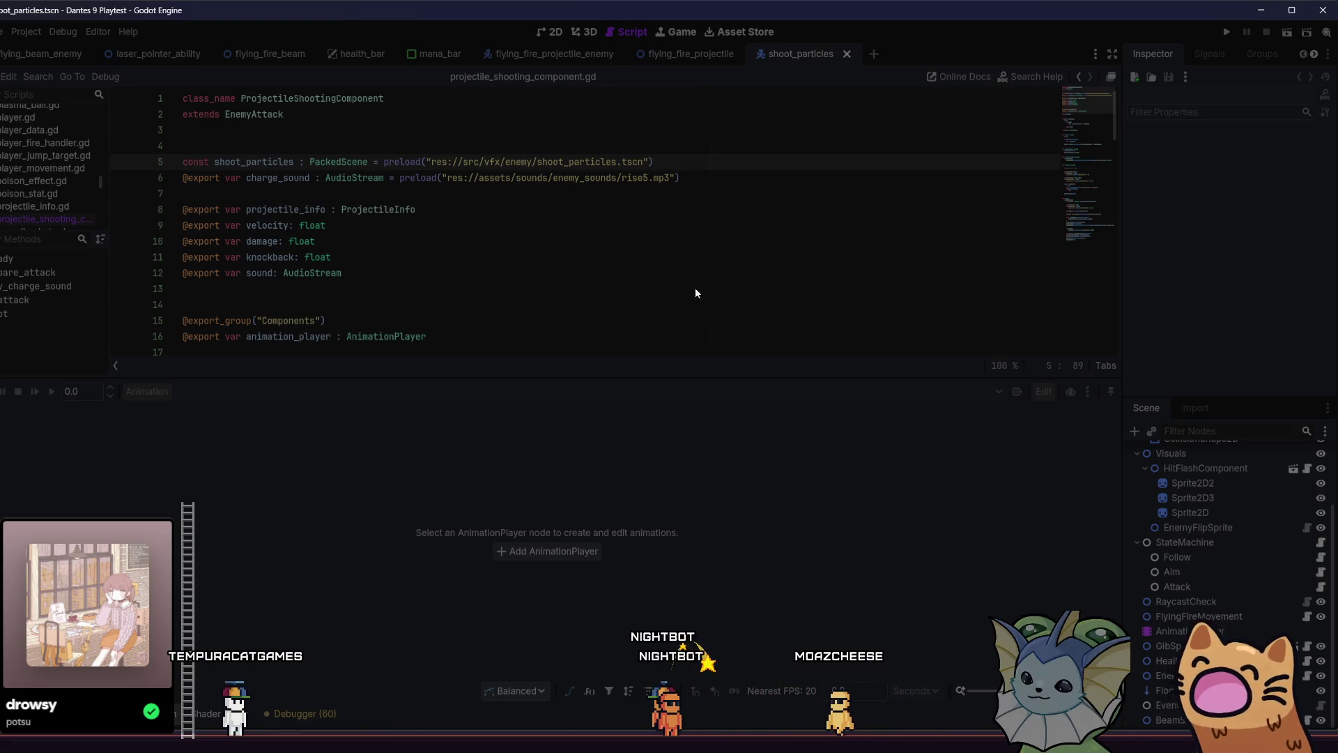
key(alt+Tab)
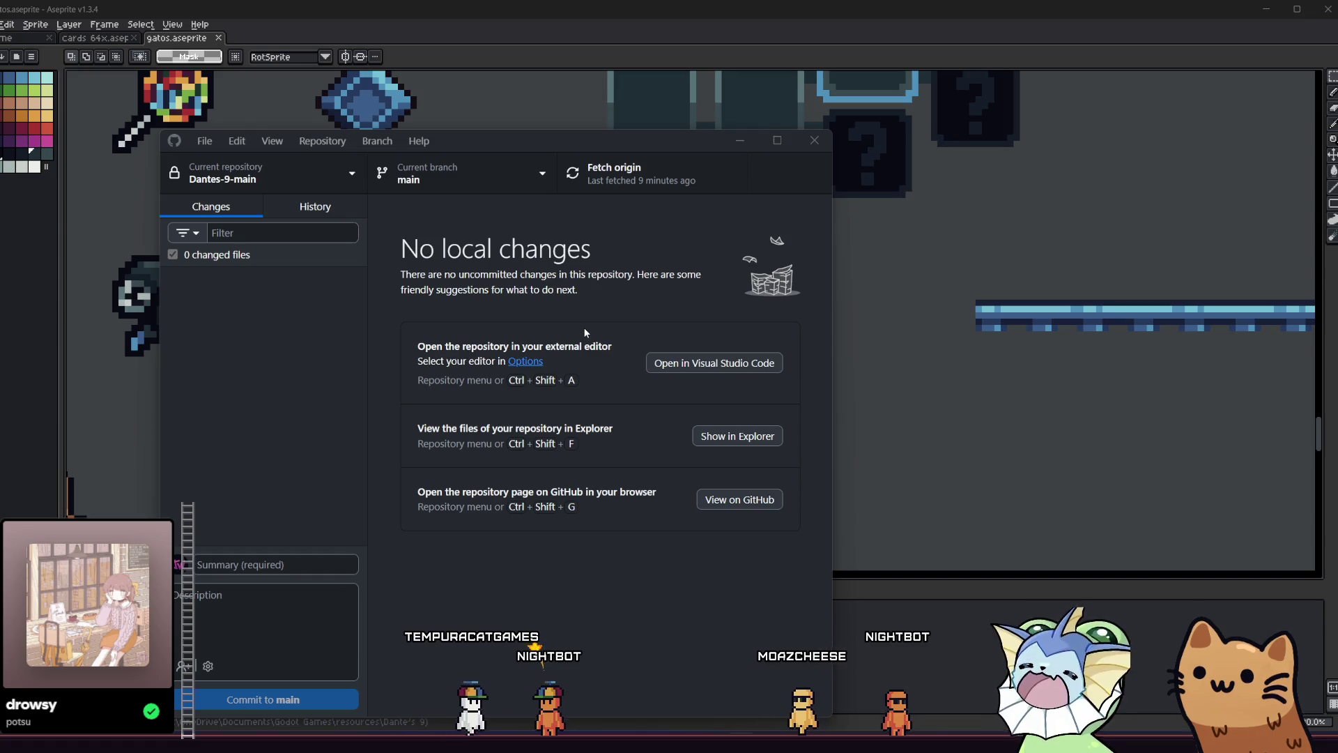
Fetch and pull origin main, stashing the local shoot_particles.tscn change when the pull is blocked
click(605, 174)
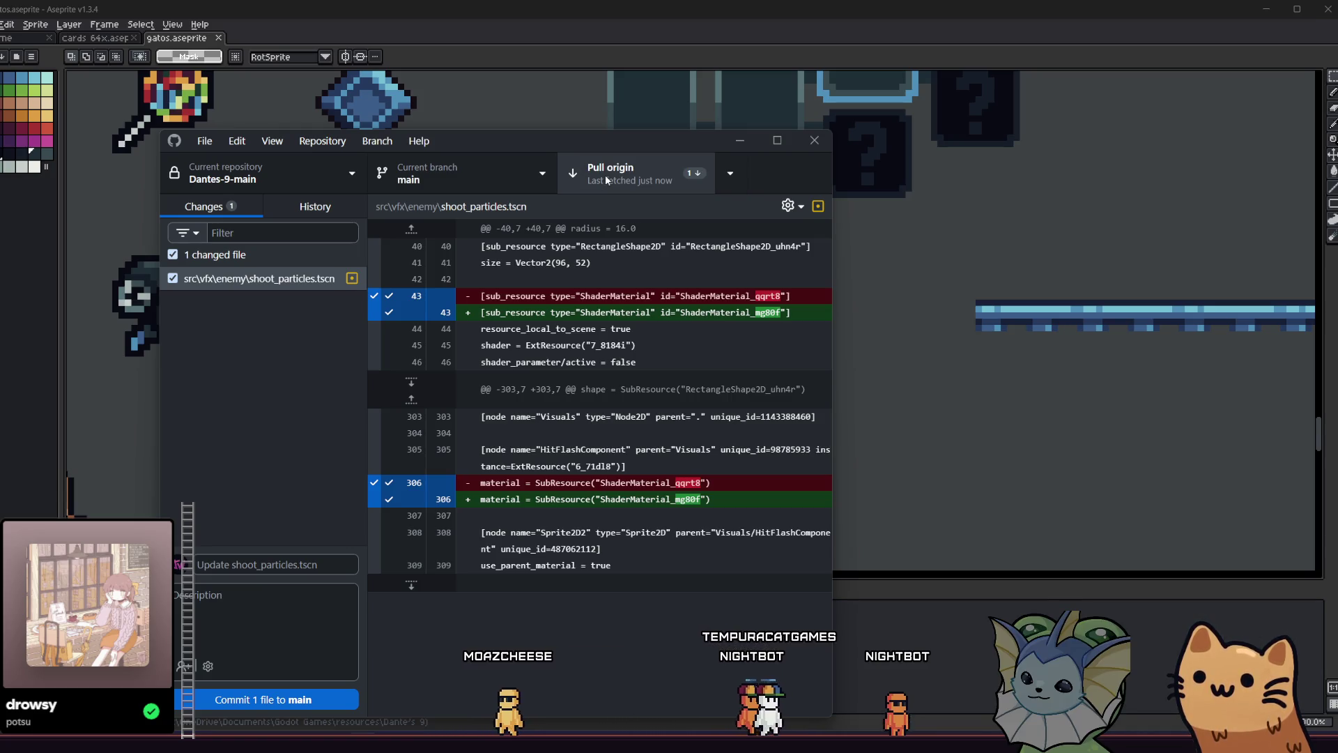
click(605, 175)
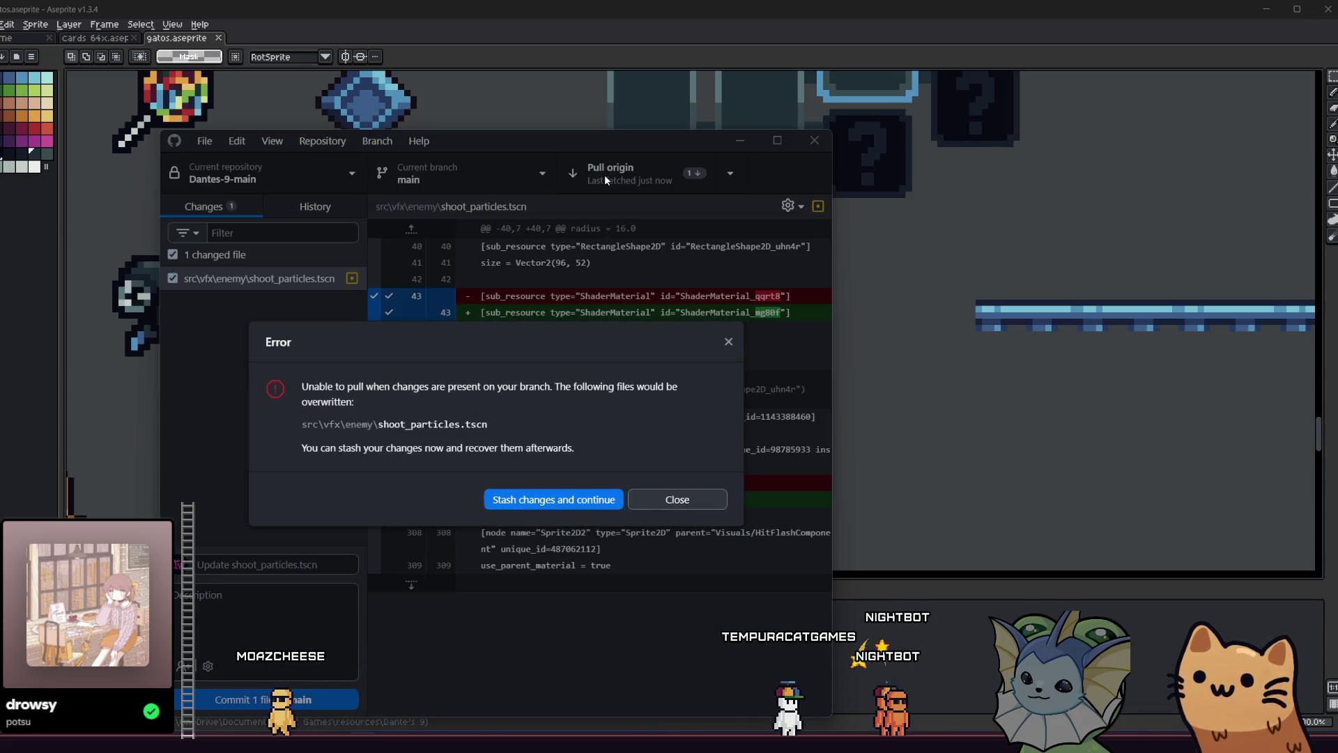
click(545, 496)
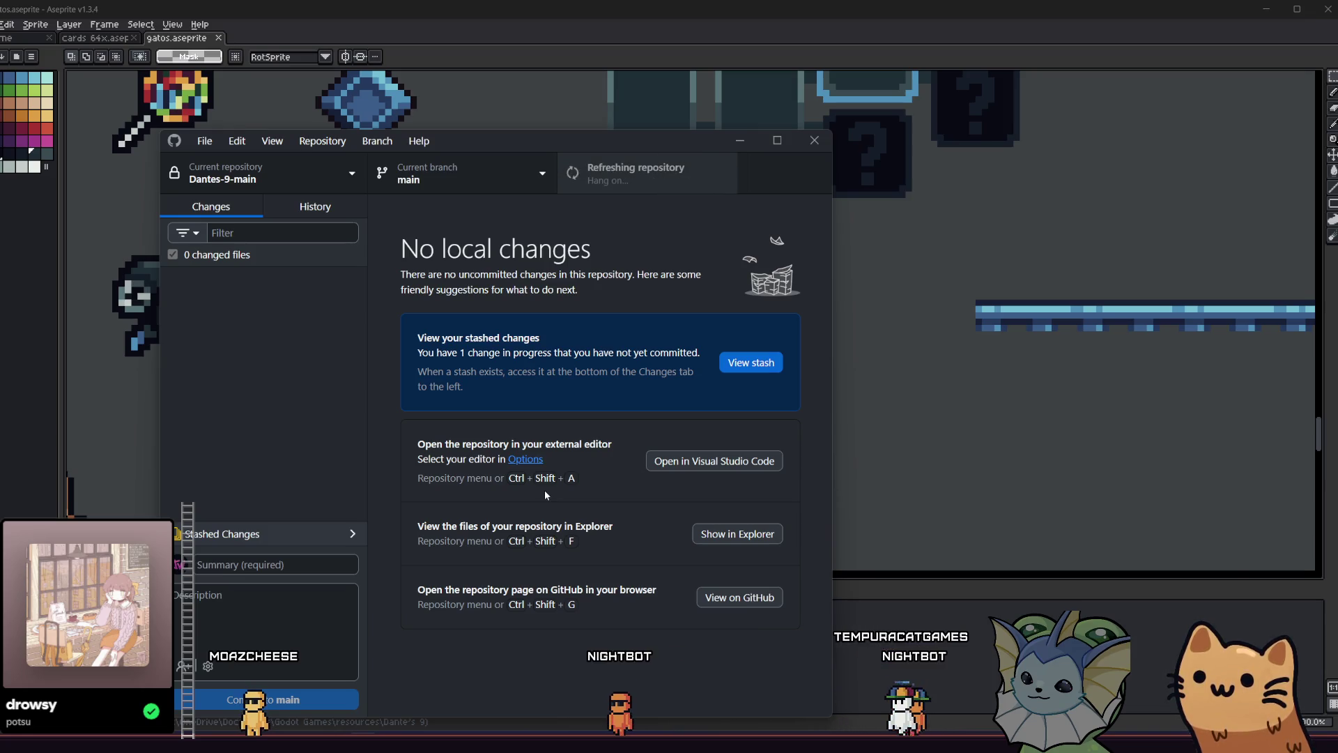
Fetch again, restore the stashed shoot_particles.tscn change, and scroll through its conflicted diff
click(631, 177)
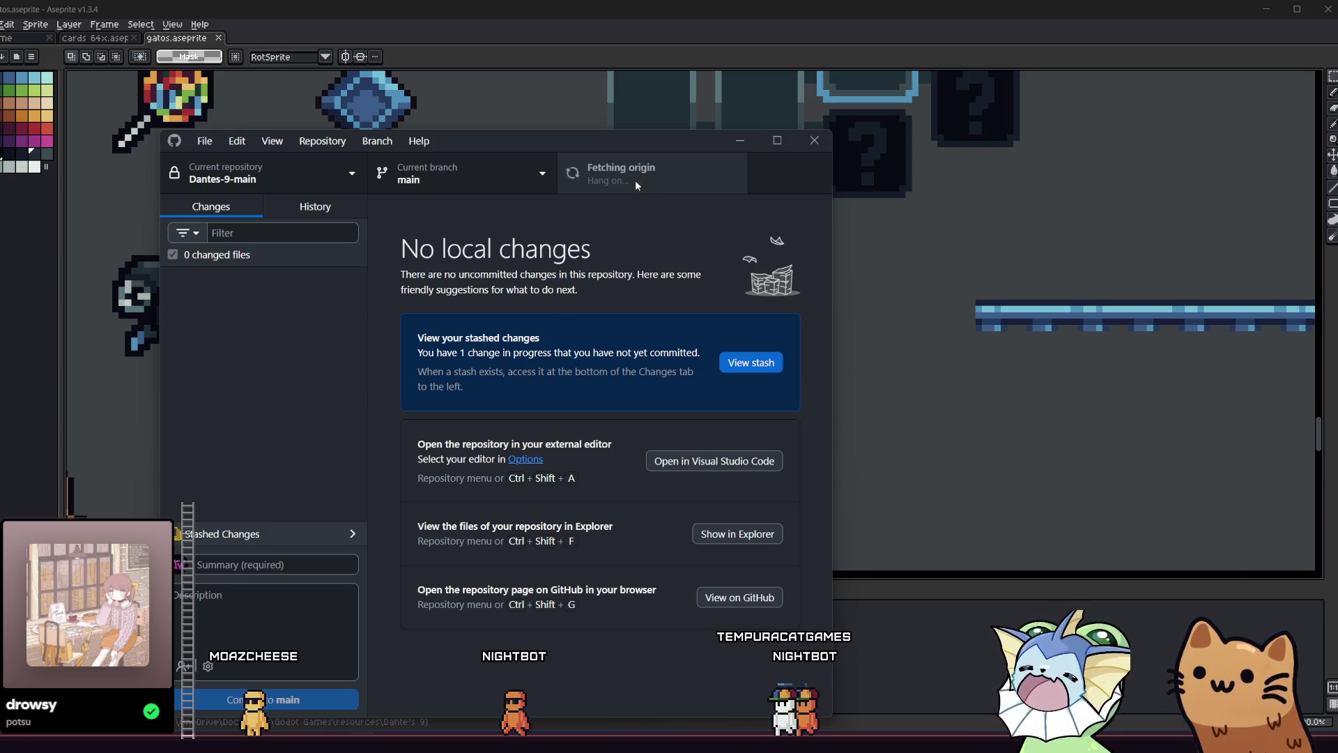
click(310, 535)
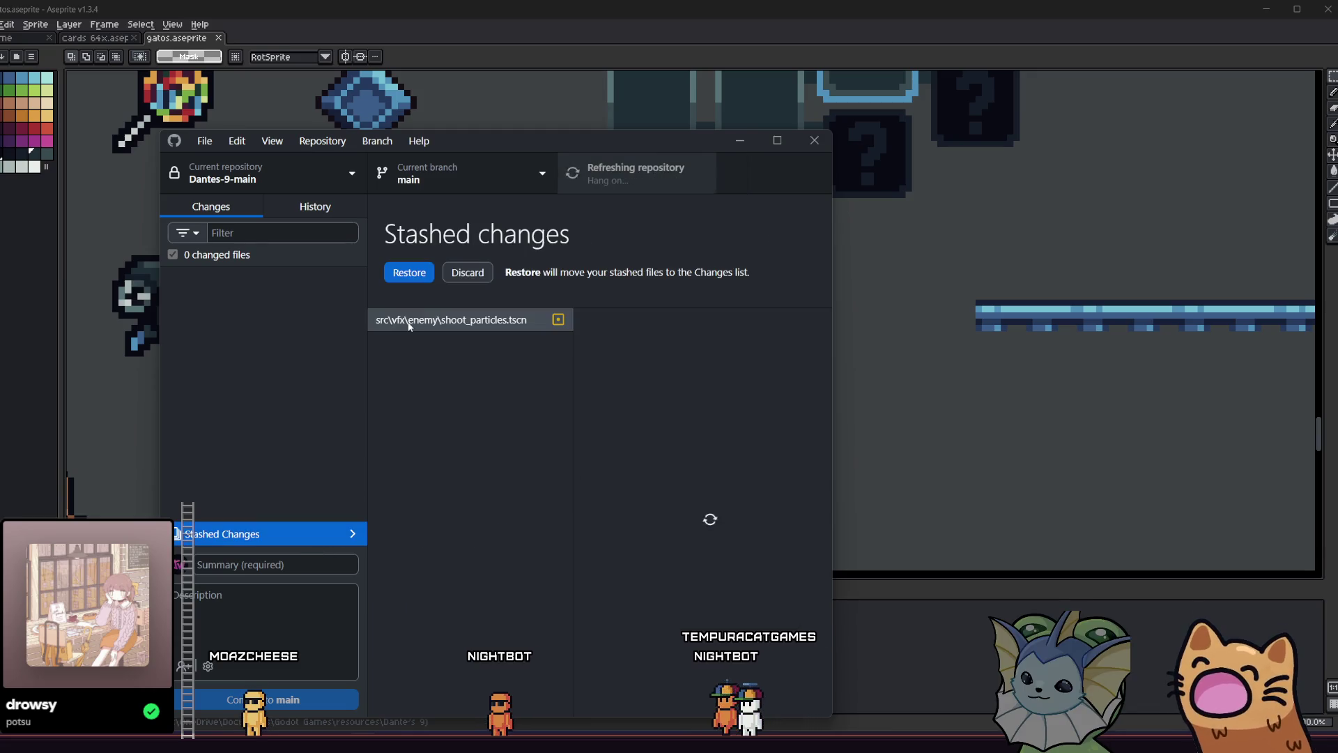
click(410, 273)
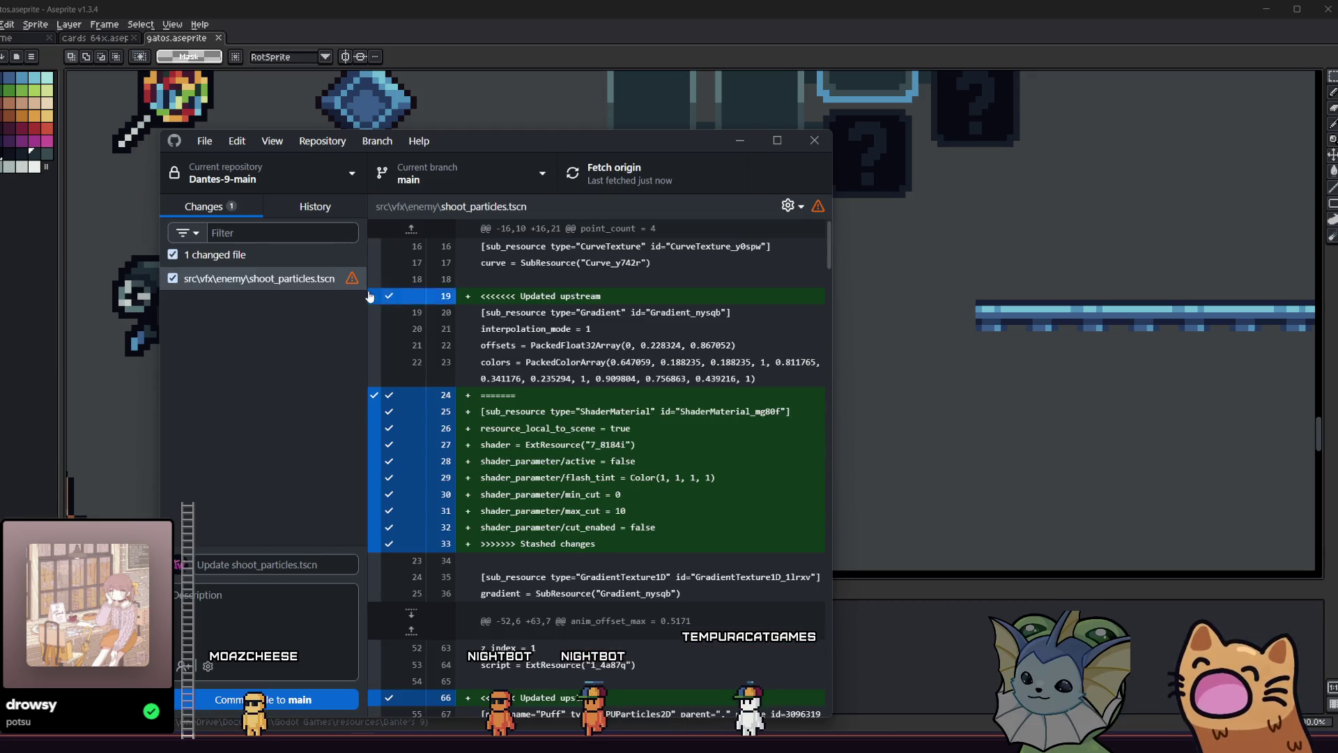
scroll(563, 325, down, 5)
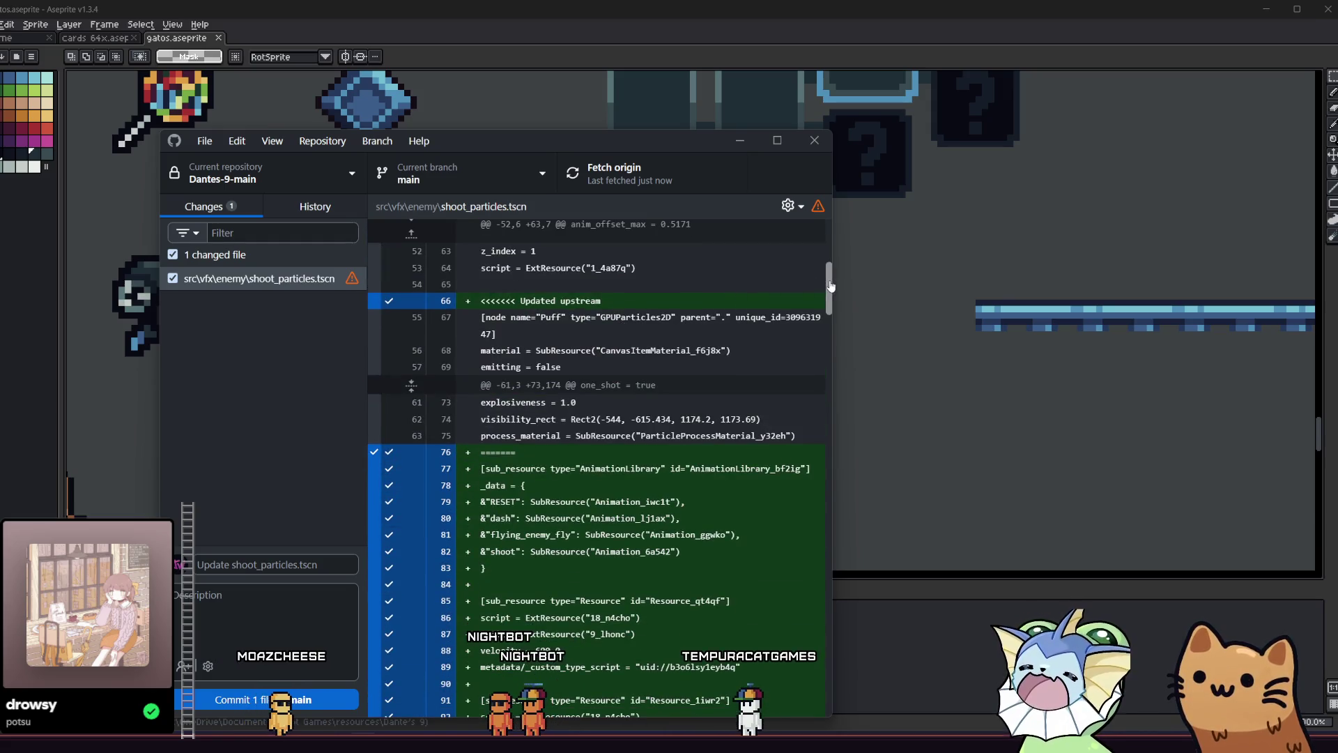
scroll(808, 415, down, 15)
scroll(807, 414, down, 20)
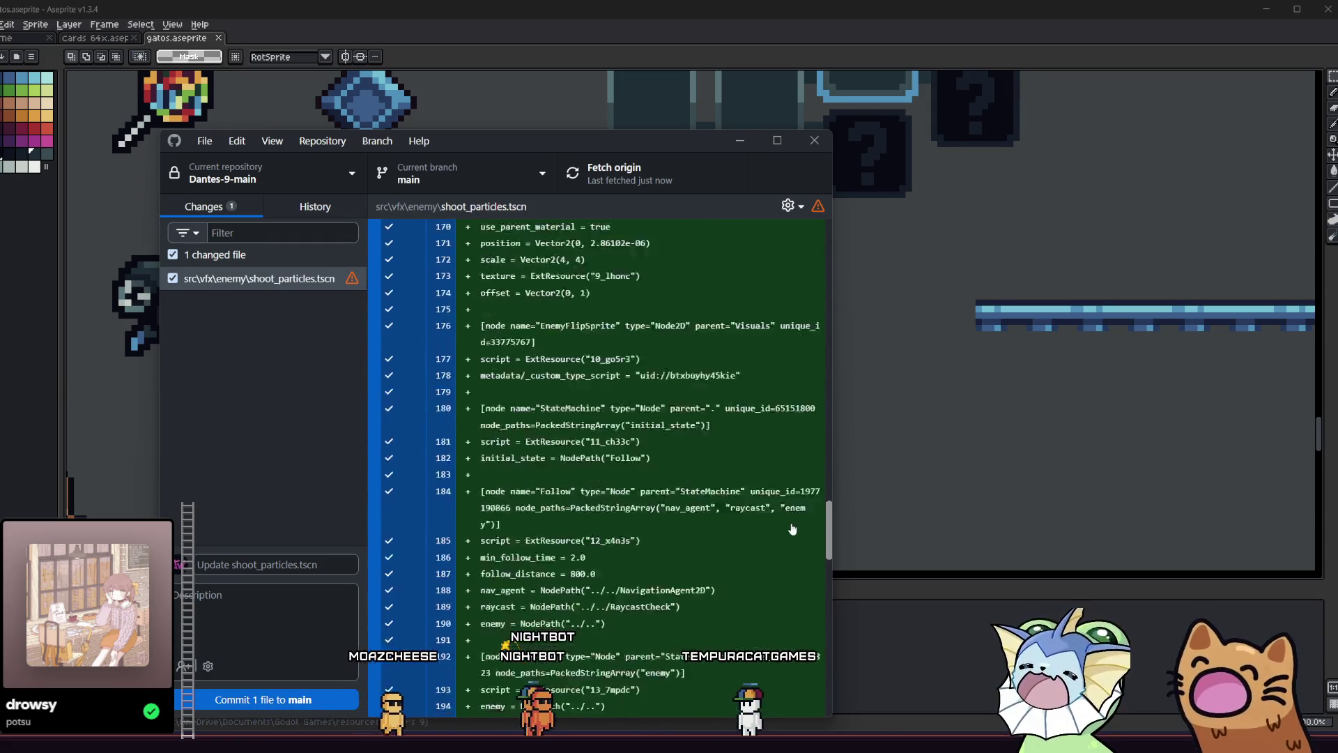
scroll(744, 301, up, 20)
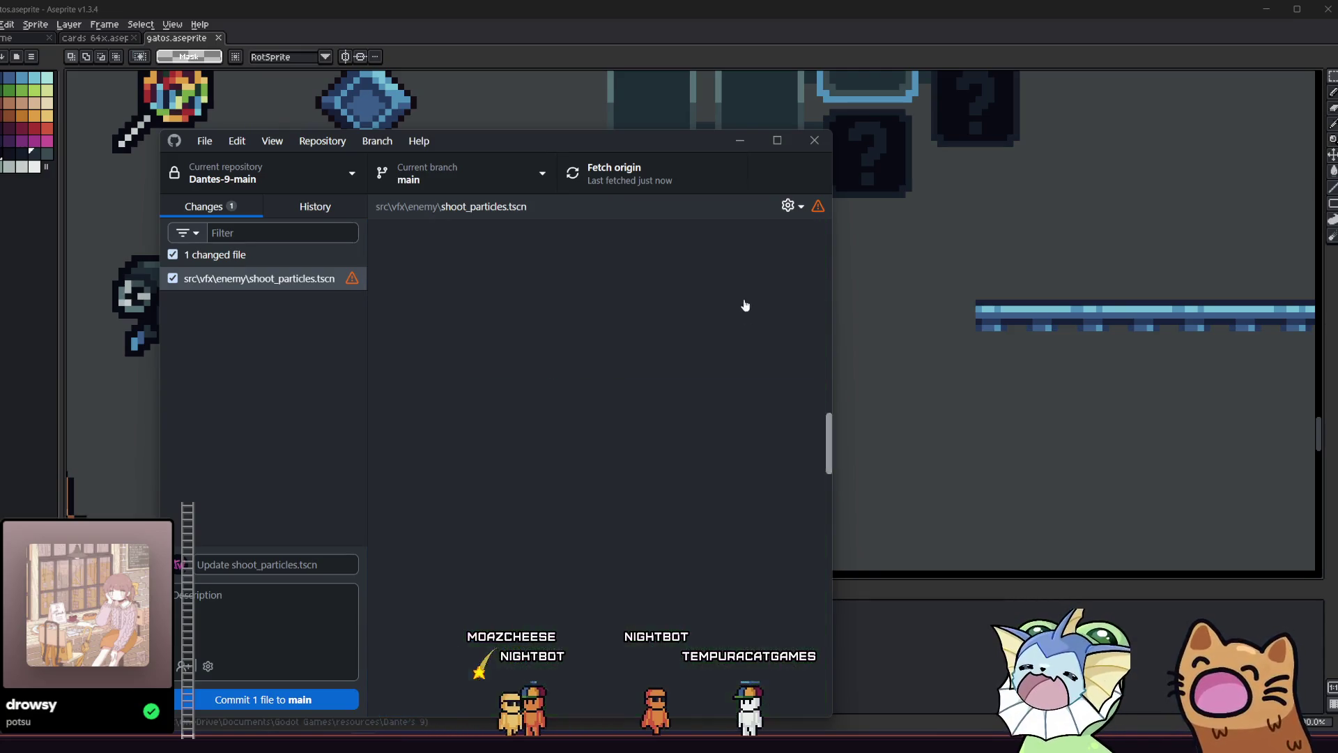
scroll(771, 234, up, 4)
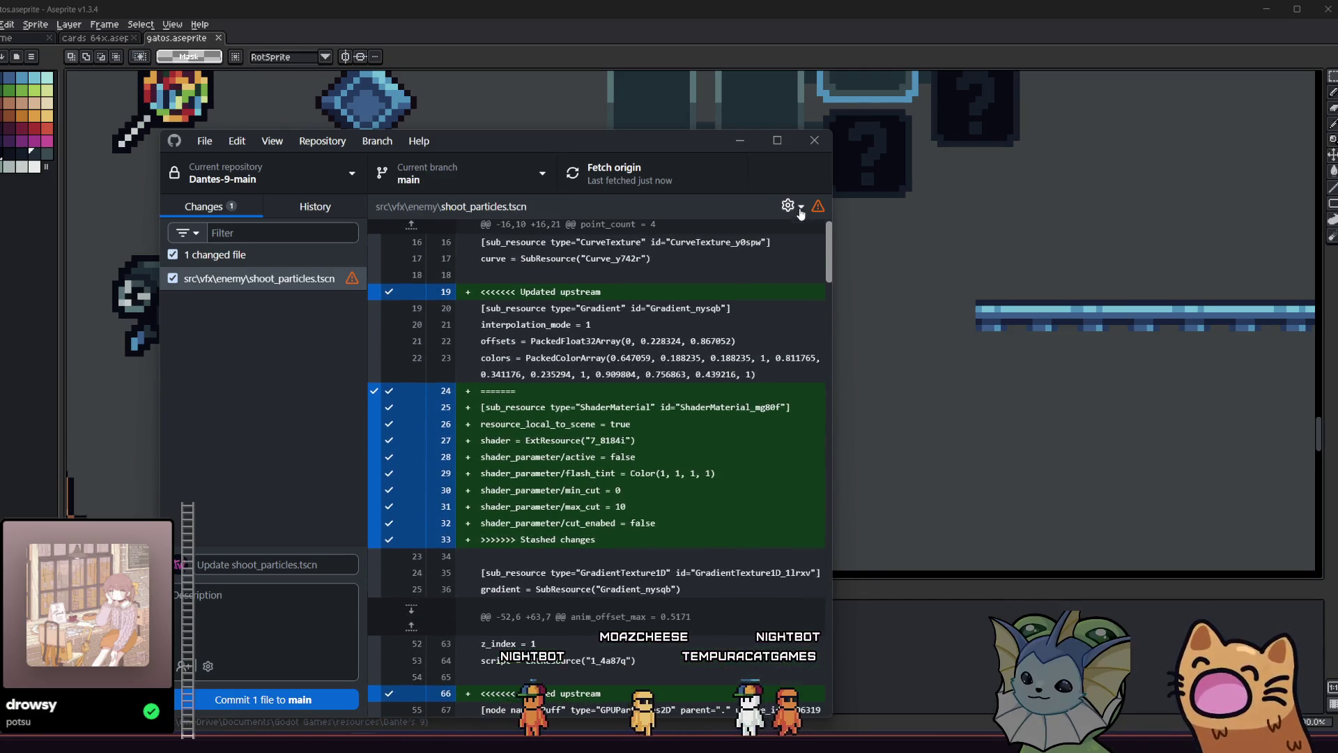
scroll(790, 330, down, 15)
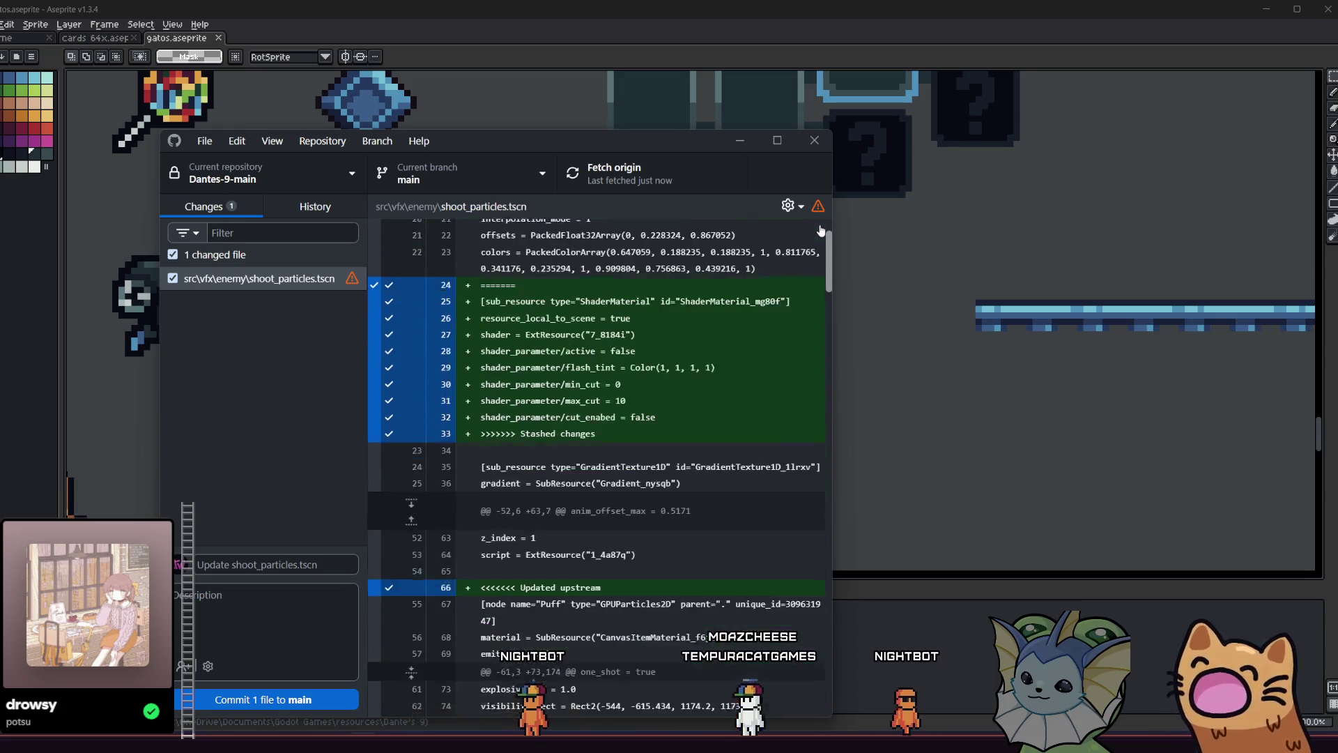
scroll(790, 331, down, 20)
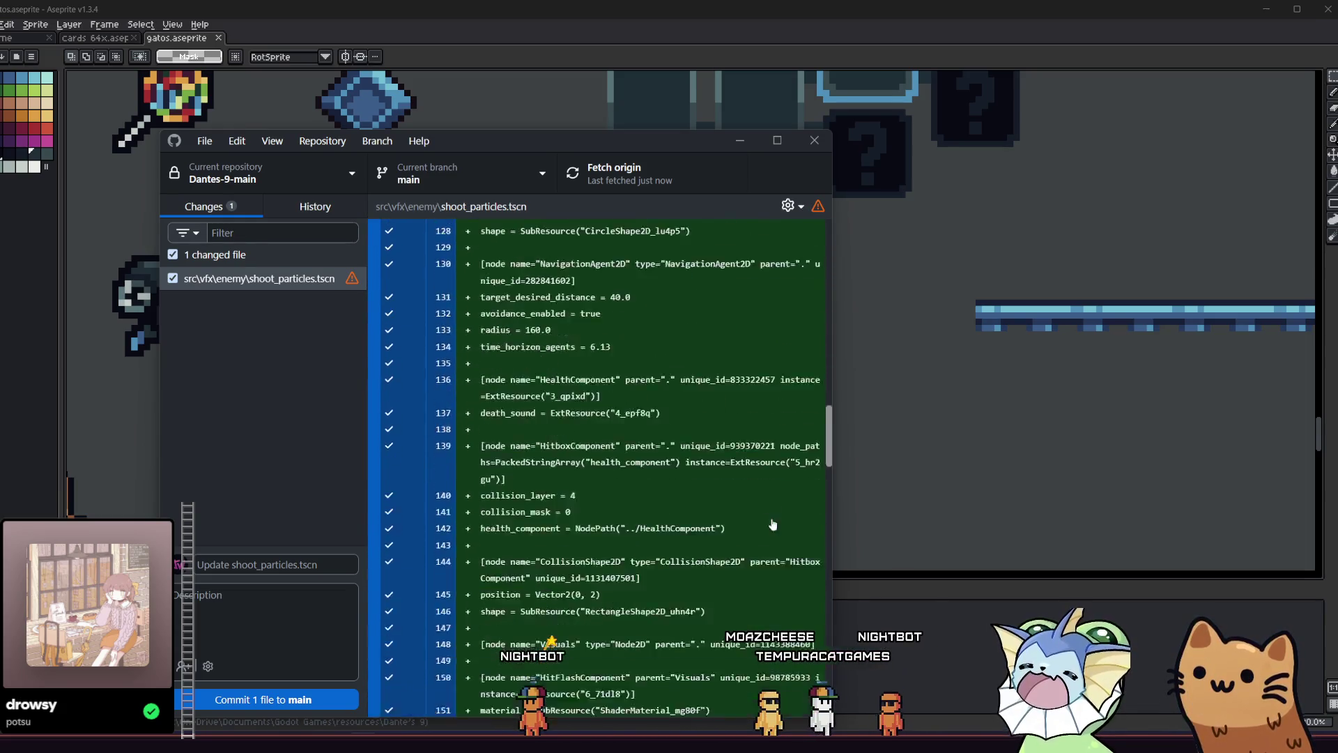
View the conflicted shoot_particles.tscn in the external code editor, then return to its file actions
click(352, 279)
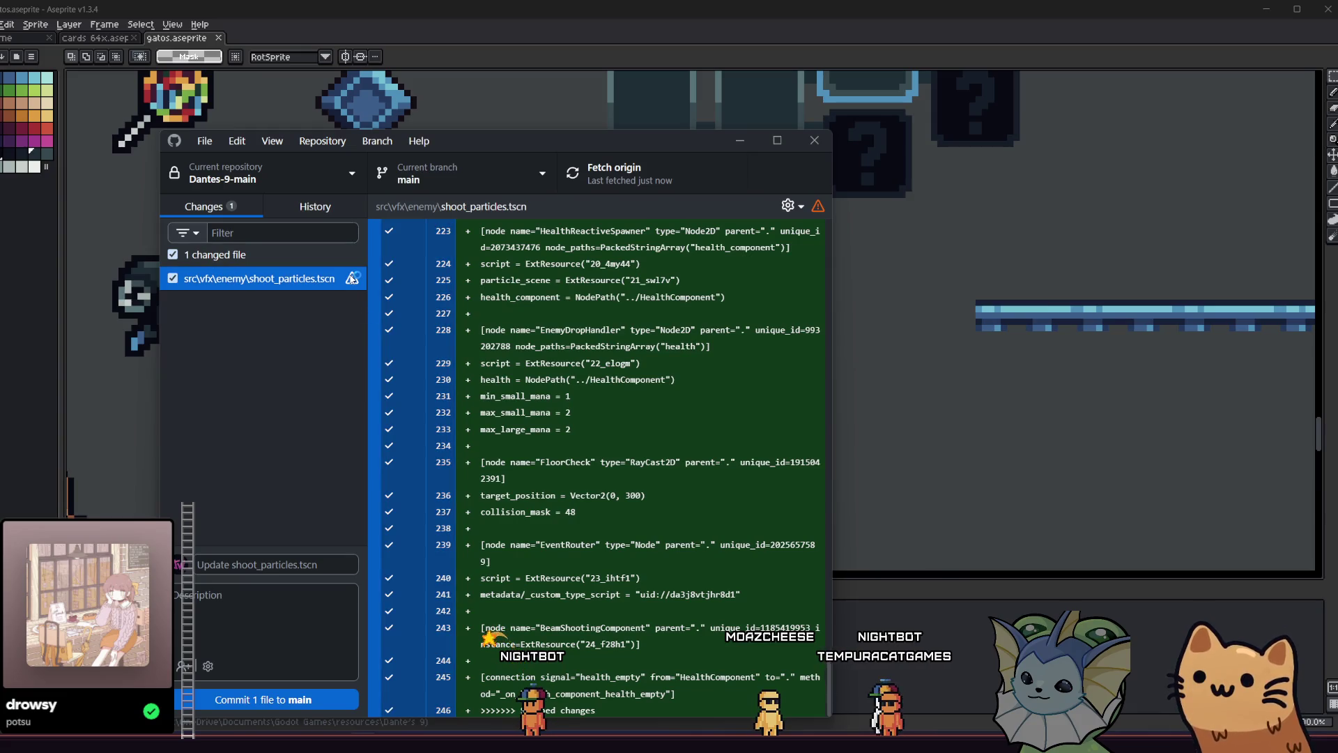
double_click(352, 279)
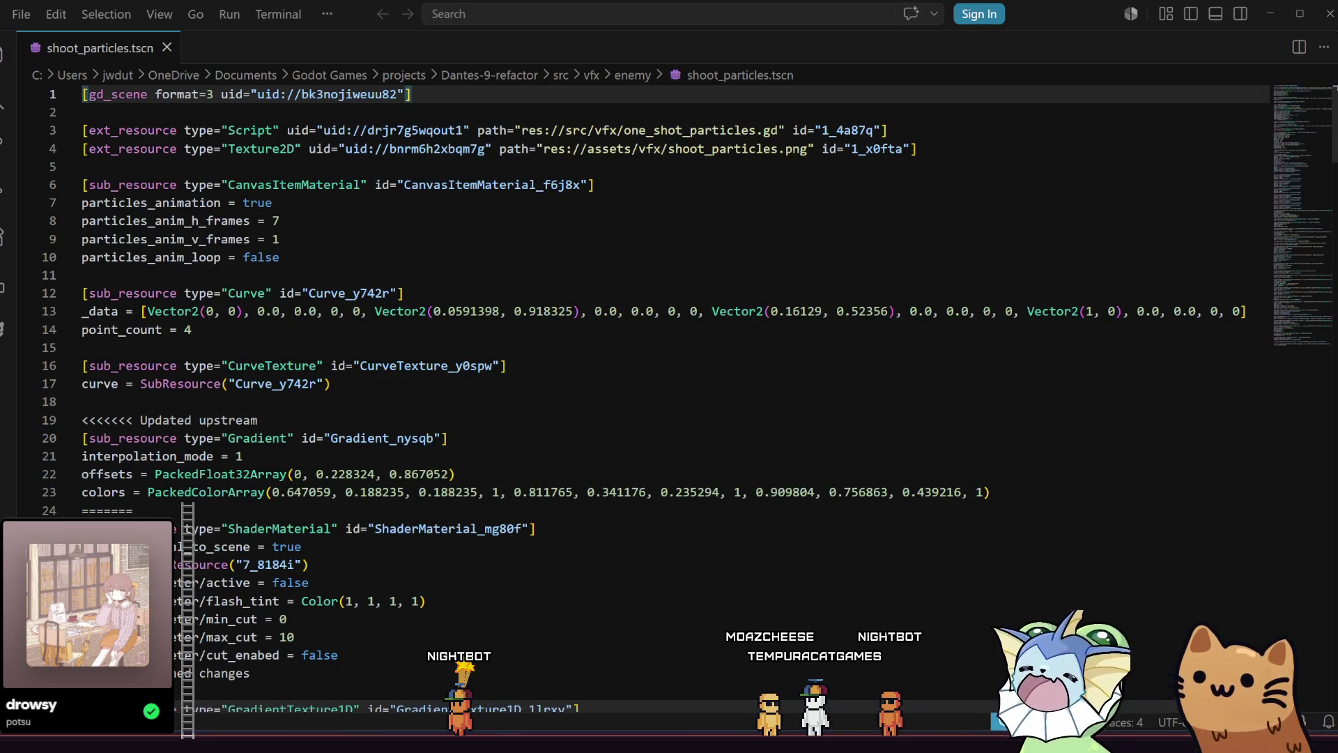
key(alt+Tab)
right_click(261, 279)
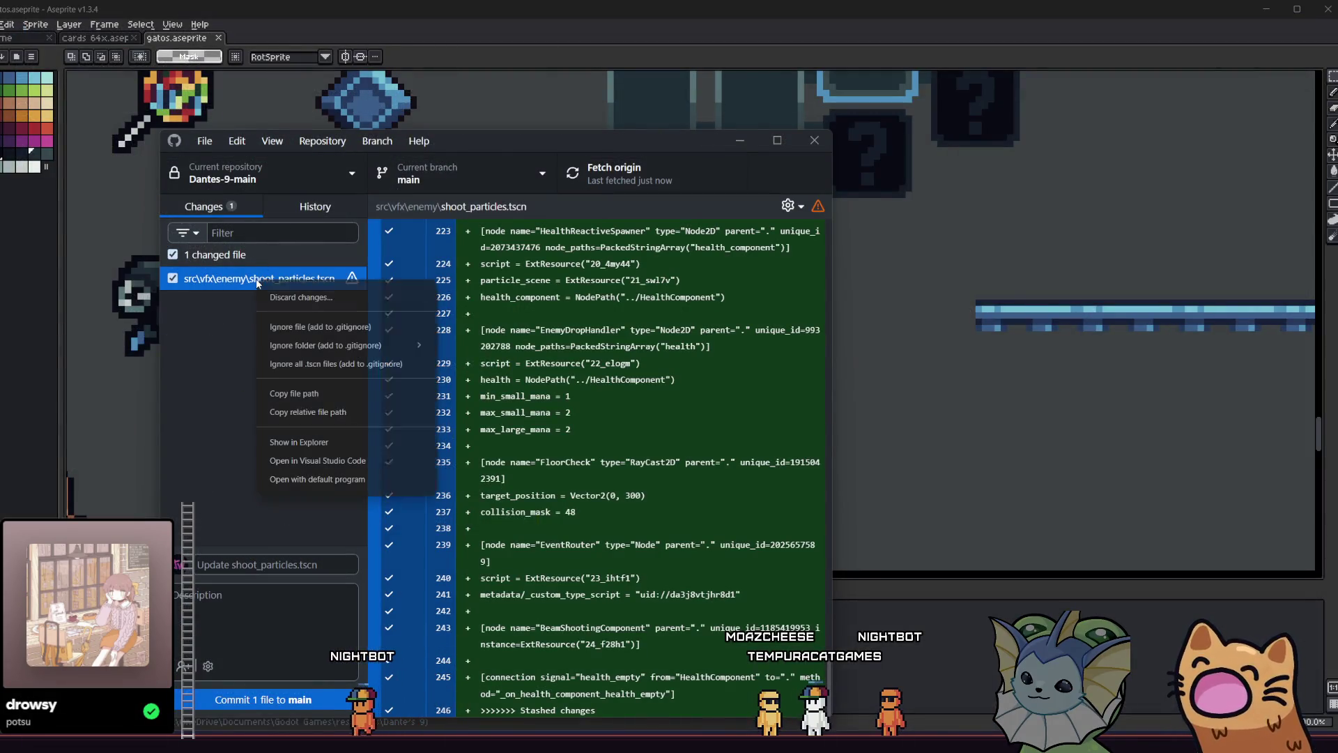
Discard the shoot_particles.tscn changes, then open a File Explorer window at Home
click(300, 293)
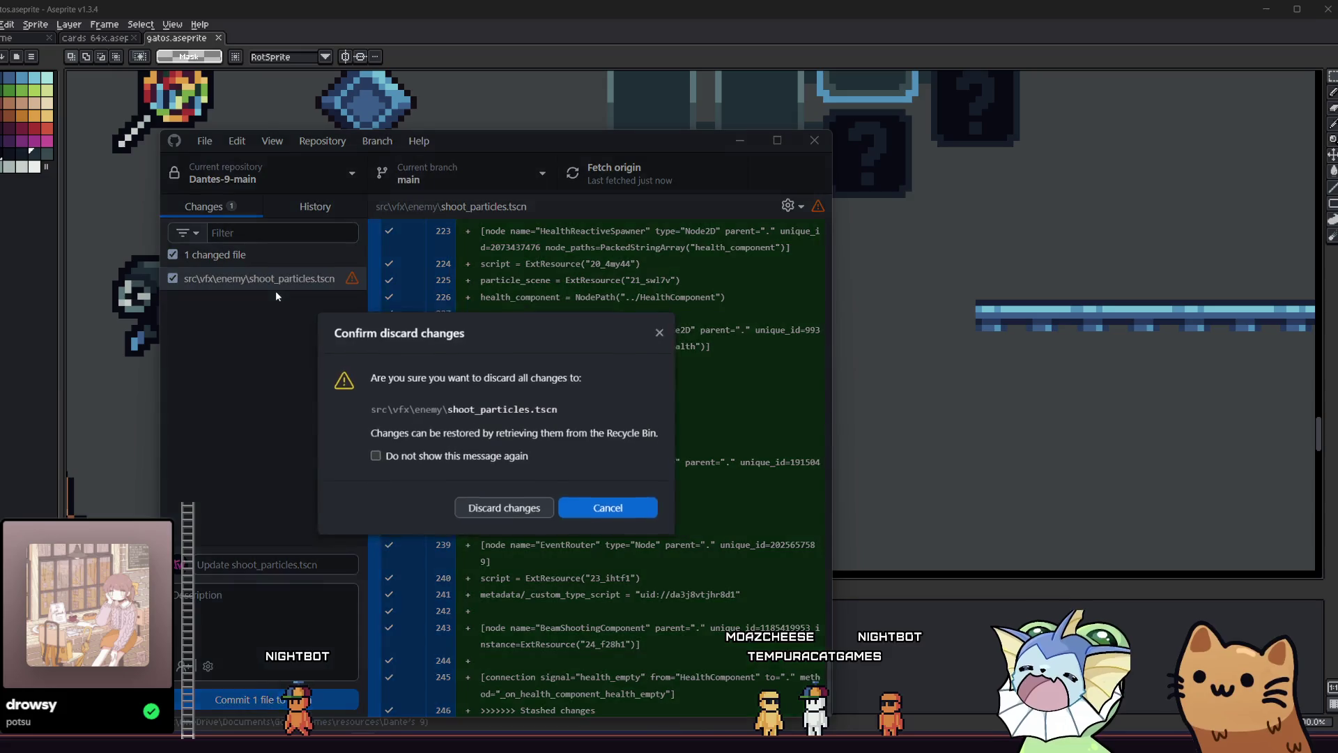
click(520, 511)
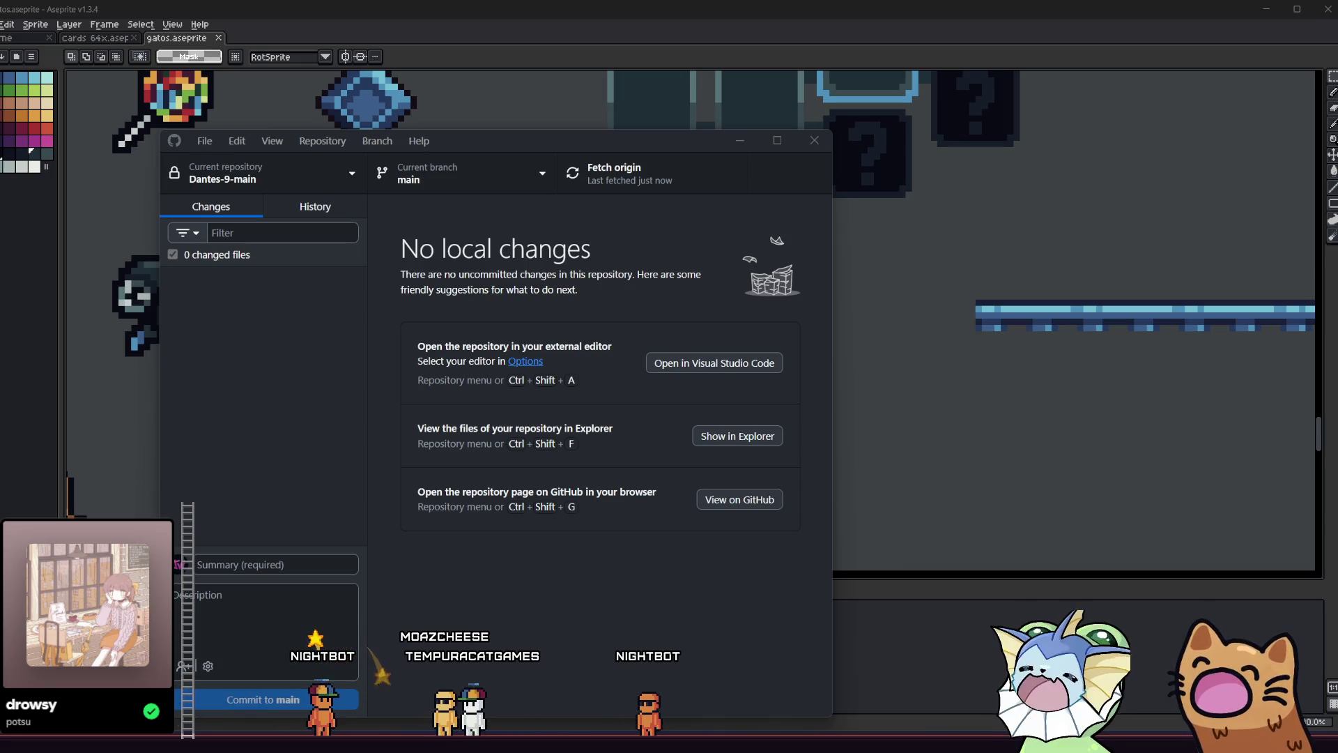
key(super+e)
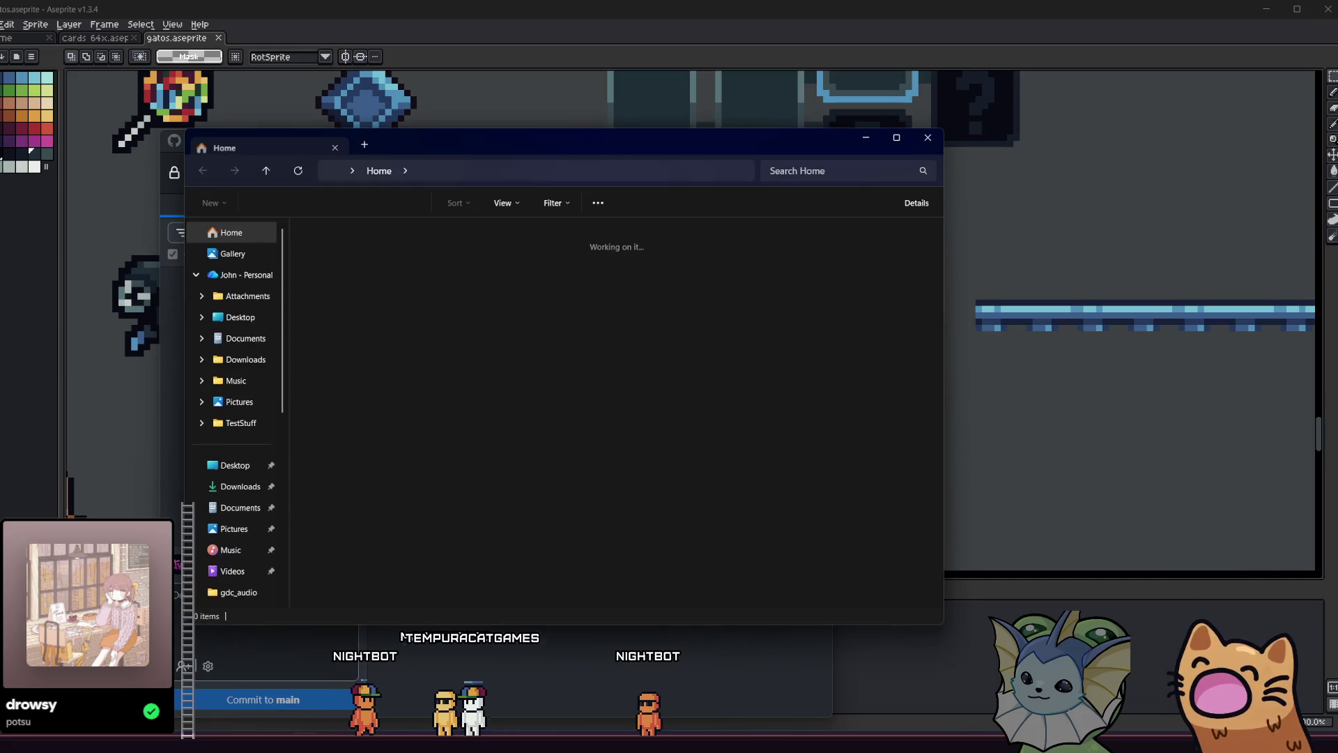
Close the File Explorer Home window with Alt+F4
key(alt+F4)
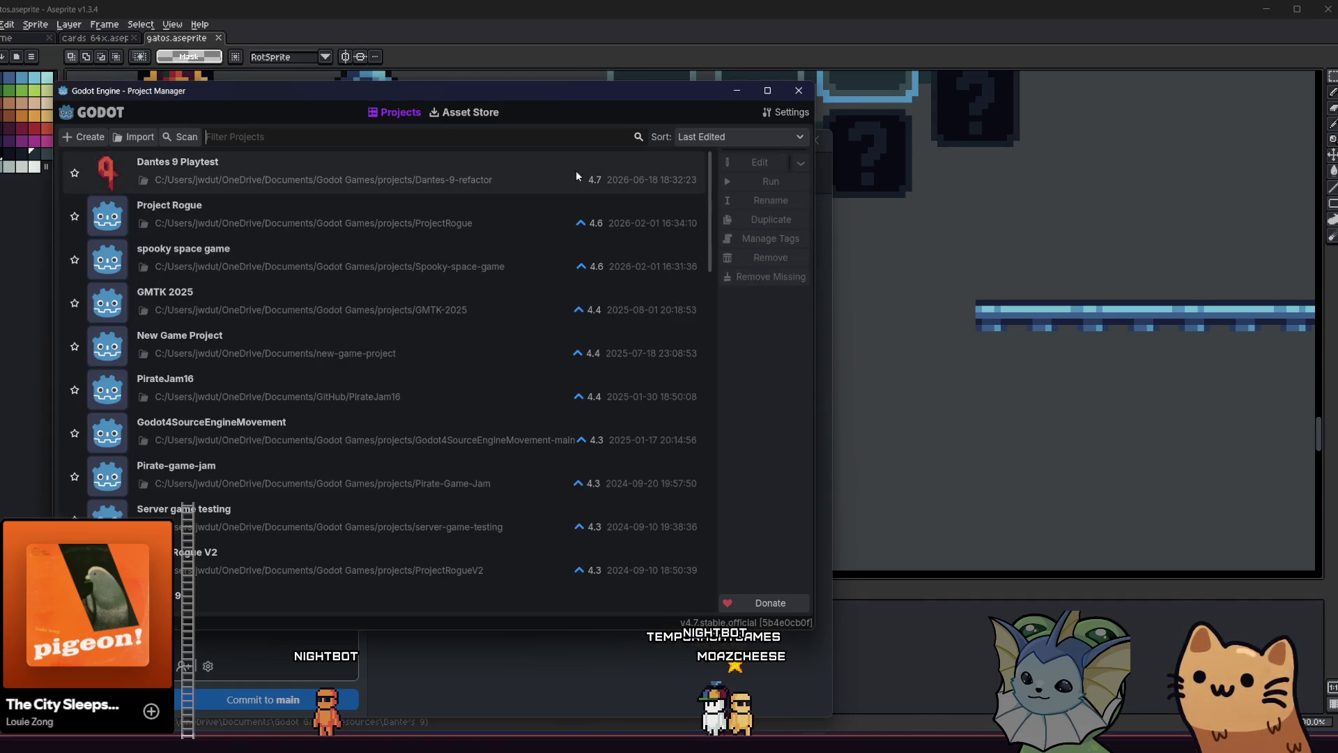
Open Dantes 9 Playtest from the Project Manager, then switch to the Obsidian todo board
double_click(488, 159)
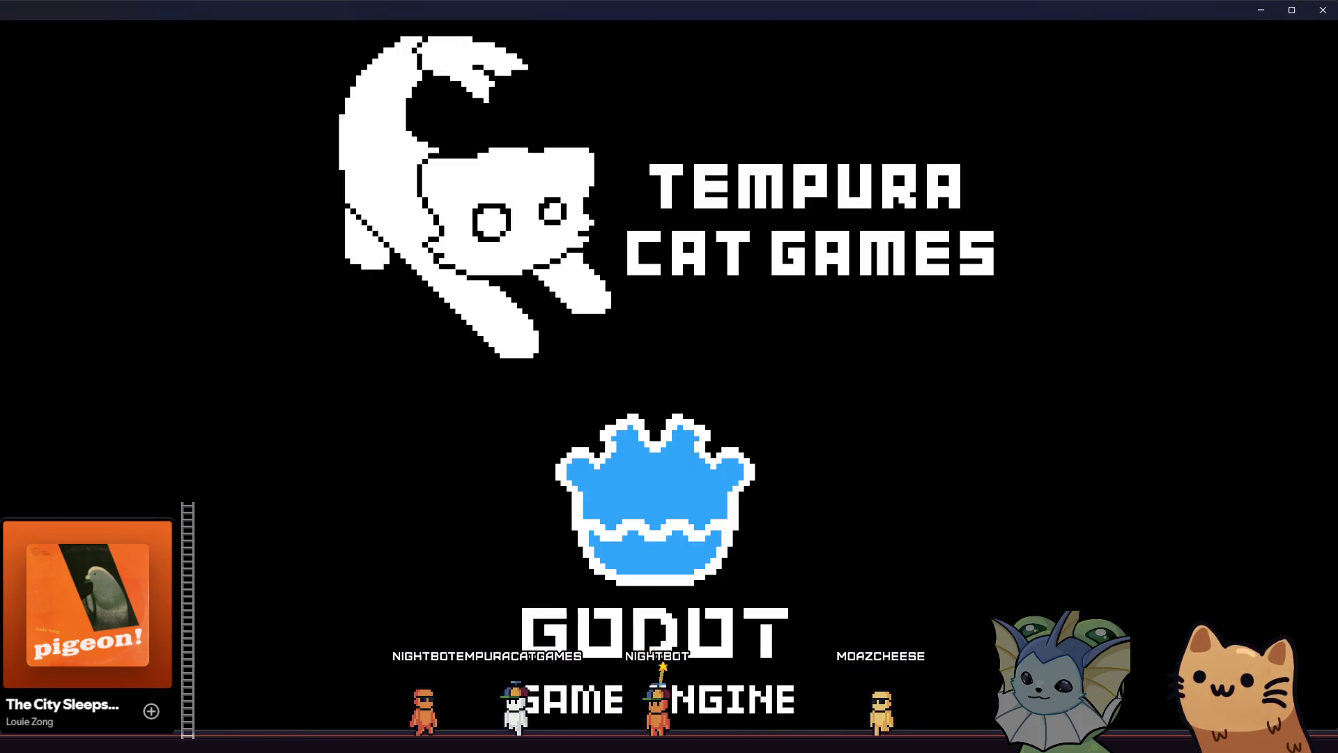
right_click(291, 740)
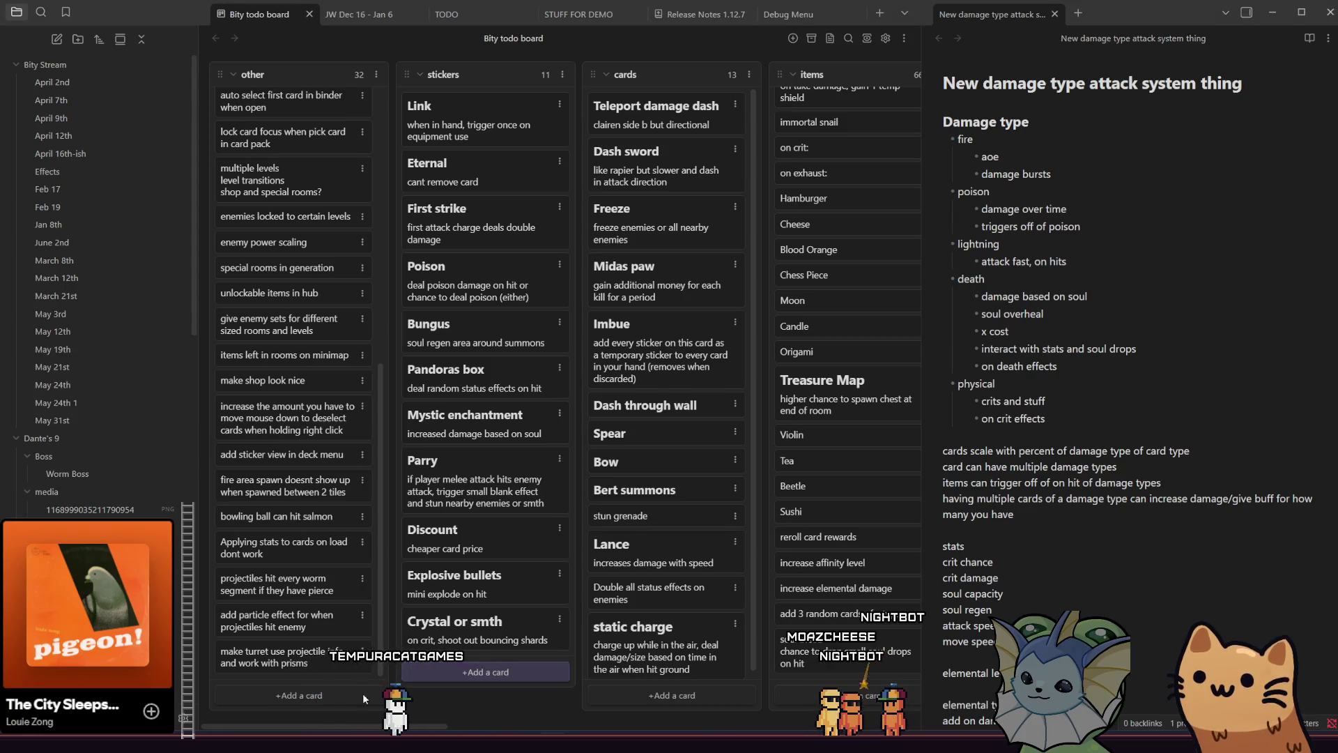
Insert an 'Enemies' list after Physical and add a card for a big eyeball spawning smaller eyeballs
scroll(403, 722, right, 2)
mouse_move(404, 724)
mouse_down()
mouse_move(683, 708)
mouse_move(905, 664)
mouse_up()
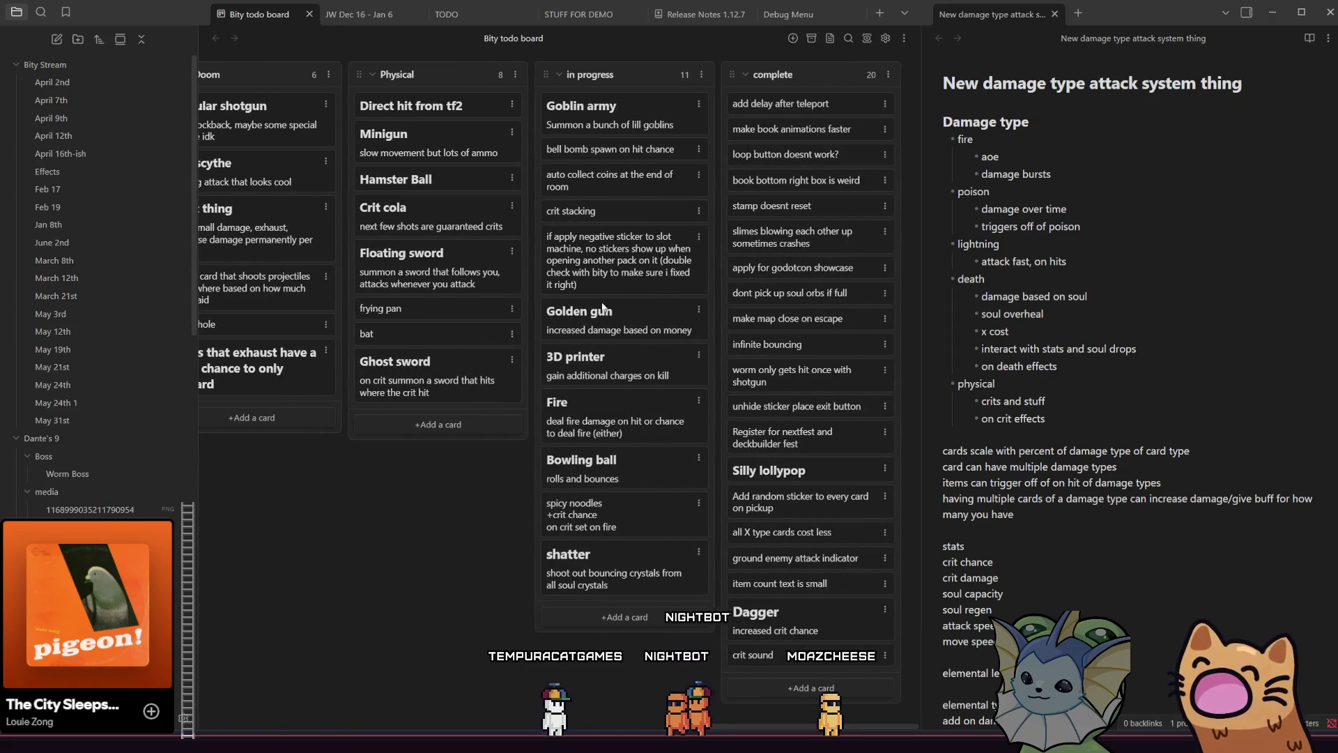
click(515, 72)
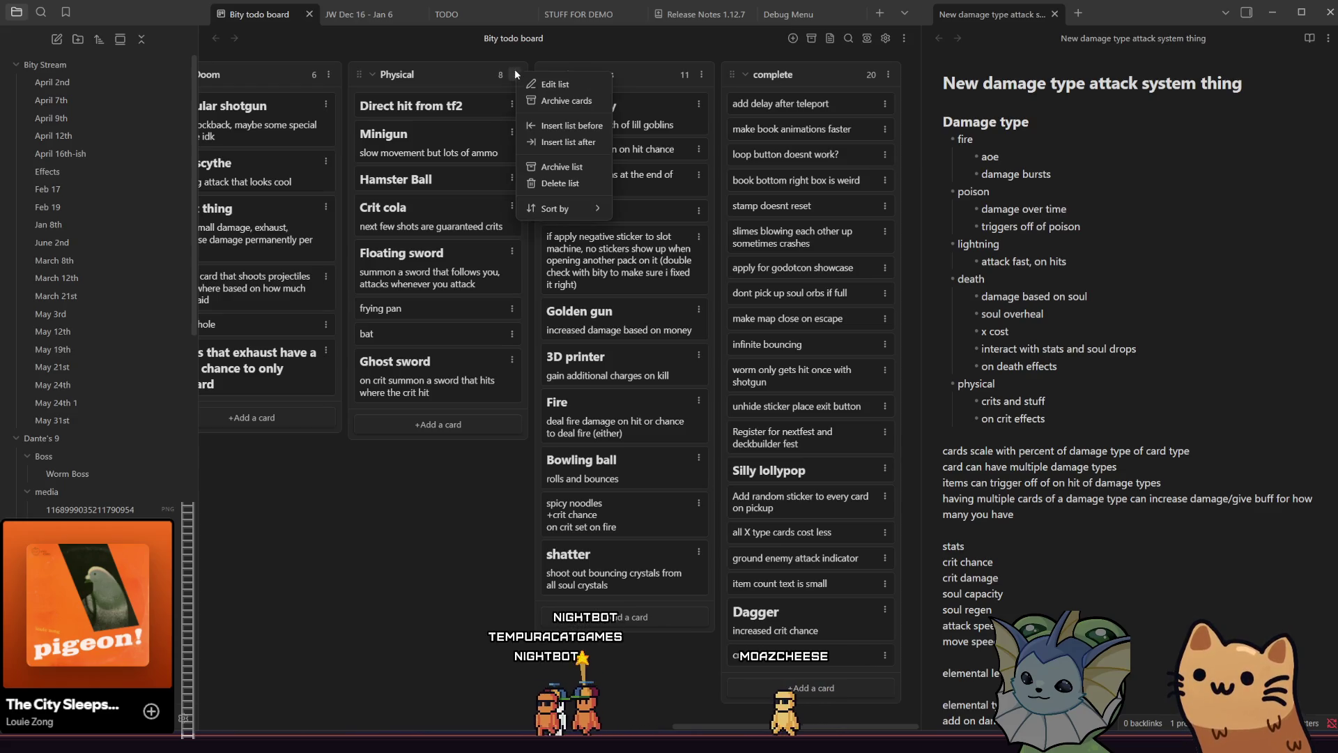
click(596, 141)
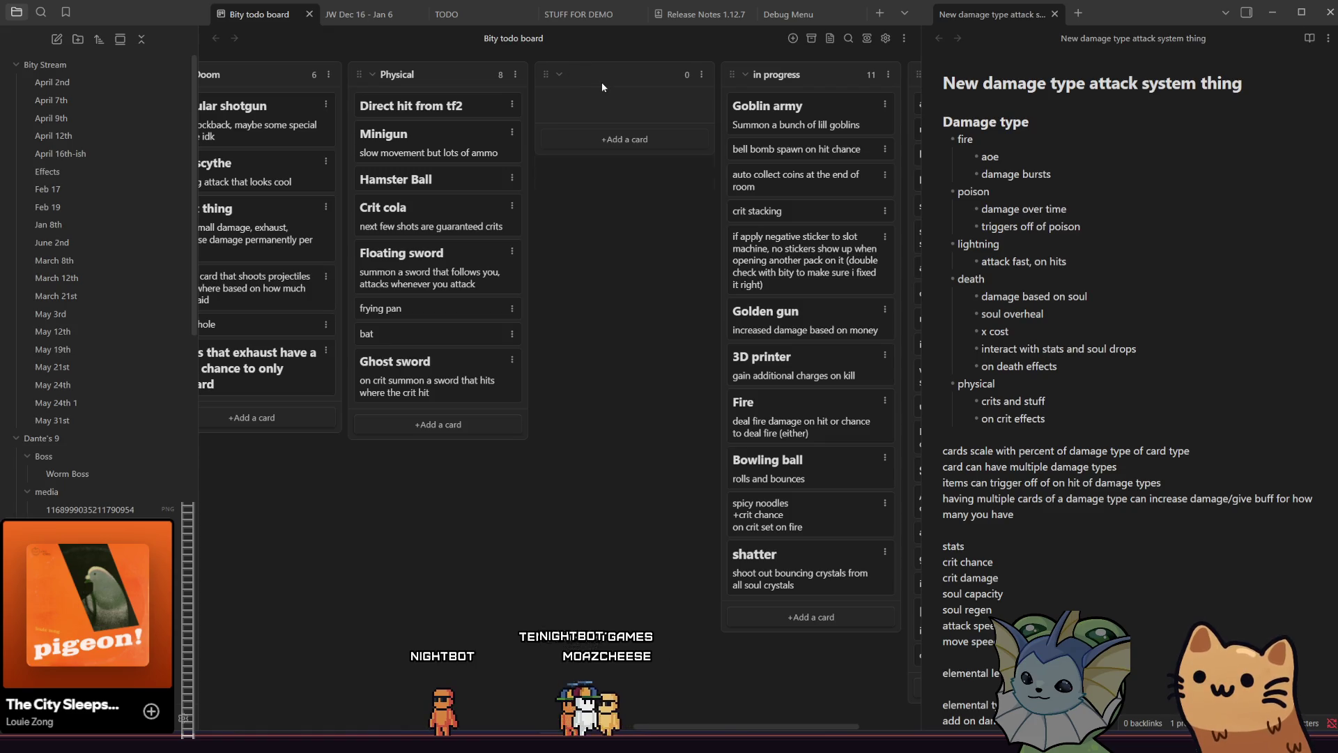
double_click(601, 81)
text(Enemies)
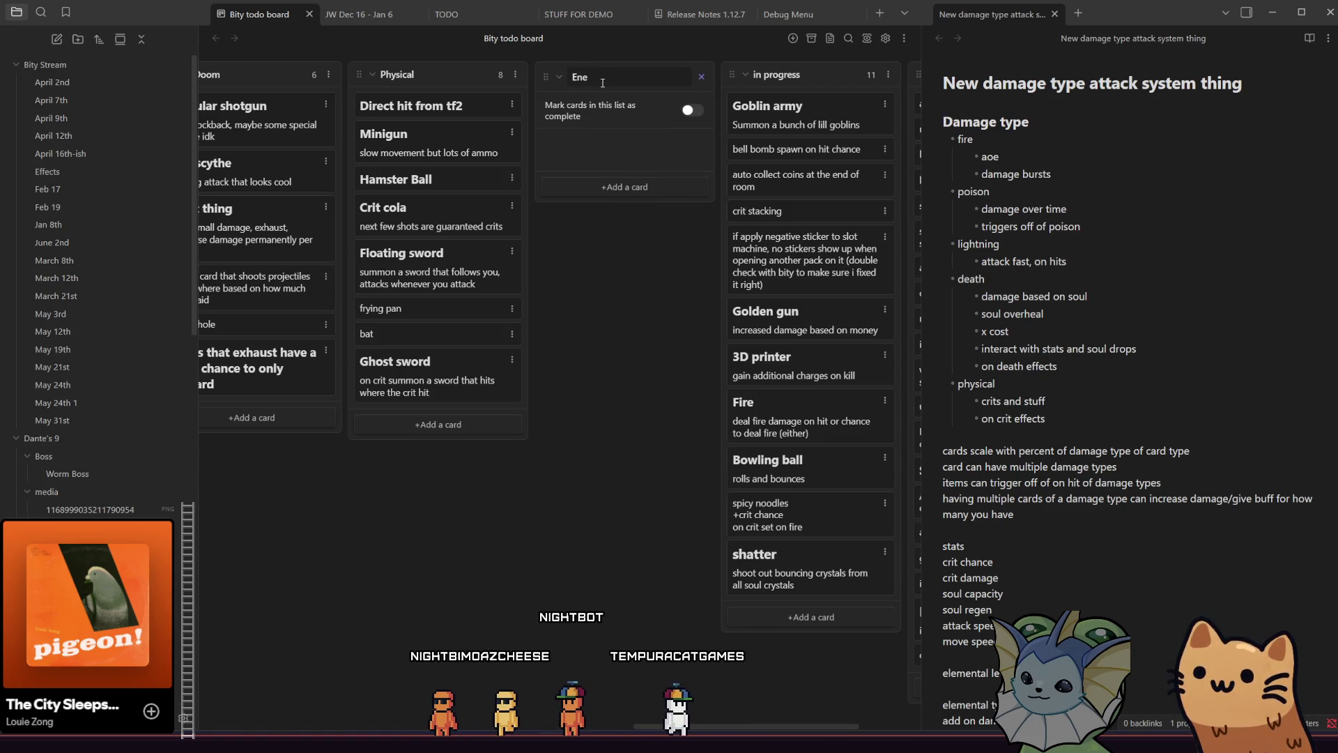
key(Return)
click(623, 138)
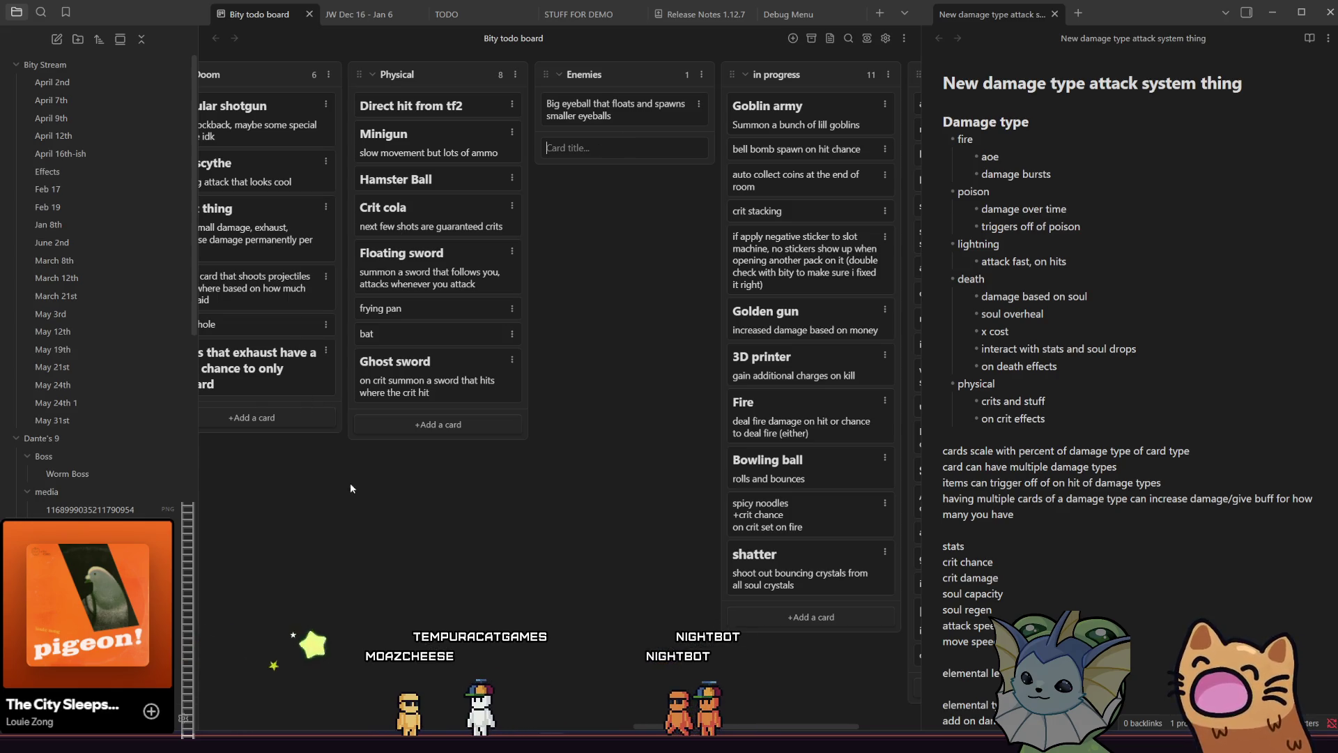
key(alt+Tab)
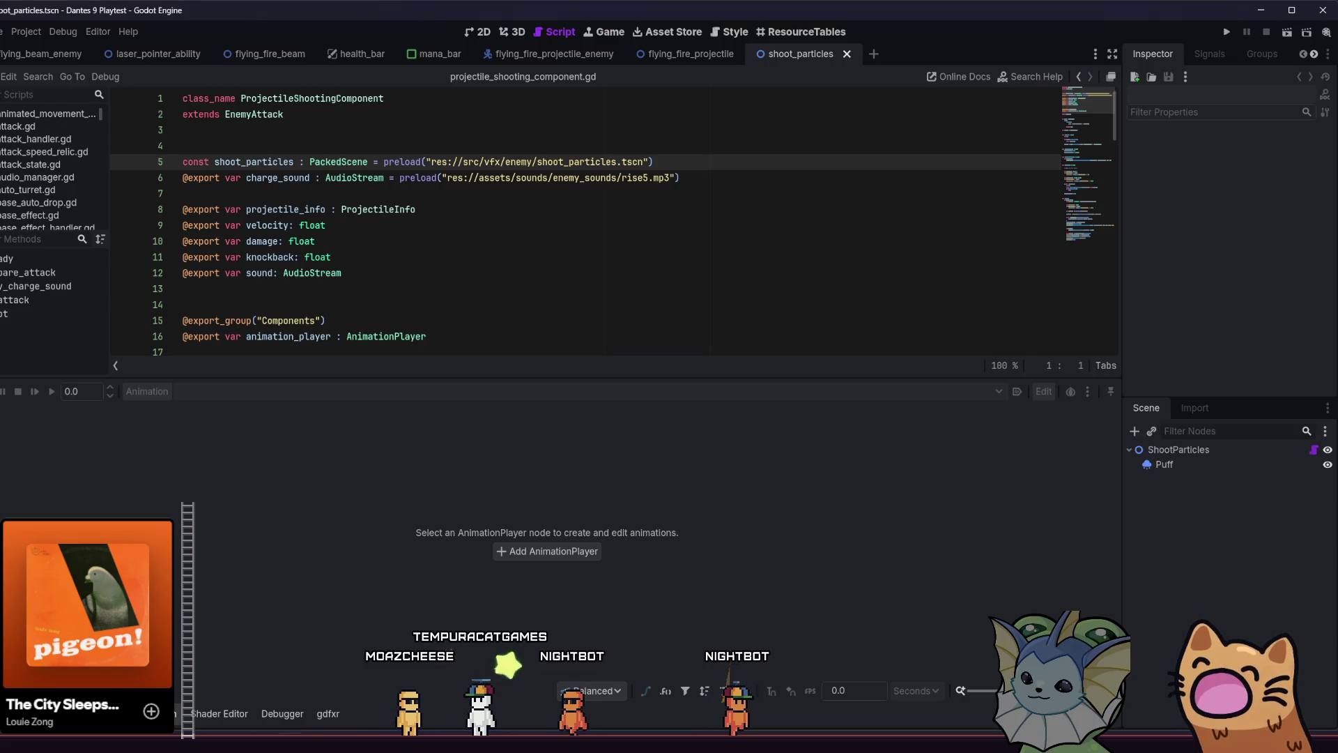
Review projectile_shooting_component.gd, put the cursor on line 4, and show the FileSystem panel
scroll(853, 195, down, 1)
scroll(906, 174, up, 1)
scroll(1101, 108, down, 1)
mouse_move(1101, 108)
mouse_down()
mouse_move(1103, 159)
mouse_move(1092, 163)
mouse_move(1102, 19)
mouse_up()
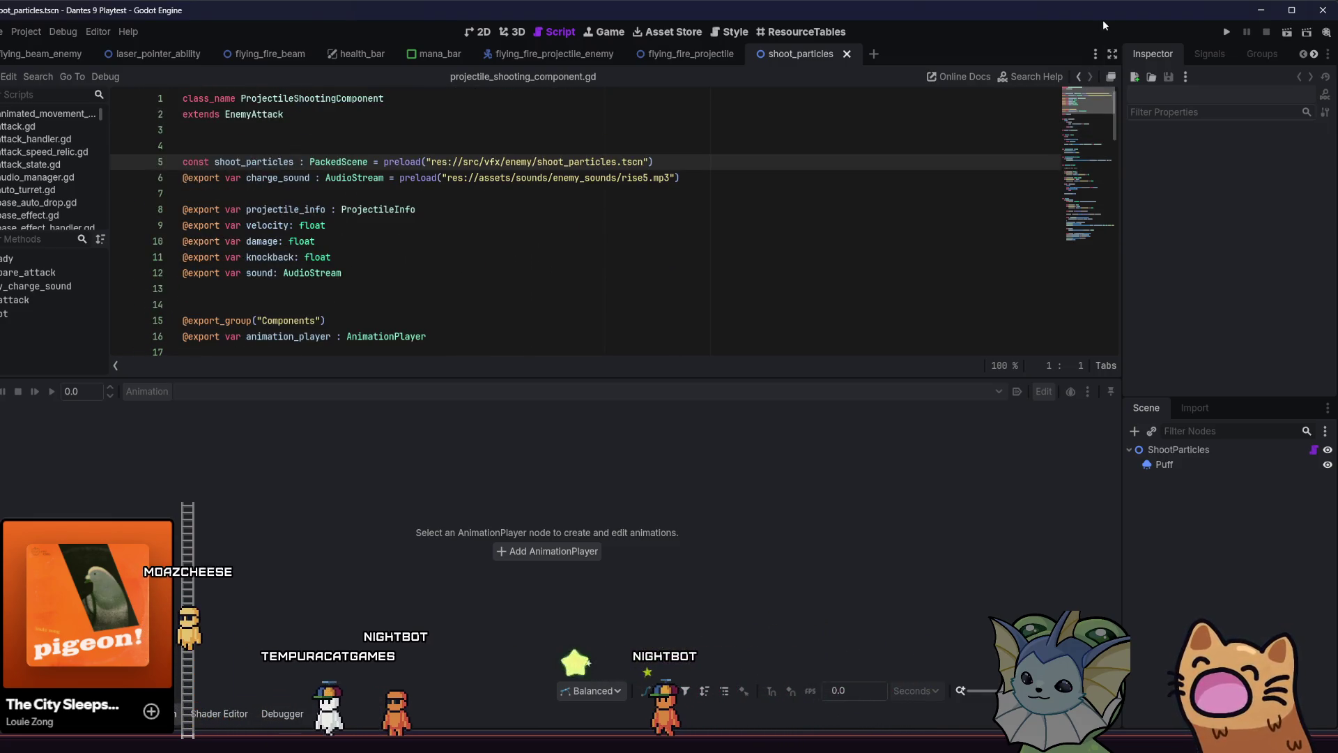
scroll(1121, 107, down, 1)
mouse_move(1113, 112)
mouse_down()
mouse_move(1084, 168)
mouse_move(1072, 64)
mouse_move(1099, 114)
mouse_move(1084, 89)
mouse_move(1088, 118)
mouse_move(1088, 91)
mouse_up()
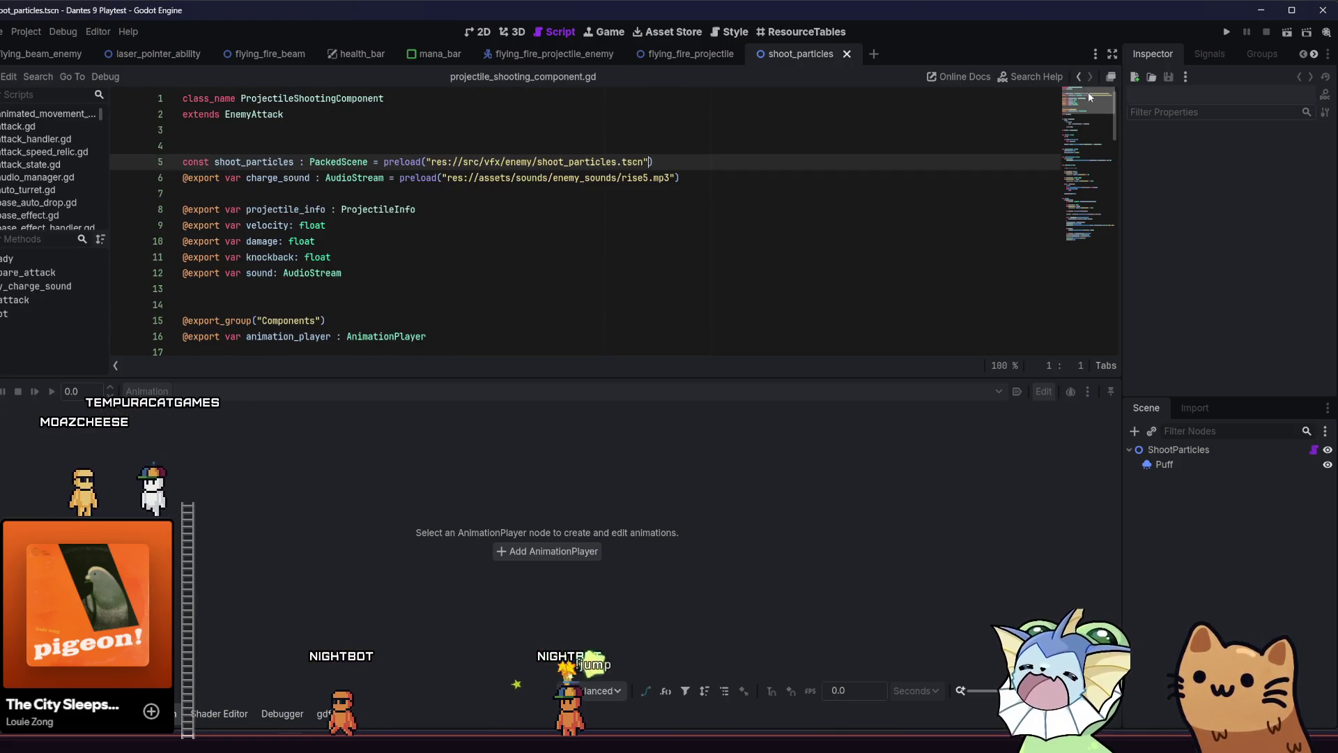
click(815, 149)
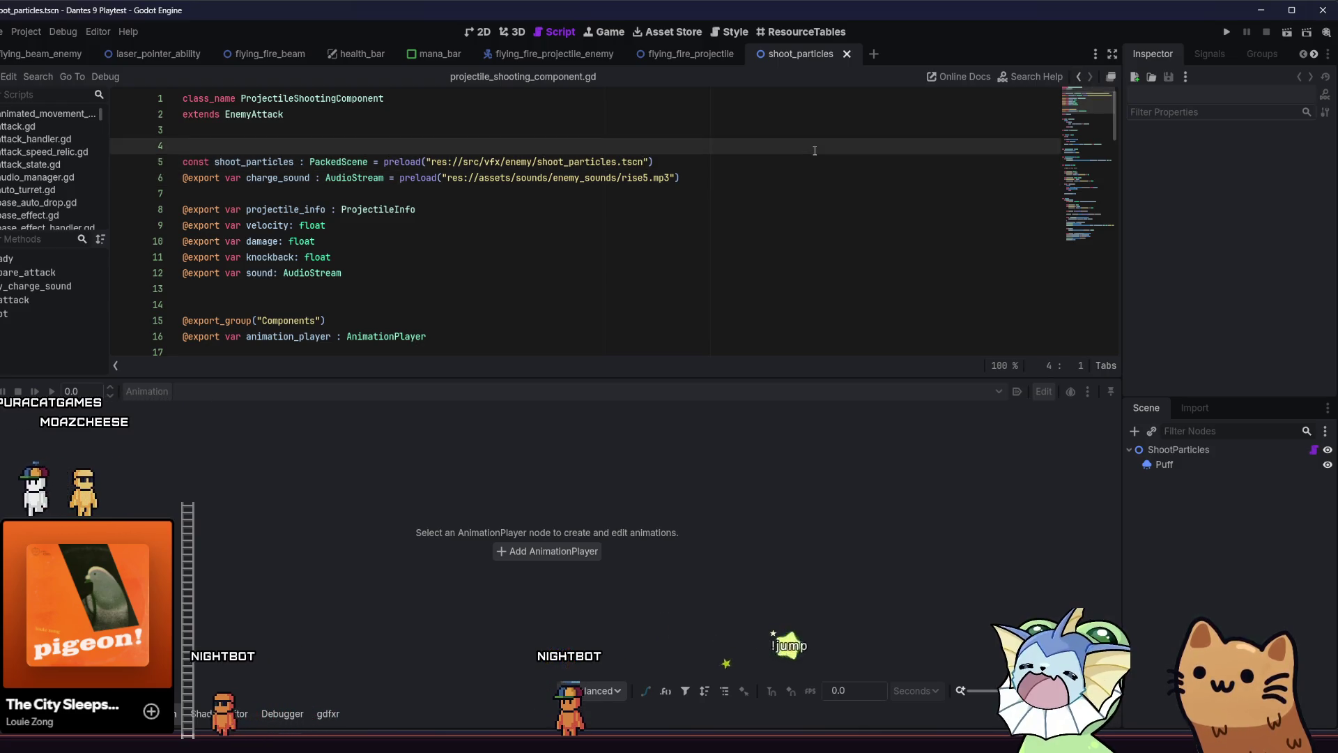
key(alt+f)
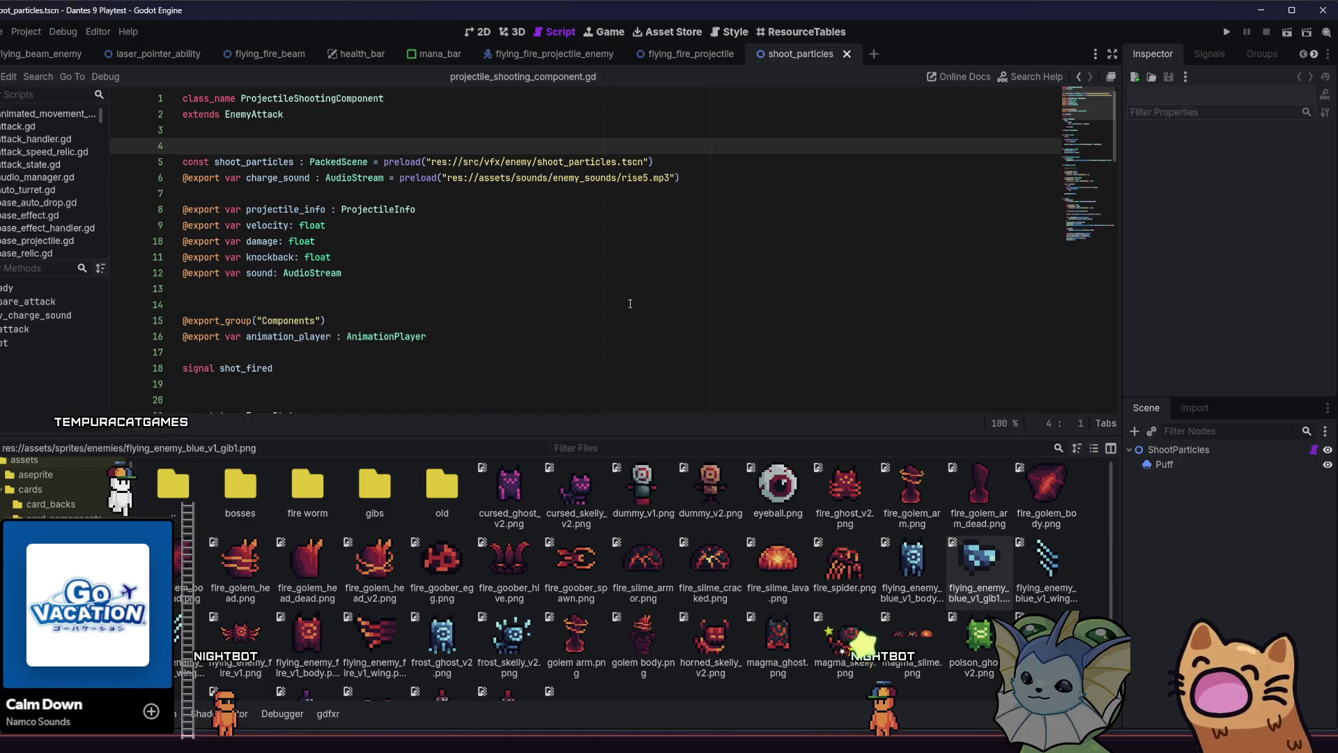
In the 2D view, inspect the Puff particle node, then close the shoot_particles scene
click(481, 32)
scroll(529, 230, up, 2)
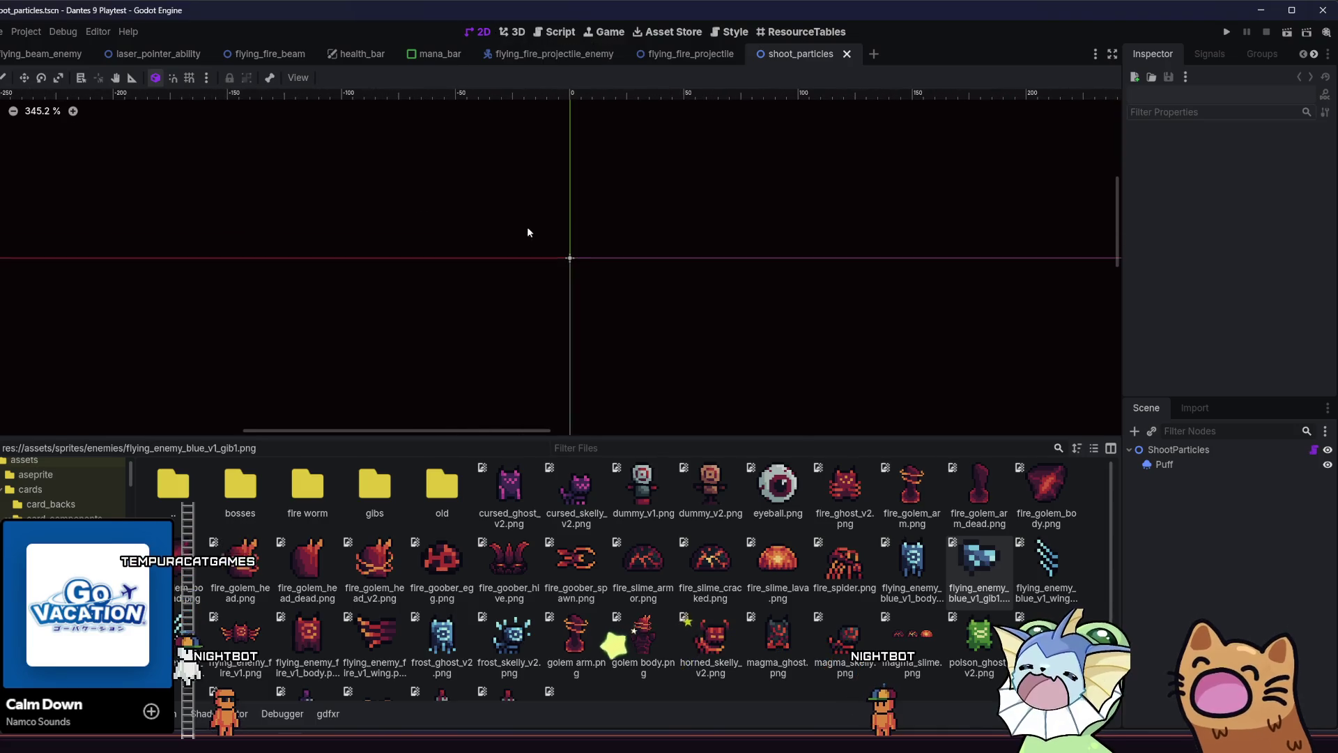
scroll(106, 472, down, 8)
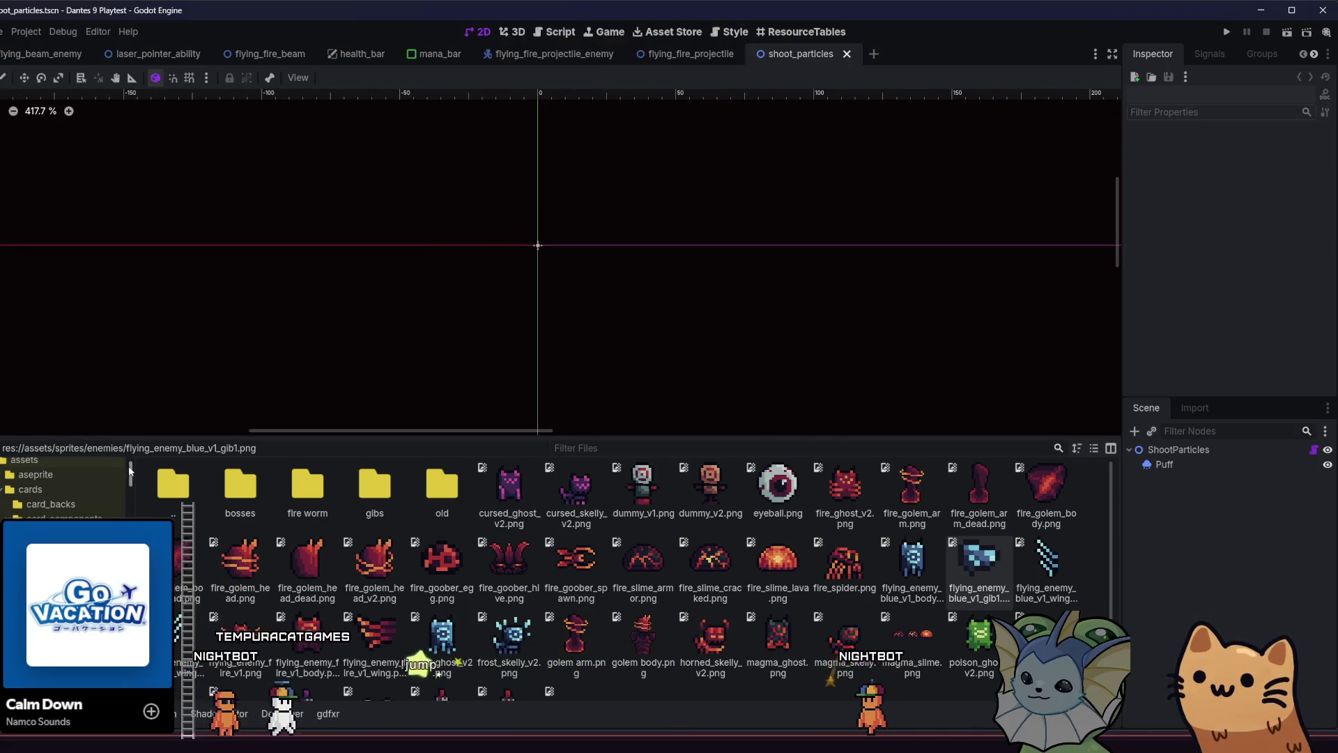
scroll(110, 507, up, 10)
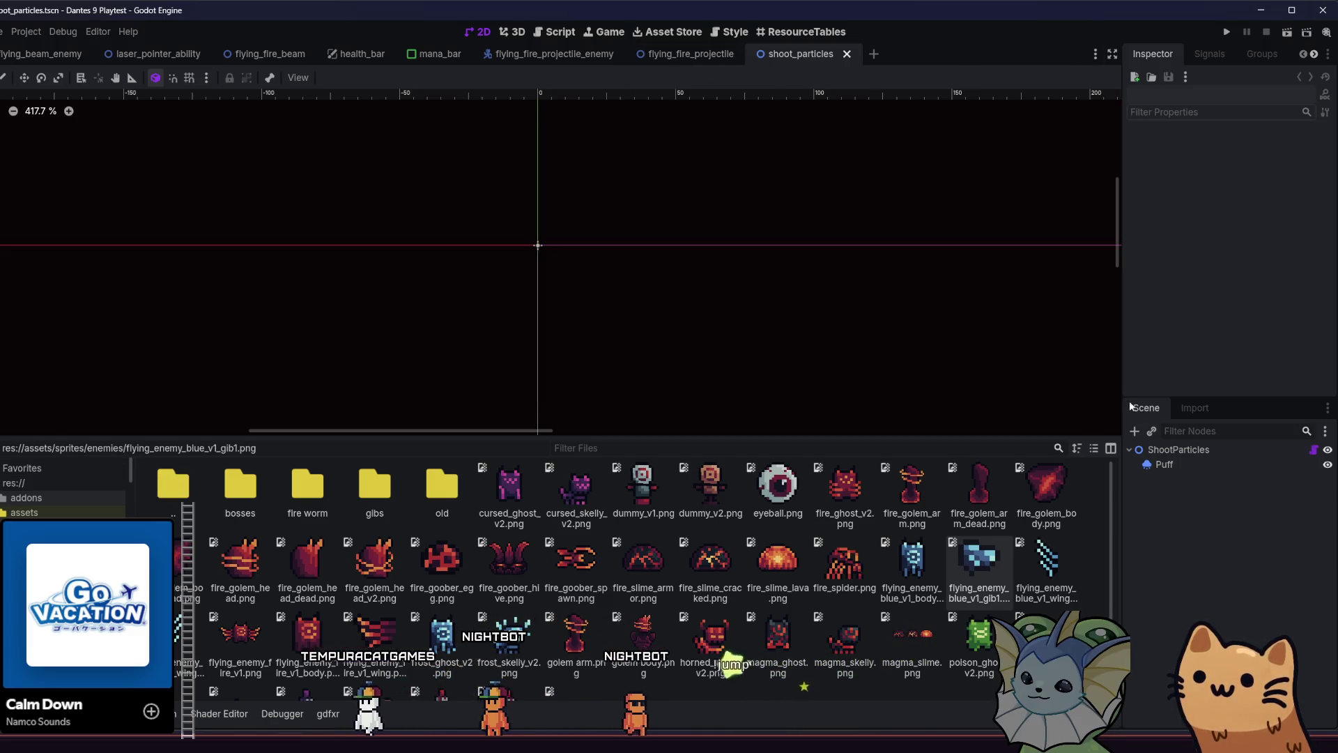
click(1171, 464)
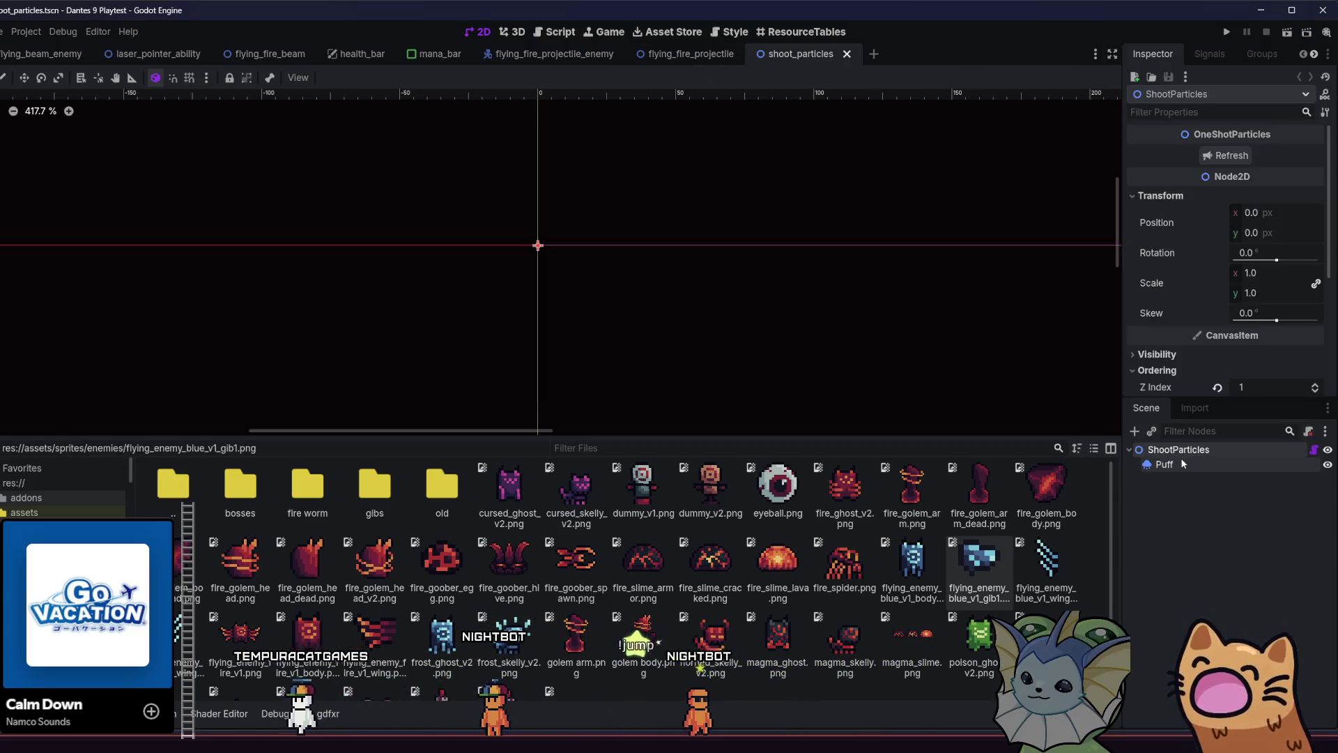
click(847, 53)
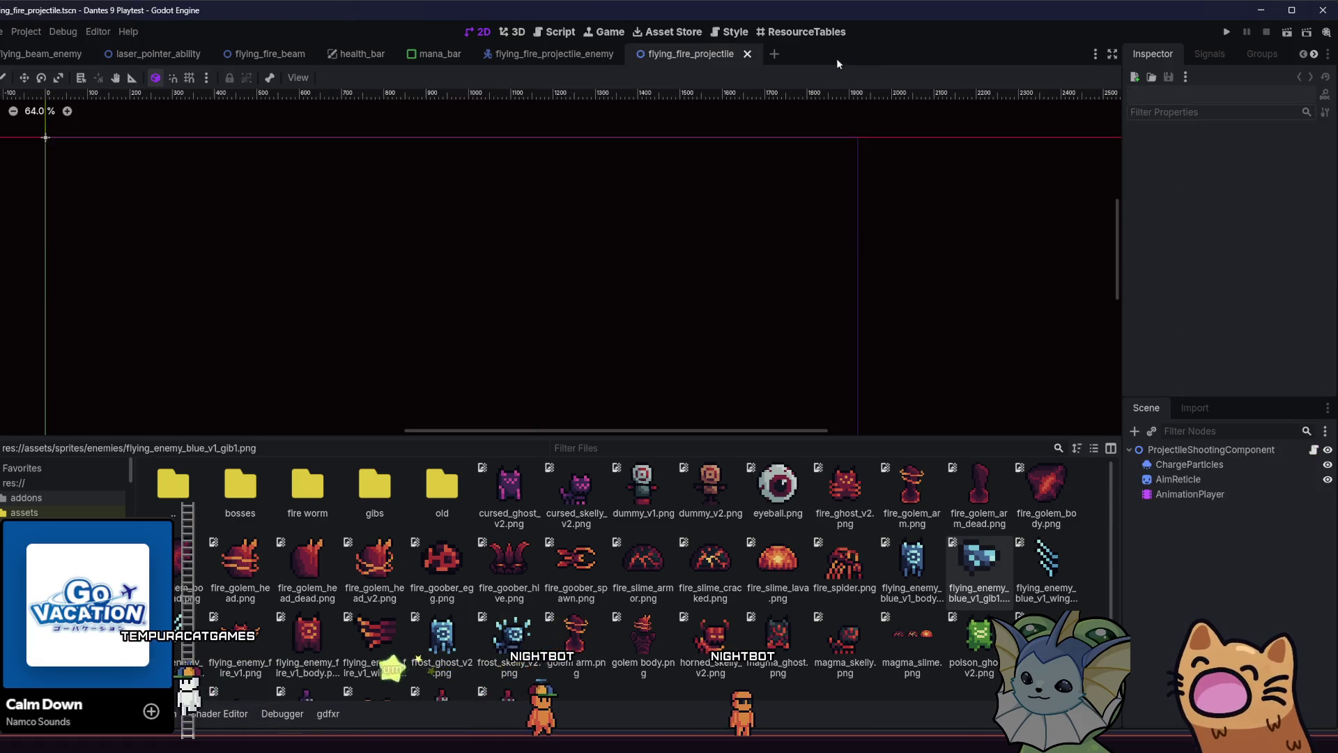
Check BeamShootingComponent's Line Lifetime of 0.5 in flying_beam_enemy, ending on that scene
click(558, 54)
click(270, 53)
click(150, 54)
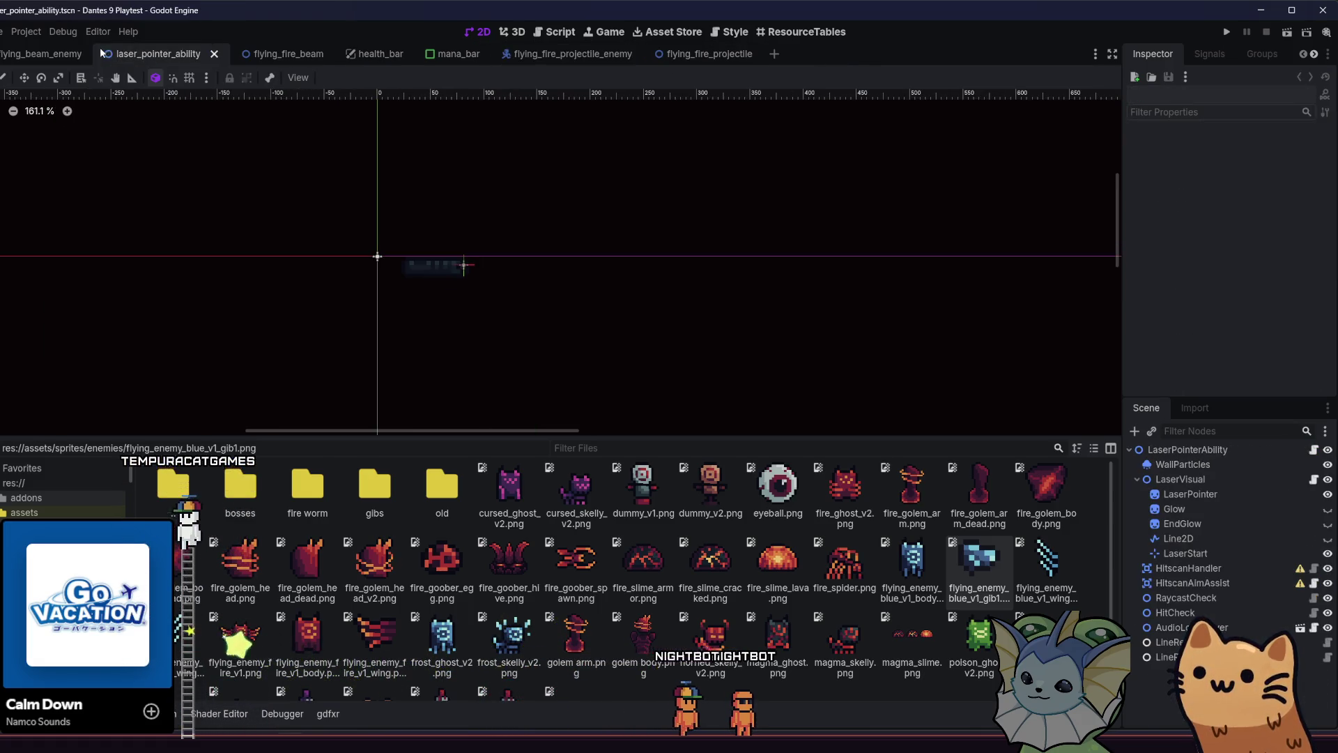
click(42, 54)
scroll(1227, 586, down, 2)
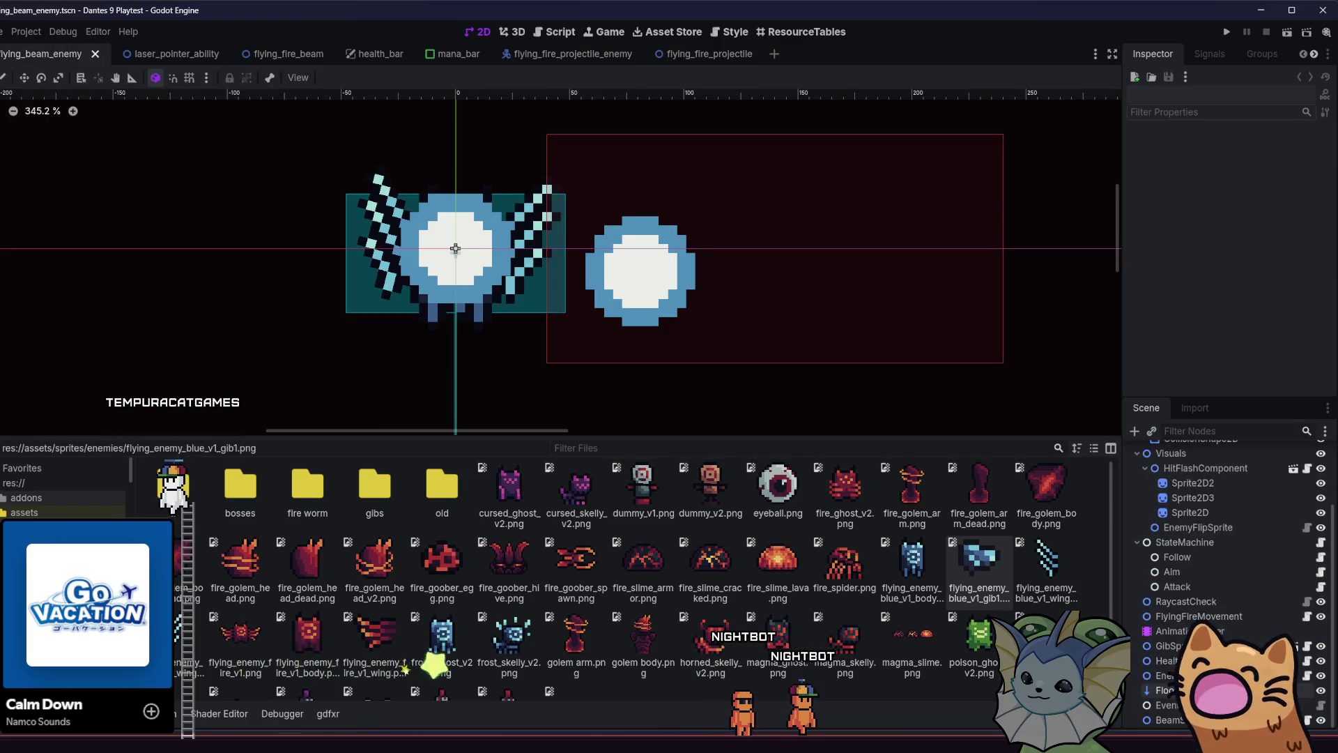
click(1171, 720)
scroll(1254, 529, up, 4)
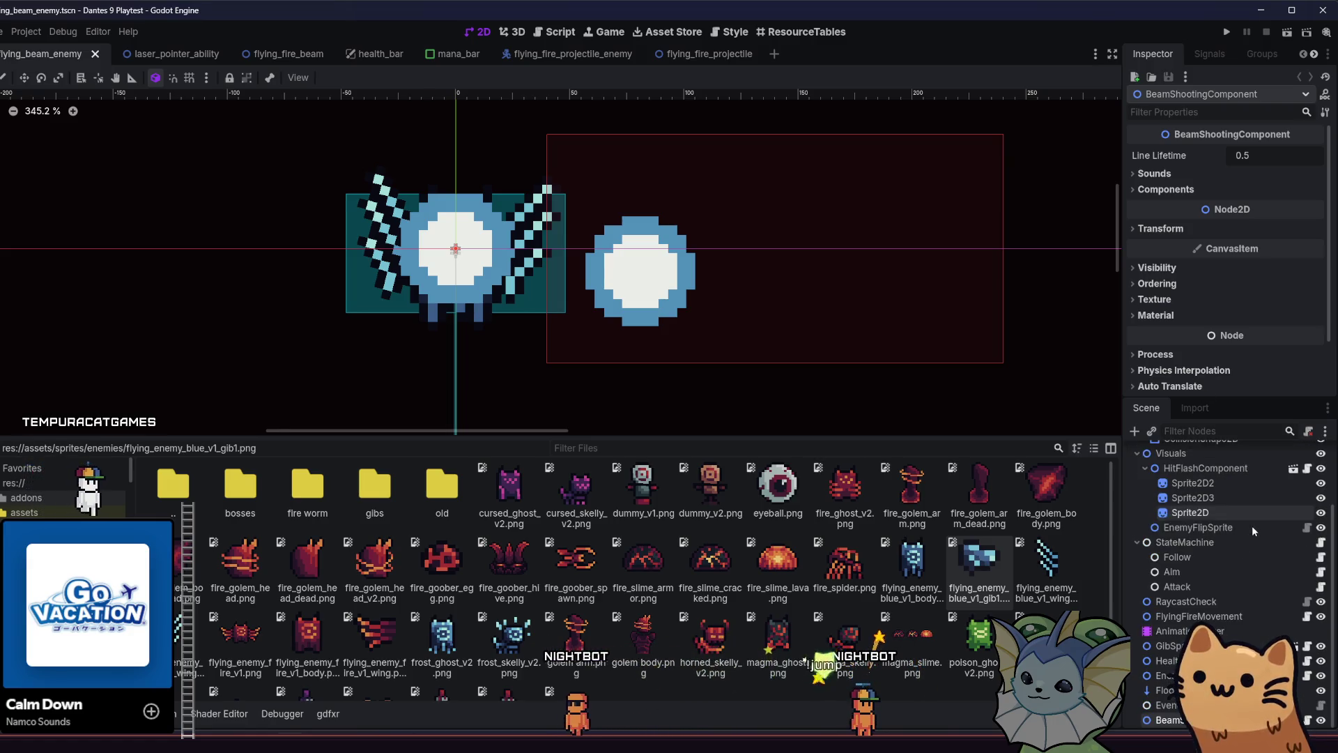
click(206, 54)
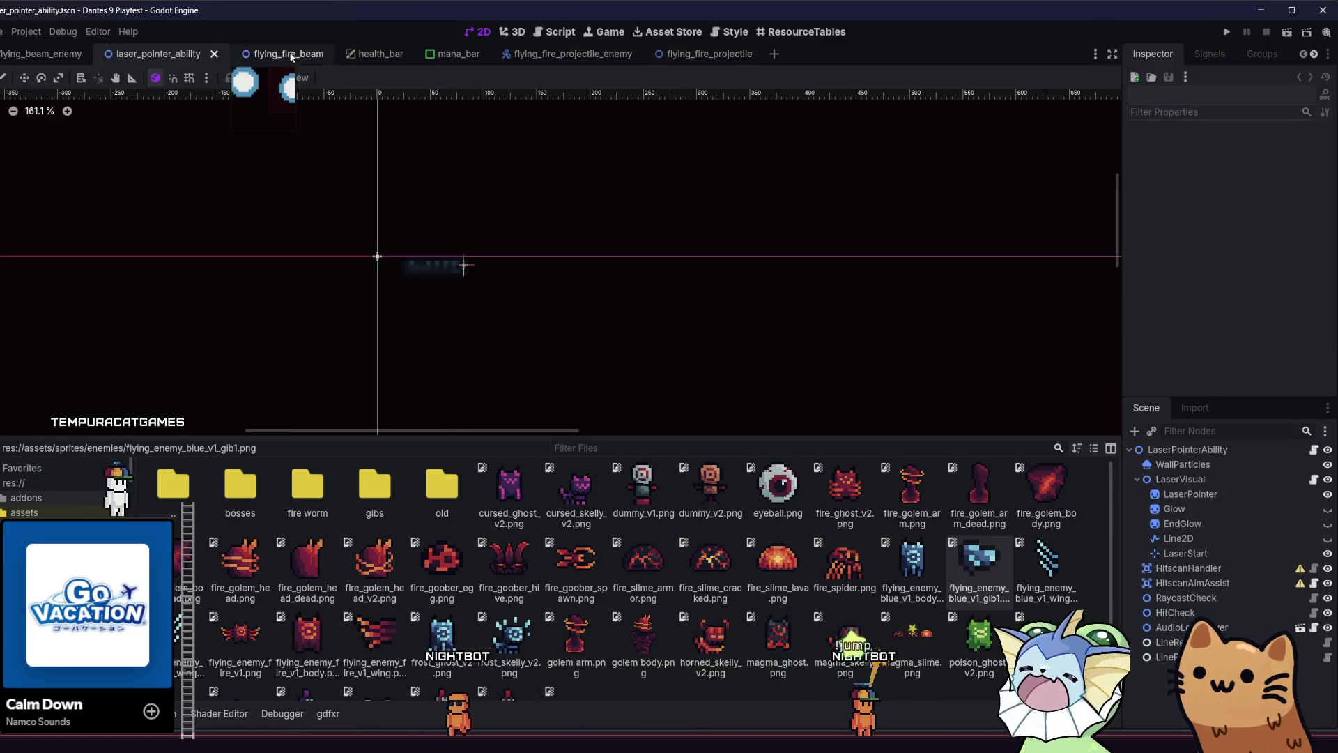
click(279, 54)
click(11, 52)
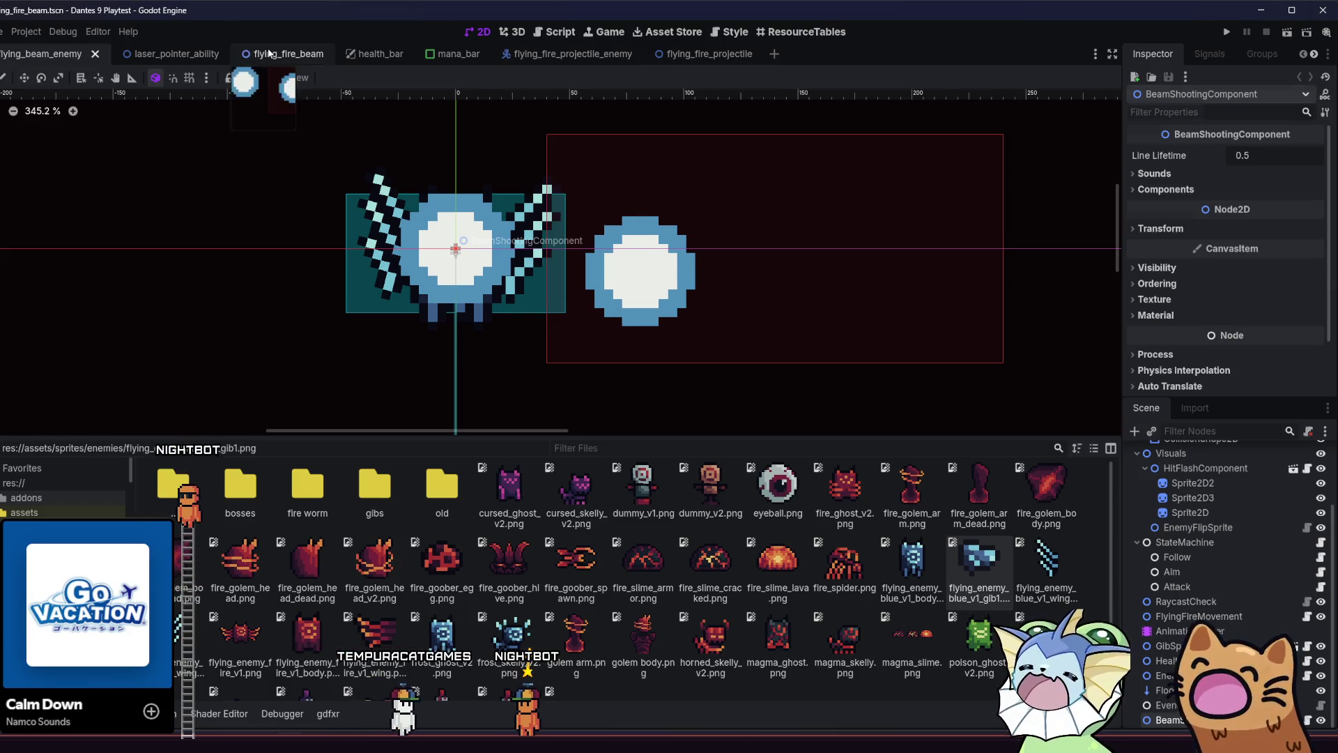
Inspect the Glow and EndGlow sprites in flying_fire_beam and save the scene
click(273, 54)
click(1202, 556)
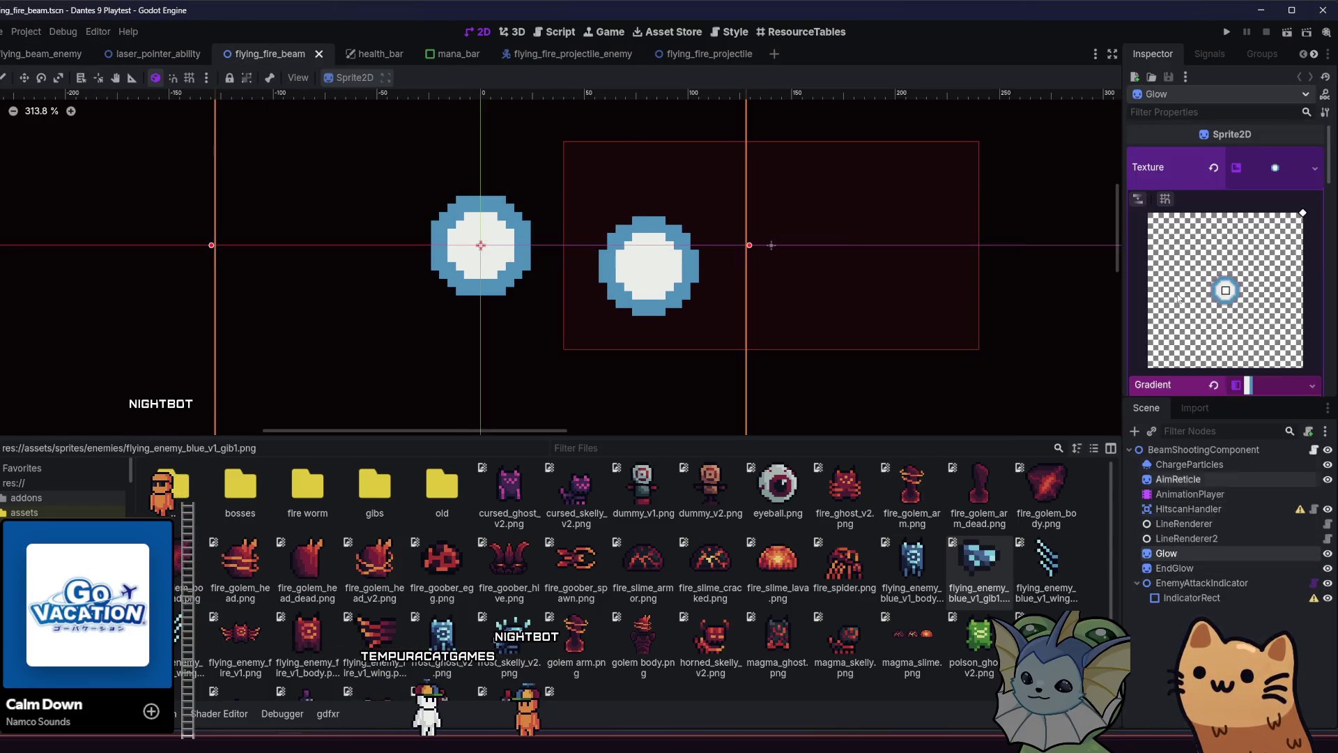
scroll(1291, 218, down, 5)
scroll(1289, 219, down, 5)
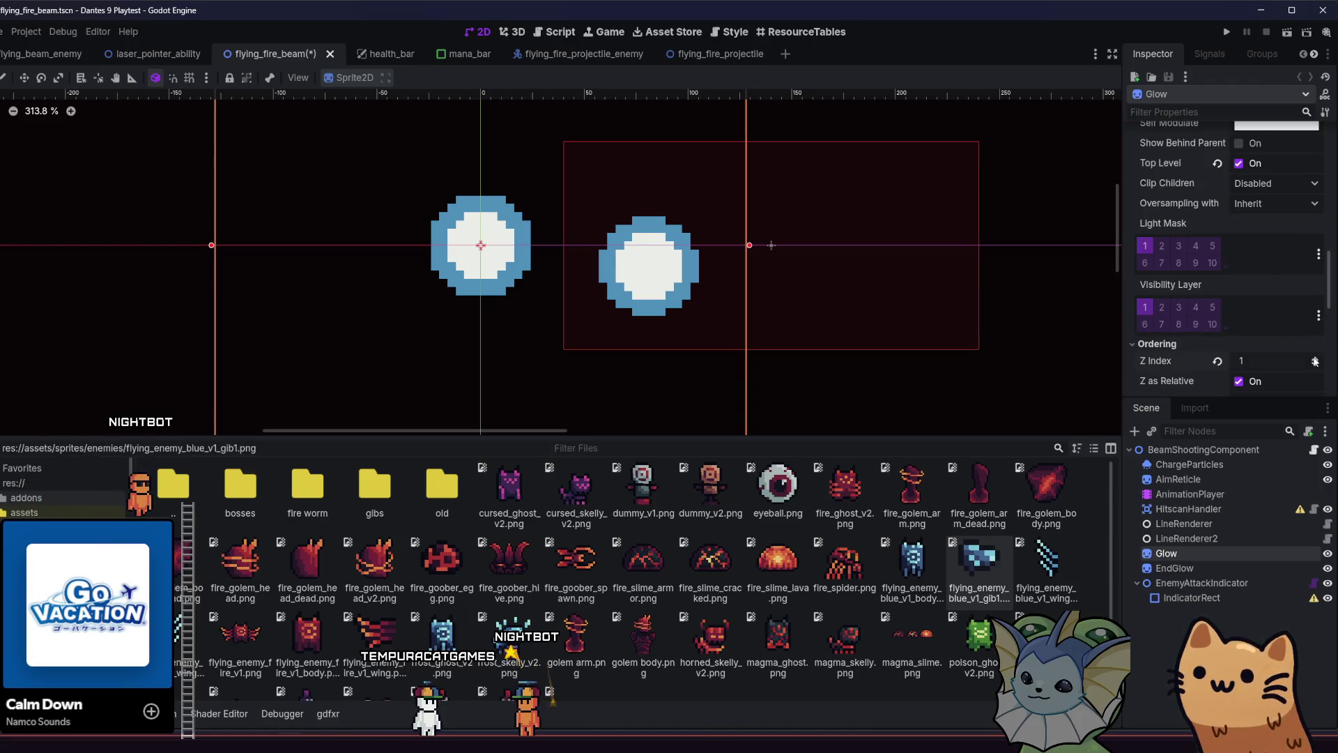
click(1238, 563)
scroll(1246, 273, down, 5)
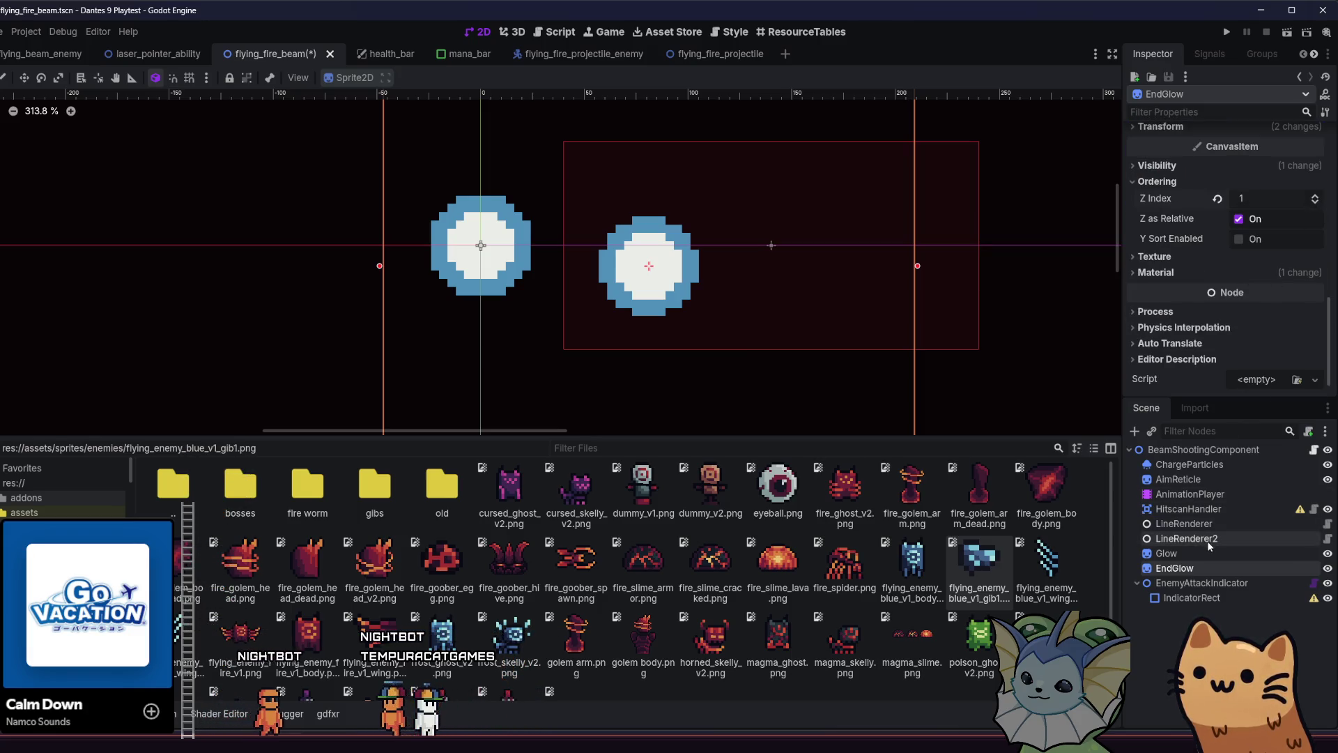
key(ctrl+s)
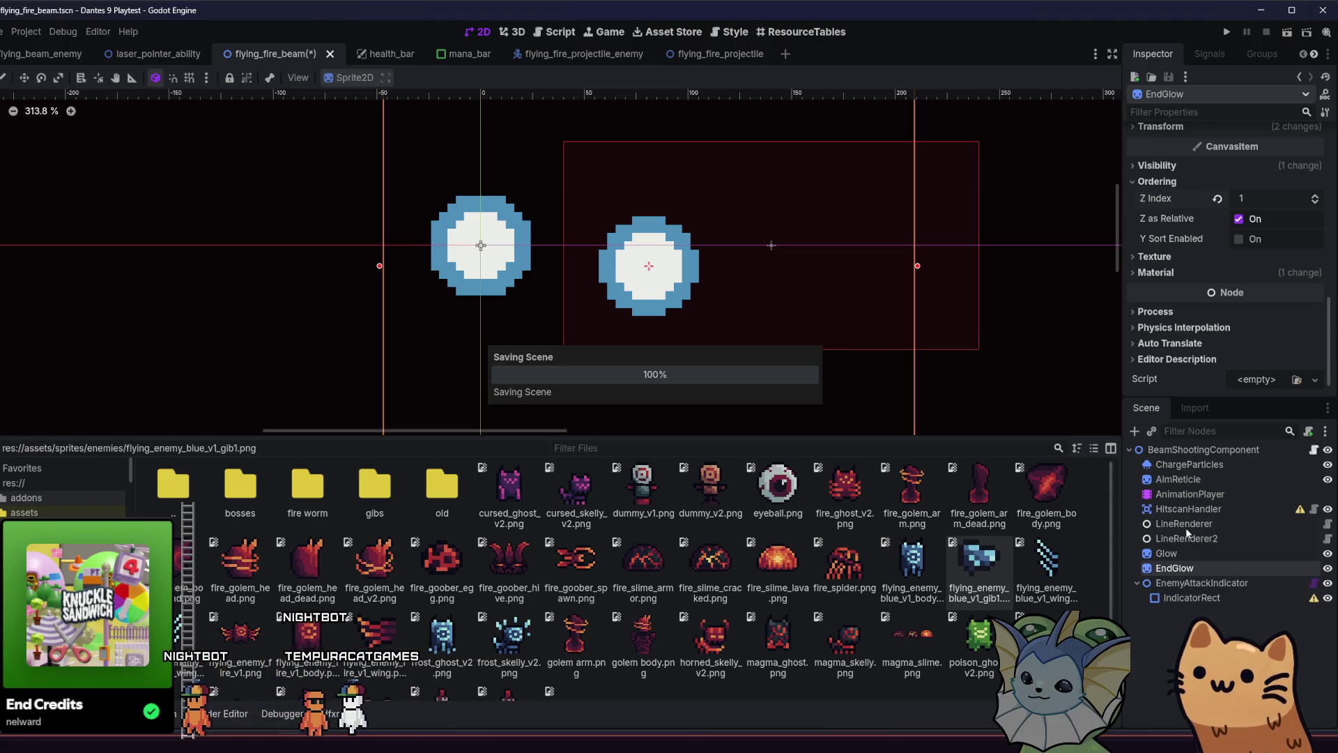
Set LineRenderer to Z Index 1 and LineRenderer2 to Z Index 2, then run the game
click(1185, 524)
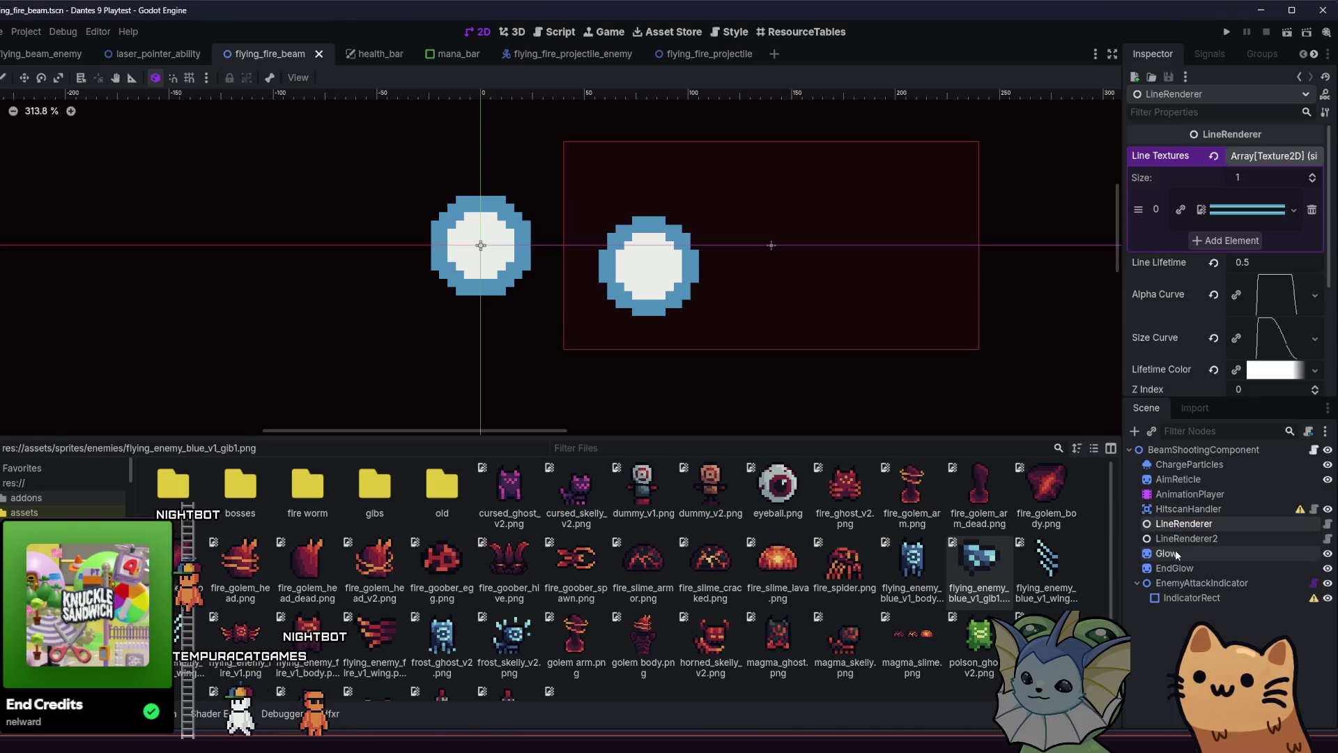
click(1315, 386)
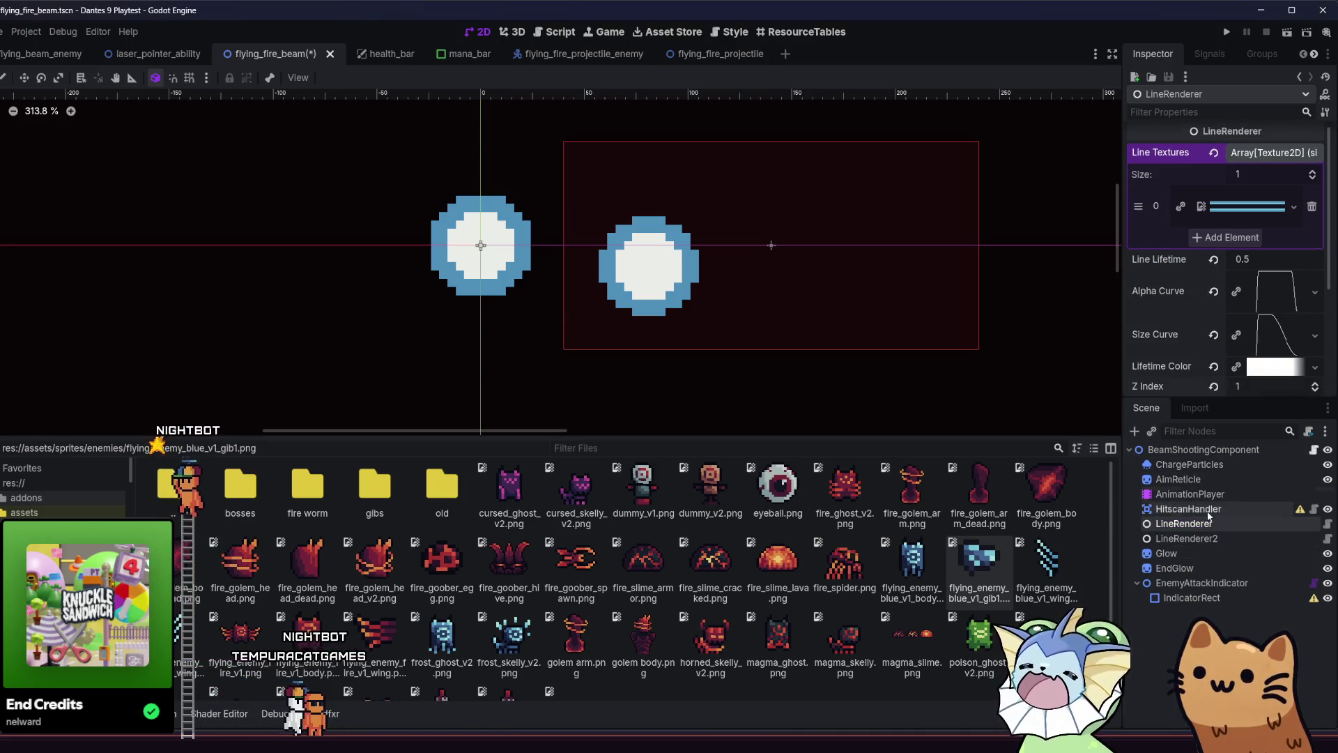
click(1187, 539)
click(1317, 354)
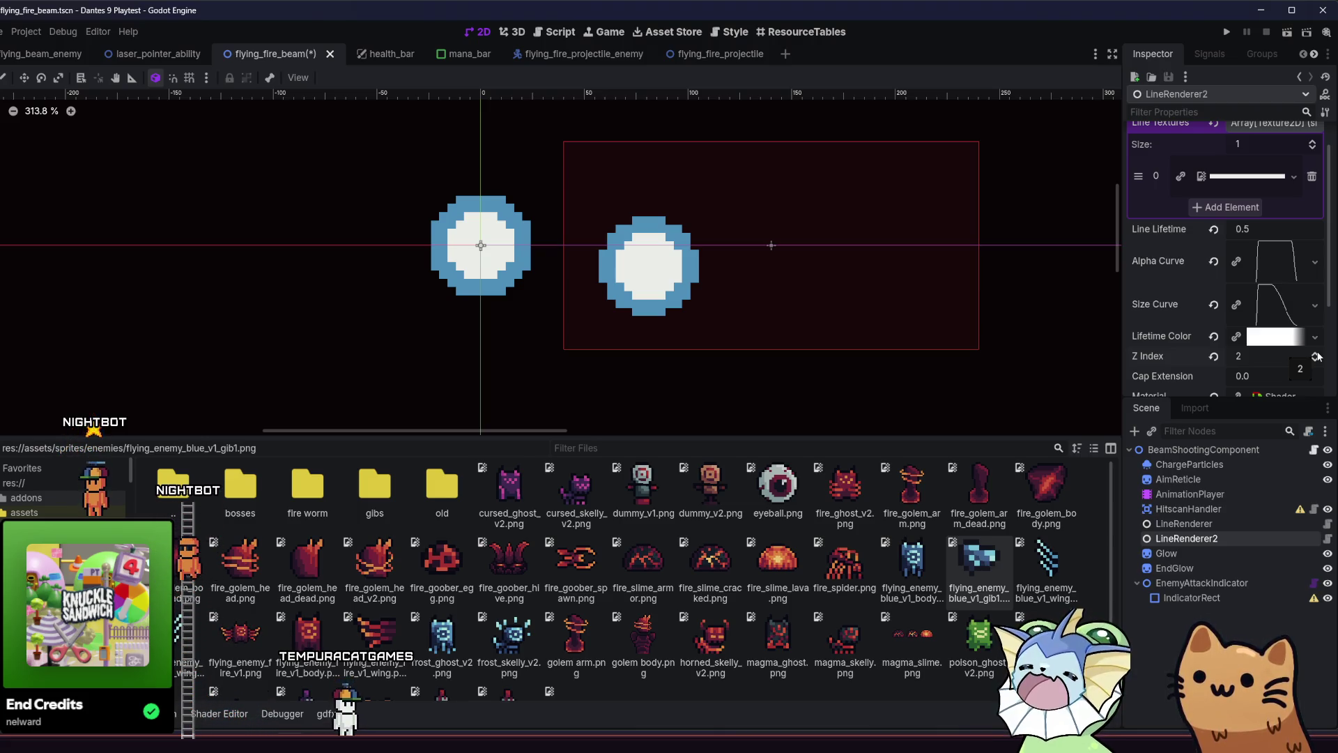
click(1227, 32)
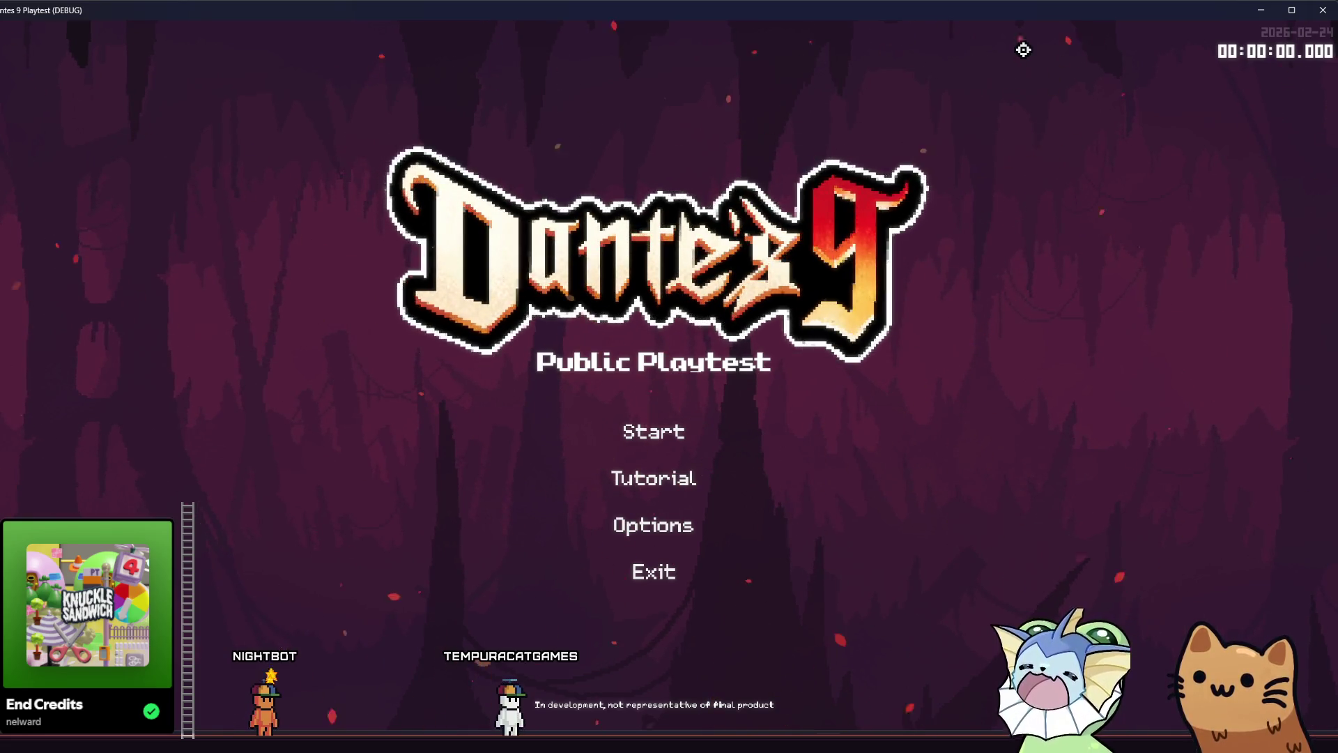
Start a run and spawn a flyingfireprojectileenemy from the debug menu's Enemy > Spawn Enemy list
click(711, 443)
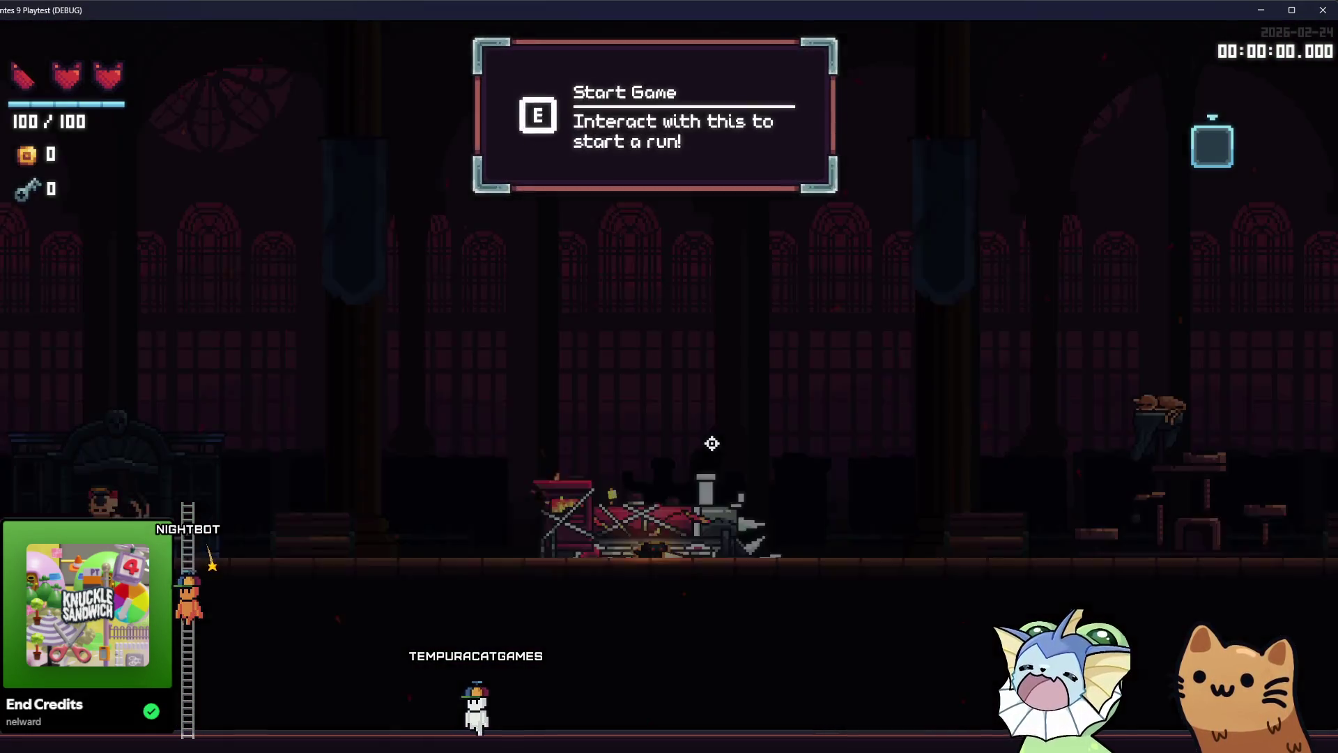
key(F1)
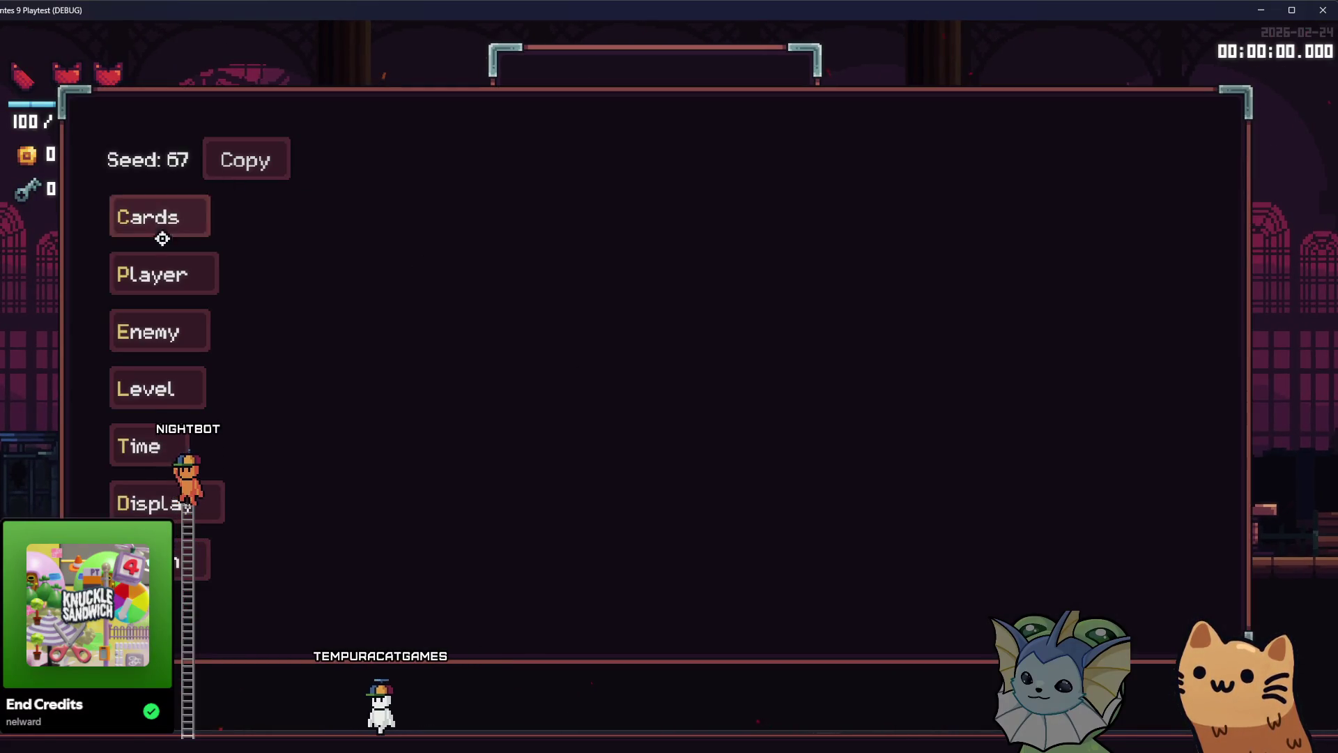
key(F1)
key(F1)
click(170, 332)
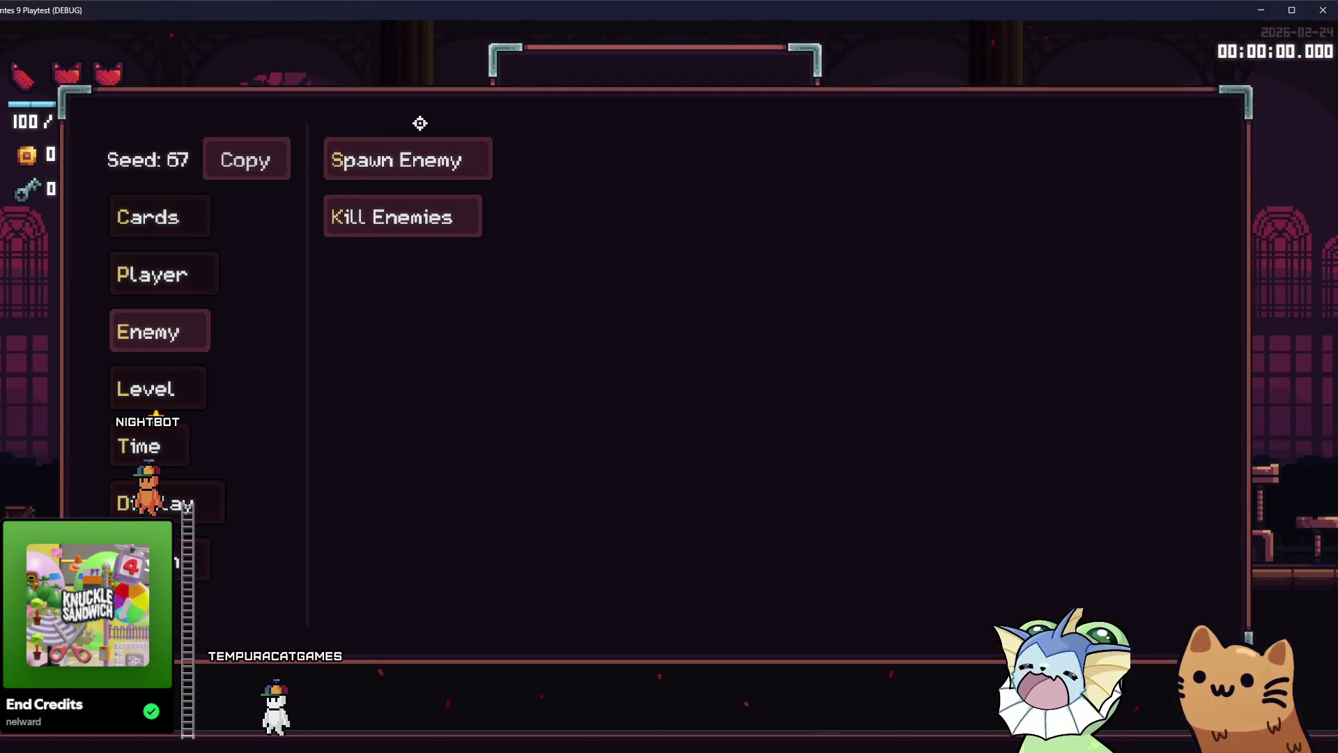
click(411, 160)
scroll(675, 314, down, 3)
click(681, 427)
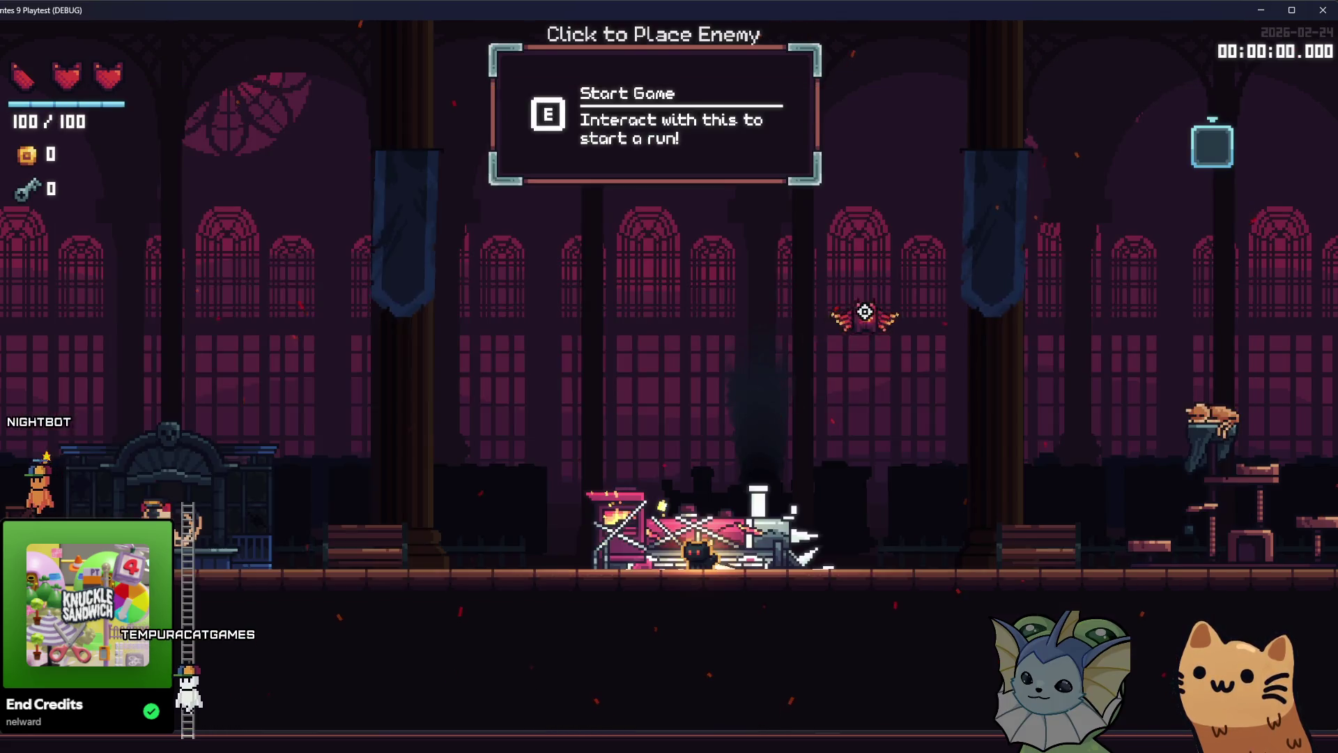
click(865, 311)
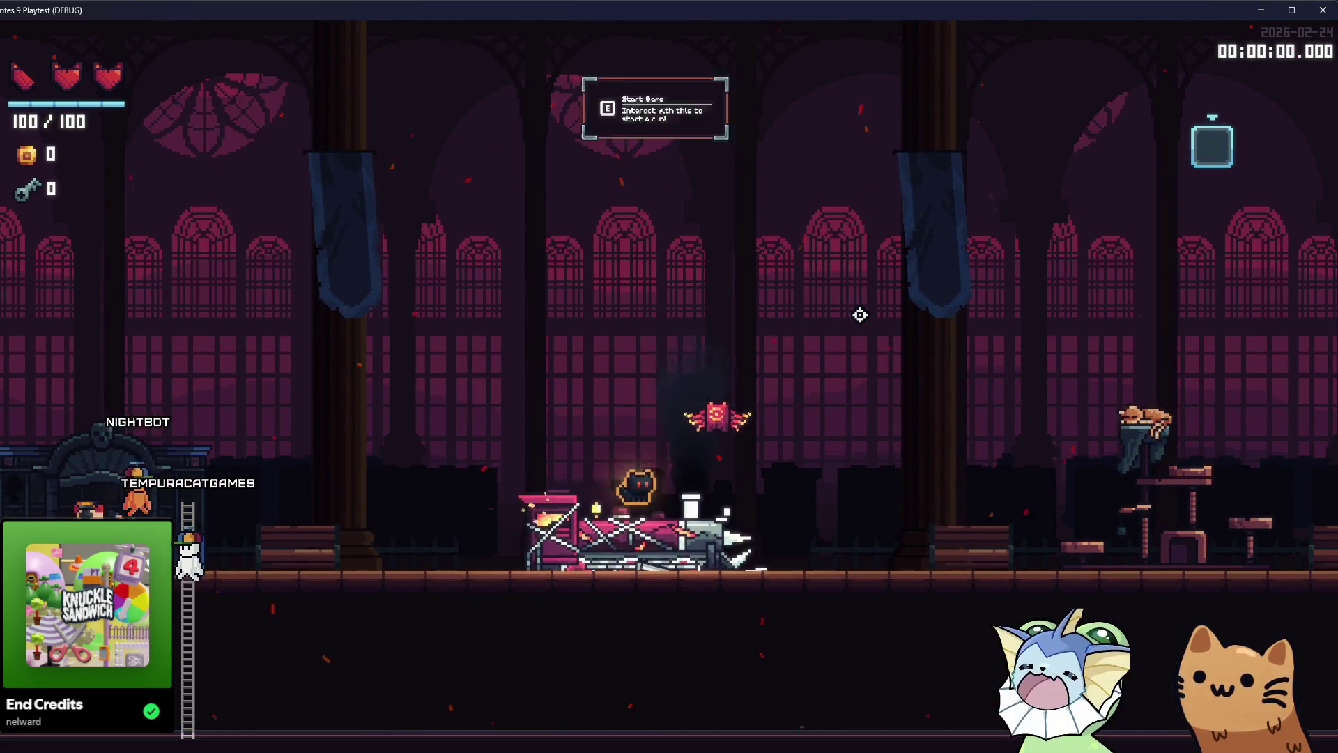
Move down, jump, and climb the staircase to the upper floor
key(d)
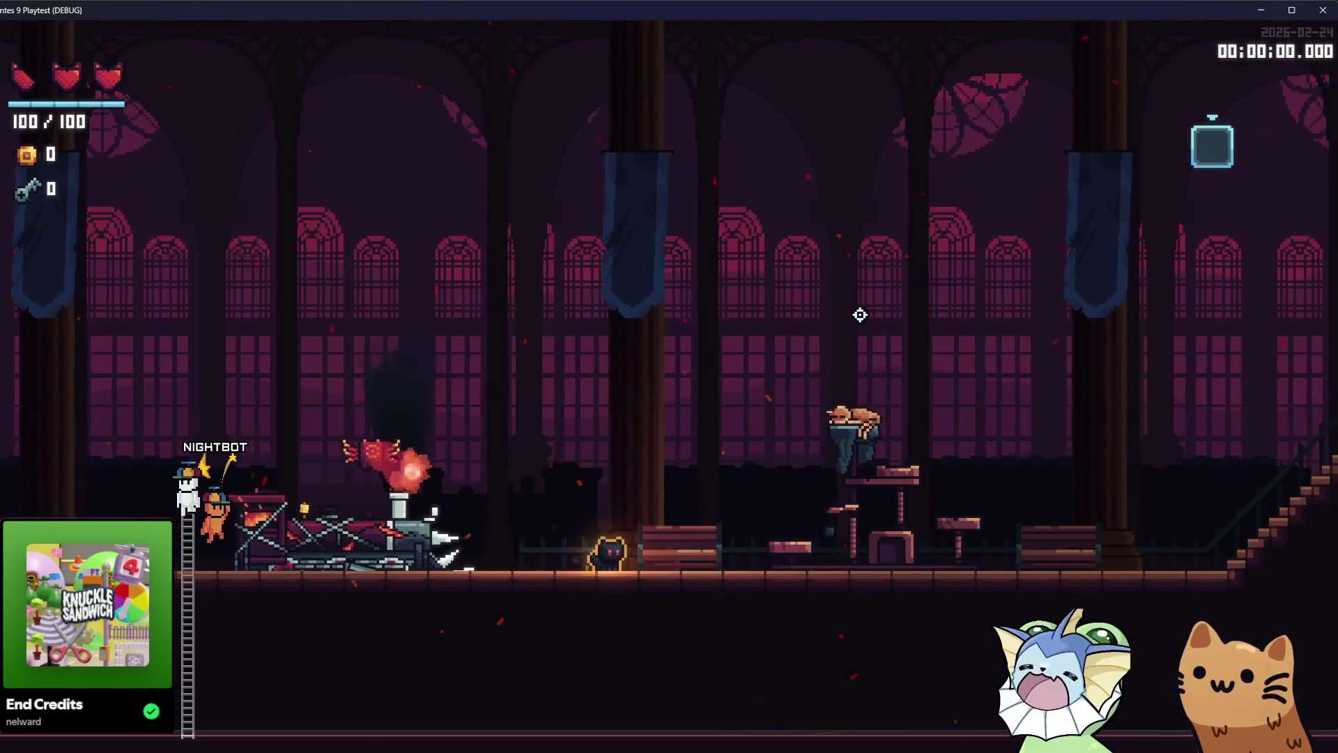
key(space)
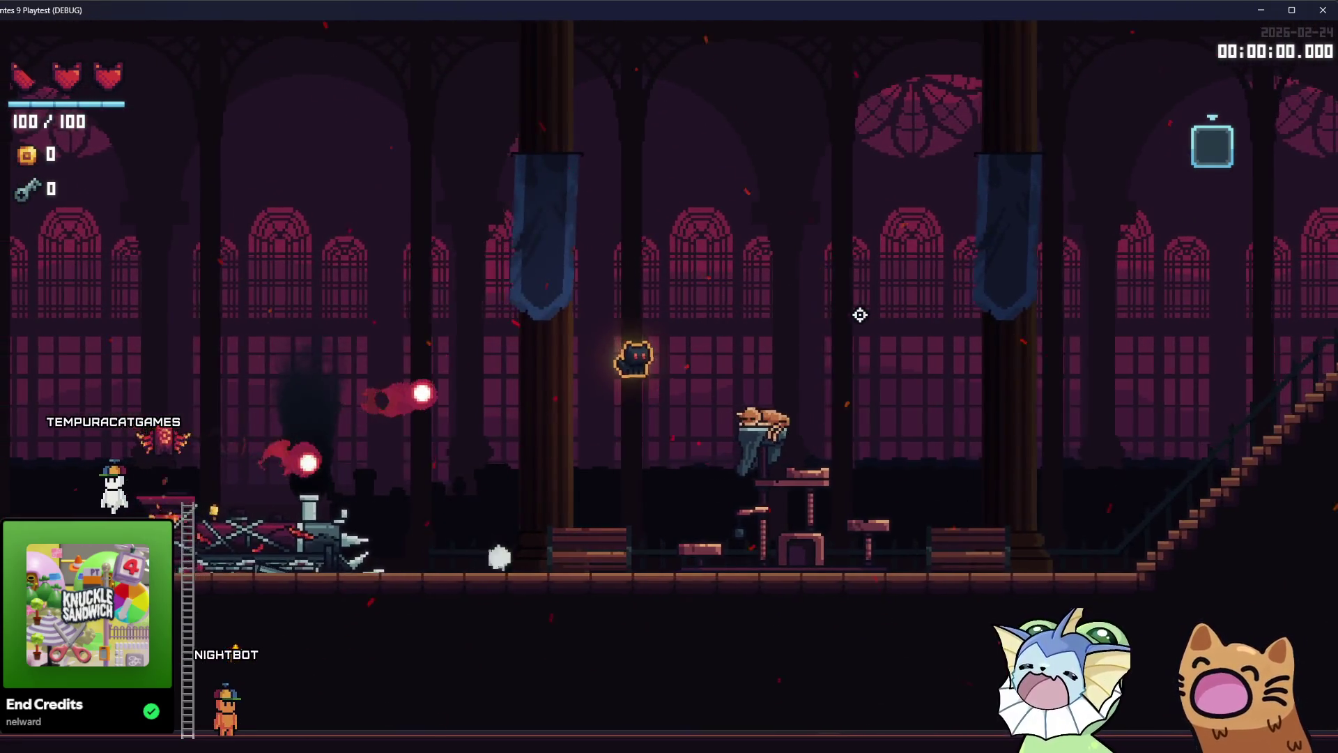
key(d)
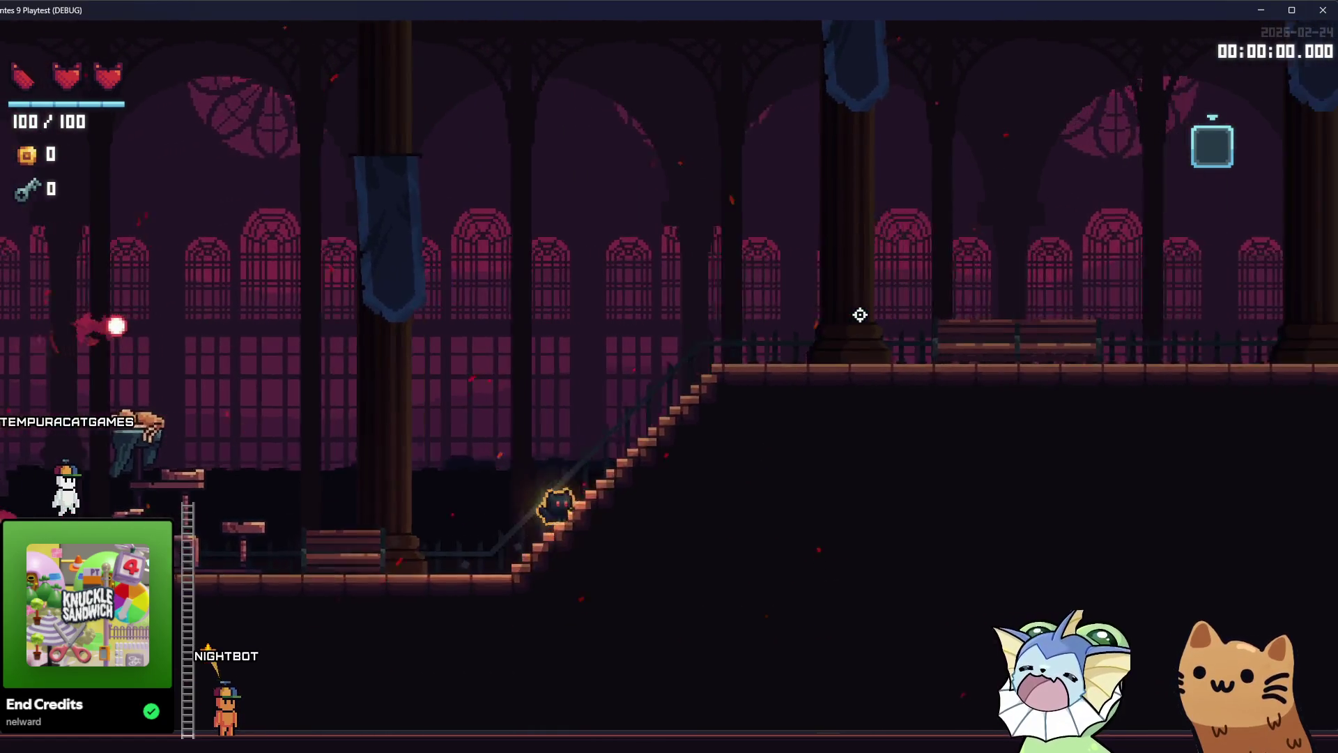
key(d)
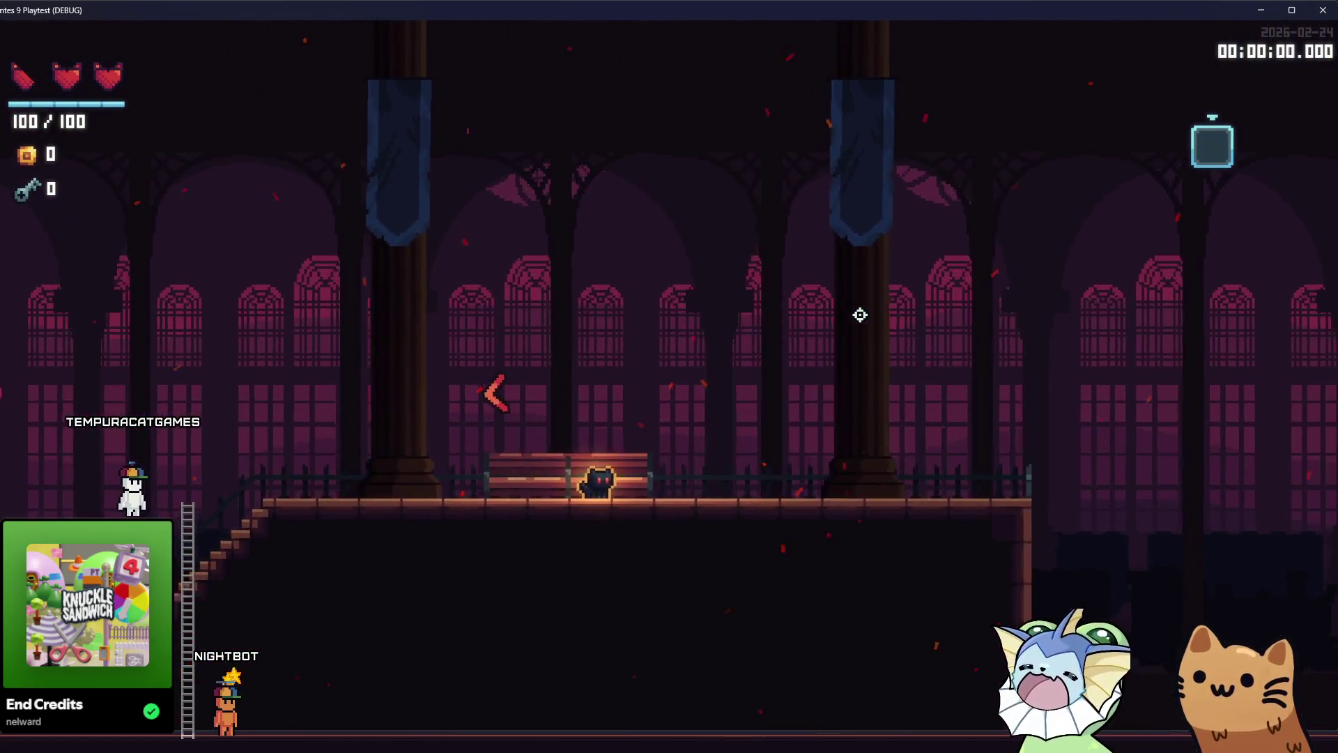
Browse the debug menu's Enemy, Level, Player and Card command pages, then close it
key(grave)
click(145, 339)
click(159, 388)
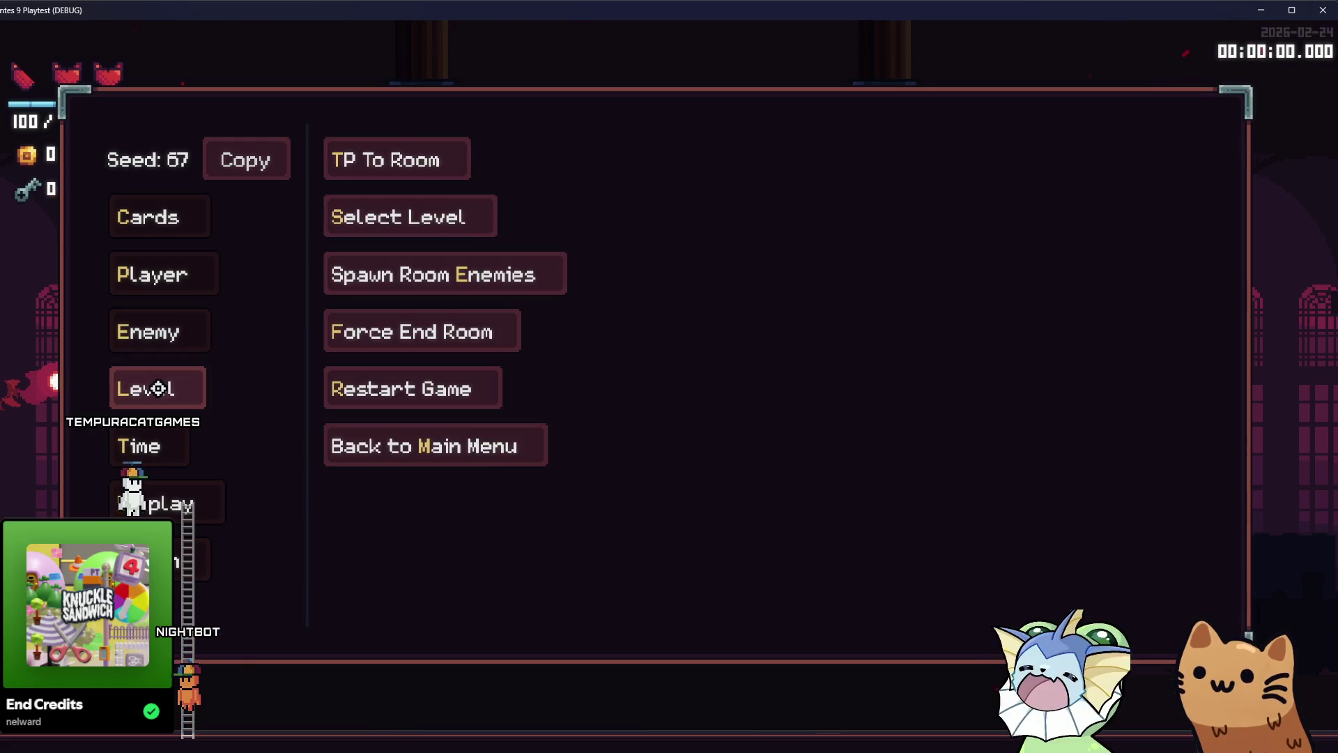
click(165, 280)
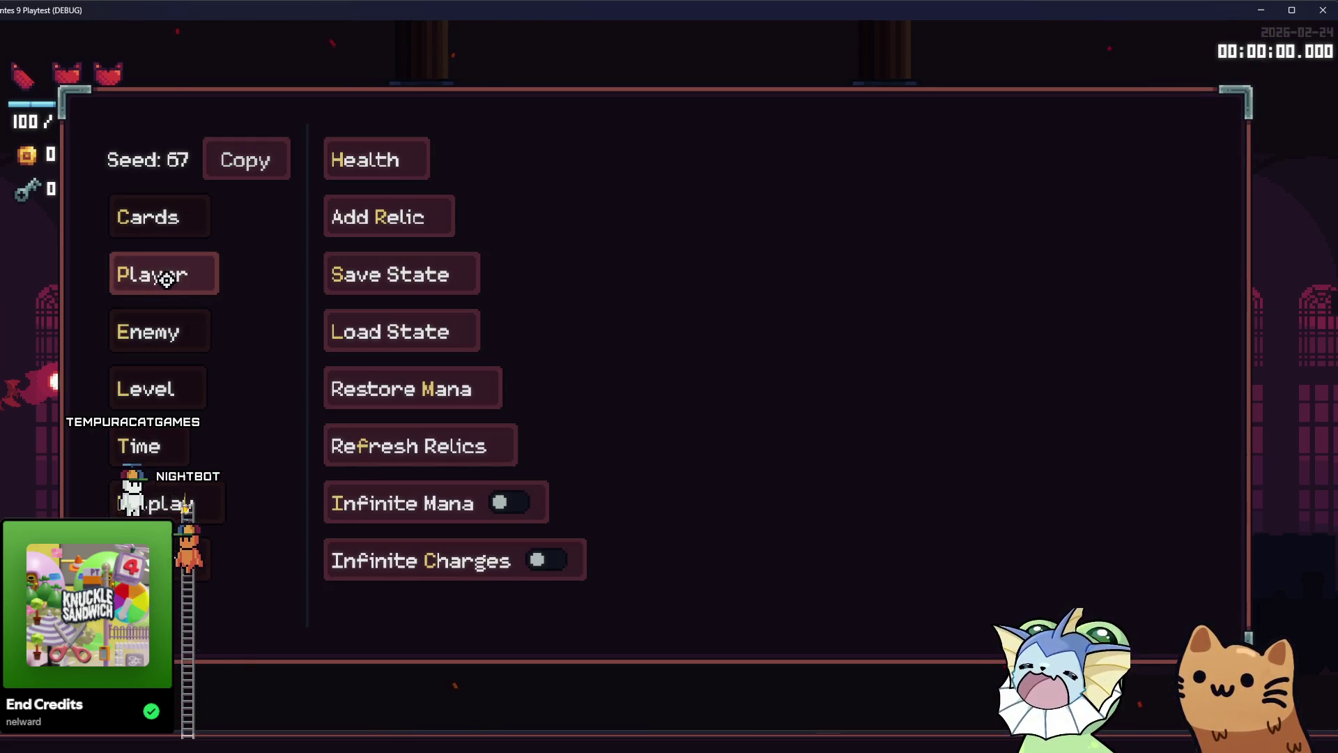
click(161, 560)
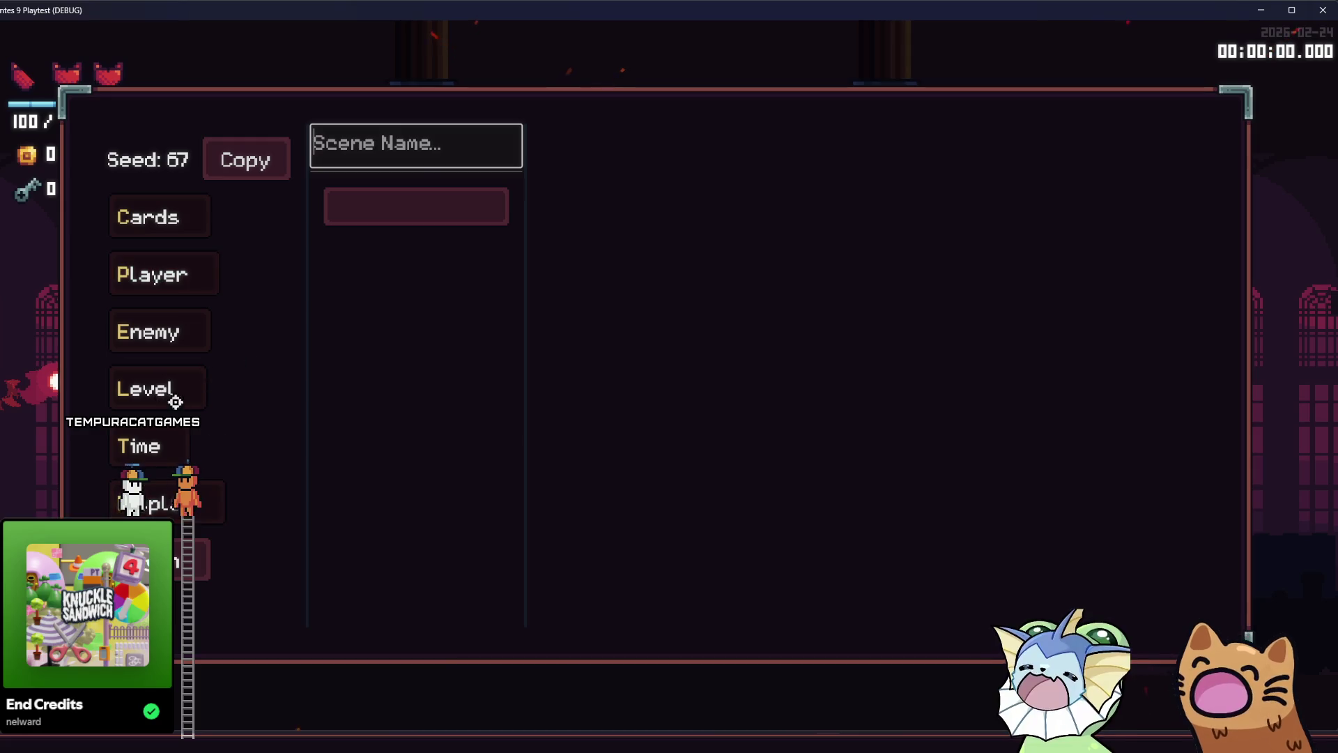
click(175, 205)
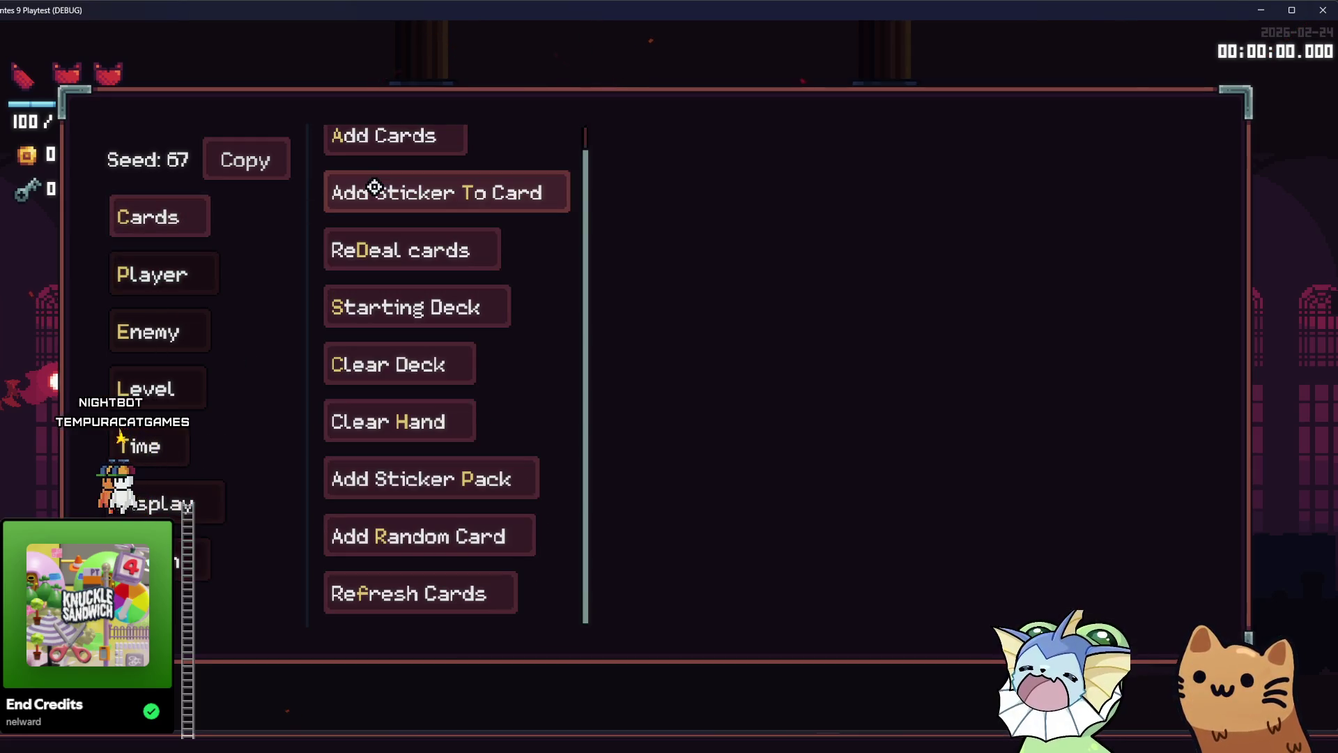
click(171, 387)
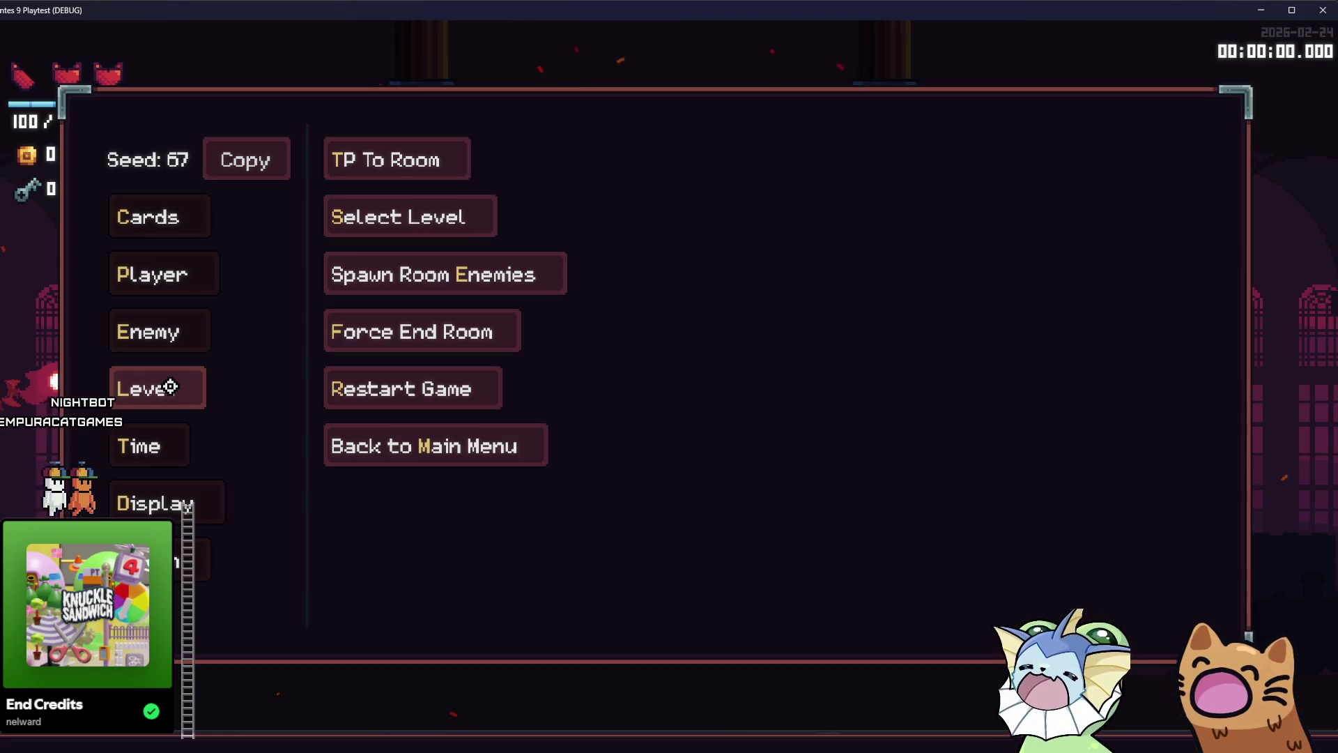
click(179, 334)
click(148, 275)
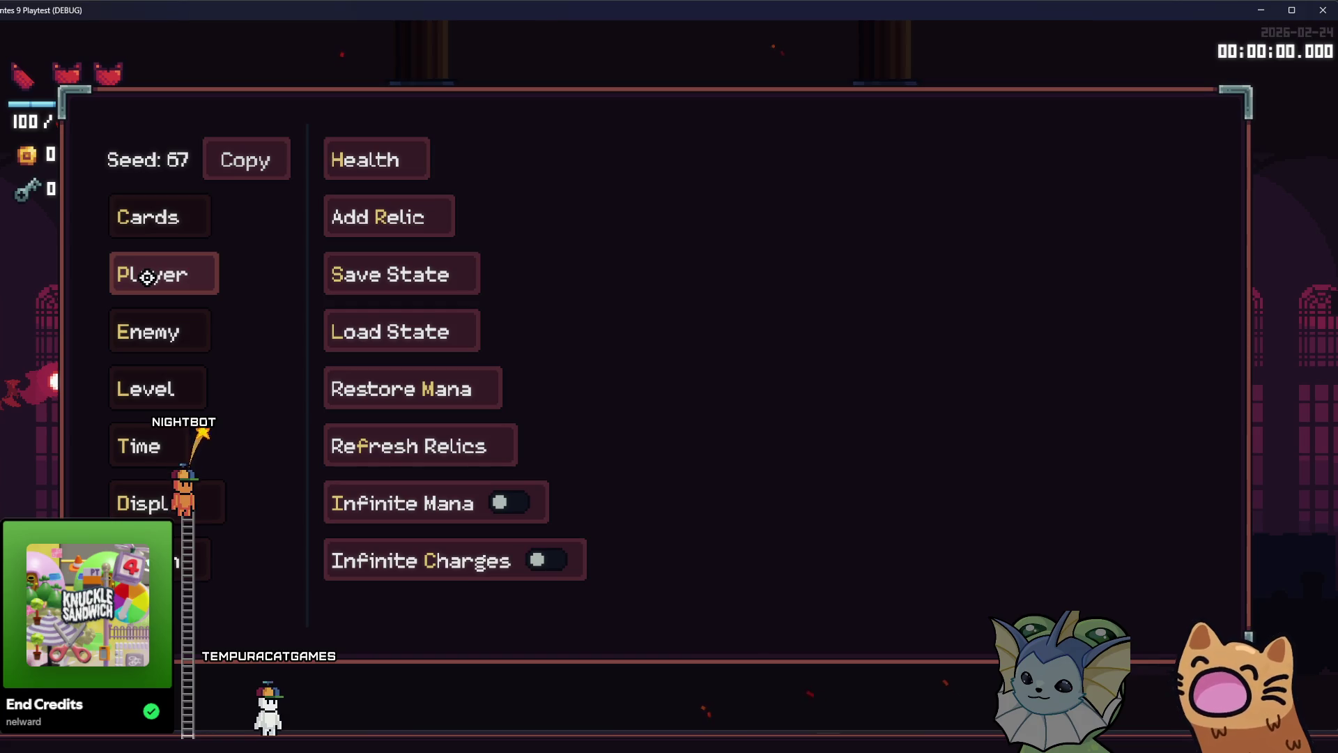
key(Escape)
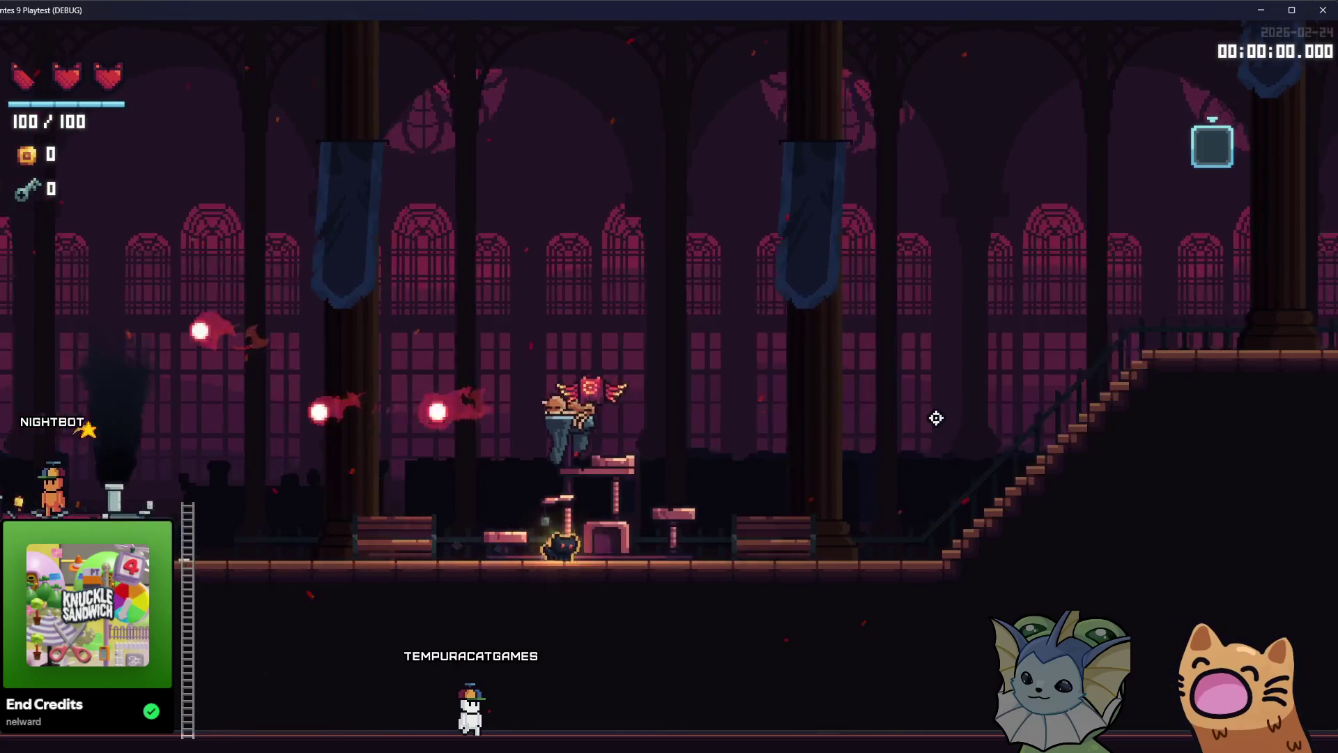
Jump off the stairs and scroll through the debug menu's Cards > Add Cards list
key(space)
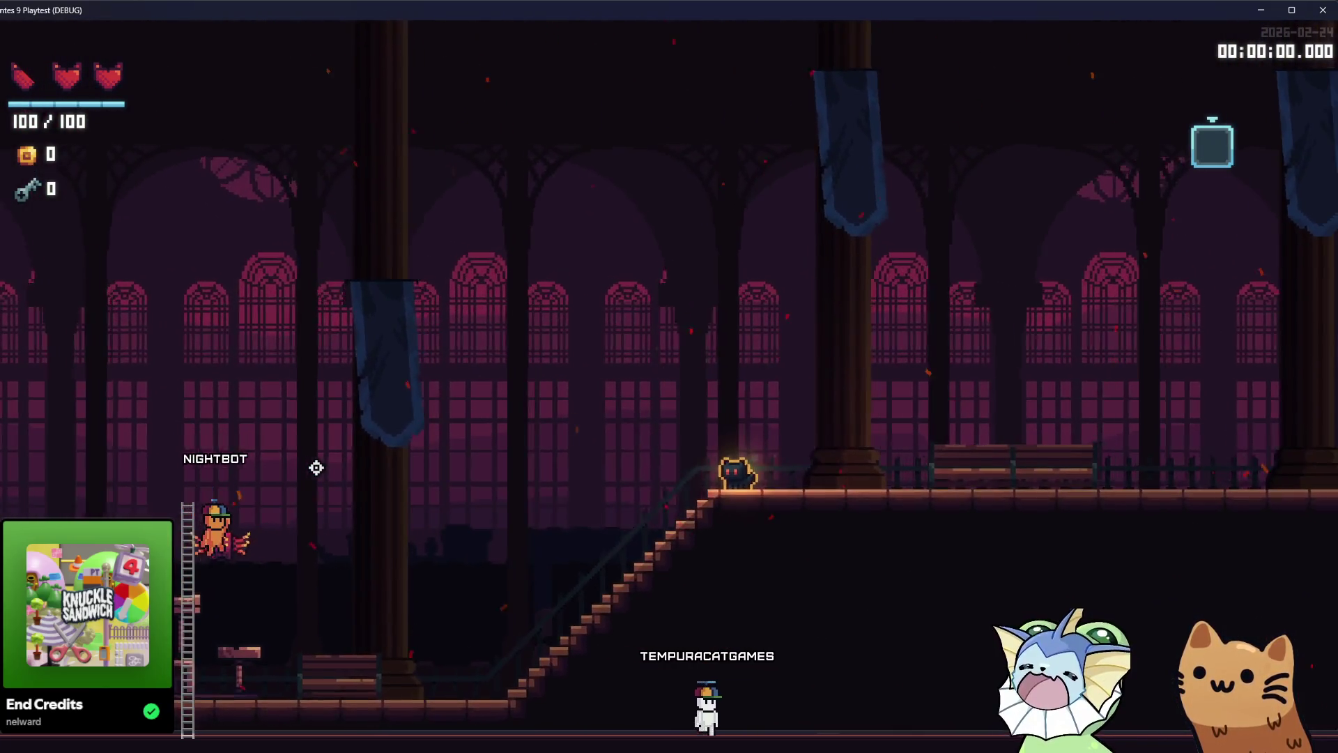
key(F1)
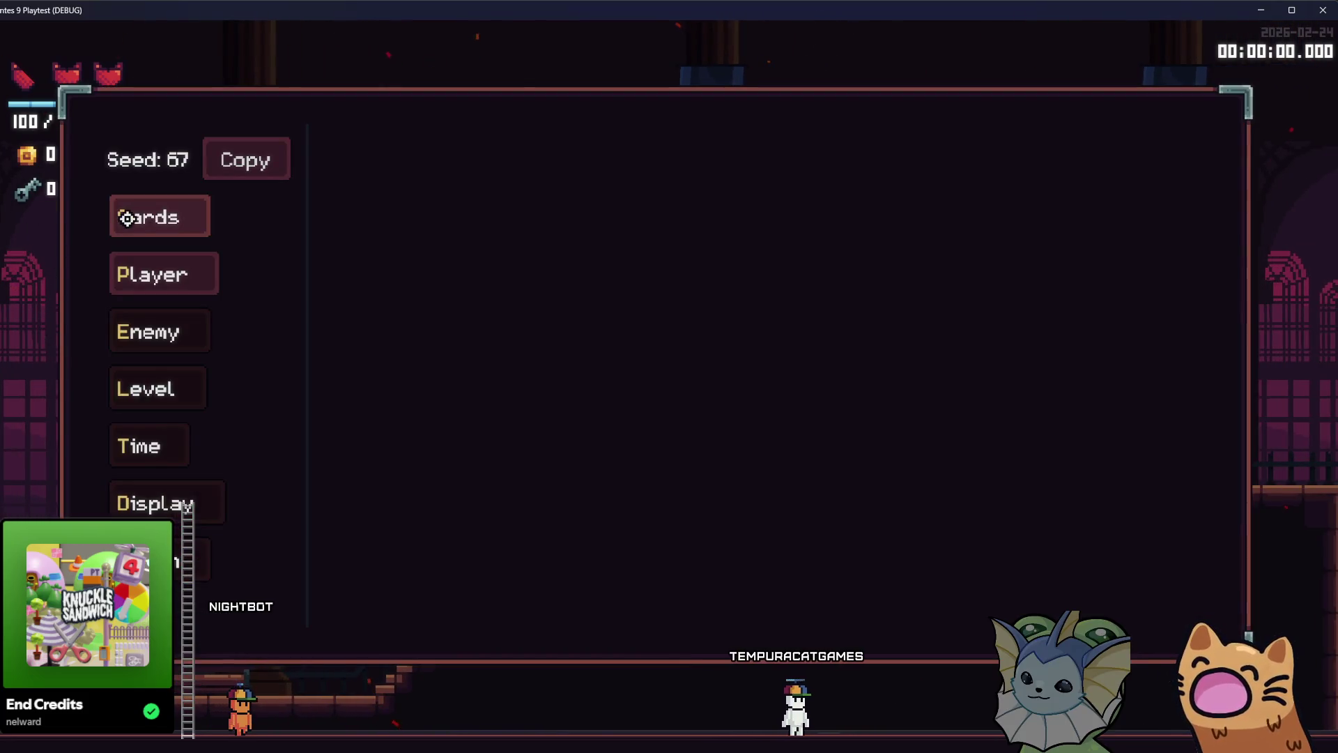
click(150, 217)
click(388, 164)
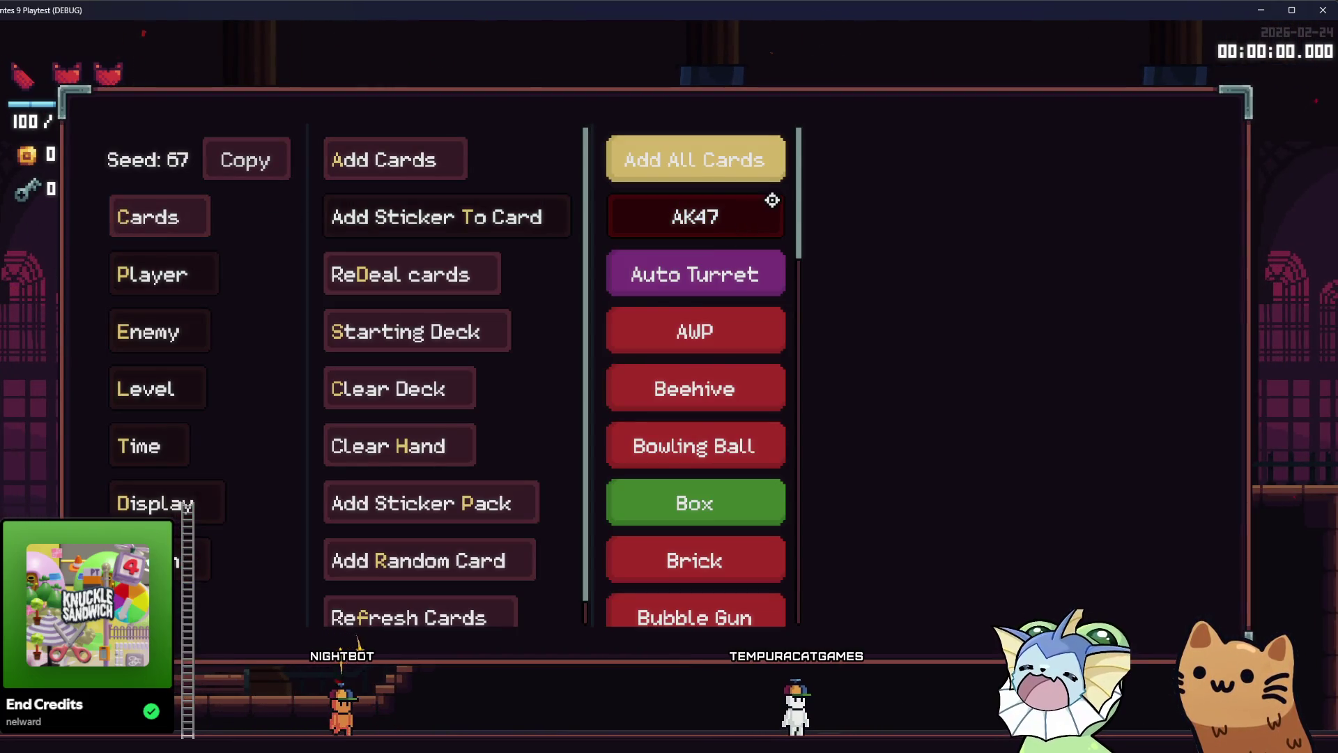
scroll(718, 209, down, 3)
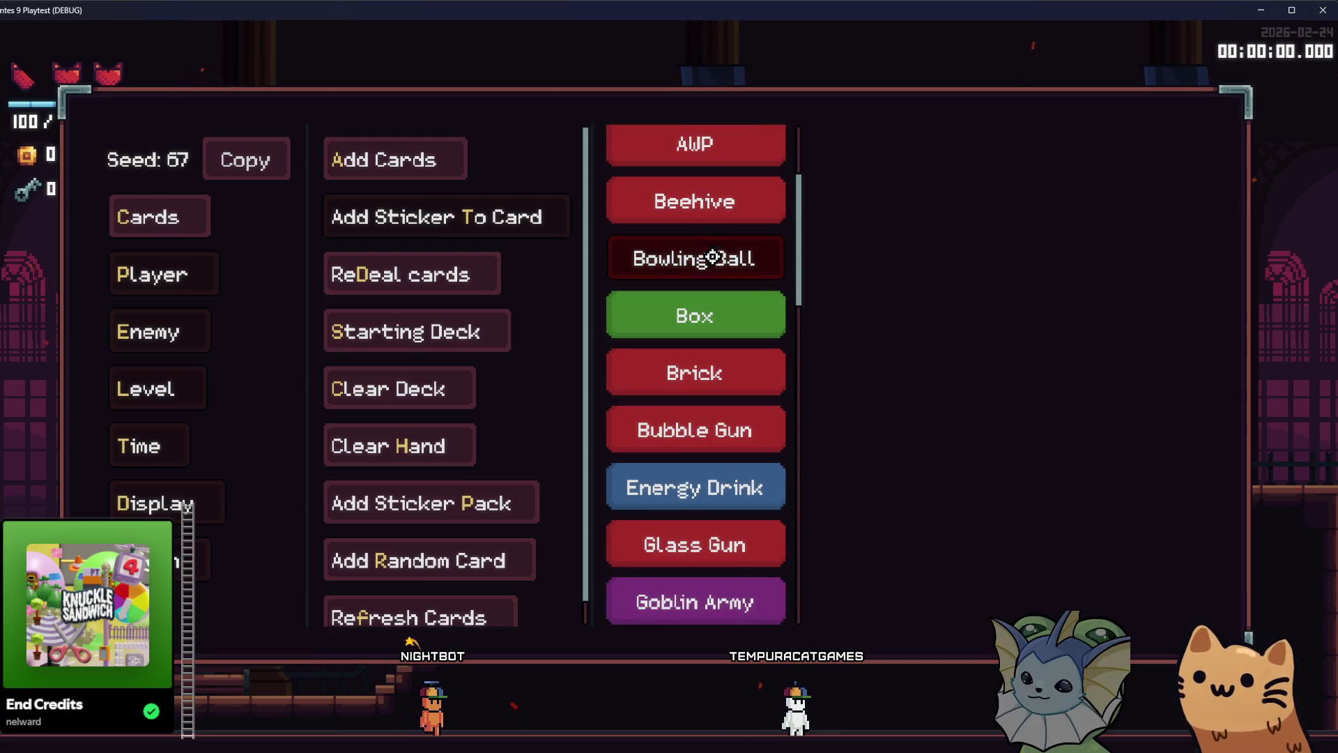
scroll(713, 256, down, 4)
drag(800, 294, 795, 400)
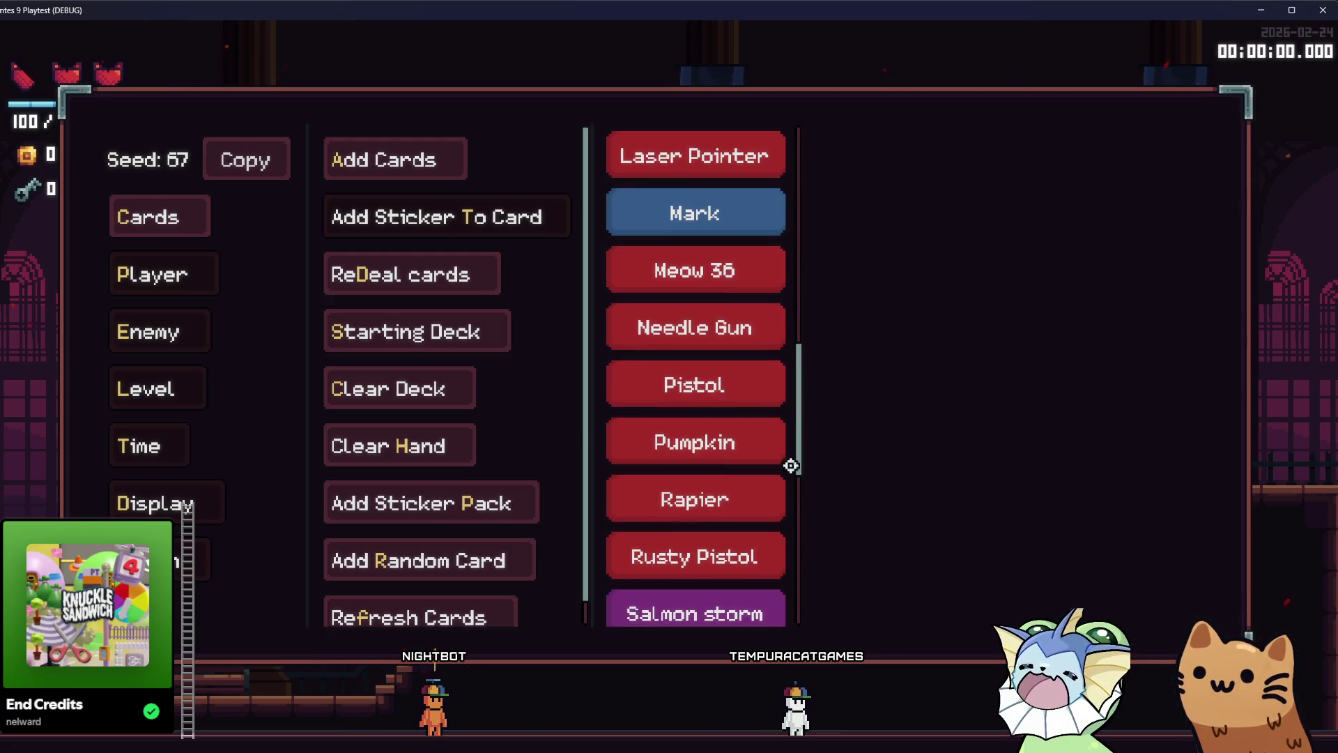
scroll(768, 408, down, 8)
scroll(770, 334, up, 13)
key(Escape)
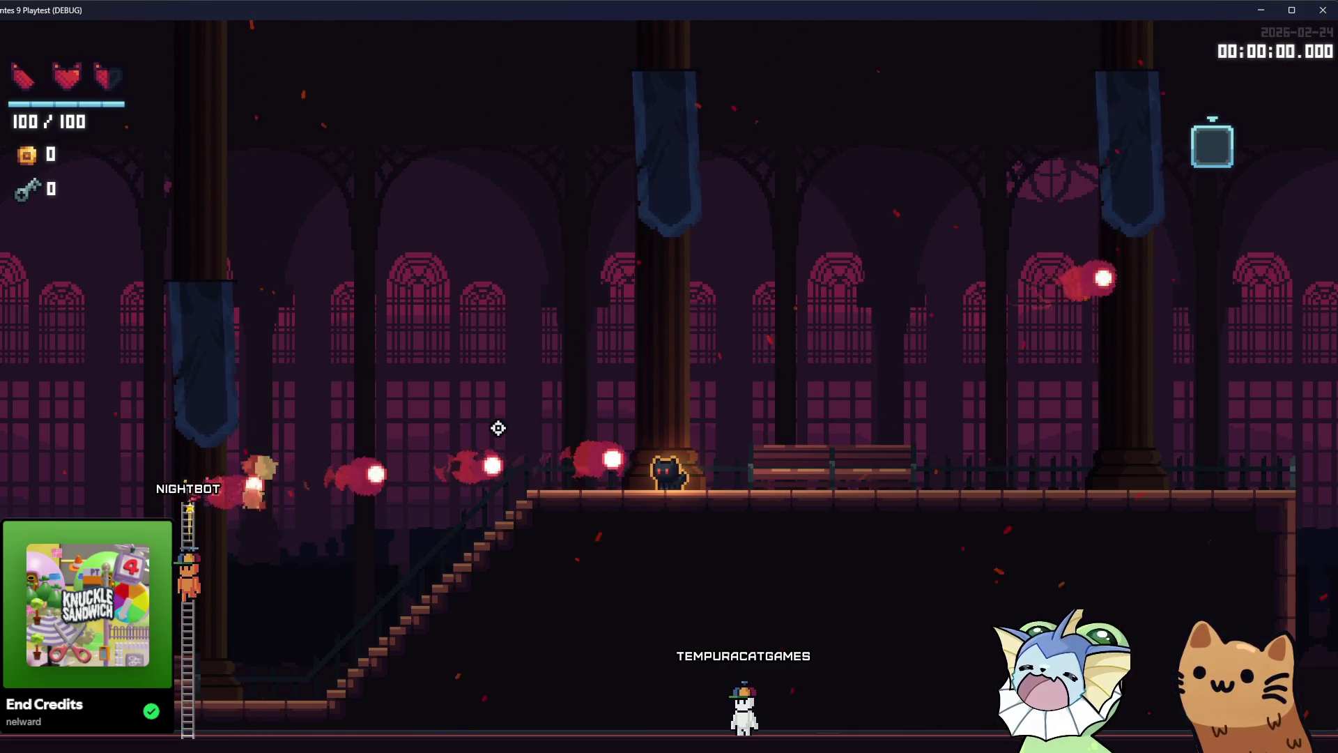
Run and jump around the hub and central platform, climbing to the upper floor
key(d)
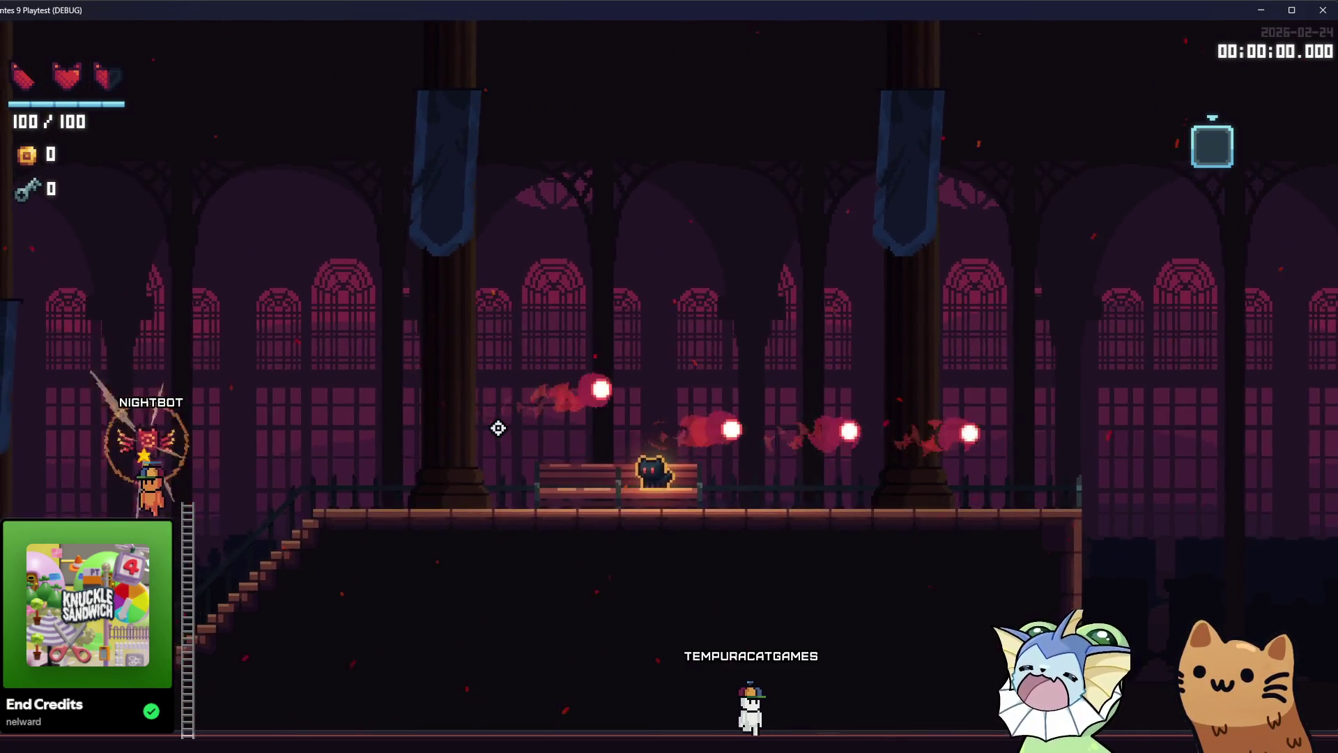
key(a)
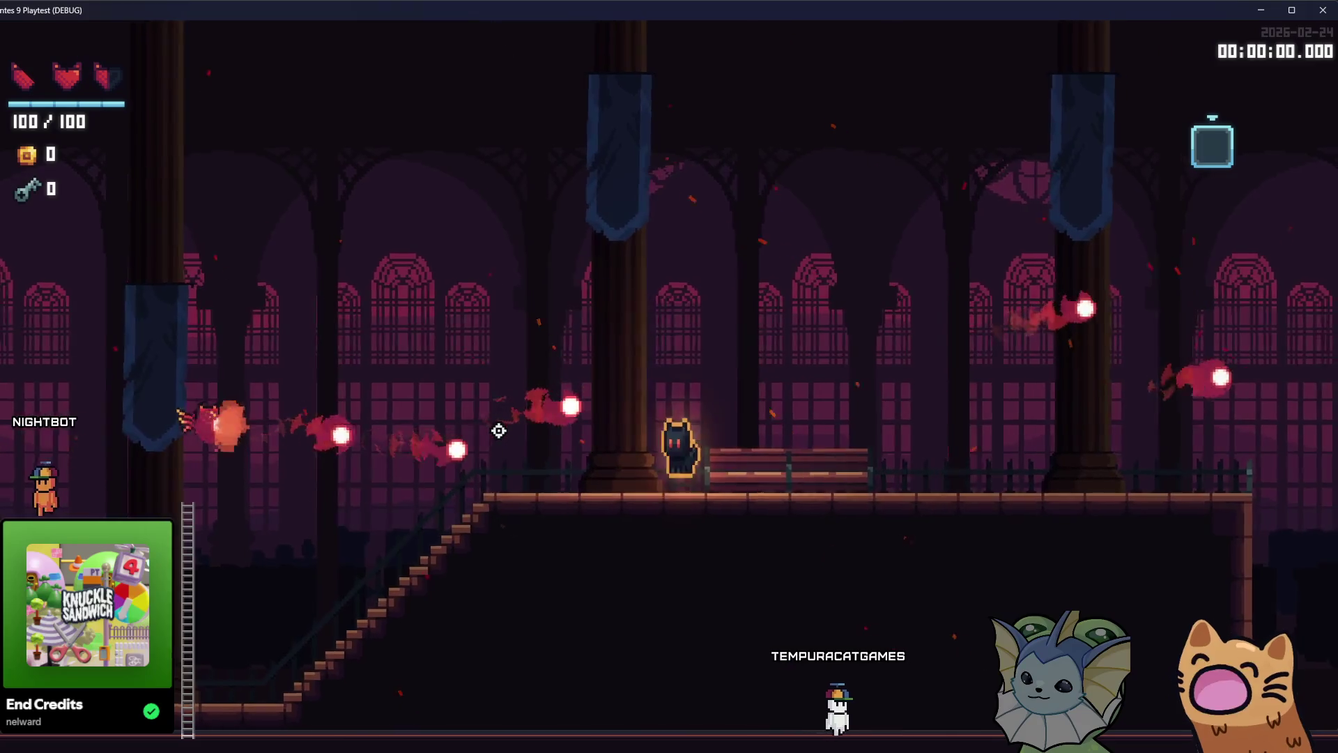
key(space)
key(a)
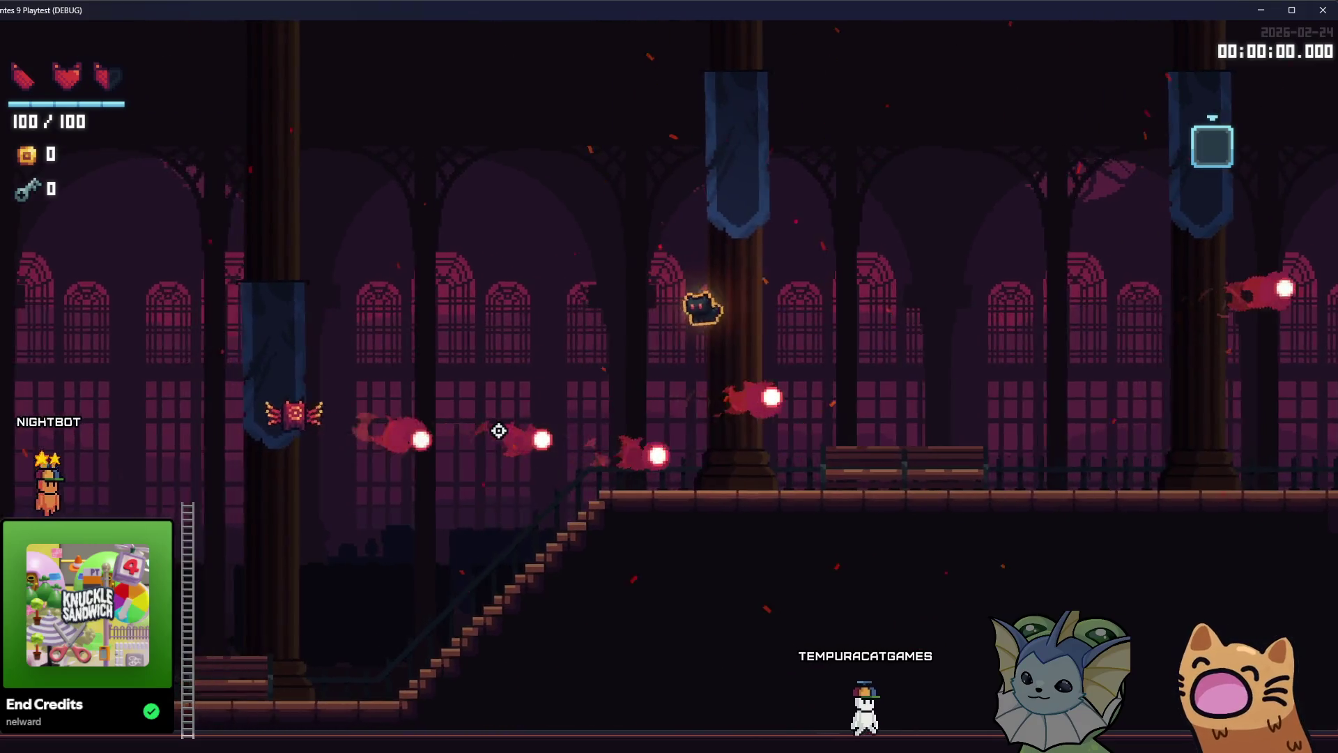
key(space)
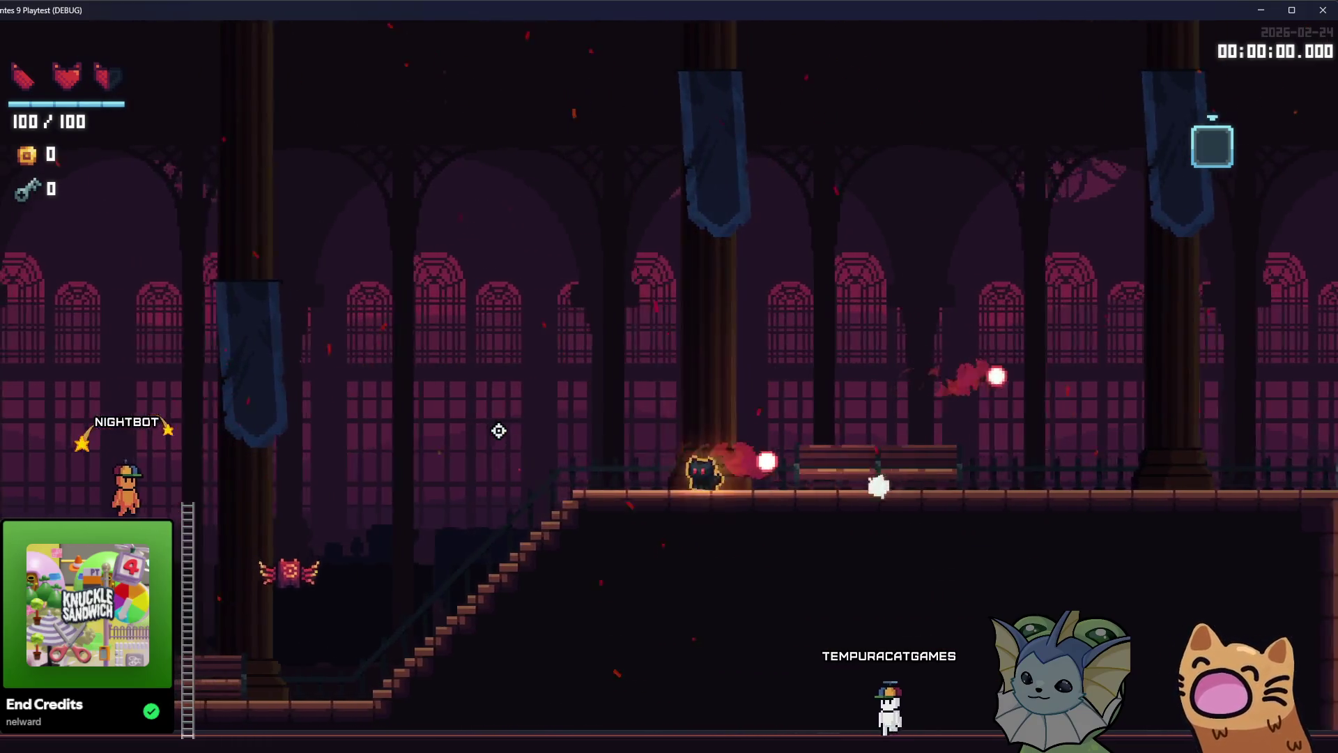
key(space)
key(a)
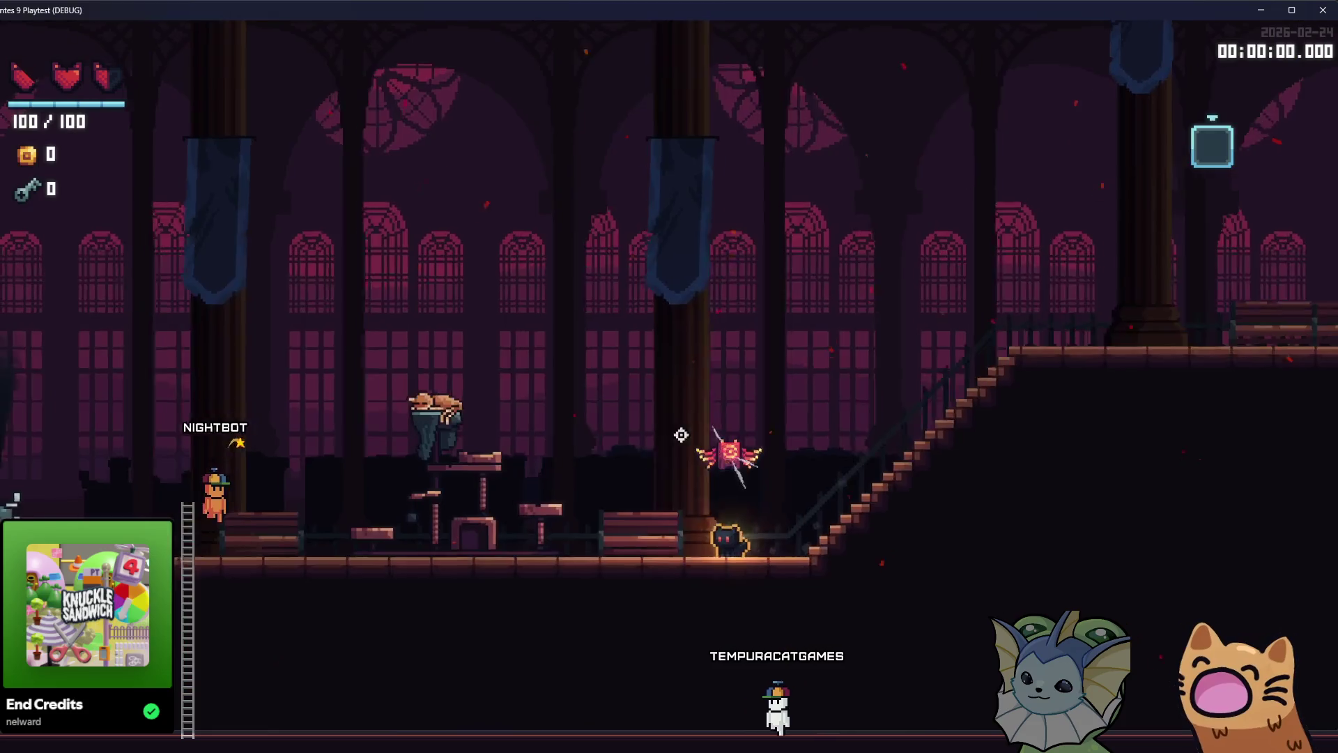
key(a)
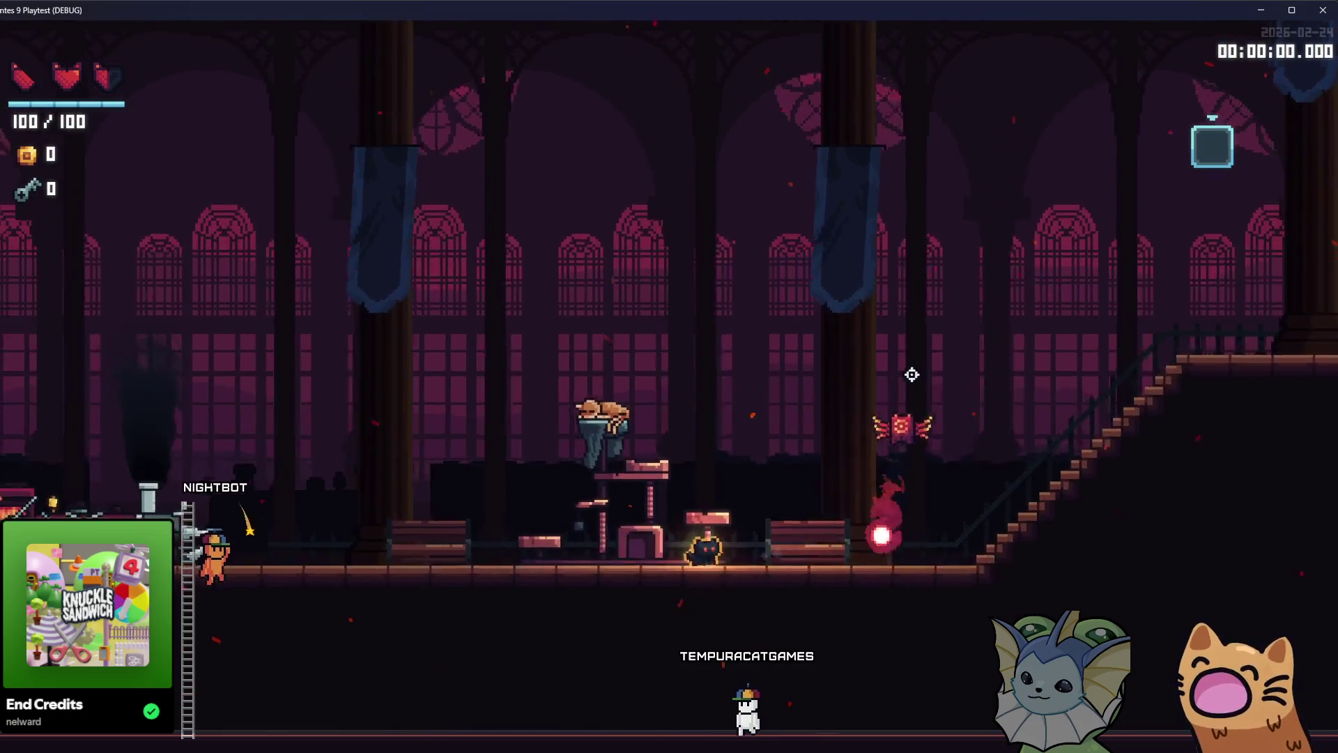
key(space)
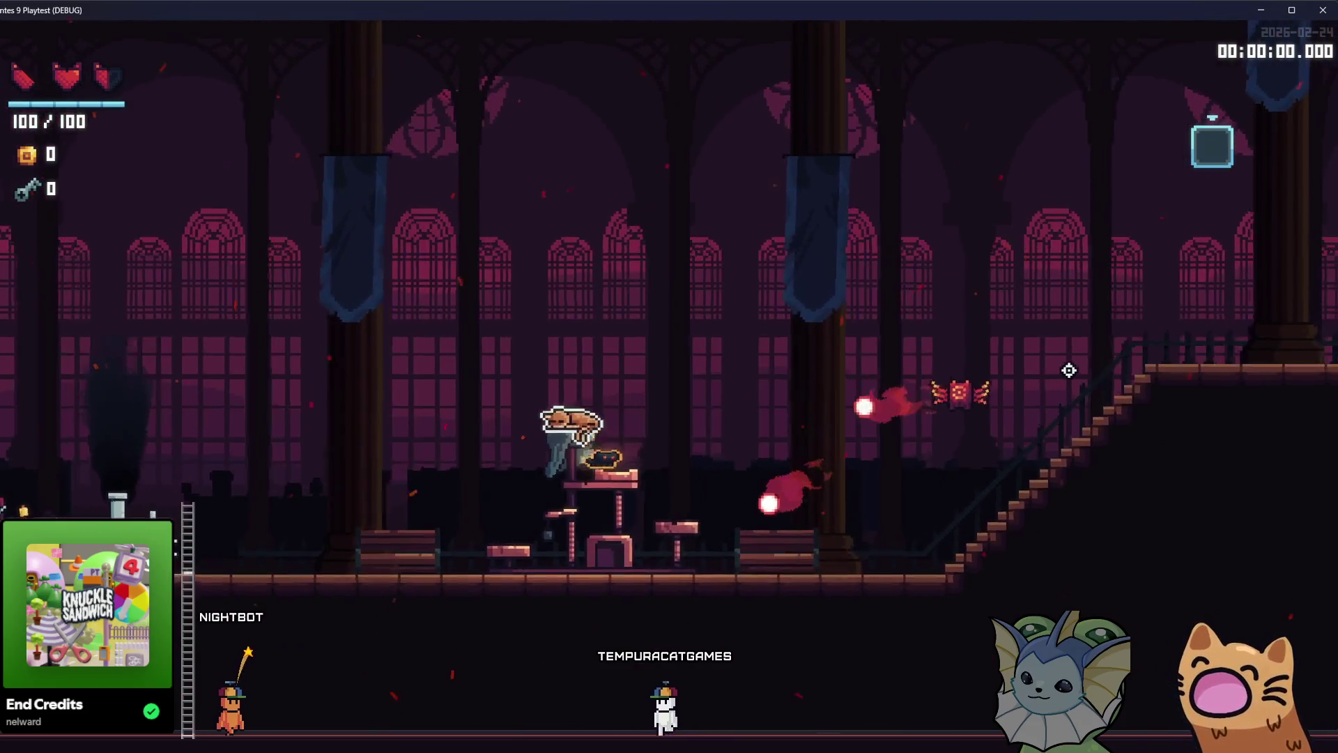
key(space)
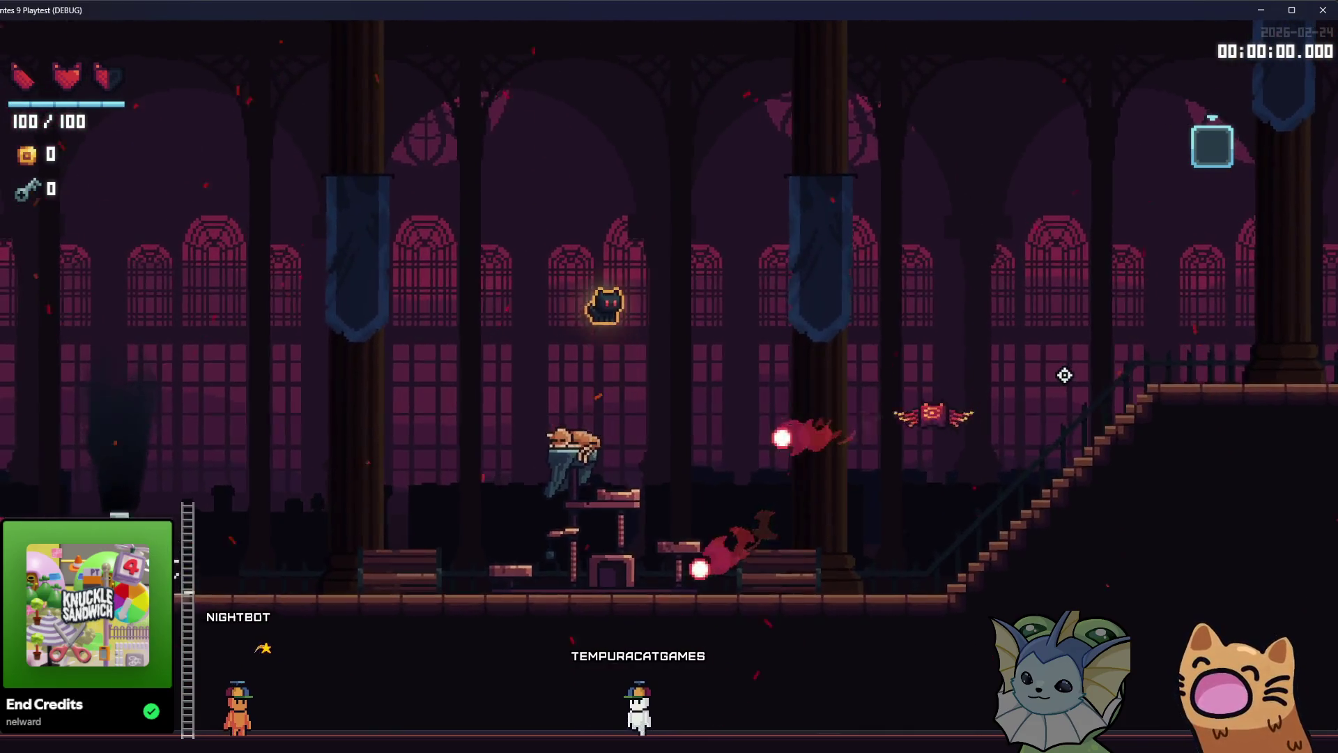
key(d)
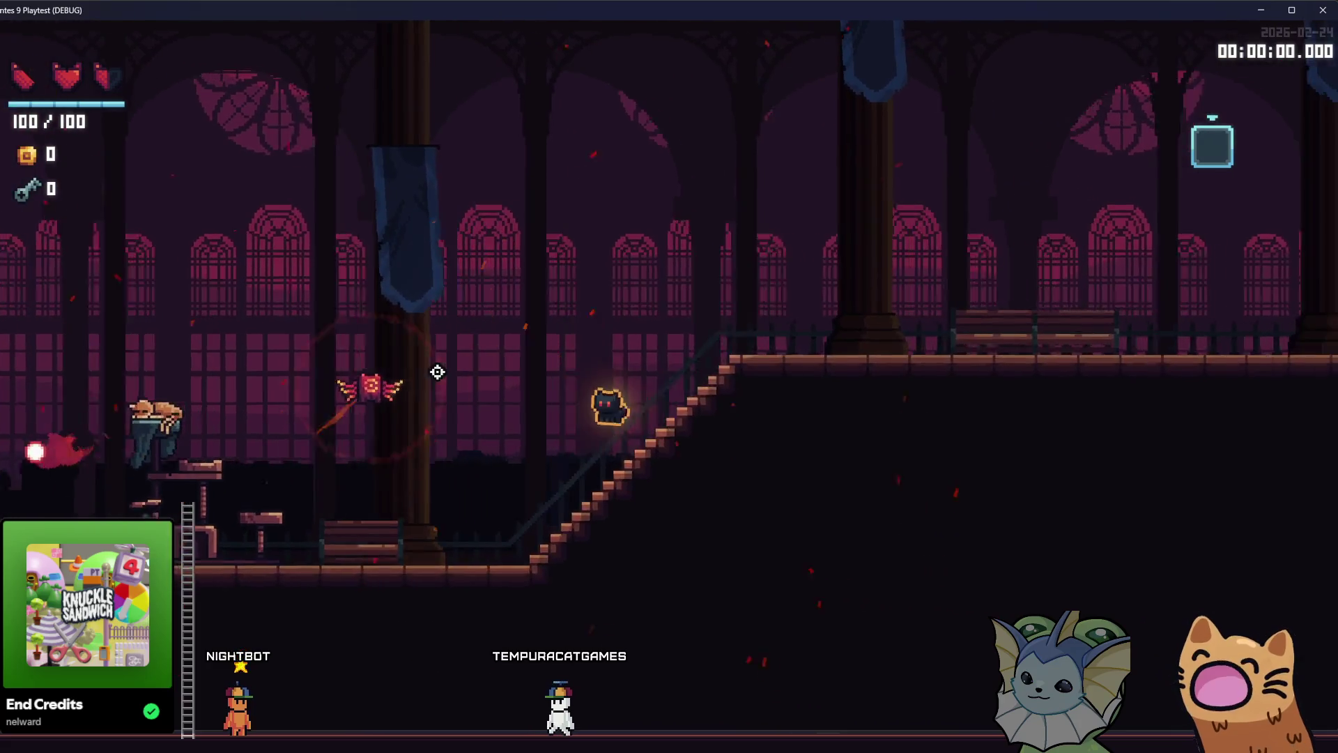
key(d)
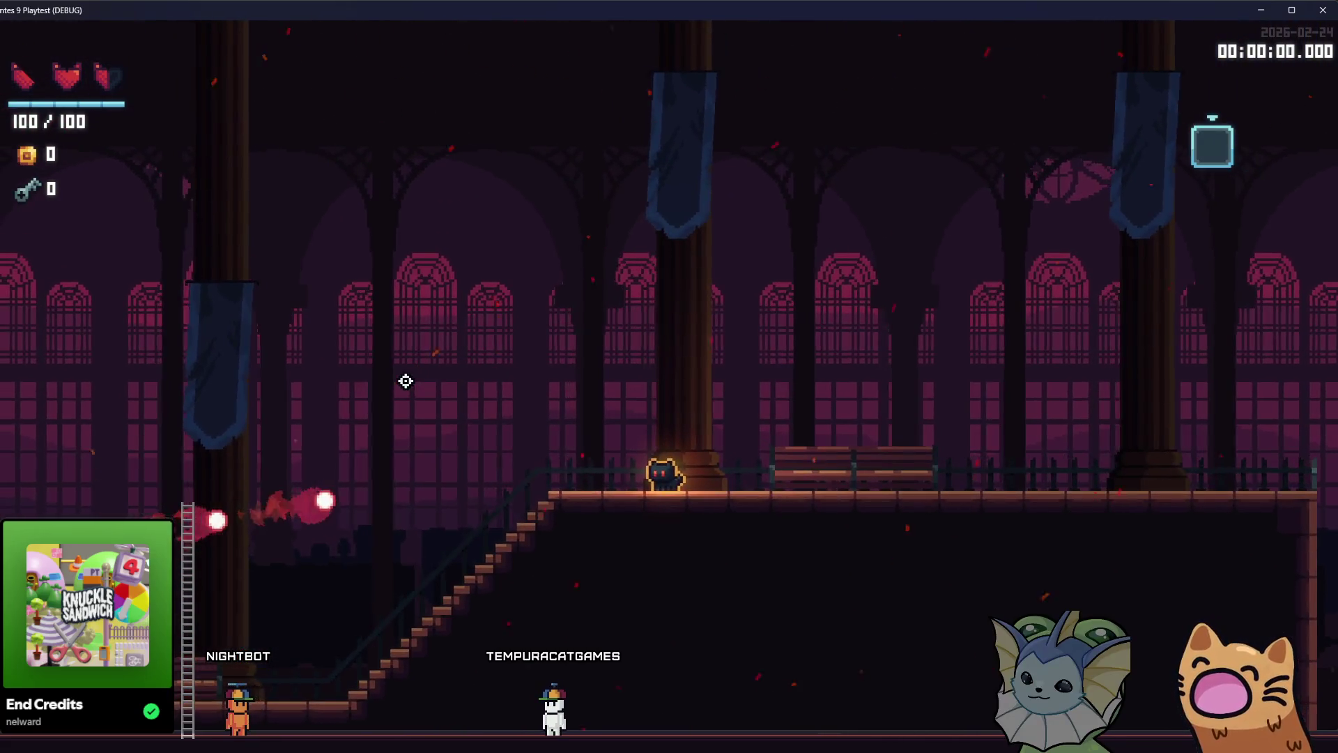
Walk down past the table and train, restart the level with R, and open the debug menu
key(a)
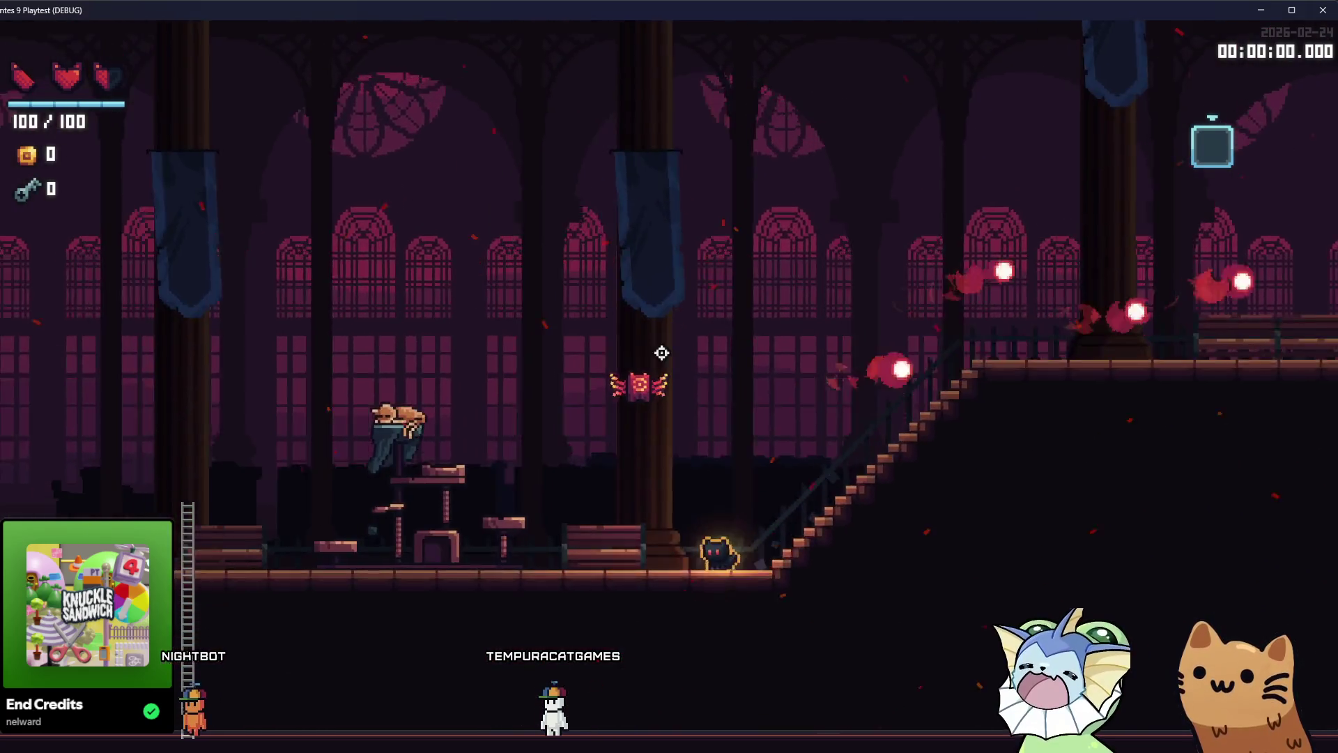
key(a)
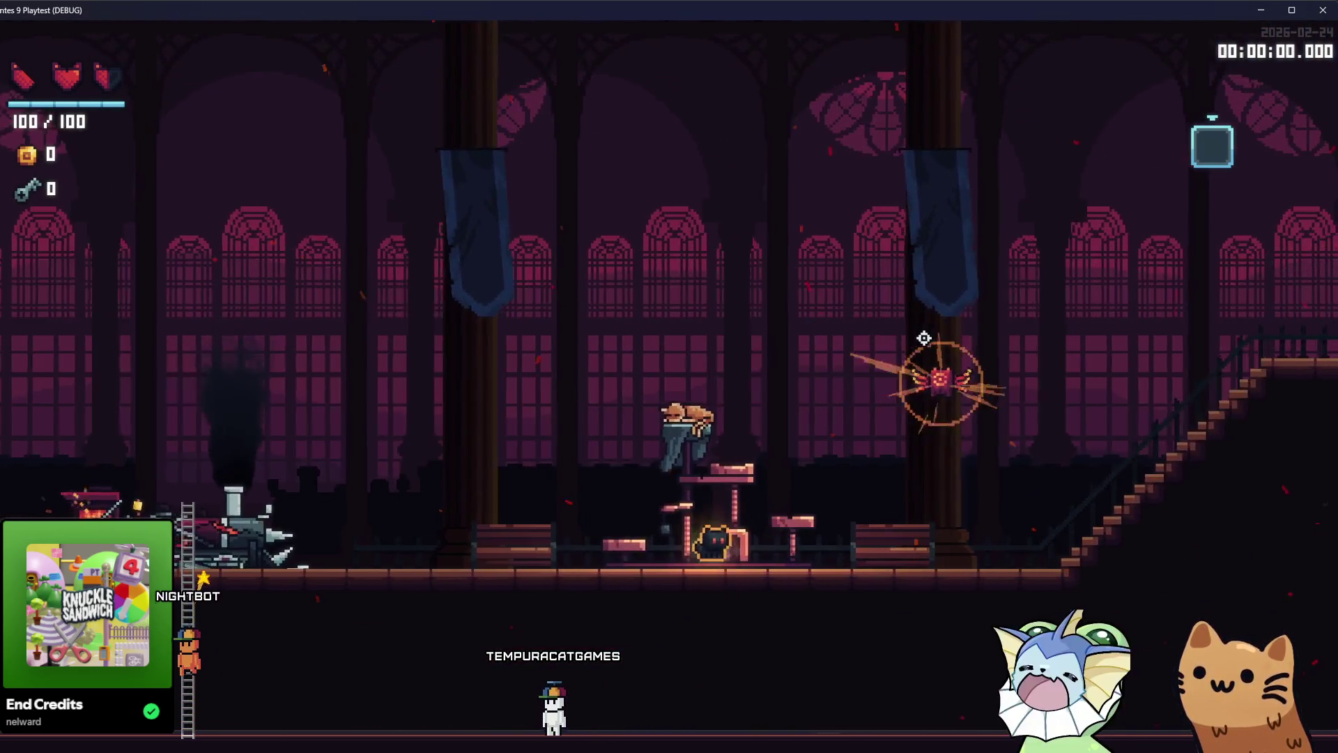
key(space)
key(a)
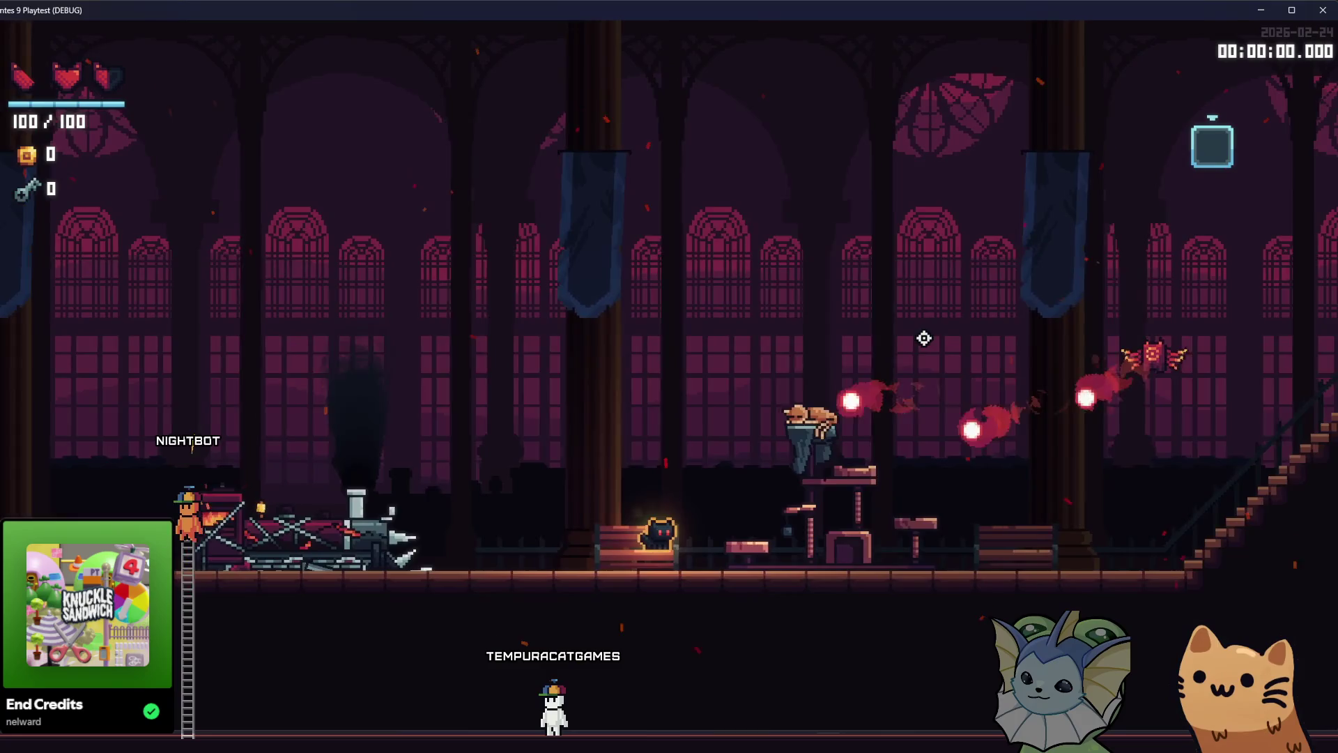
key(a)
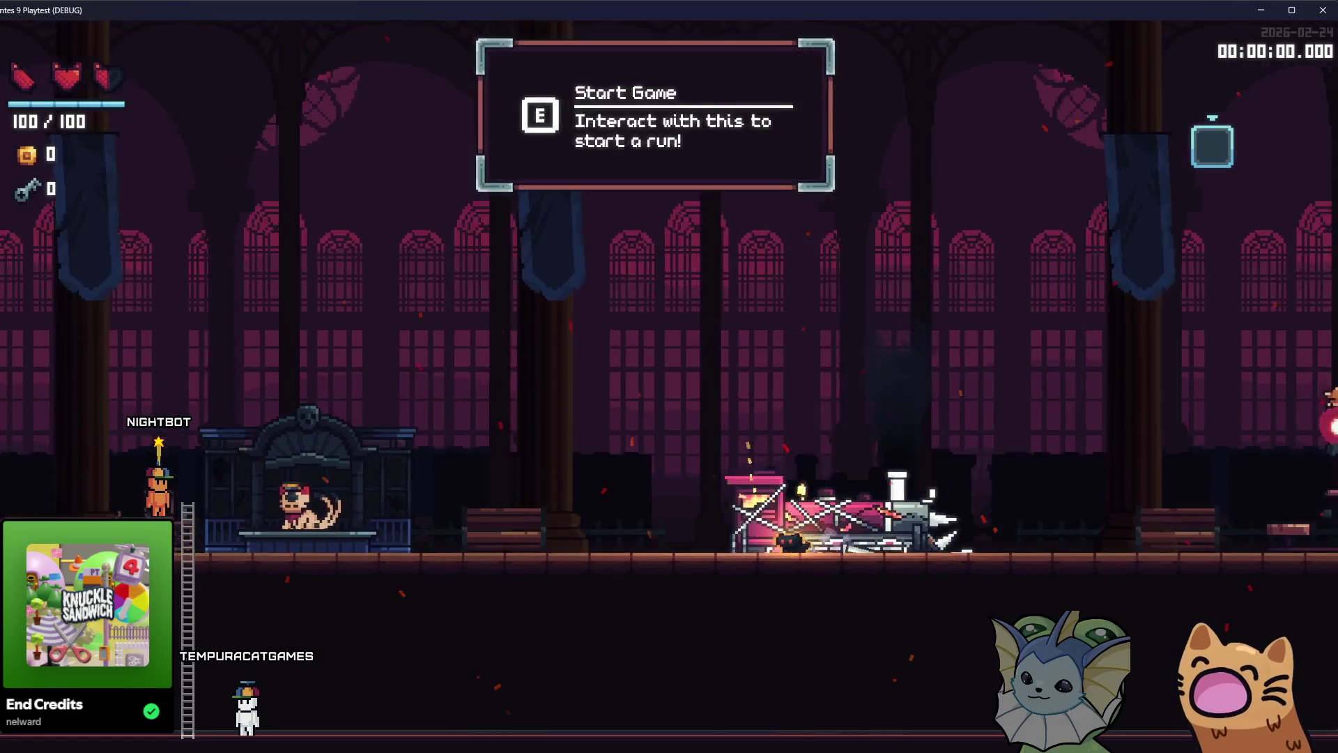
key(a)
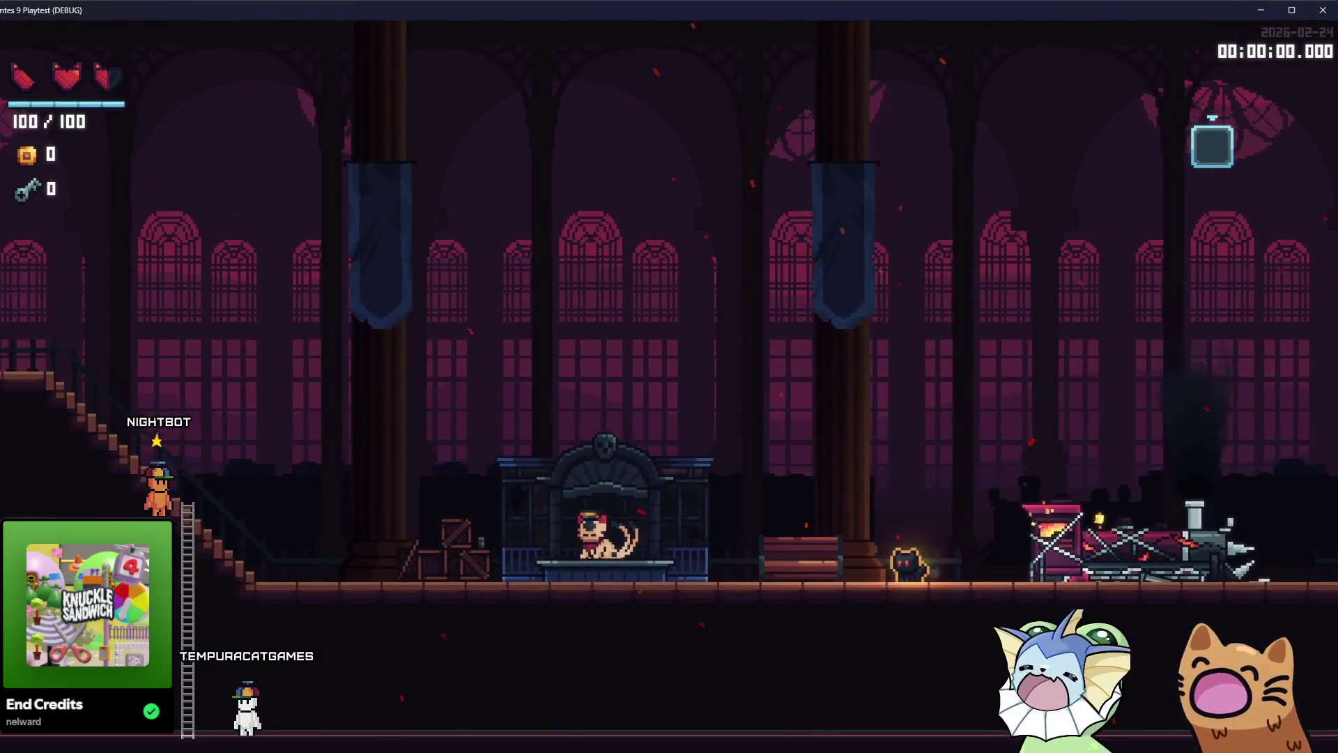
key(r)
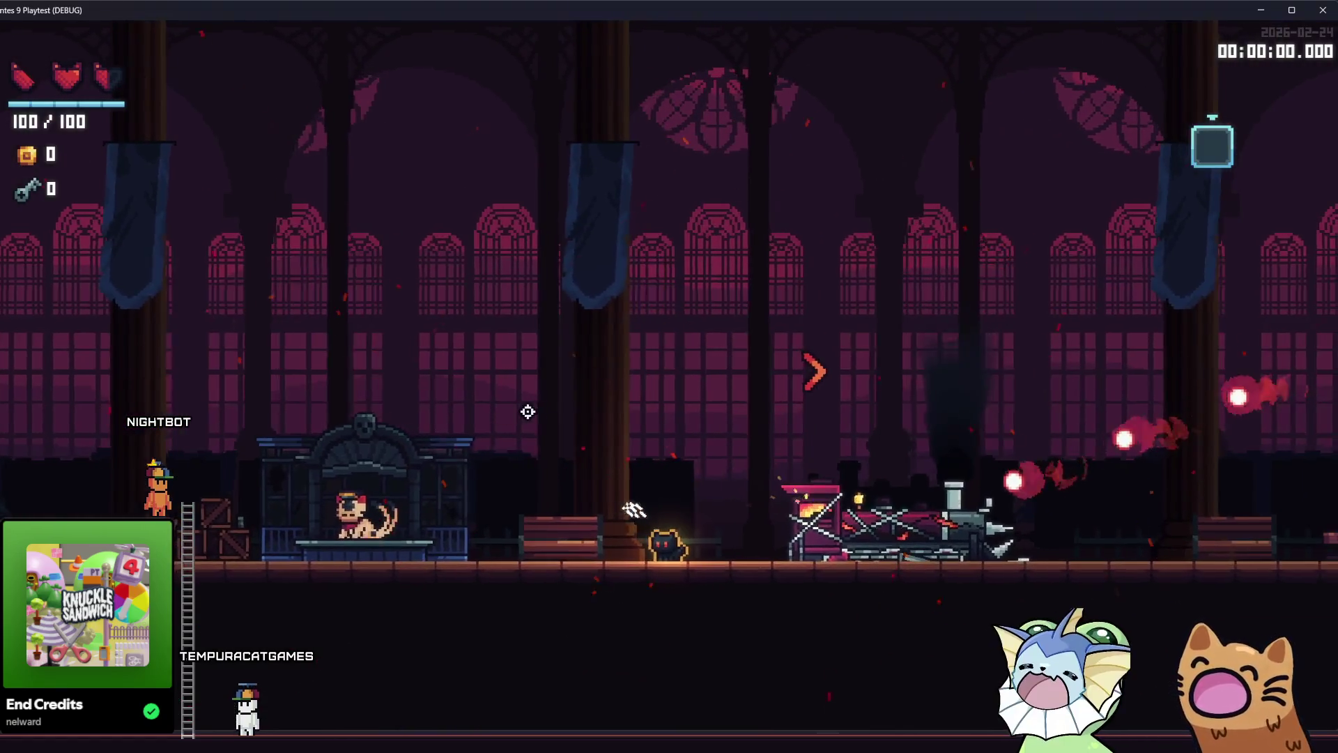
key(d)
key(space)
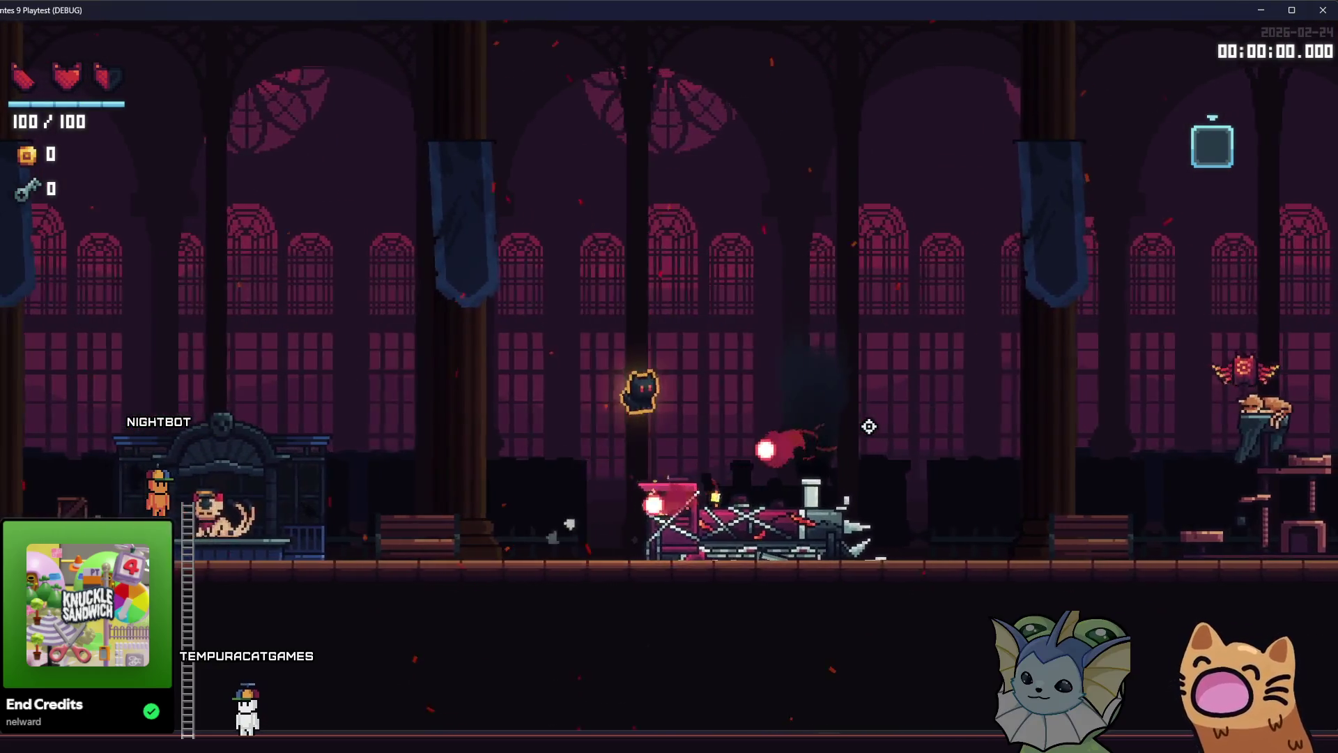
key(d)
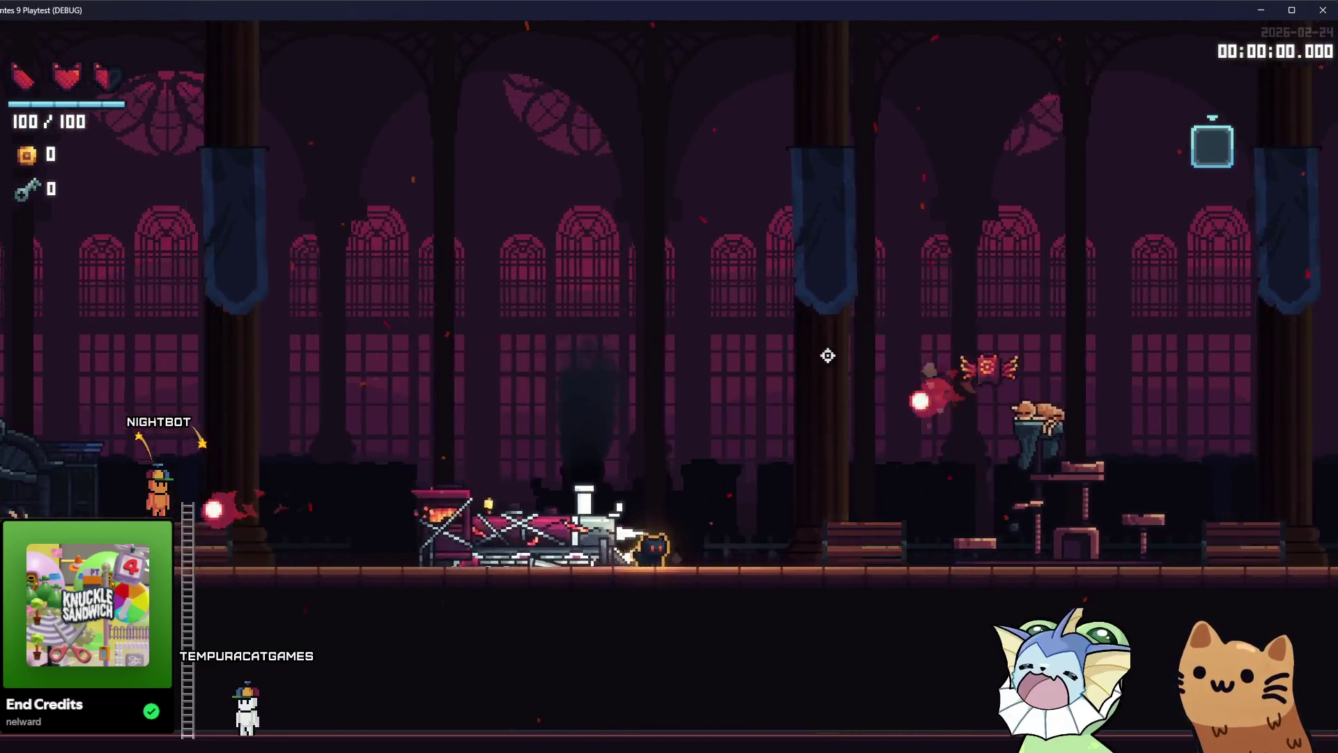
key(F1)
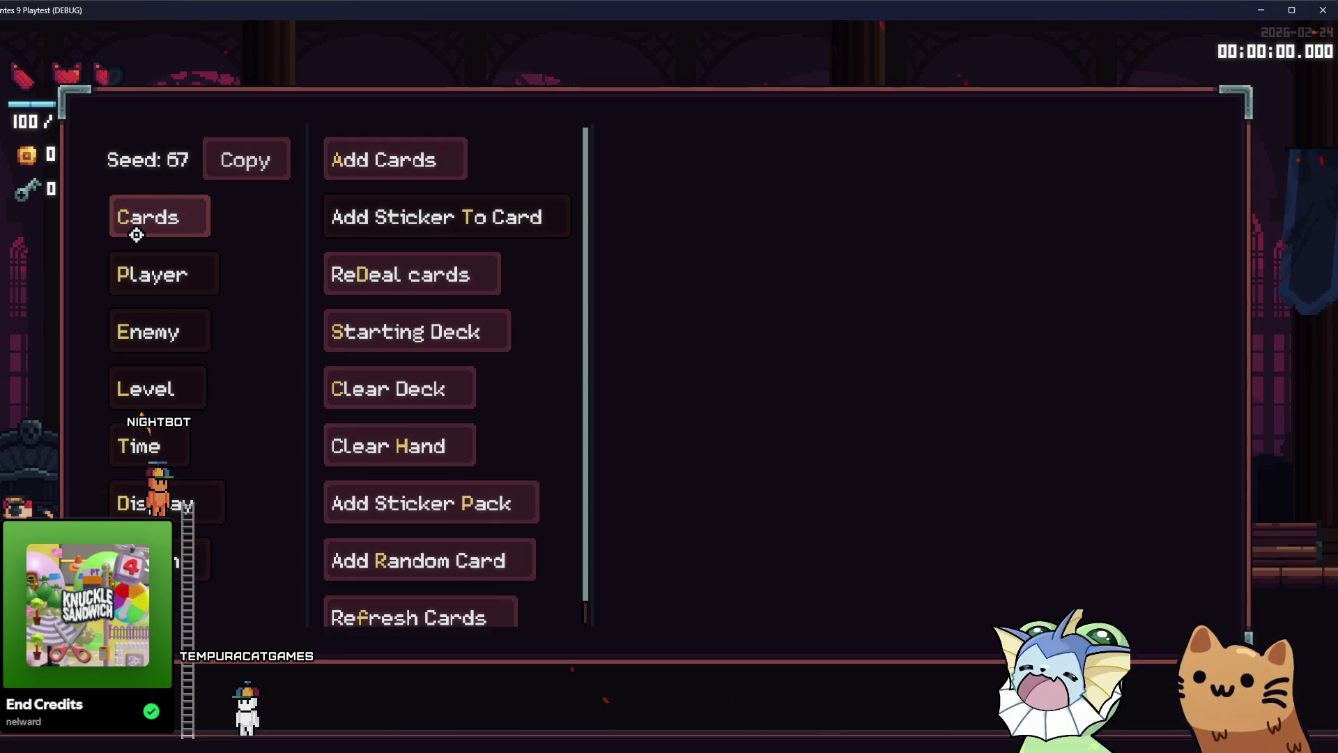
Add the AWP card to the hand via Cards > Add Cards and close the debug menu
click(428, 160)
scroll(665, 251, up, 5)
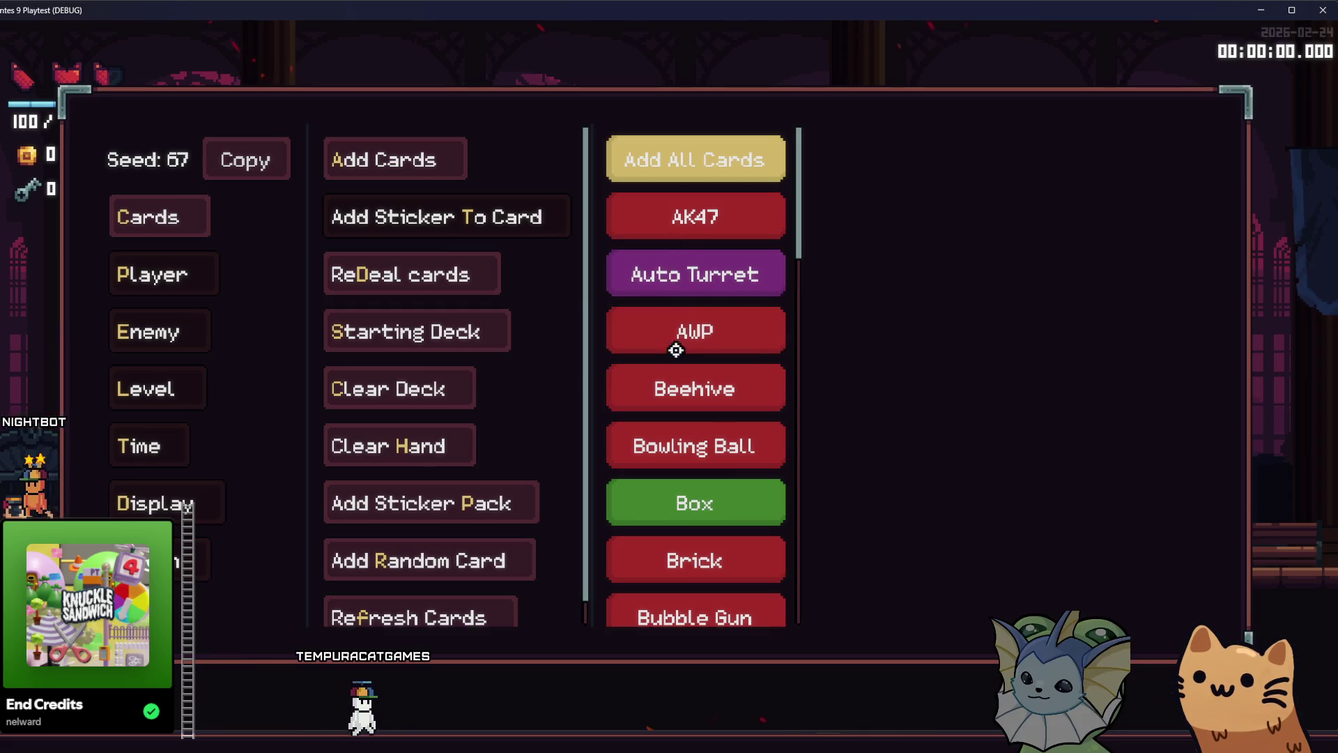
click(674, 349)
key(F1)
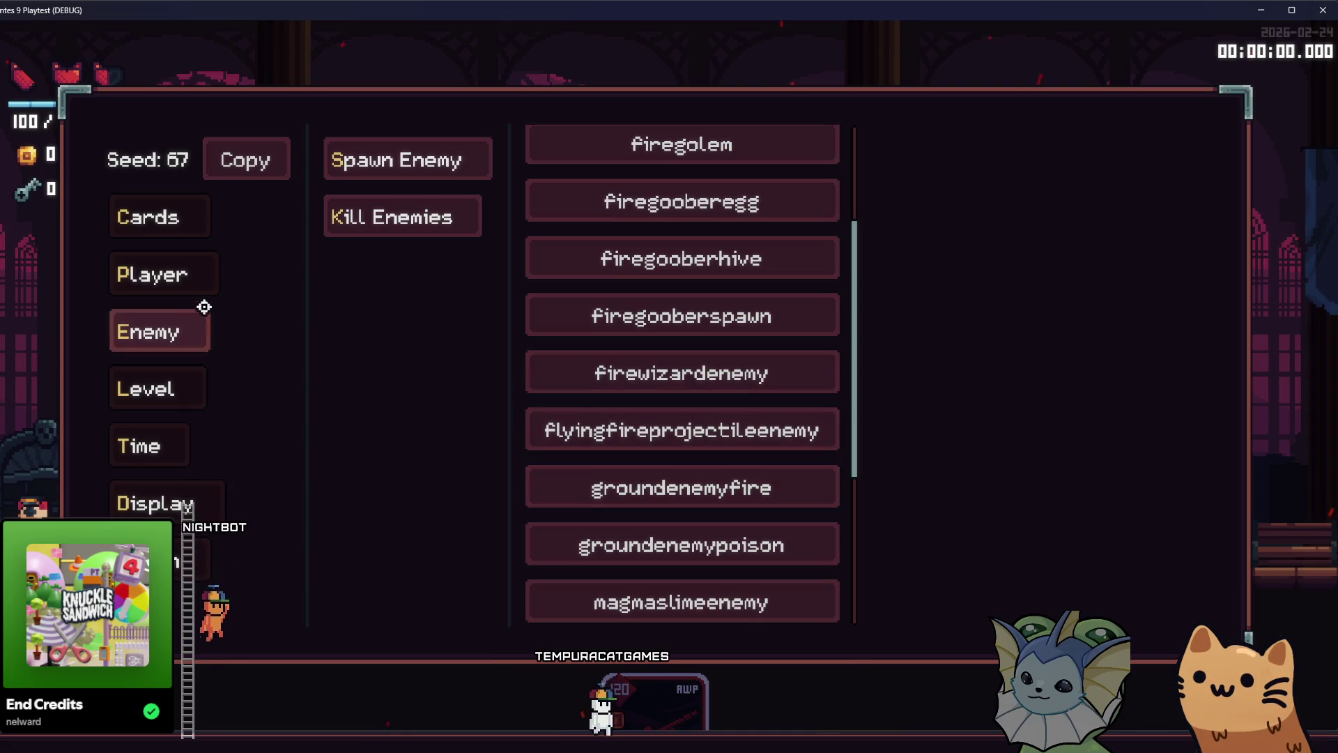
click(177, 277)
key(F1)
Jump around the hub firing the AWP at the flying enemies
key(space)
click(1116, 349)
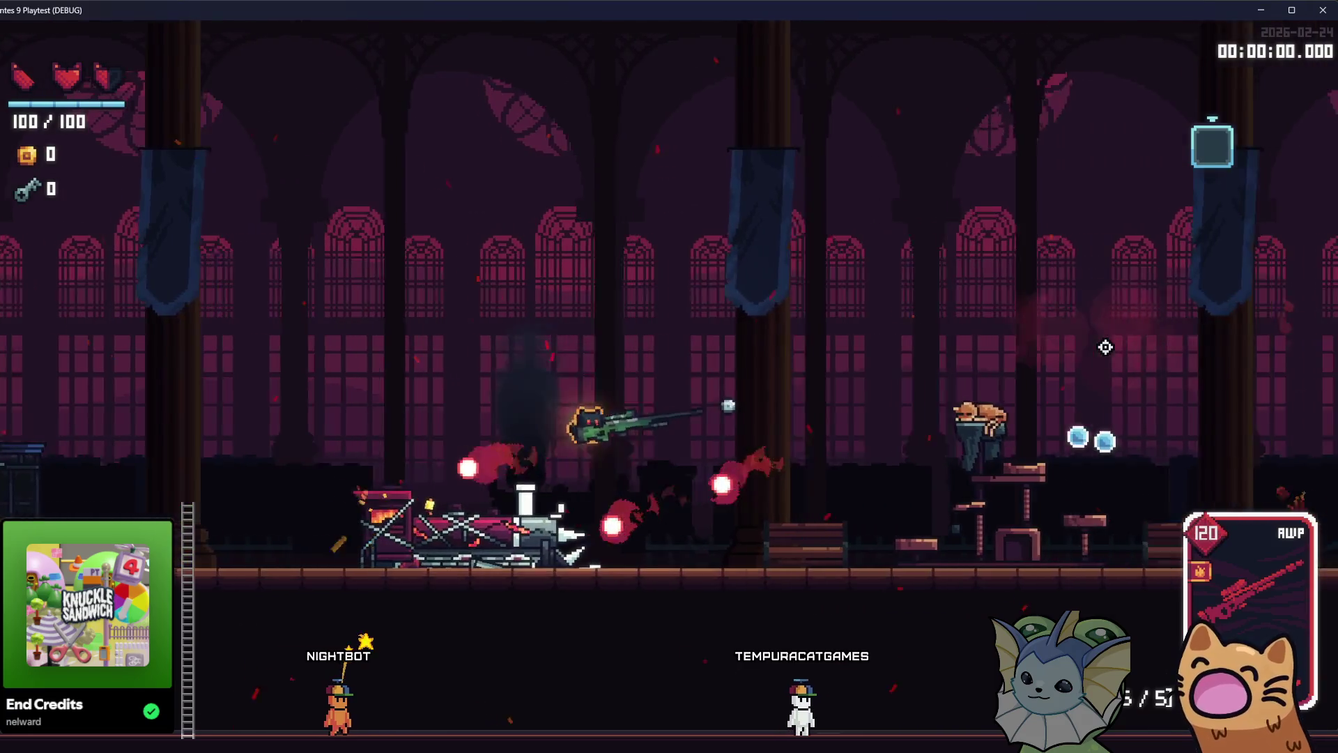
key(a)
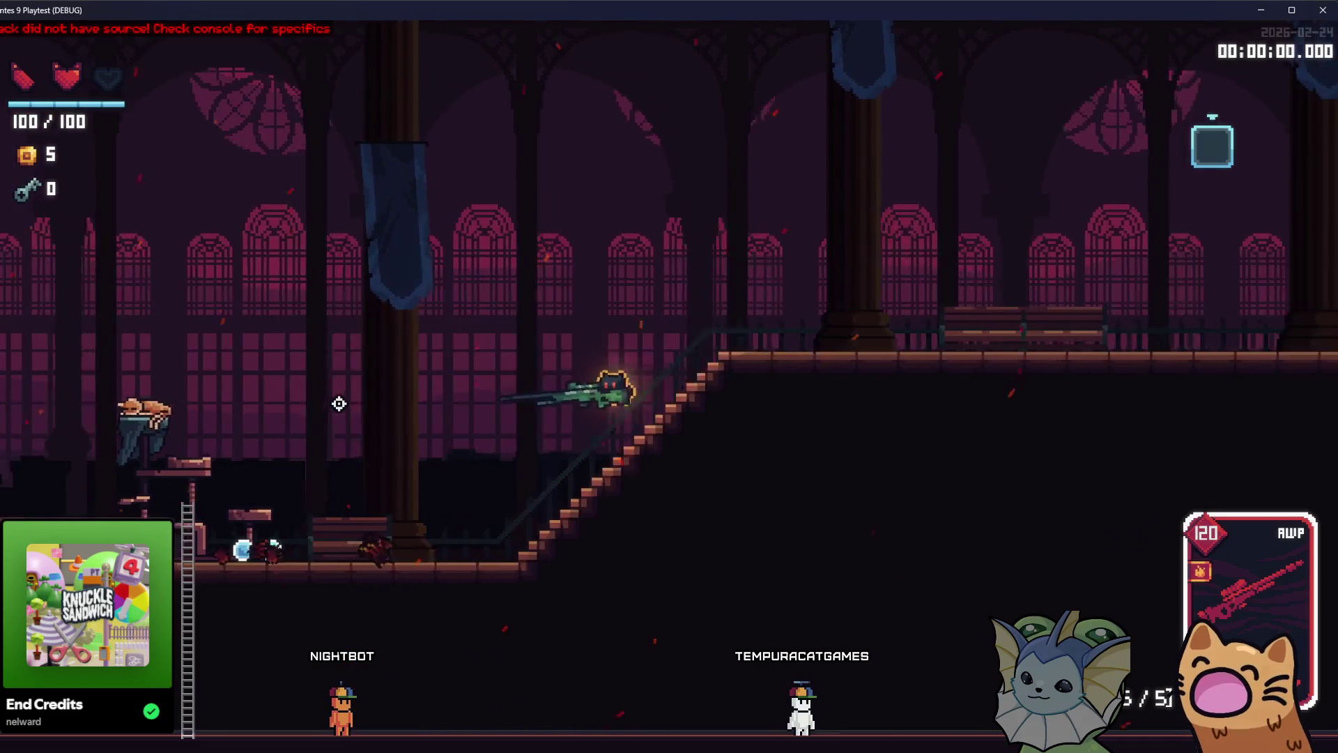
key(a)
key(space)
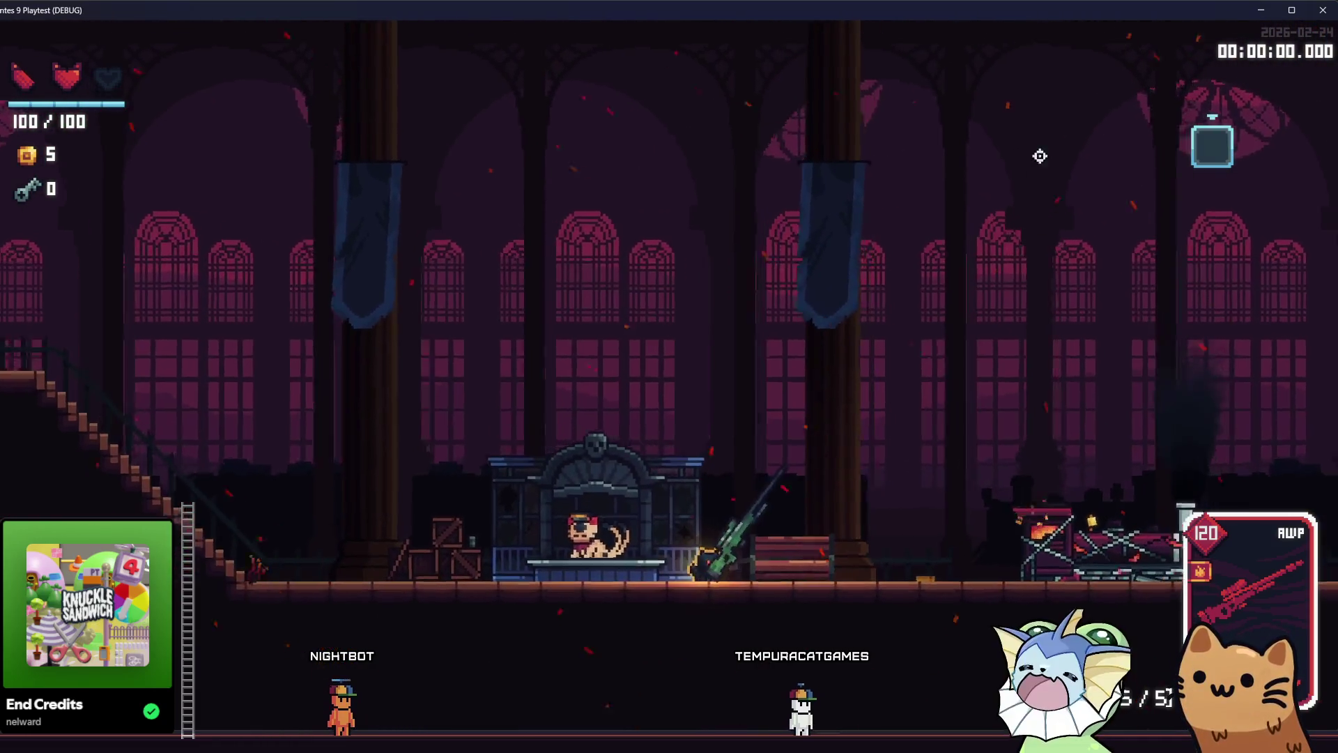
click(985, 390)
click(383, 448)
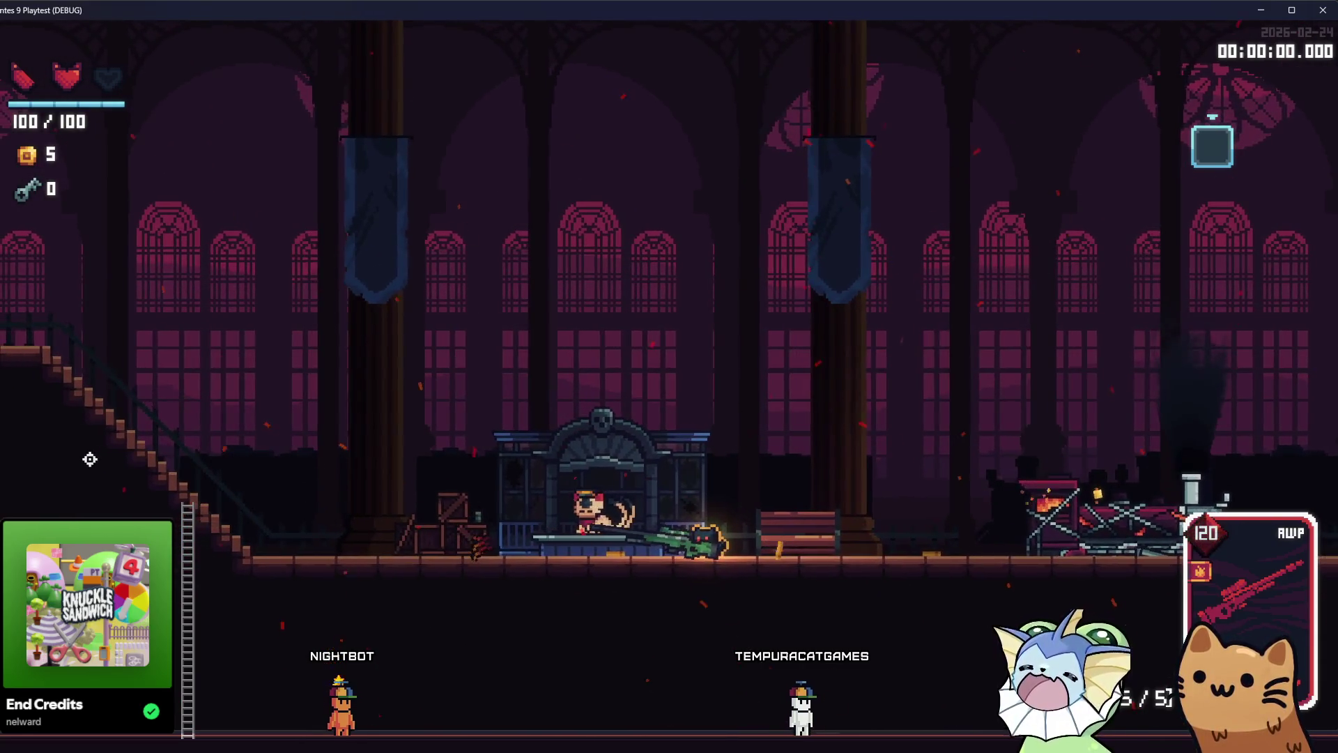
click(91, 460)
click(90, 446)
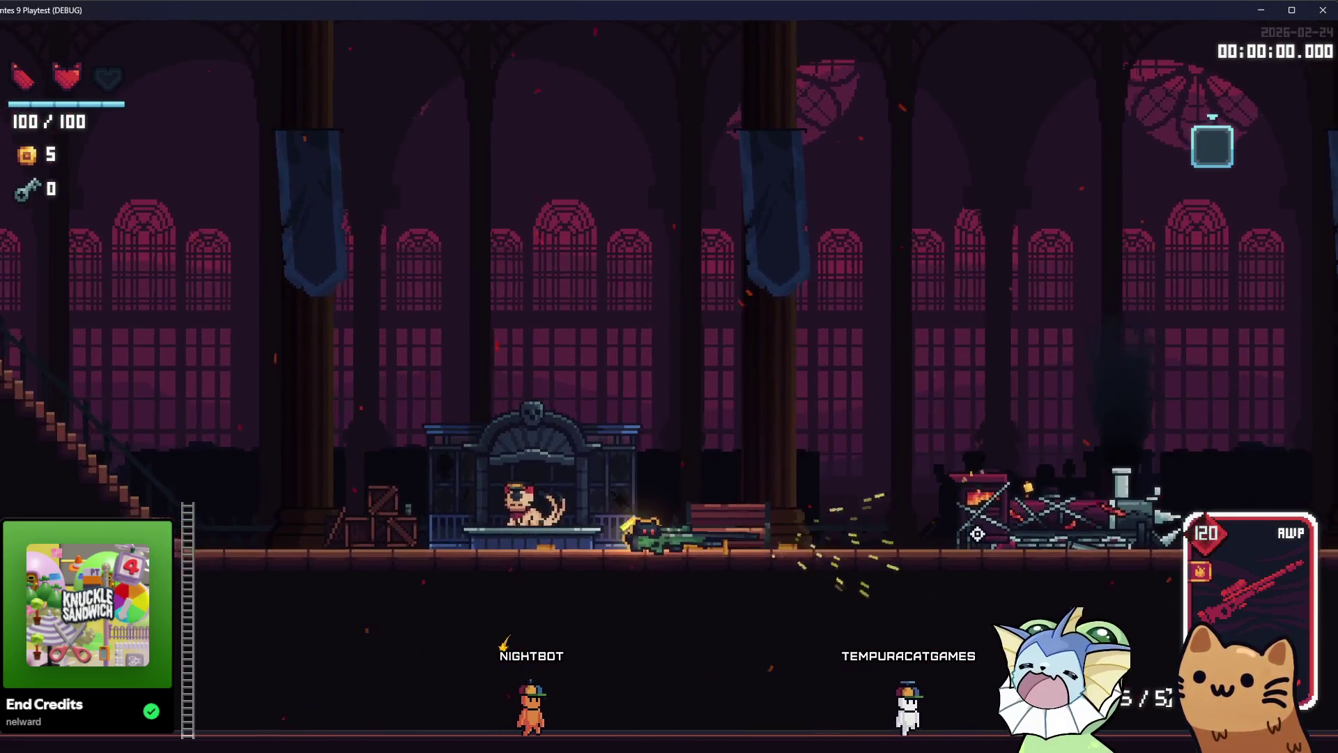
Fire a few more AWP shots left and right, then close the game with F8
key(space)
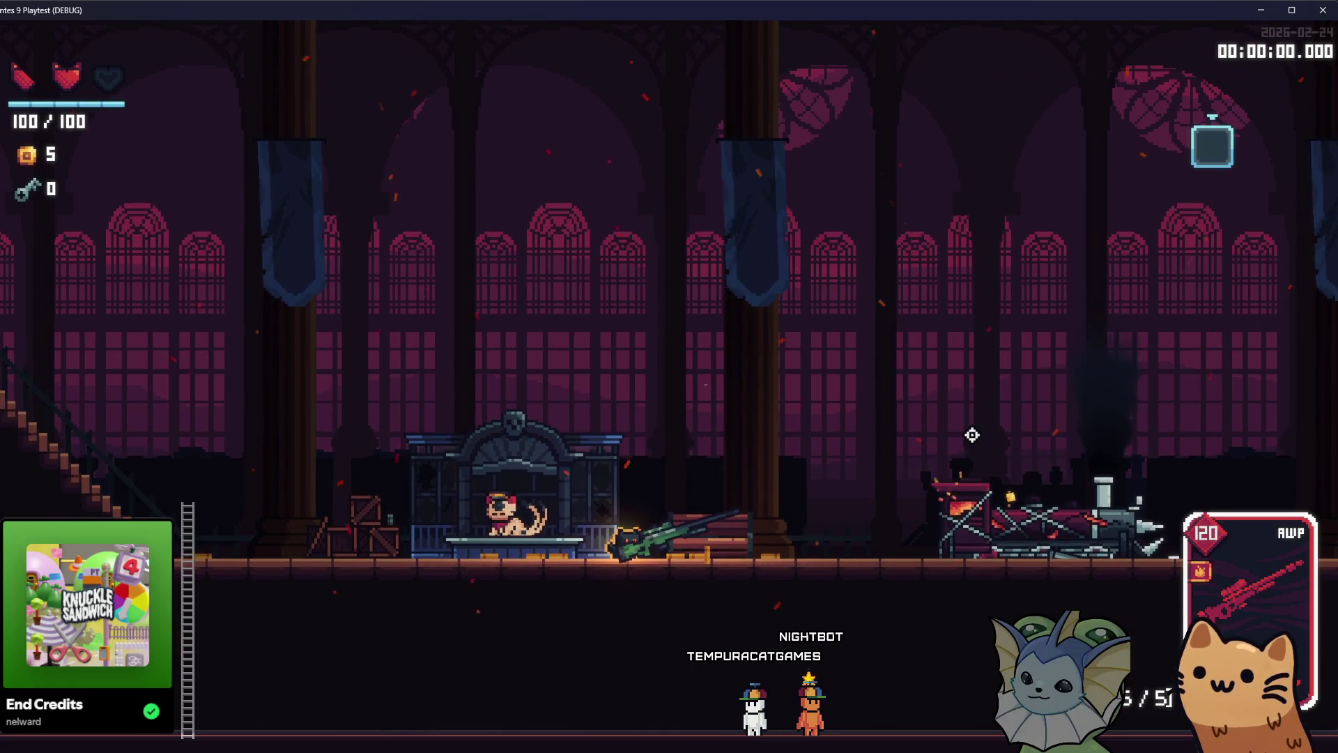
click(913, 369)
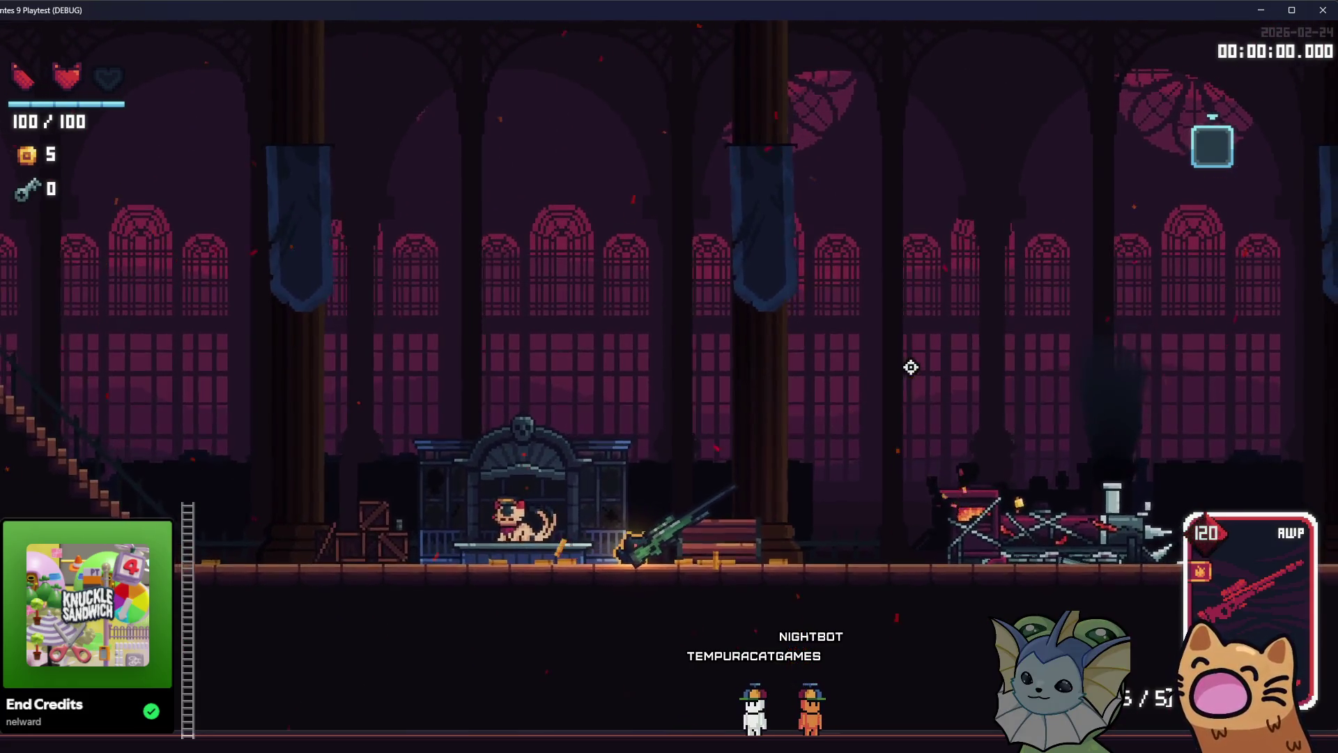
click(287, 412)
click(227, 455)
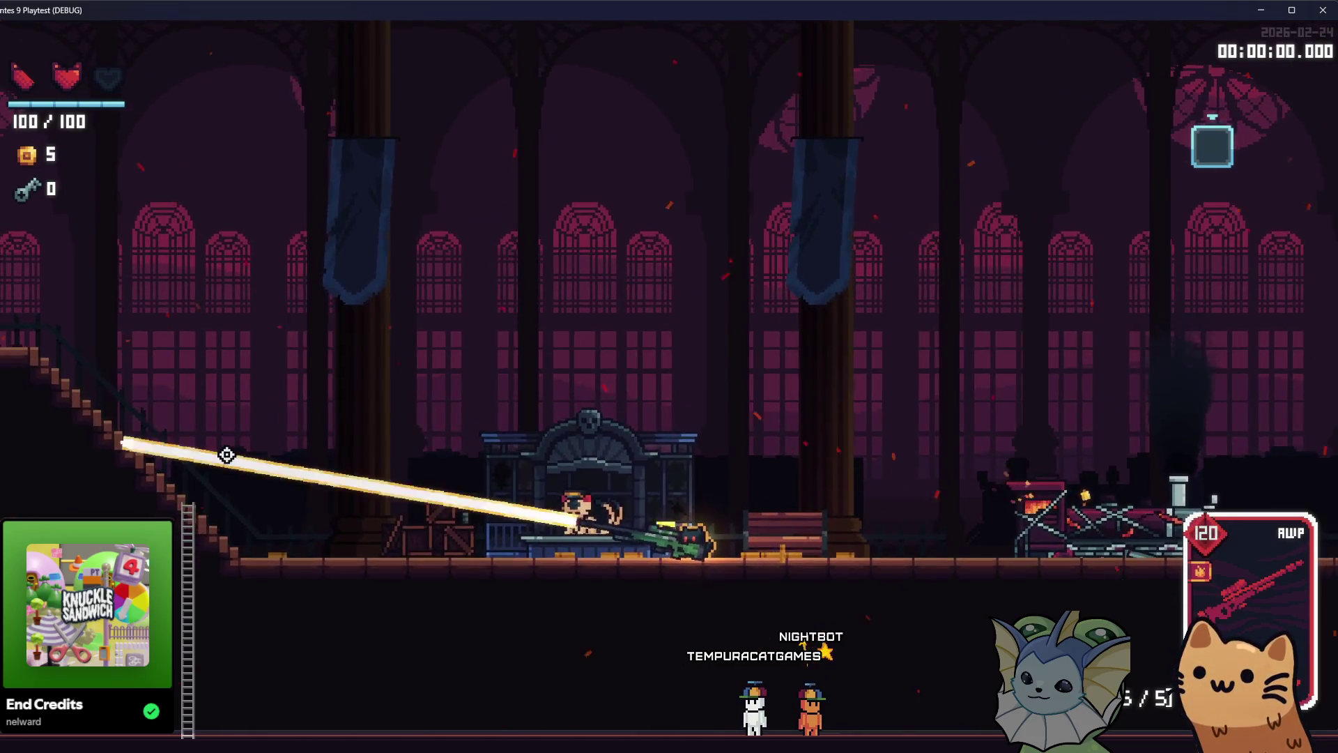
key(F8)
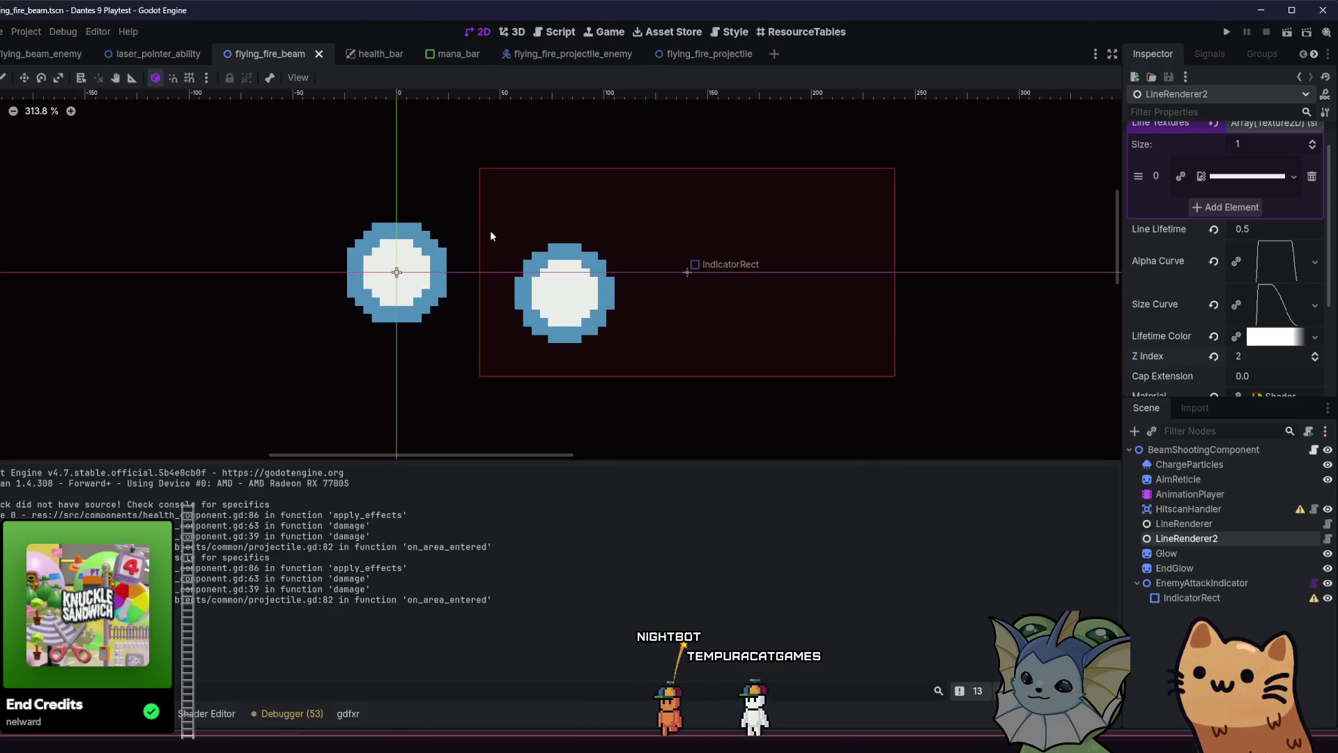
Select LineRenderer in flying_fire_beam to confirm its Z Index of 1 in the Inspector
scroll(491, 230, up, 1)
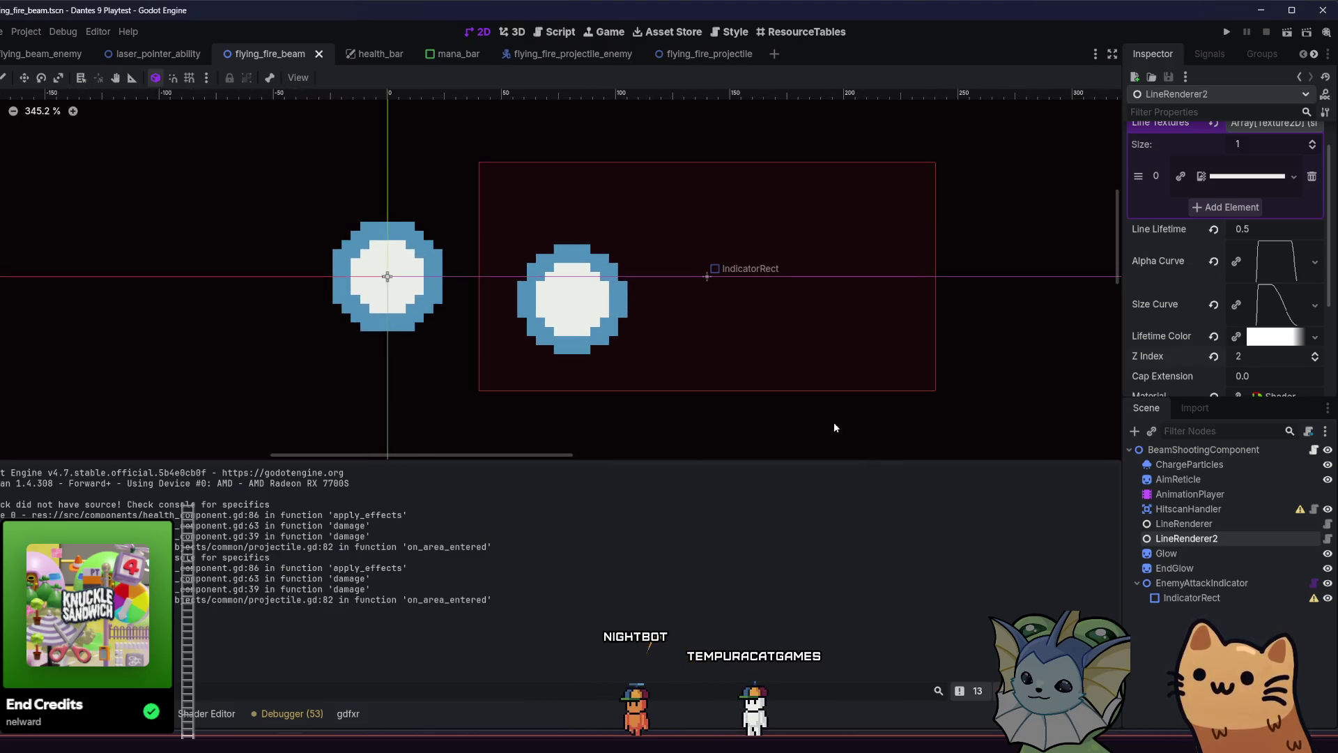
click(1182, 524)
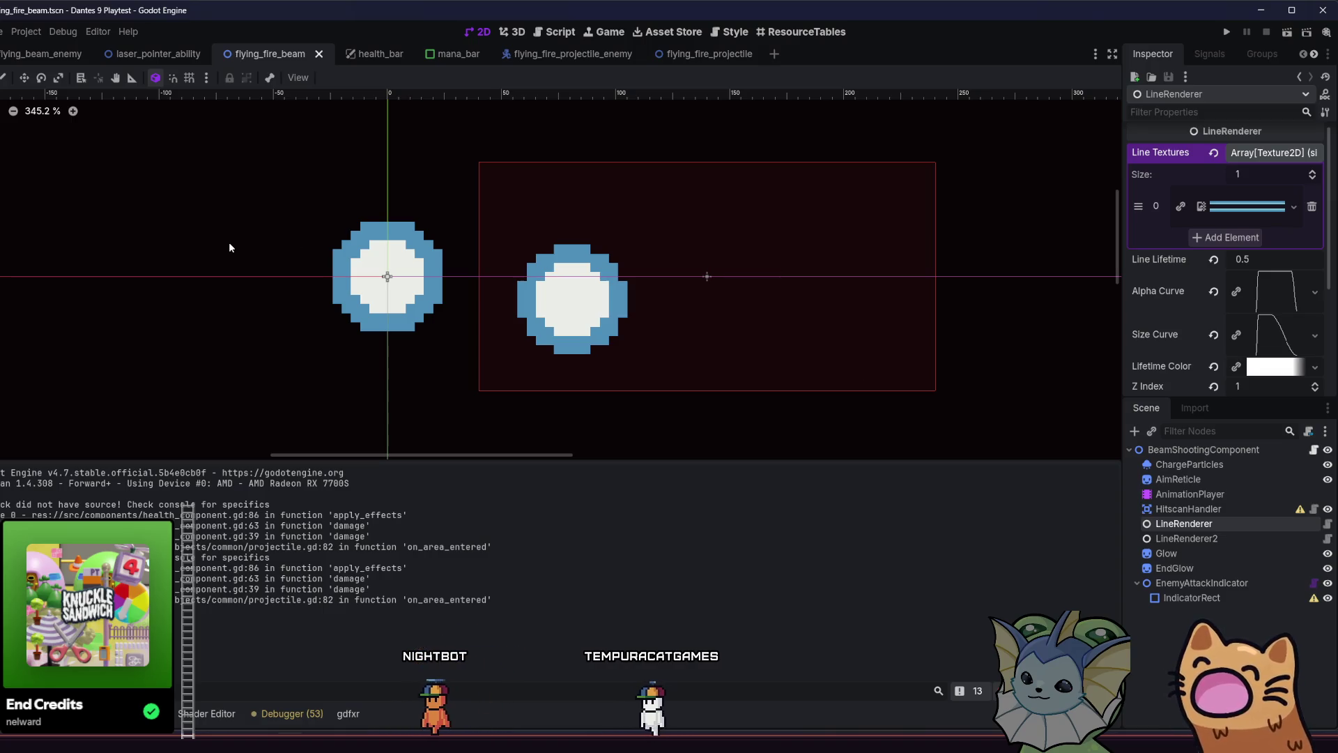
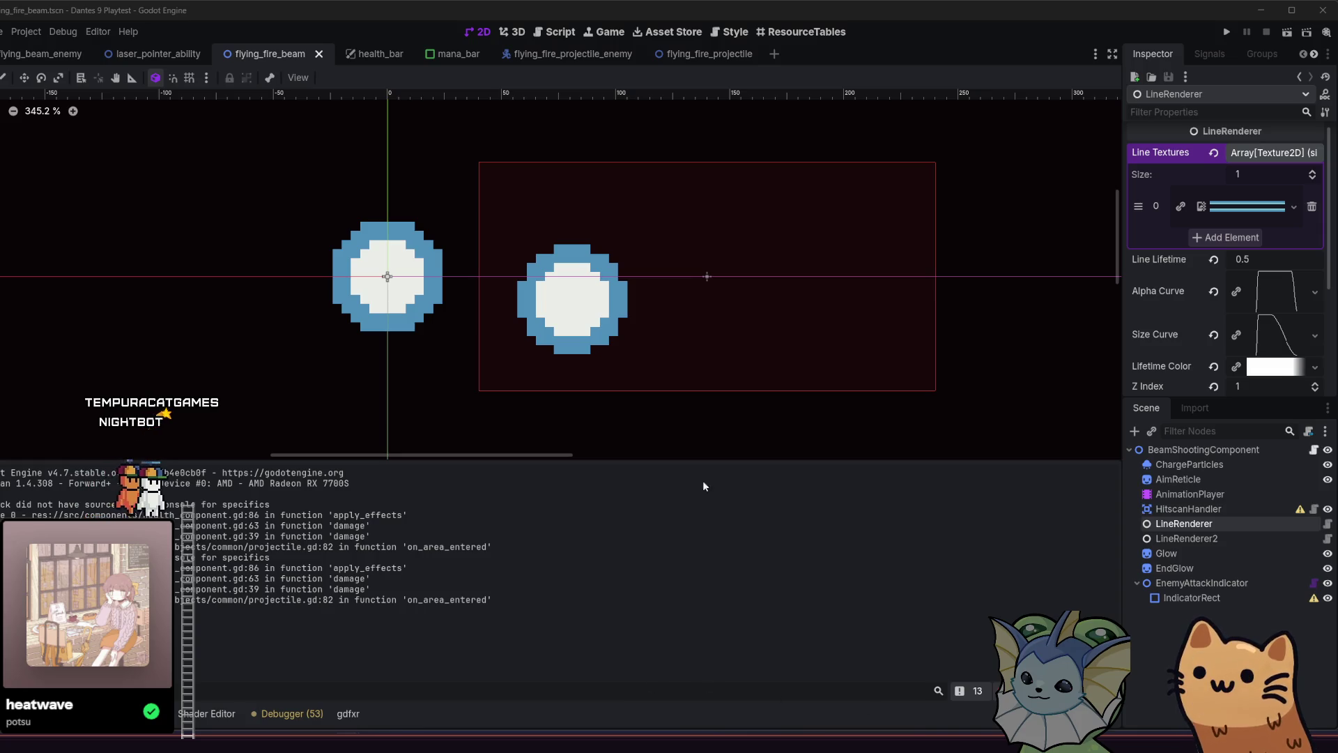
Switch from the laser_pointer_ability tab back to the flying_beam_enemy scene and run the project
scroll(408, 364, left, 2)
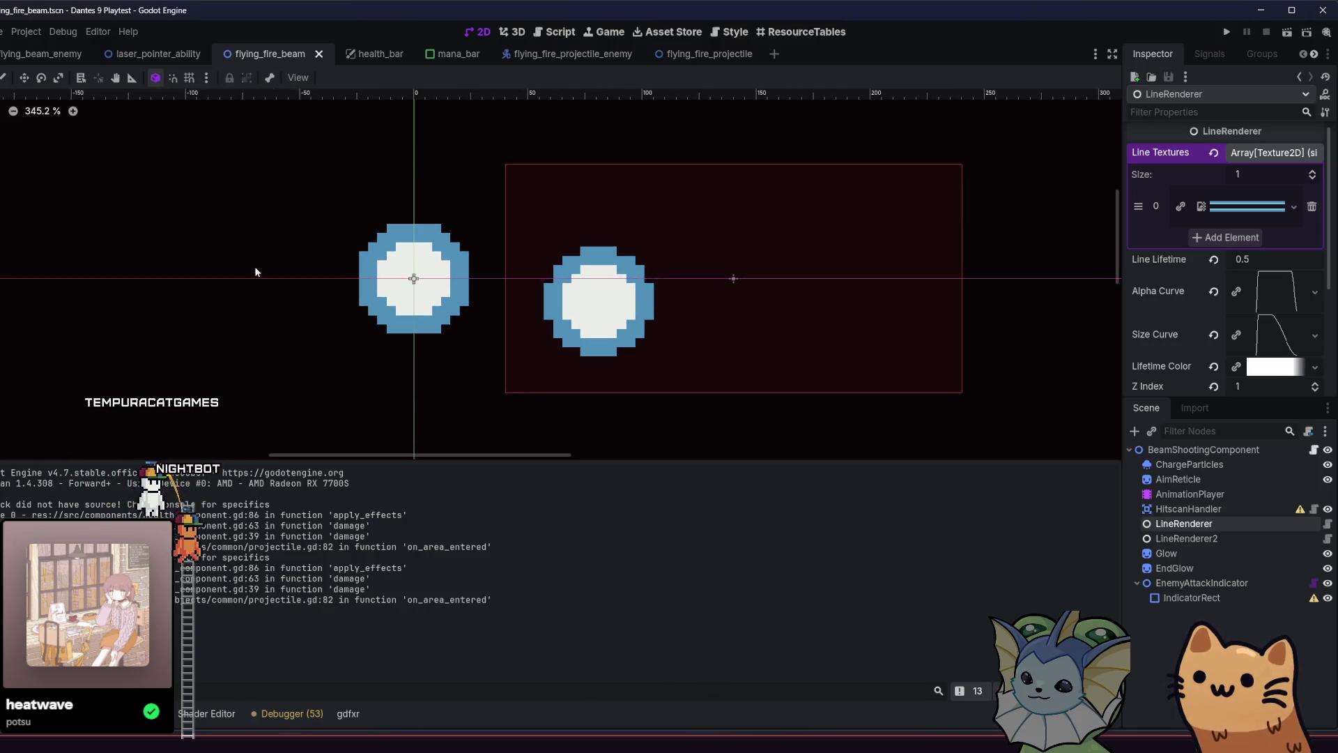
click(170, 55)
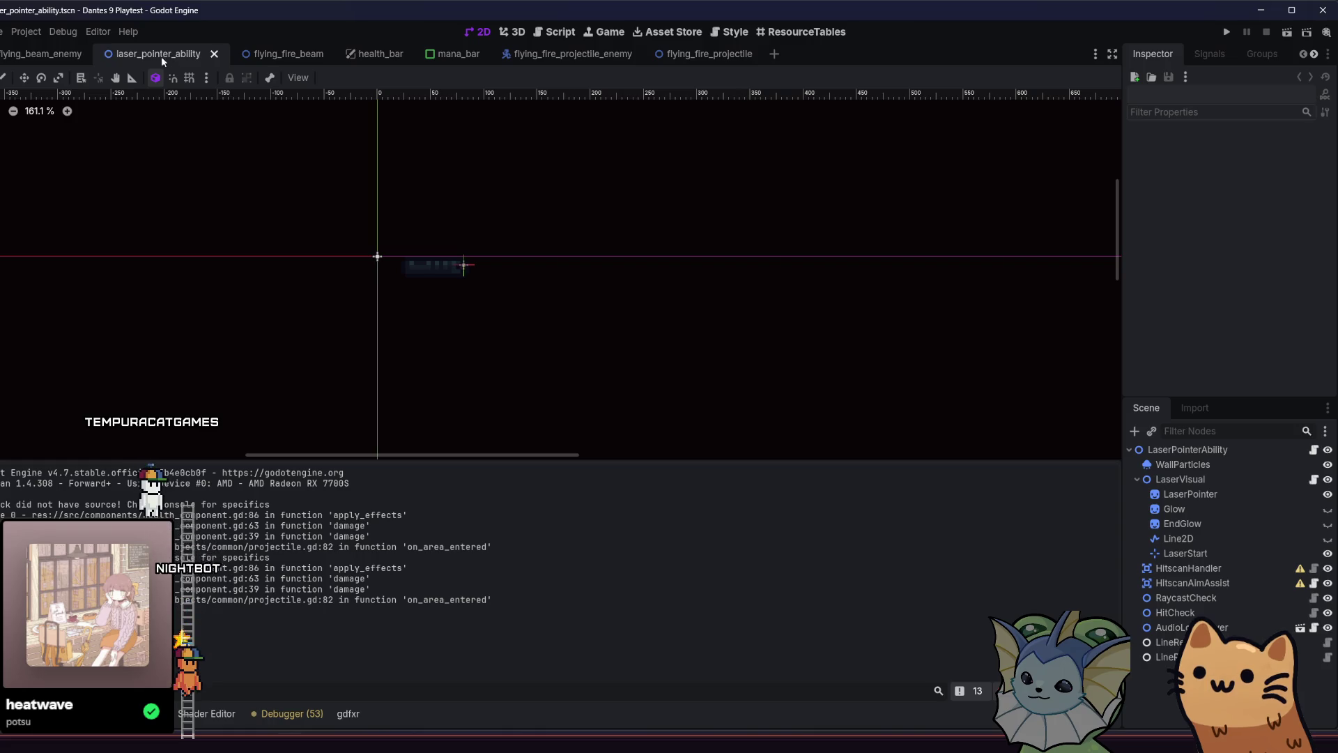
click(49, 55)
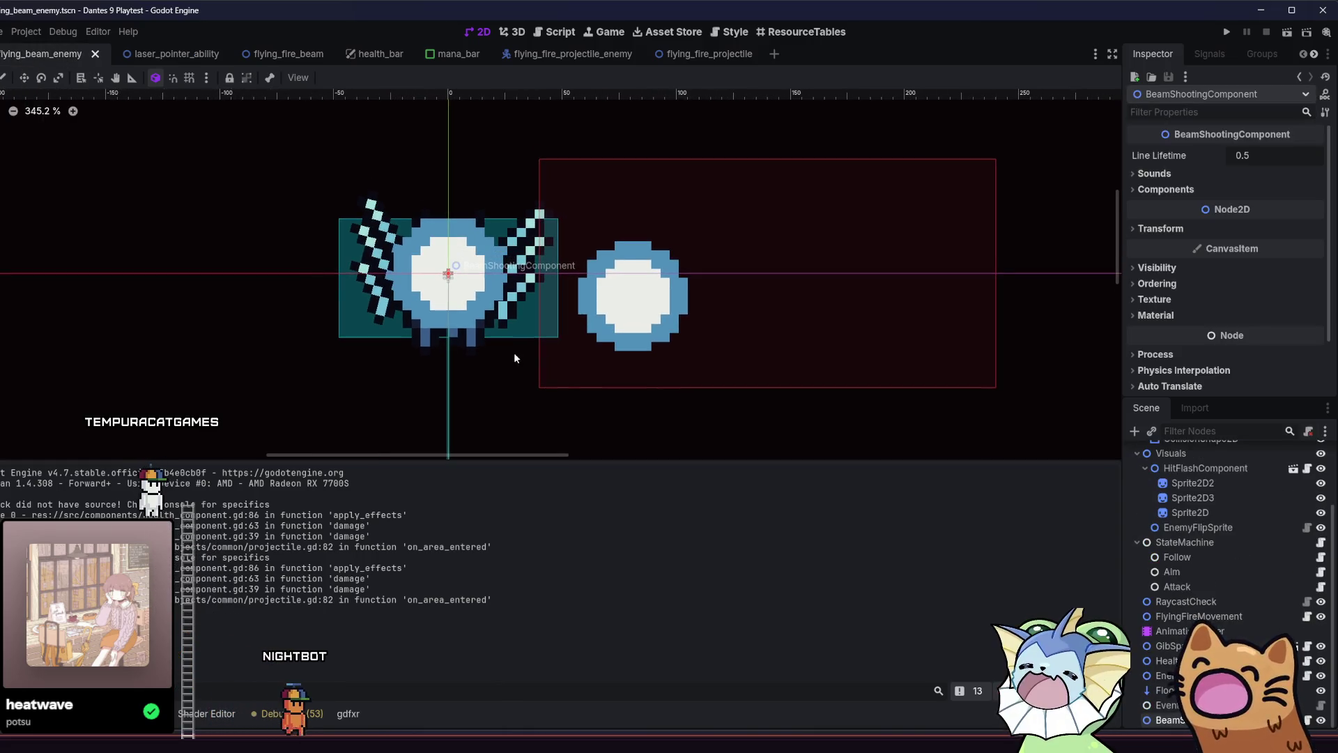
scroll(1183, 577, up, 3)
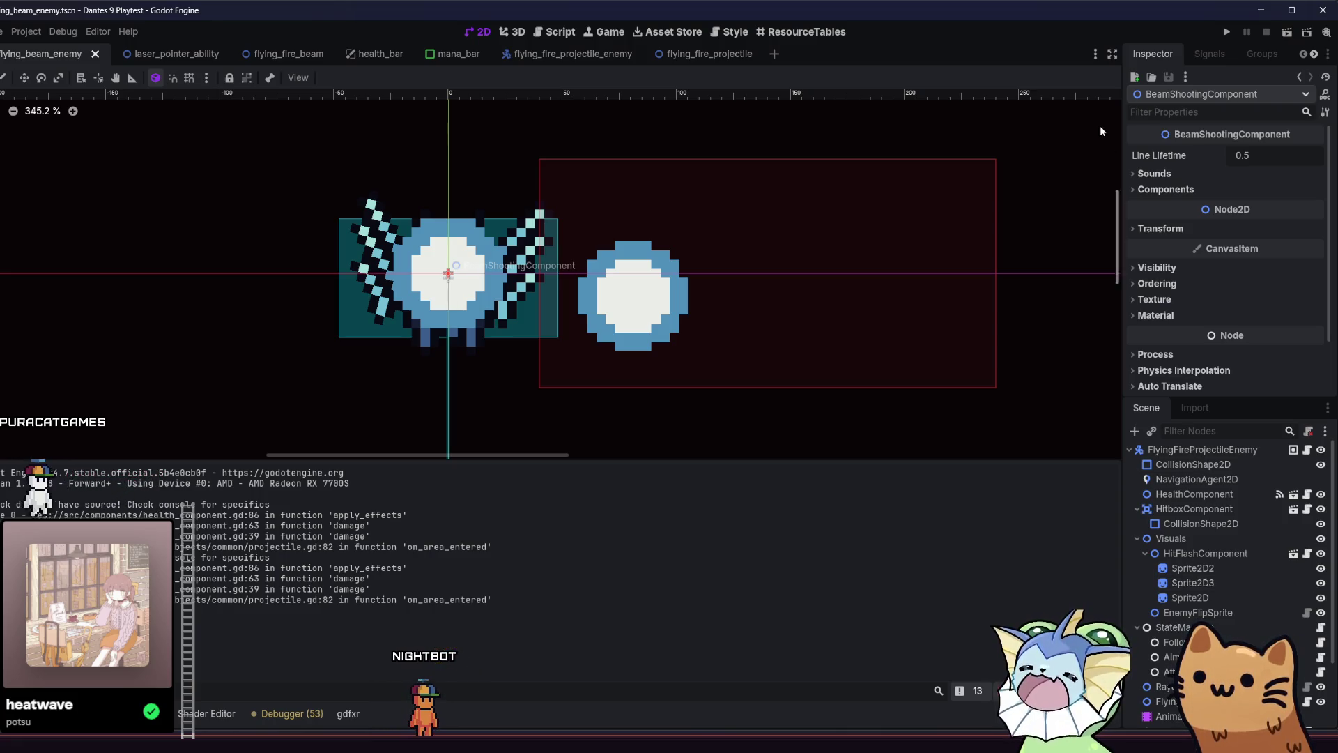
click(1227, 31)
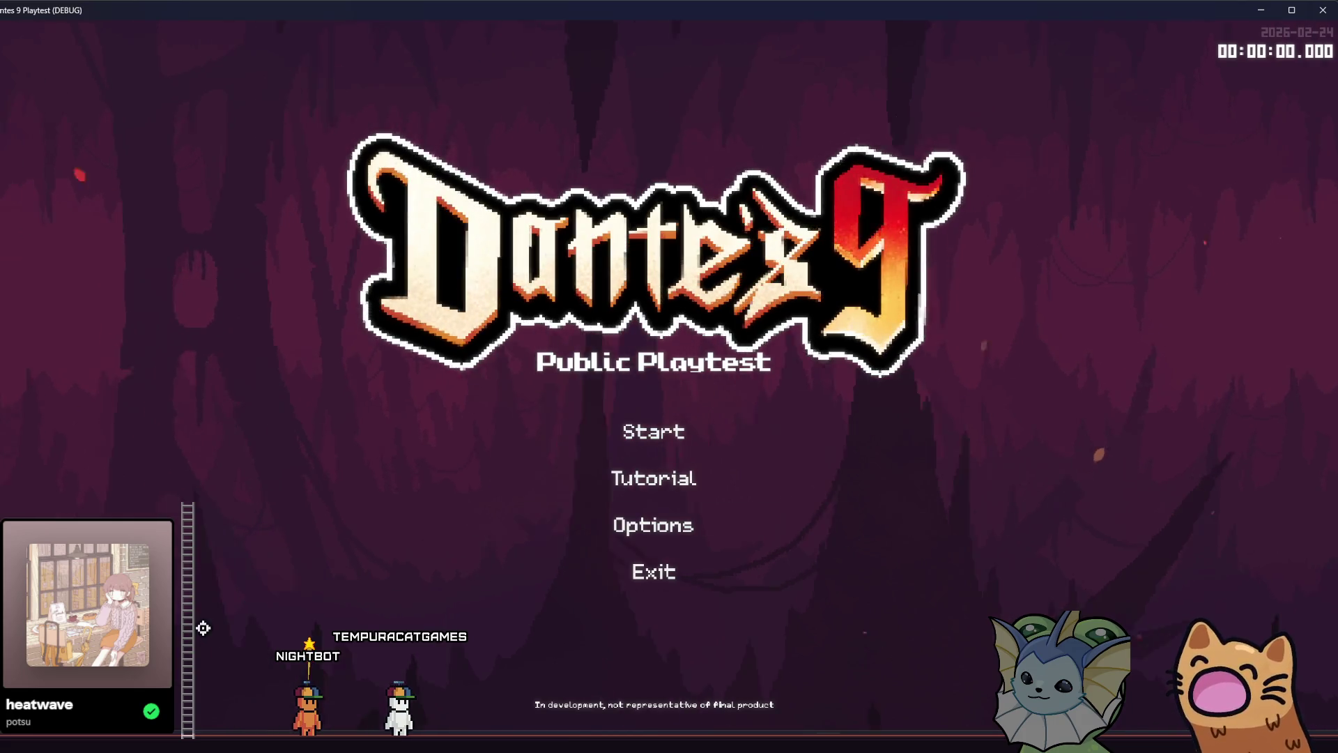
Start a run and add an AK47 card to the hand from the F1 debug menu
click(584, 437)
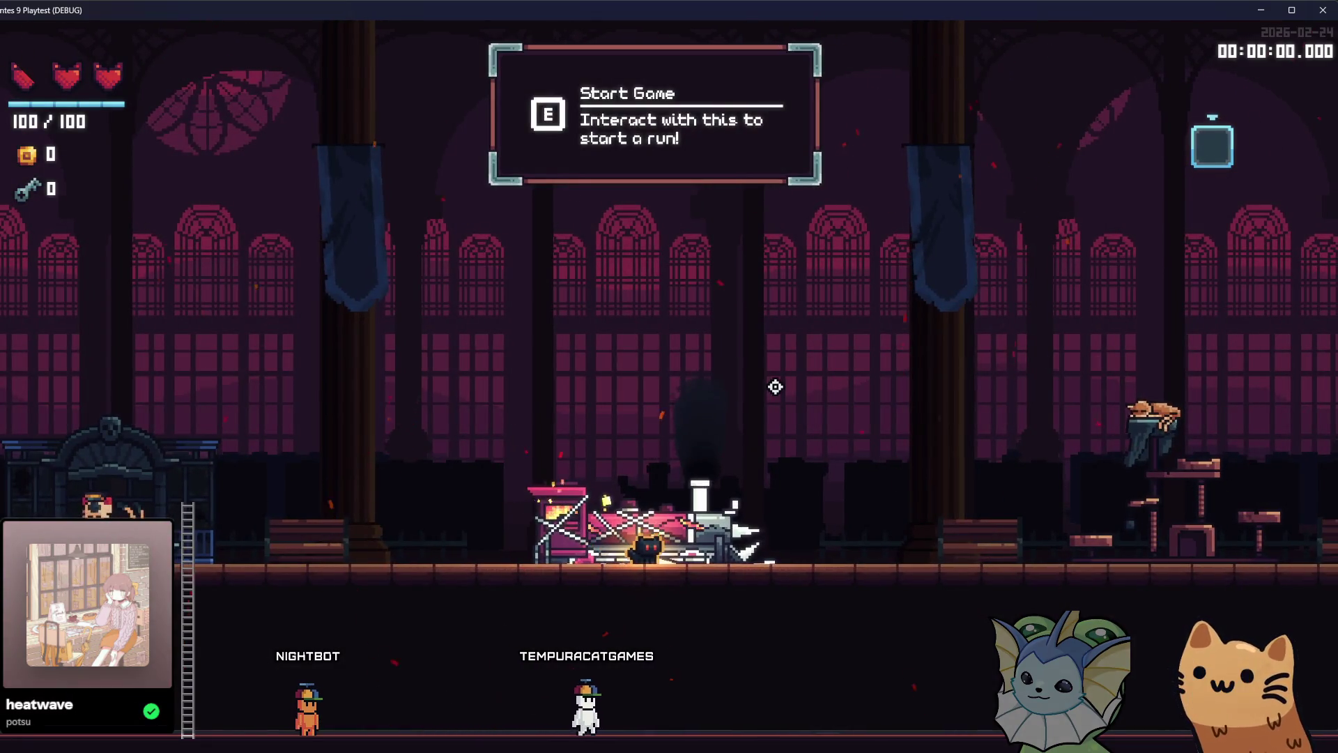
key(F1)
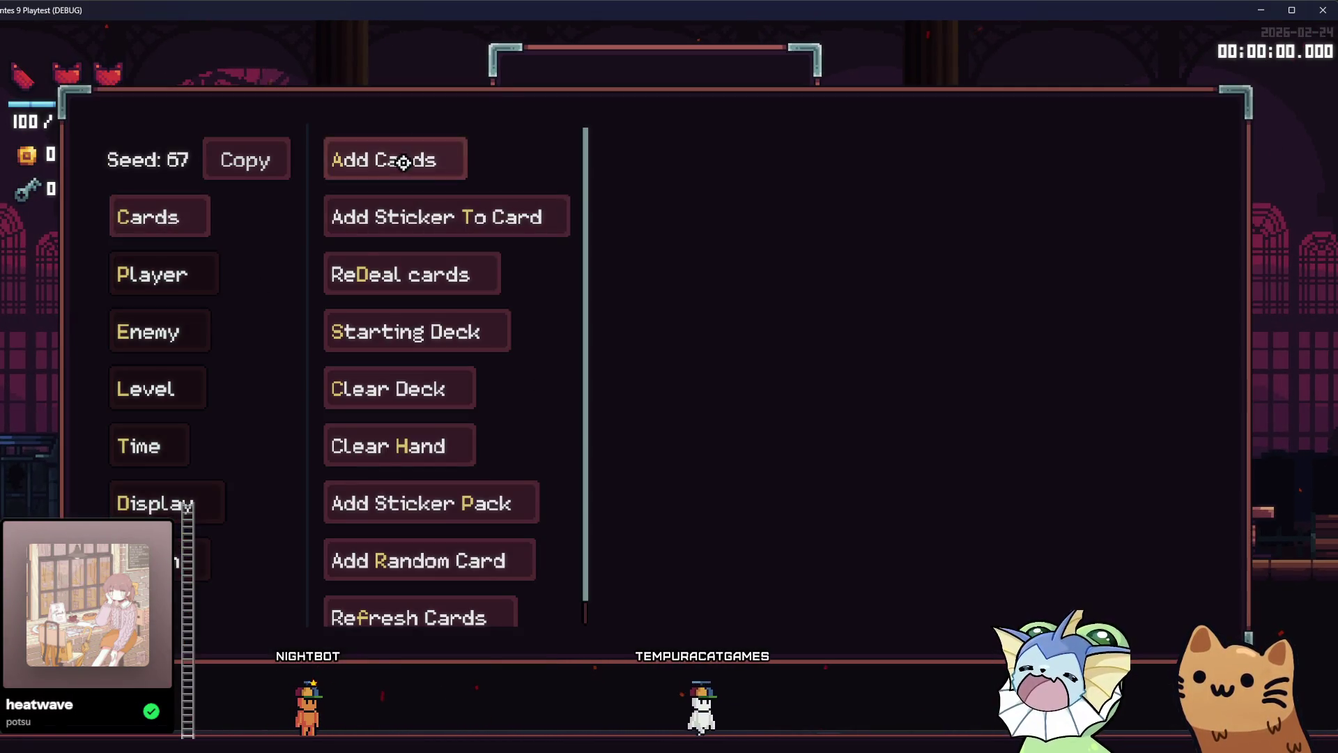
click(397, 159)
click(709, 237)
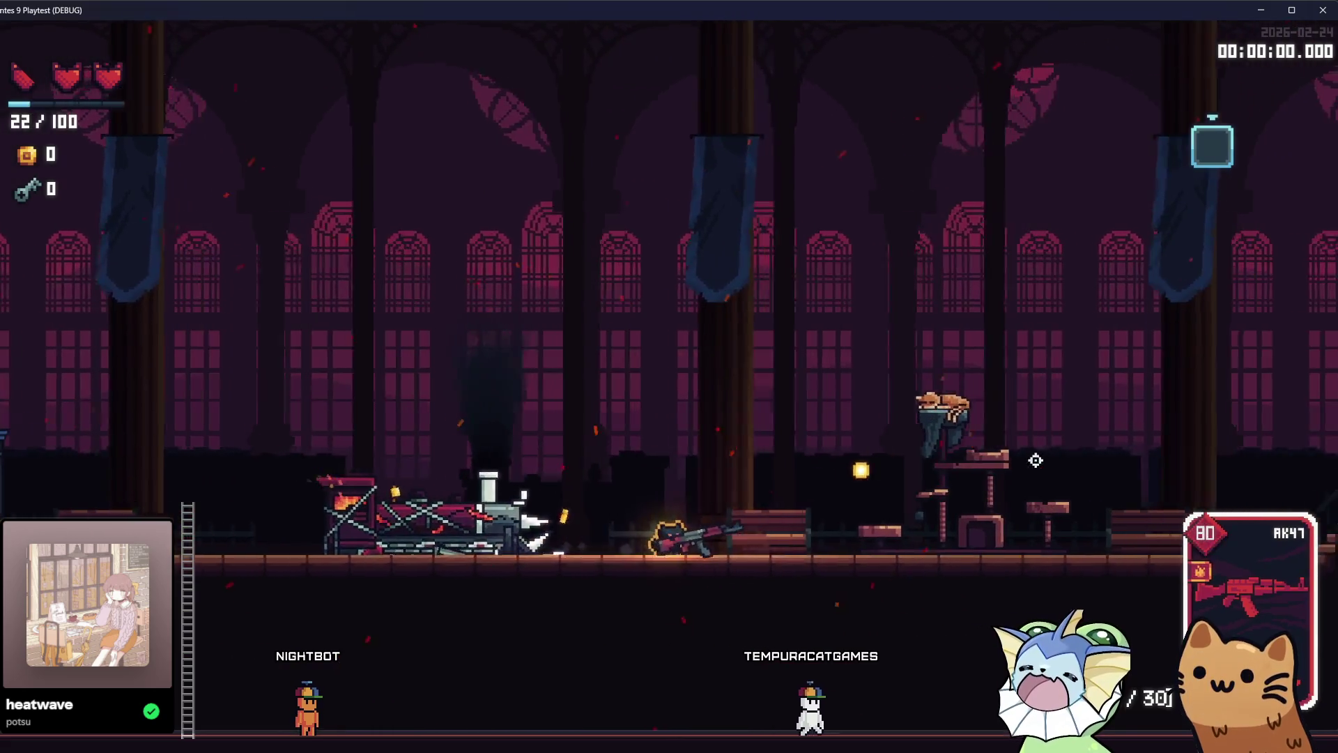
Walk left through the hub firing the AK47, then close the game window
key(a)
click(1040, 465)
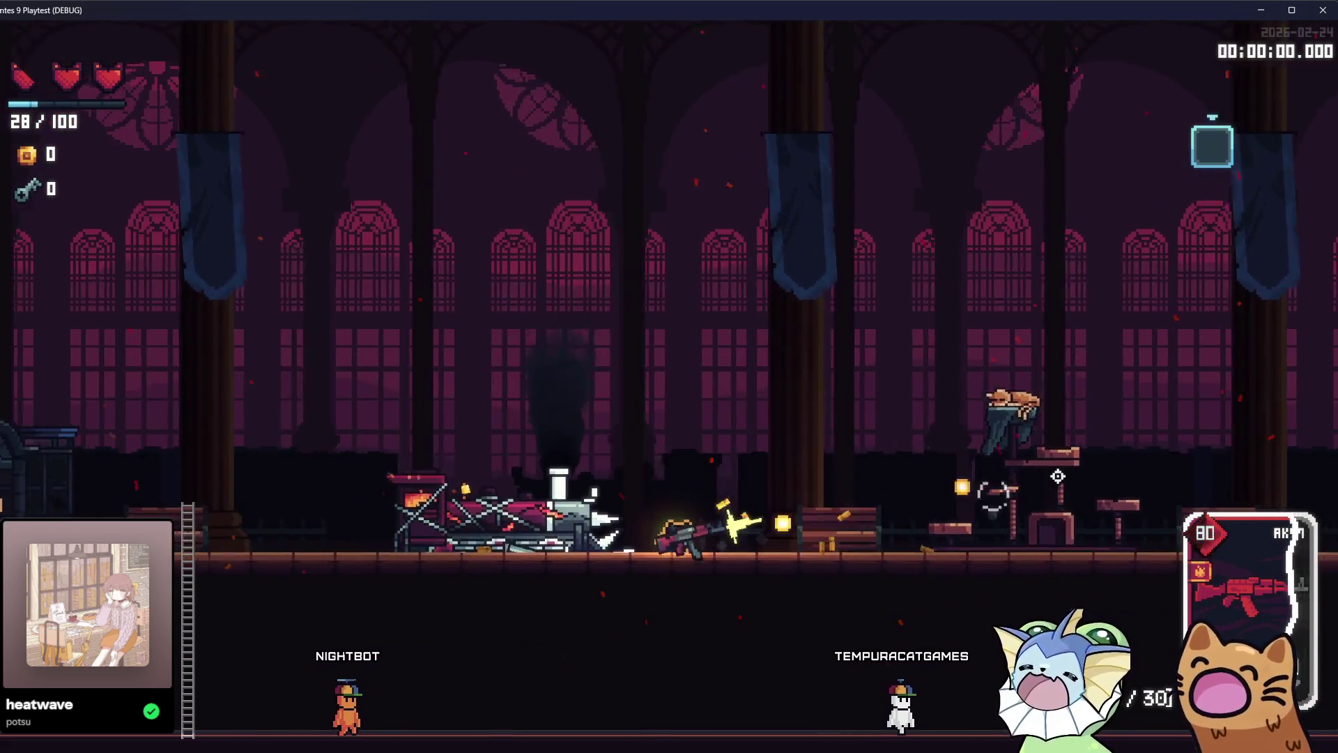
key(a)
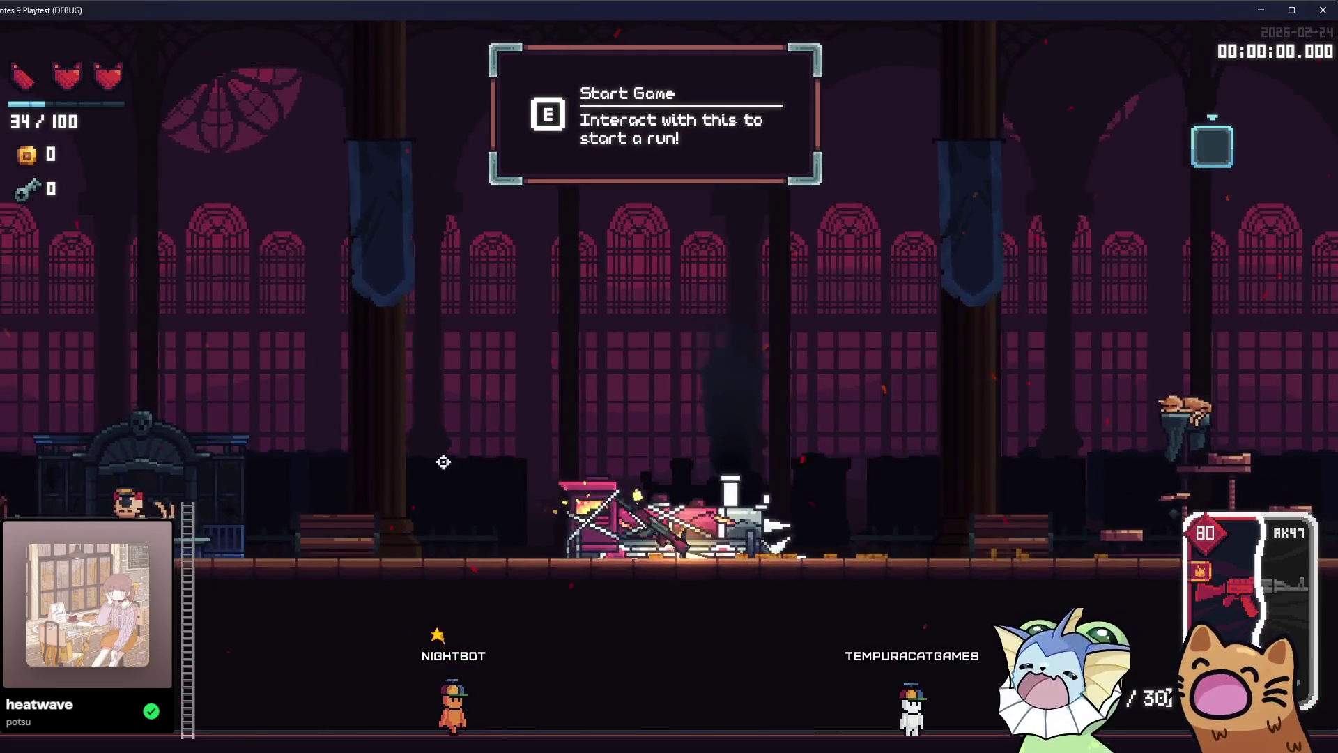
key(a)
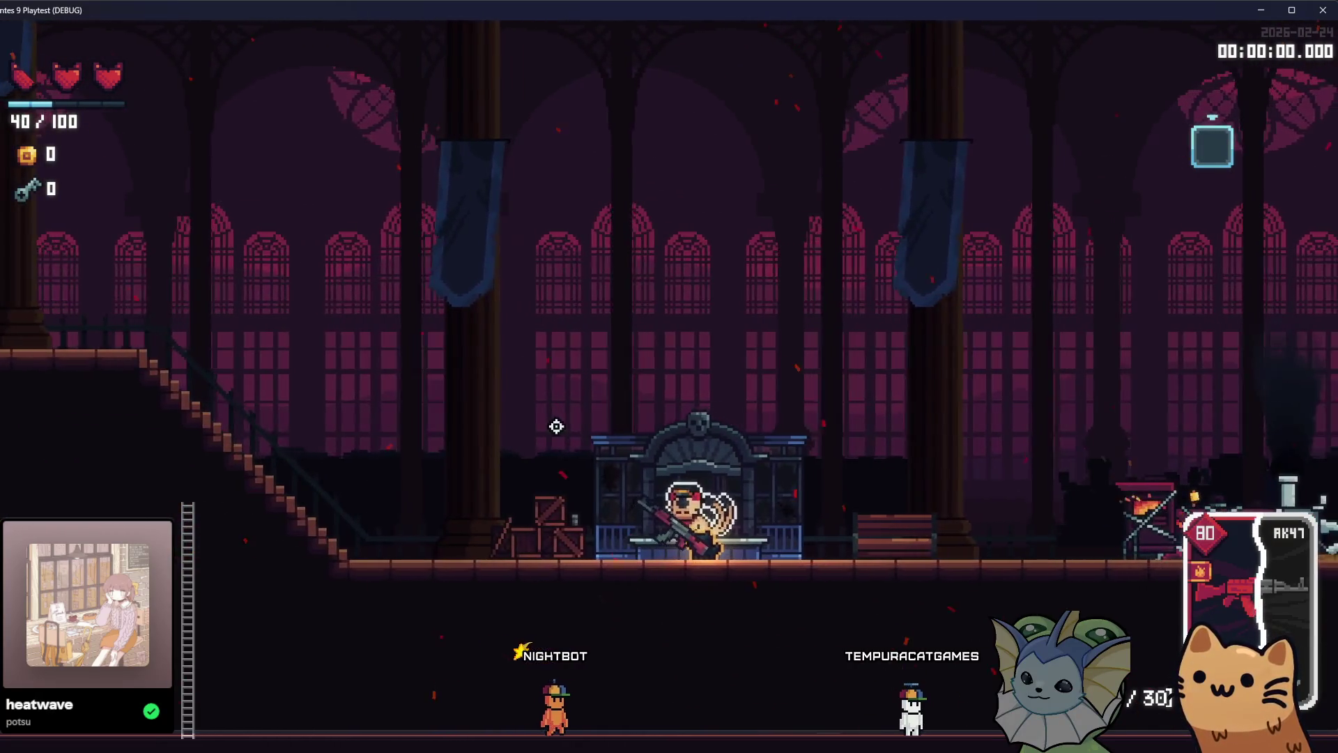
click(454, 504)
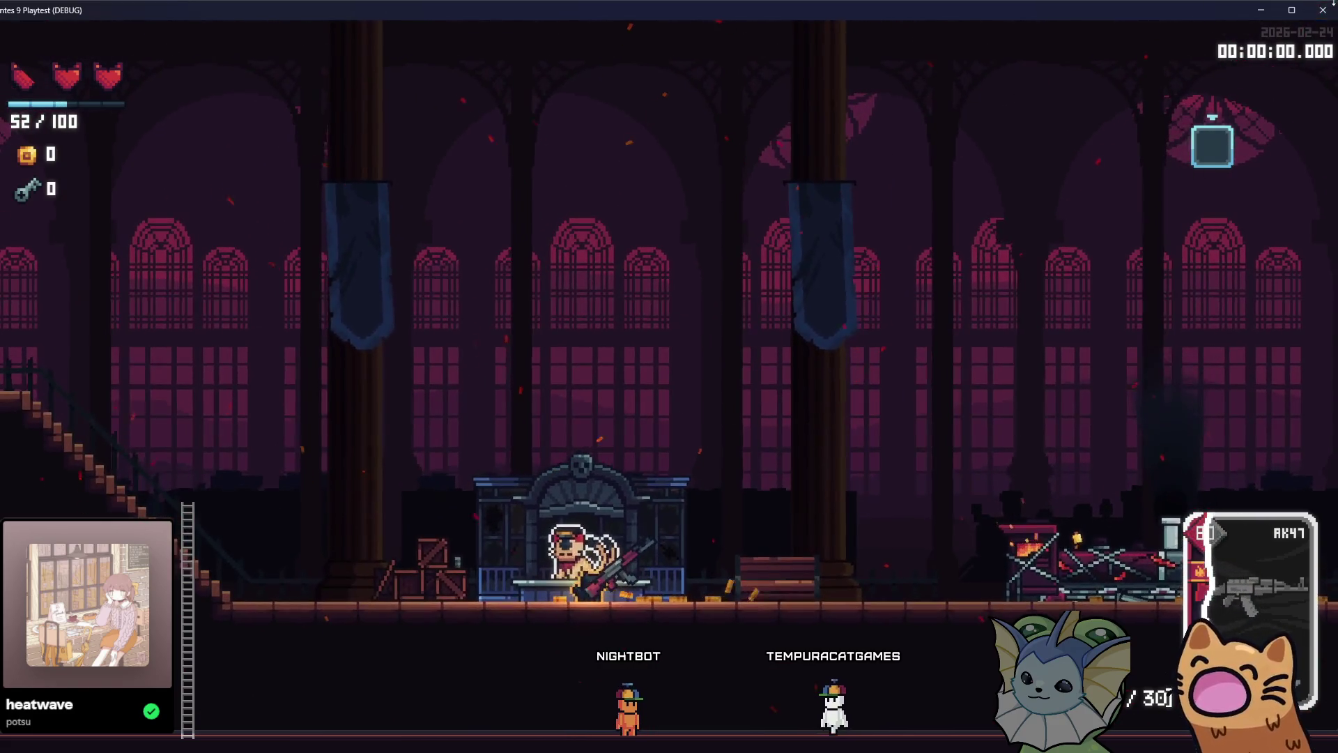
click(1323, 10)
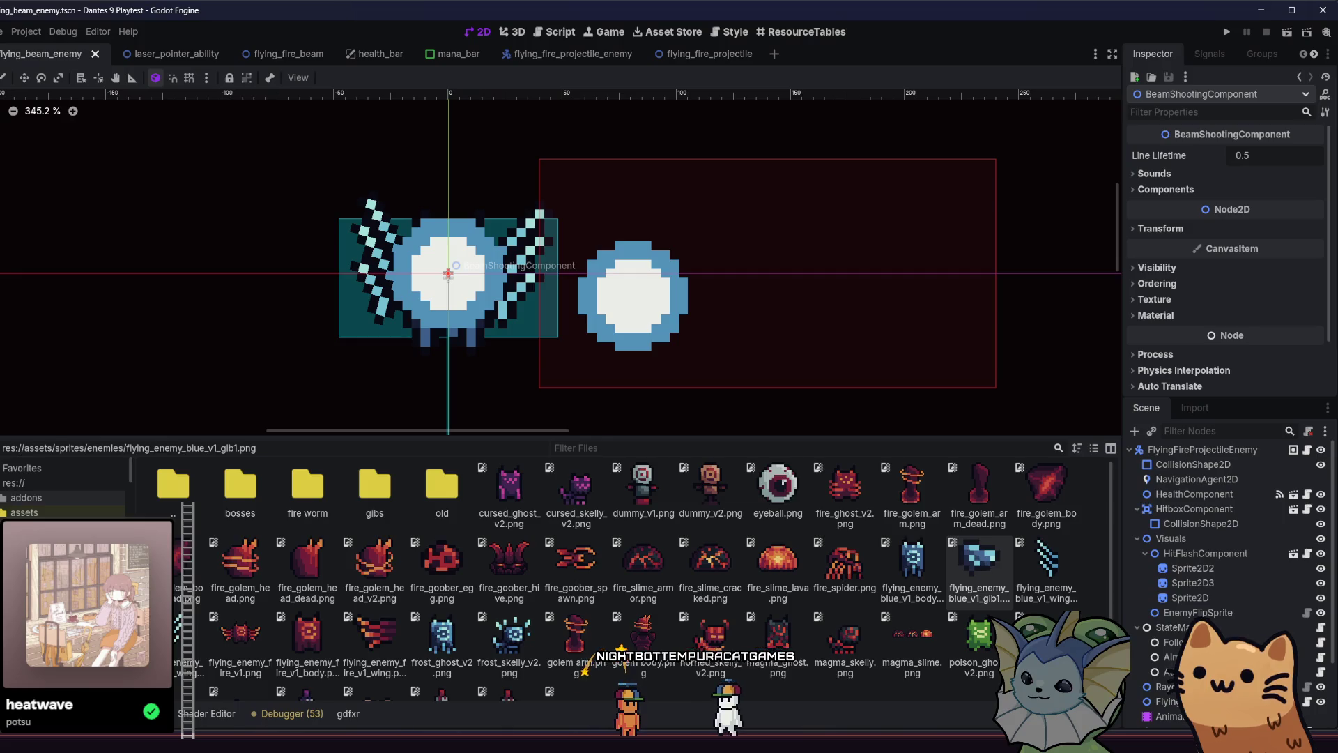
Try Quick Open searches for 'follow_moujs' and 'sticke', then close the search
key(ctrl+shift+o)
text(follow_moujs)
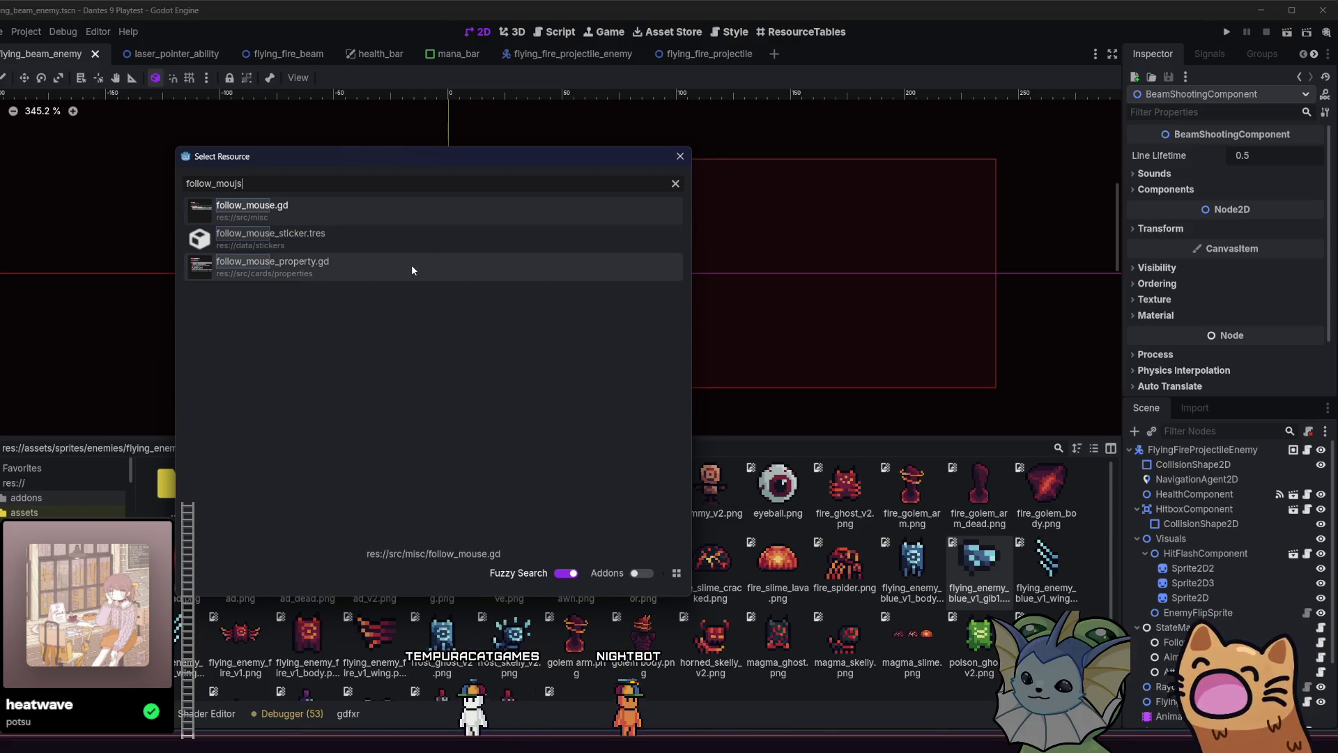
click(674, 164)
key(alt+shift+o)
text(sticke)
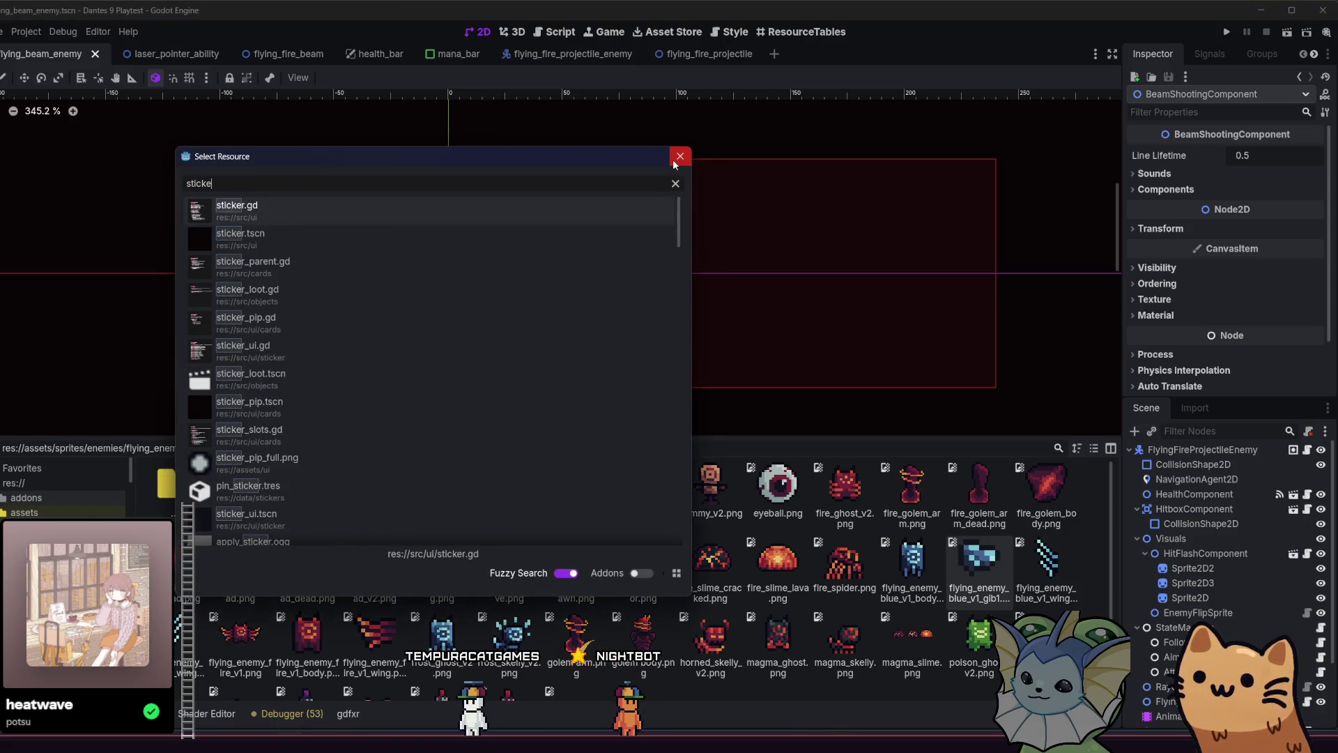
key(BackSpace)
key(BackSpace)
key(BackSpace)
click(674, 160)
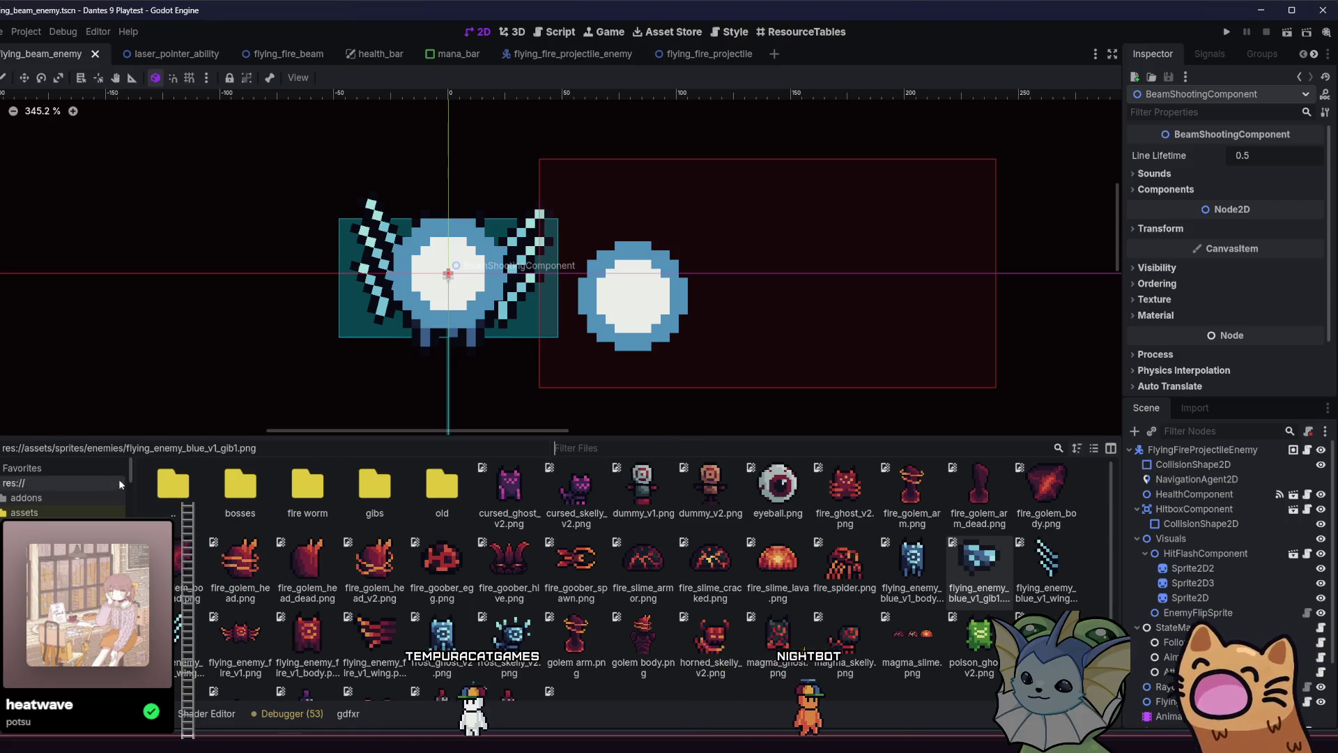
Browse the FileSystem dock through the data projectiles, loot_tables, level and floors folders
scroll(134, 476, down, 5)
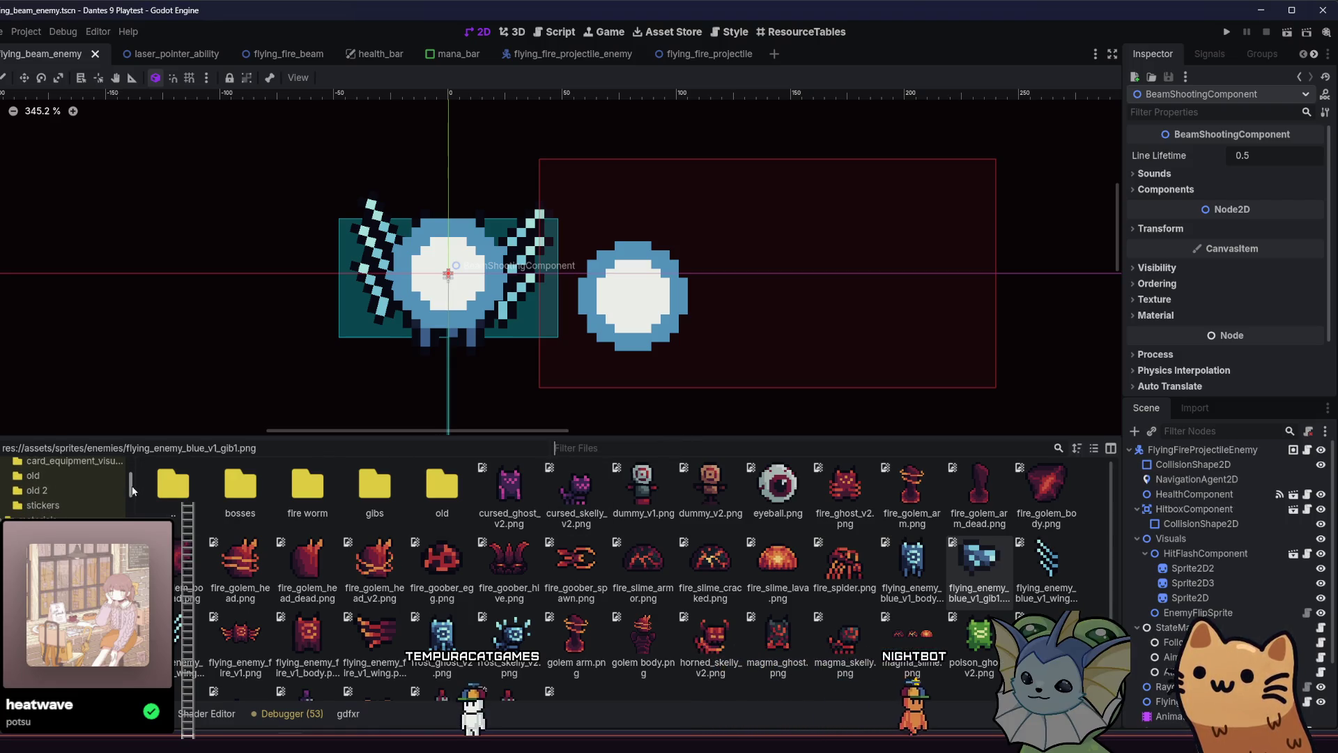
scroll(129, 497, down, 5)
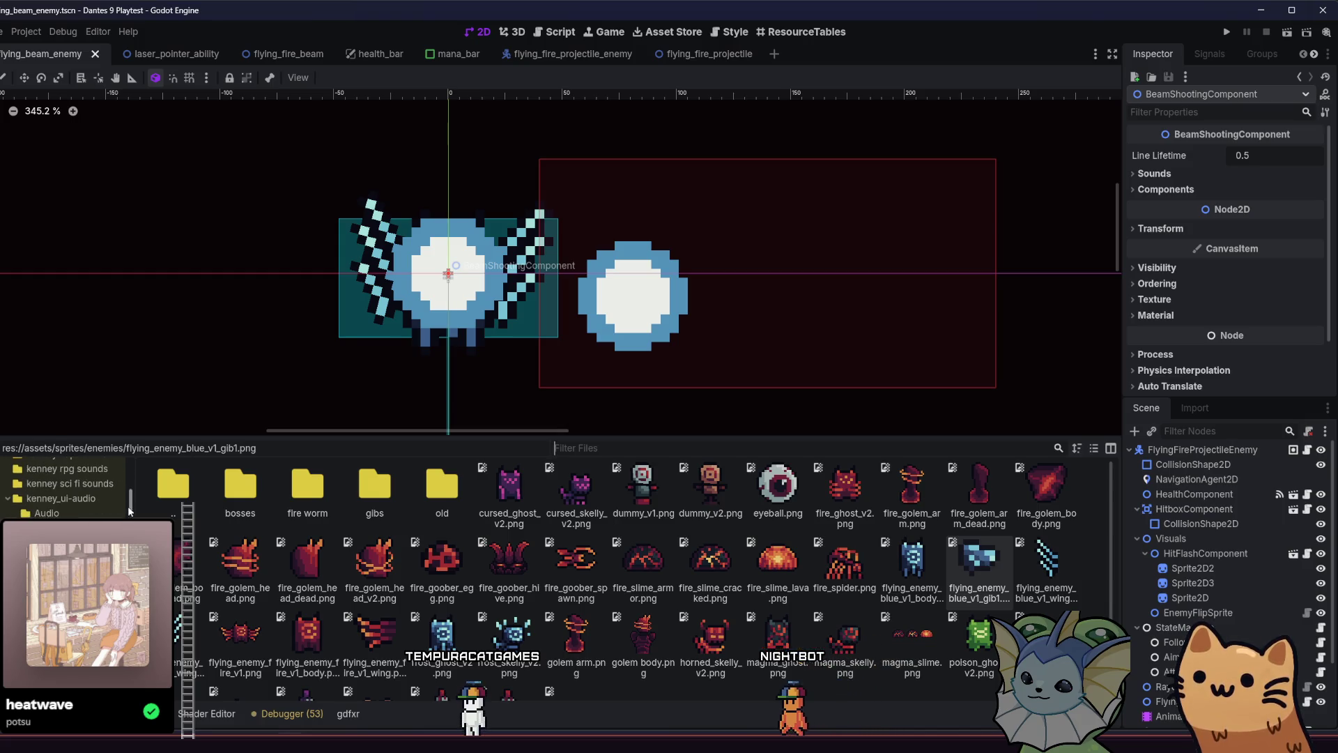
scroll(63, 487, down, 5)
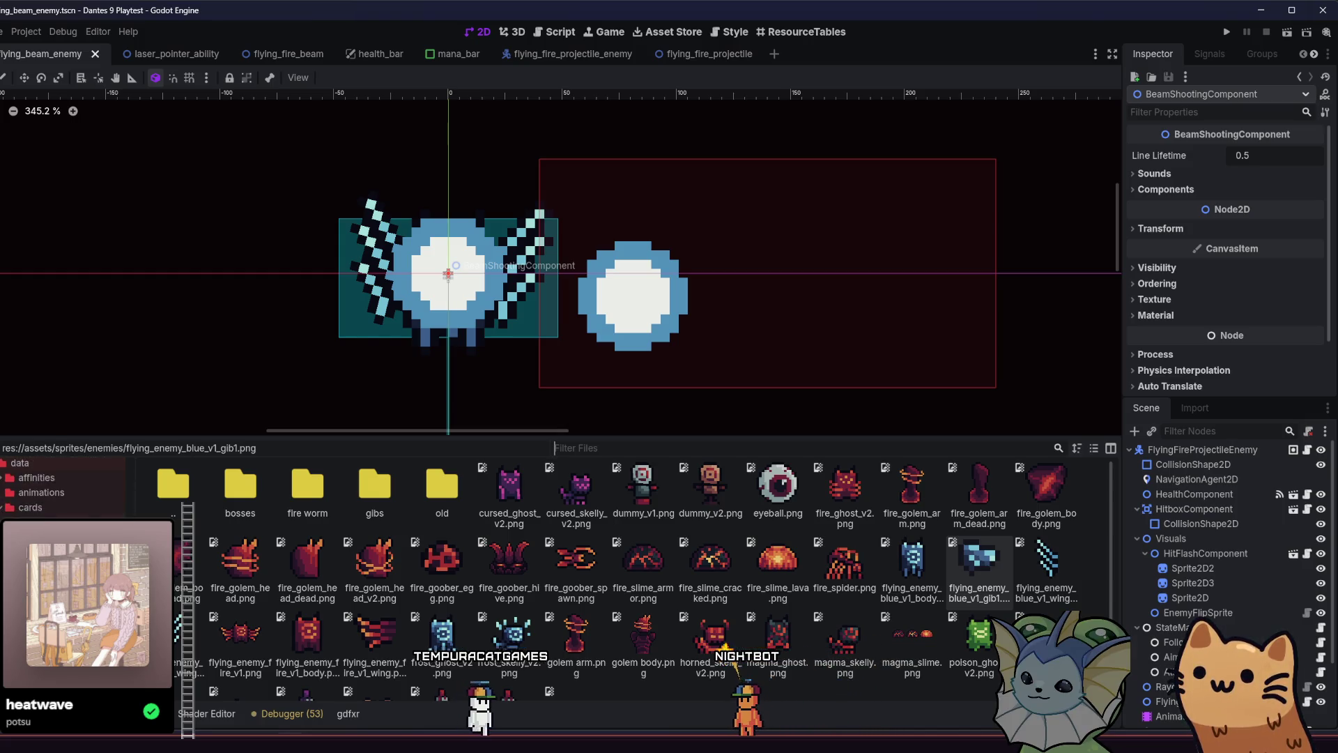
scroll(63, 488, down, 5)
click(63, 488)
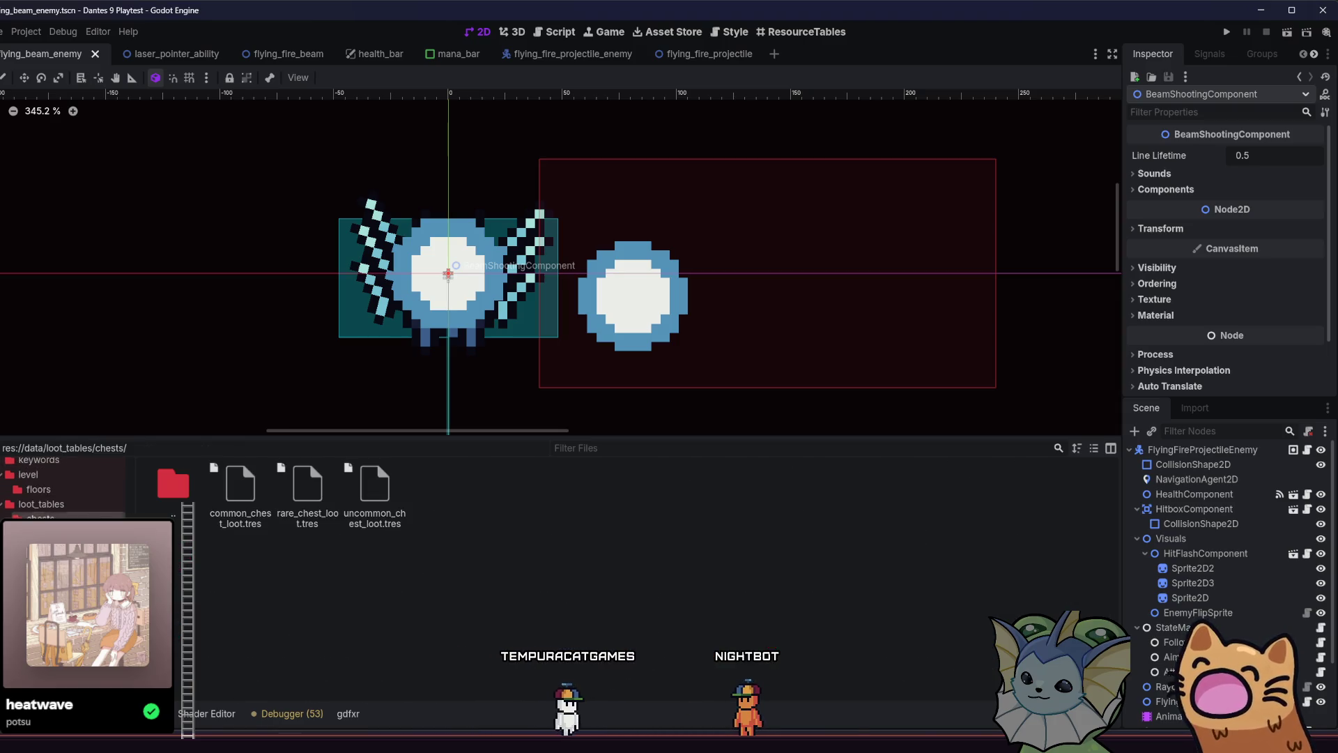
click(63, 502)
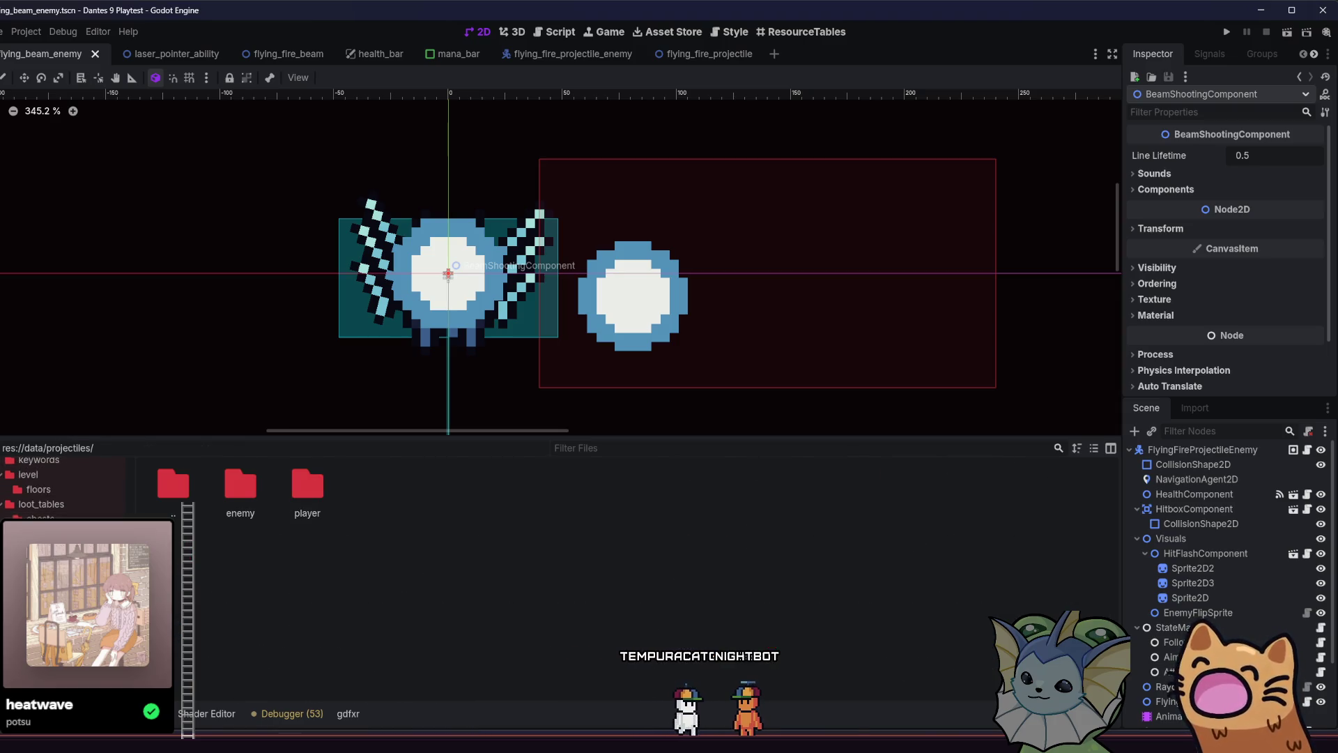
click(94, 496)
click(91, 472)
click(76, 491)
click(77, 504)
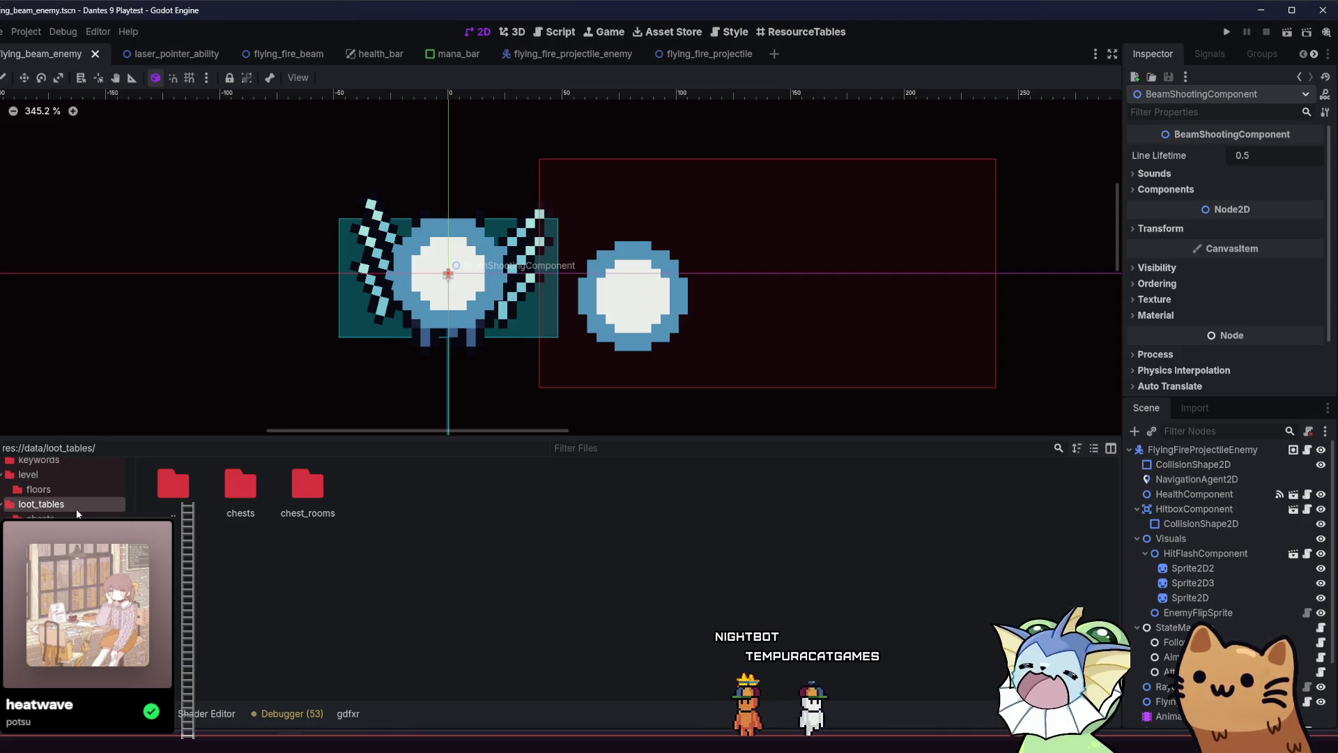
Move down to the stickers folder and search Quick Open for 'follow'
key(Down)
key(Down)
key(Down)
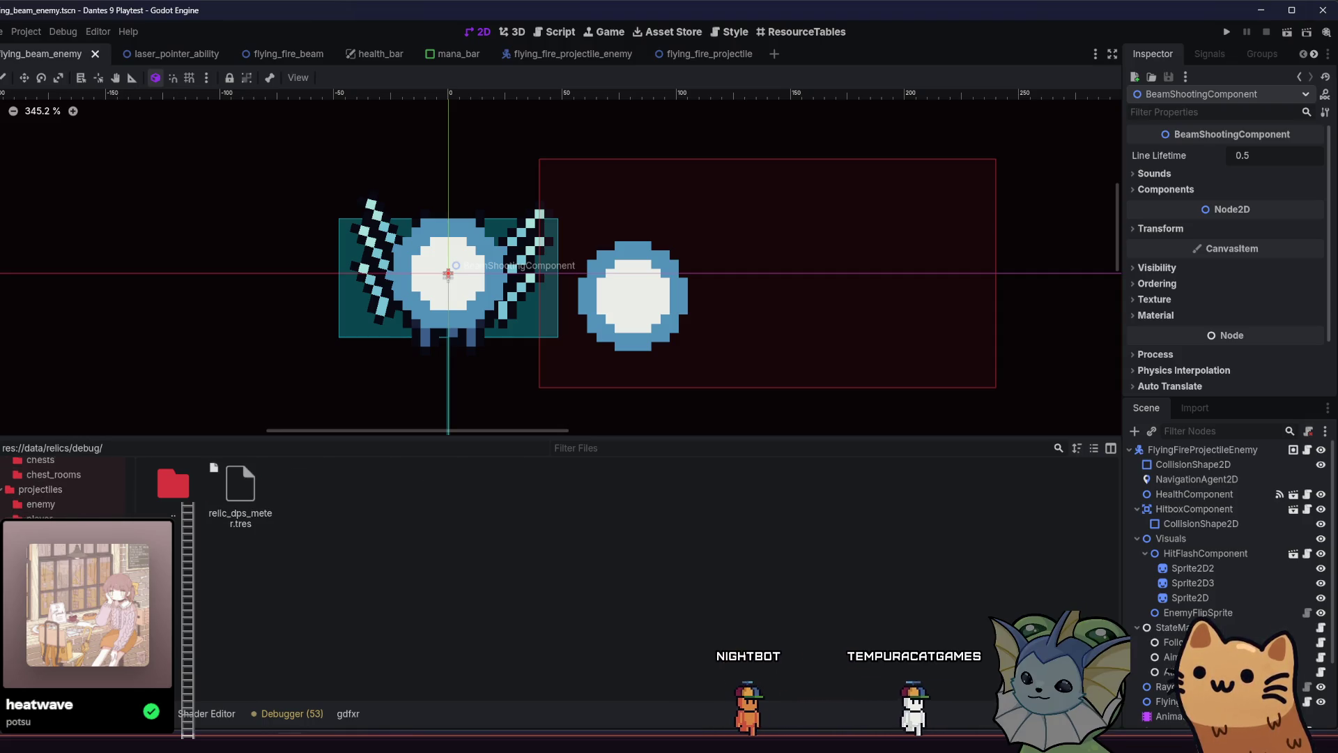
key(Down)
key(Down)
key(Up)
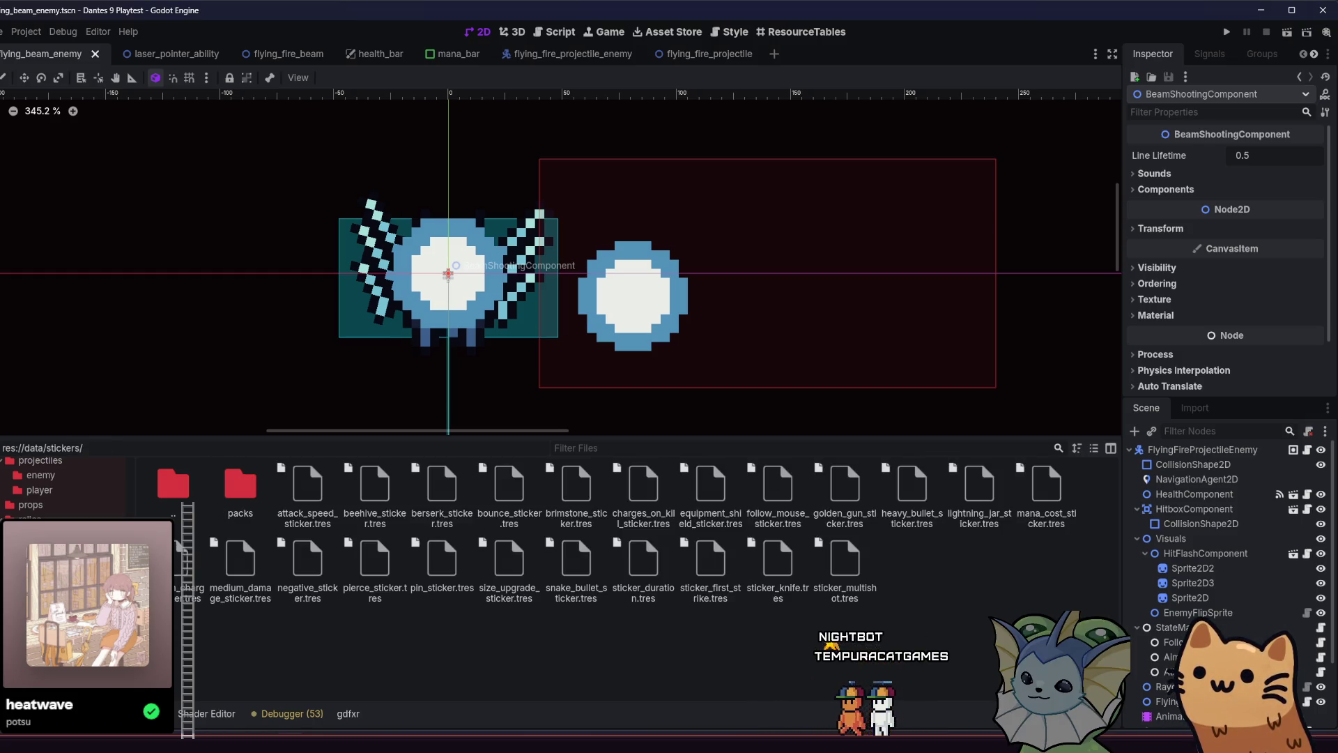
scroll(63, 488, up, 1)
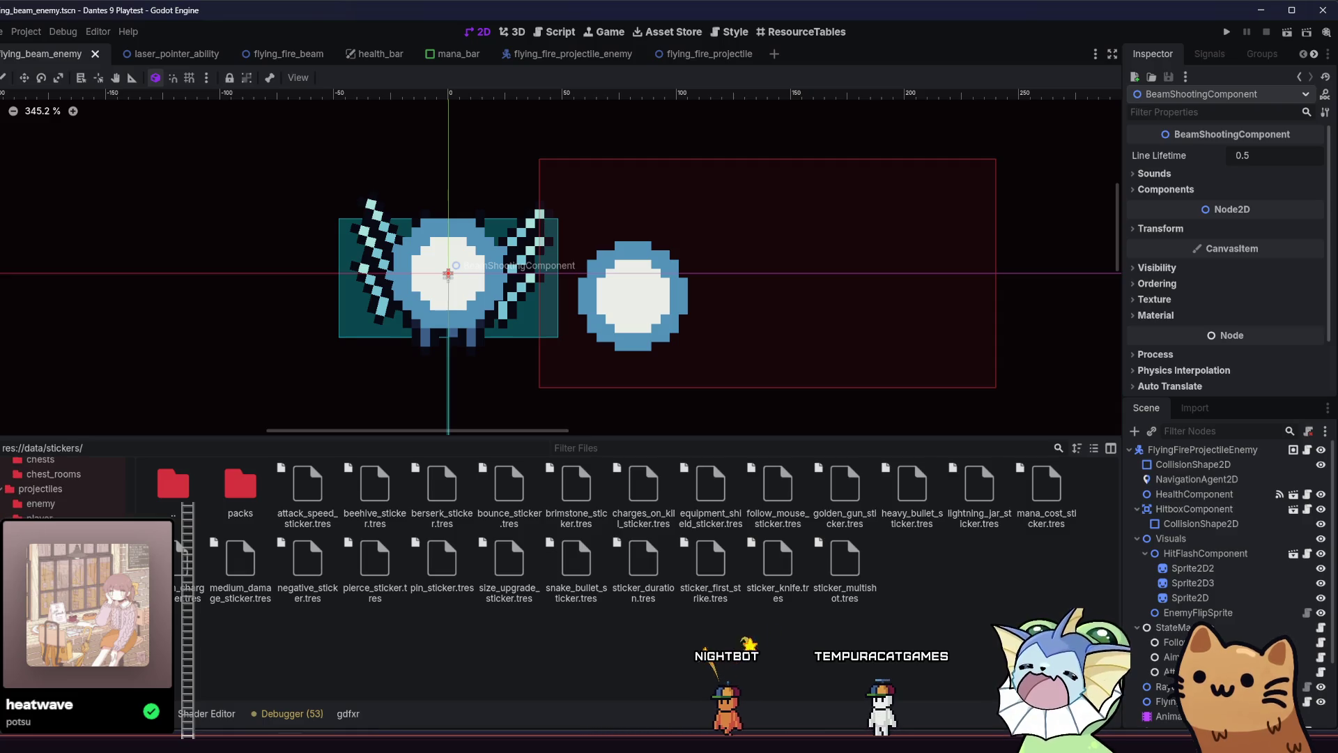
scroll(63, 488, down, 1)
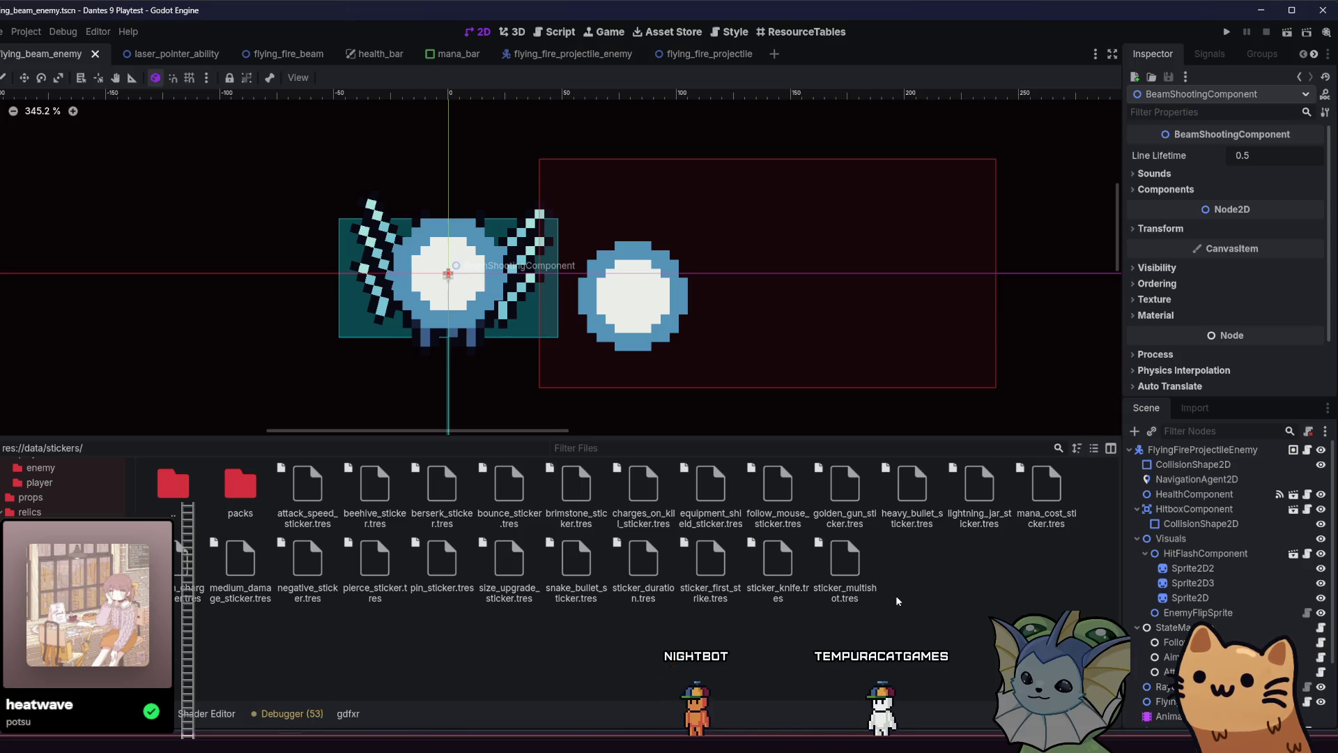
key(shift+alt+o)
text(follow)
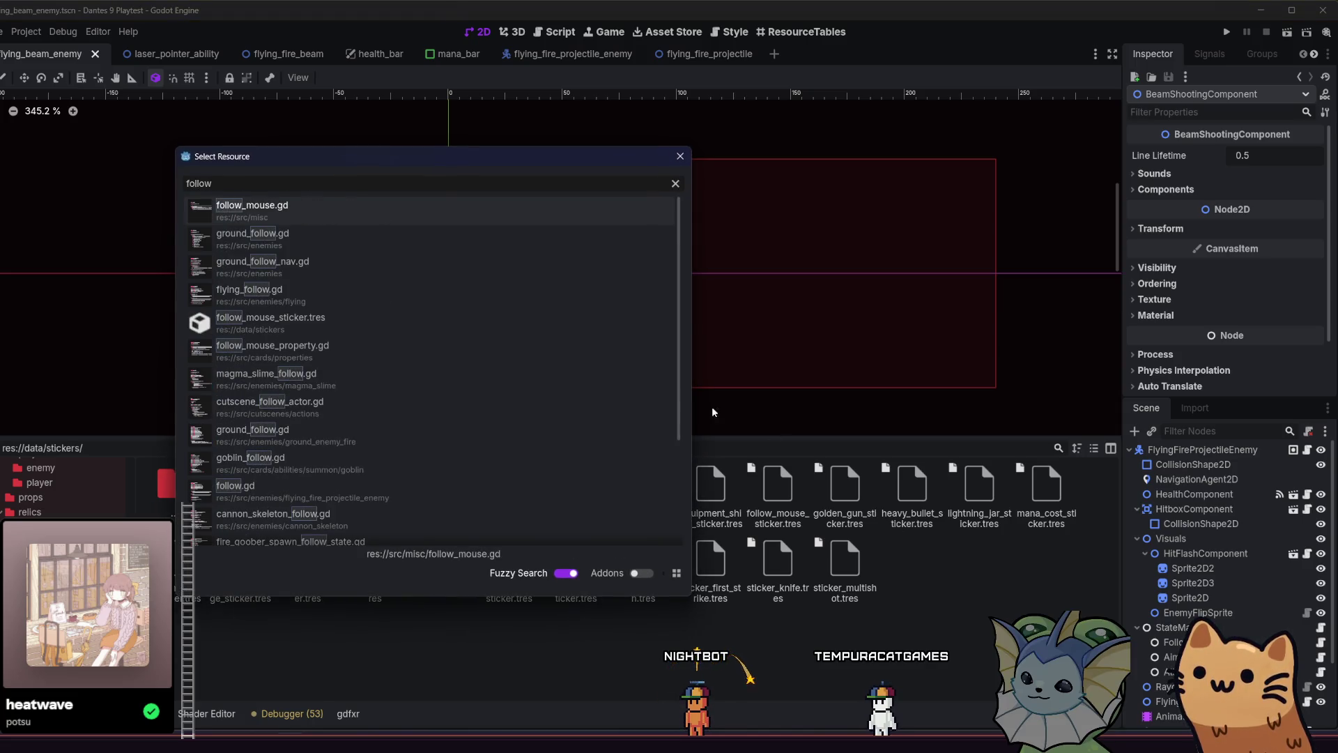
Reveal follow_mouse.gd from the search results and select it in the misc folder
right_click(277, 216)
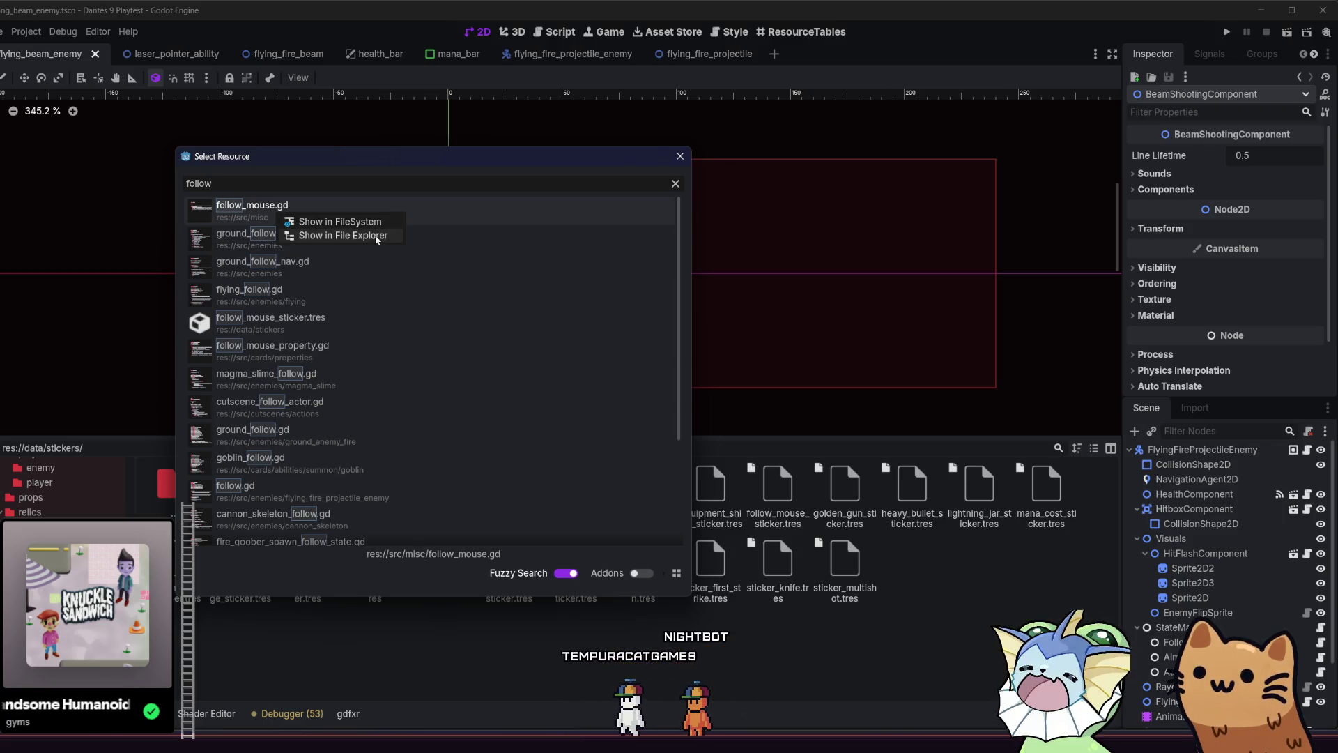
click(376, 236)
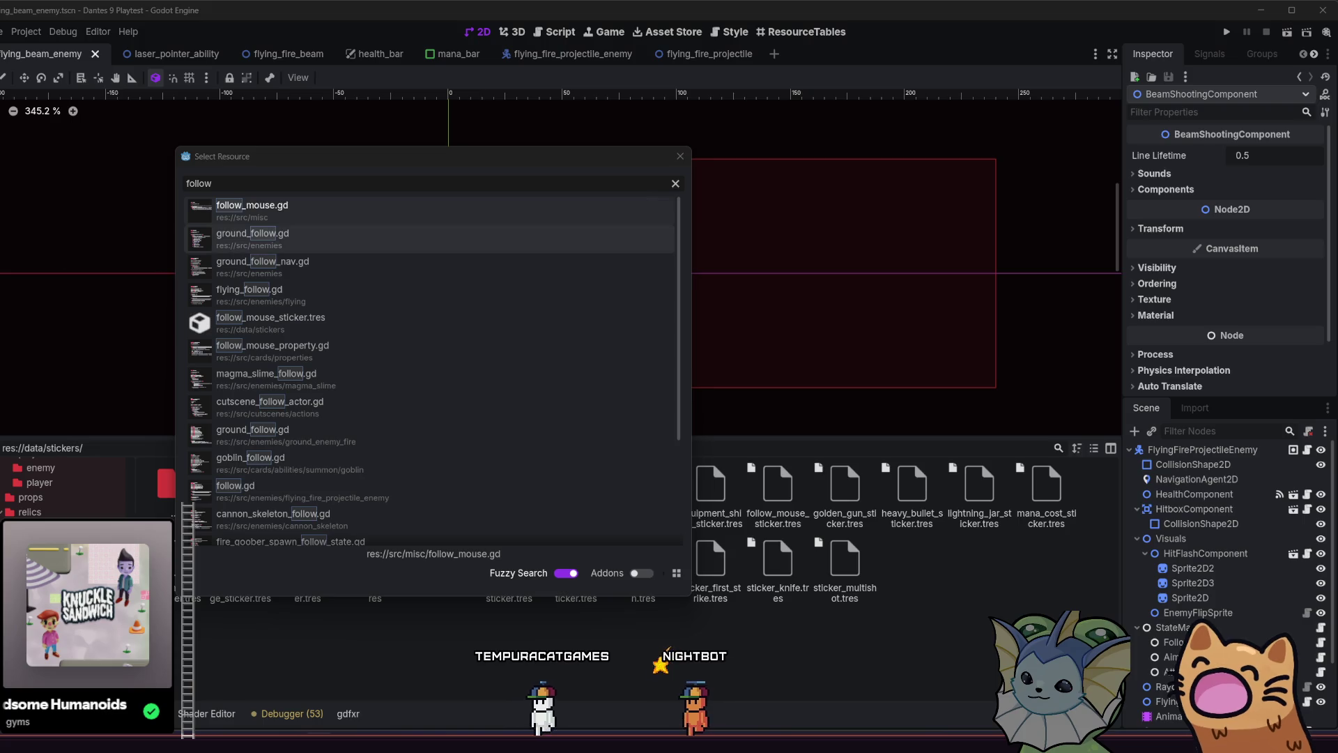
right_click(294, 209)
click(314, 215)
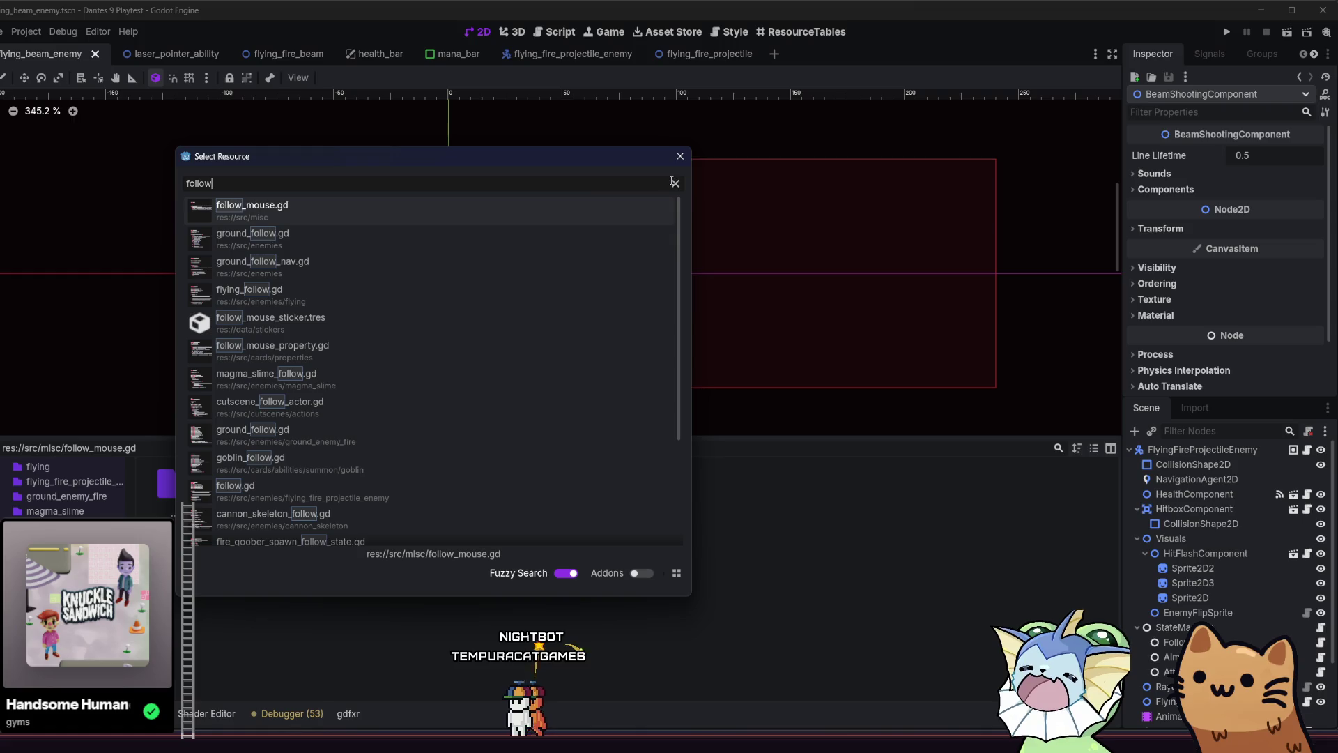
click(680, 156)
click(389, 512)
click(442, 491)
right_click(443, 566)
click(351, 593)
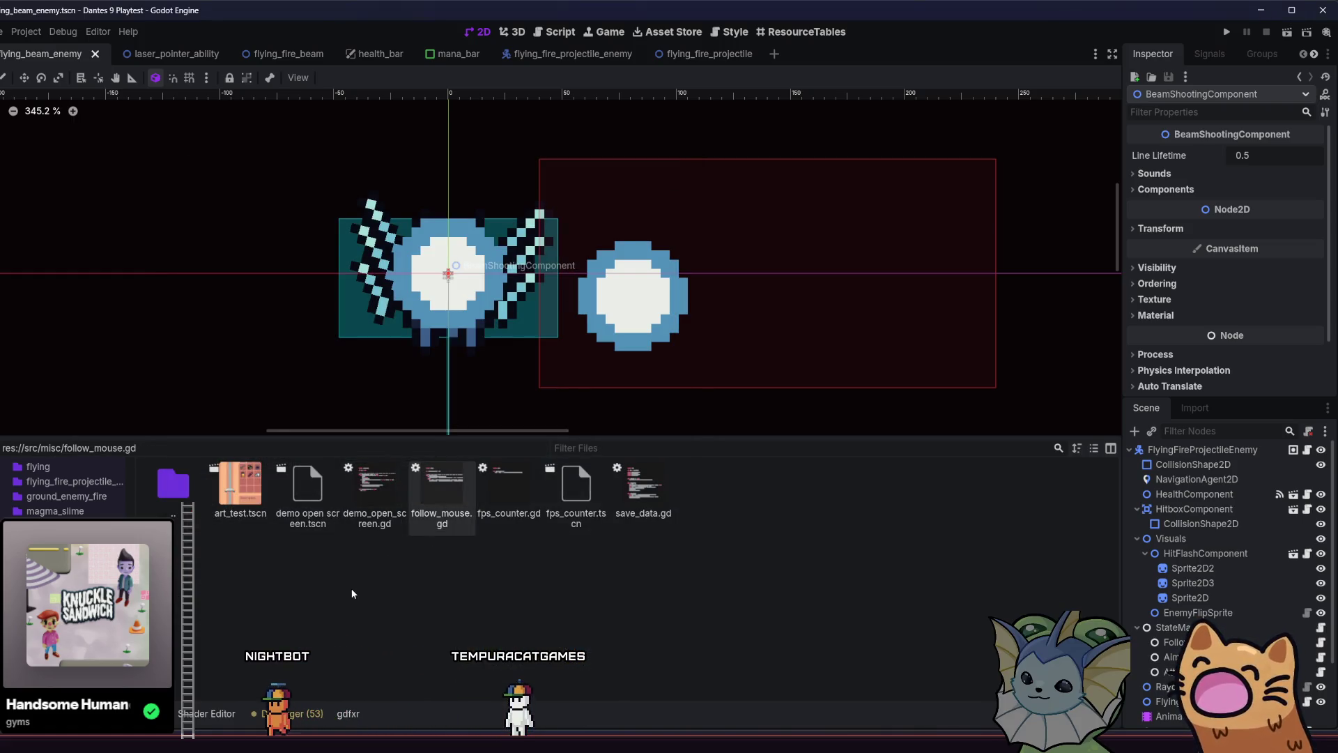
Search 'follow' and show follow_mouse_sticker.tres in the FileSystem dock
key(shift+alt+o)
text(follow)
right_click(440, 322)
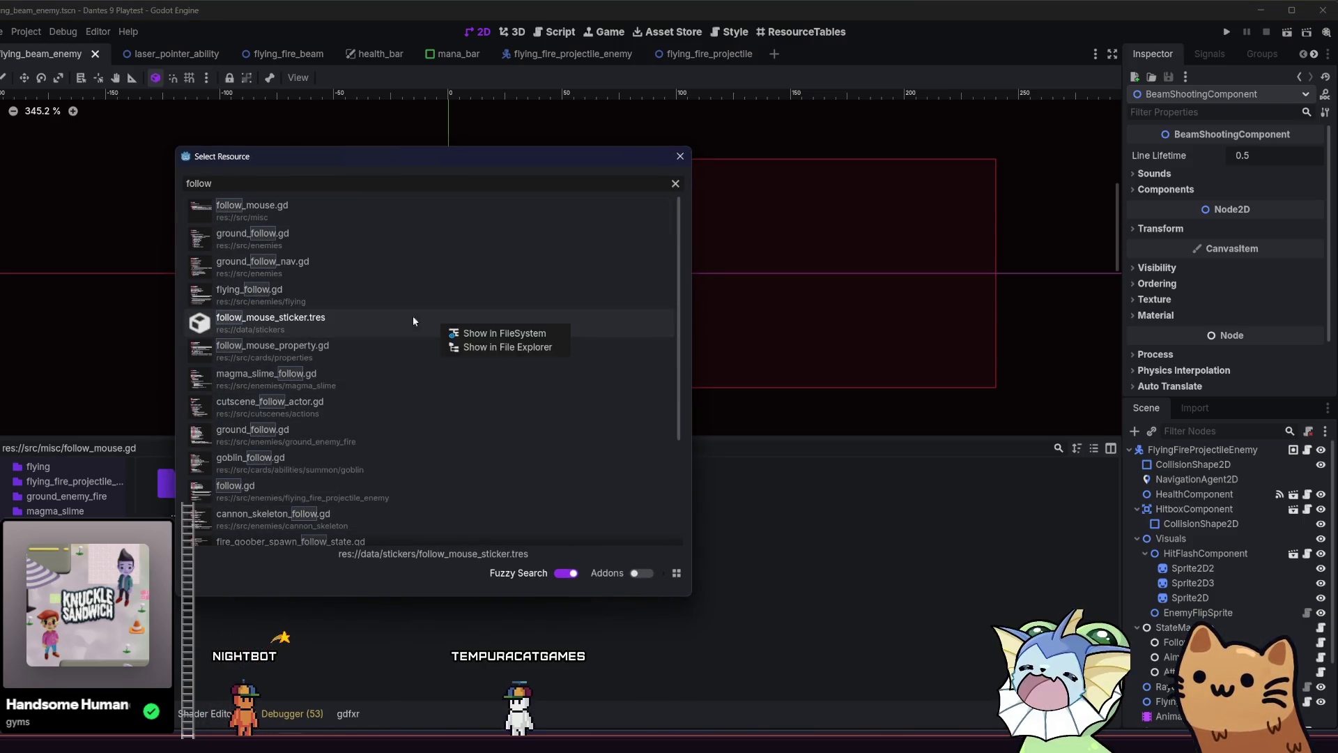
click(519, 335)
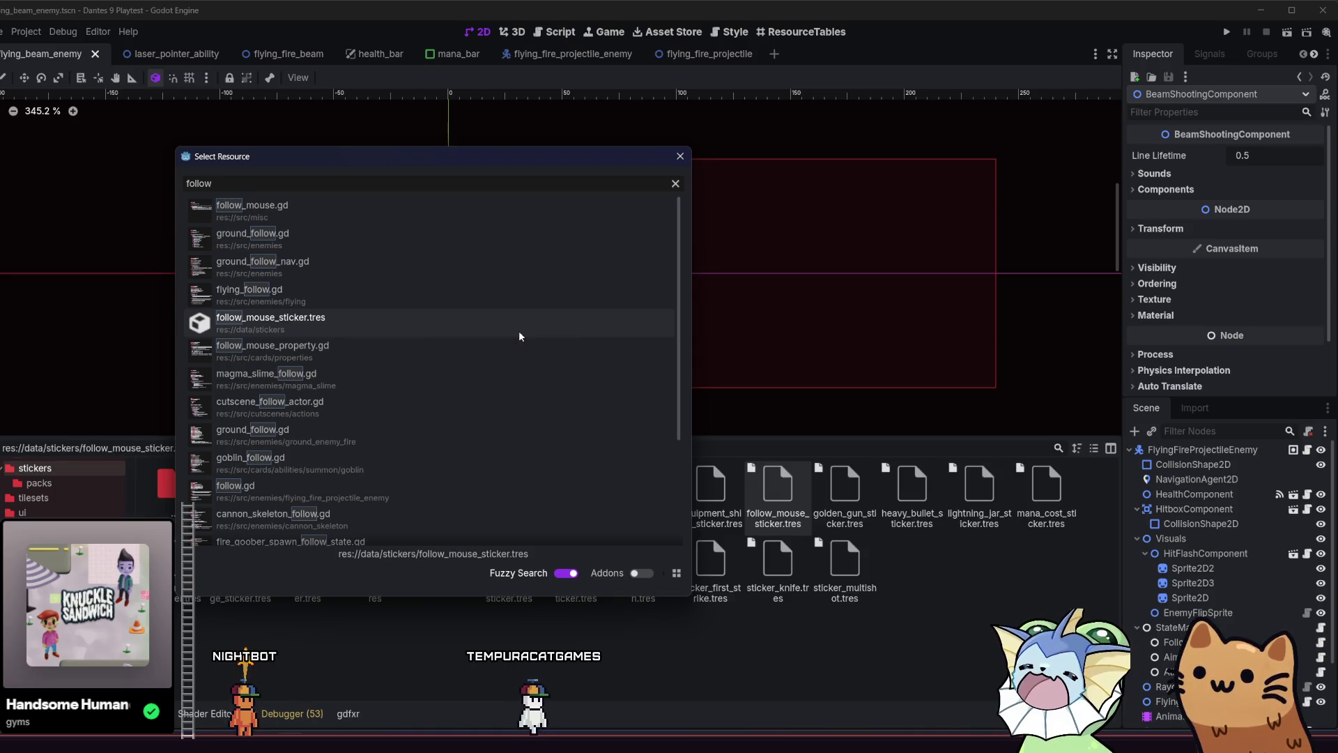
click(680, 156)
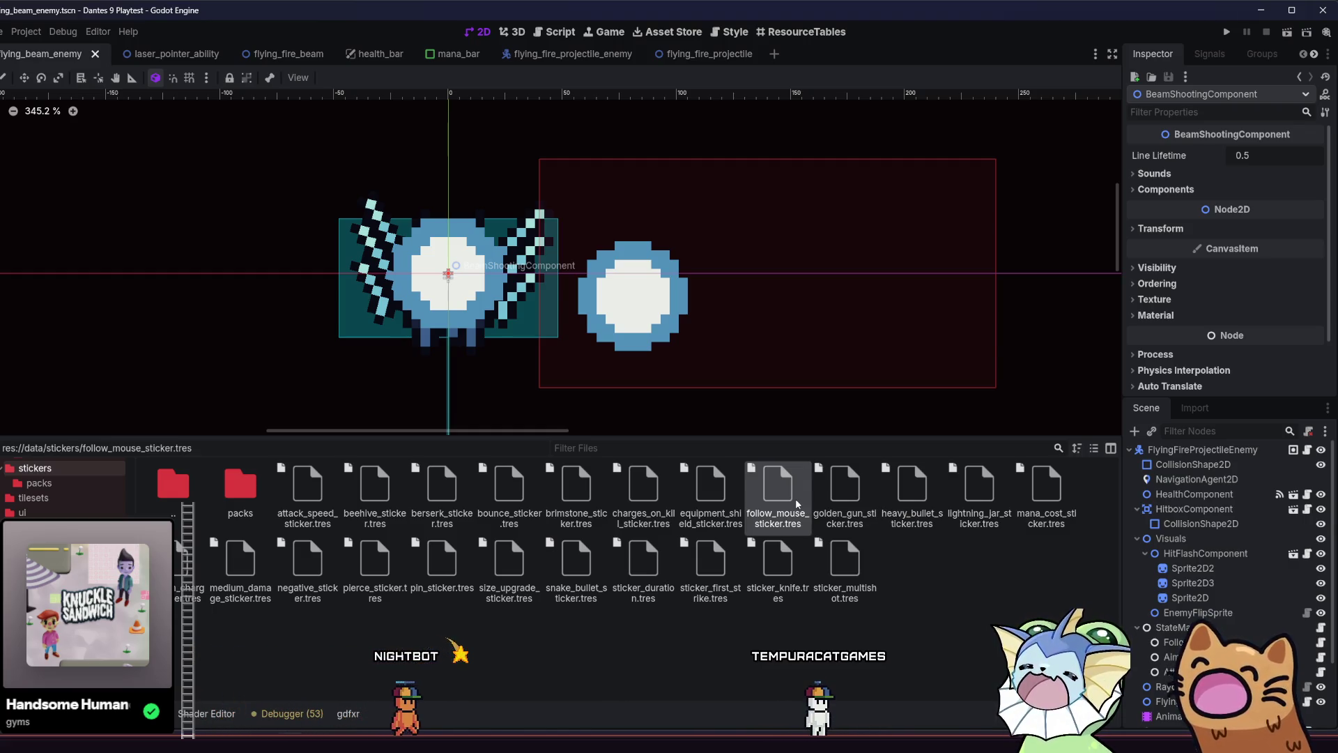
In follow_mouse_sticker.tres, tick General under Mod Categories, then run the project
double_click(798, 504)
click(1180, 238)
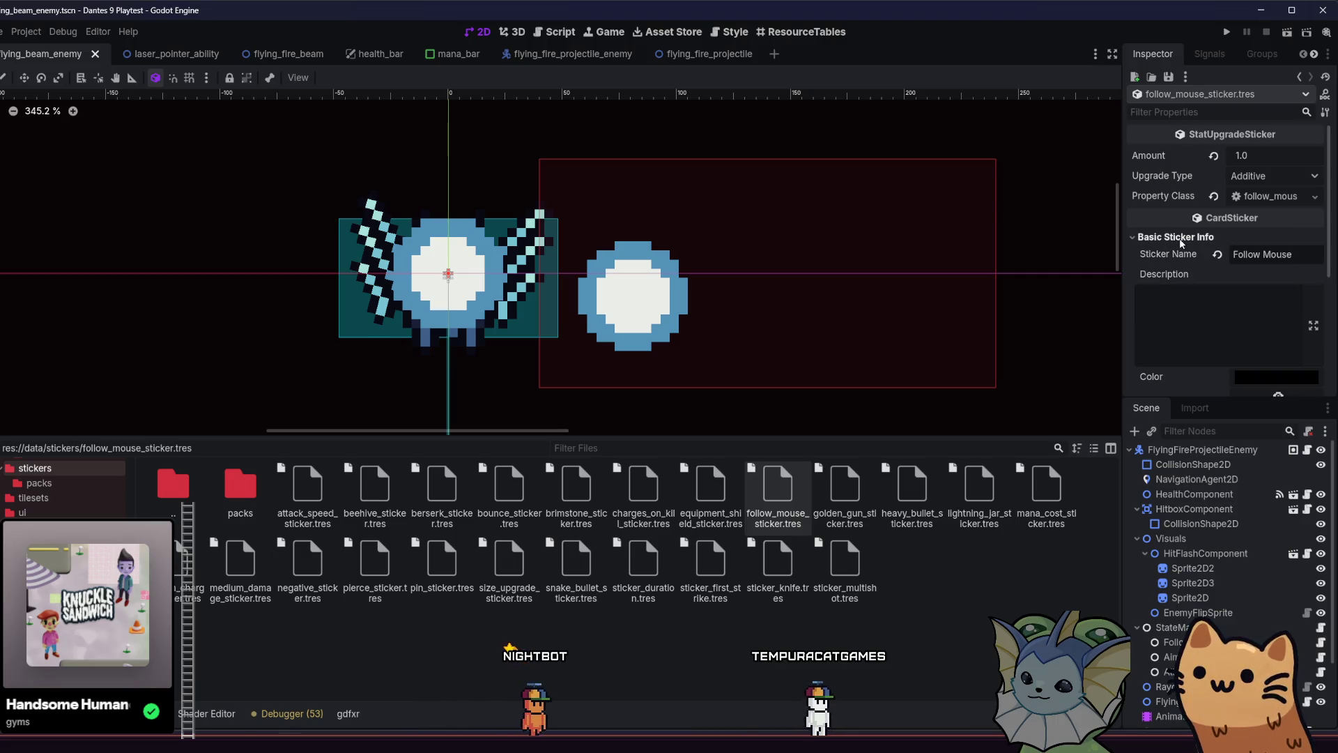
scroll(1178, 251, down, 4)
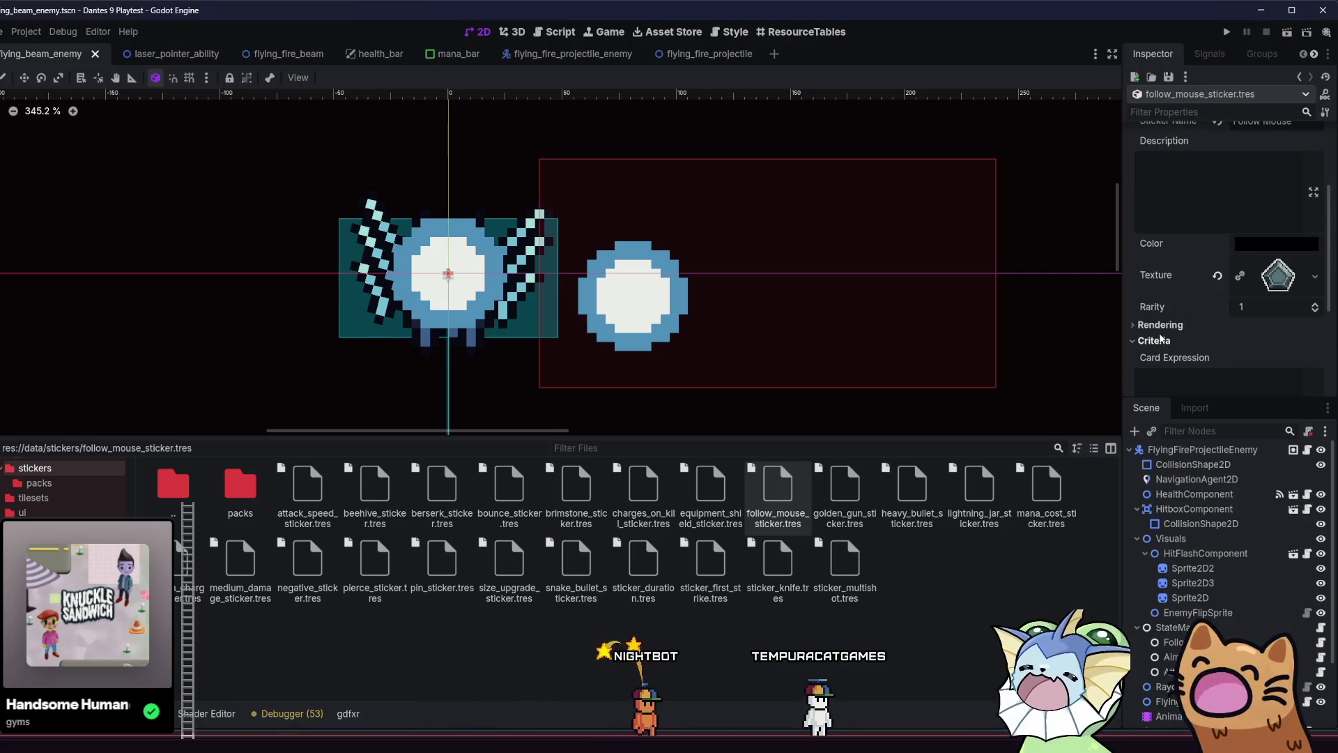
scroll(1164, 331, down, 1)
scroll(1165, 329, down, 2)
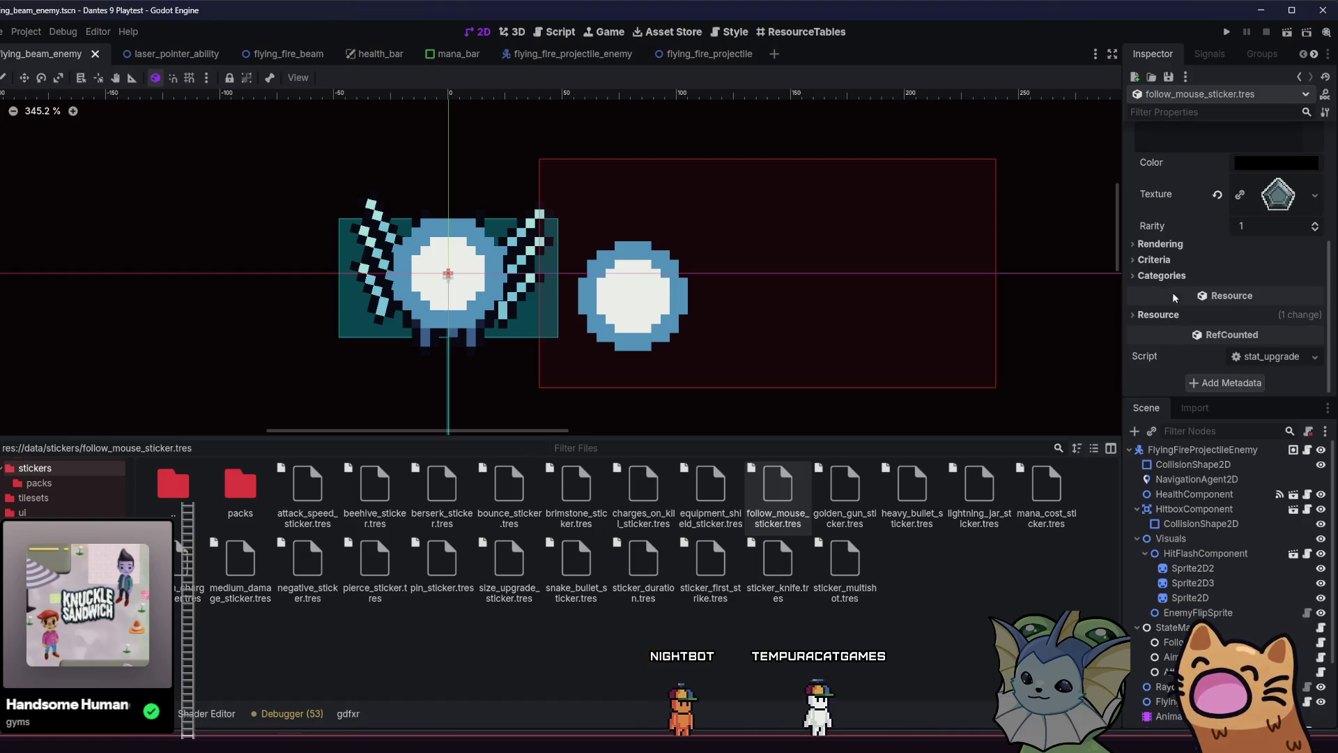
click(1177, 278)
scroll(1189, 275, down, 3)
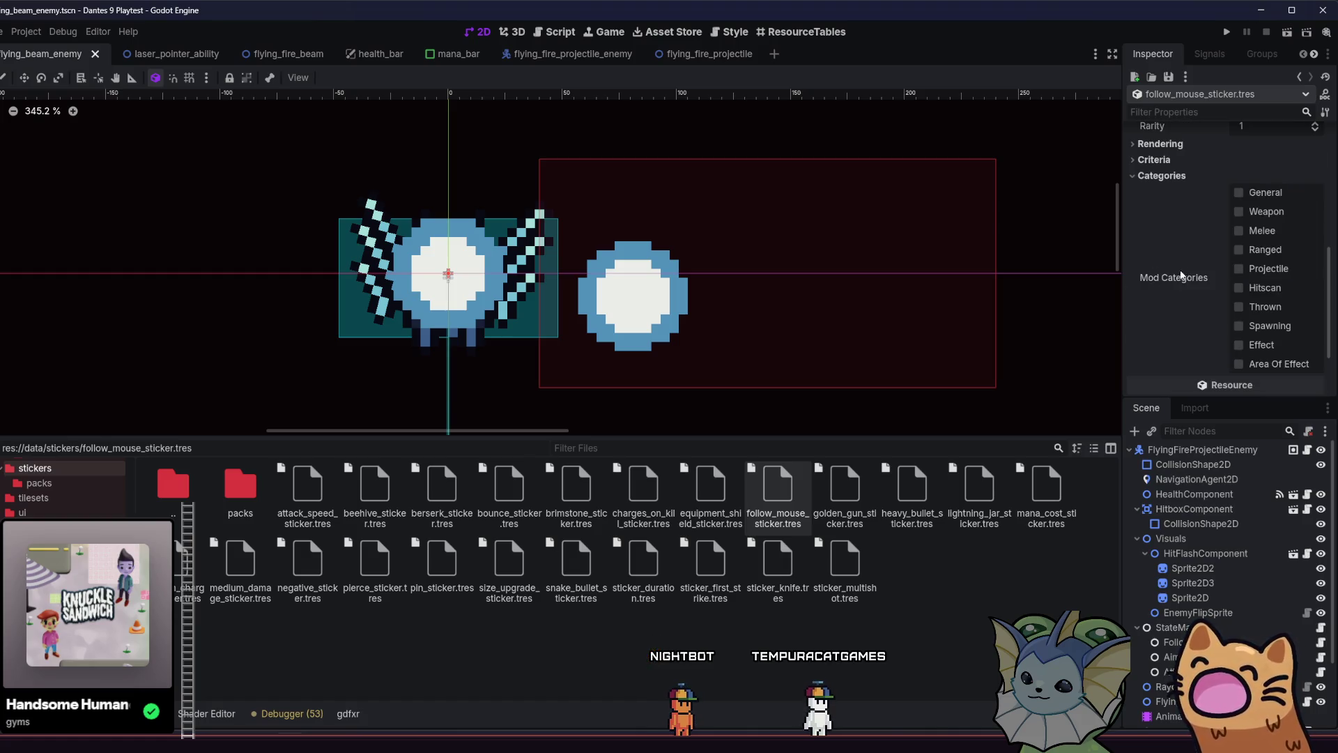
click(1251, 193)
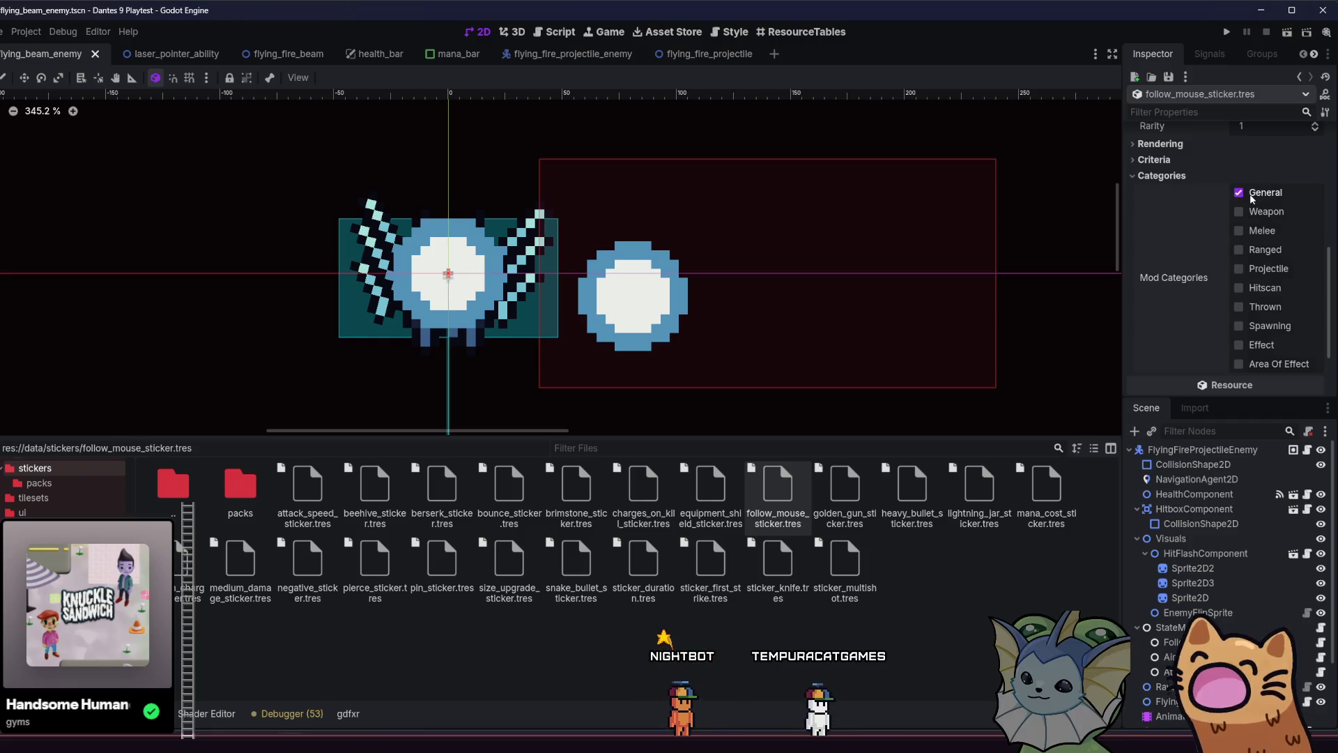
click(1225, 35)
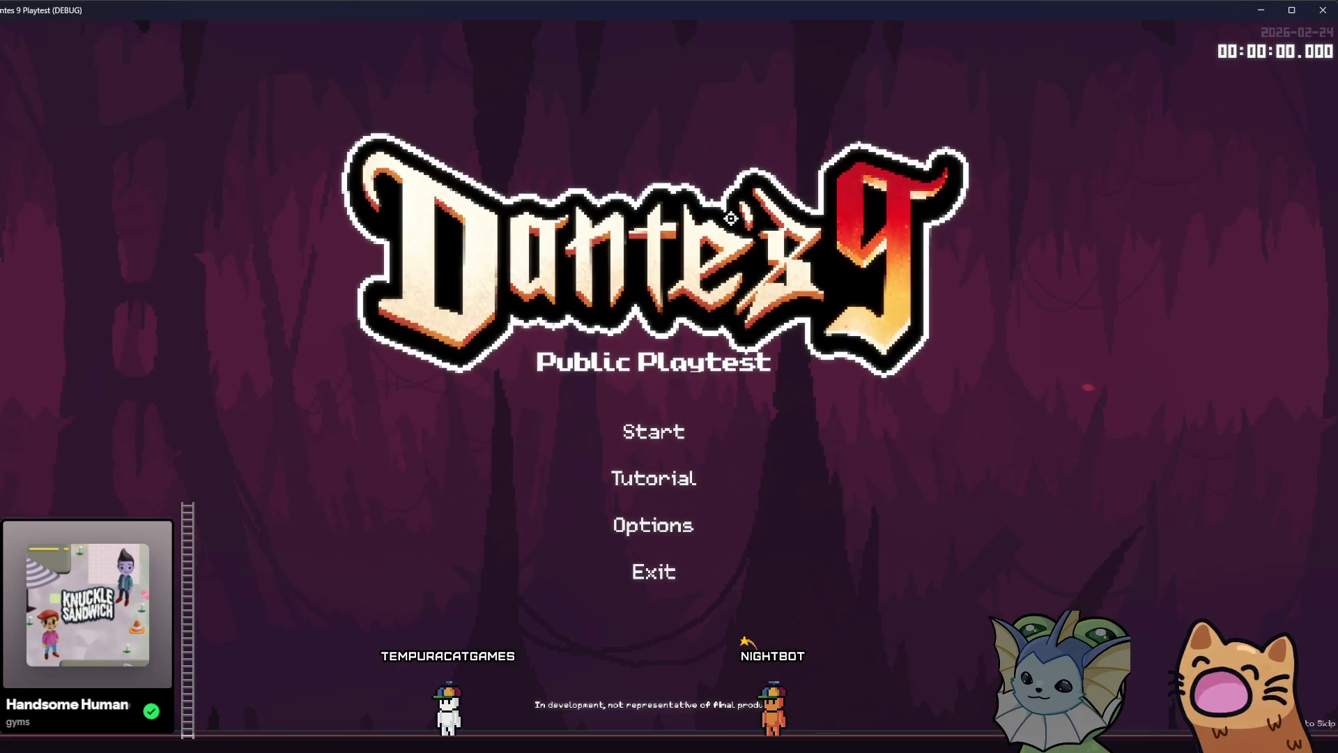
Start a run, add an AK47 card and attach the Follow Mouse sticker via the debug menu
click(591, 435)
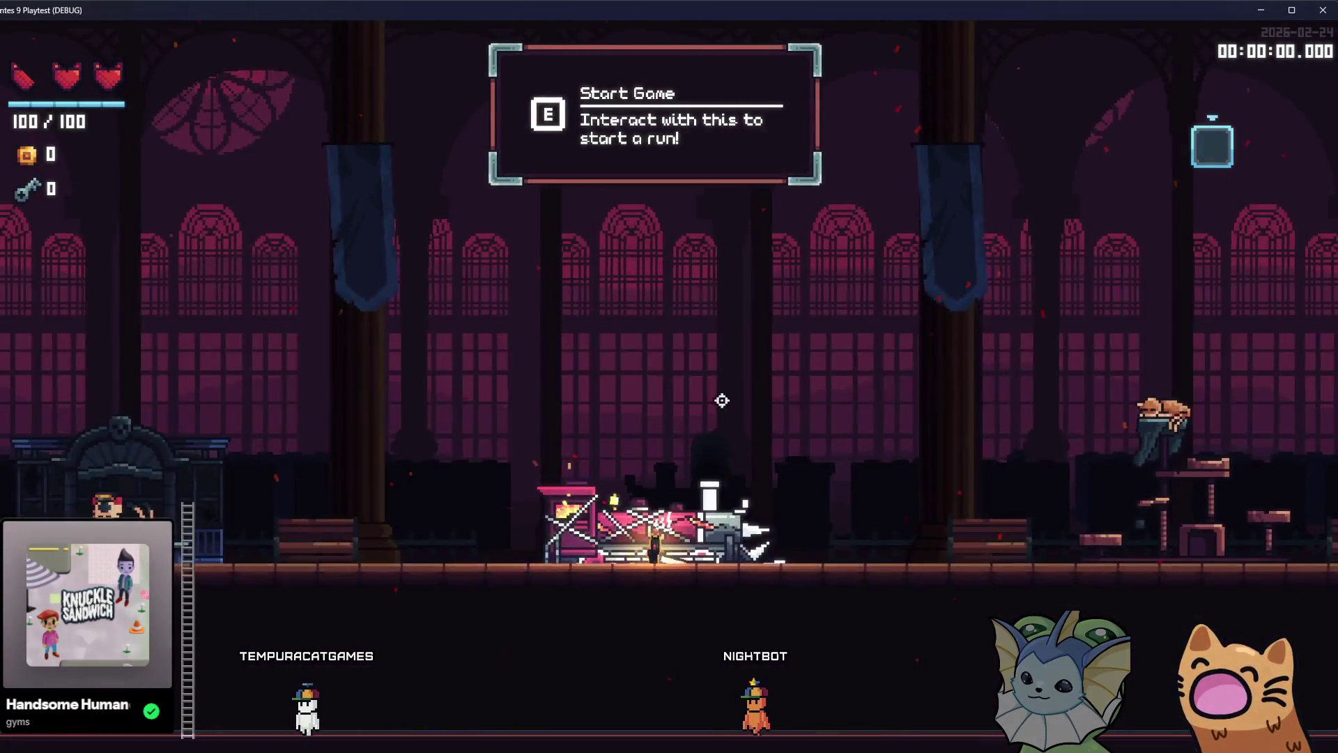
key(F1)
click(145, 217)
click(696, 224)
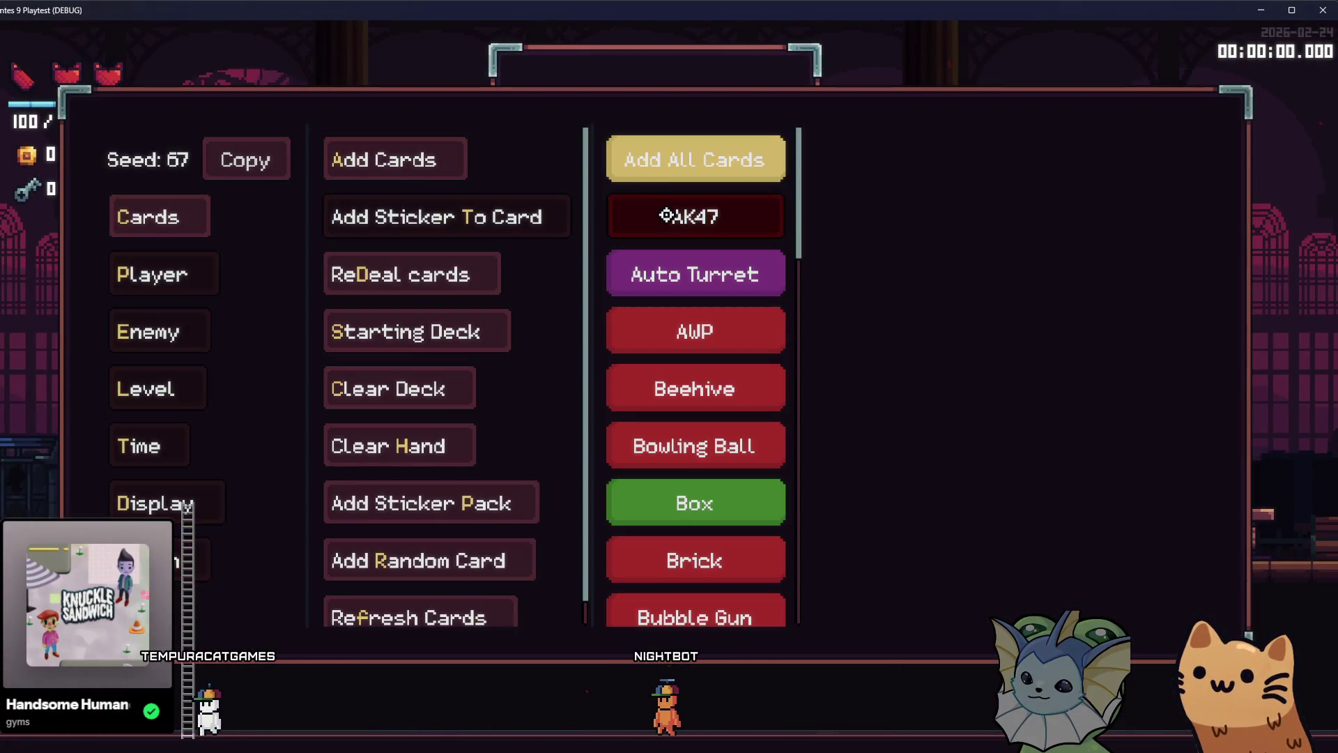
key(F1)
key(F1)
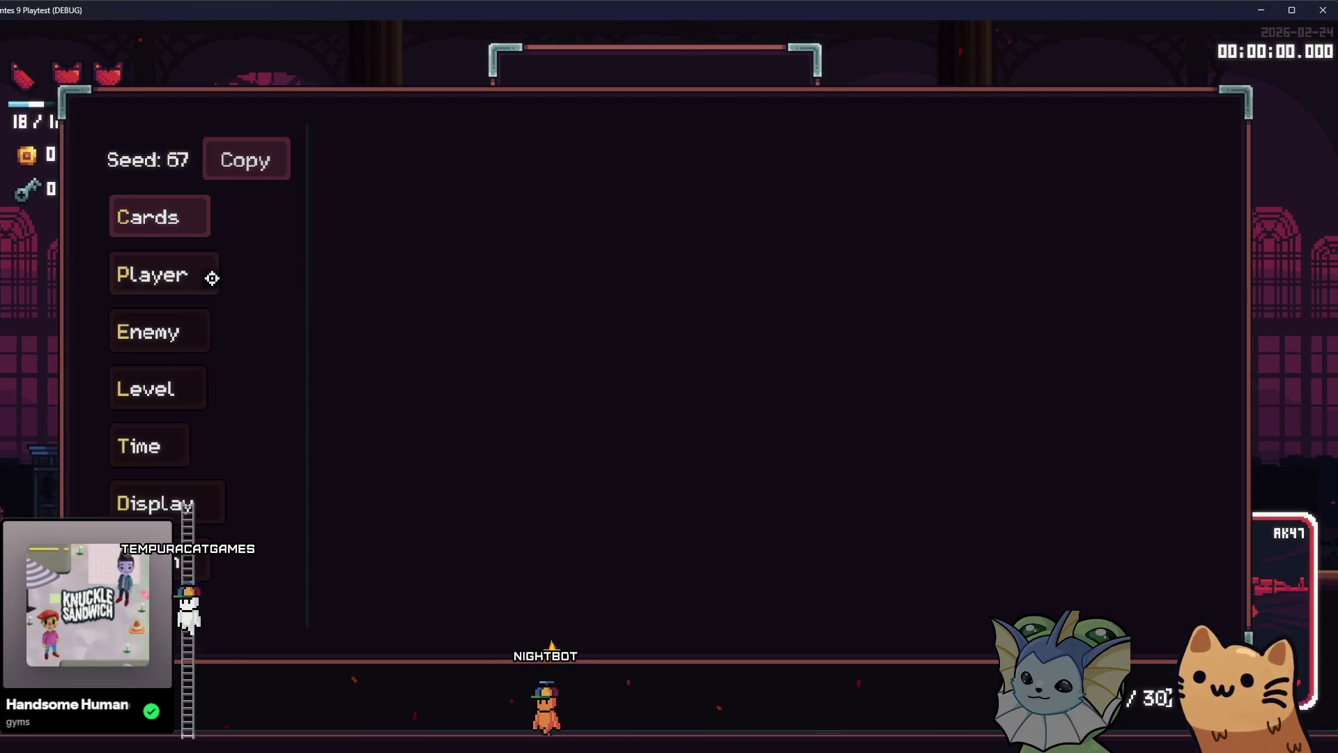
click(210, 274)
click(202, 333)
click(188, 273)
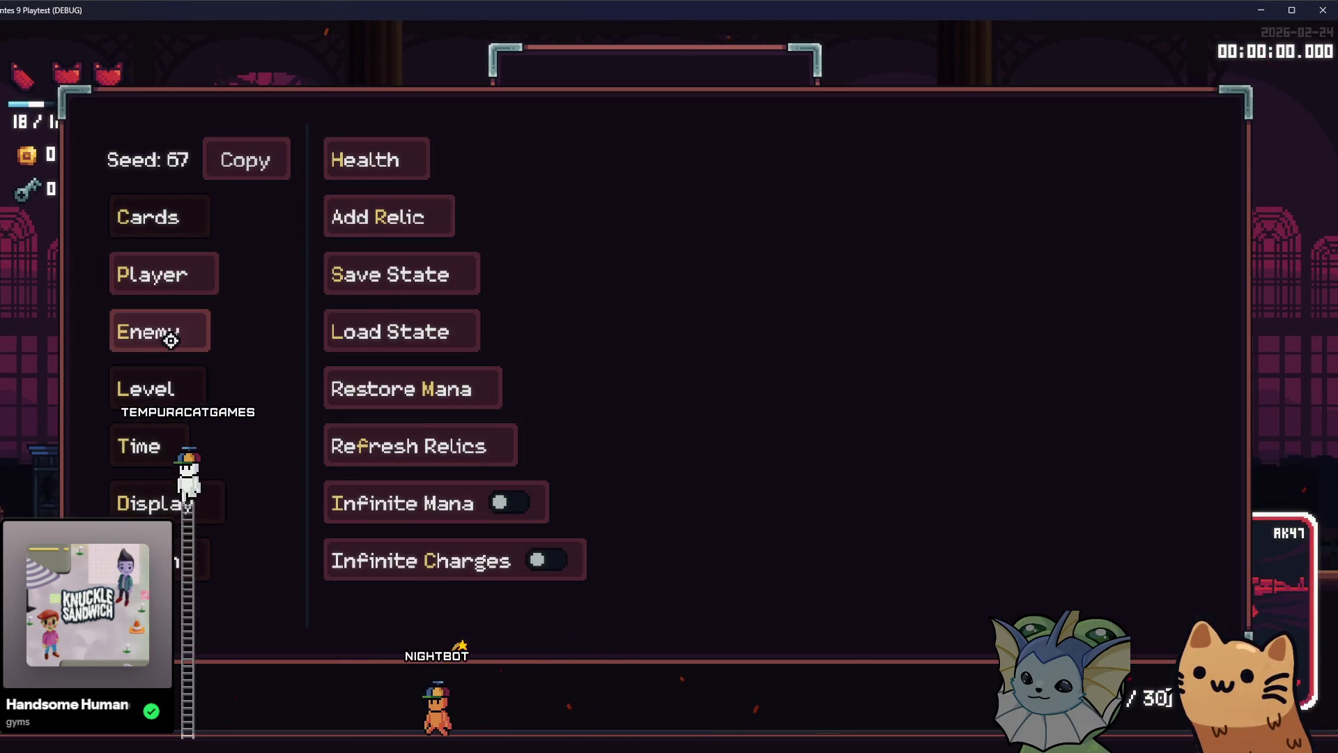
click(194, 202)
click(354, 212)
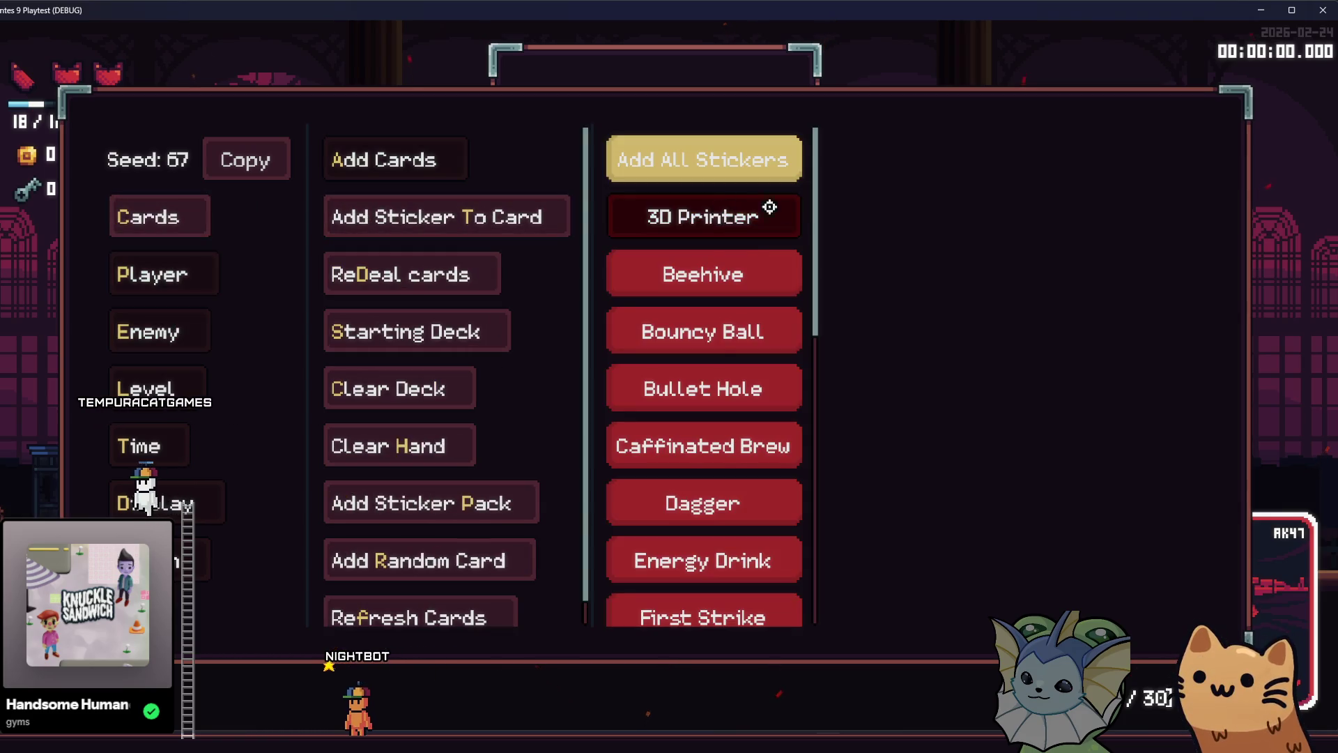
scroll(769, 207, down, 10)
scroll(755, 253, up, 5)
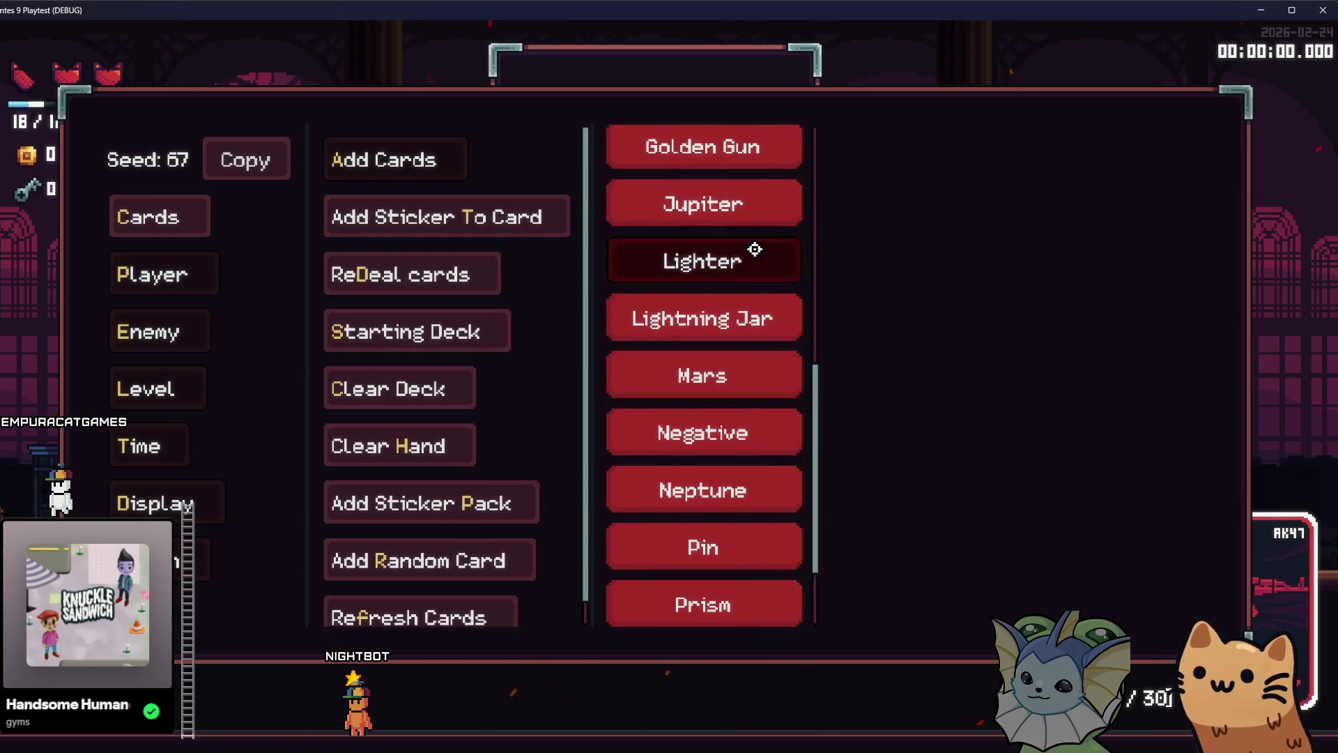
click(706, 271)
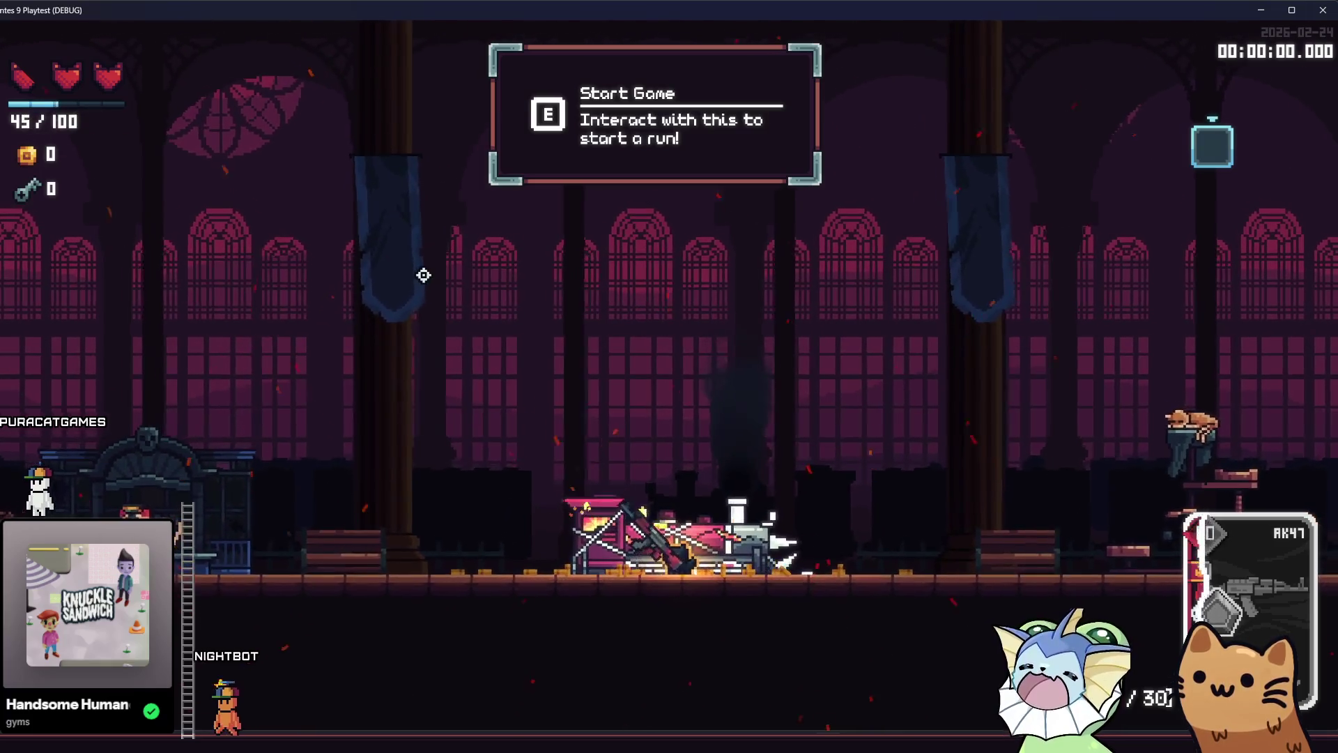
Redeal the hand, toggle infinite charges, fire the AK47, and close the game
key(F1)
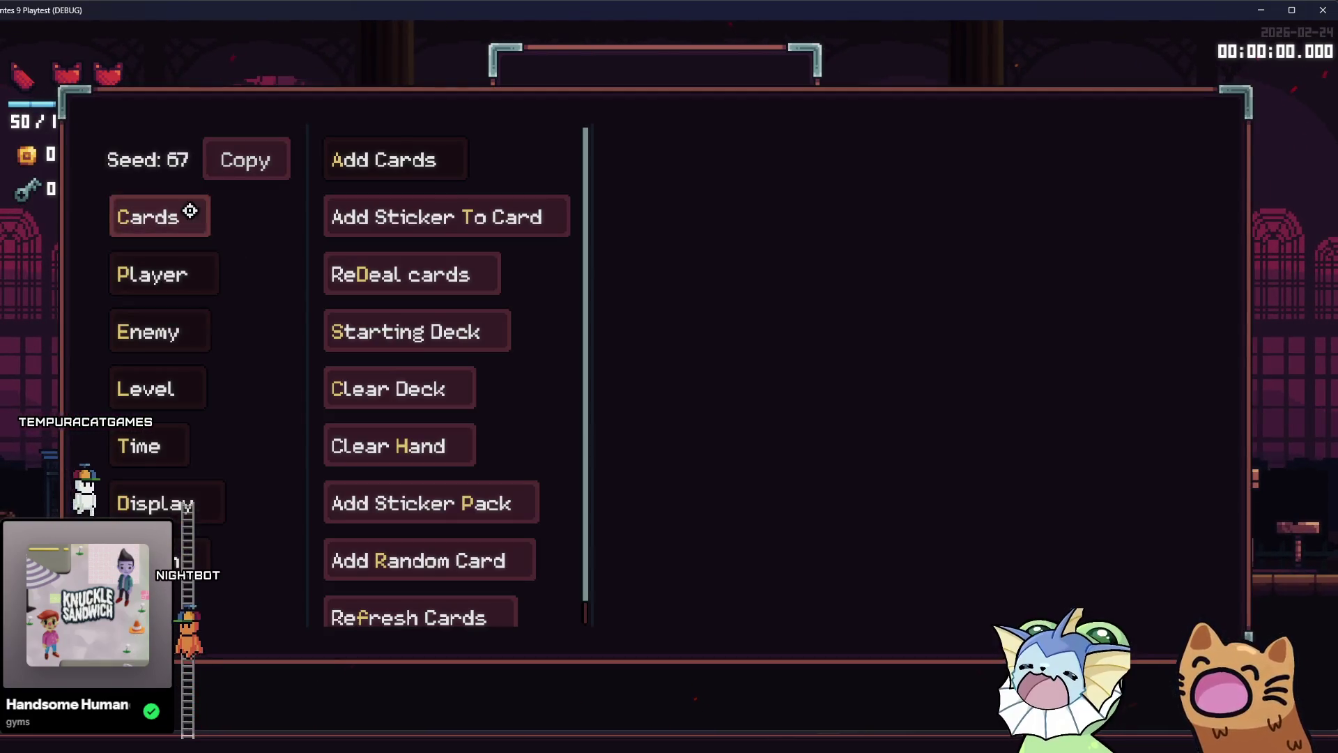
click(395, 285)
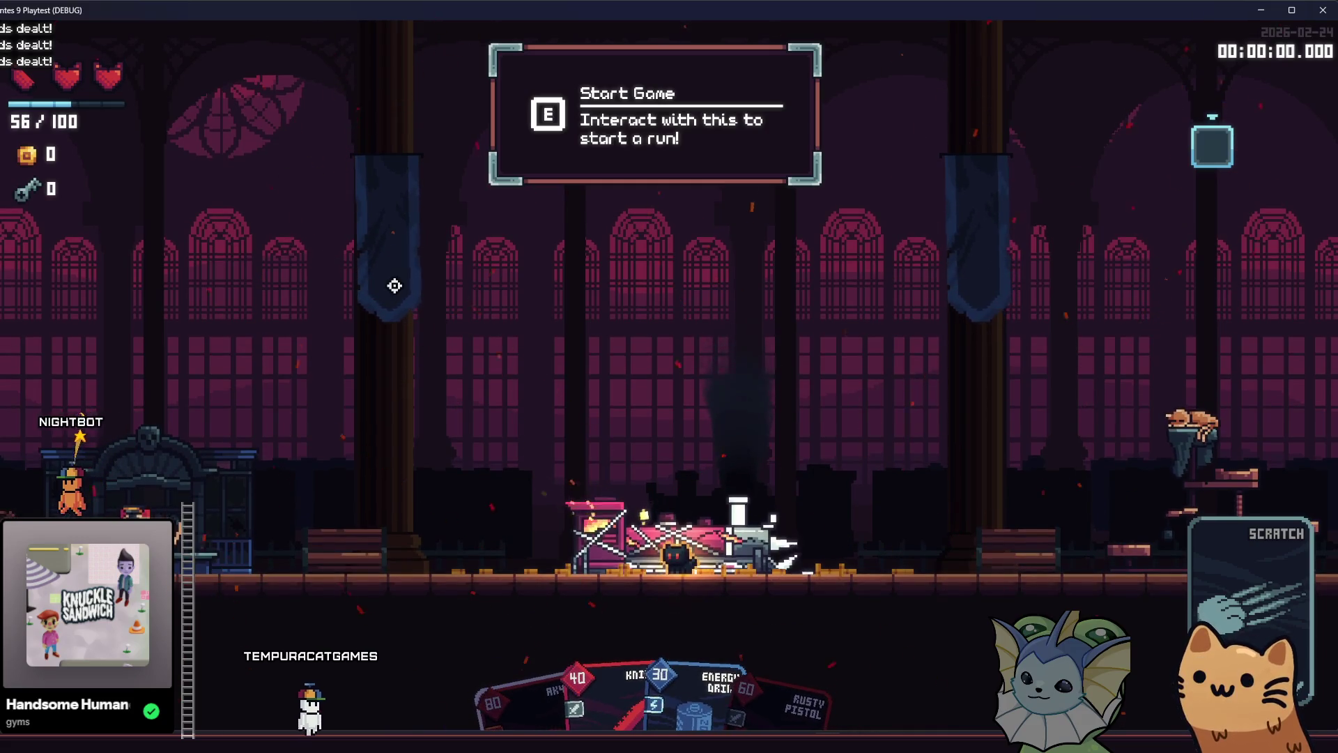
key(F1)
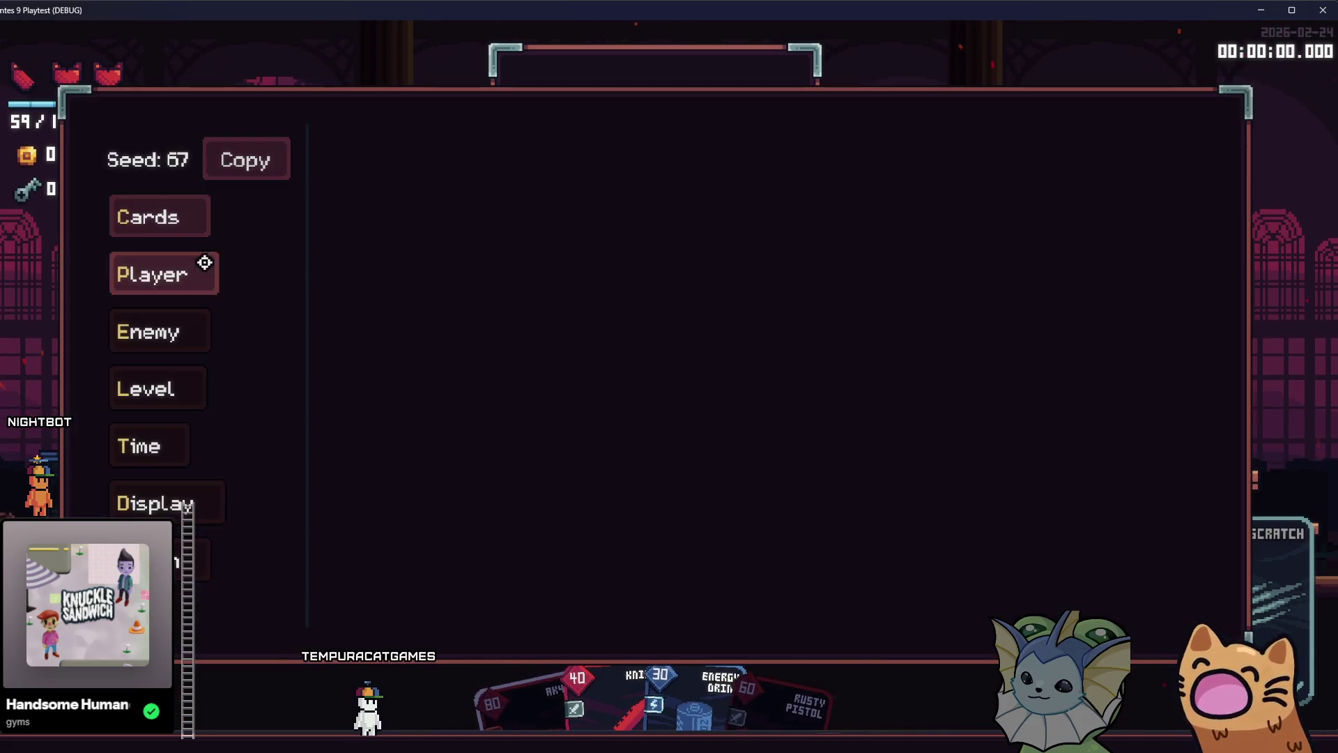
click(475, 546)
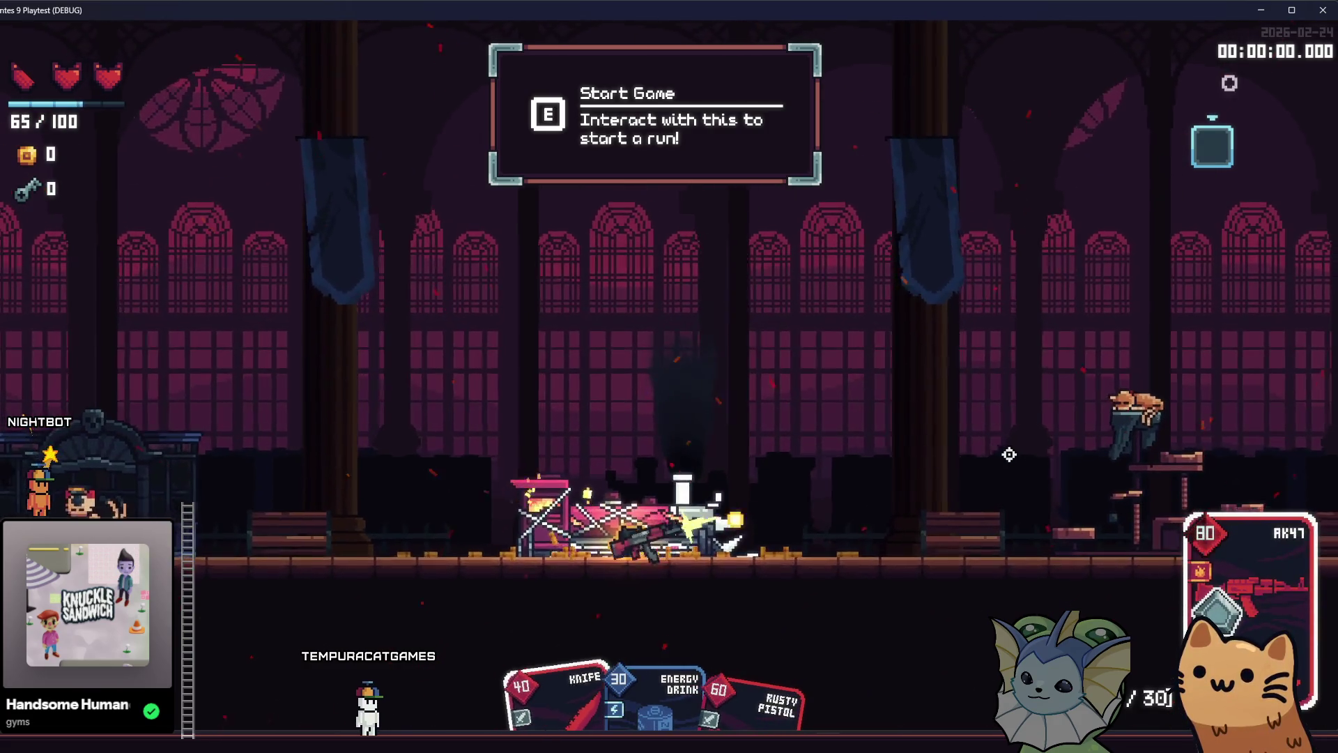
mouse_move(1009, 455)
mouse_down()
mouse_move(924, 359)
mouse_move(866, 324)
mouse_up()
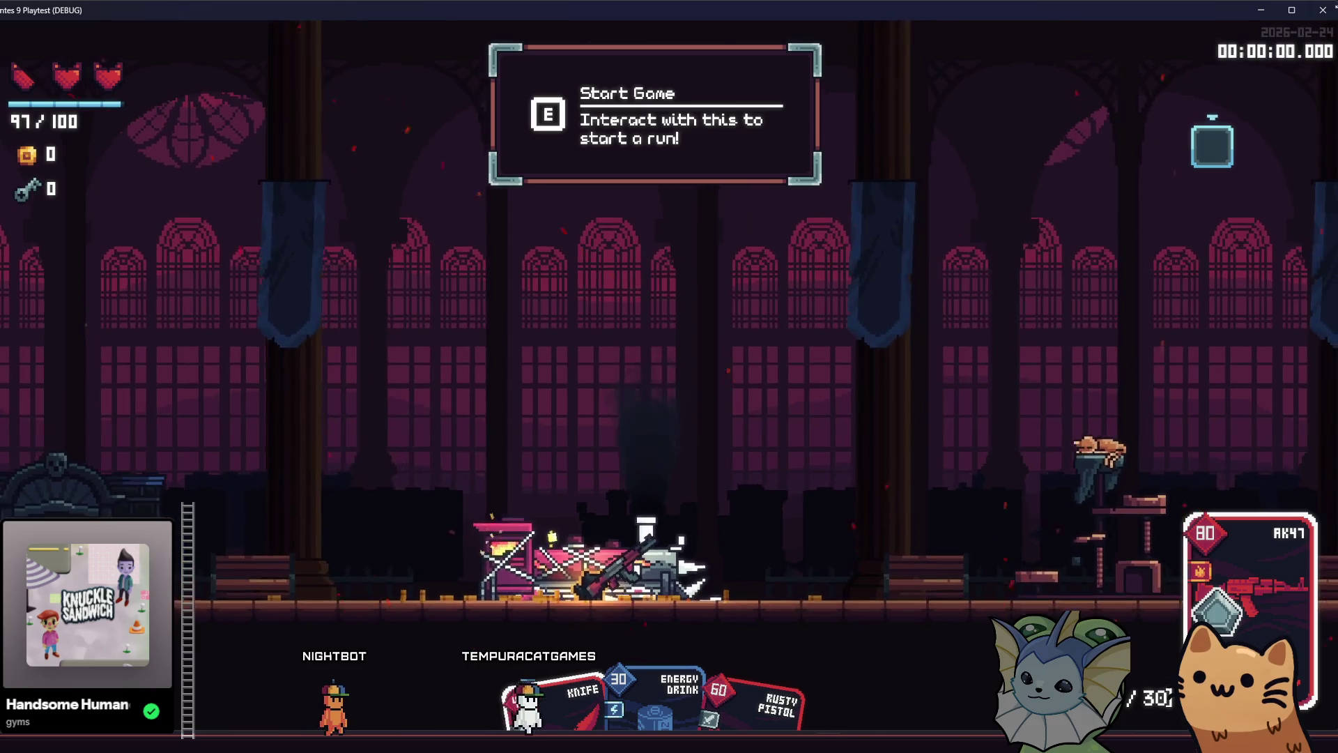
click(1321, 10)
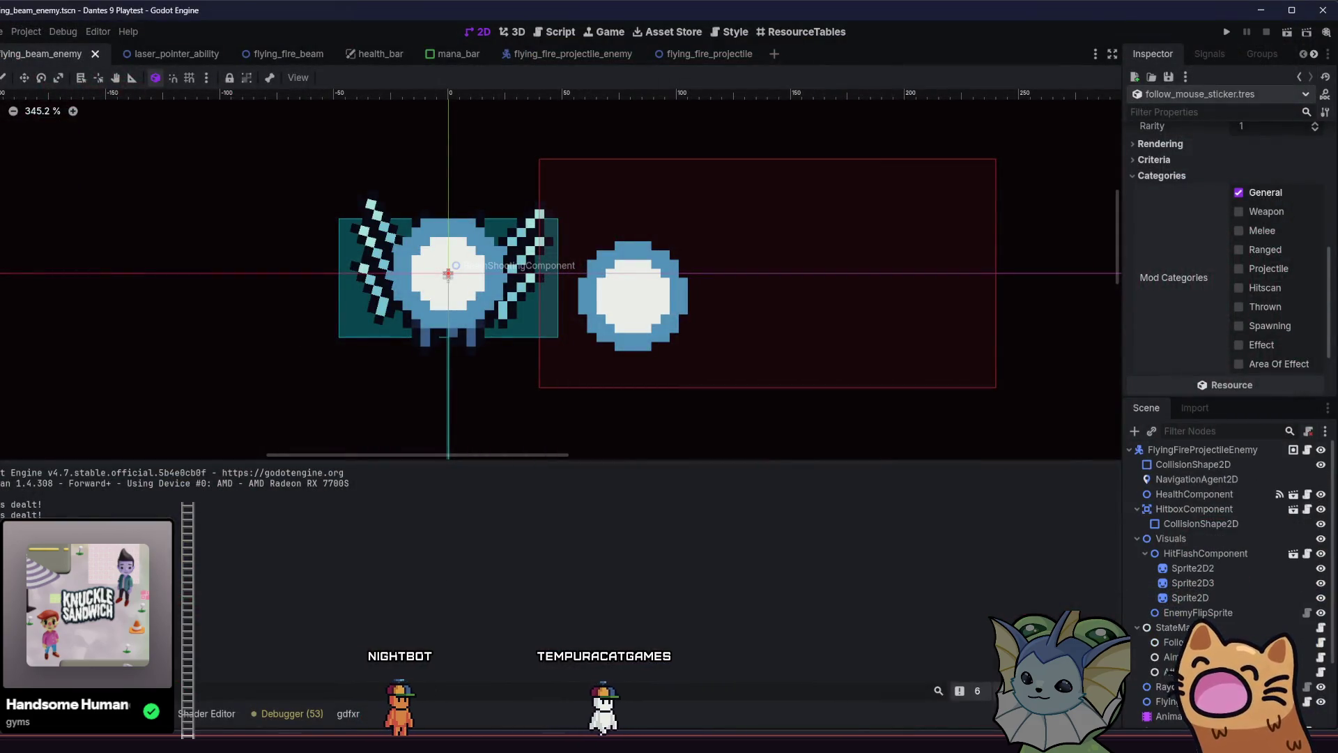
key(alt+Tab)
Scroll through the Bity todo board's sticker and card idea columns, then return to Godot
scroll(373, 512, left, 5)
scroll(367, 504, left, 10)
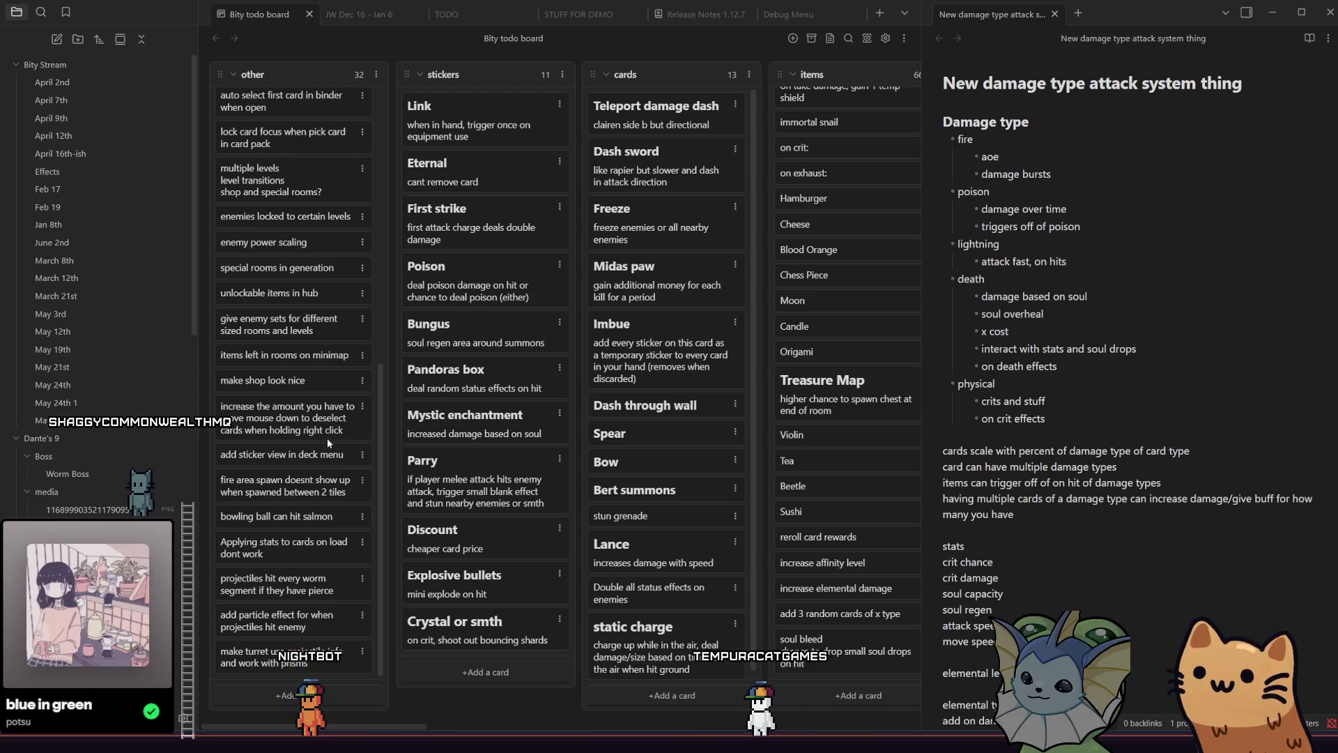
drag(380, 389, 375, 181)
scroll(345, 240, down, 5)
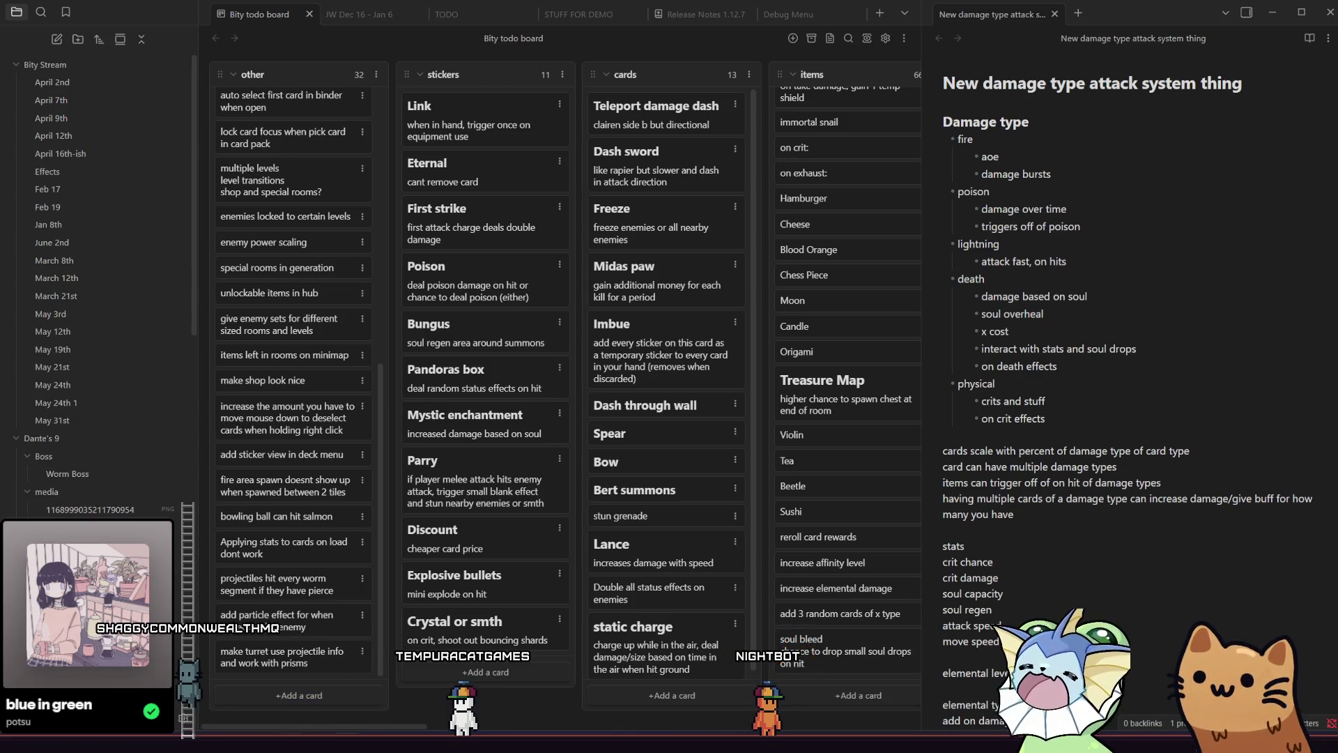
key(alt+Tab)
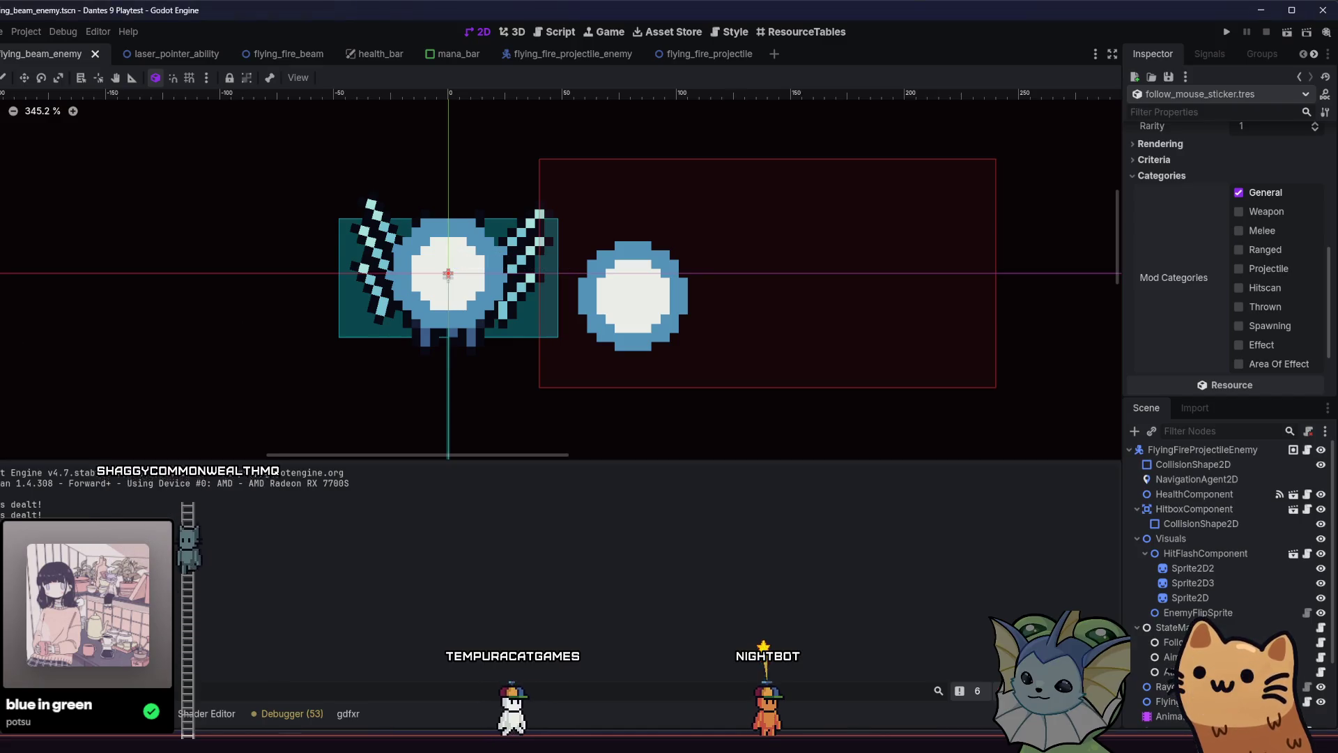
Add the Follow Mouse card from the game's debug menu, then stop the game
key(F5)
key(e)
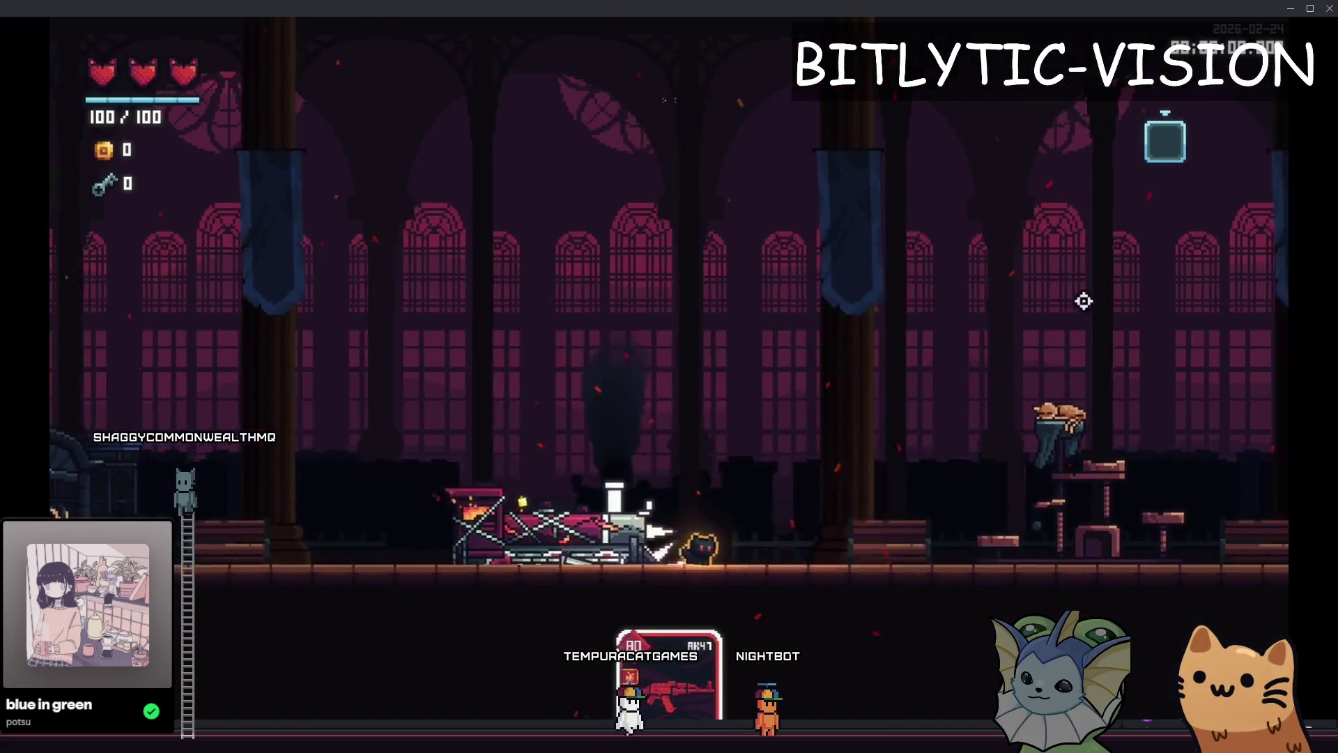
key(F1)
scroll(794, 274, down, 3)
scroll(798, 275, up, 1)
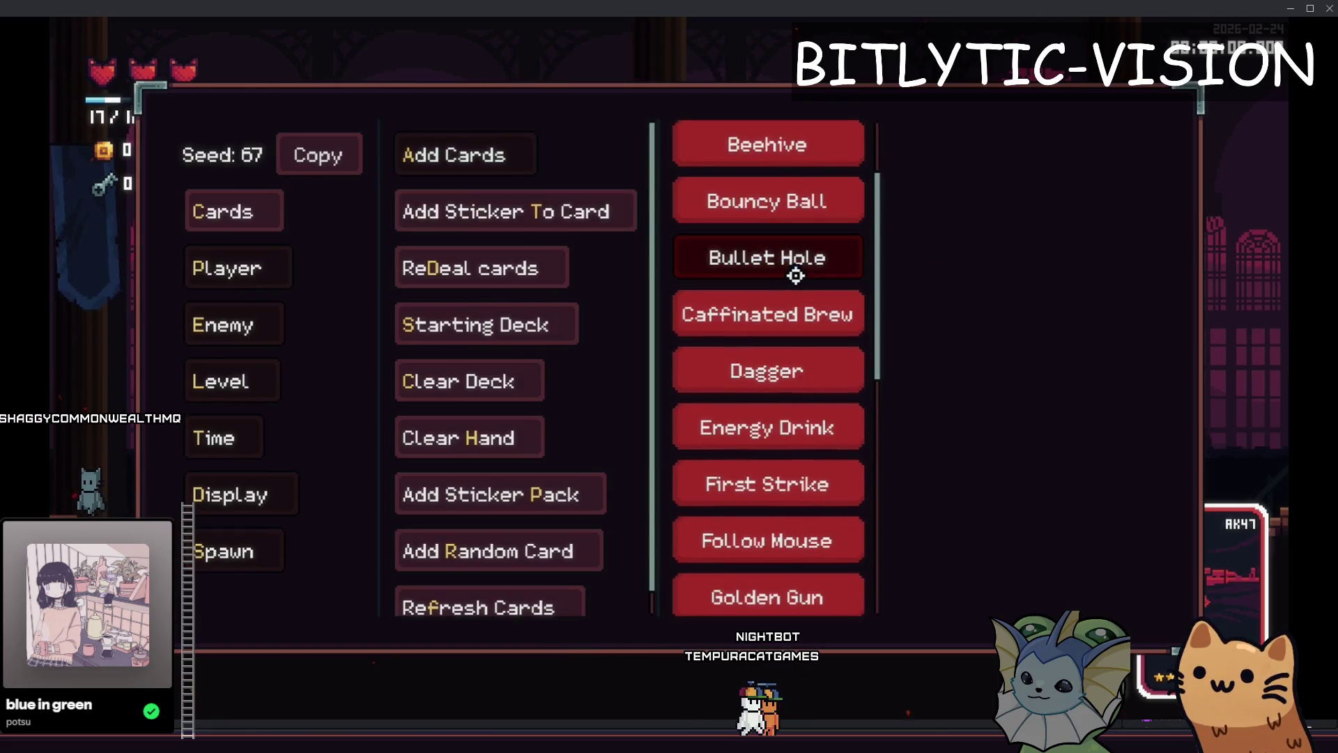
scroll(796, 279, down, 2)
click(771, 418)
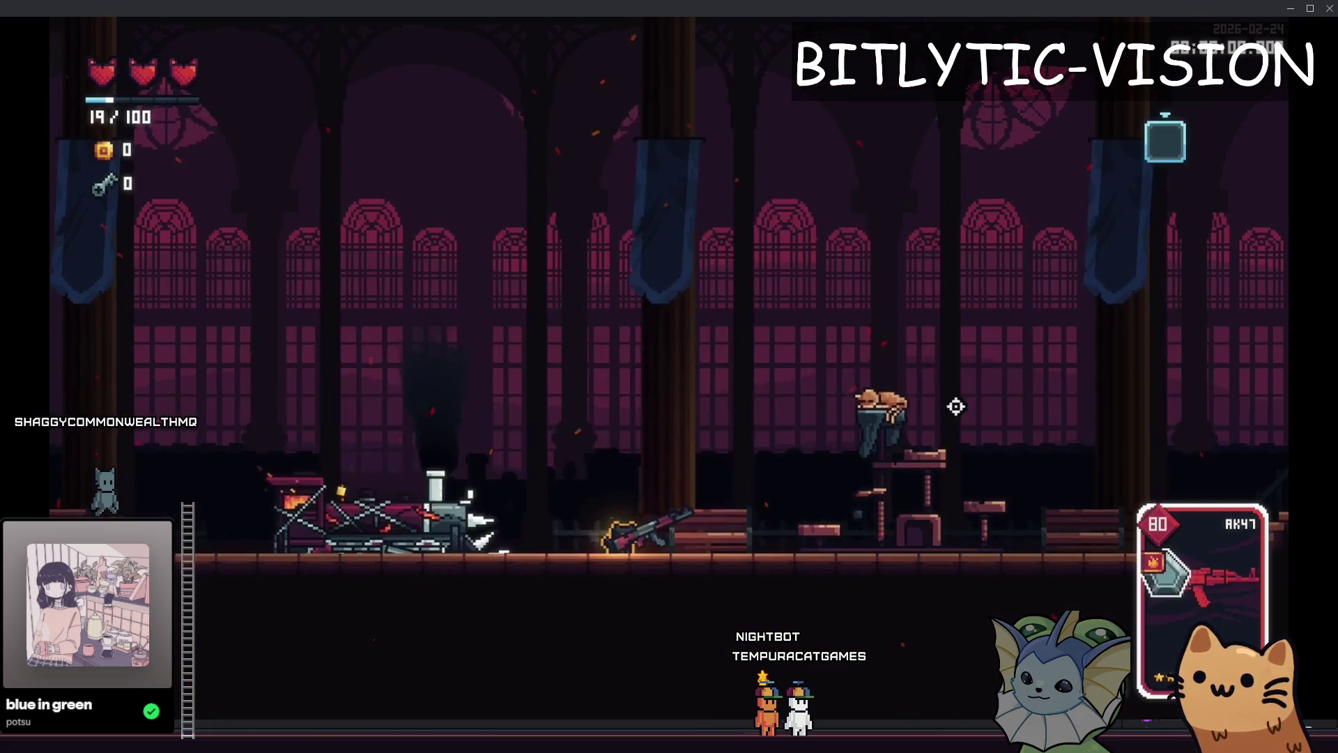
key(F8)
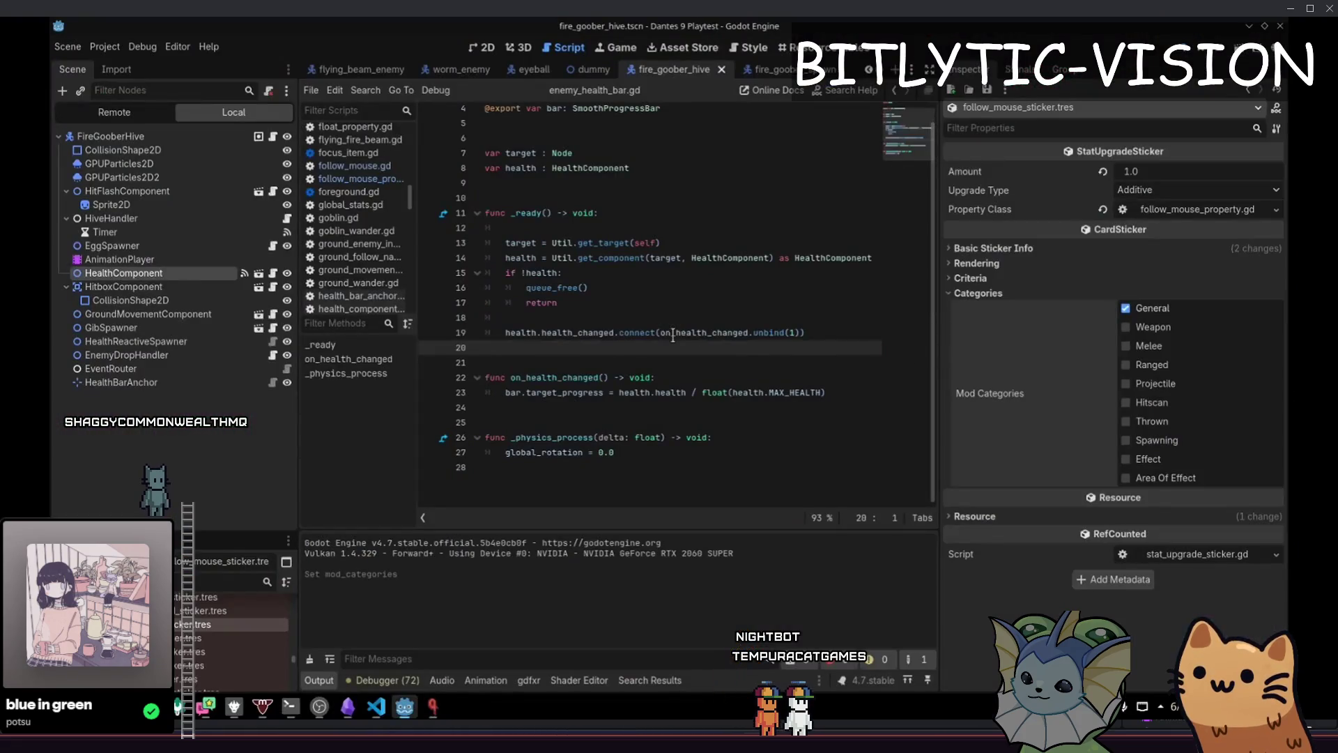
In follow_mouse_property.gd, add a test Console.print() after the function line and run it
click(1191, 209)
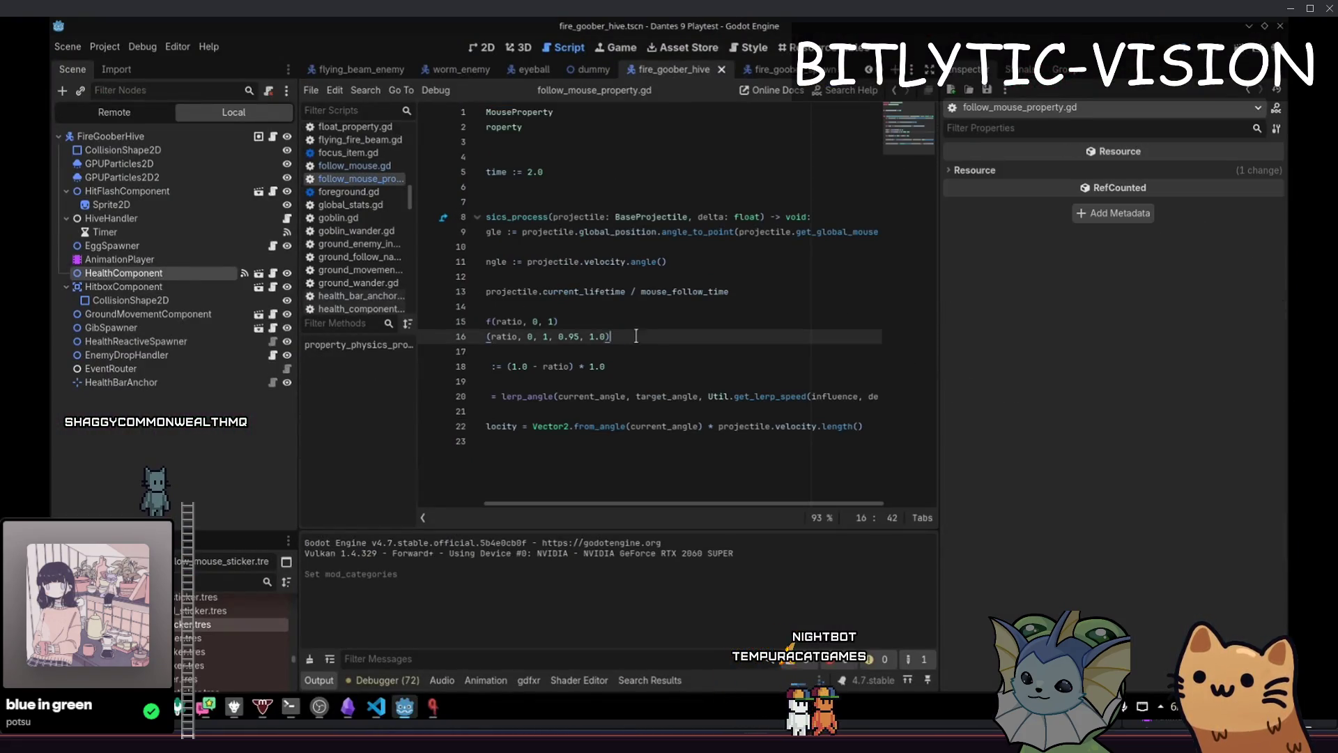
key(ctrl+Home)
key(Down)
key(Down)
key(Down)
key(End)
key(Return)
key(Return)
key(Up)
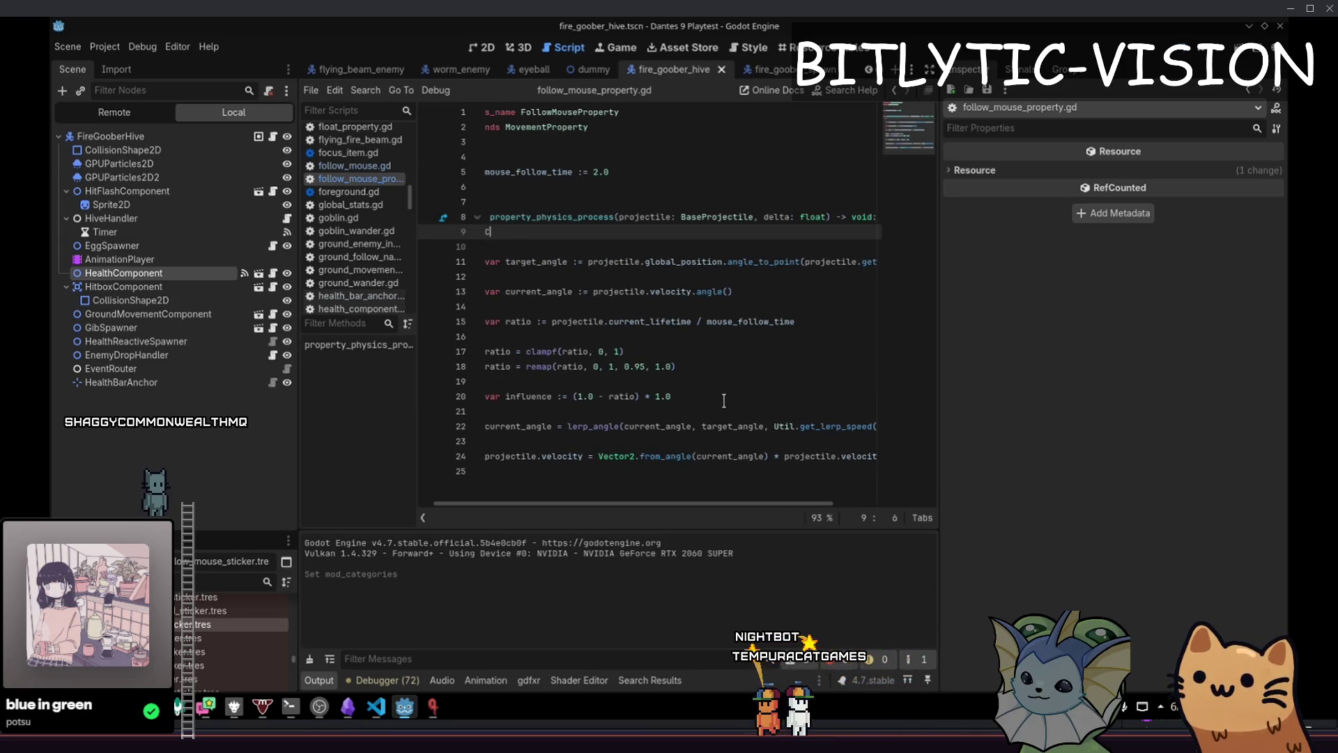
text(onsole.print("??)
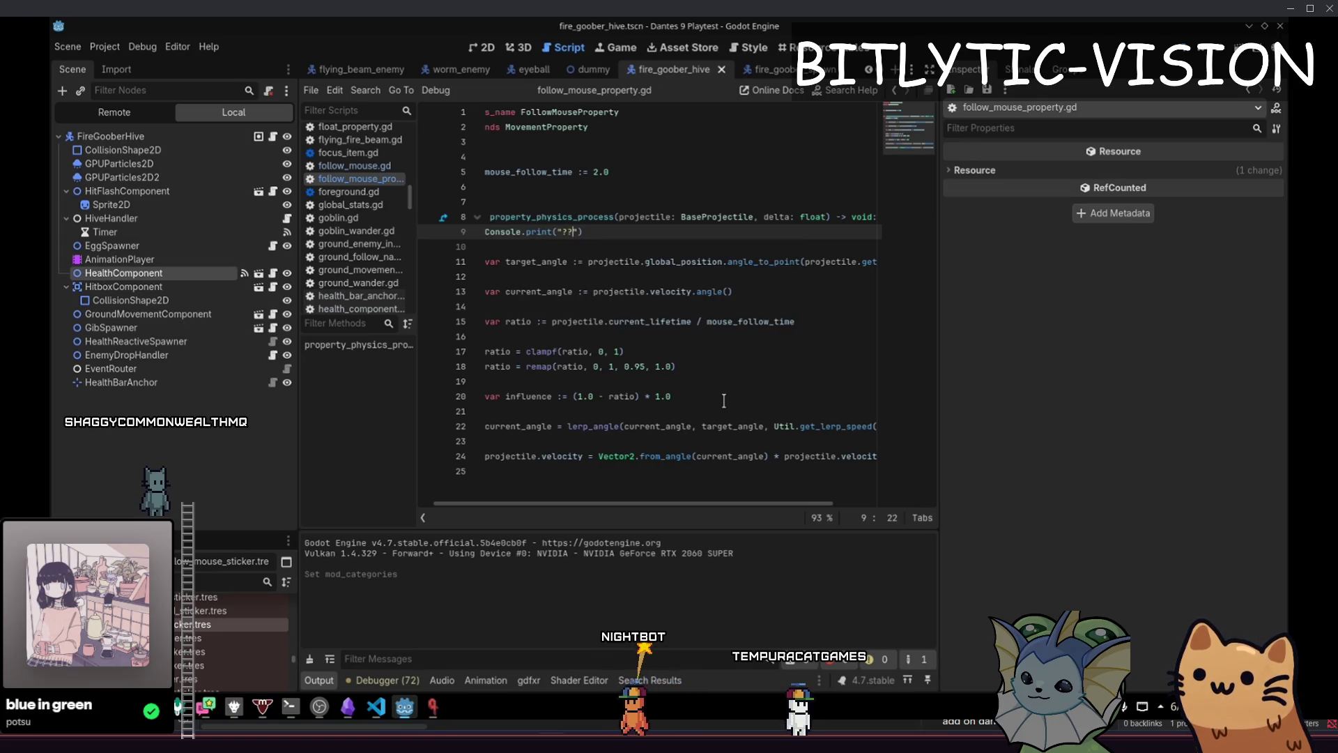
key(F5)
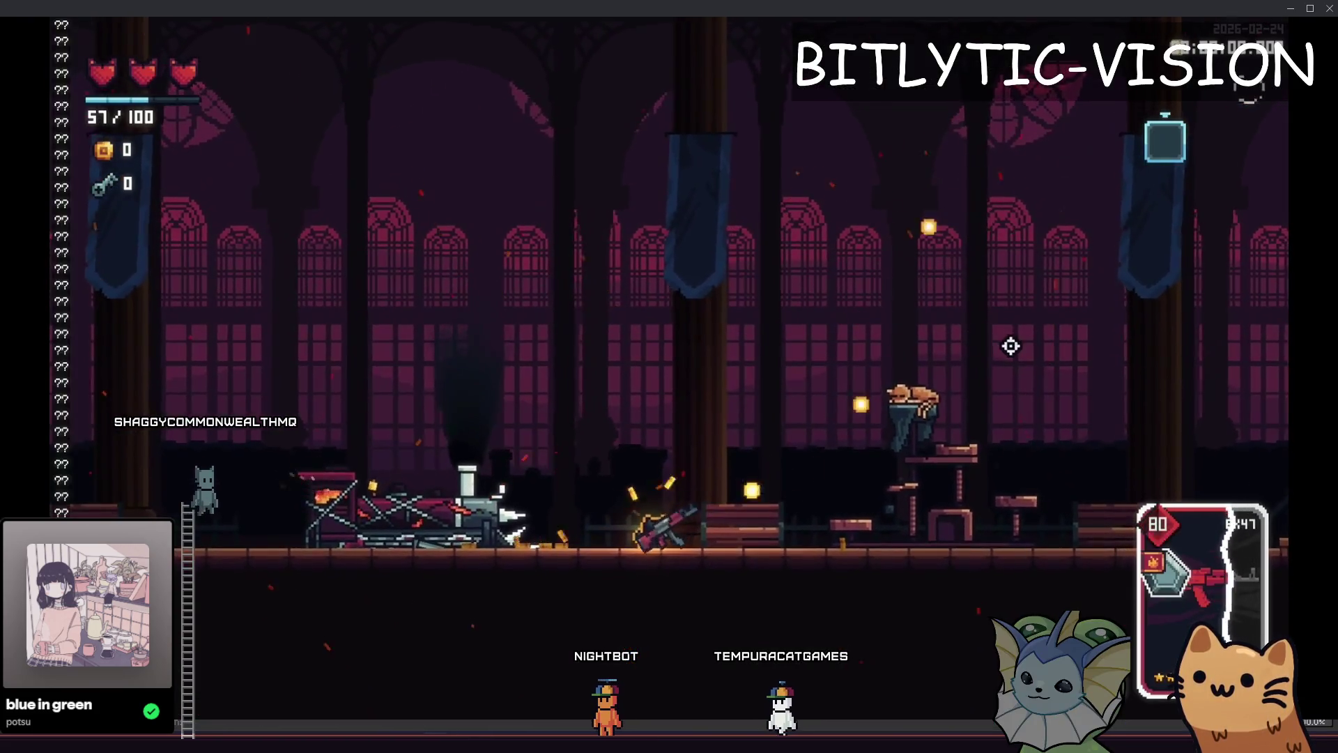
key(F8)
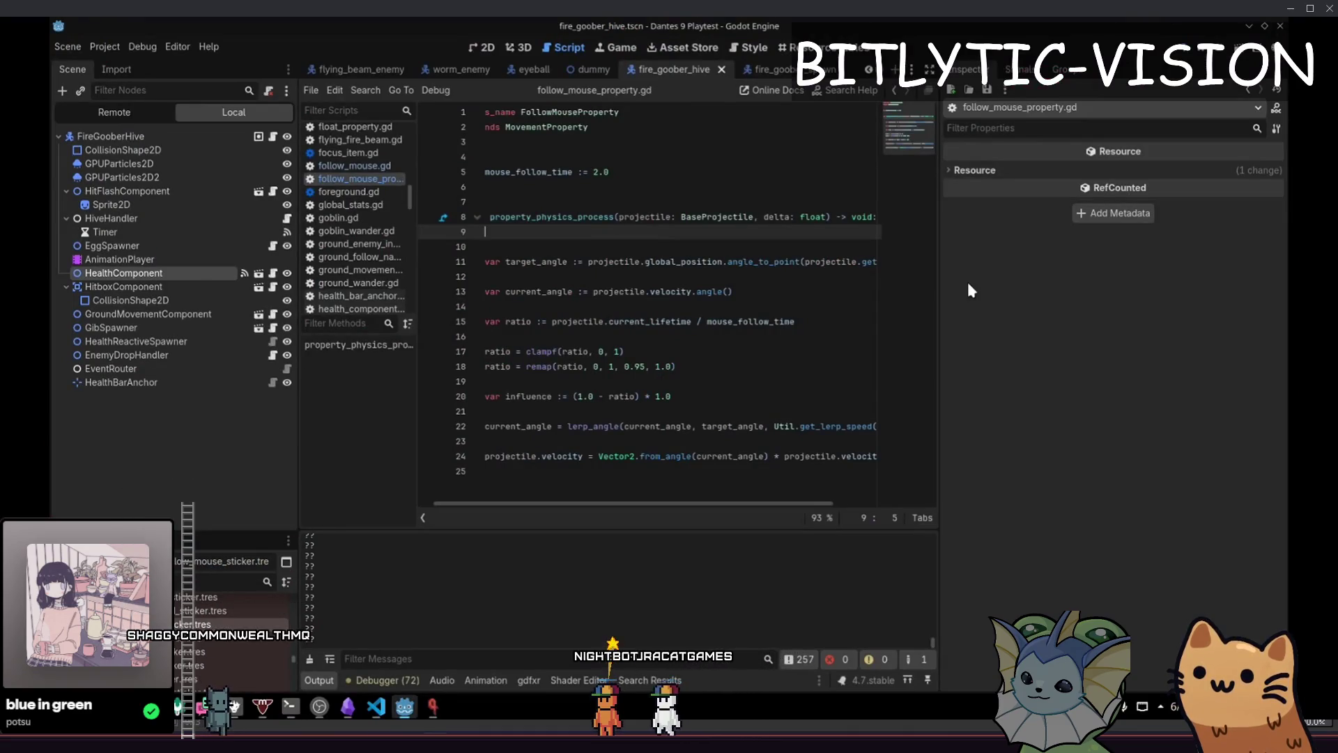
Remove the test line and add Console.print(projectile.velocity) above the velocity assignment
key(Down)
key(BackSpace)
key(BackSpace)
key(ctrl+End)
key(Up)
key(End)
key(Up)
key(Return)
key(Return)
key(Up)
text(Console)
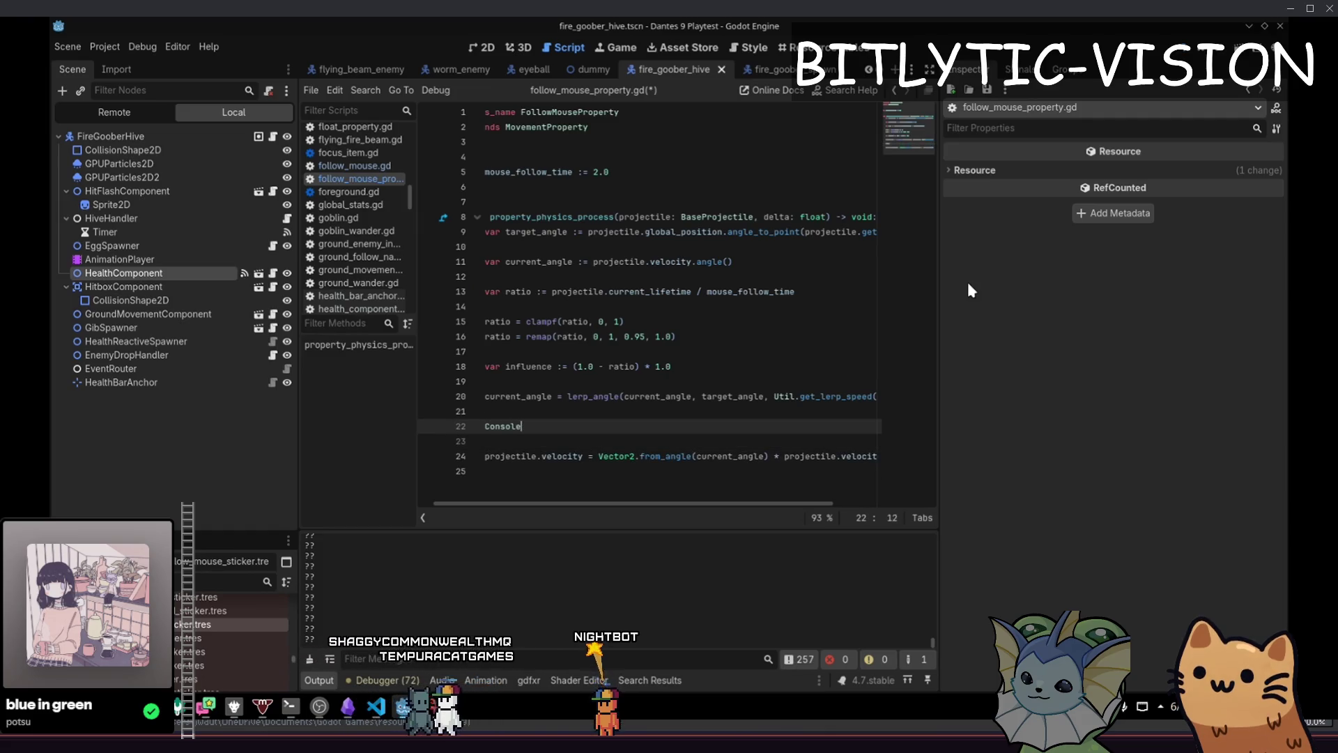
text(.print(projectile.velocity)
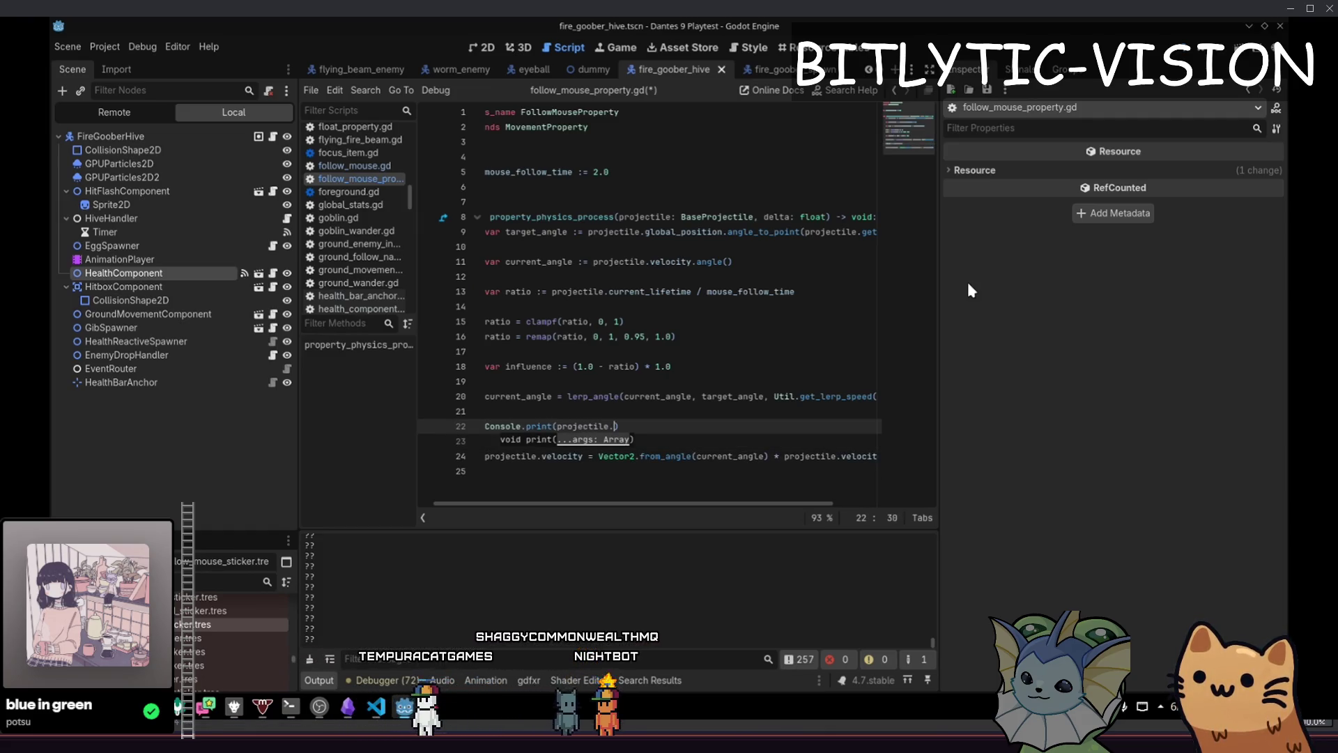
key(Escape)
Duplicate the velocity print line below the velocity assignment
key(End)
key(shift+Home)
key(ctrl+c)
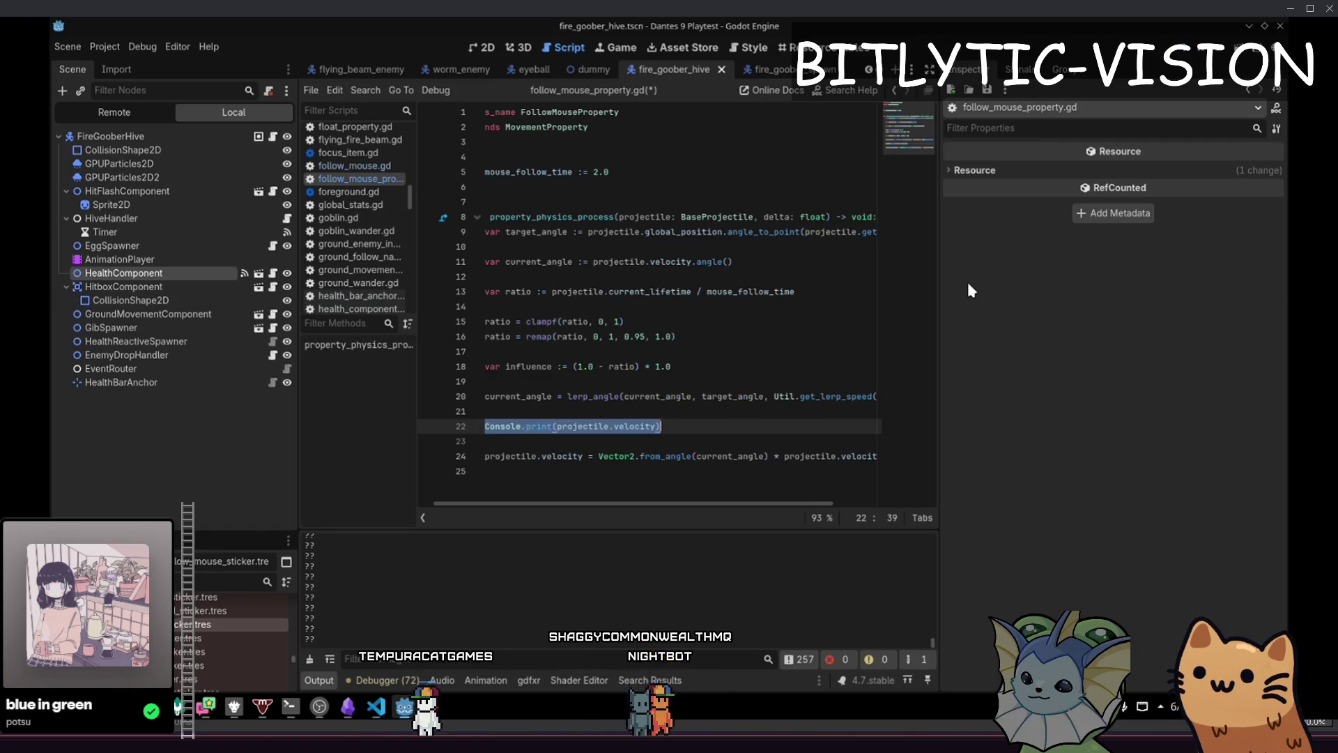
key(Down)
key(Down)
key(End)
key(Return)
key(ctrl+v)
key(Up)
Run the game and fire several shots to log velocity values, then stop it
key(F5)
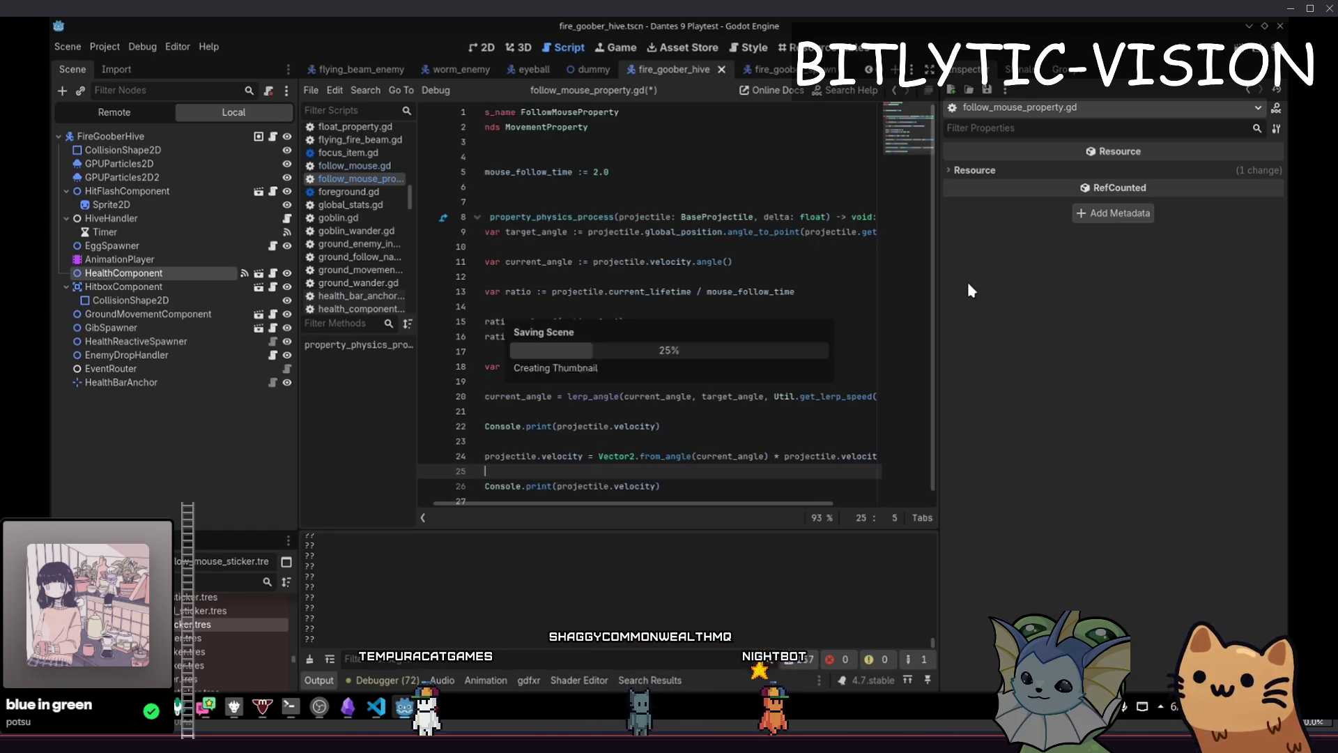
click(1073, 302)
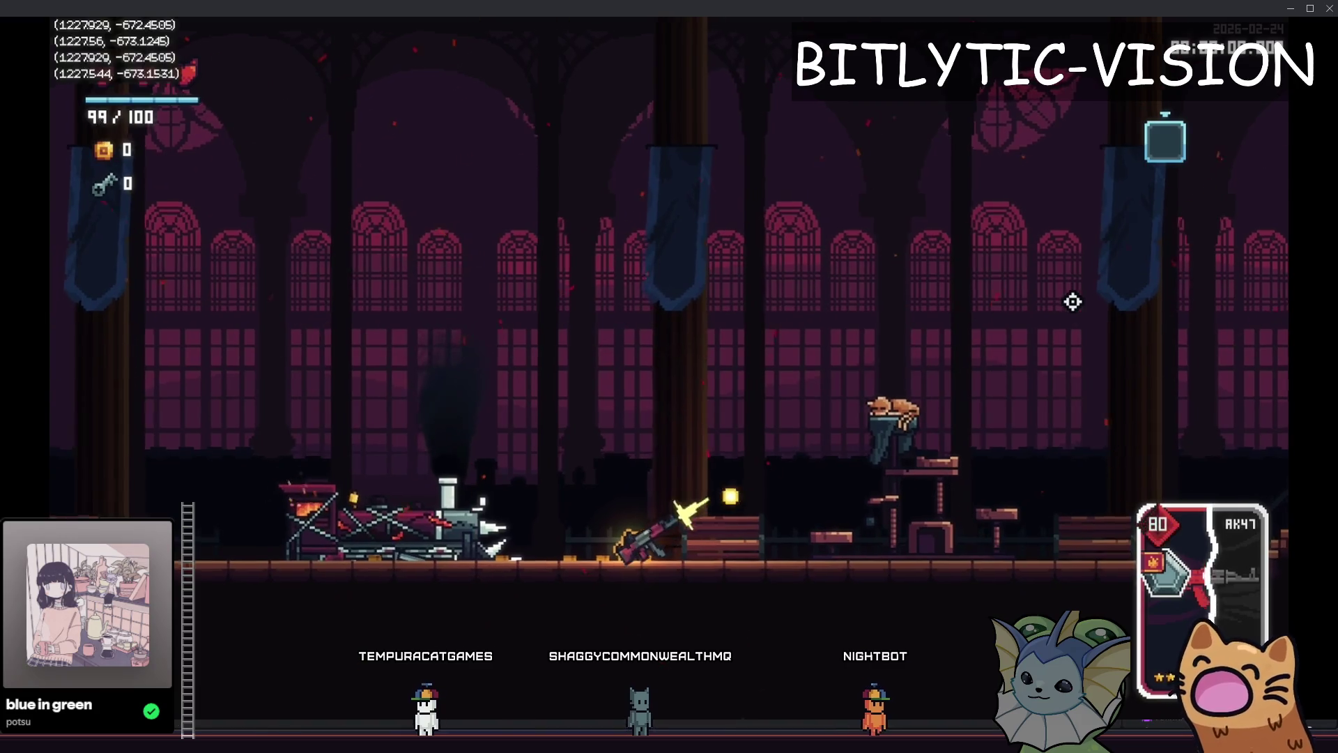
click(1018, 281)
click(830, 251)
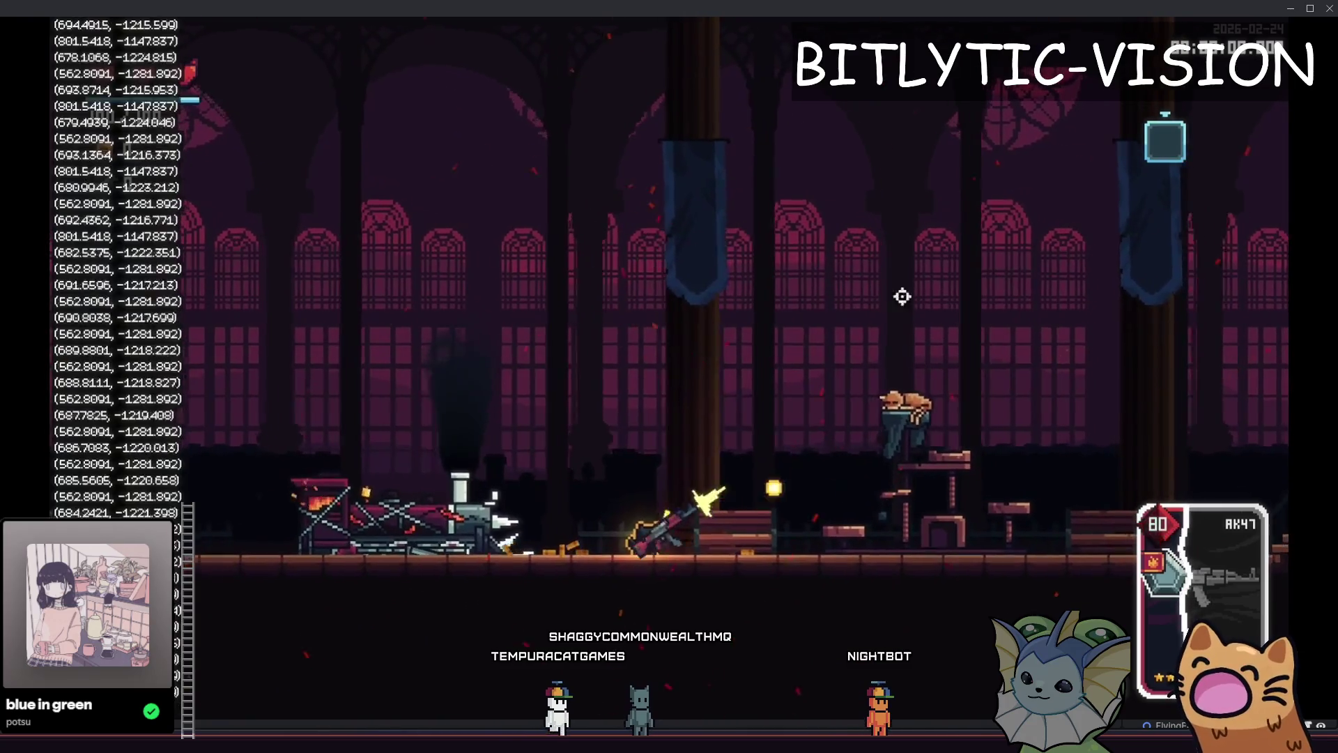
click(528, 320)
key(F8)
key(alt+shift+o)
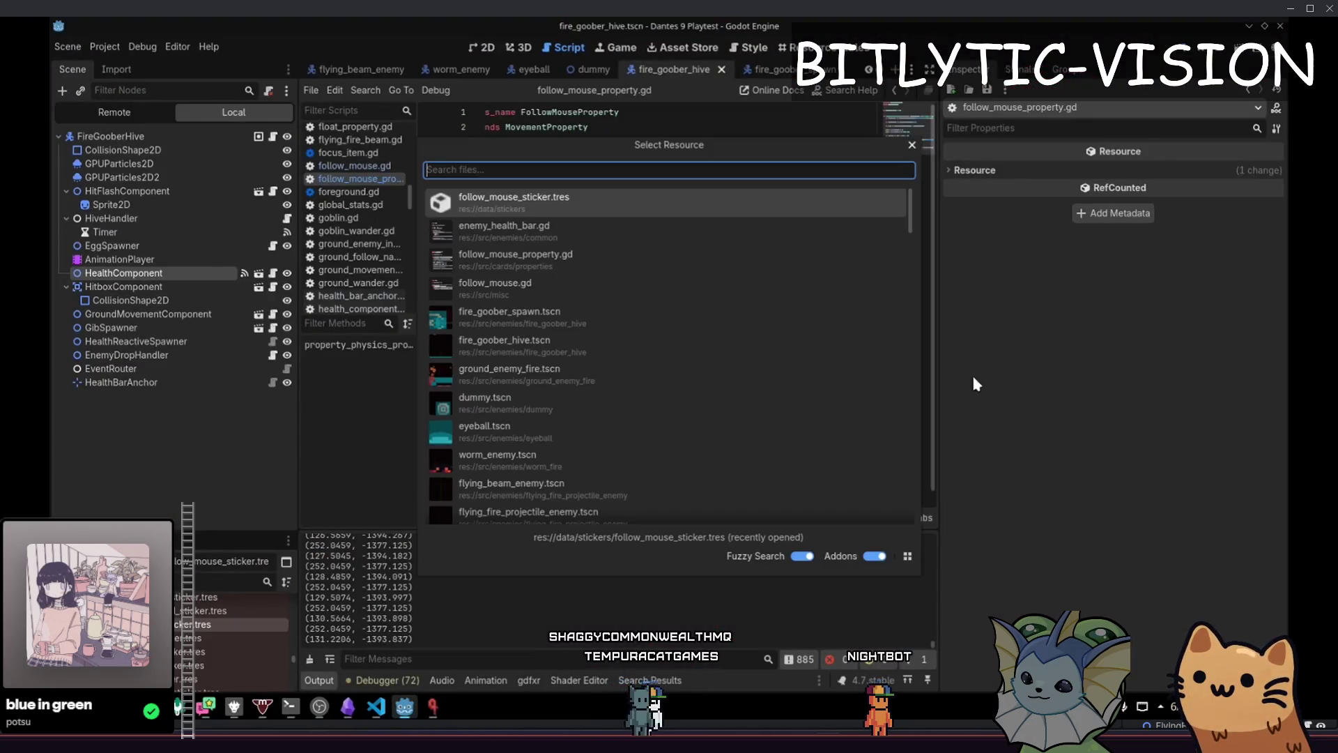
Open base_projectile.gd and search the script for 'velocity'
text(projectile.gd)
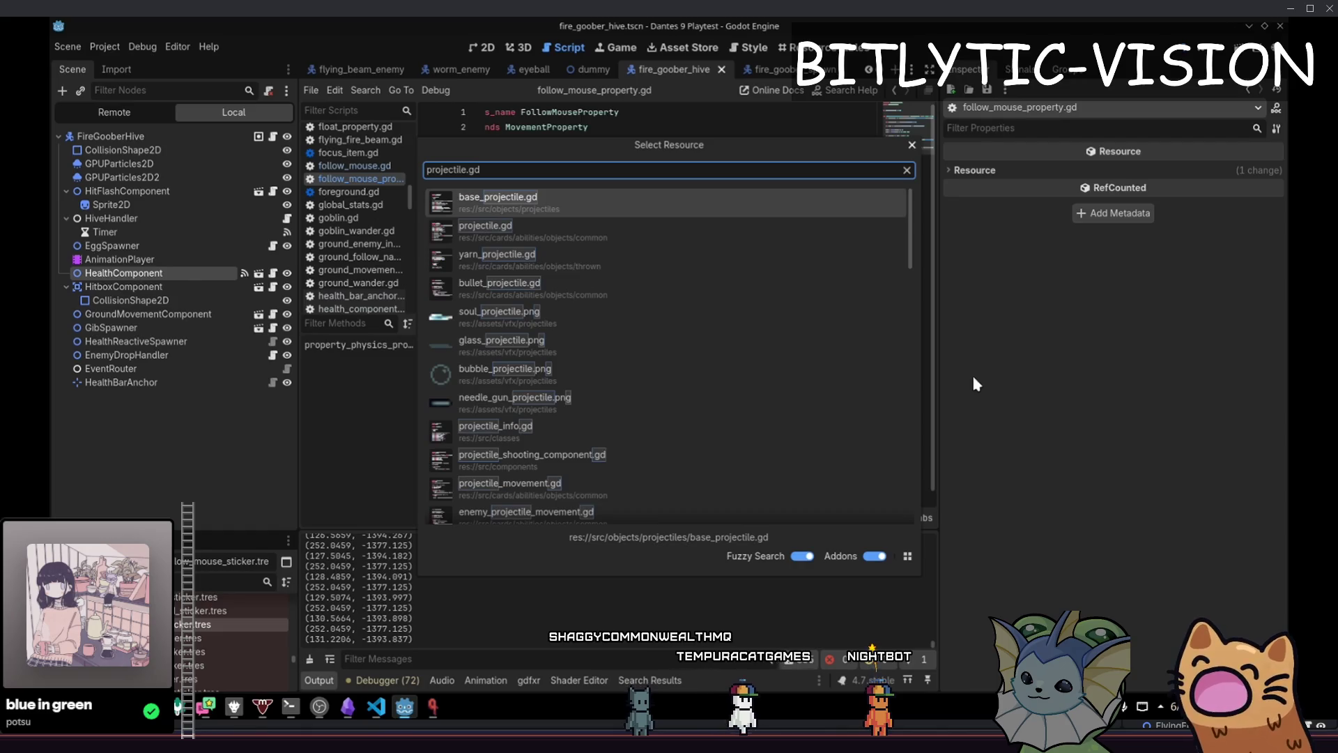
key(Return)
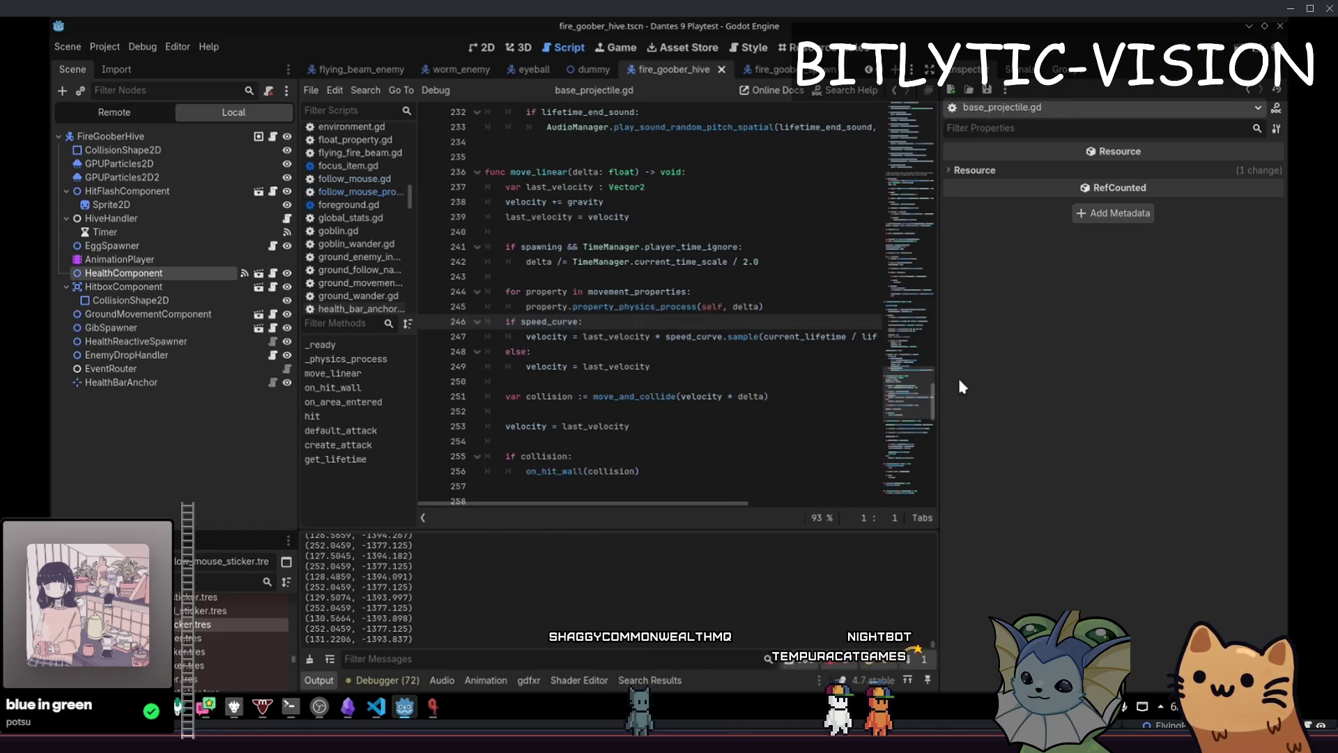
key(ctrl+f)
text(velocity)
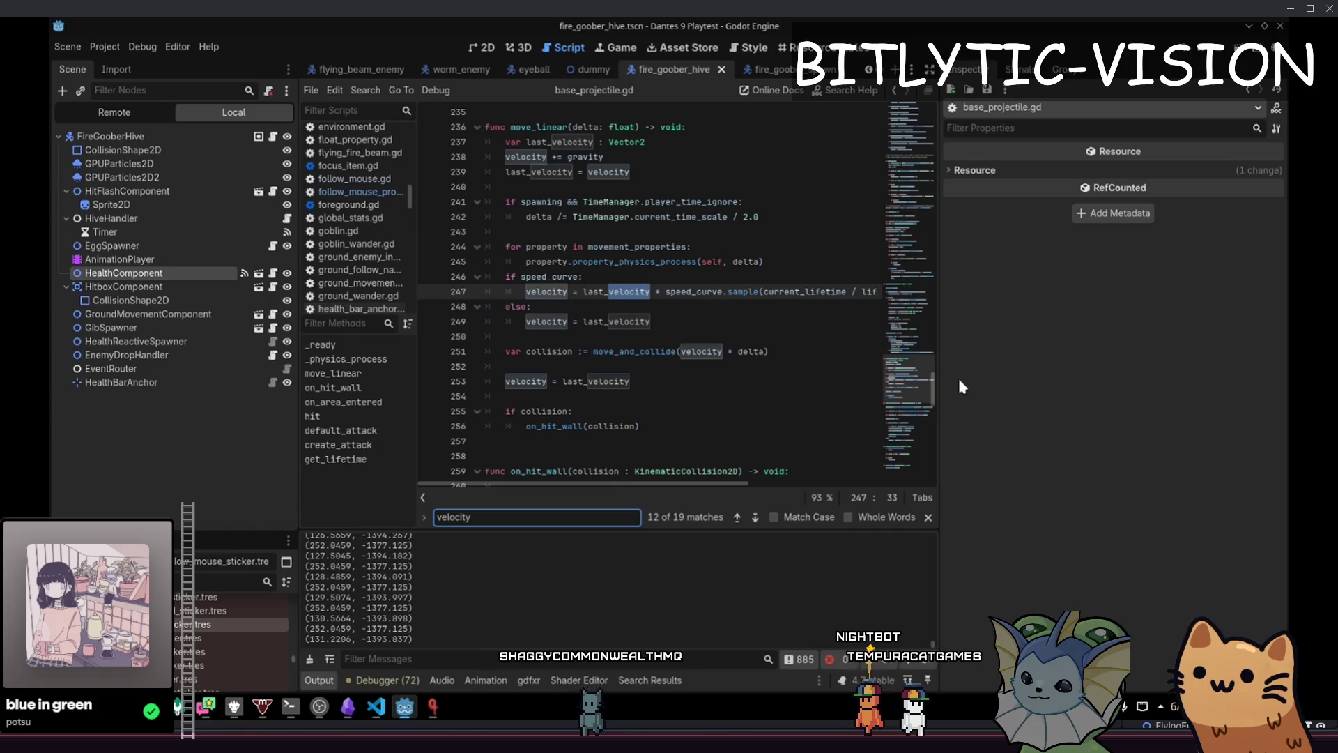
key(Return)
key(Return)
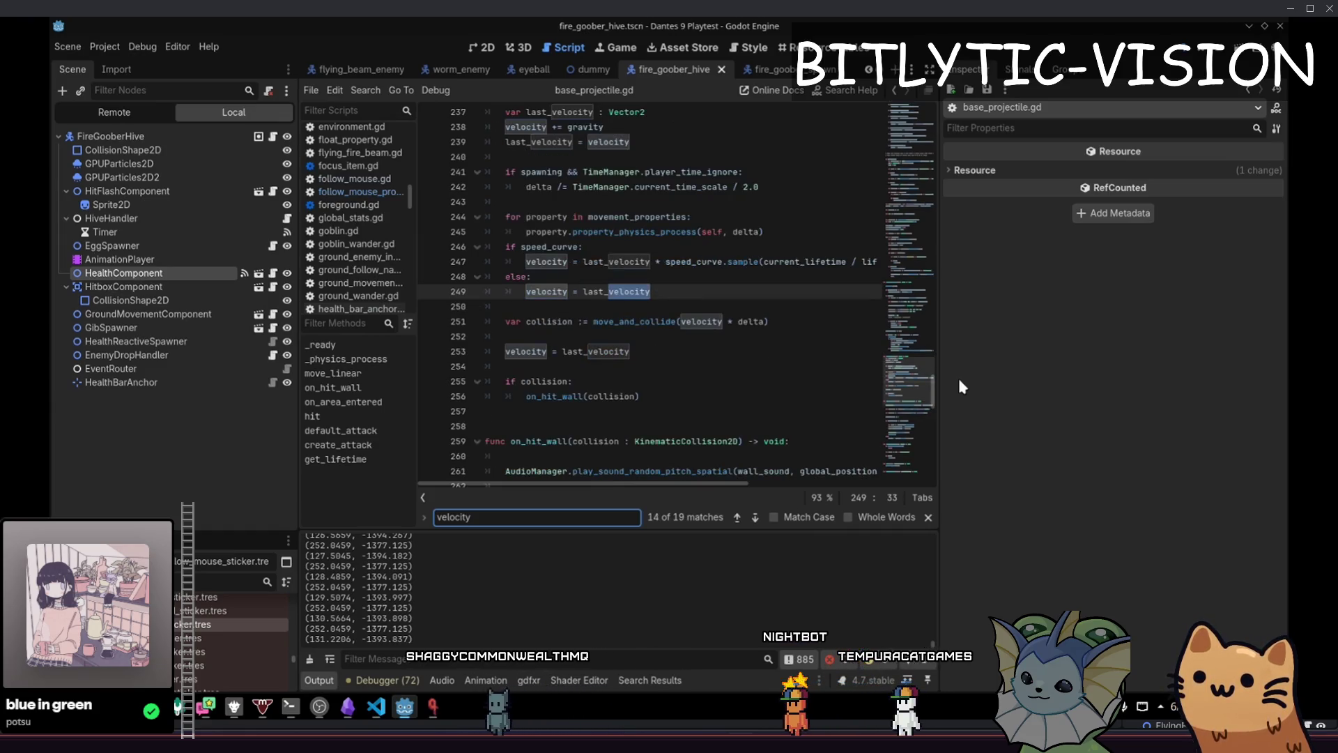
Step back and forth through the velocity matches on lines 247, 249 and 253
key(shift+Return)
key(shift+Return)
key(shift+Return)
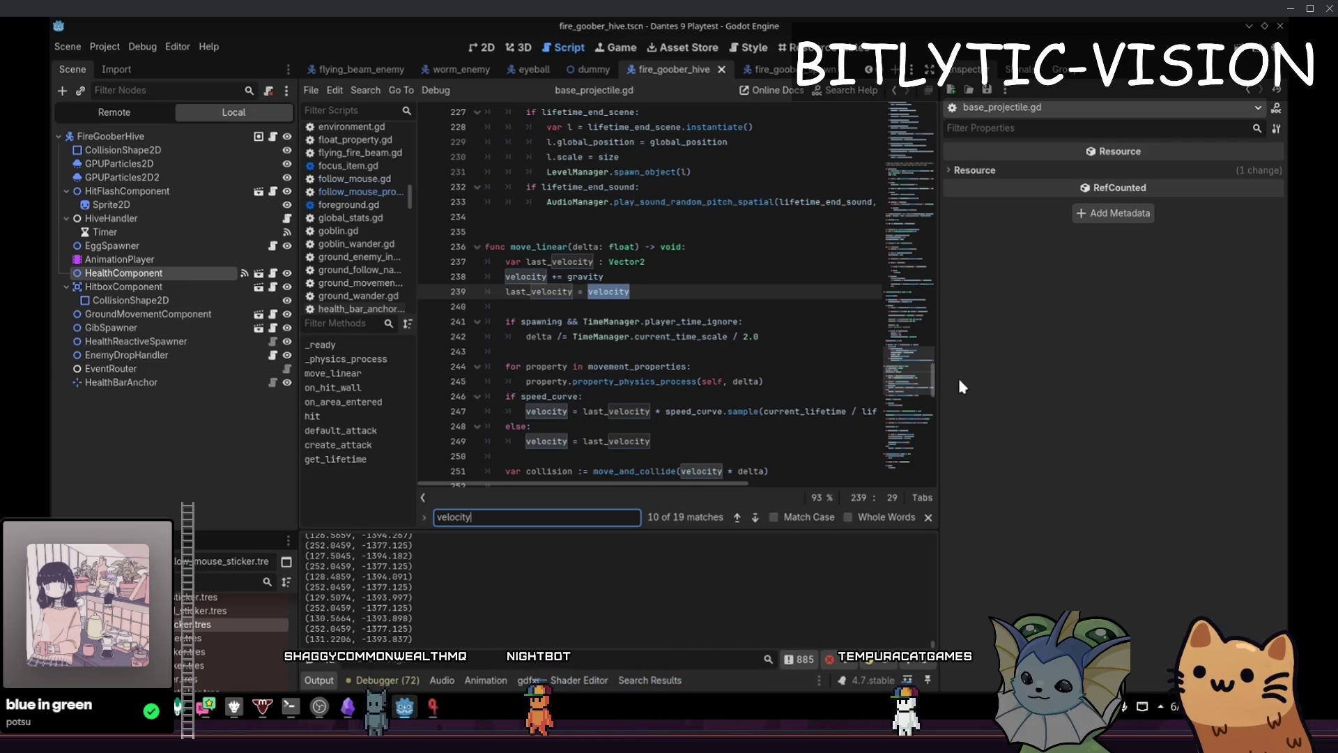
key(Return)
key(Return)
key(Return)
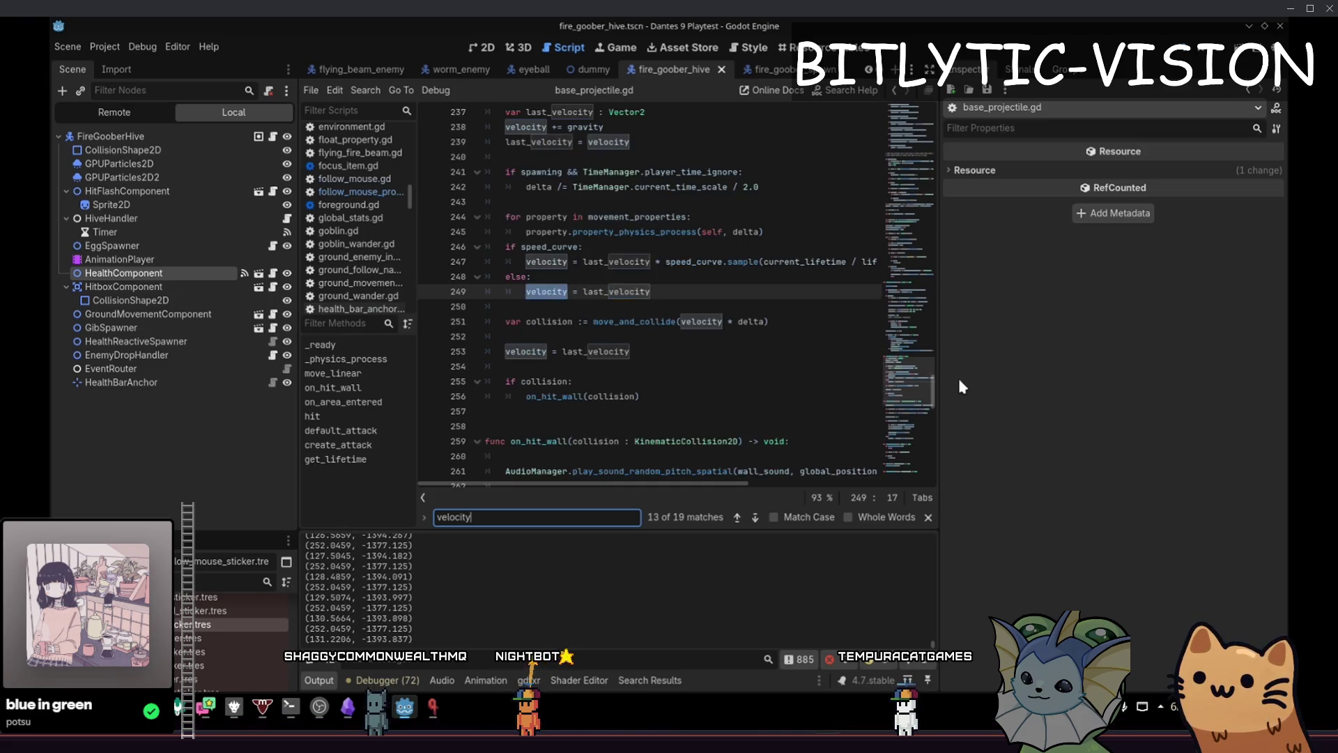
key(Return)
key(Return)
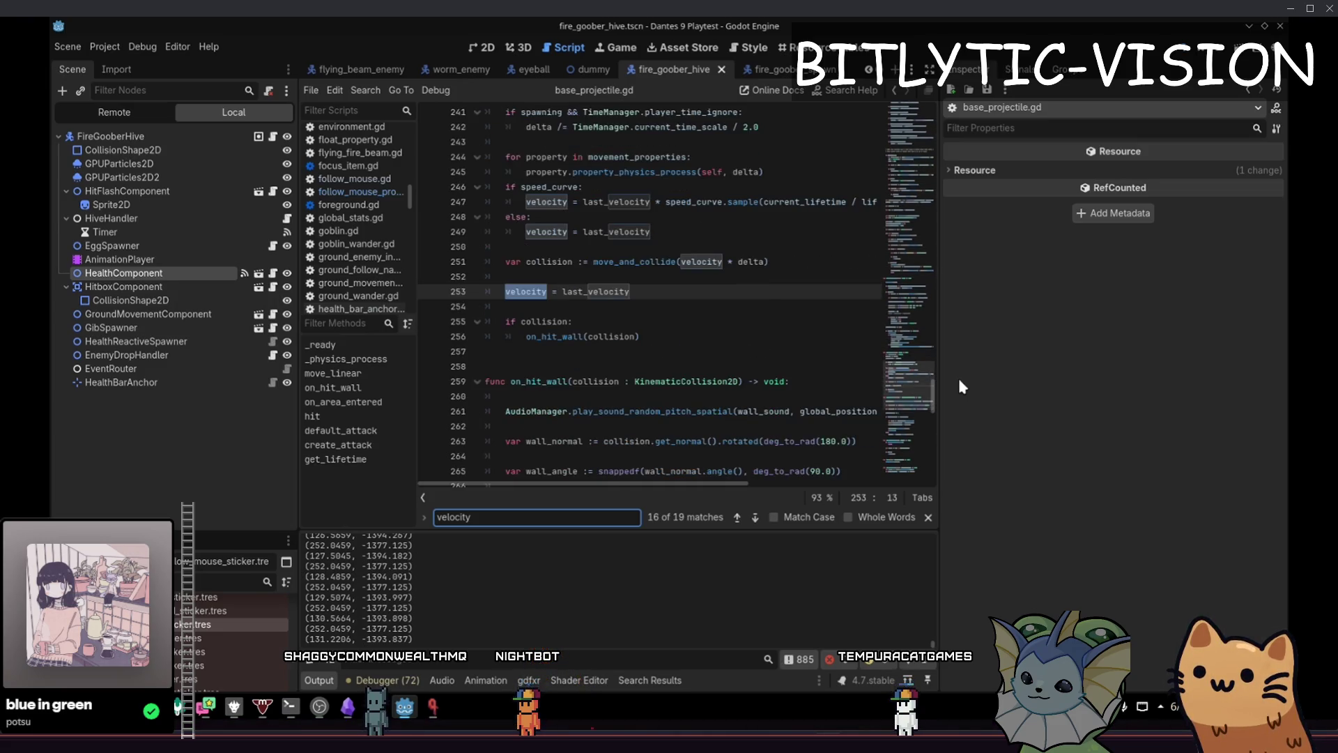
key(shift+Return)
key(shift+Return)
key(shift+Return)
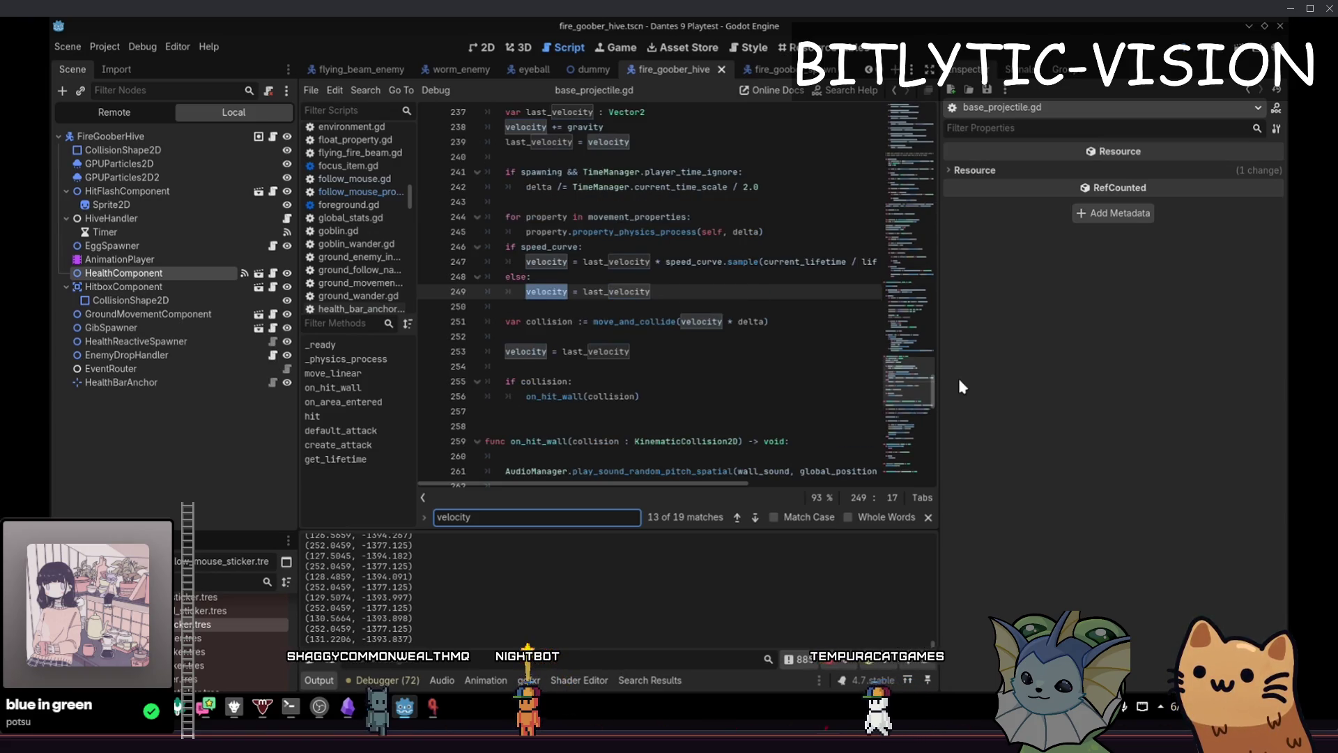
key(shift+Return)
key(Escape)
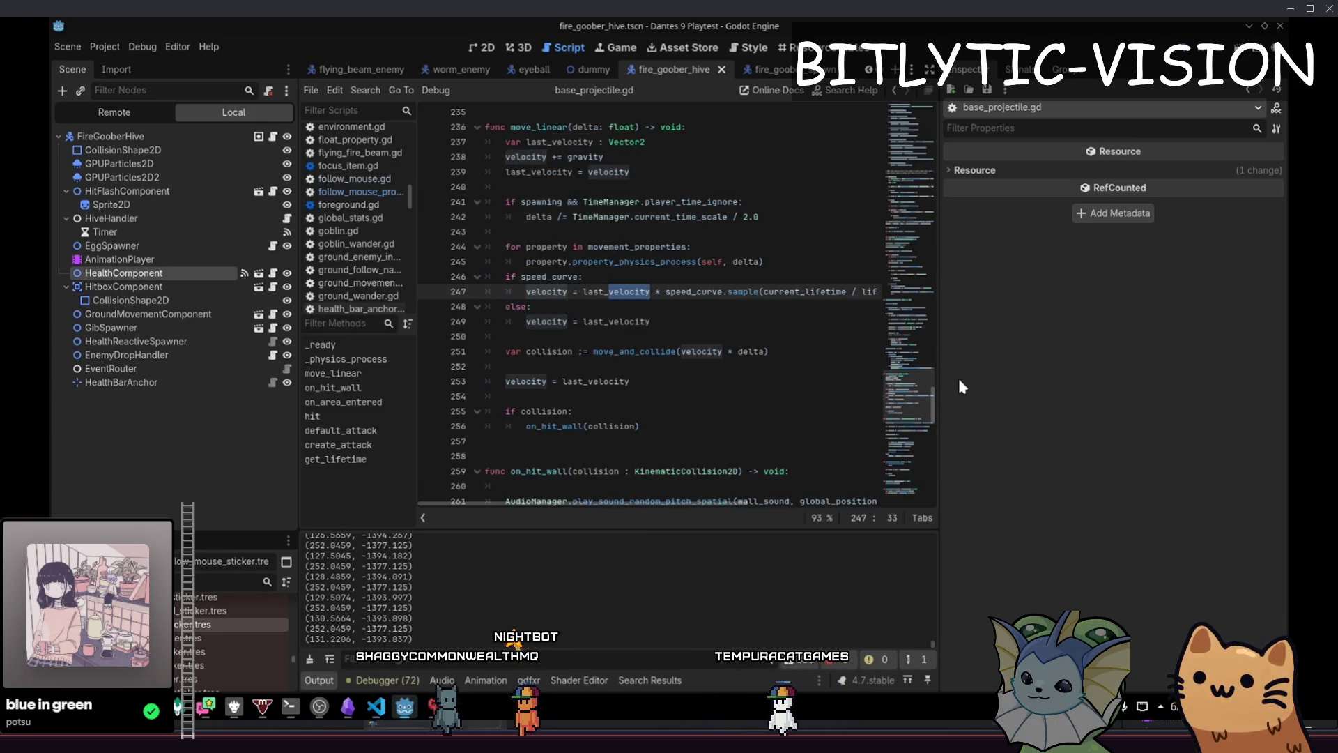
Inspect the collision and velocity = last_velocity lines, then move to VS Code's file search
key(Up)
key(Up)
key(Down)
key(Down)
key(Down)
key(Down)
key(Down)
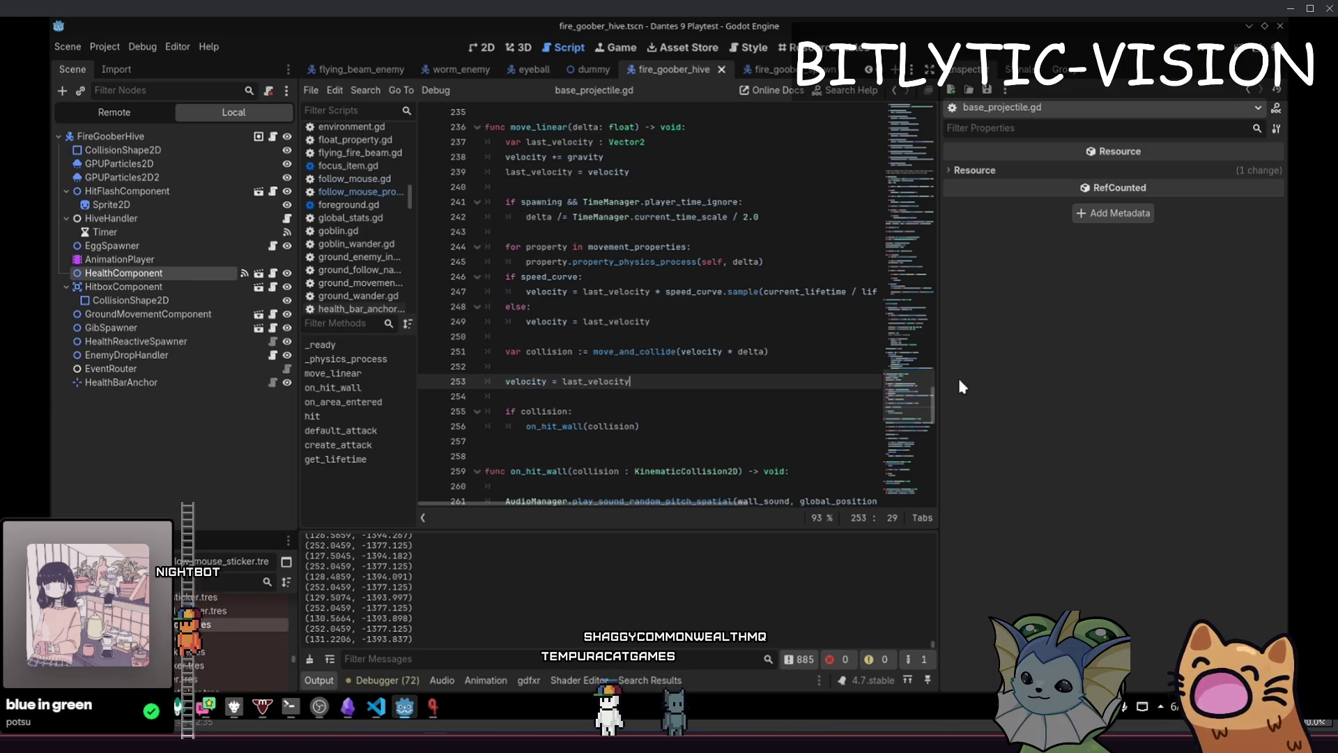
key(shift+Home)
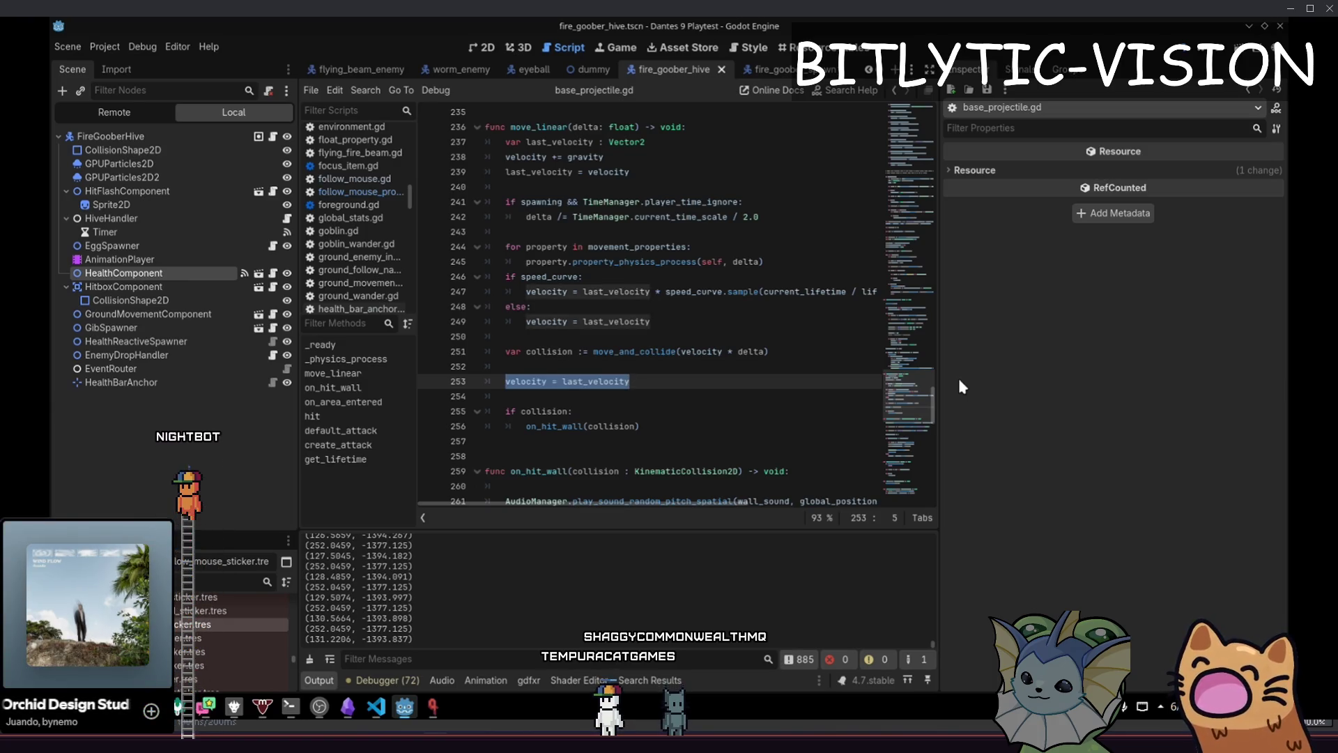
key(Up)
key(Up)
key(Up)
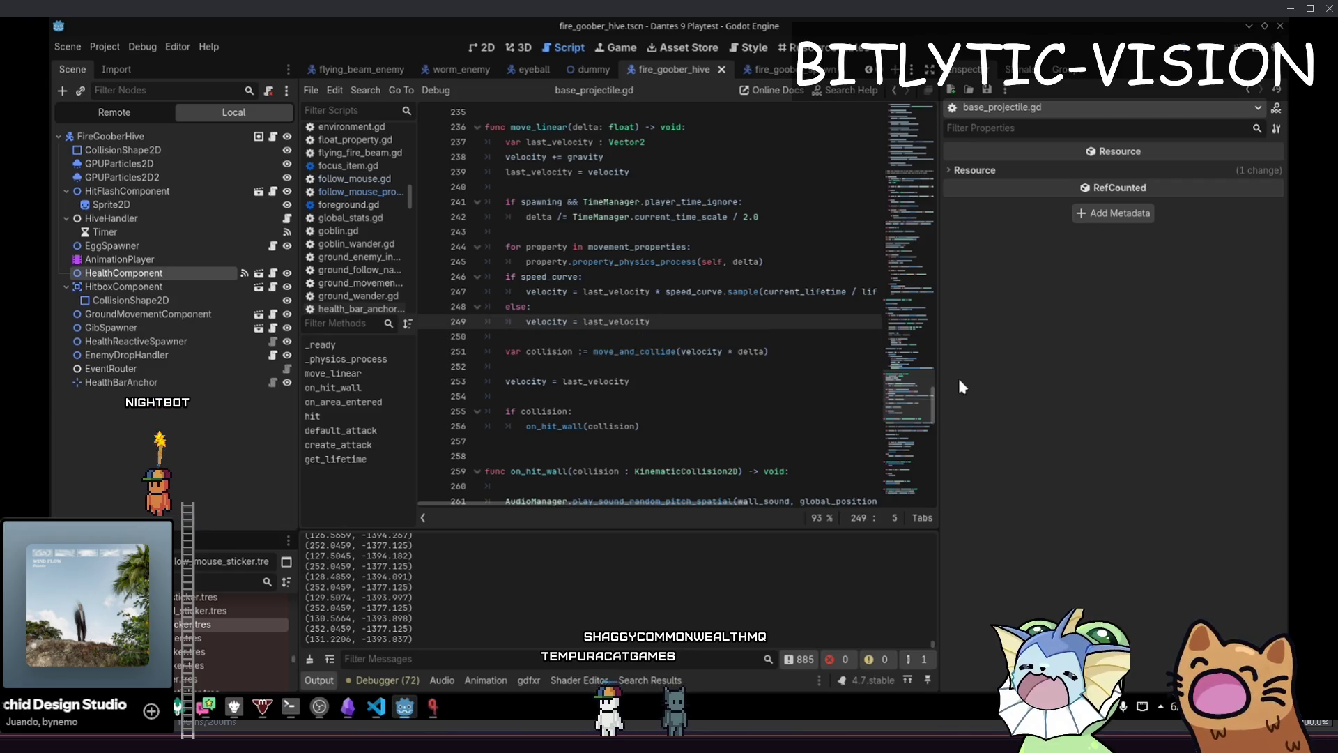
key(alt+Tab)
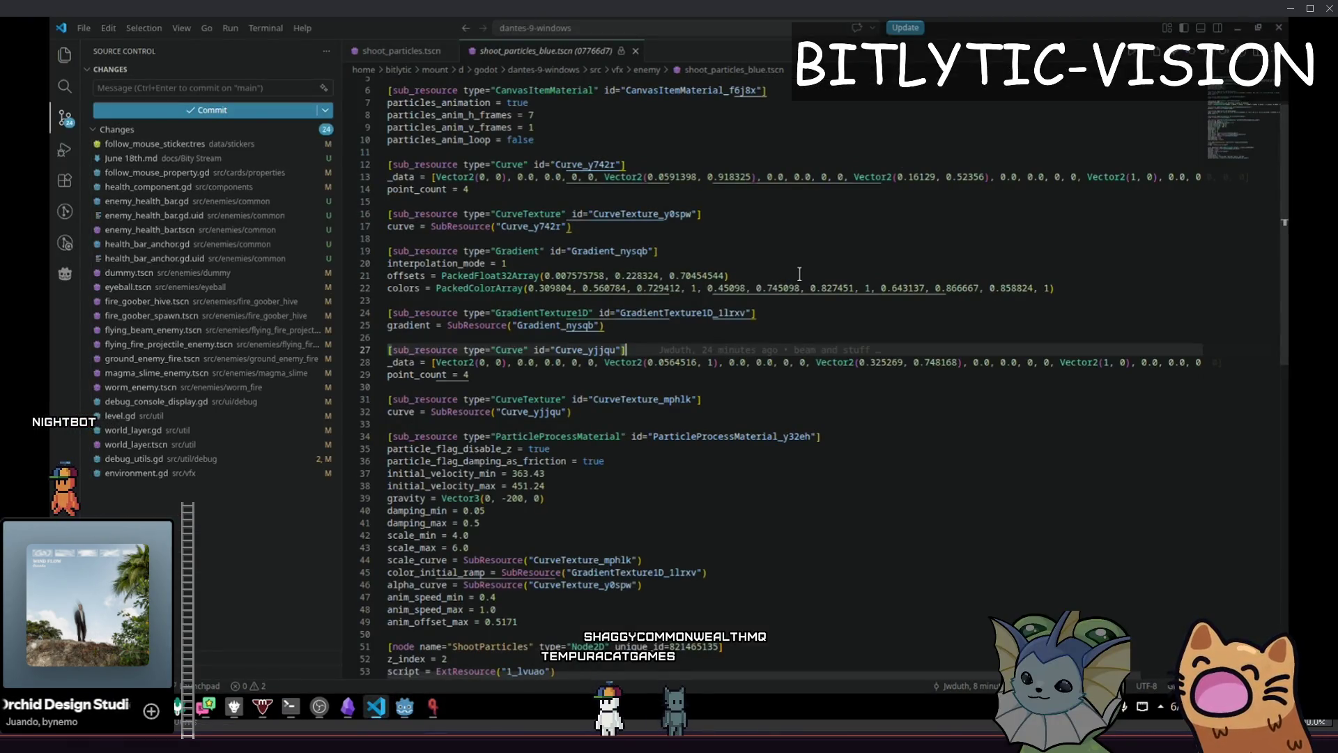
key(ctrl+p)
Open base_projectile.gd in VS Code and search it for last_velocity
text(base_projectile.gd)
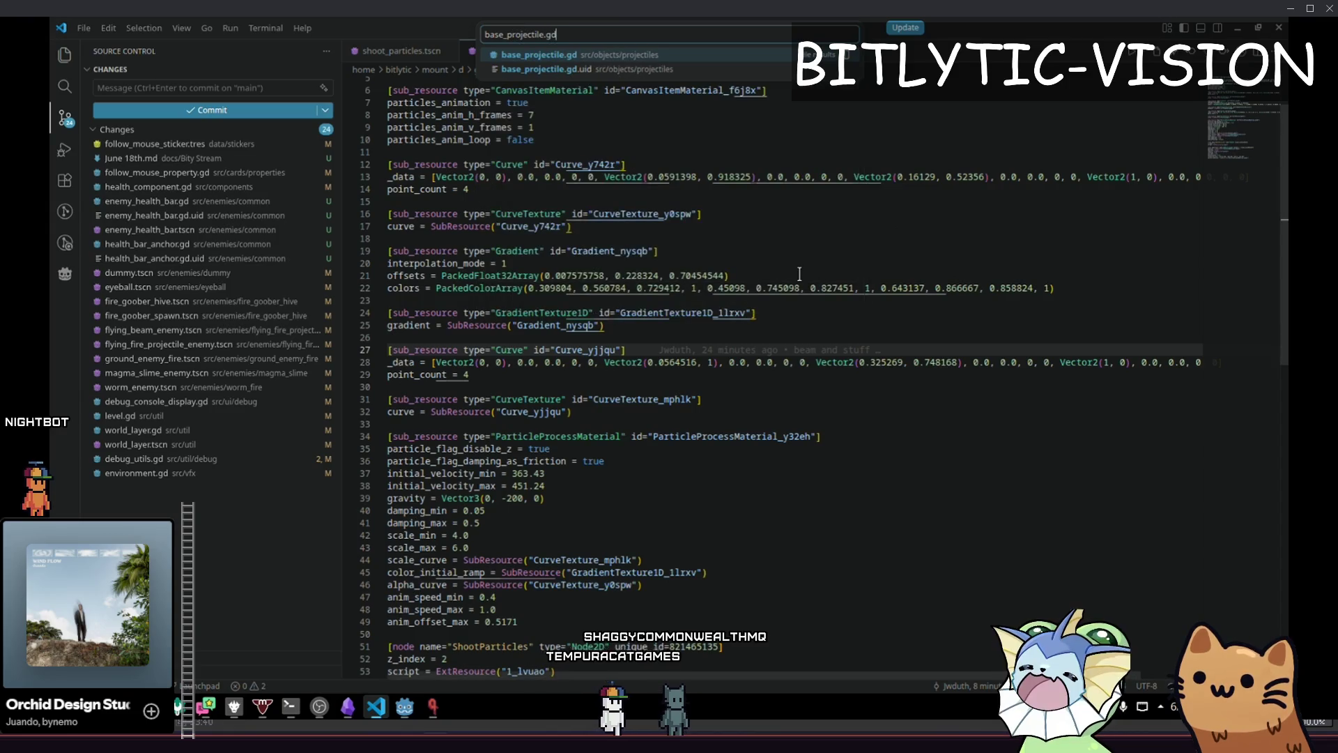
key(Return)
key(ctrl+f)
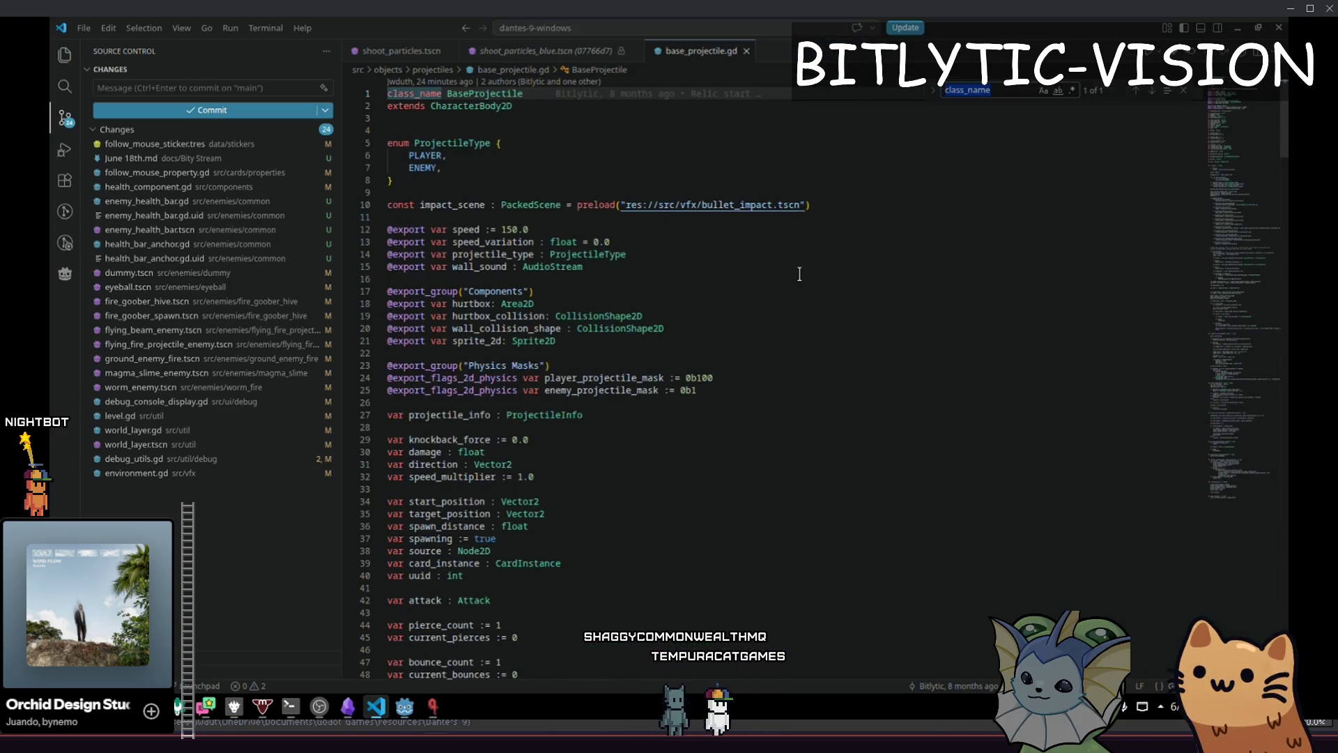
text(last_velc)
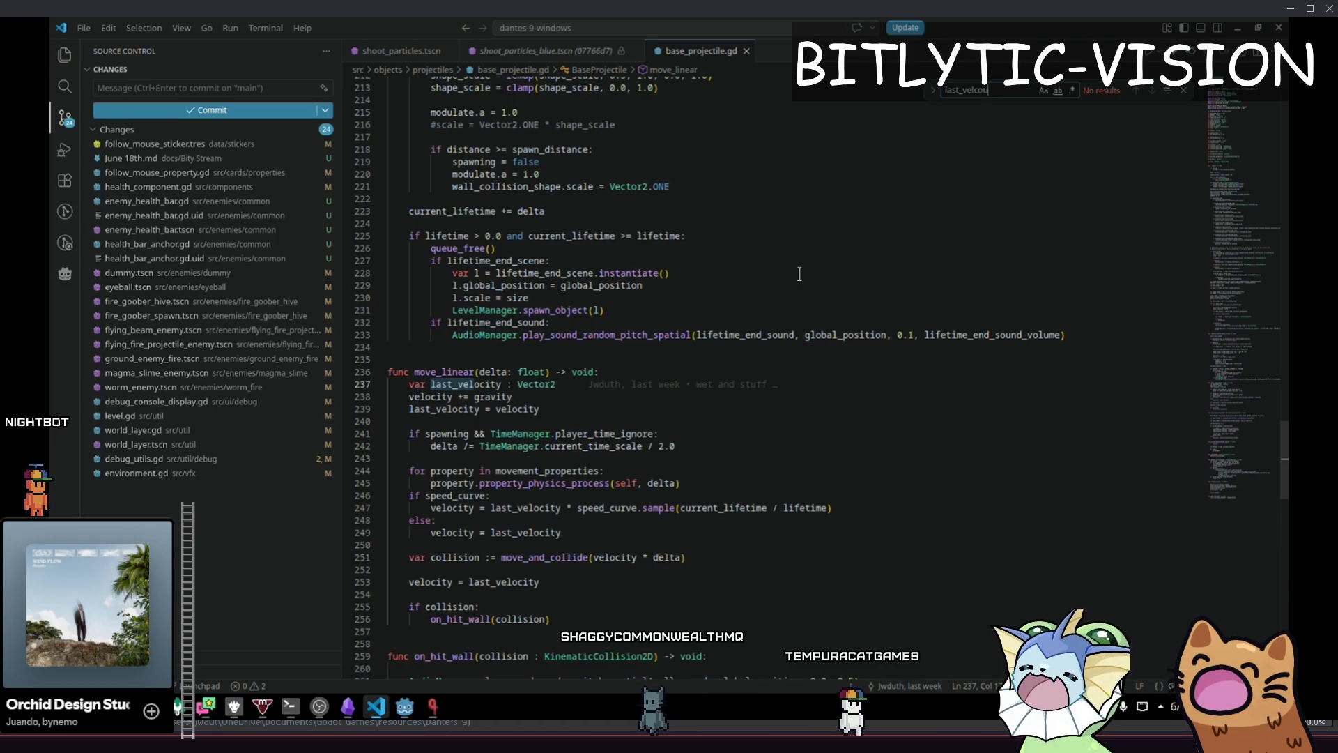
key(BackSpace)
text(oci)
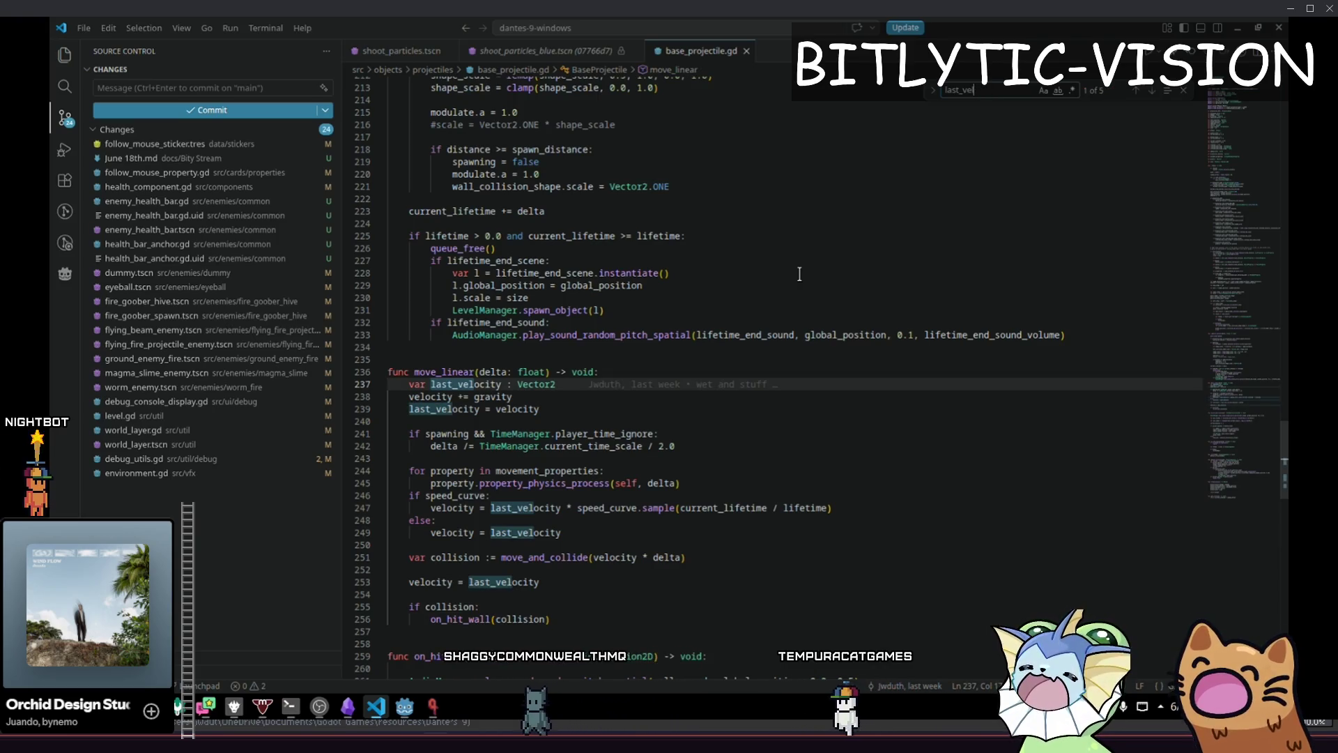
key(Escape)
Inspect the else-branch velocity assignment and the velocity = last_velocity line 253
key(Down)
key(Down)
key(Down)
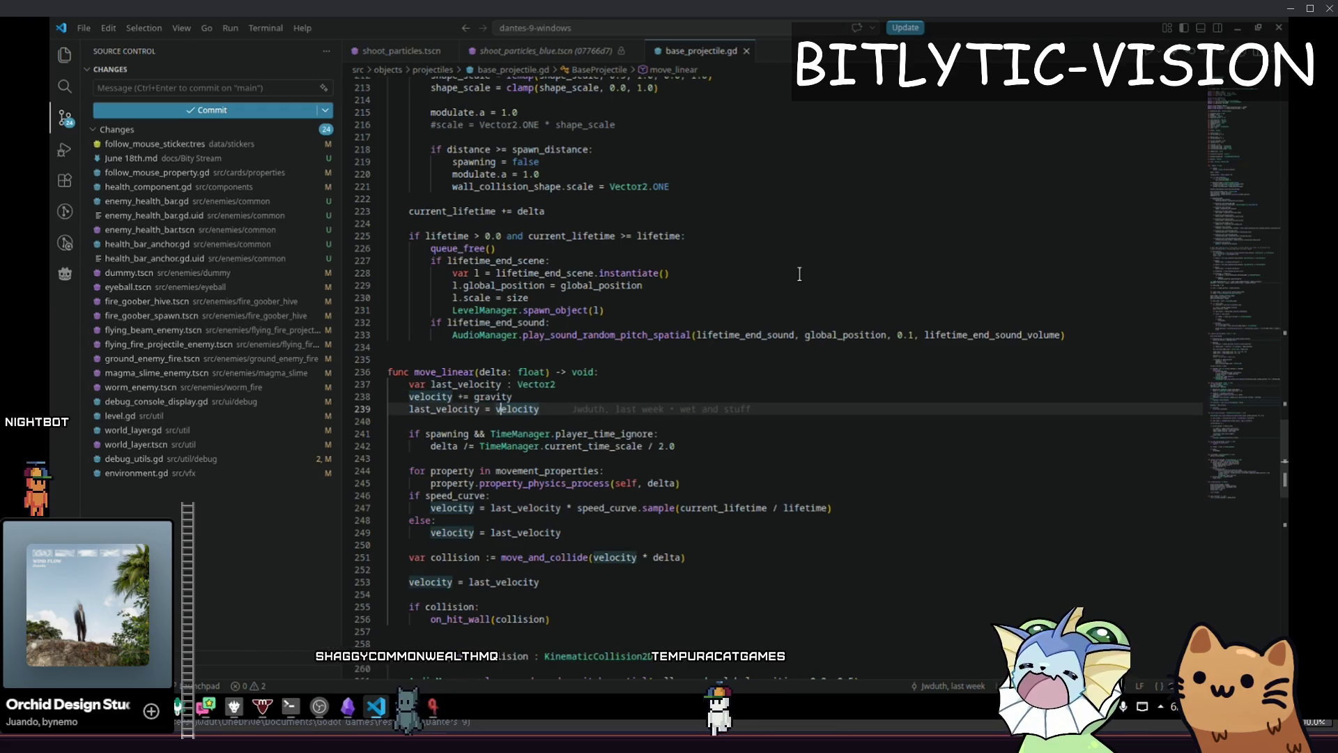
key(Down)
key(Down)
key(Down)
key(shift+End)
key(Down)
key(Down)
key(Down)
key(Down)
key(shift+End)
key(Up)
key(Up)
key(Up)
key(shift+End)
key(Up)
key(Up)
key(shift+End)
key(shift+Home)
key(Down)
key(Down)
key(shift+End)
key(Down)
key(Down)
key(Down)
key(Down)
key(shift+End)
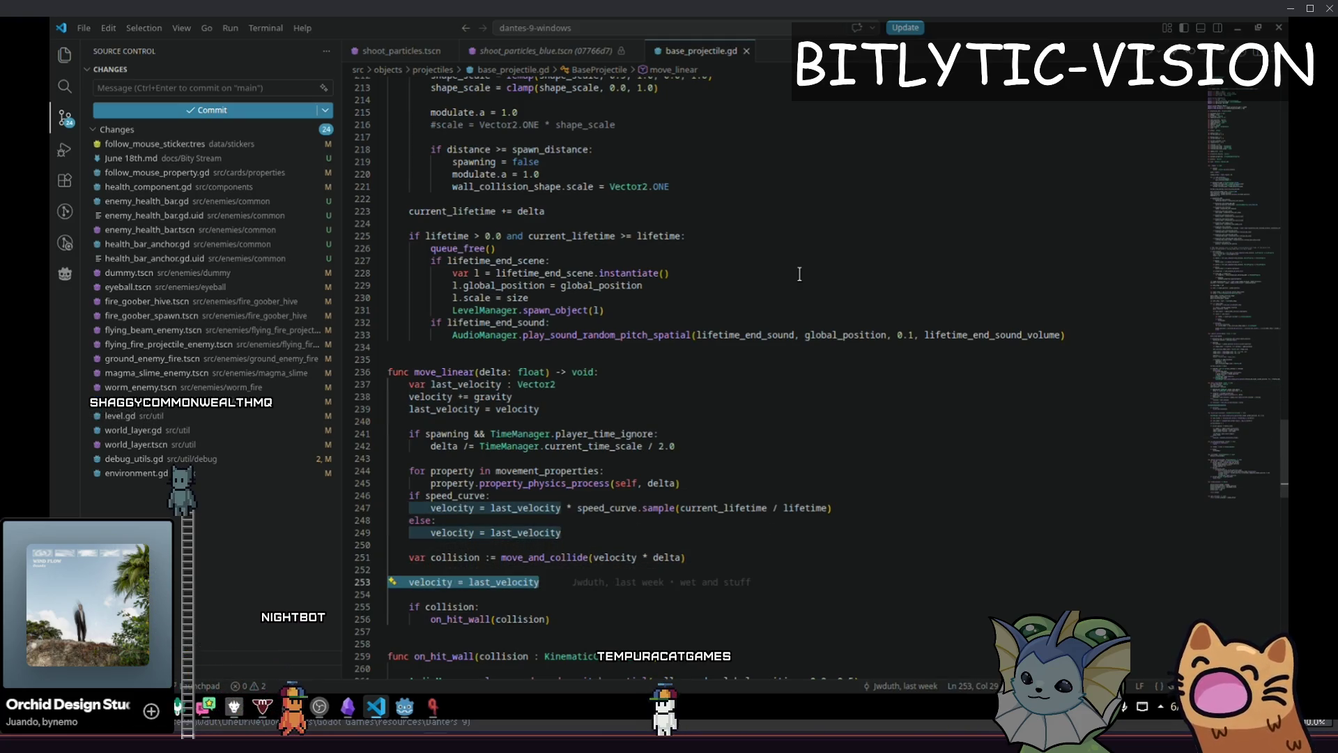
key(Left)
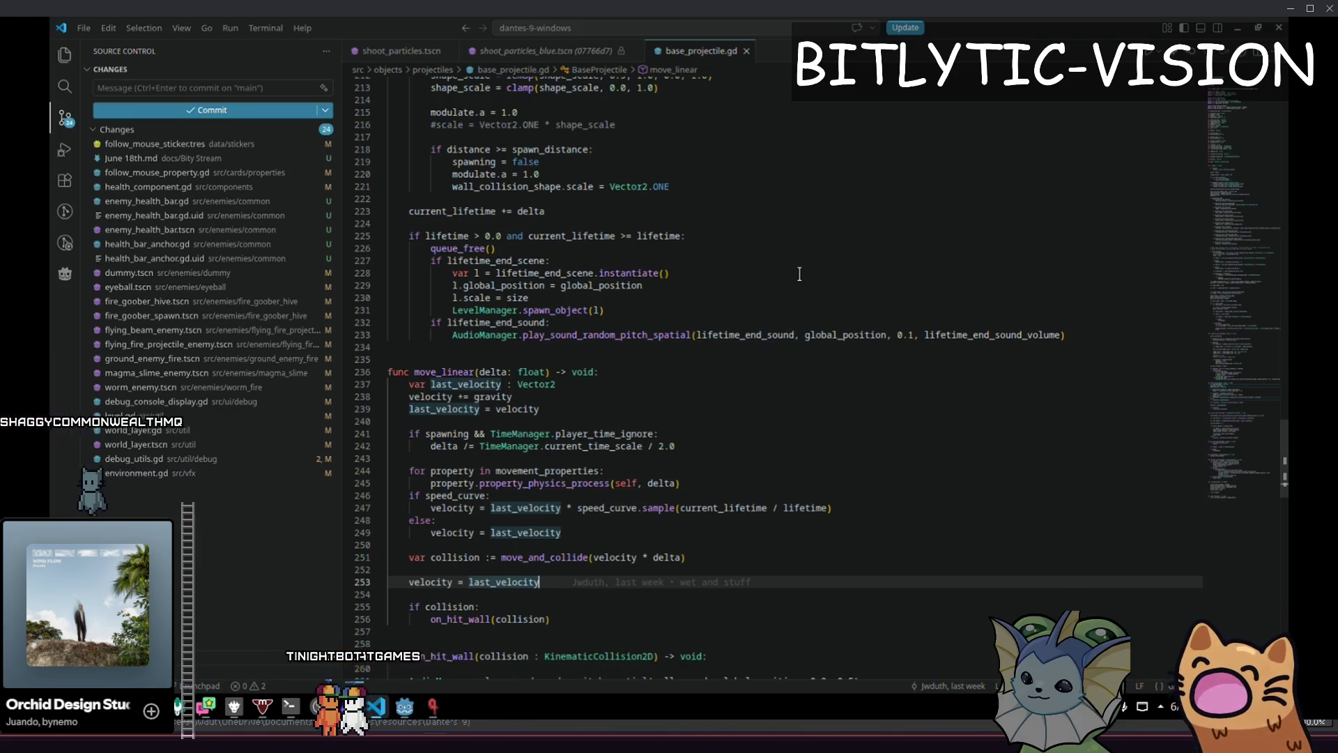
Move the velocity += gravity line above the last_velocity declaration on line 237
key(Up)
key(Up)
key(Up)
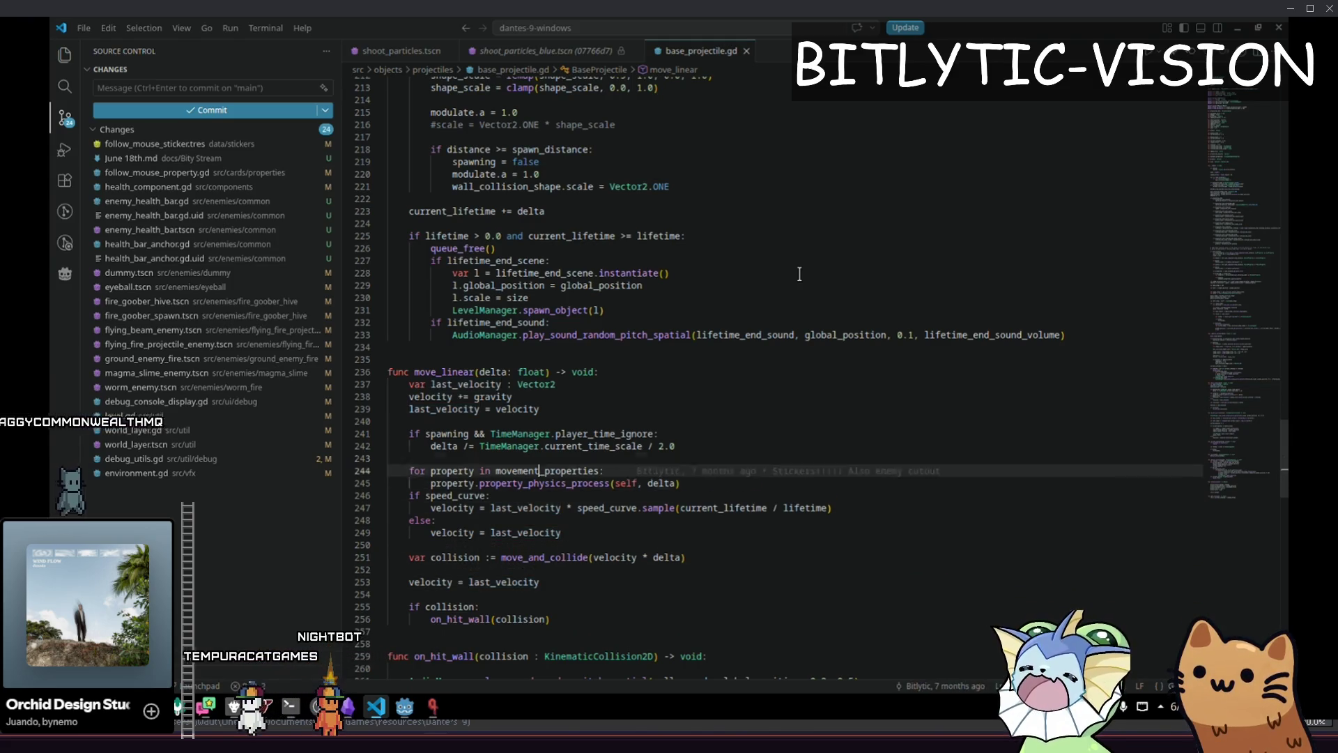
key(Home)
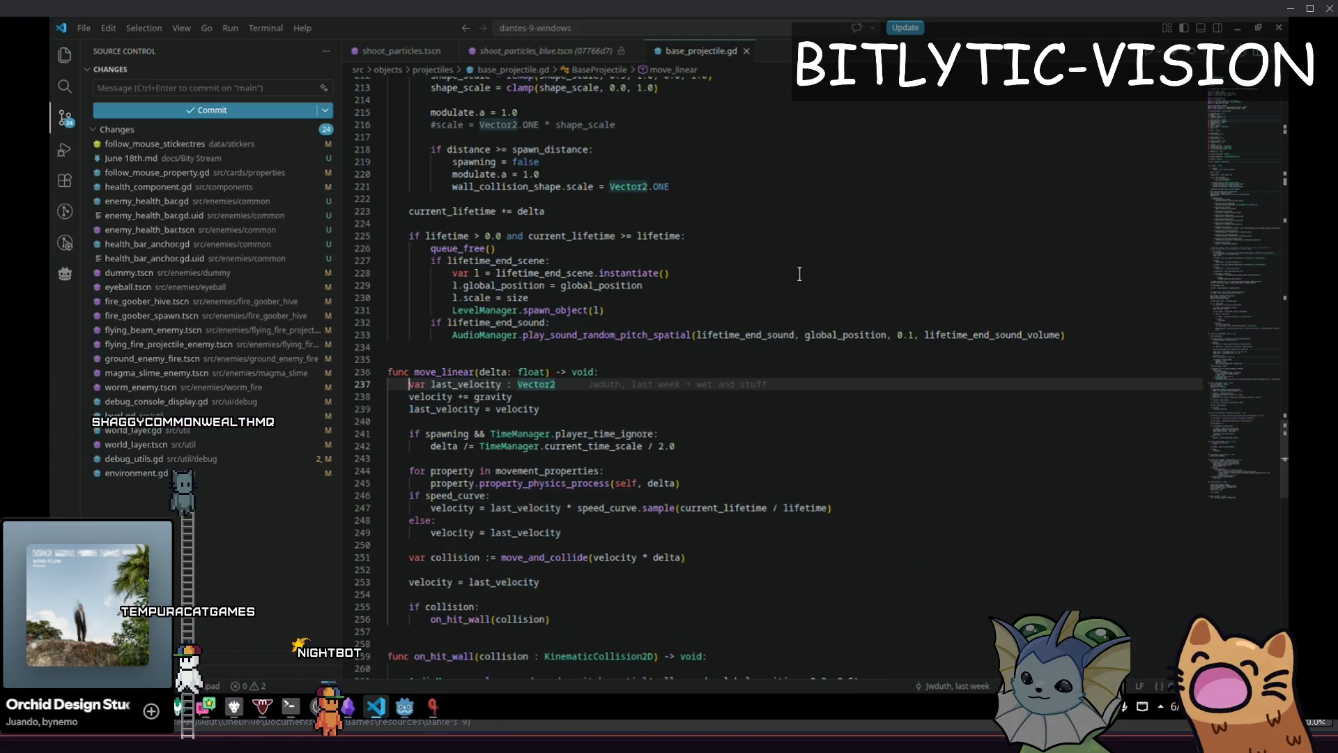
key(shift+End)
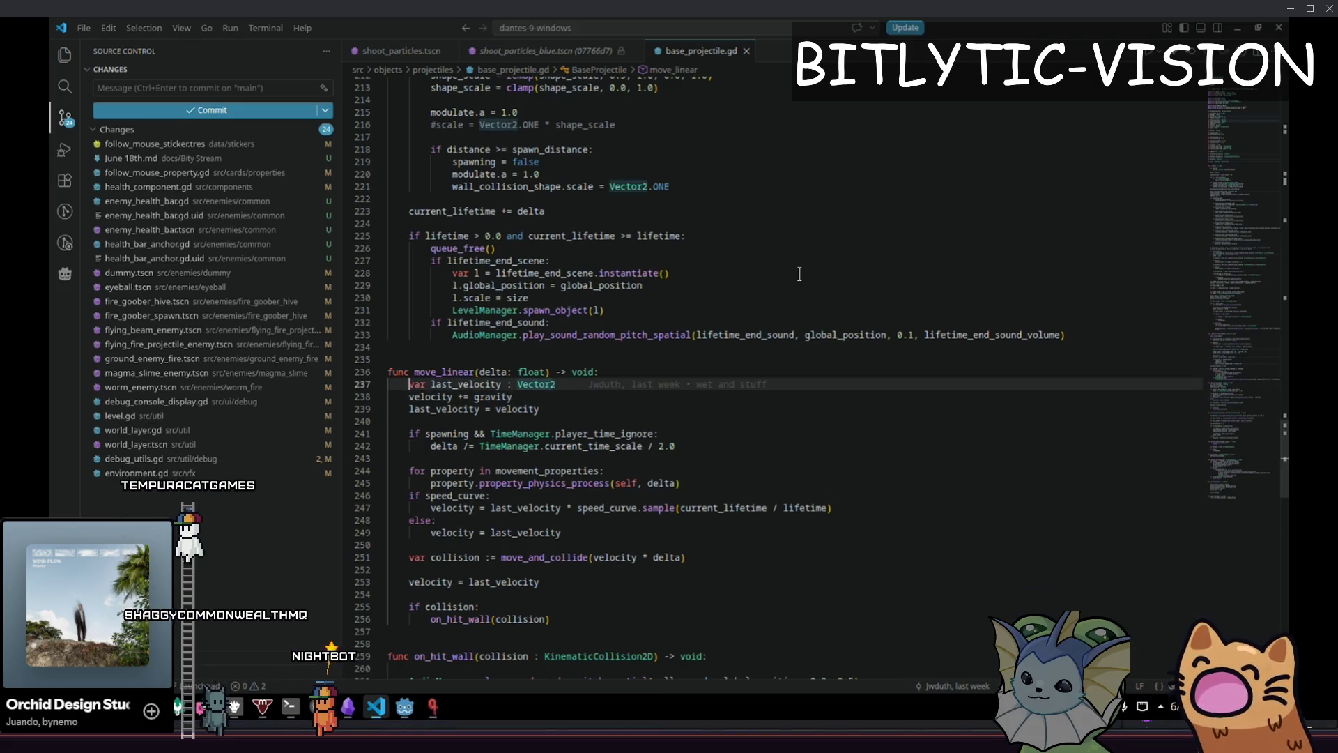
key(Right)
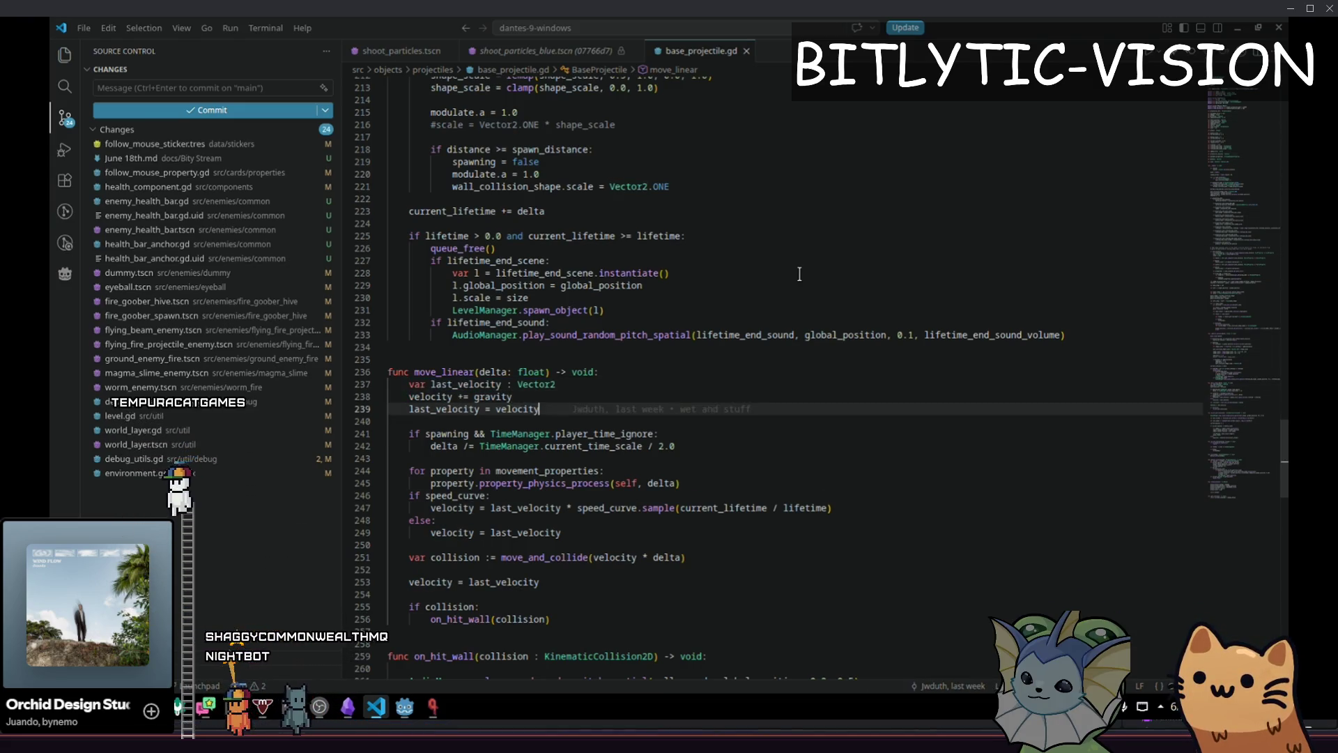
key(Down)
key(Home)
key(End)
key(alt+Up)
key(Down)
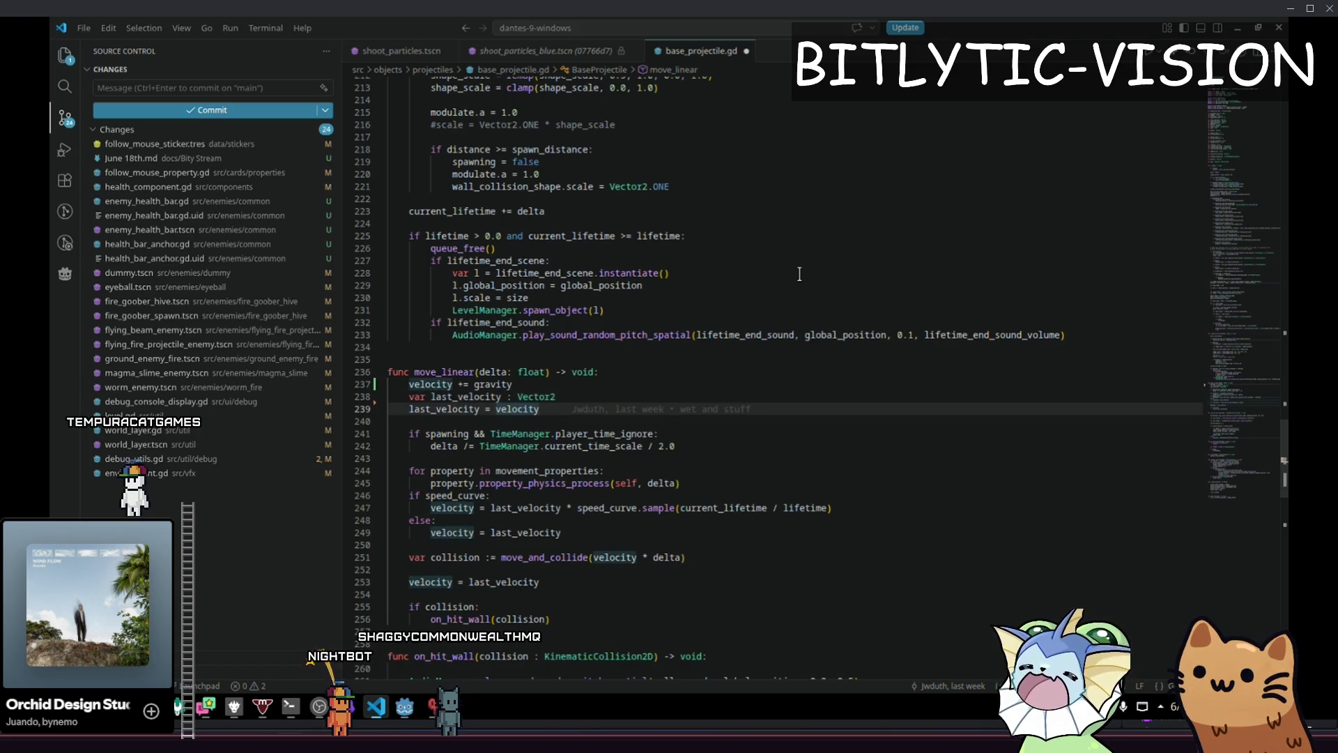
Change the last_velocity declaration to ':= velocity' and delete the separate assignment line
key(Up)
key(End)
key(ctrl+BackSpace)
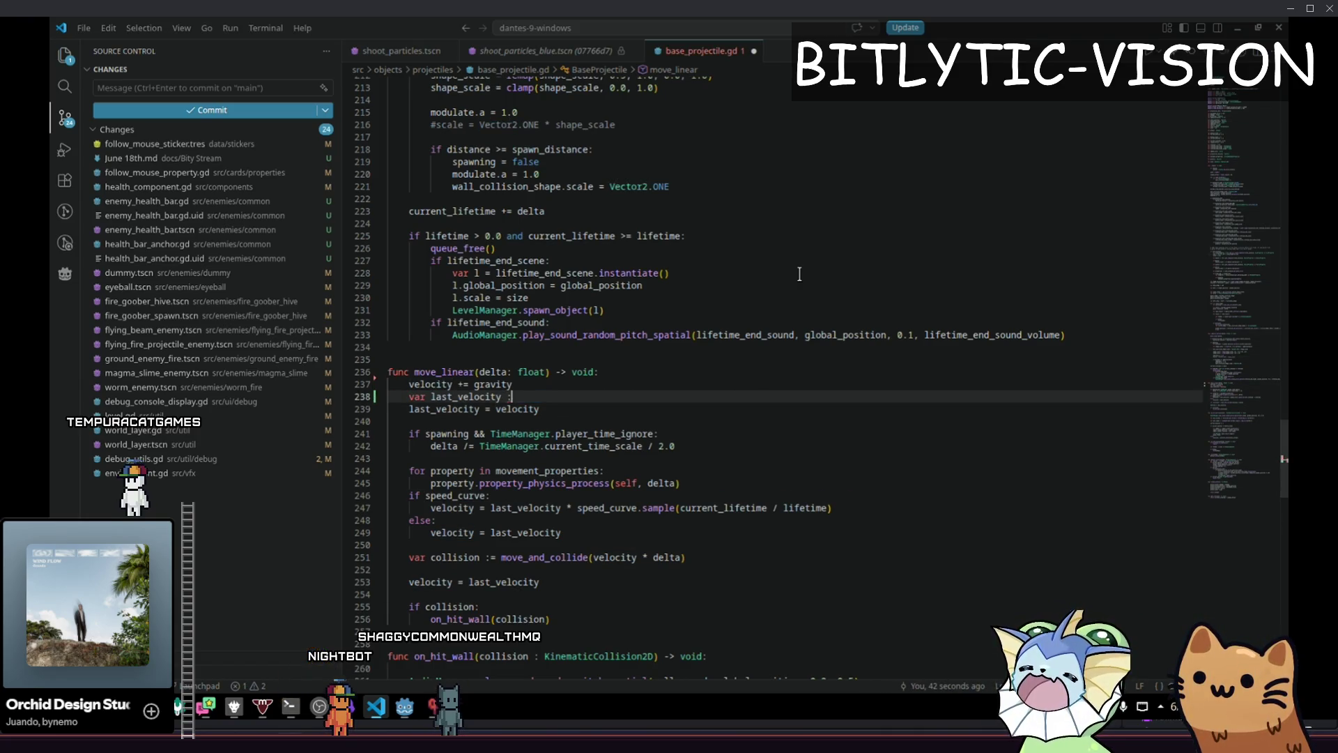
text(= velocity)
key(Tab)
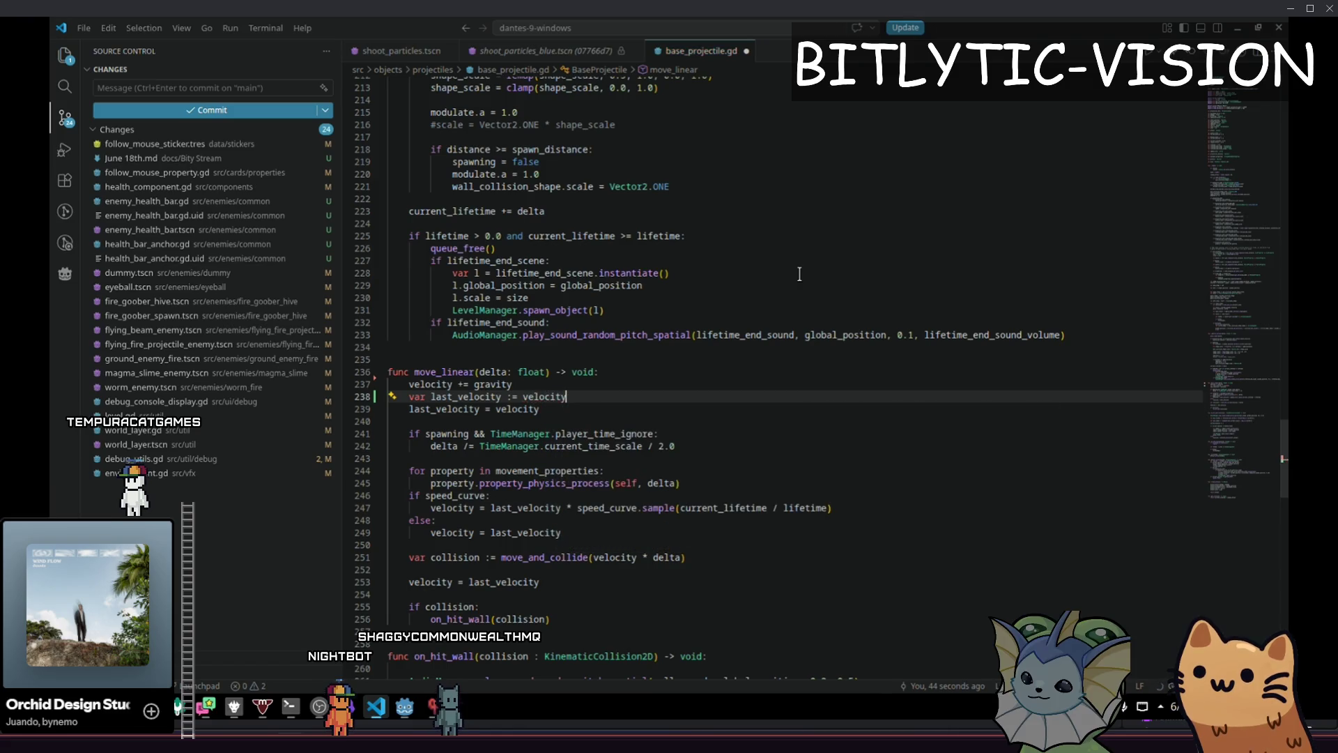
key(shift+Down)
key(shift+End)
key(Delete)
Try moving the declaration below the gravity line, then undo it
key(Up)
key(alt+Down)
key(ctrl+z)
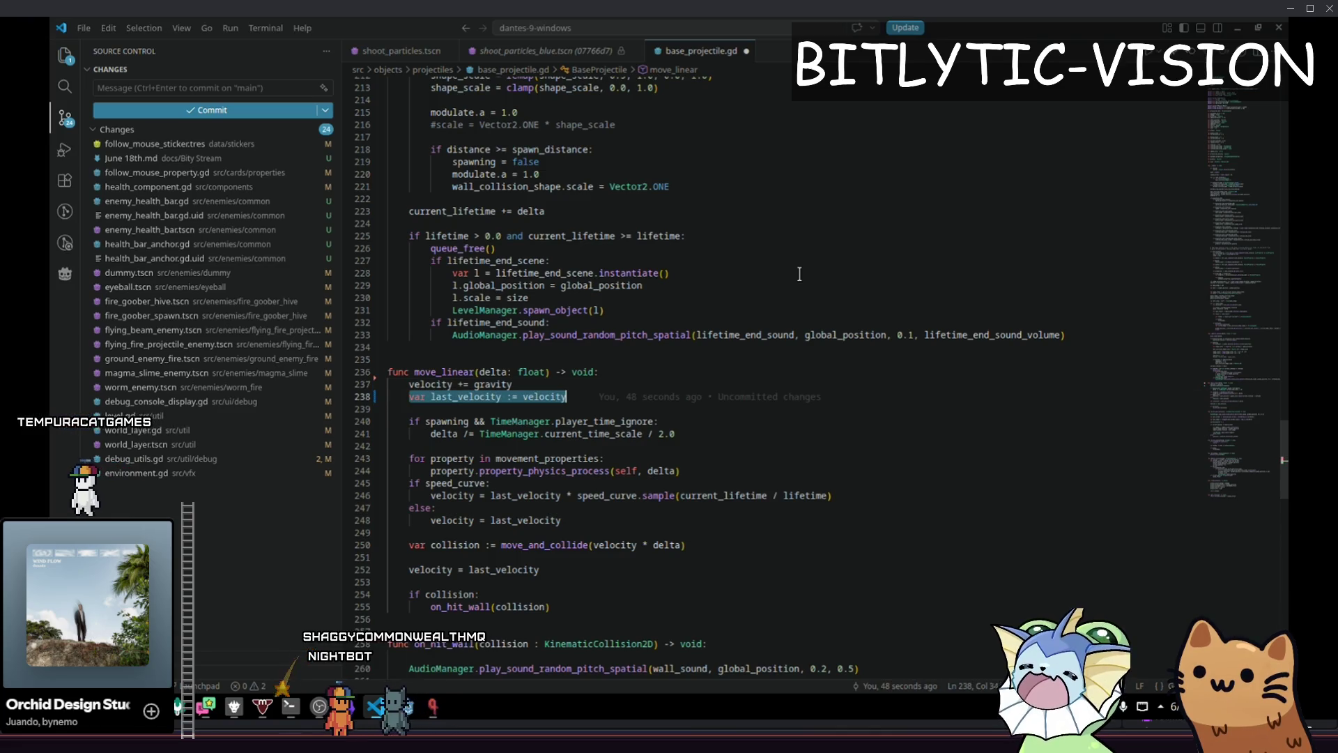
Add a blank line after the movement properties loop and review the rest of move_linear
key(Down)
key(Down)
key(Down)
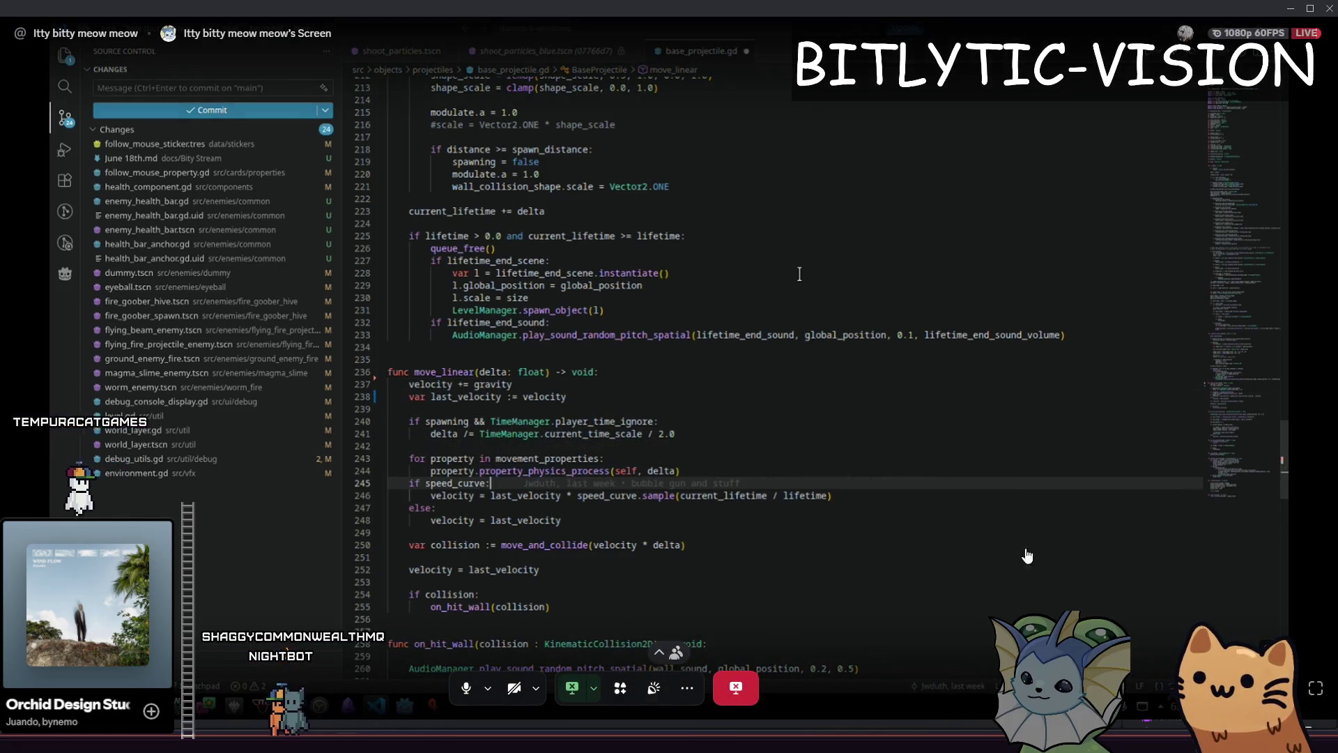
key(Up)
key(Up)
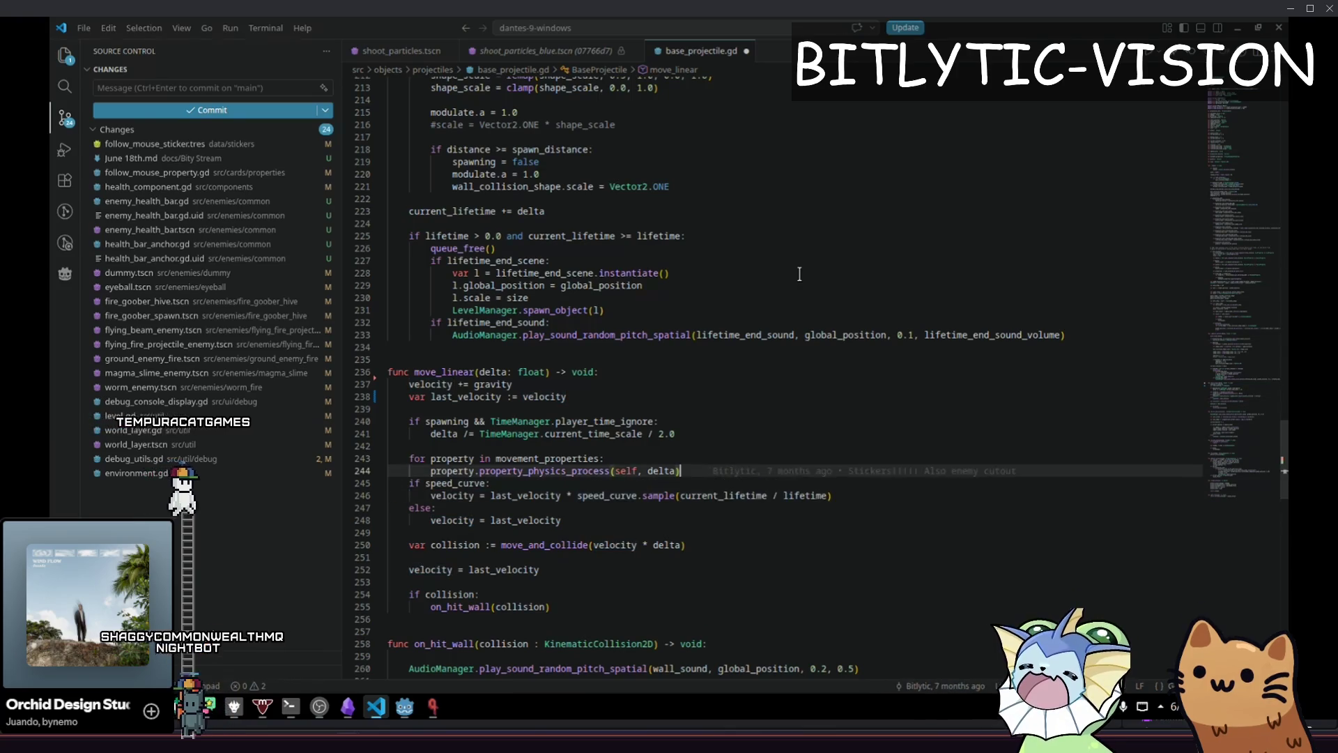
key(End)
key(Return)
key(Down)
key(Down)
key(Down)
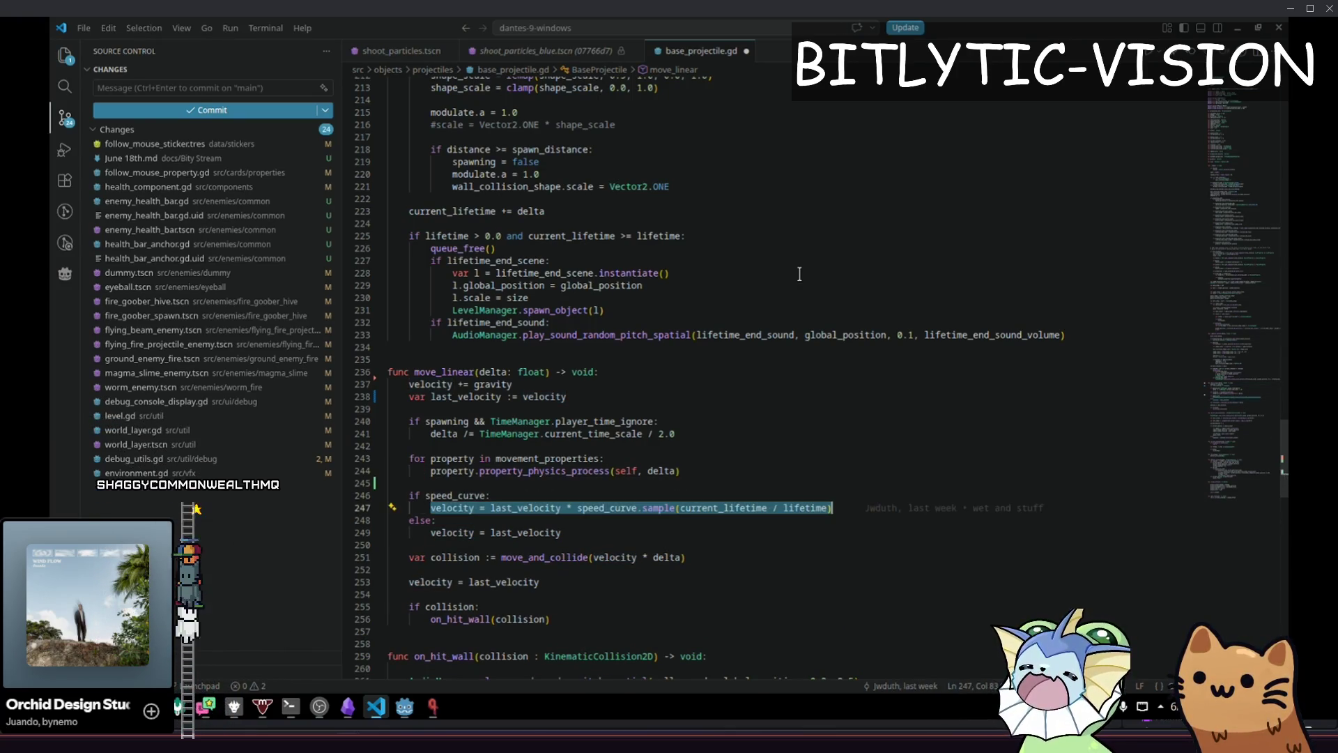
key(Down)
key(Down)
key(Down)
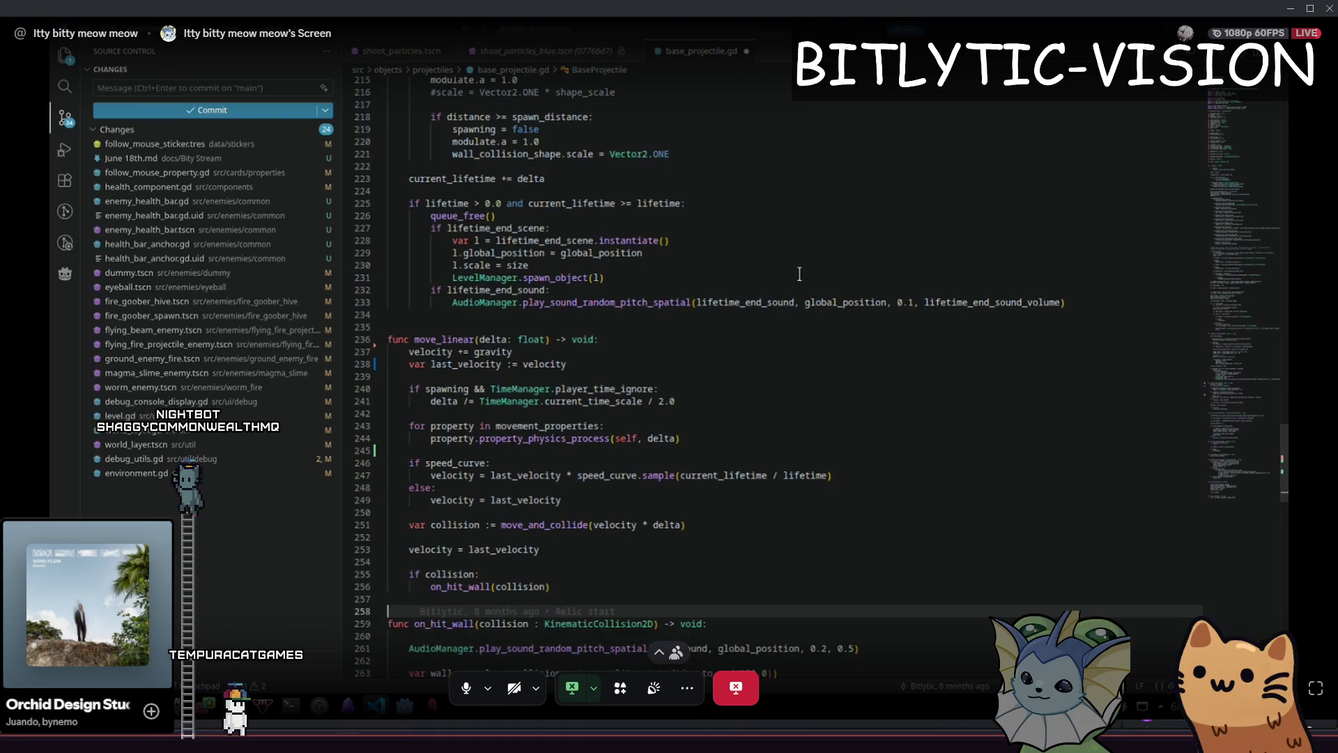
key(End)
key(Up)
key(Up)
key(Up)
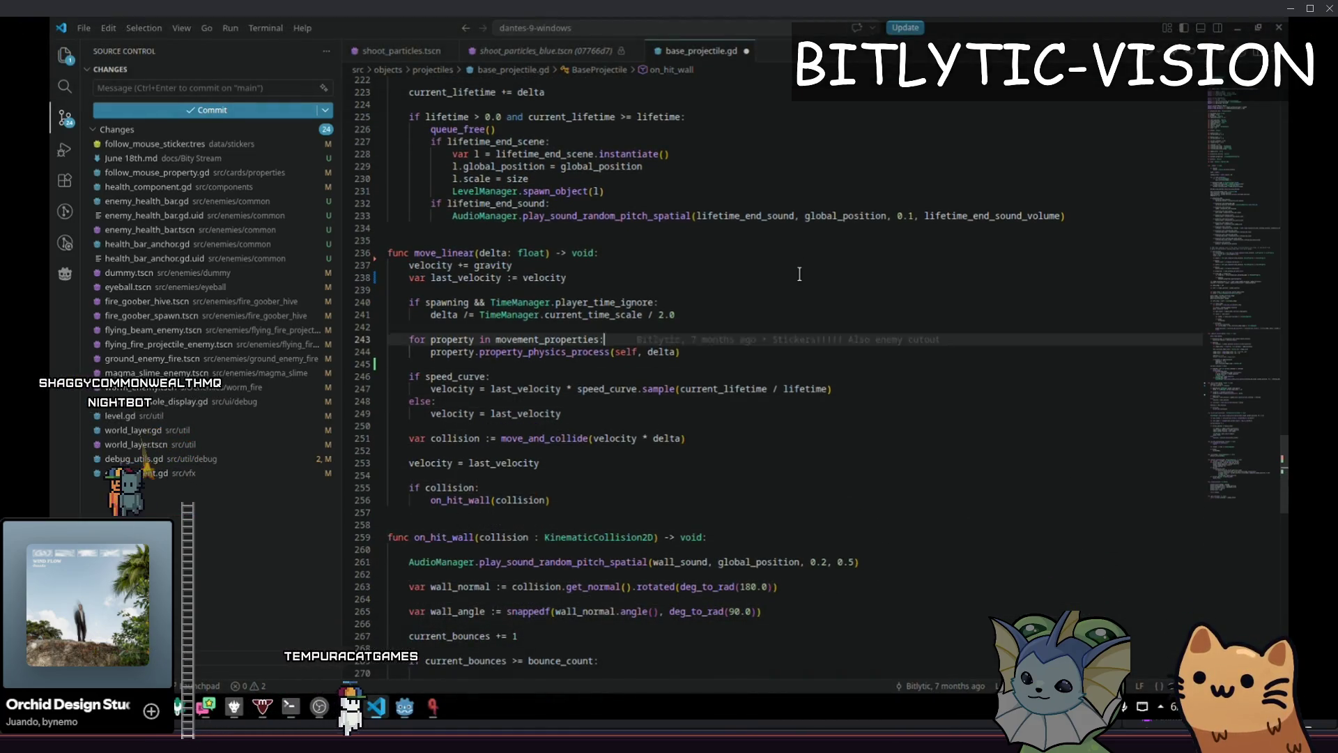
key(Down)
key(Down)
key(Down)
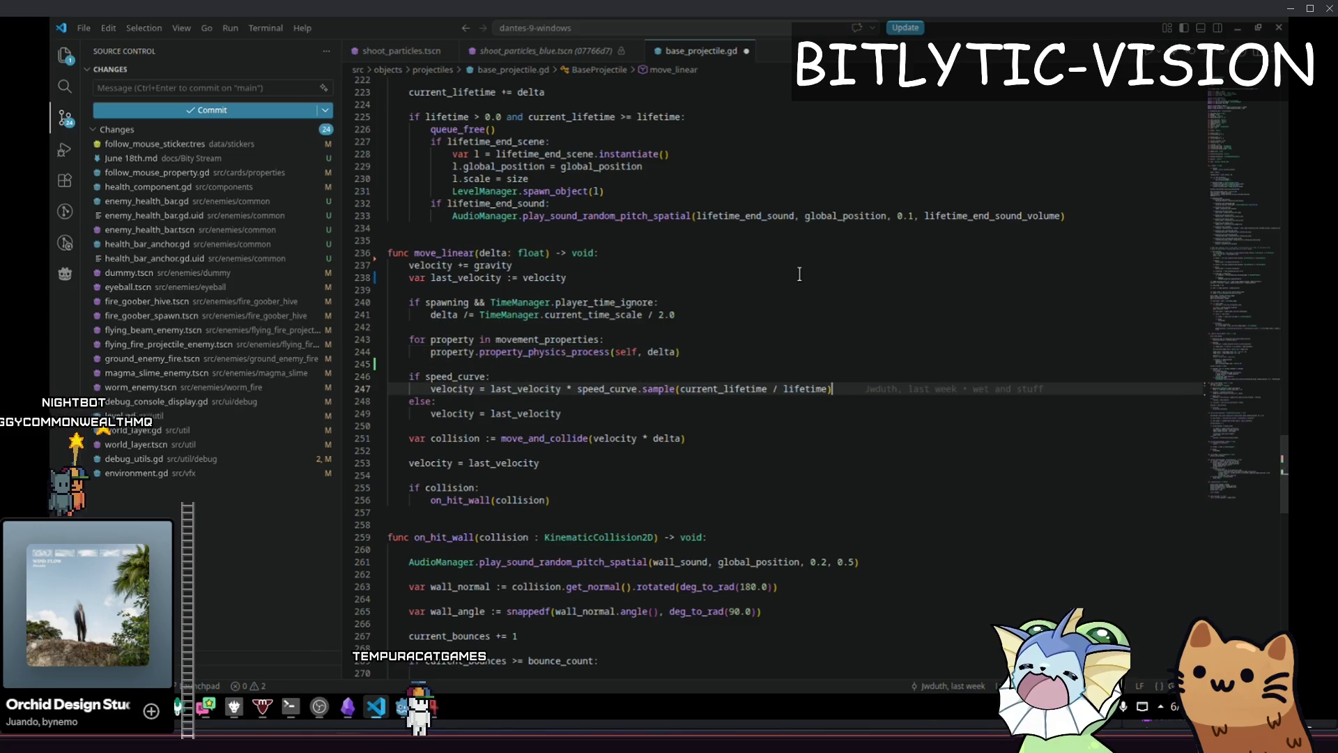
key(Home)
key(shift+End)
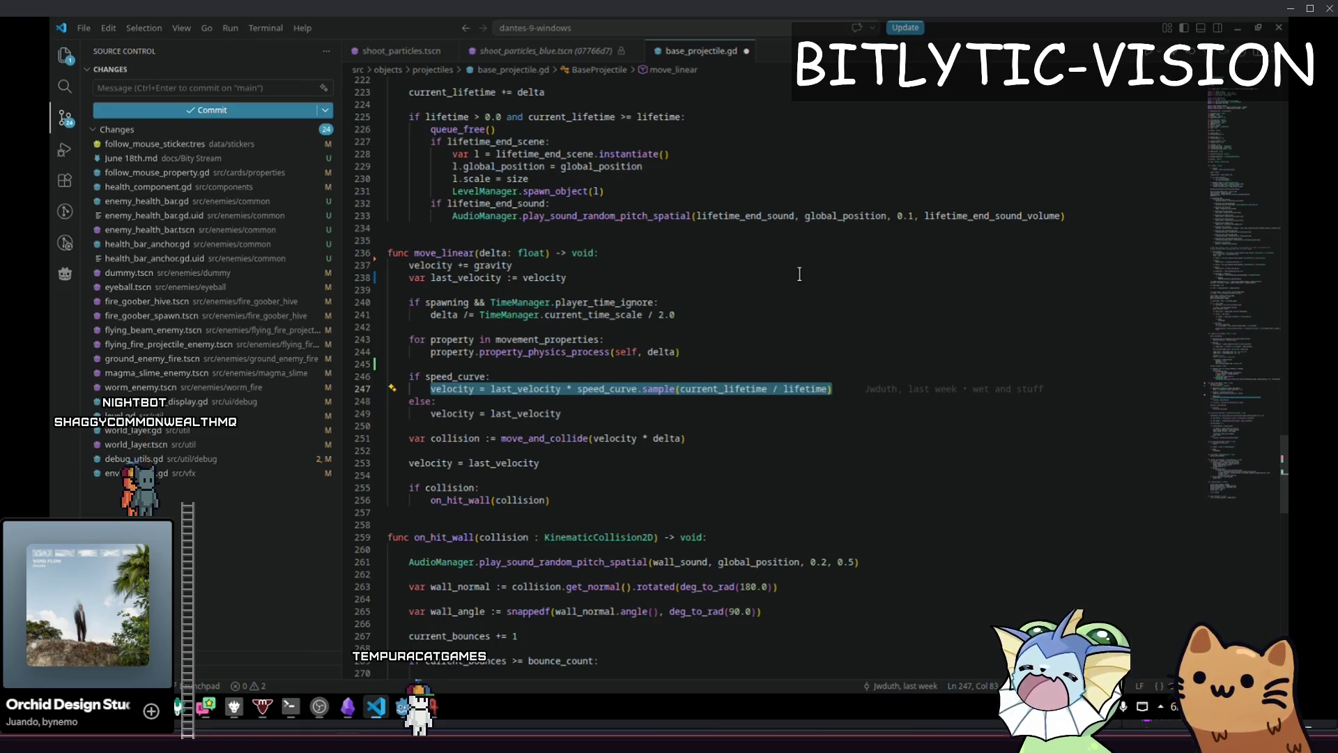
key(End)
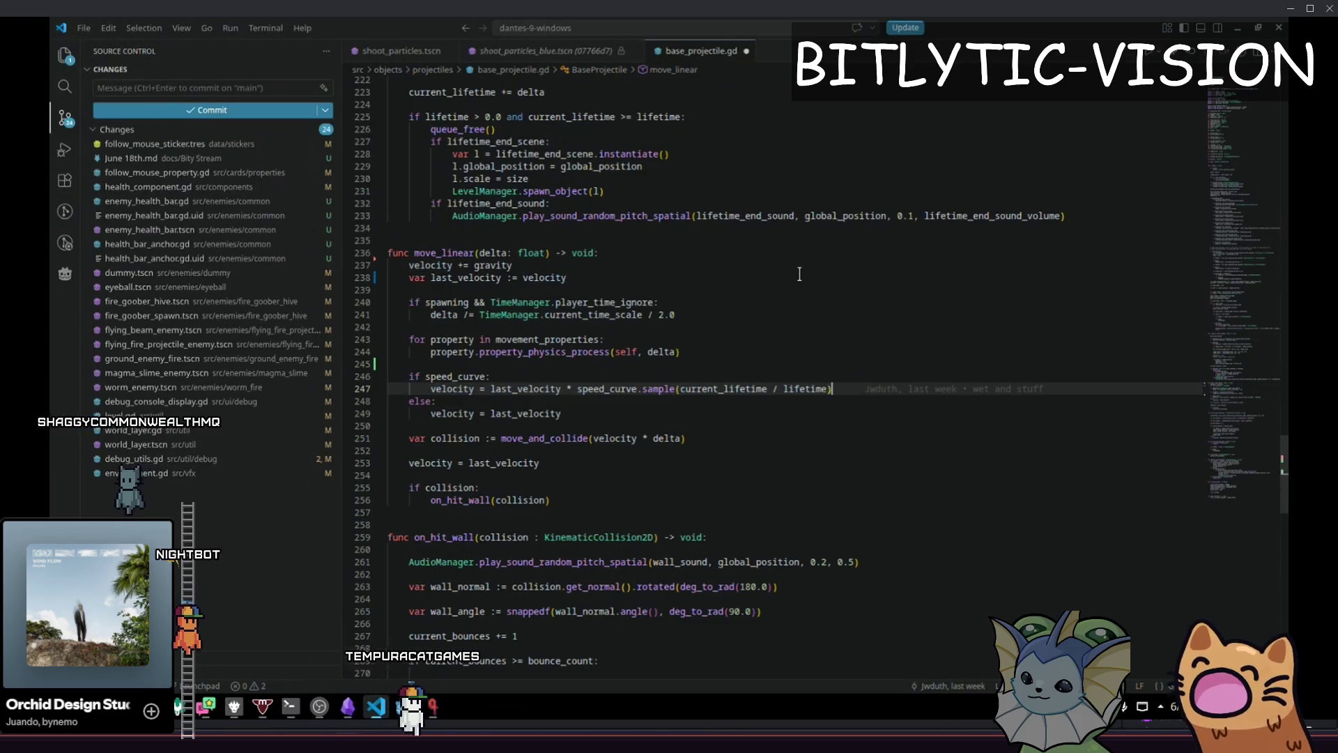
key(End)
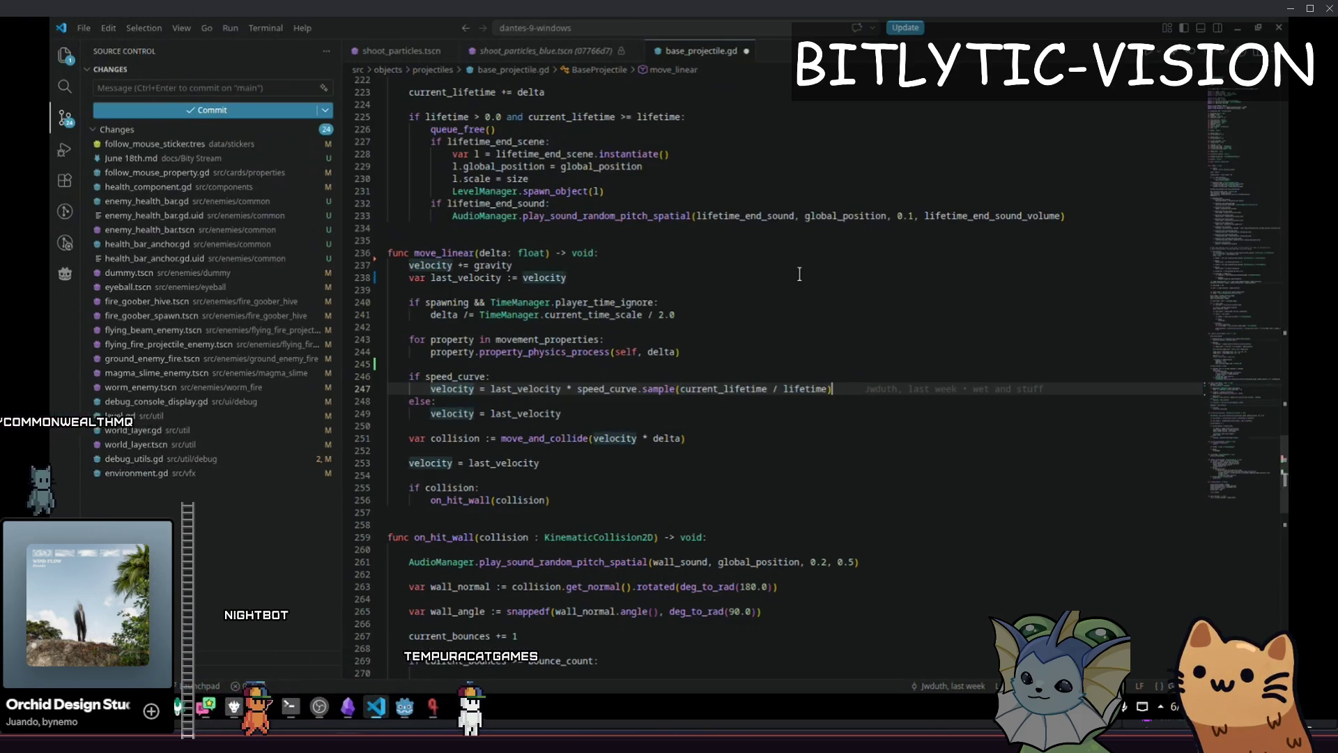
key(Down)
key(Down)
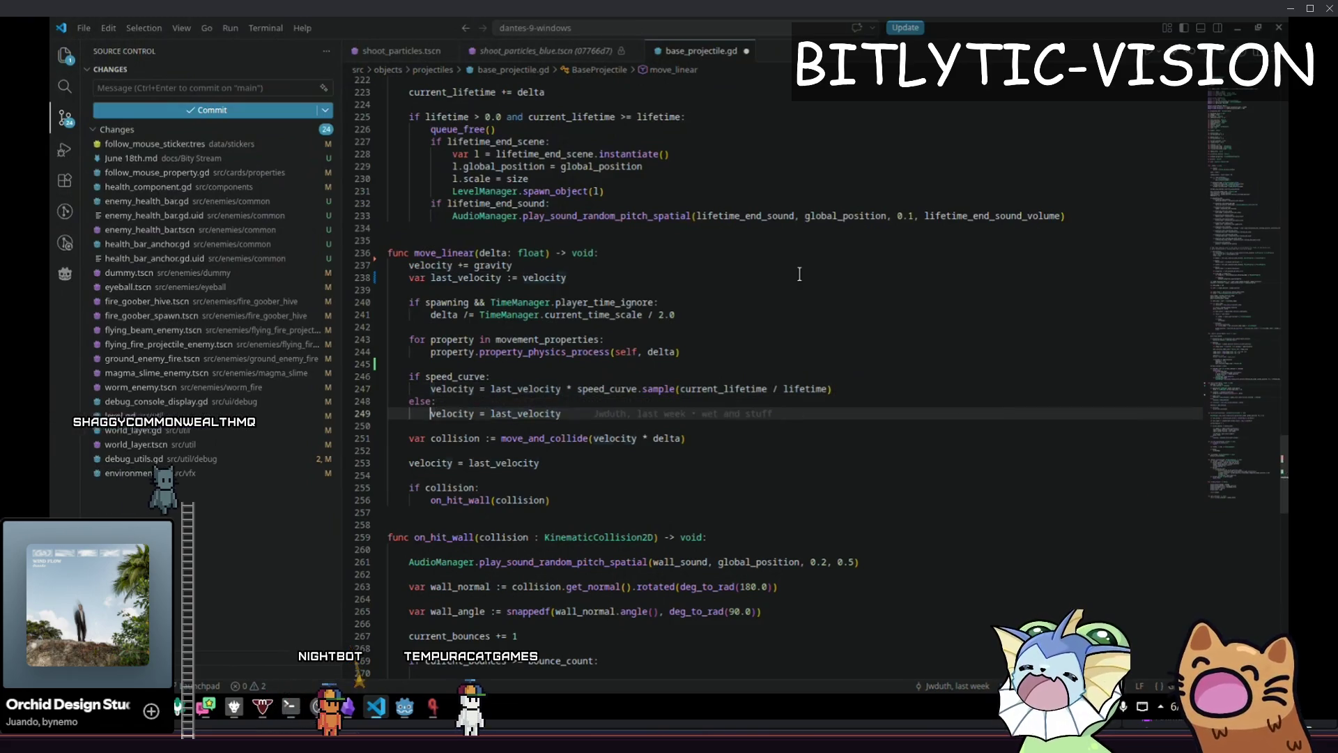
key(Home)
key(shift+End)
key(Home)
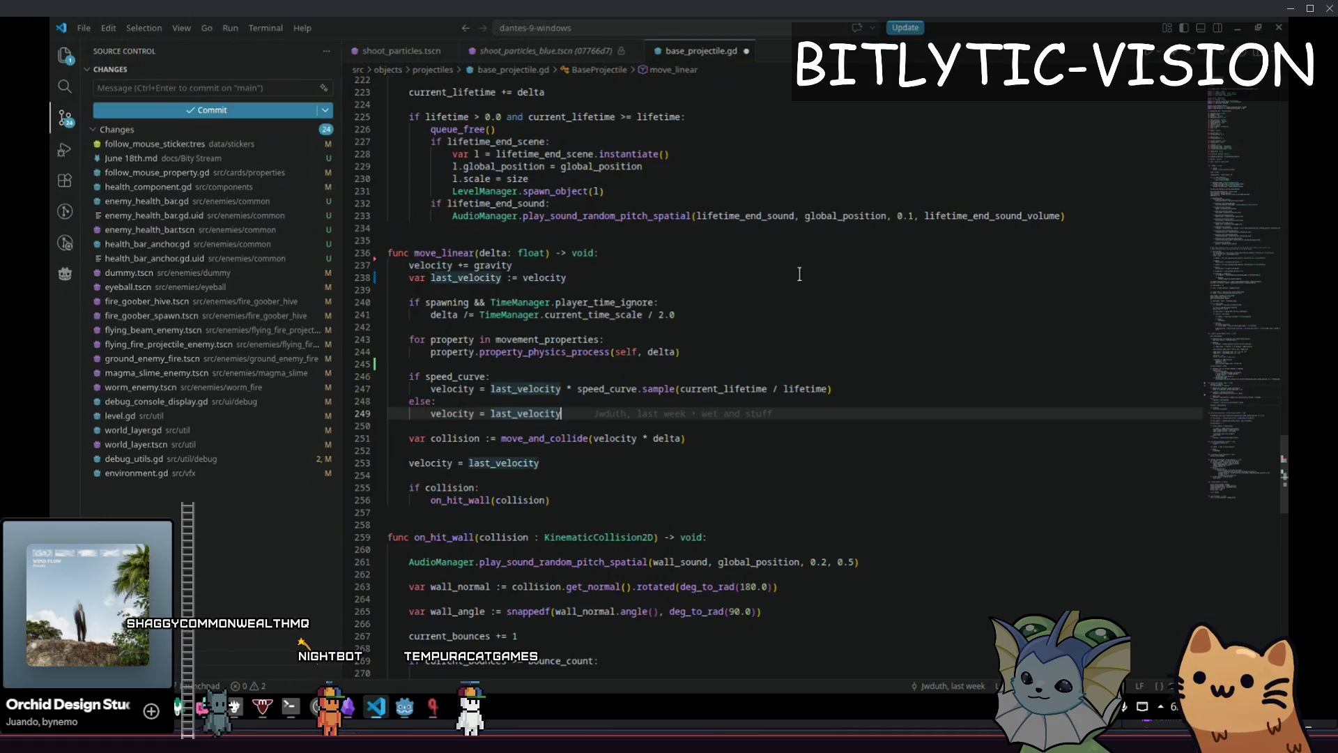
key(shift+Home)
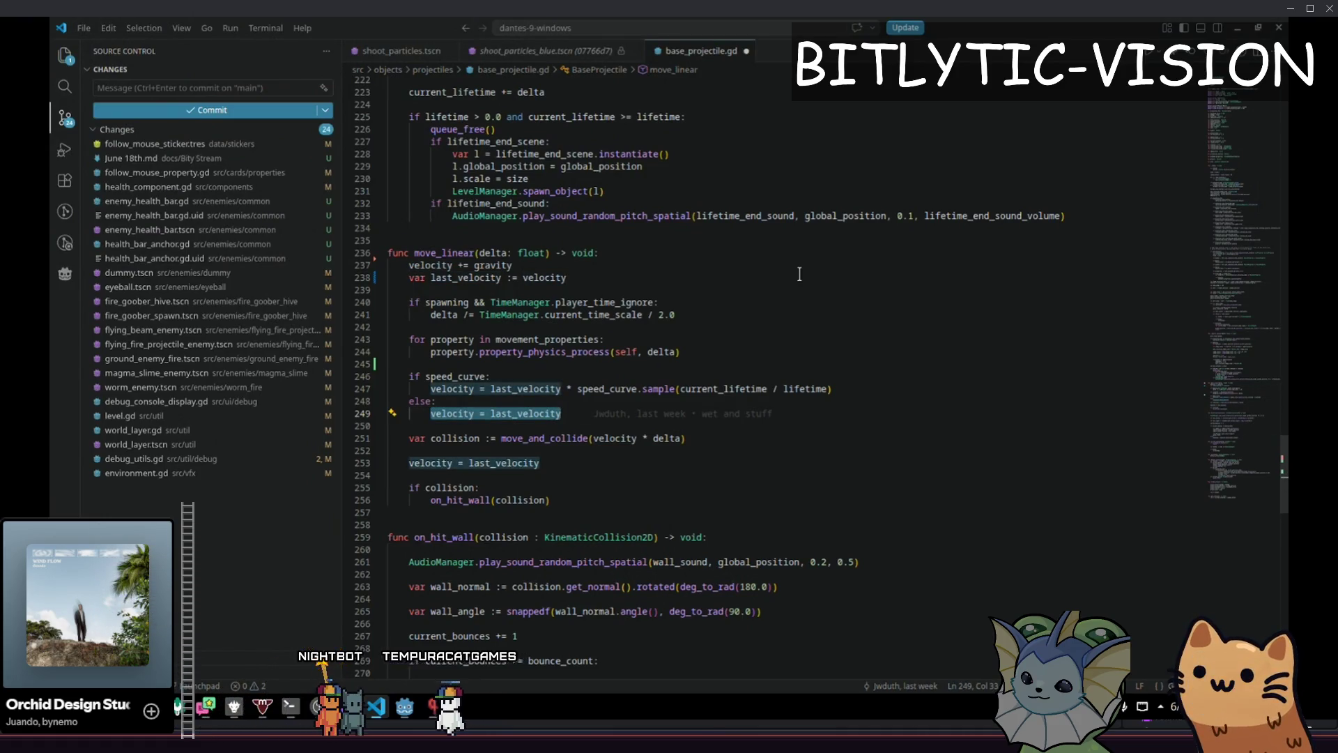
key(alt+Up)
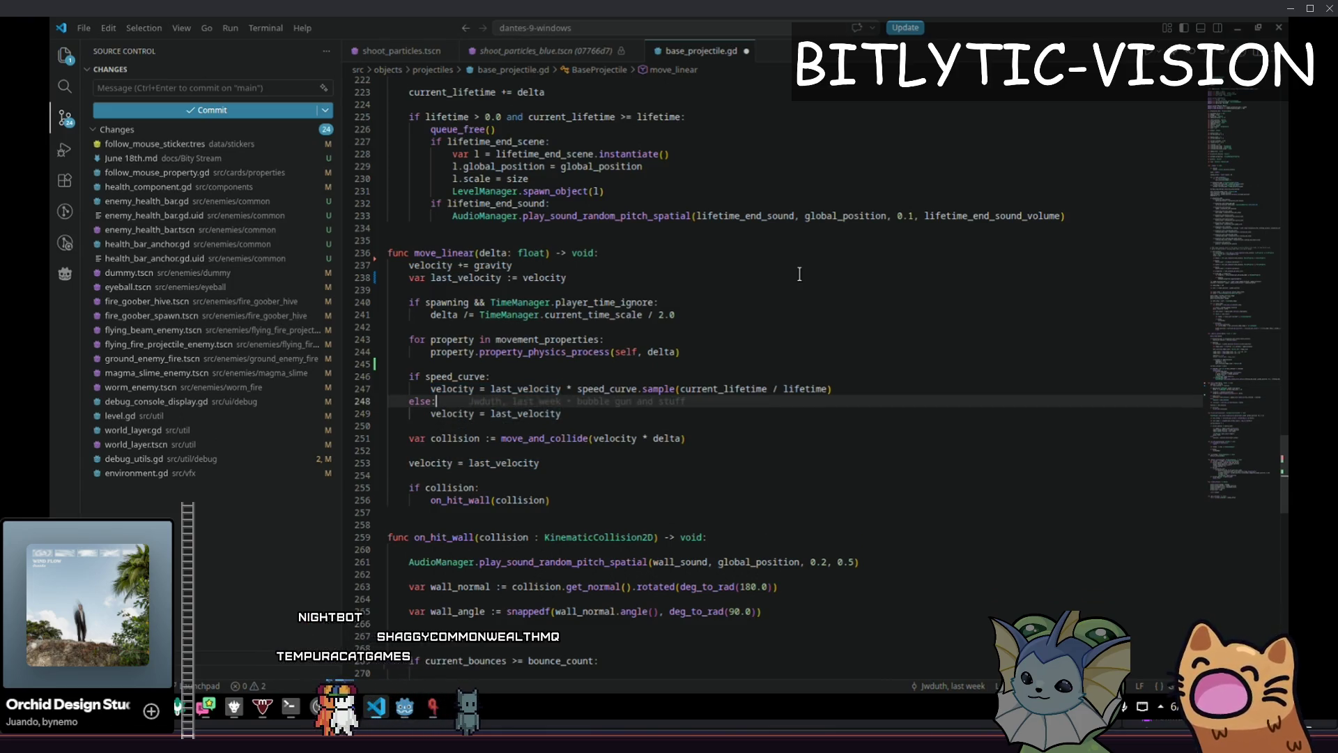
key(alt+Down)
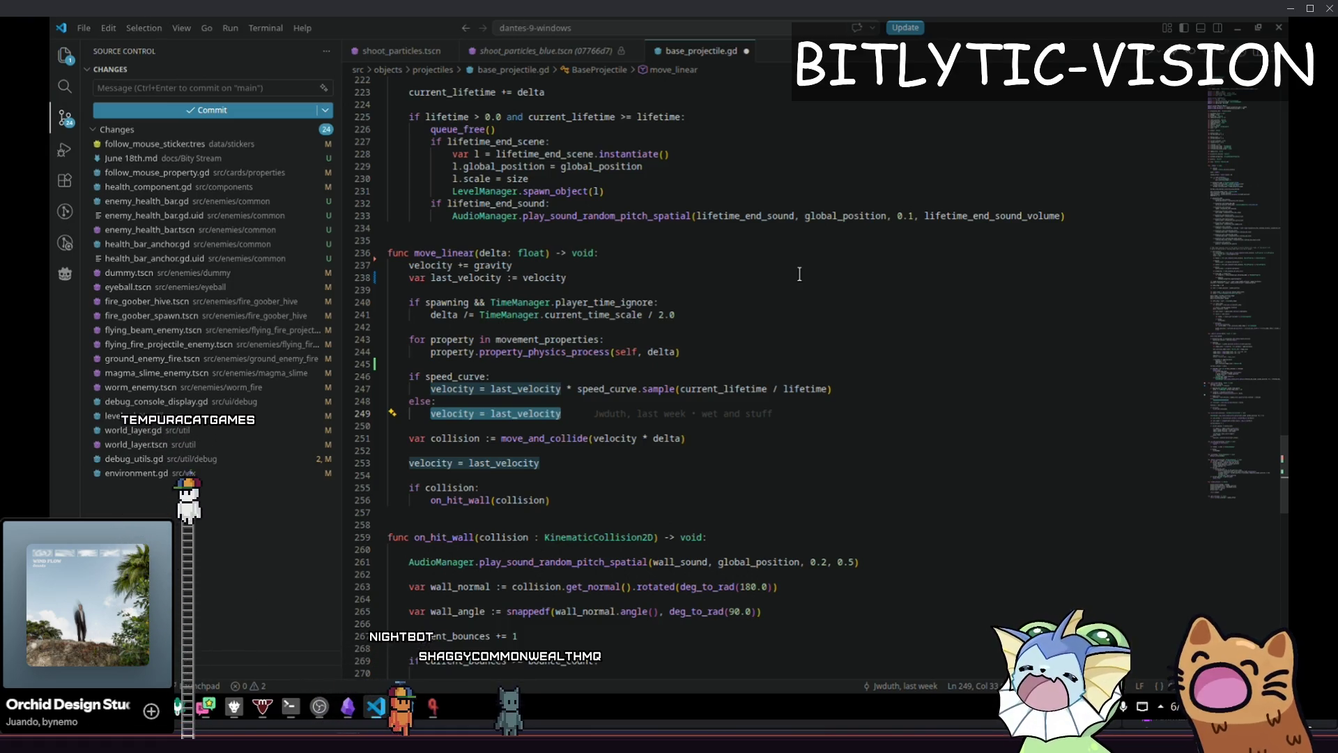
key(Up)
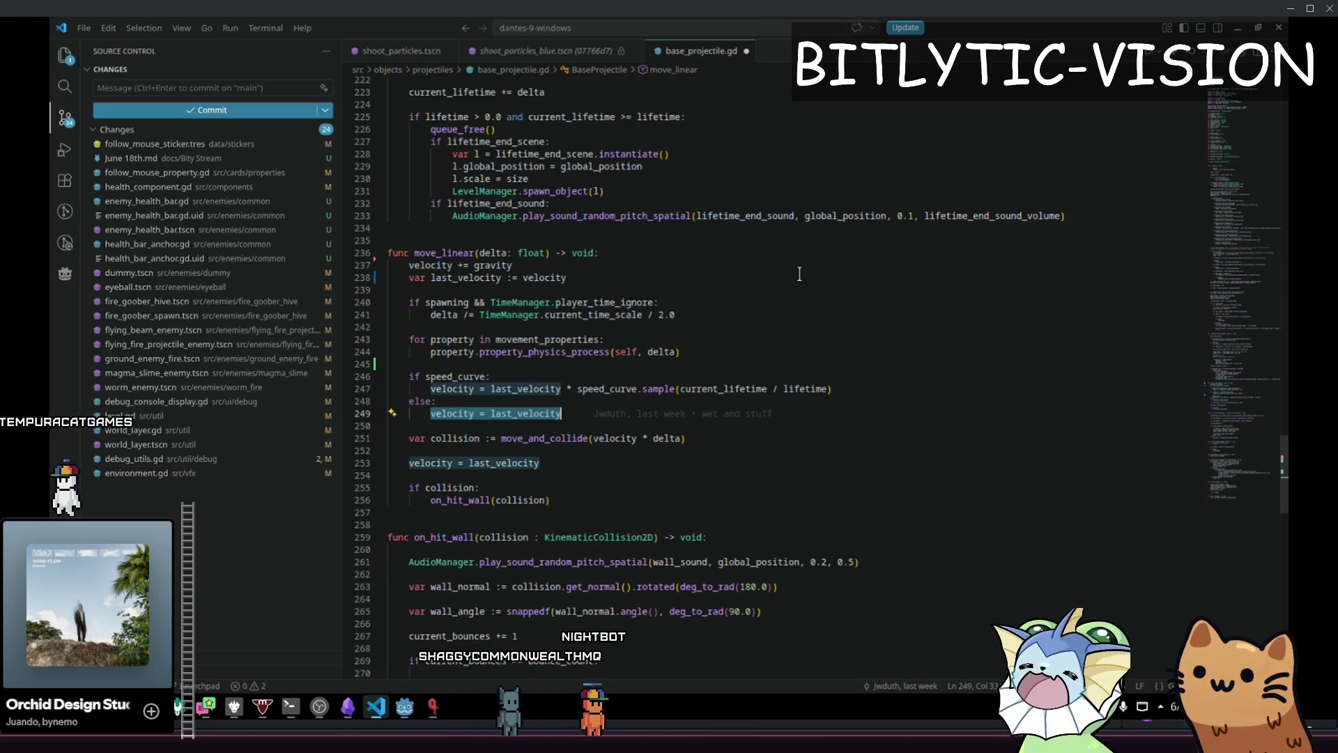
key(Left)
key(Up)
key(Up)
key(Up)
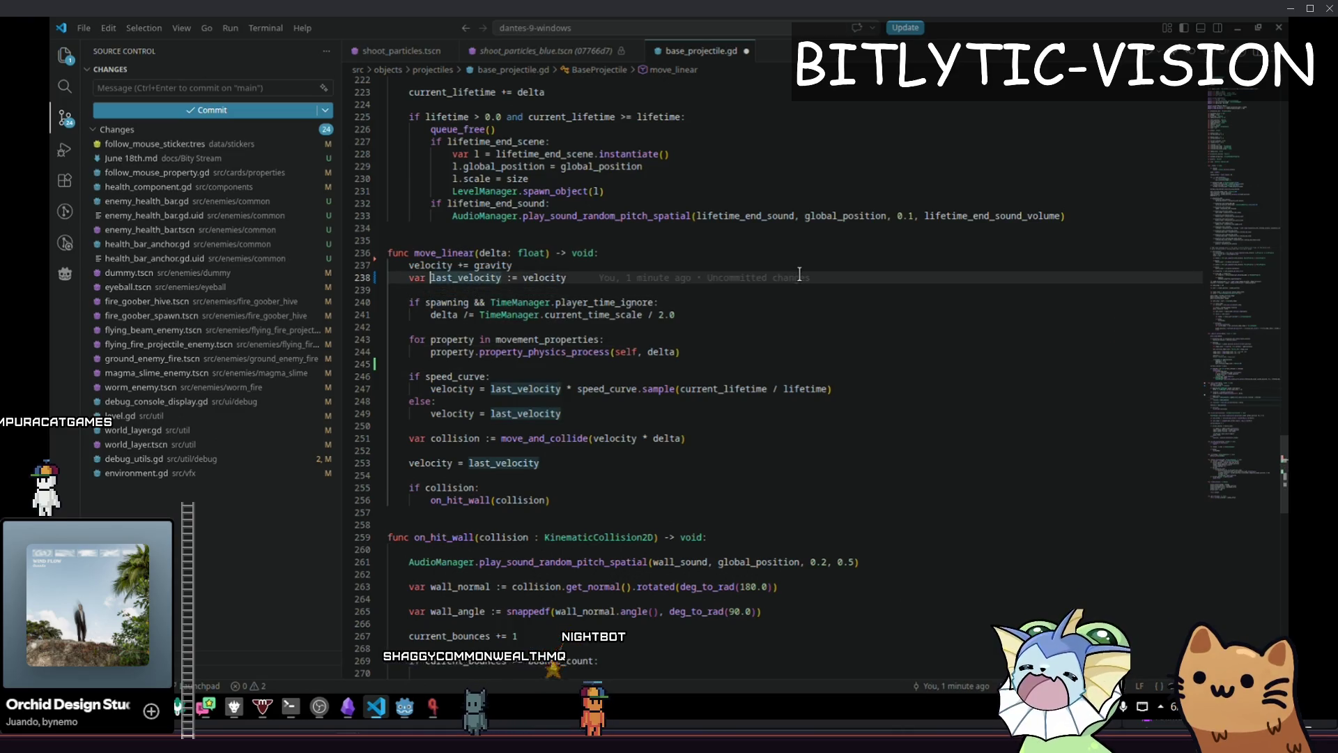
key(Down)
key(Down)
key(Down)
key(Down)
key(Home)
key(shift+End)
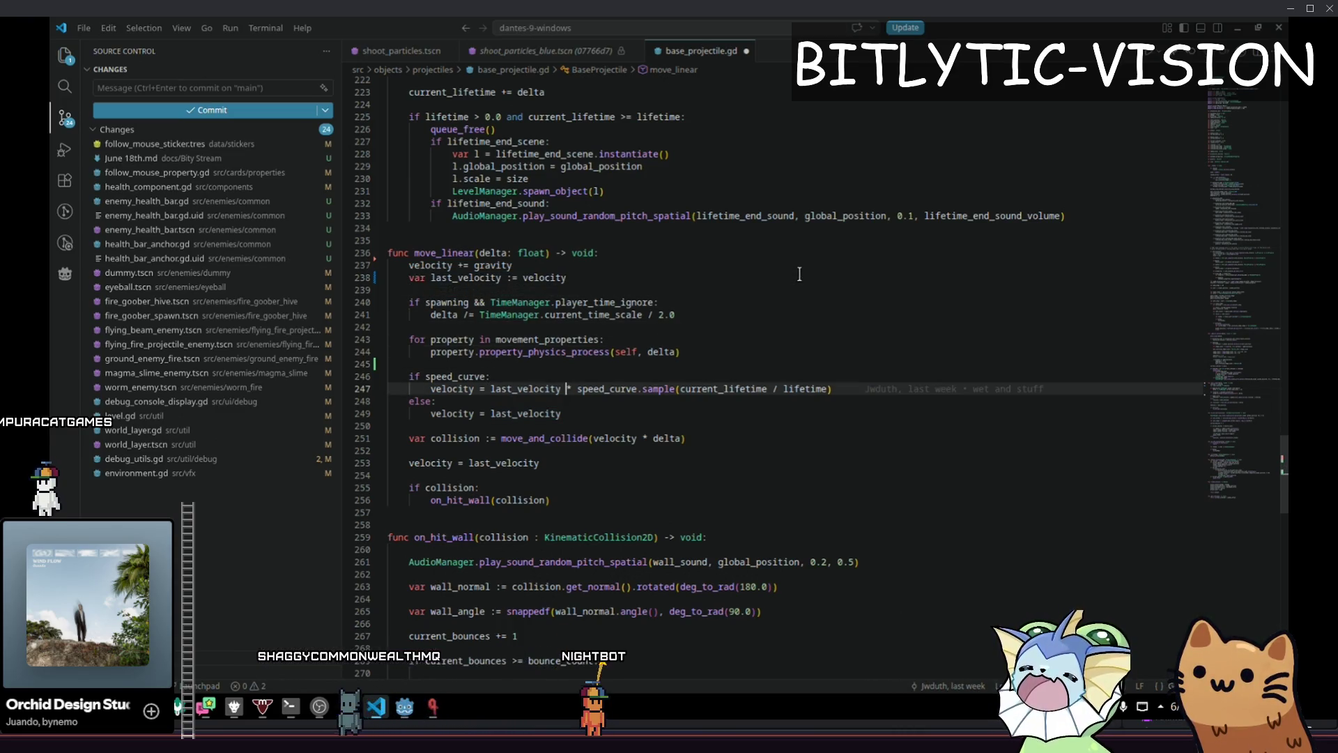
key(Down)
key(Down)
key(Home)
key(shift+End)
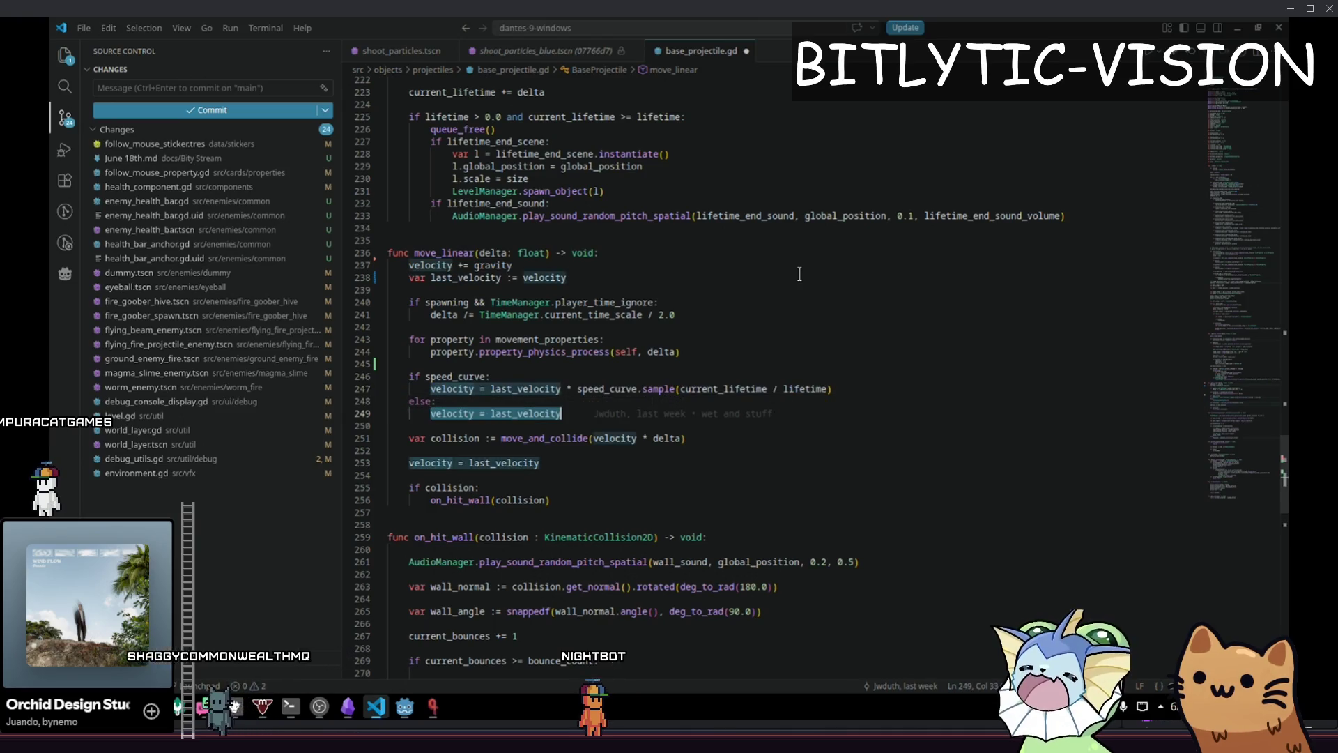
key(Up)
key(Up)
key(Up)
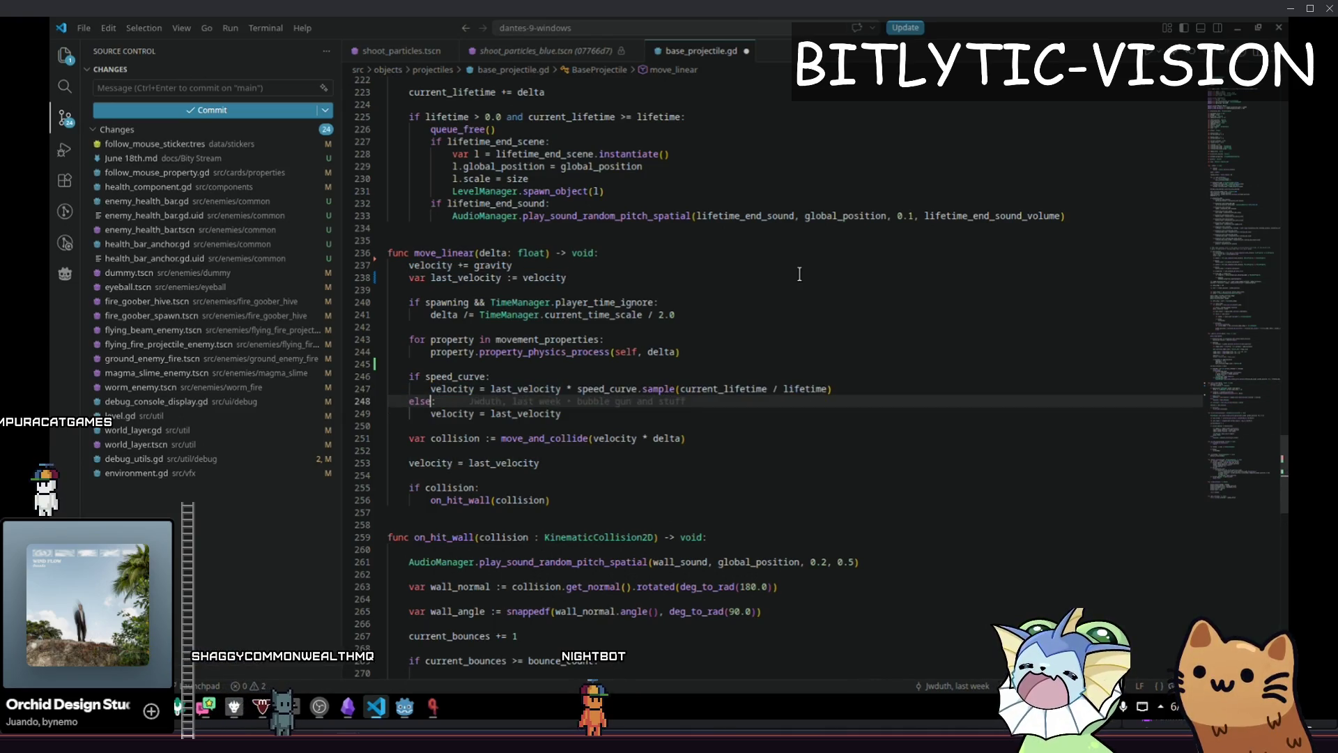
key(Home)
key(Down)
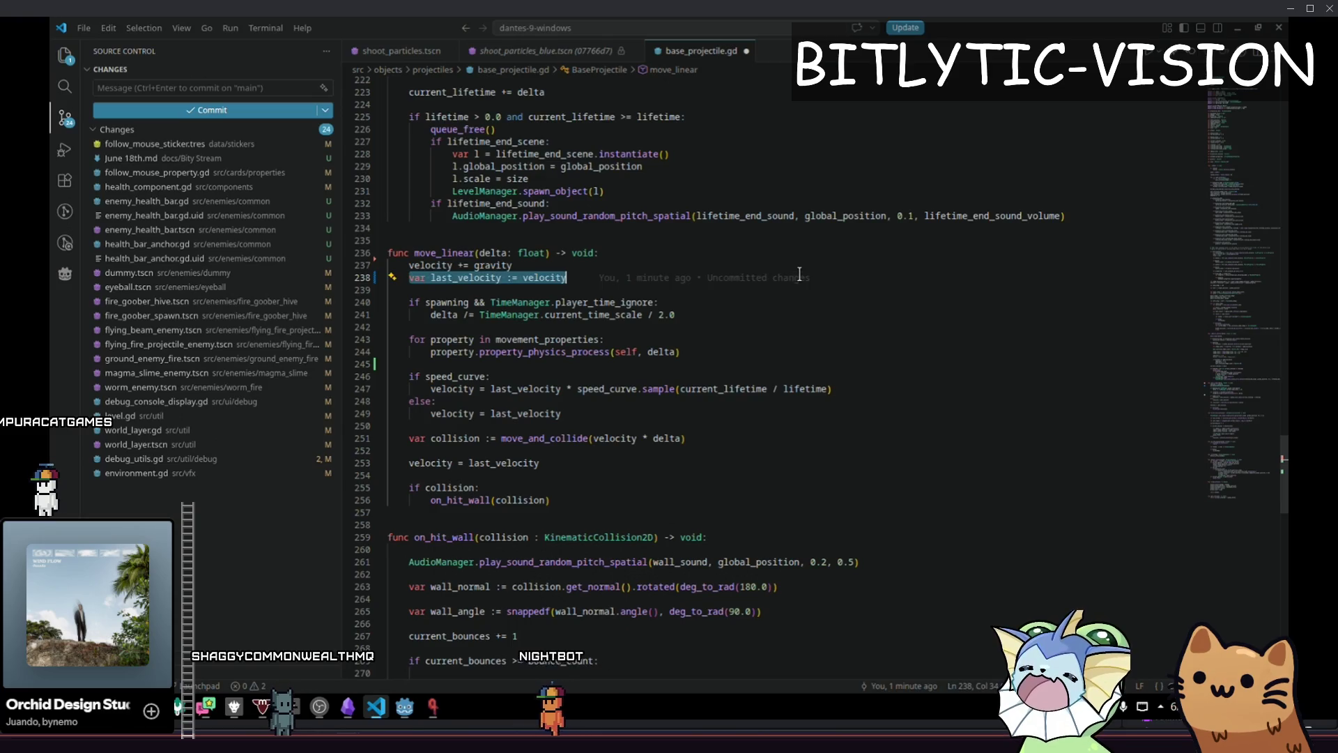
key(Down)
key(Down)
key(Down)
key(Home)
key(shift+End)
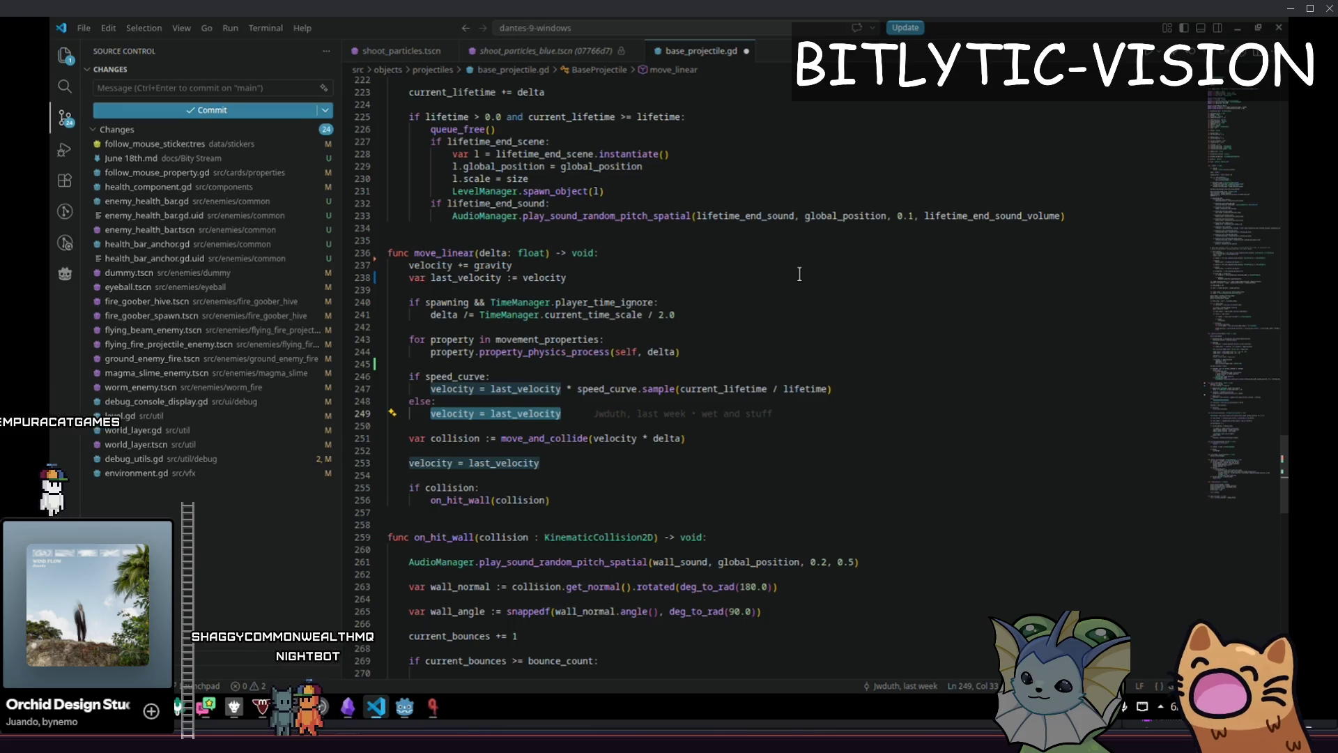
key(BackSpace)
key(BackSpace)
key(BackSpace)
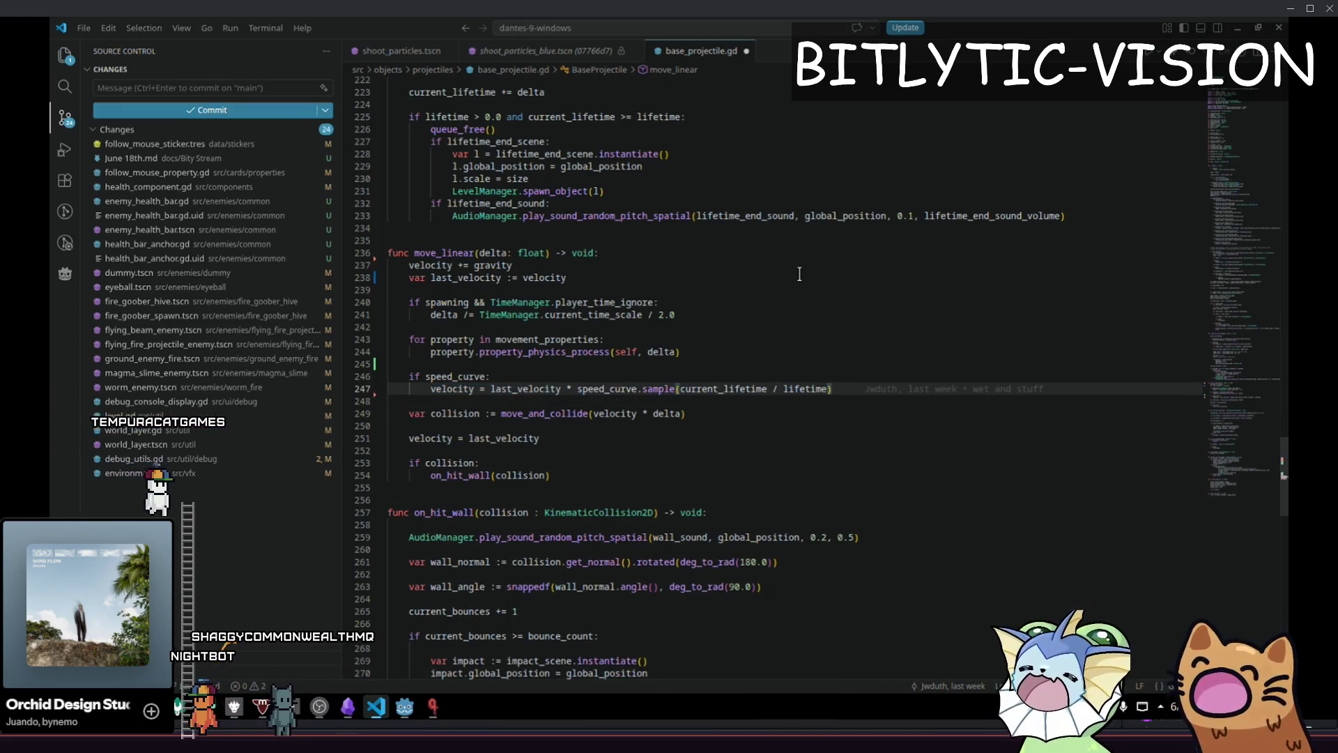
Save base_projectile.gd, then try moving the last_velocity declaration up and undo it
key(ctrl+s)
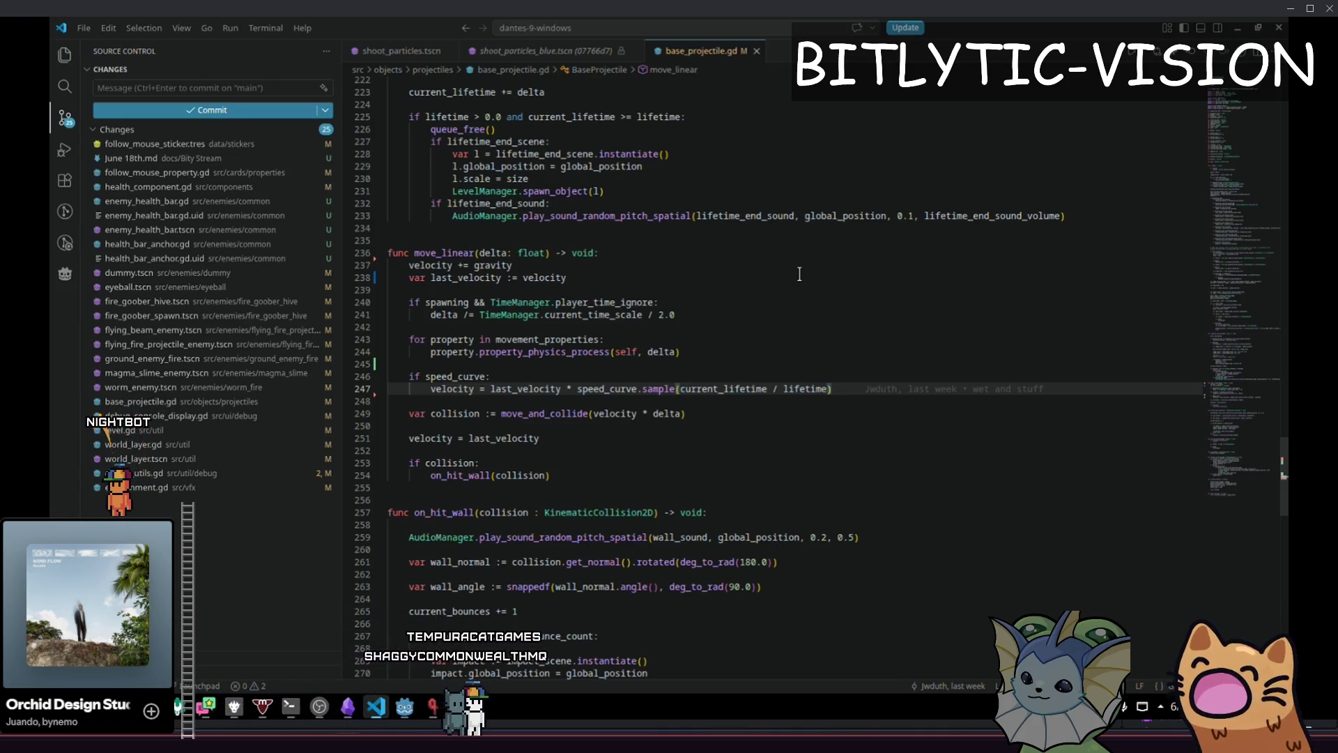
key(Up)
key(Up)
key(Up)
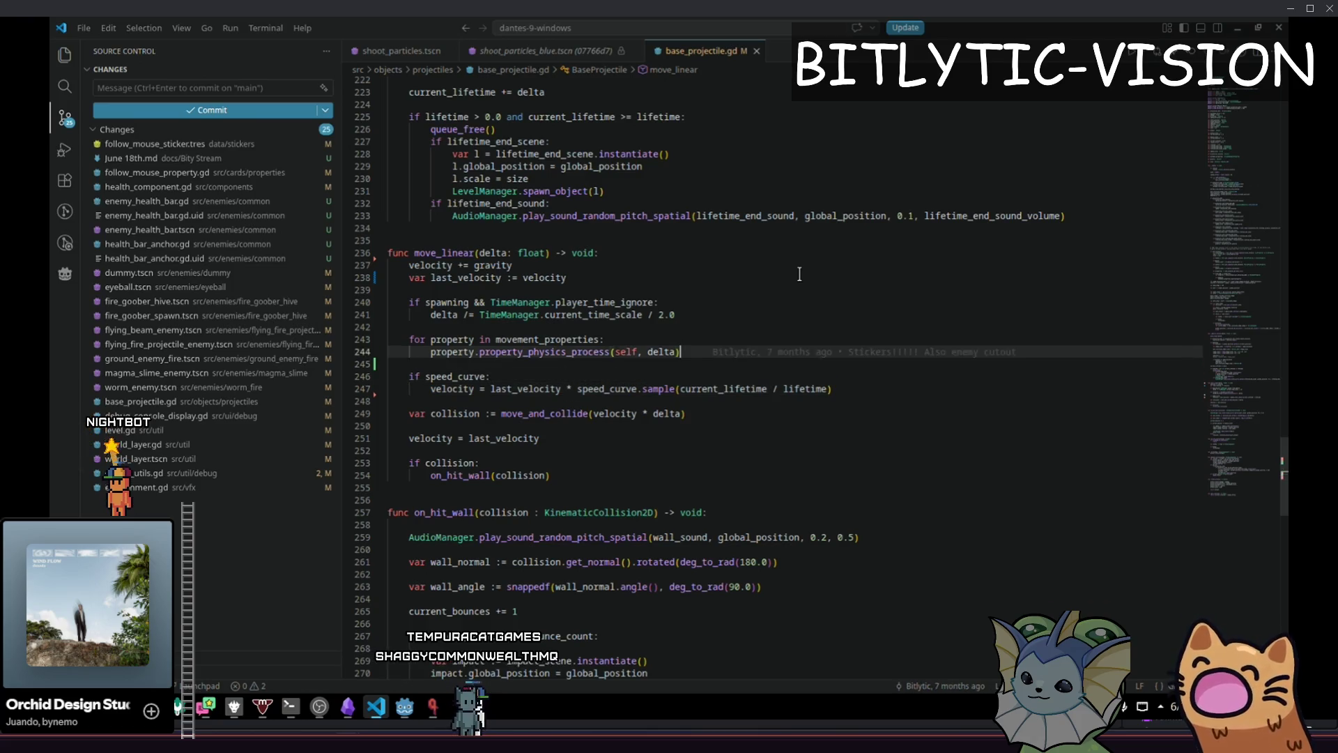
key(alt+Up)
key(alt+Up)
key(ctrl+z)
key(ctrl+z)
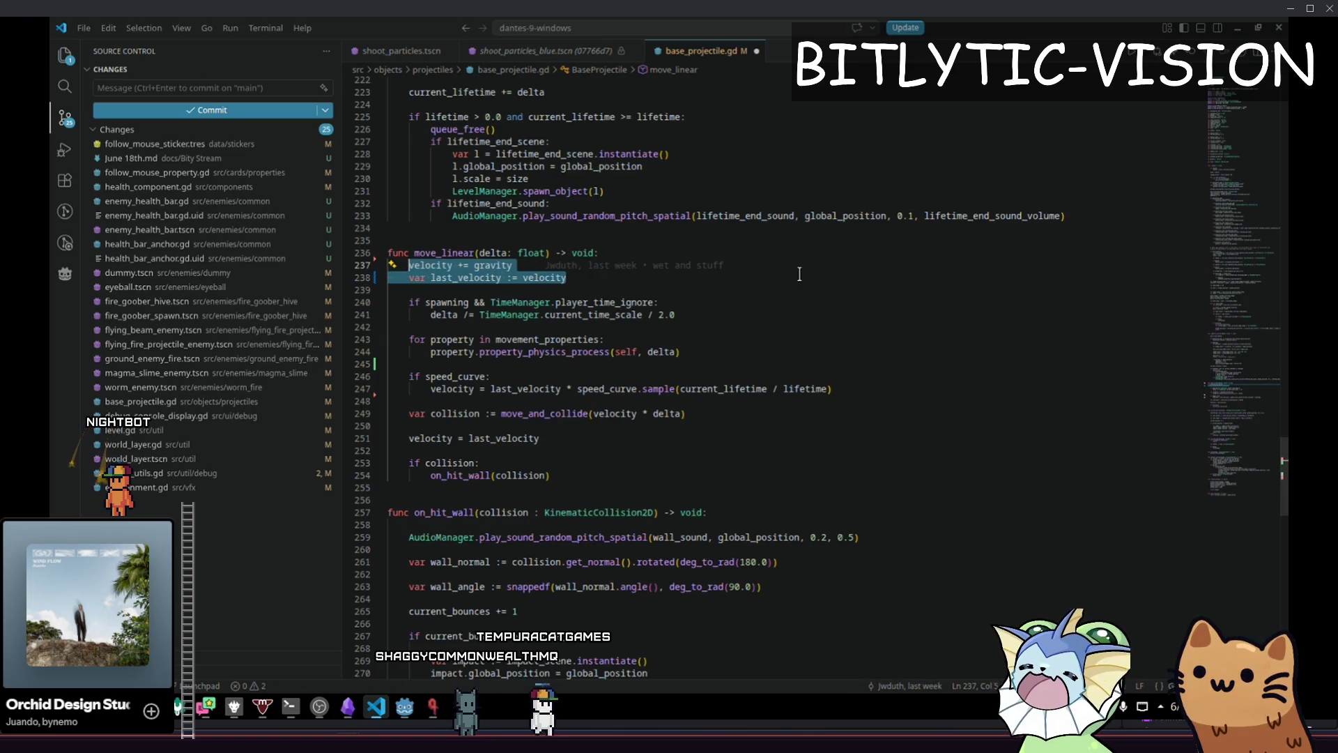
key(Escape)
Search the file for 'gravity' to locate its assignment on line 129
key(ctrl+f)
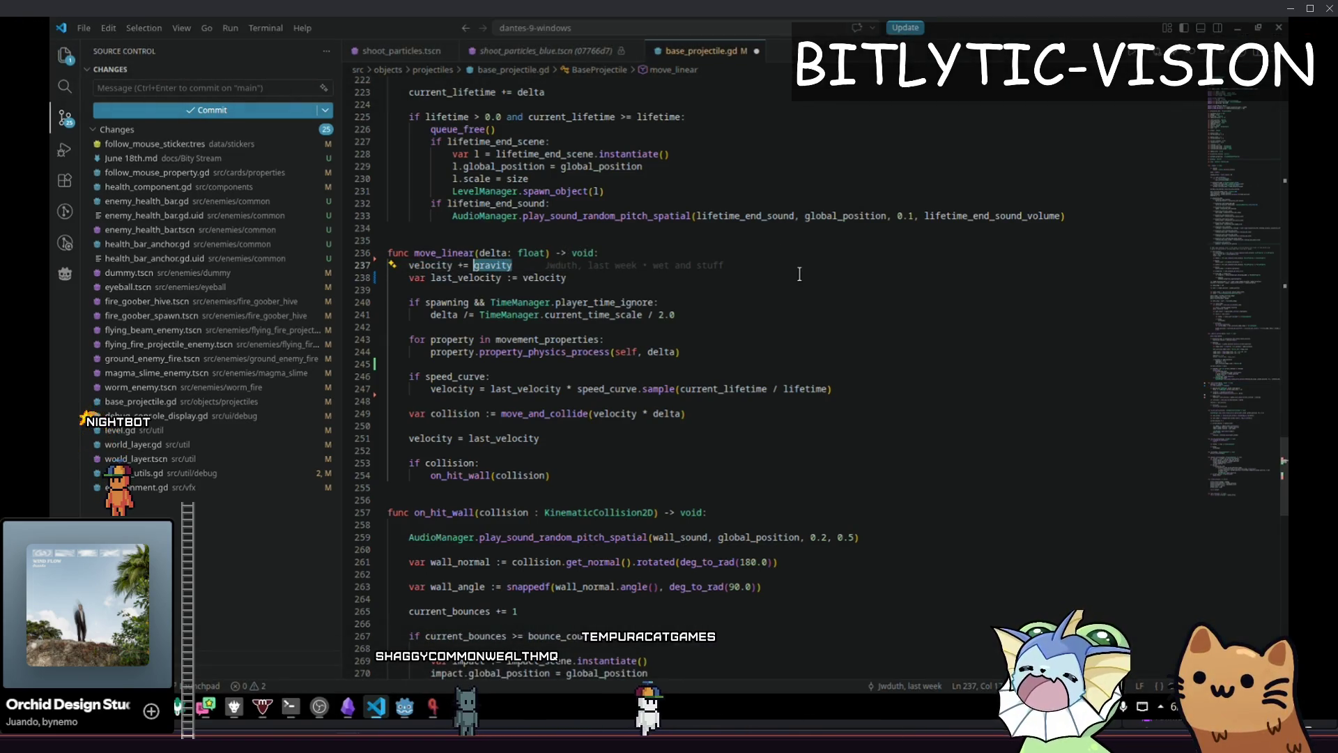
key(Return)
key(Return)
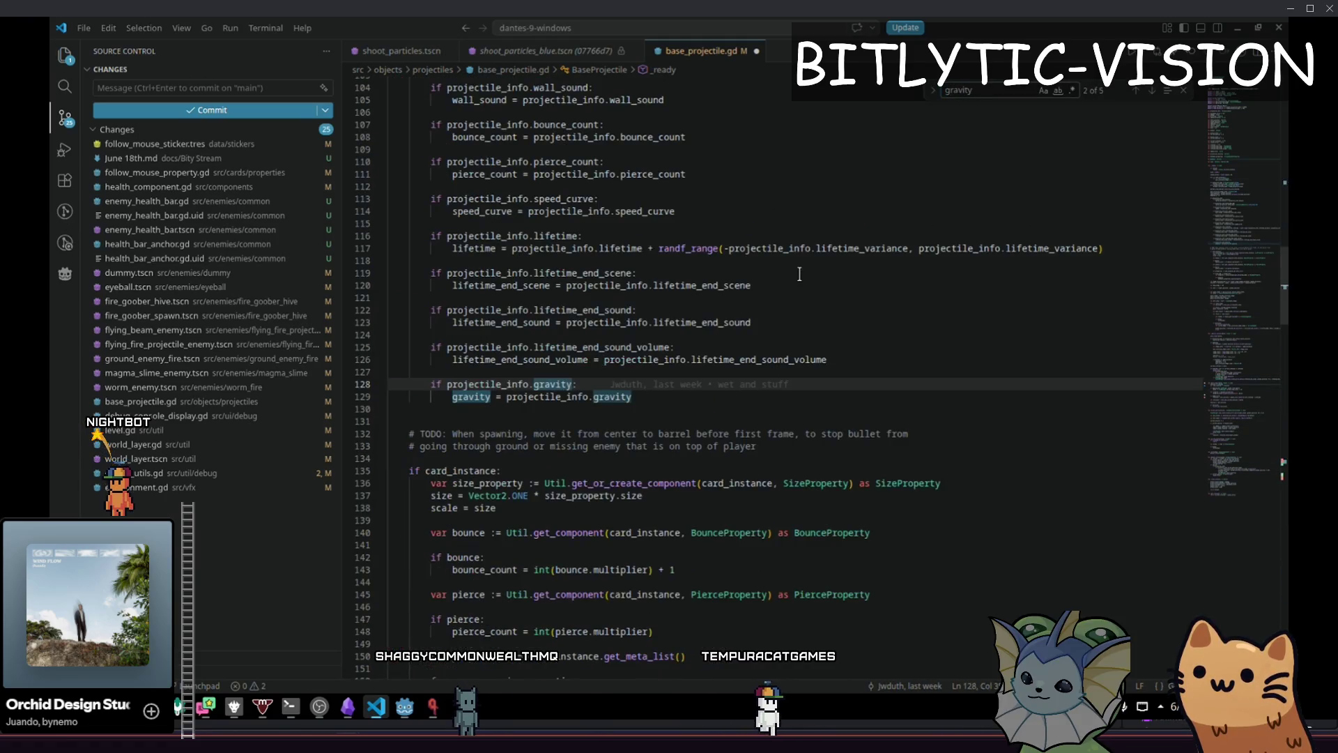
key(Return)
key(Return)
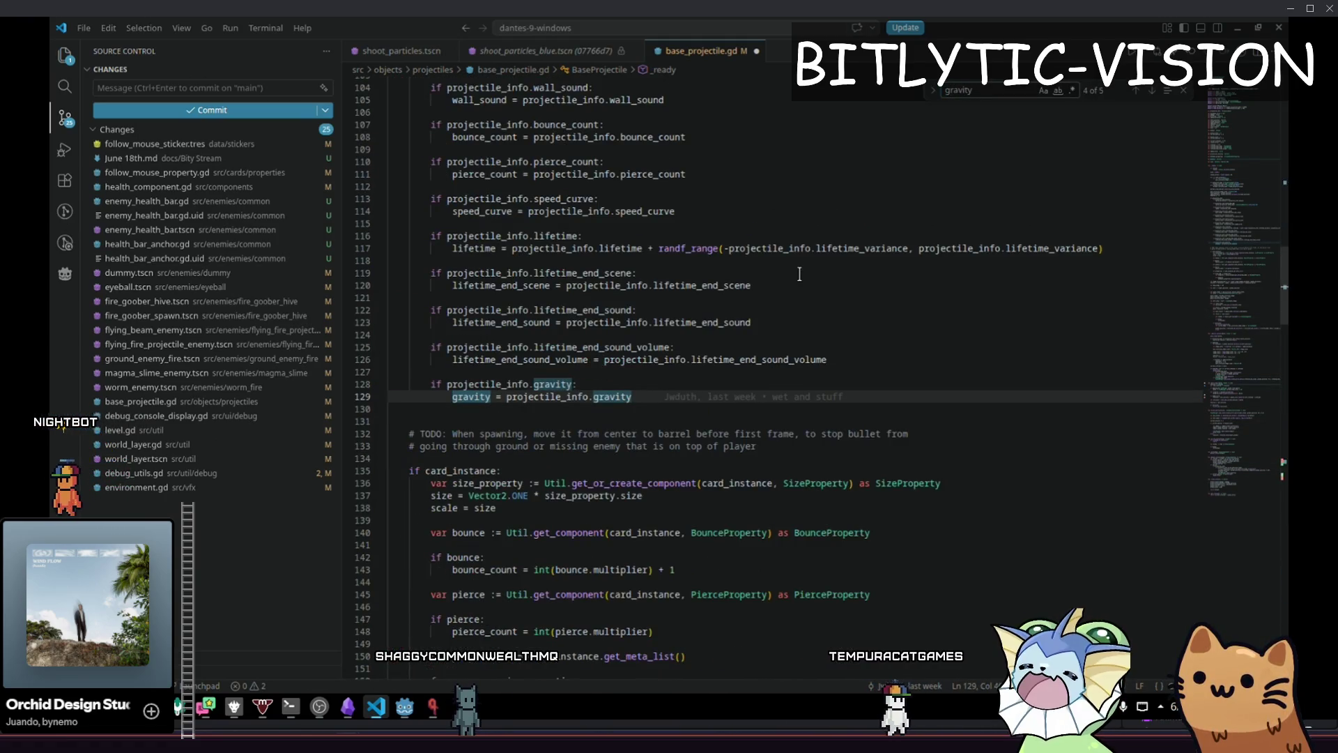
key(BackSpace)
key(BackSpace)
key(BackSpace)
text(ravity)
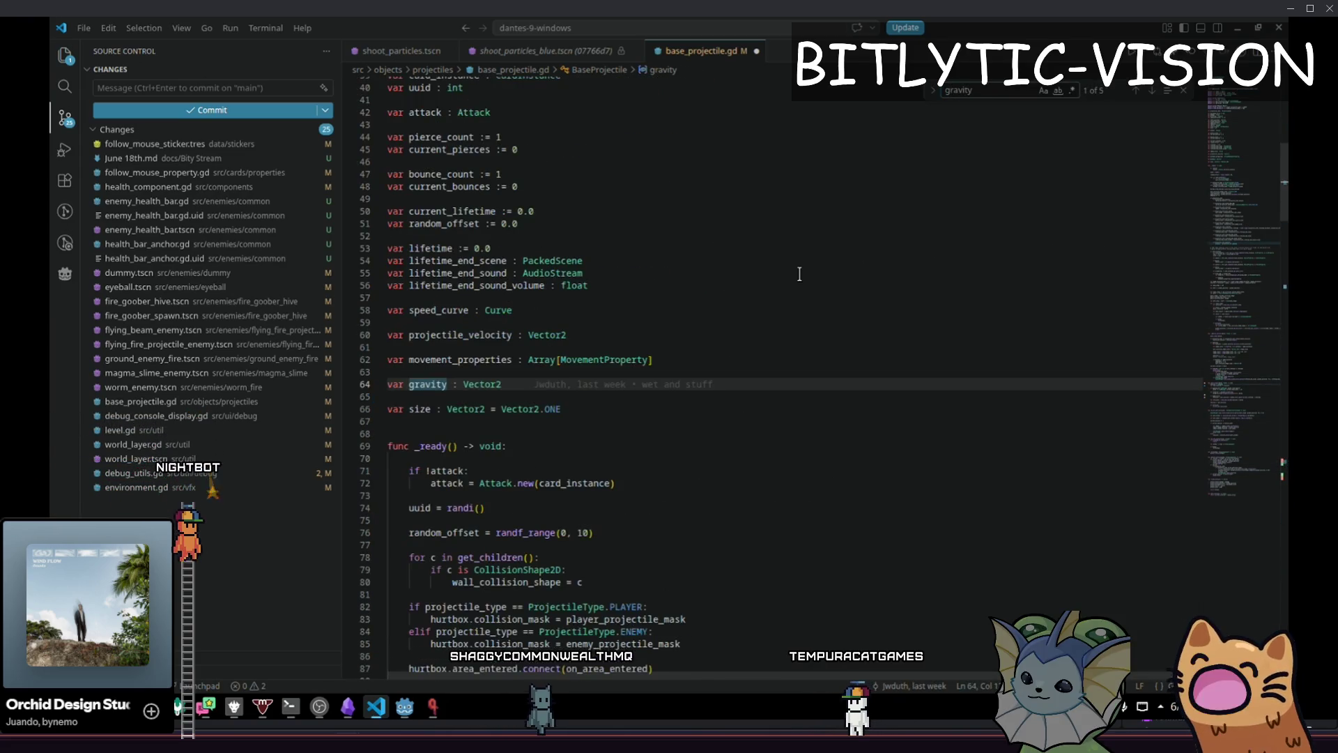
key(Escape)
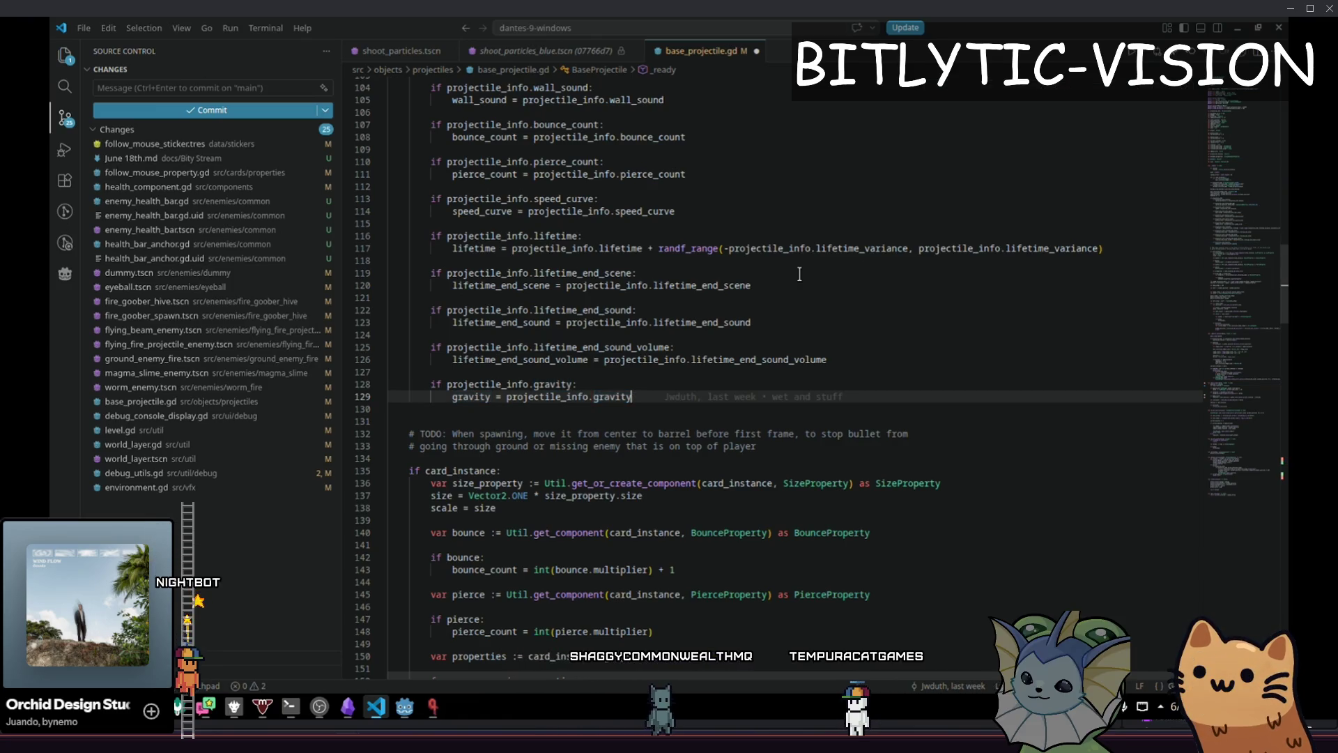
Navigate back through earlier edit locations, from _physics_process to on_hit_wall, then return to move_linear
key(ctrl+alt+minus)
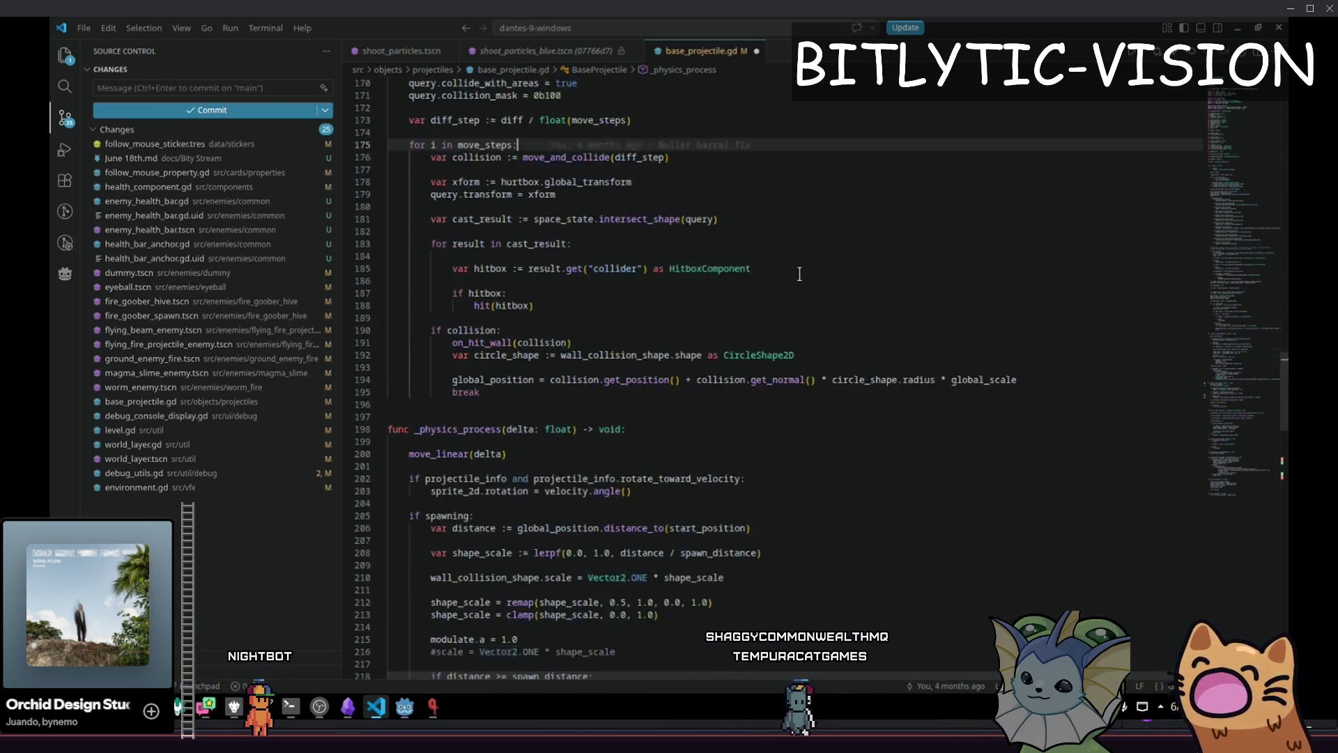
key(ctrl+alt+minus)
key(ctrl+alt+minus)
key(ctrl+shift+minus)
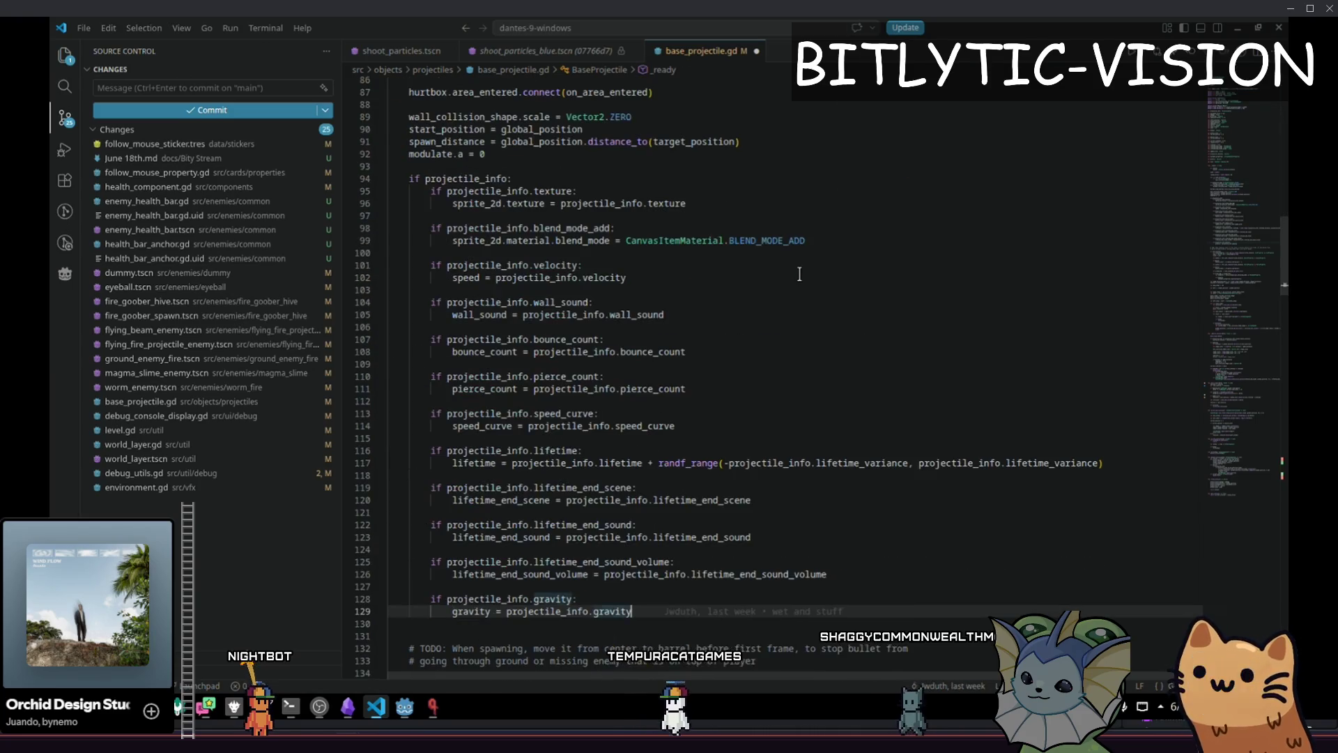
key(shift+Up)
key(shift+Up)
key(shift+Up)
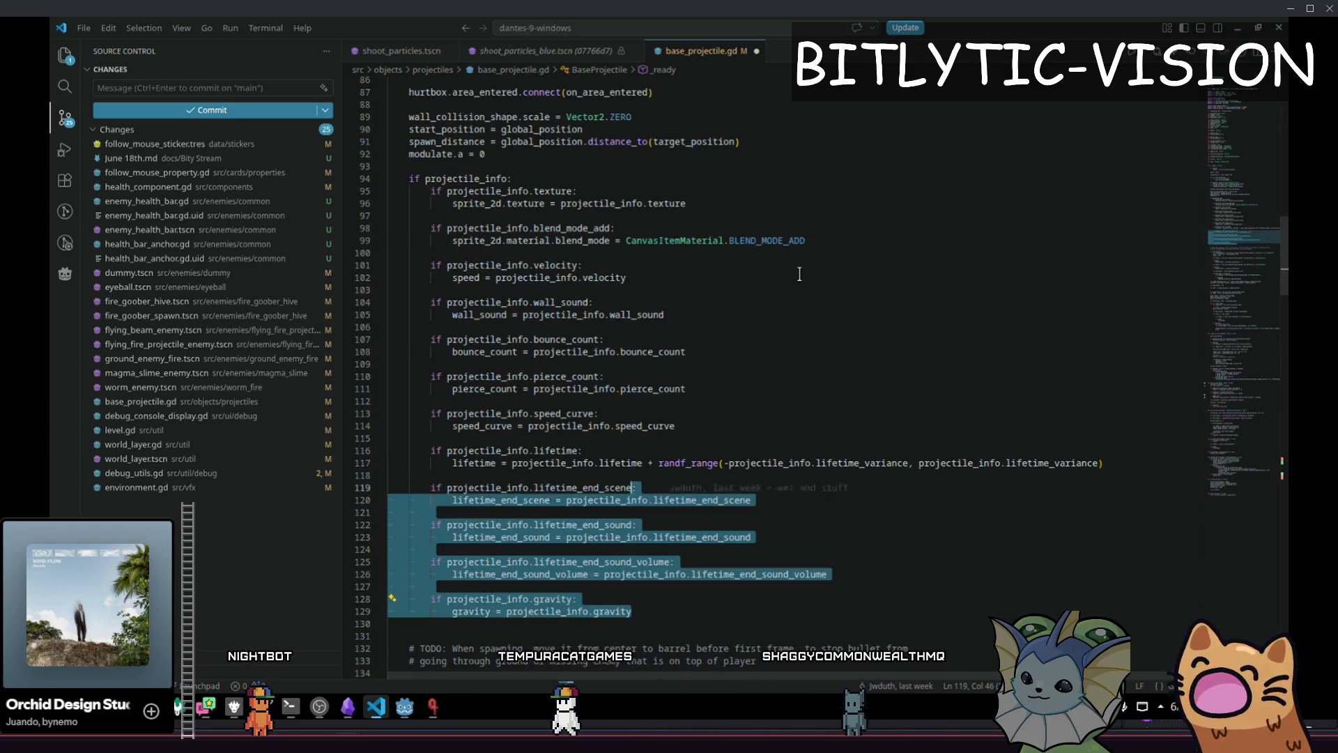
key(ctrl+alt+minus)
key(ctrl+alt+minus)
key(ctrl+alt+minus)
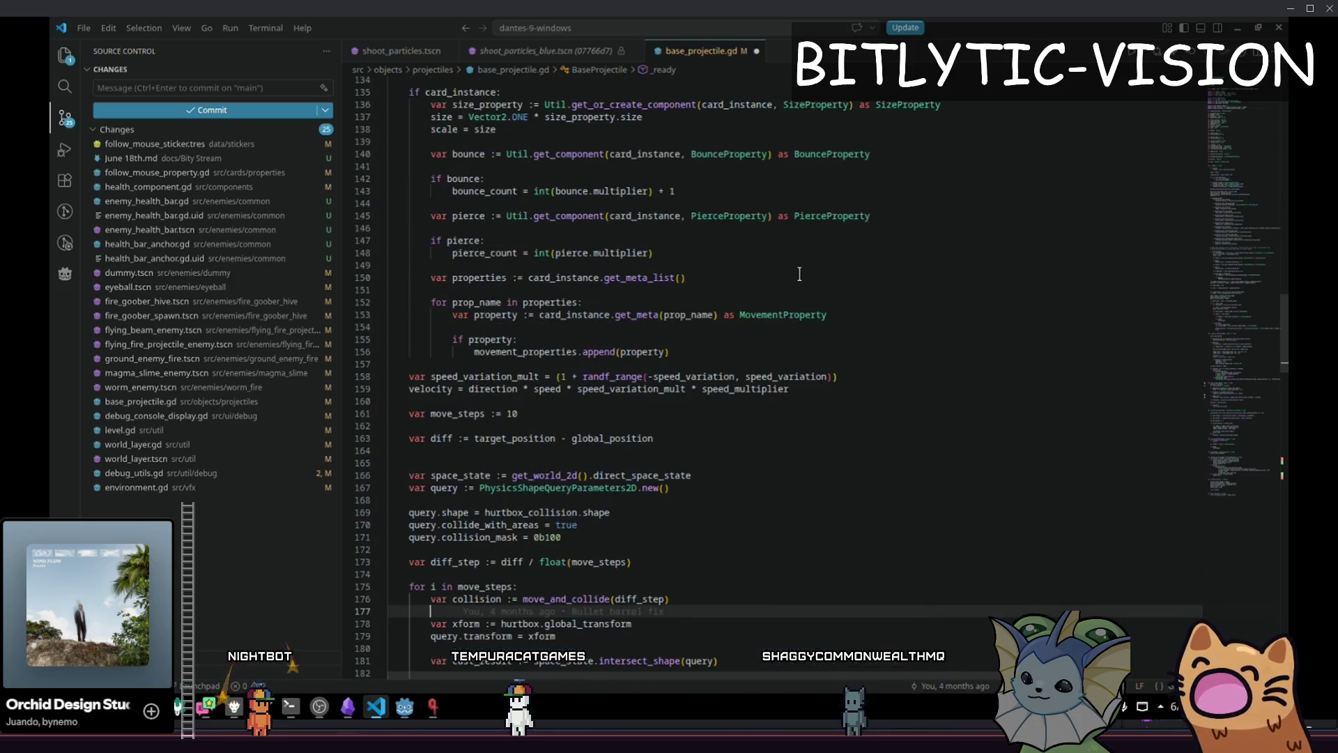
key(ctrl+alt+minus)
key(ctrl+alt+minus)
key(ctrl+alt+minus)
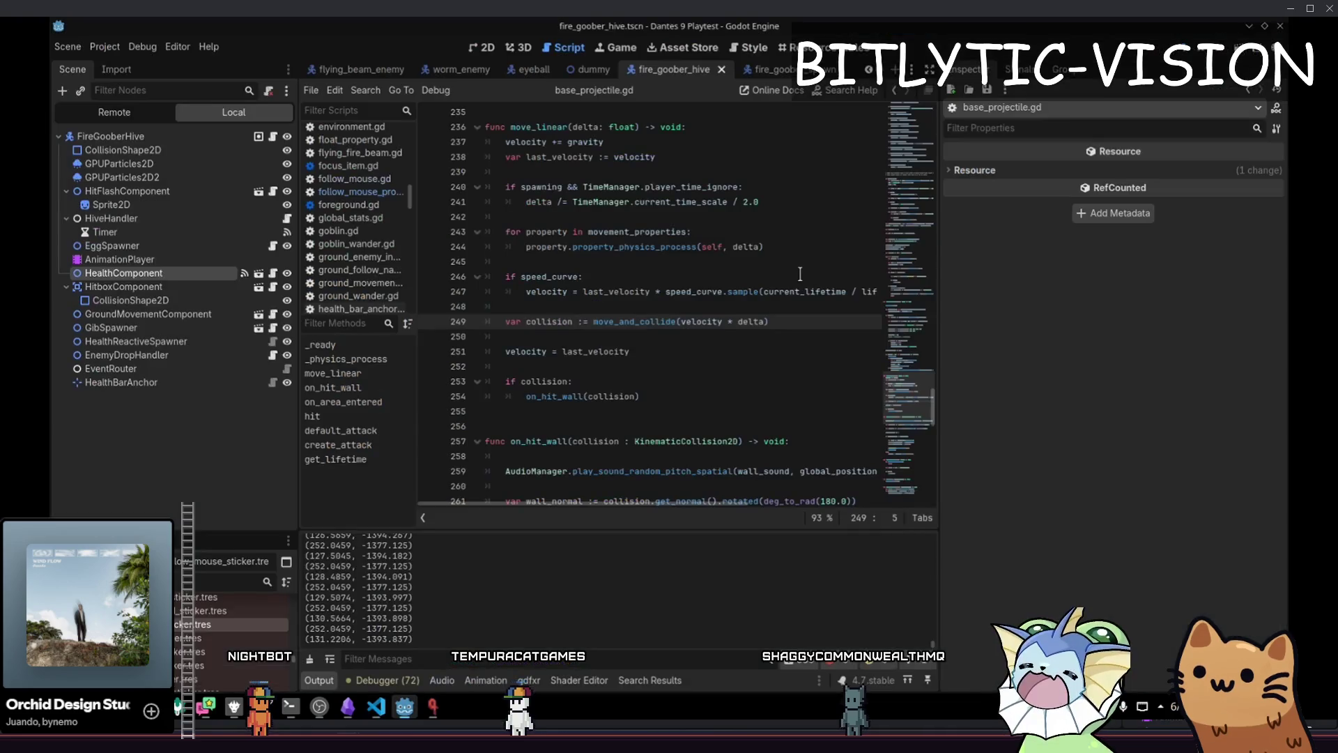
key(ctrl+alt+minus)
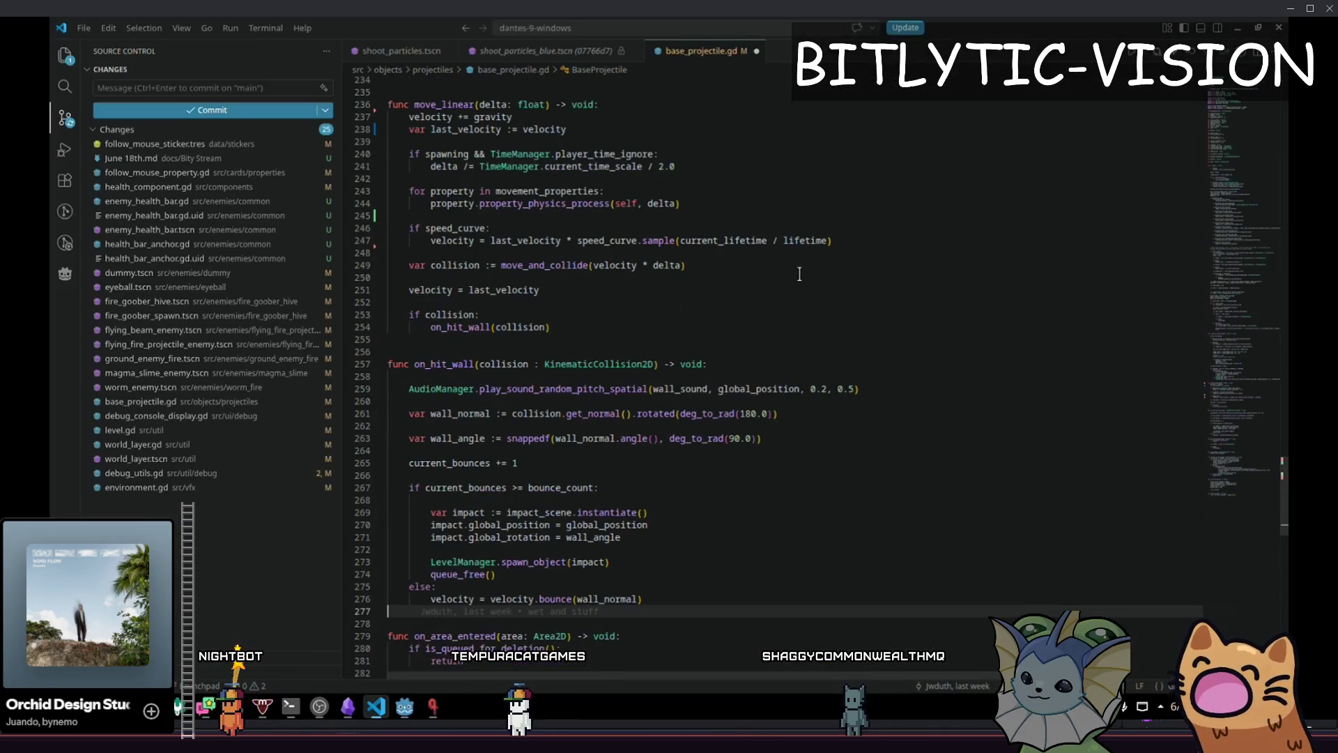
key(ctrl+alt+minus)
key(ctrl+alt+minus)
key(ctrl+alt+minus)
key(ctrl+alt+minus)
key(ctrl+alt+minus)
key(ctrl+alt+minus)
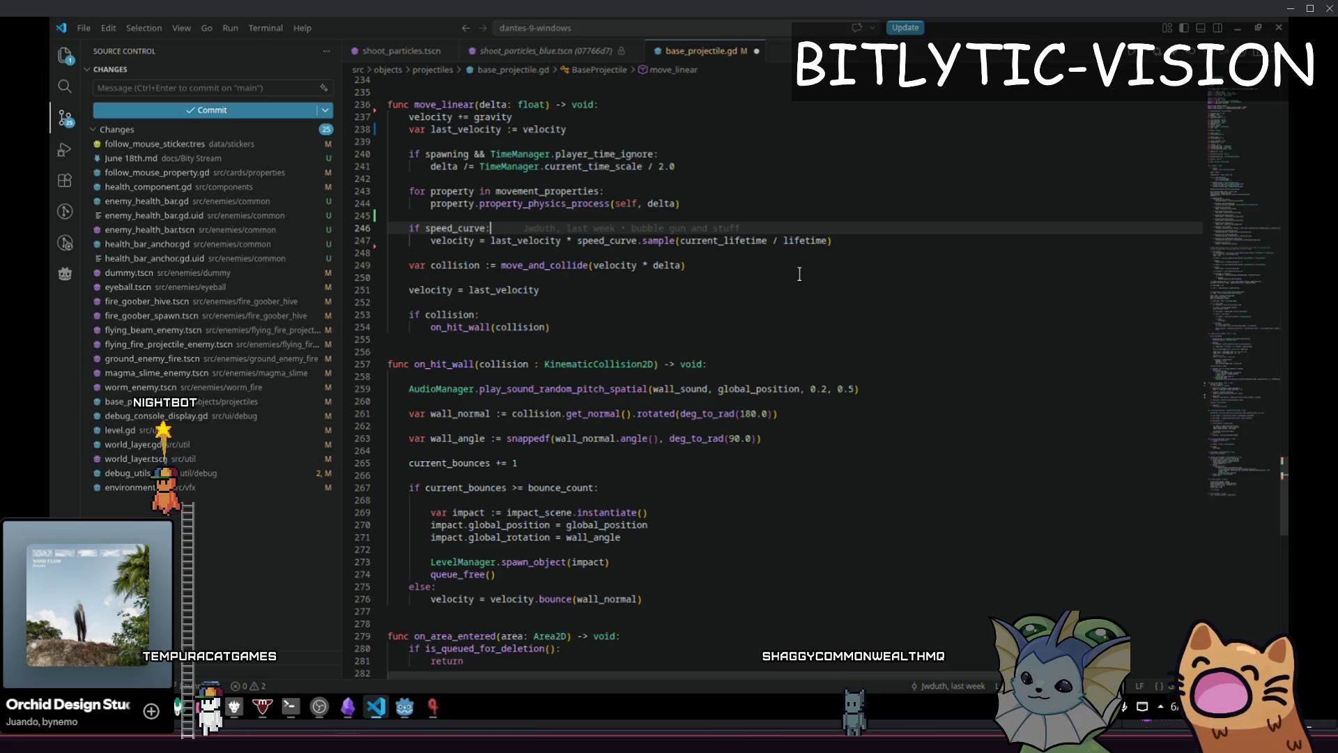
key(Up)
key(Up)
key(Up)
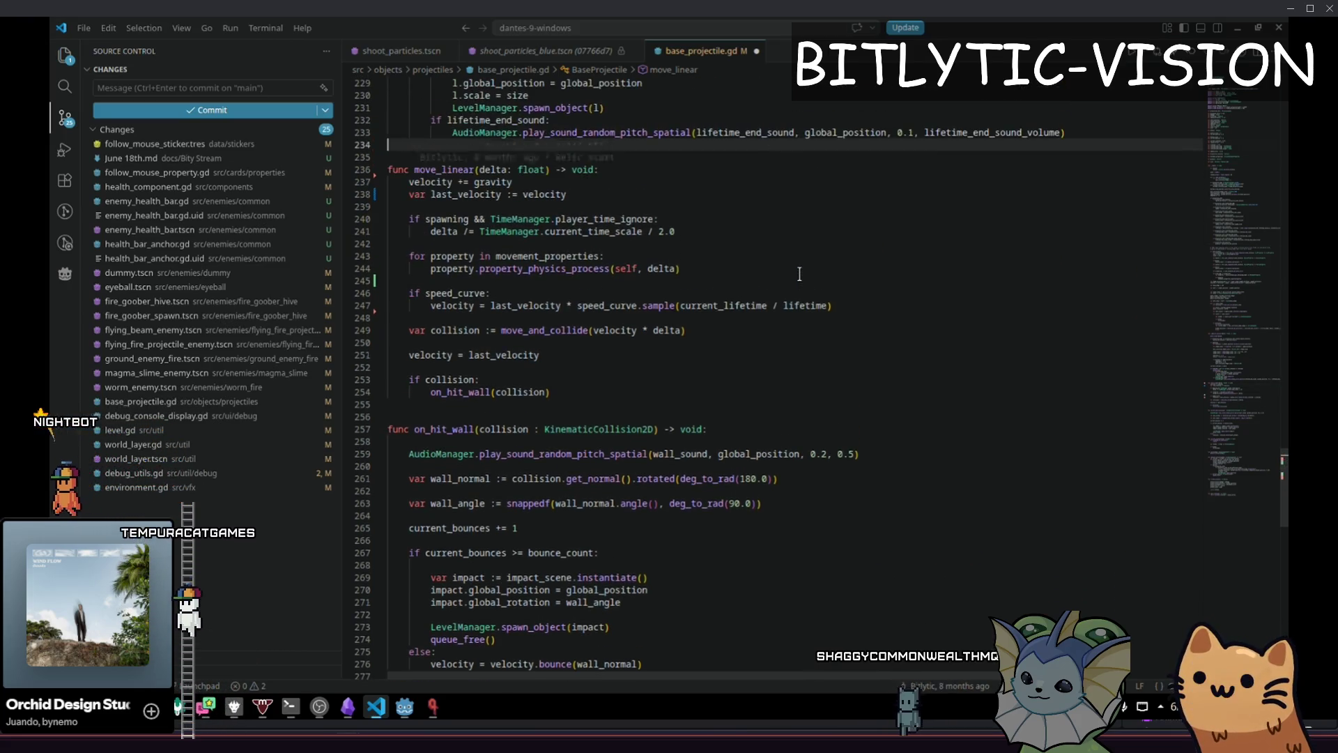
key(Down)
key(Down)
key(Down)
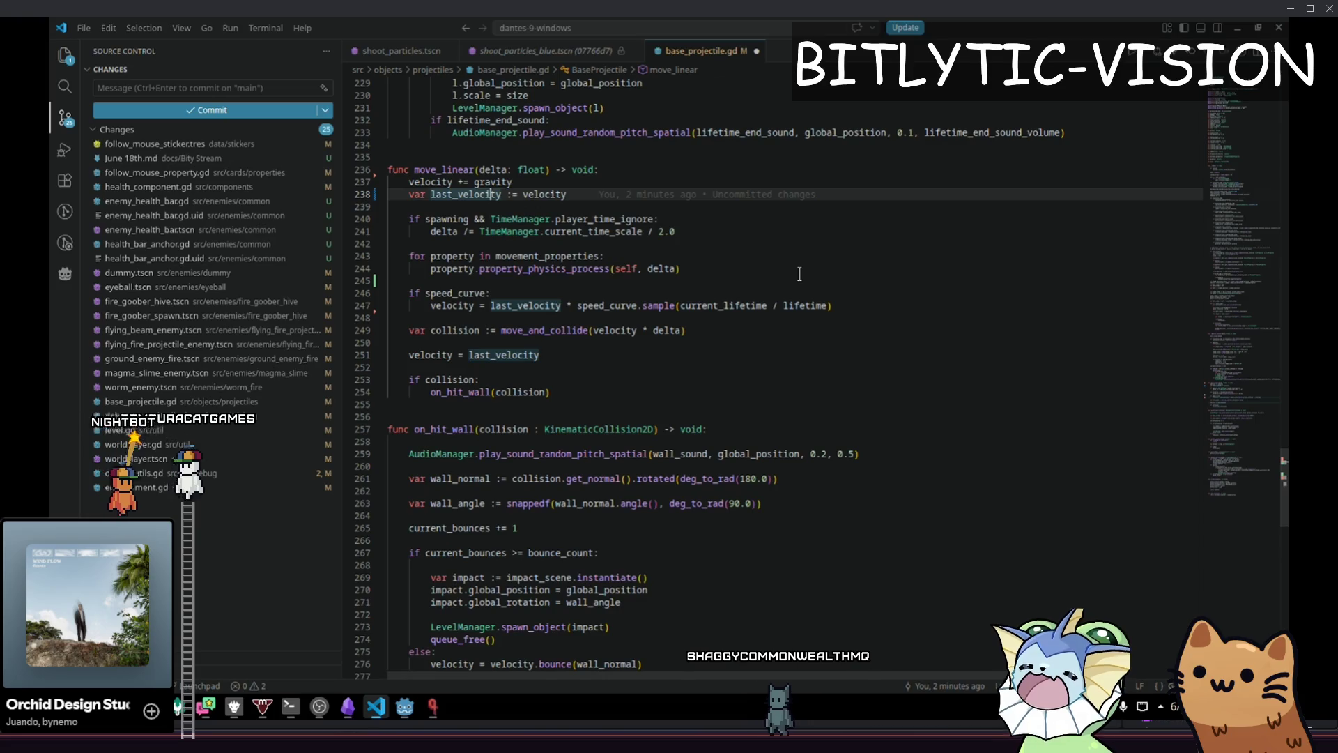
Move the gravity and last_velocity lines below the property loop and add a blank line after them
key(shift+Up)
key(shift+Home)
key(alt+Down)
key(alt+Down)
key(alt+Down)
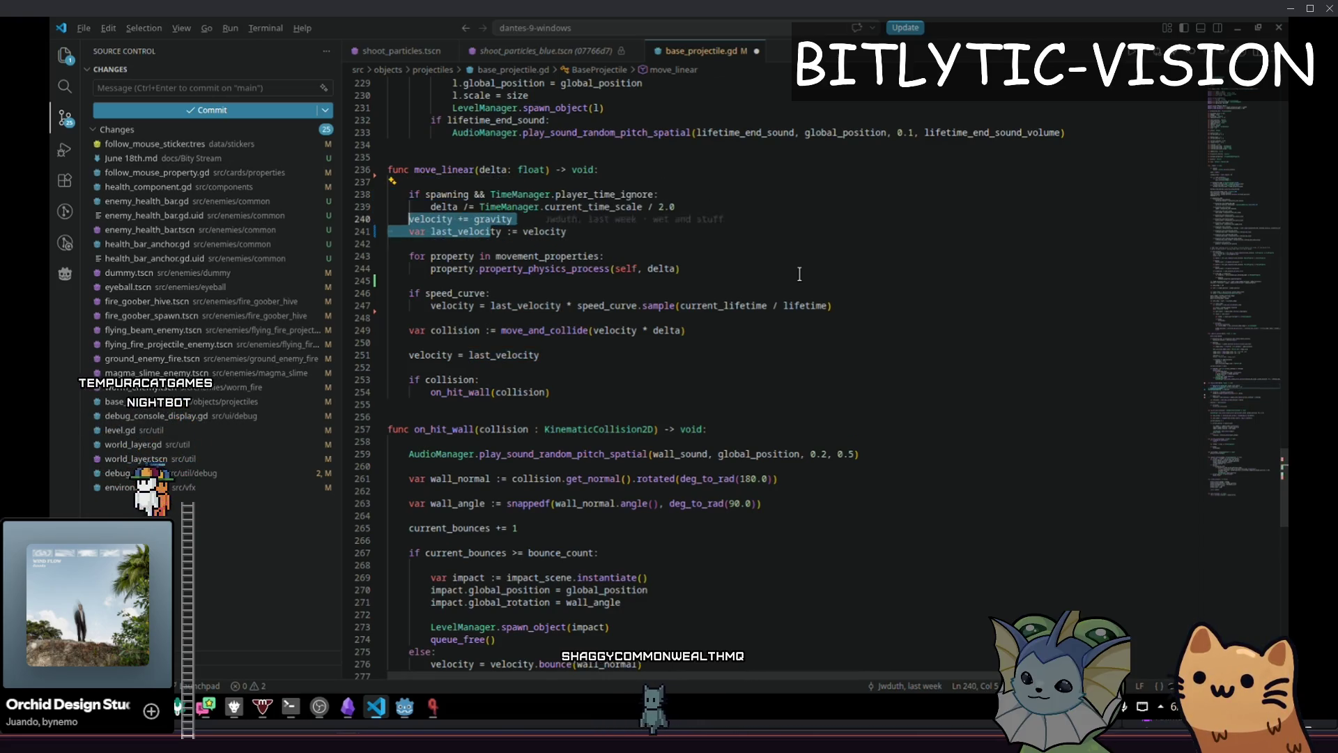
key(Up)
key(Down)
key(Down)
key(End)
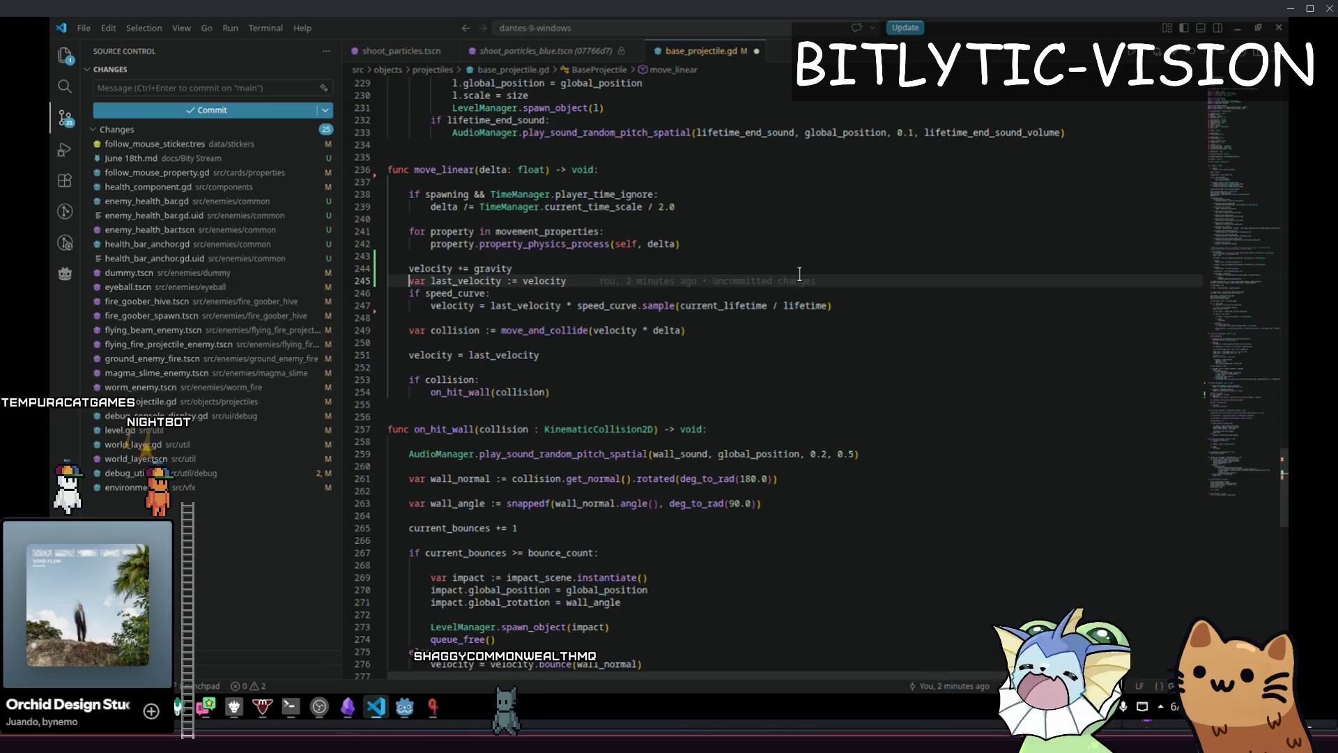
key(Return)
key(Up)
key(Up)
key(Up)
Test-shift the velocity += gravity and last_velocity lines, leaving both in place
key(Down)
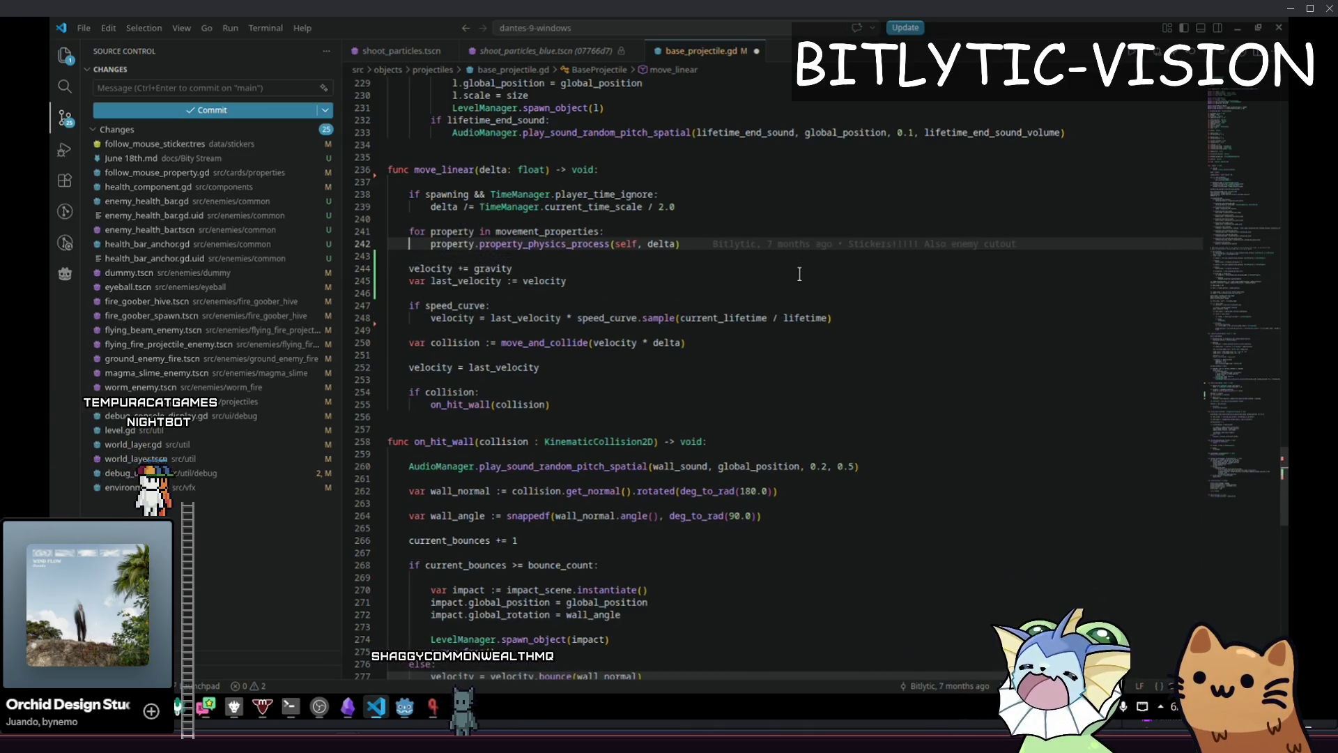
key(shift+Up)
key(shift+Up)
key(shift+Up)
key(Right)
key(Down)
key(Down)
key(Down)
key(Up)
key(Up)
key(Up)
key(shift+End)
key(alt+Down)
key(alt+Up)
key(Down)
key(Home)
key(shift+End)
key(alt+Down)
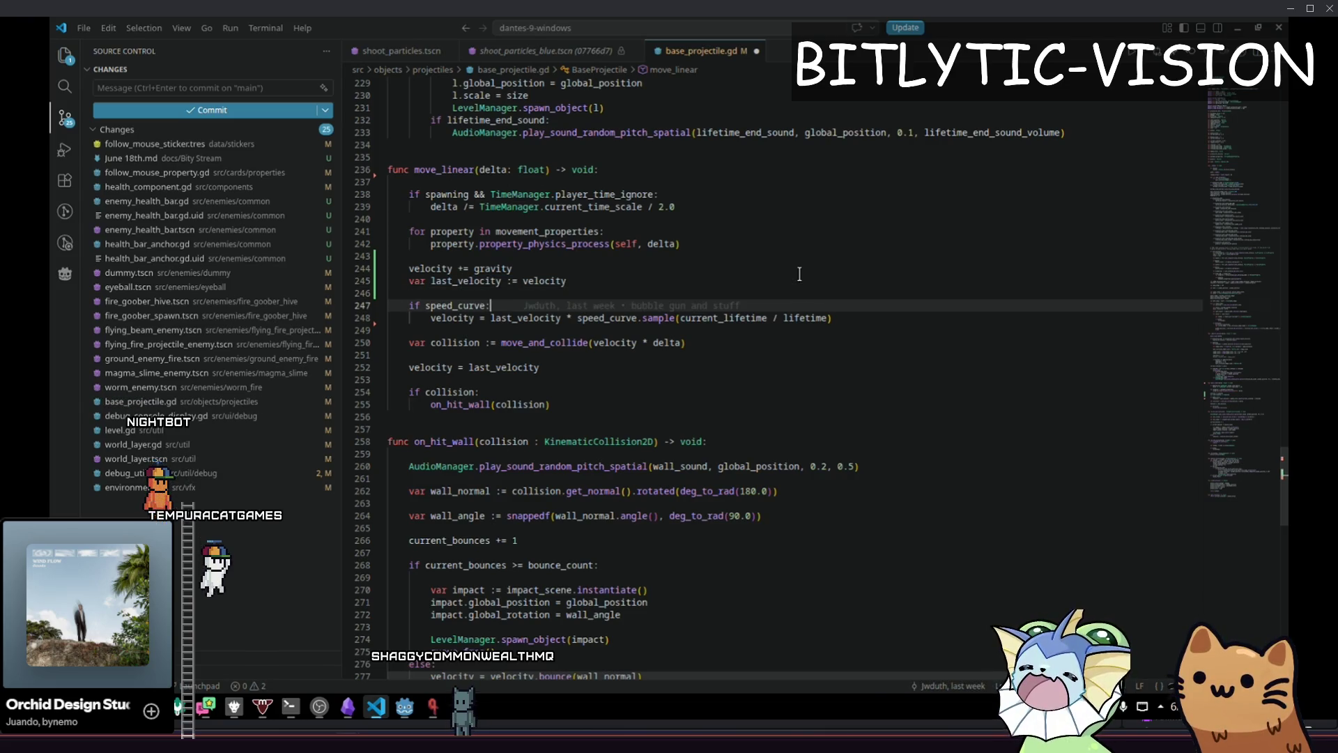
key(alt+Up)
Review the speed curve assignment, move_and_collide and velocity = last_velocity reset lines
key(Down)
key(Down)
key(Down)
key(Home)
key(shift+End)
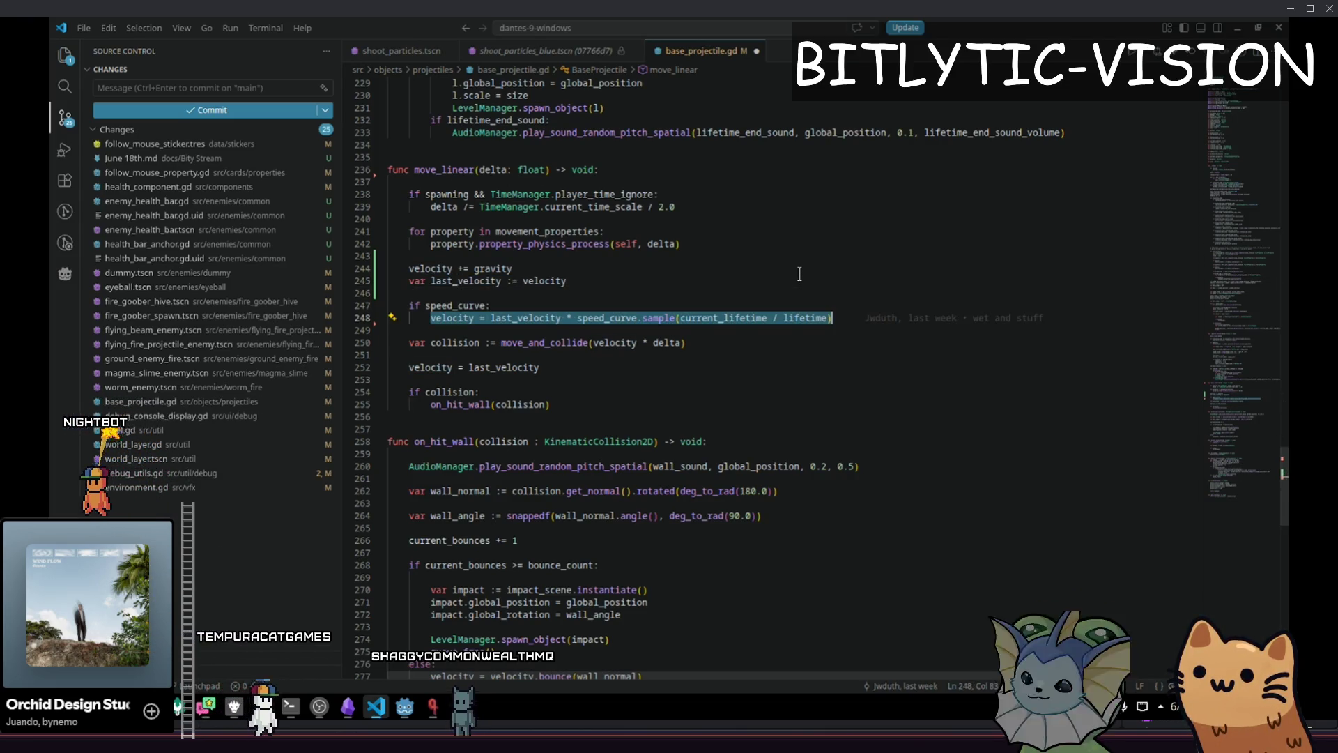
key(Down)
key(Down)
key(Home)
key(shift+End)
key(Down)
key(Down)
key(Home)
key(shift+End)
key(Home)
key(Up)
key(Up)
key(Up)
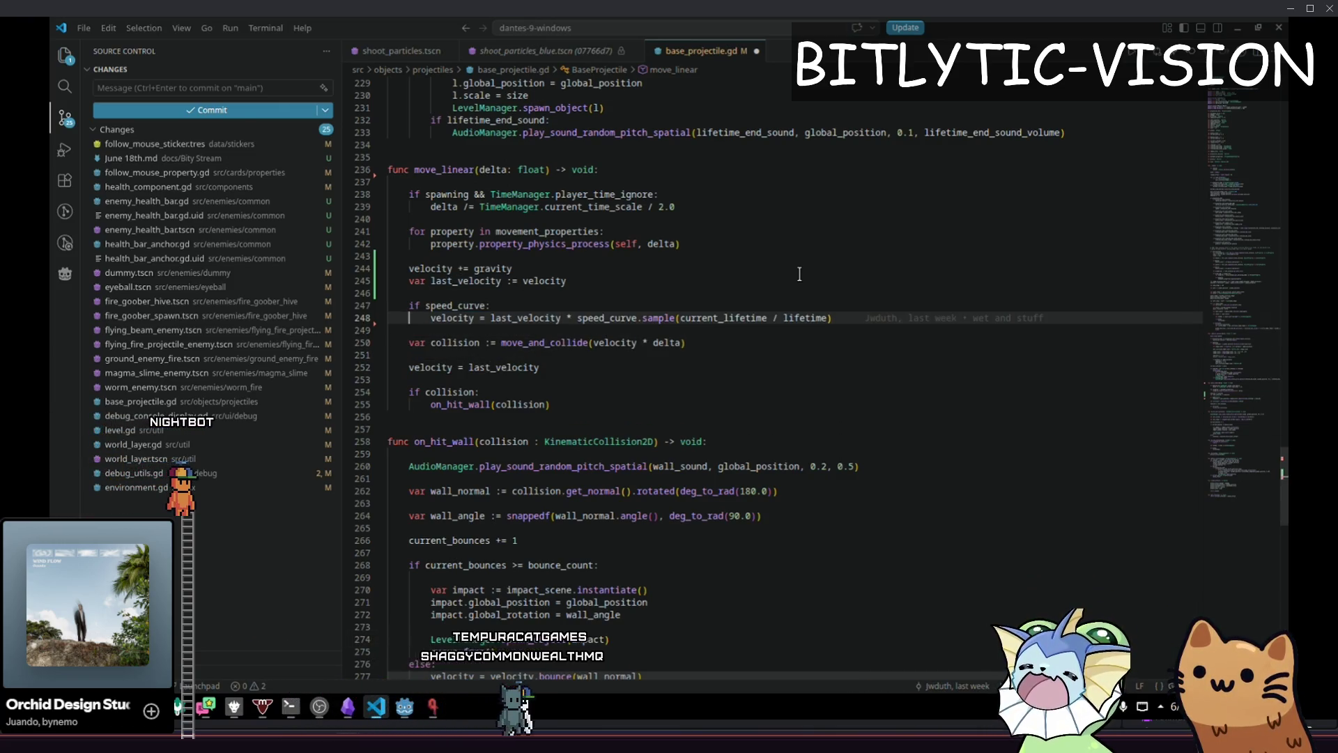
Open new lines below the gravity line and begin a temp_velocity declaration
key(Up)
key(Up)
key(Up)
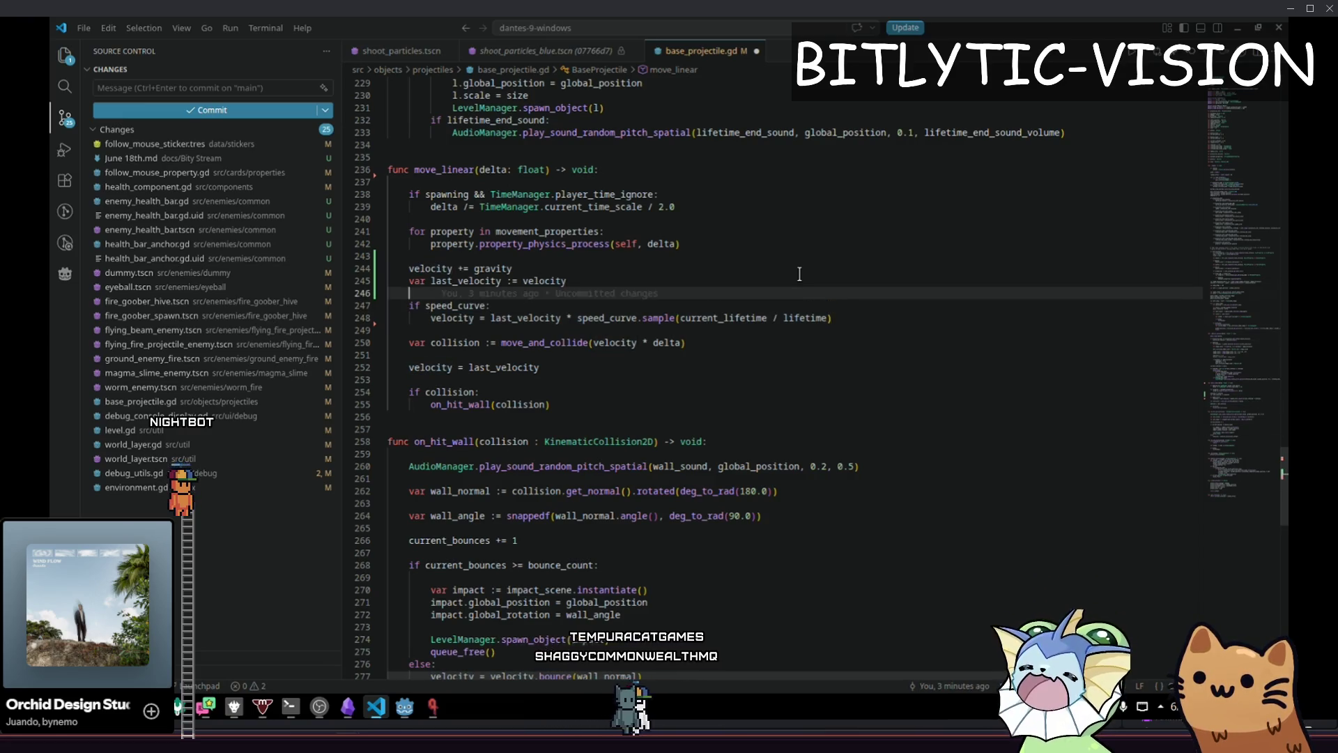
key(End)
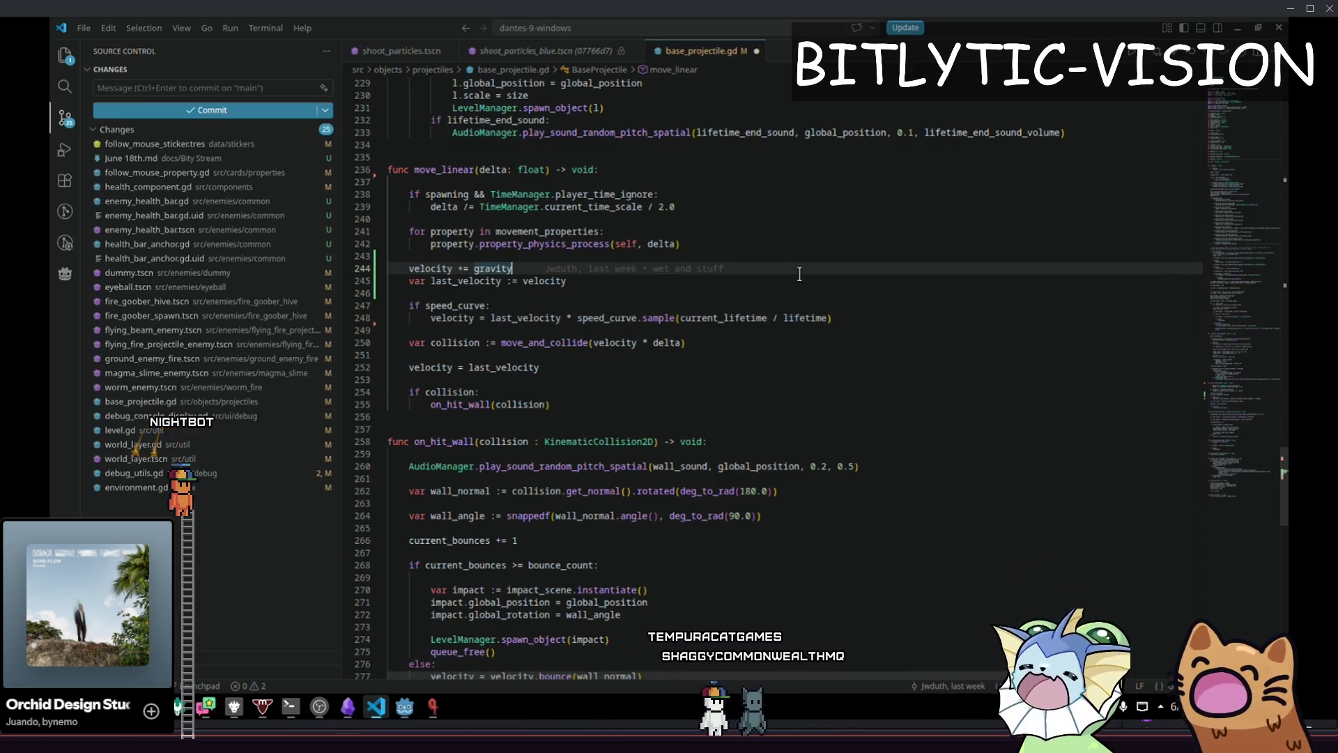
key(Return)
key(Return)
text(var temp_)
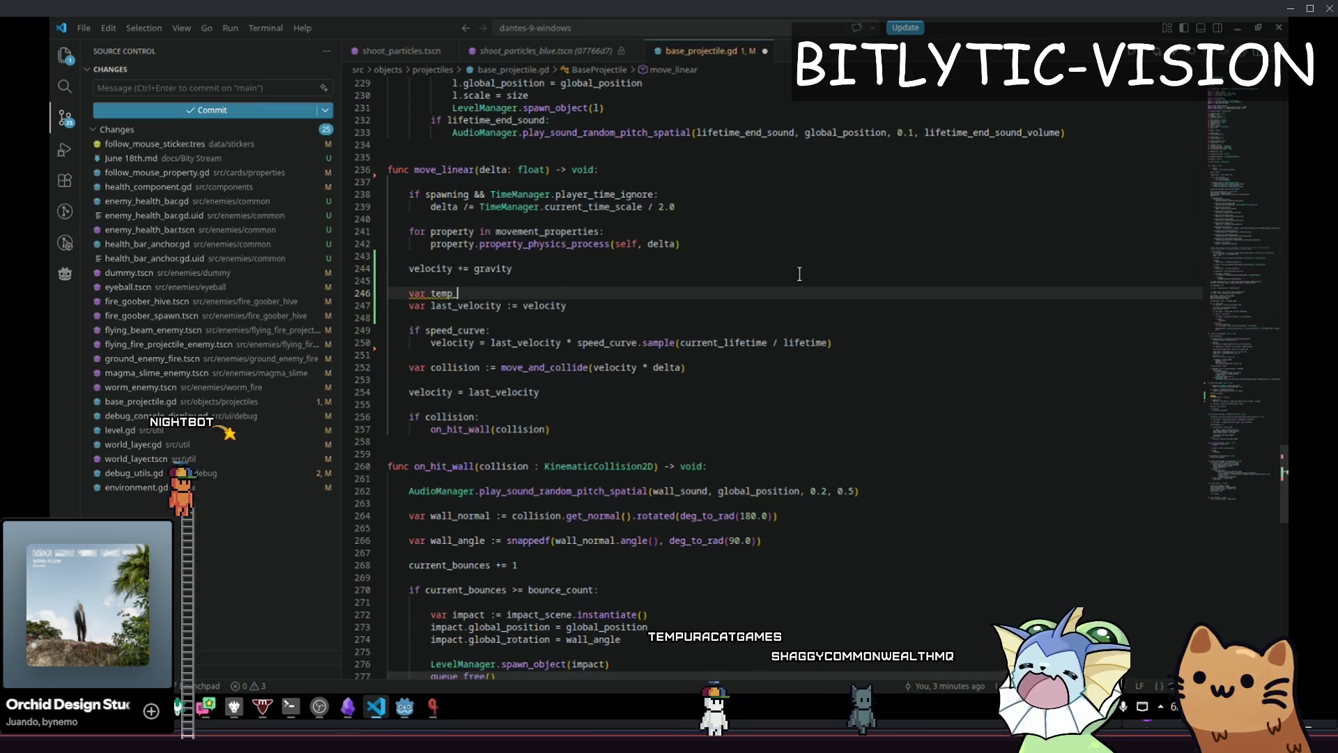
text(velocity := velcoot)
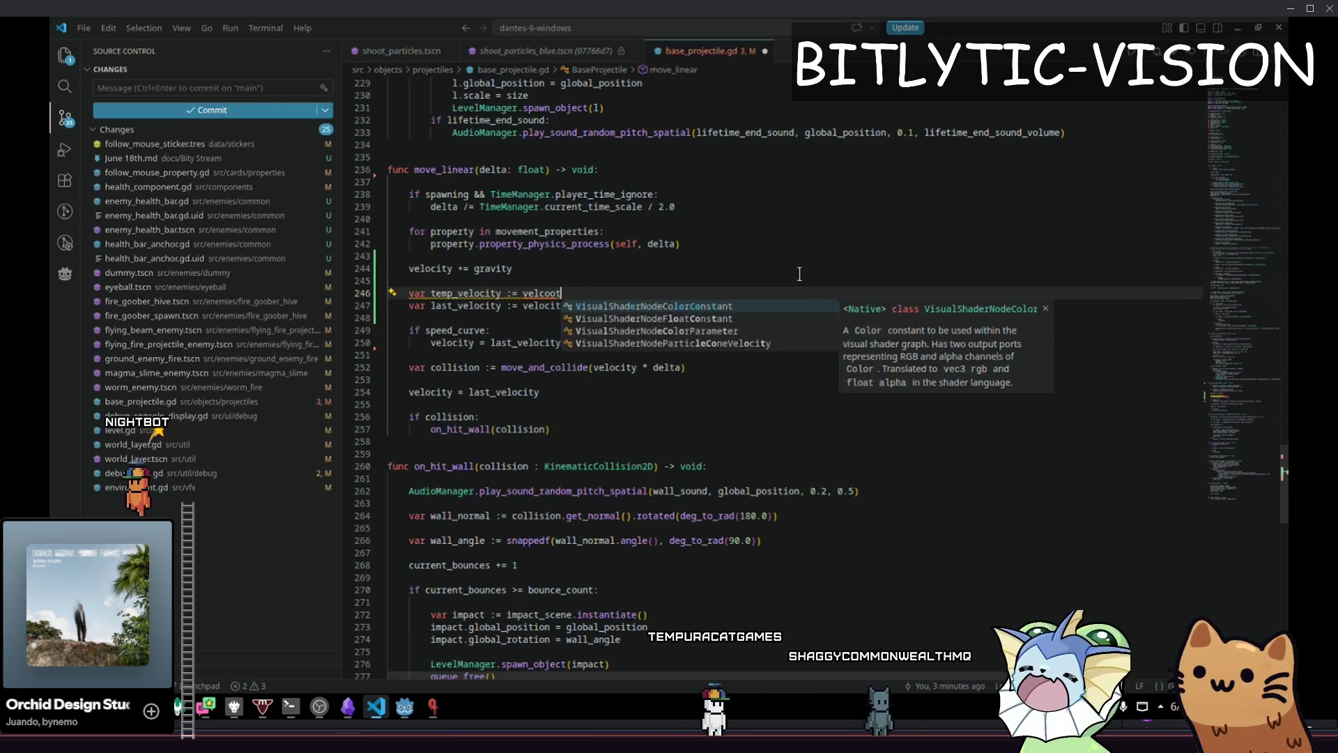
Declare temp_velocity := velocity and use it in the speed-curve and move_and_collide lines
key(Escape)
key(Down)
key(Down)
key(Down)
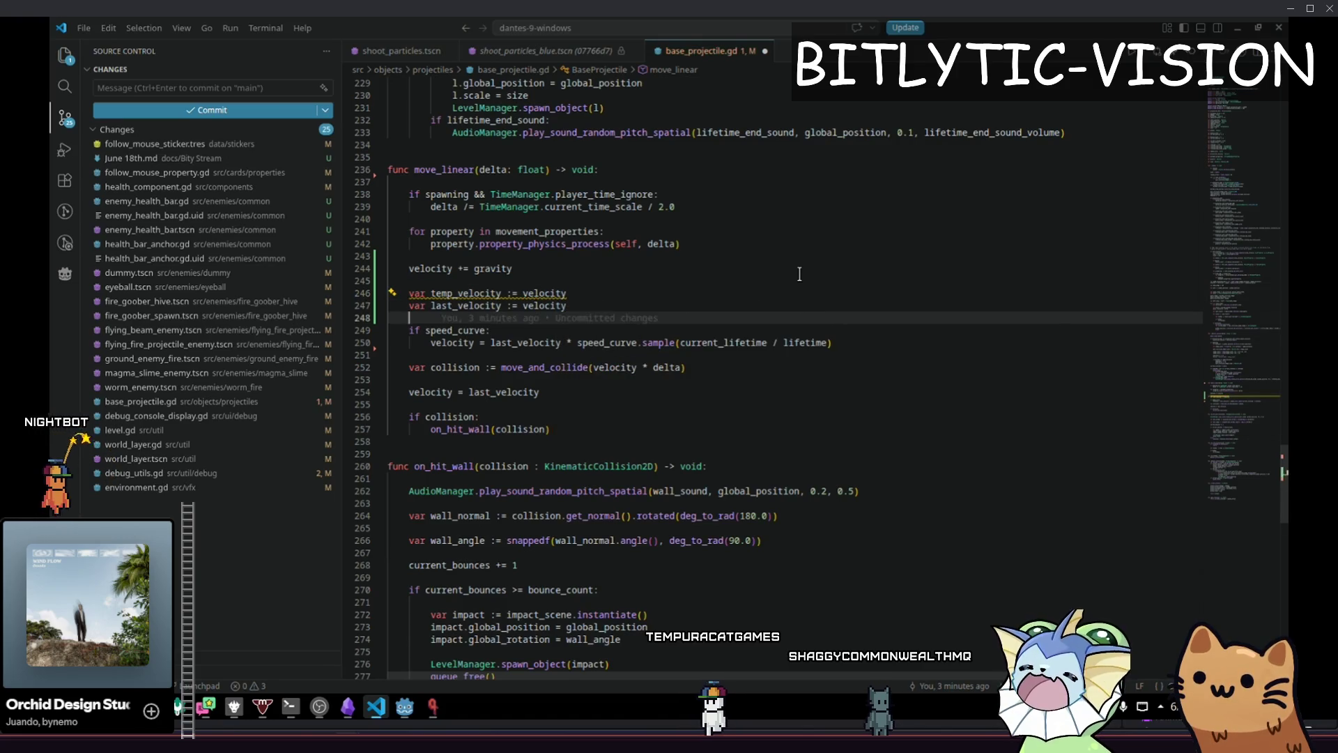
key(Home)
key(Home)
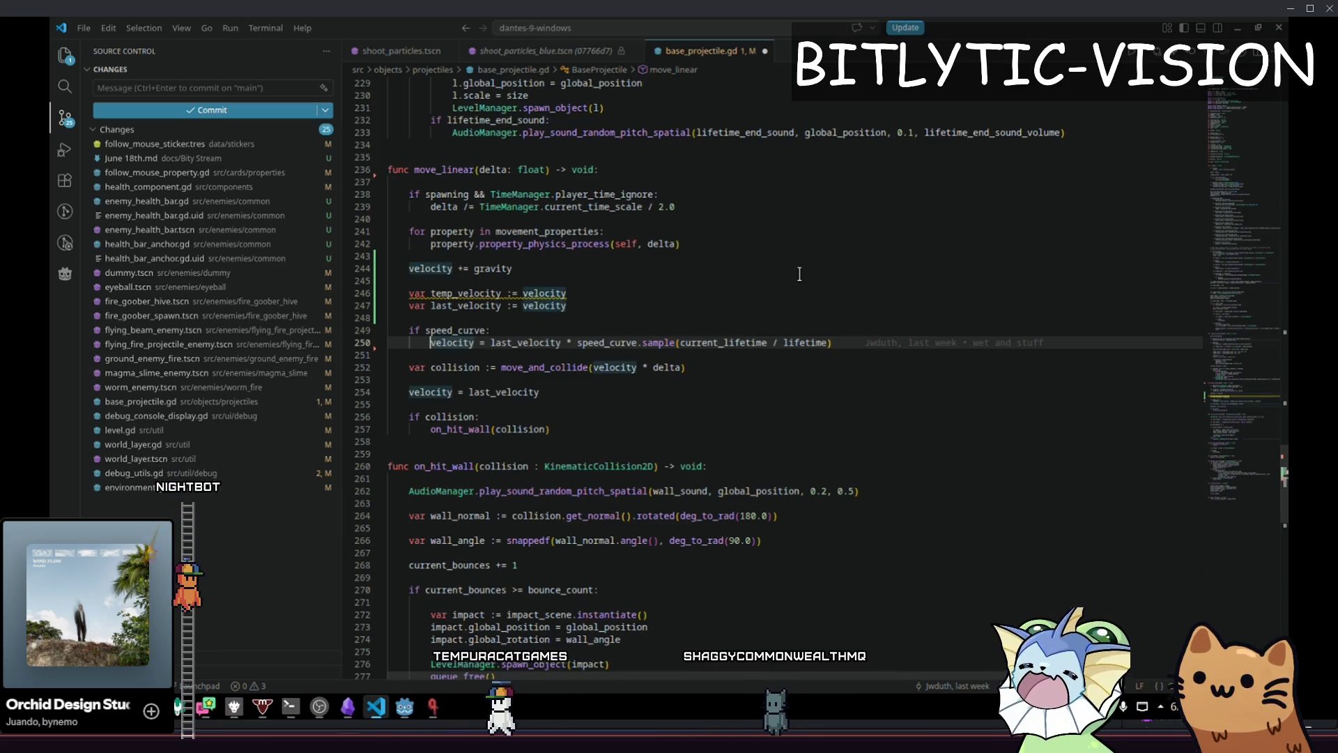
key(ctrl+Right)
key(ctrl+BackSpace)
text(temp_velocit)
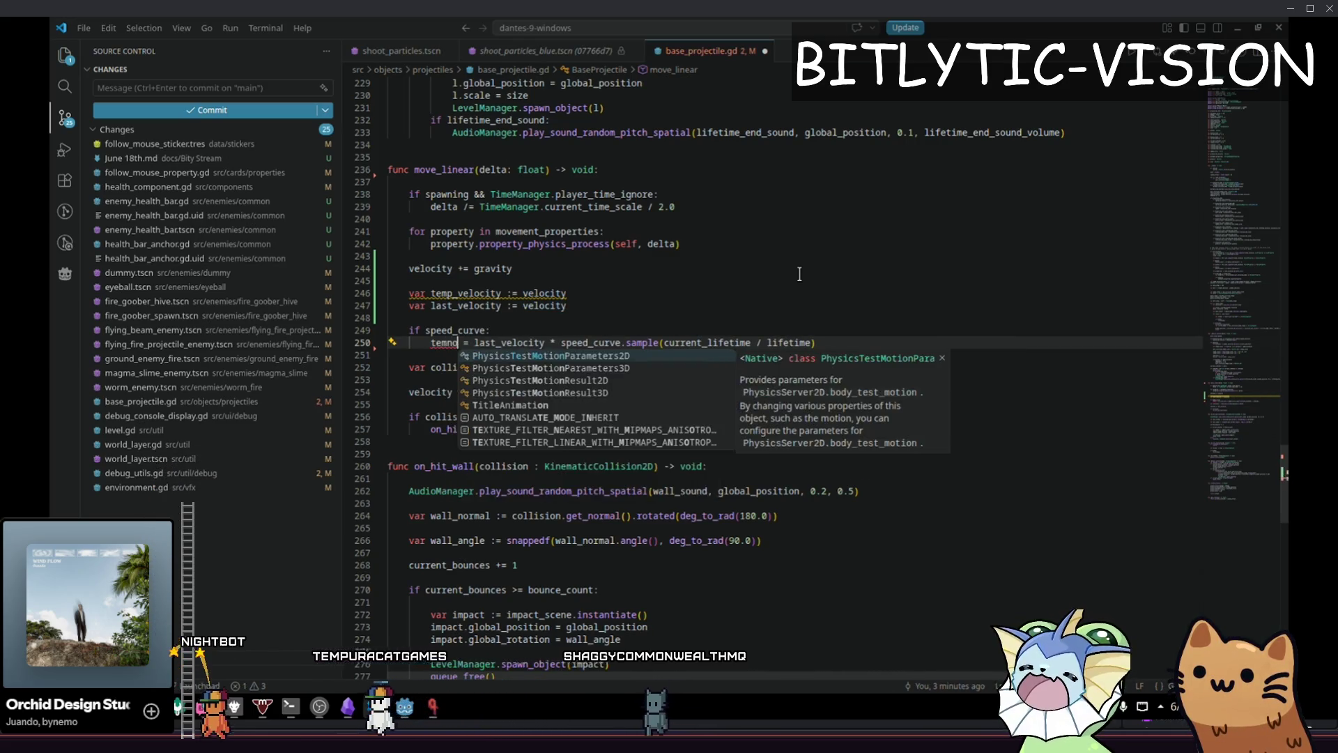
text(y)
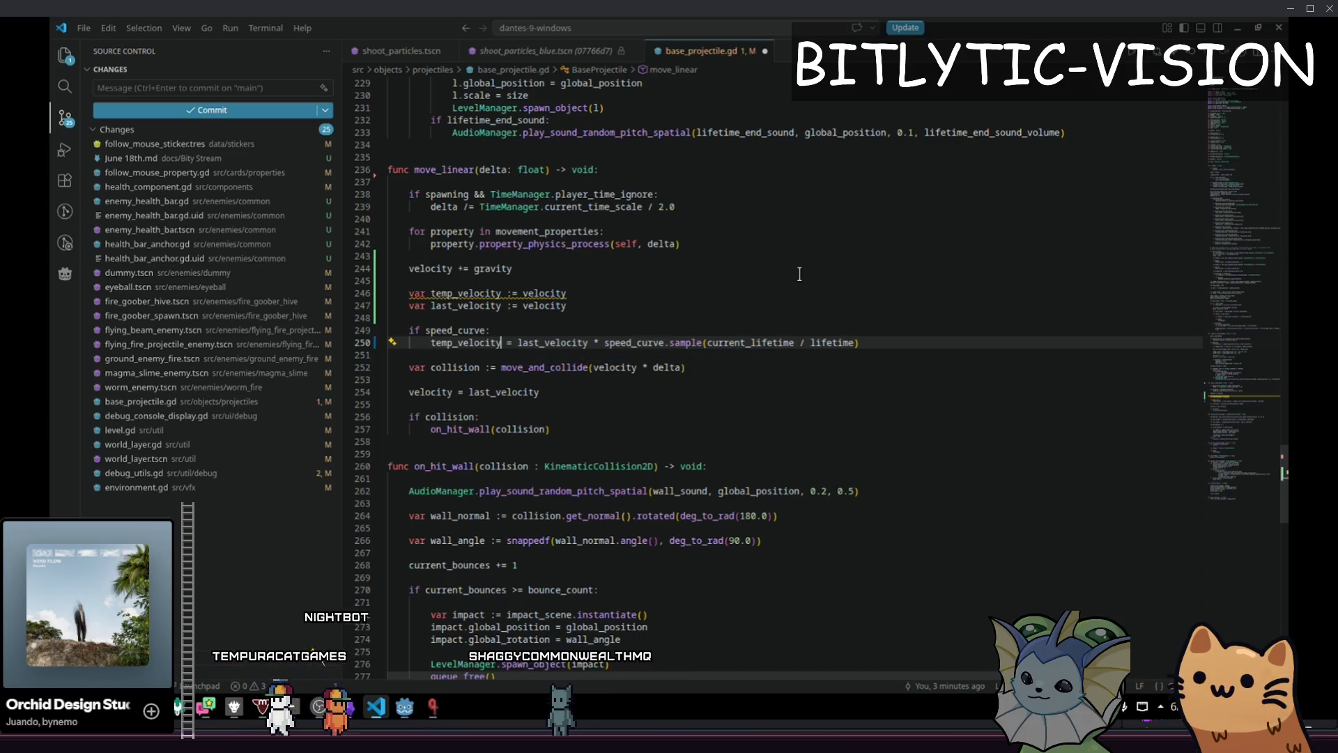
key(ctrl+Delete)
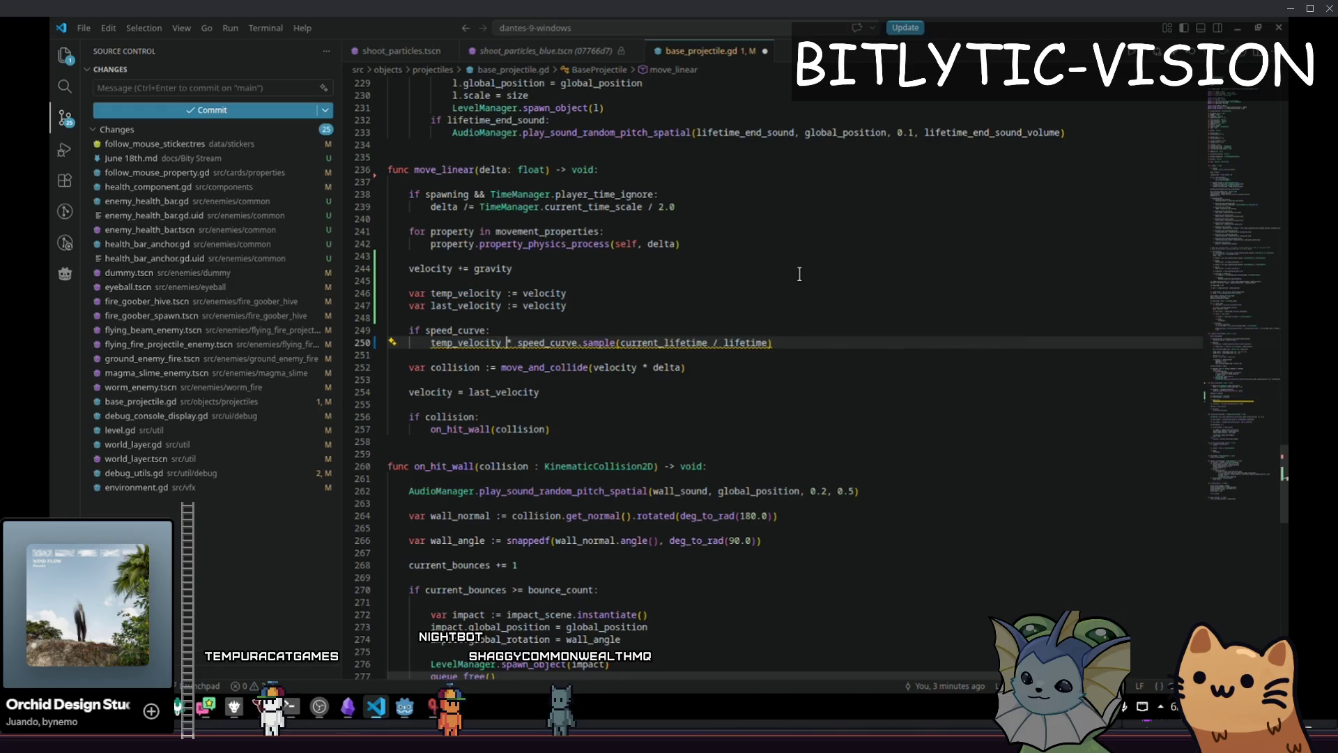
text(=)
key(Down)
key(Down)
key(End)
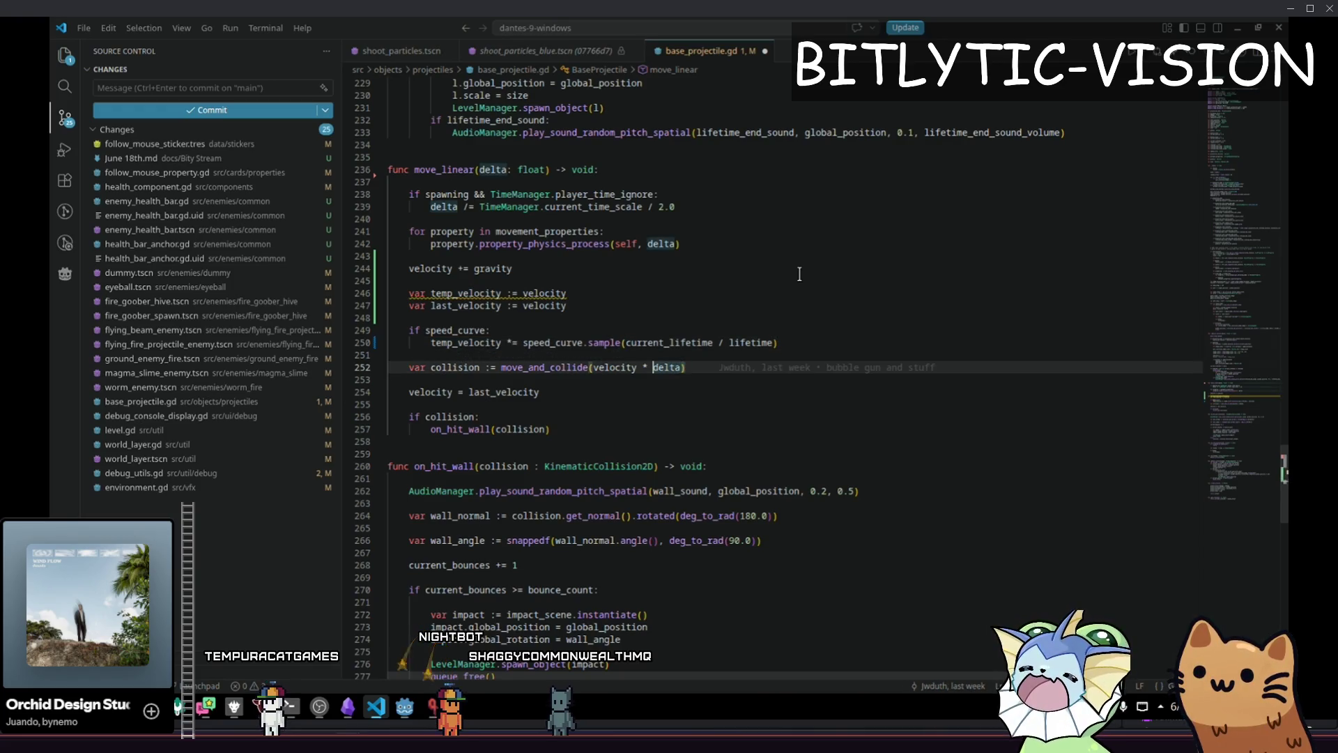
text(temp_)
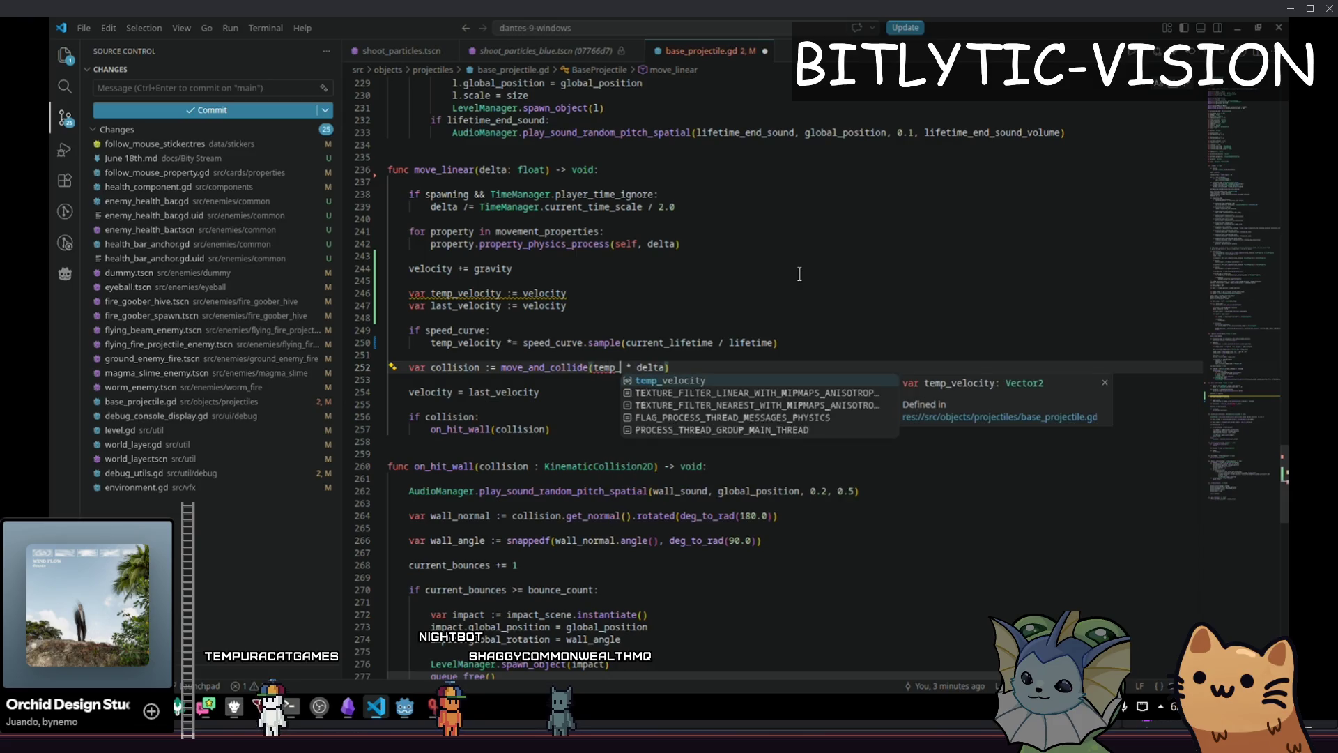
key(Tab)
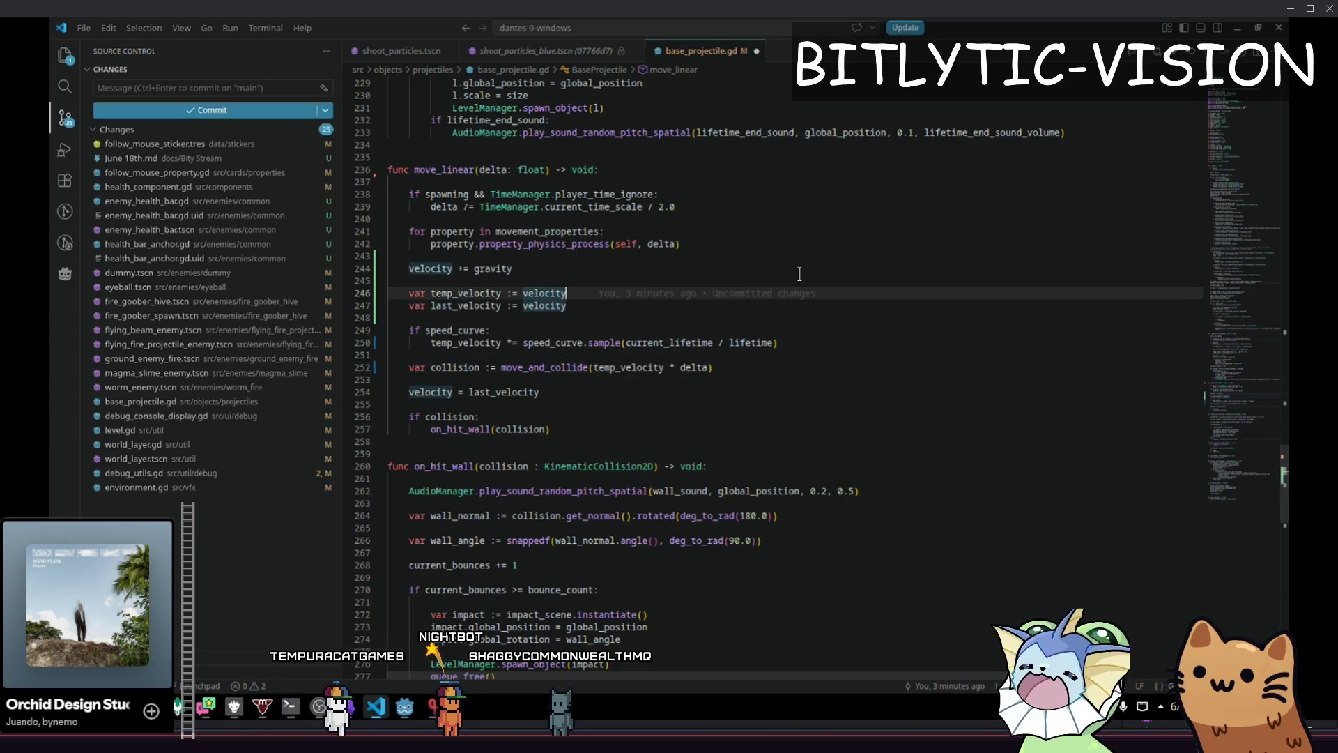
Delete the velocity = last_velocity line and the last_velocity declaration from move_linear
key(Down)
key(Down)
key(ctrl+shift+k)
key(Up)
key(Up)
key(Up)
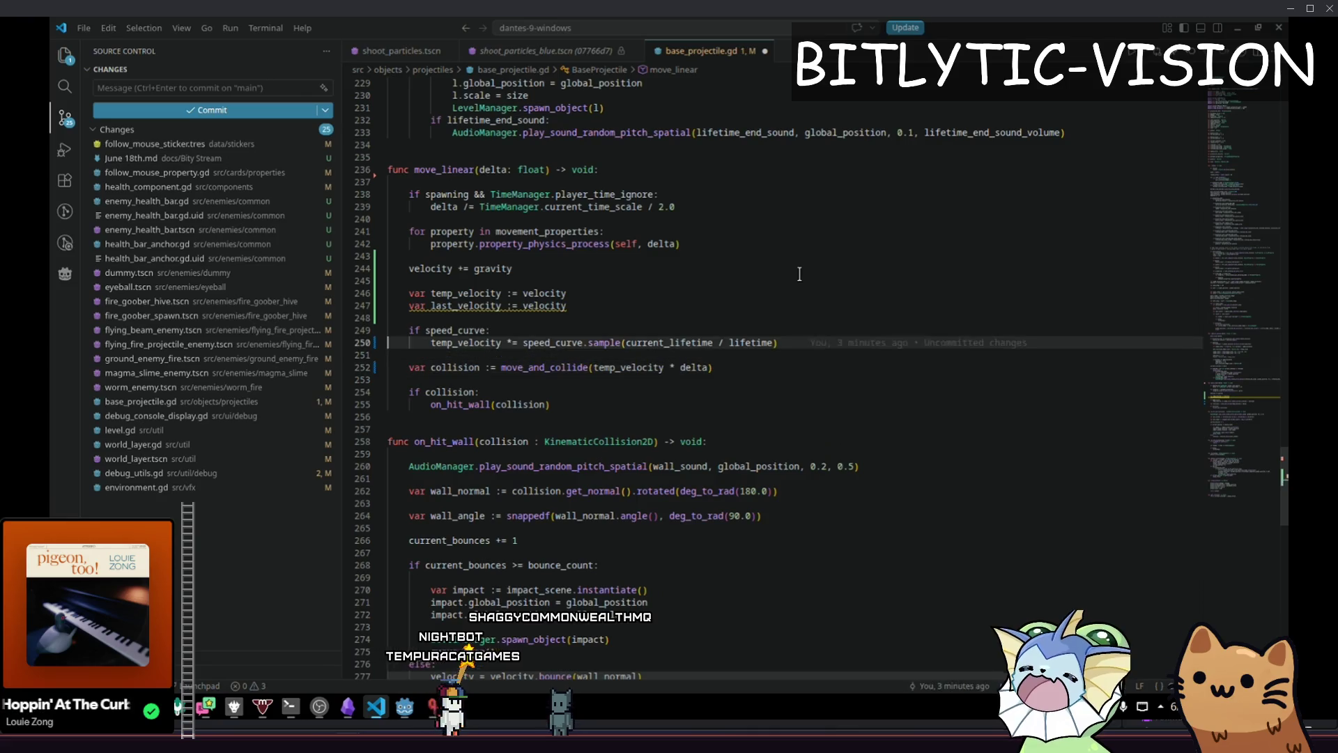
key(ctrl+shift+k)
key(shift+Home)
key(Down)
key(Down)
key(Down)
key(Home)
key(shift+End)
Launch the game with F5 and bring up its debug menu
key(Down)
key(Down)
key(Home)
key(shift+End)
key(F5)
key(F1)
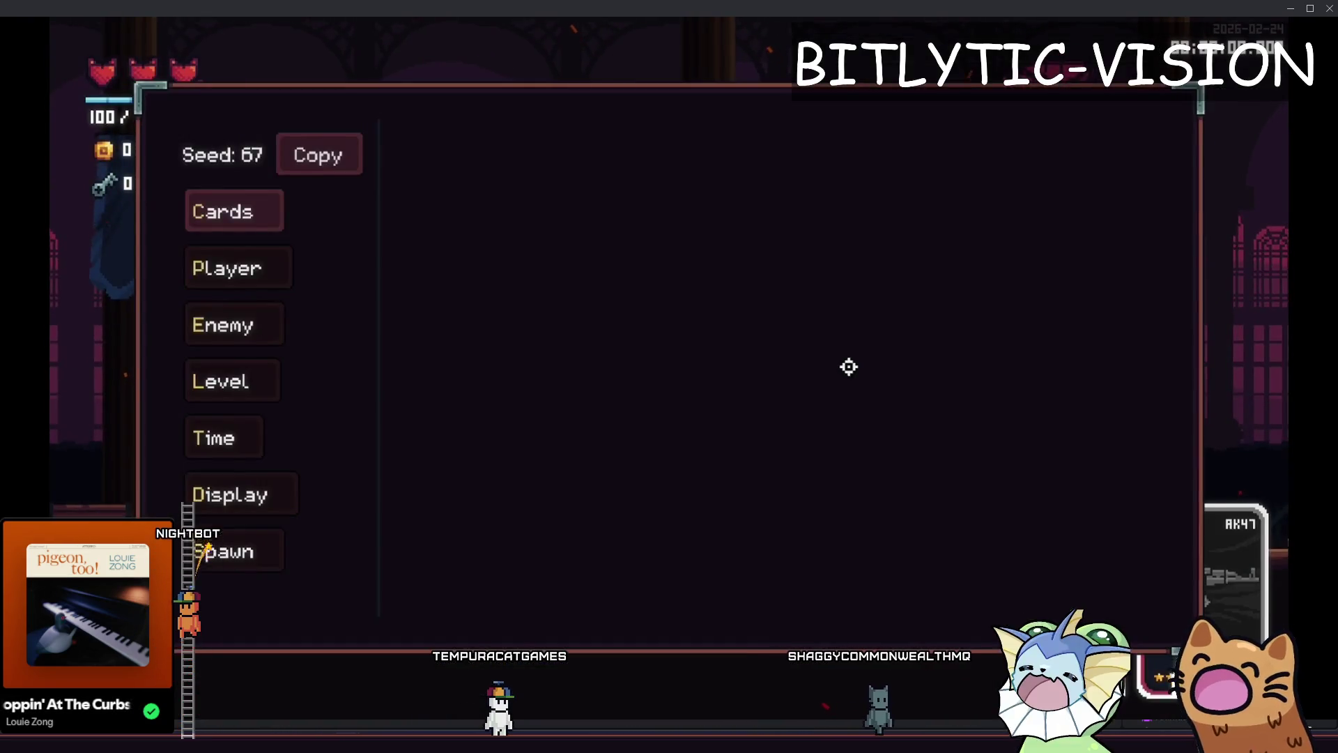
Fire bubbles toward the crosshair and add a Bubble Gun card from the F1 debug menu
key(F1)
click(617, 250)
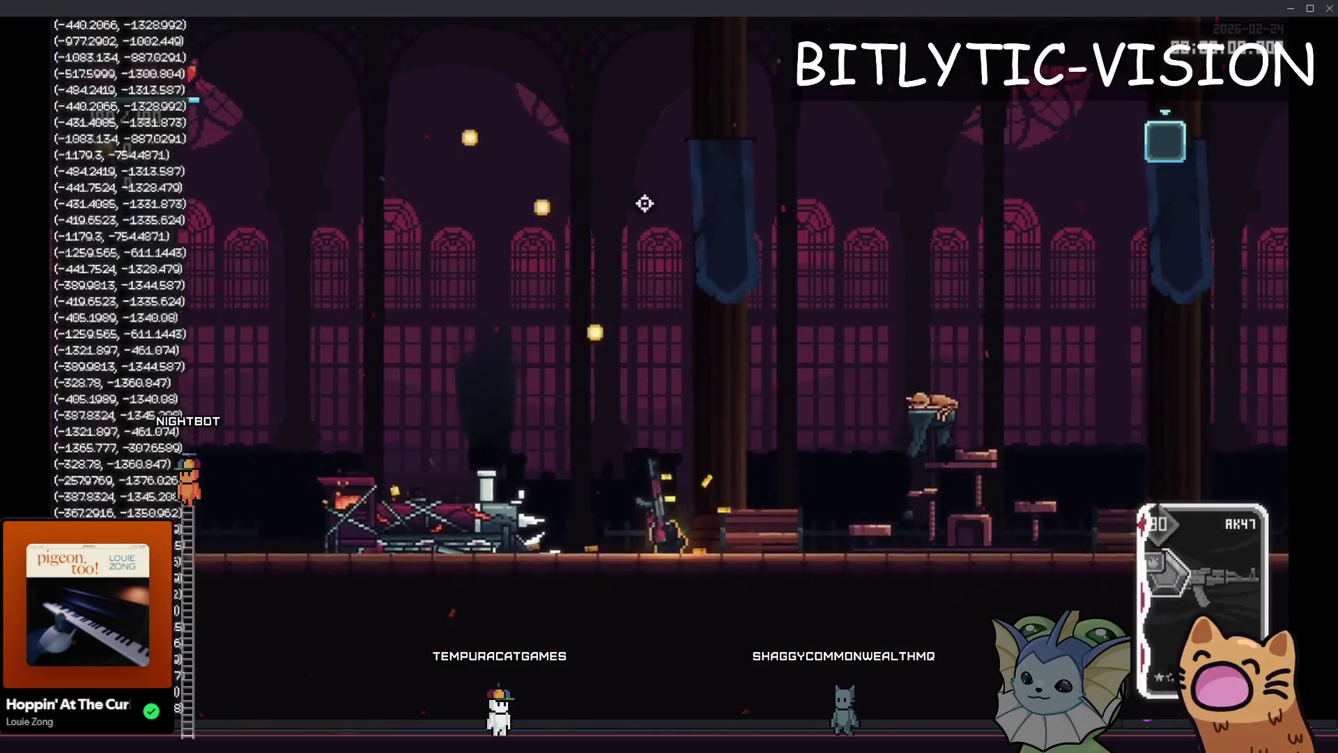
key(F1)
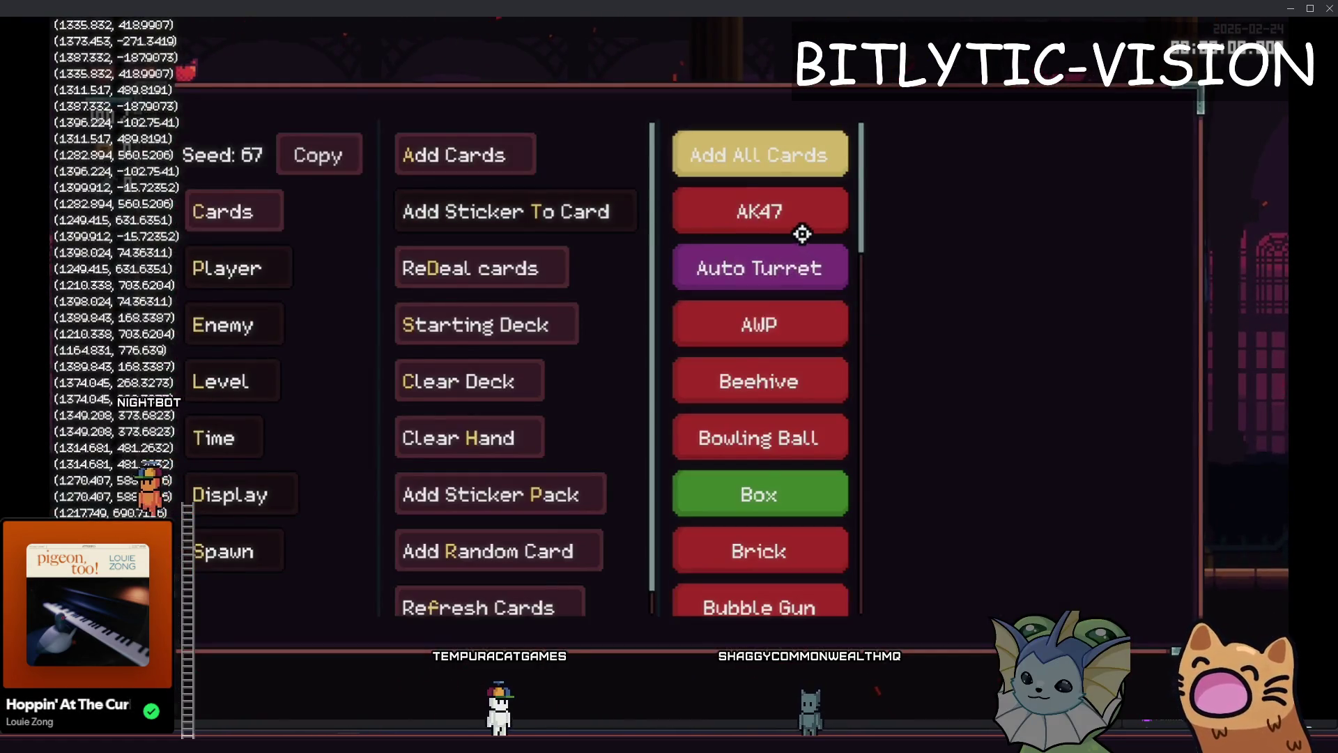
scroll(803, 234, down, 2)
key(F1)
click(801, 320)
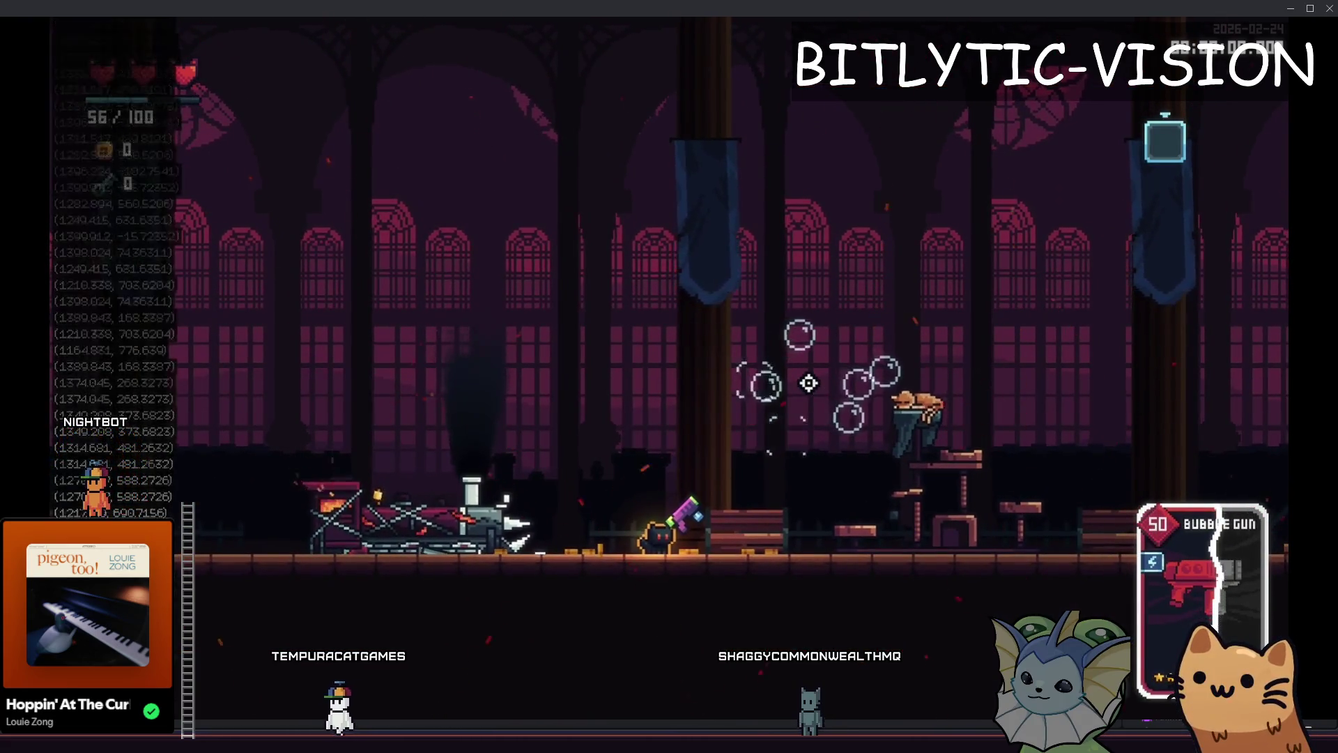
click(537, 363)
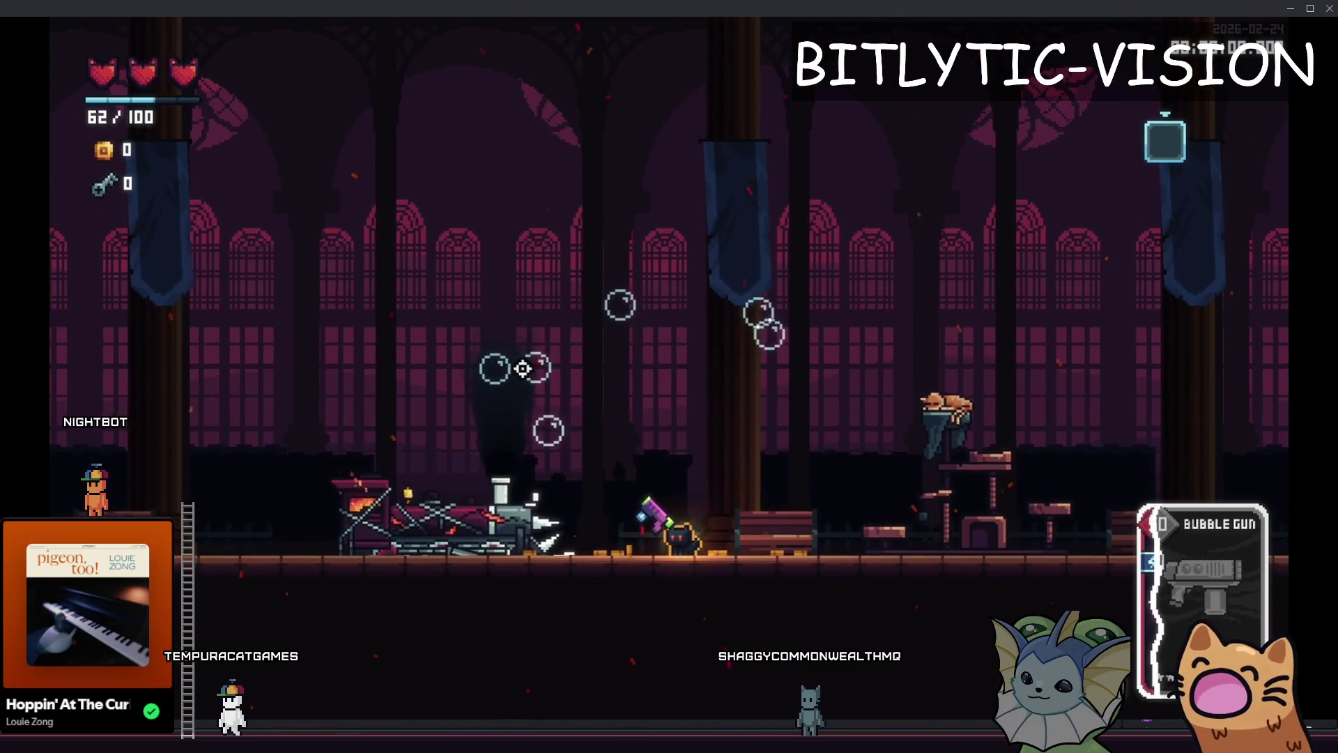
click(529, 367)
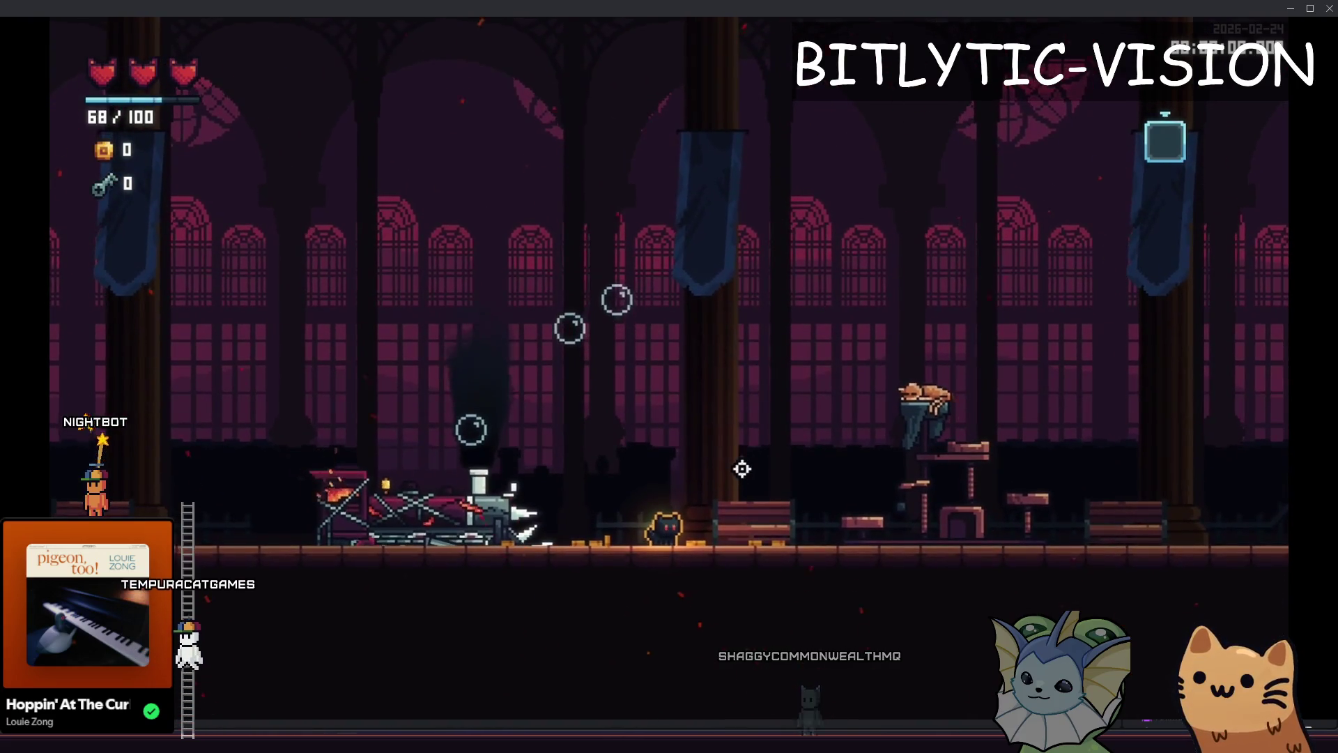
key(F1)
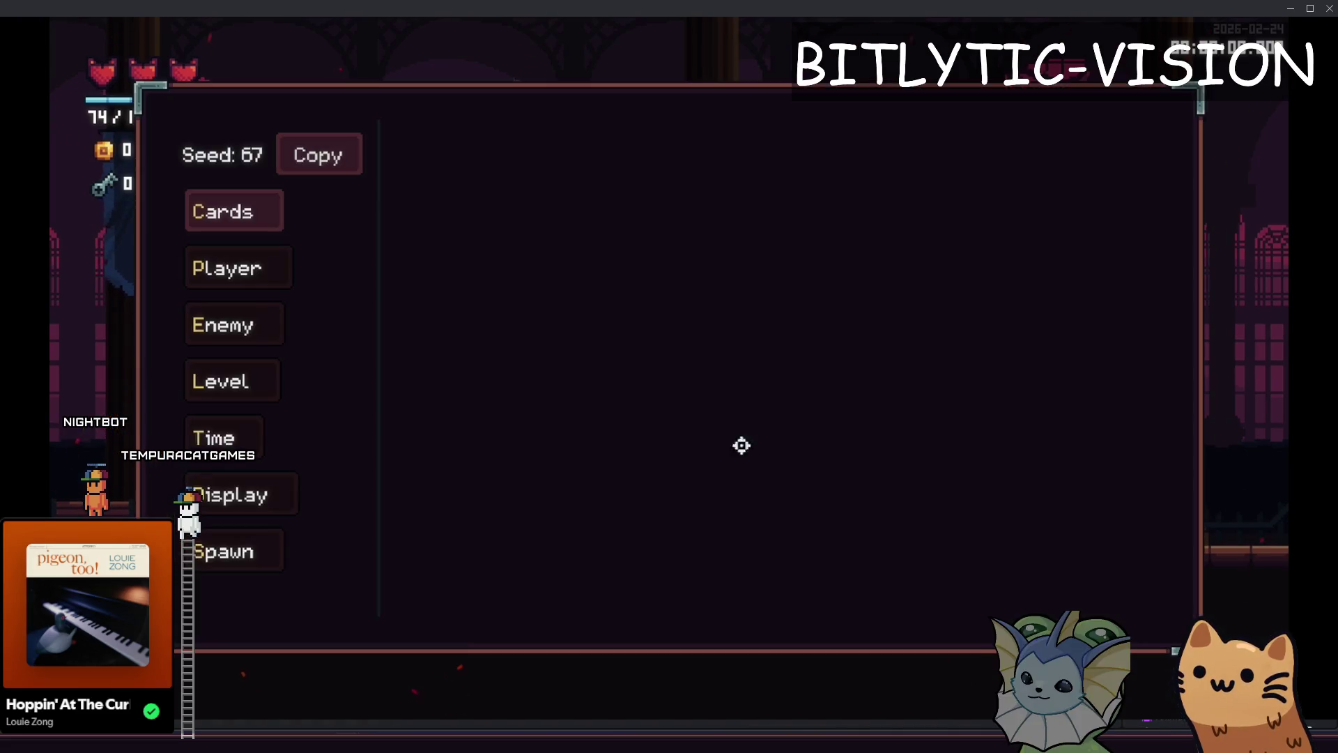
click(782, 476)
key(F1)
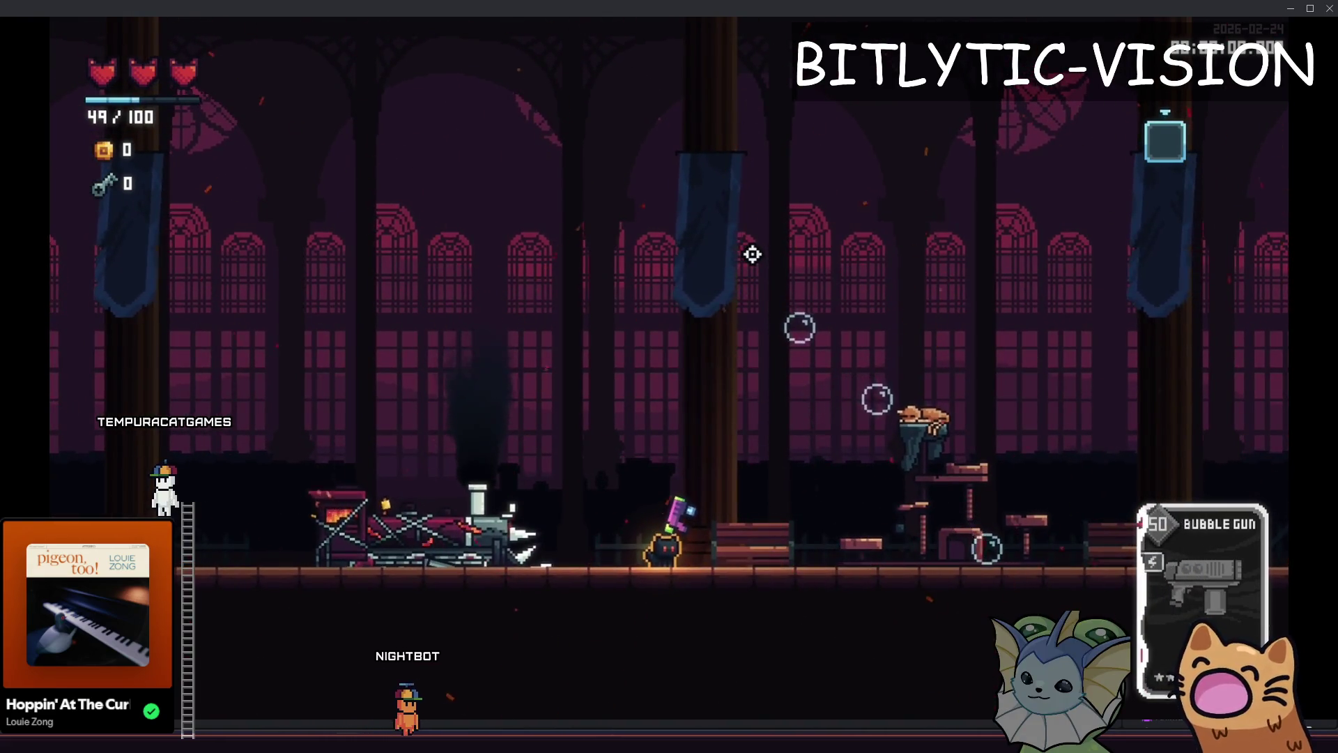
Pick a sticker from the debug menu, then fire five bubble volleys in different directions
key(grave)
key(grave)
key(grave)
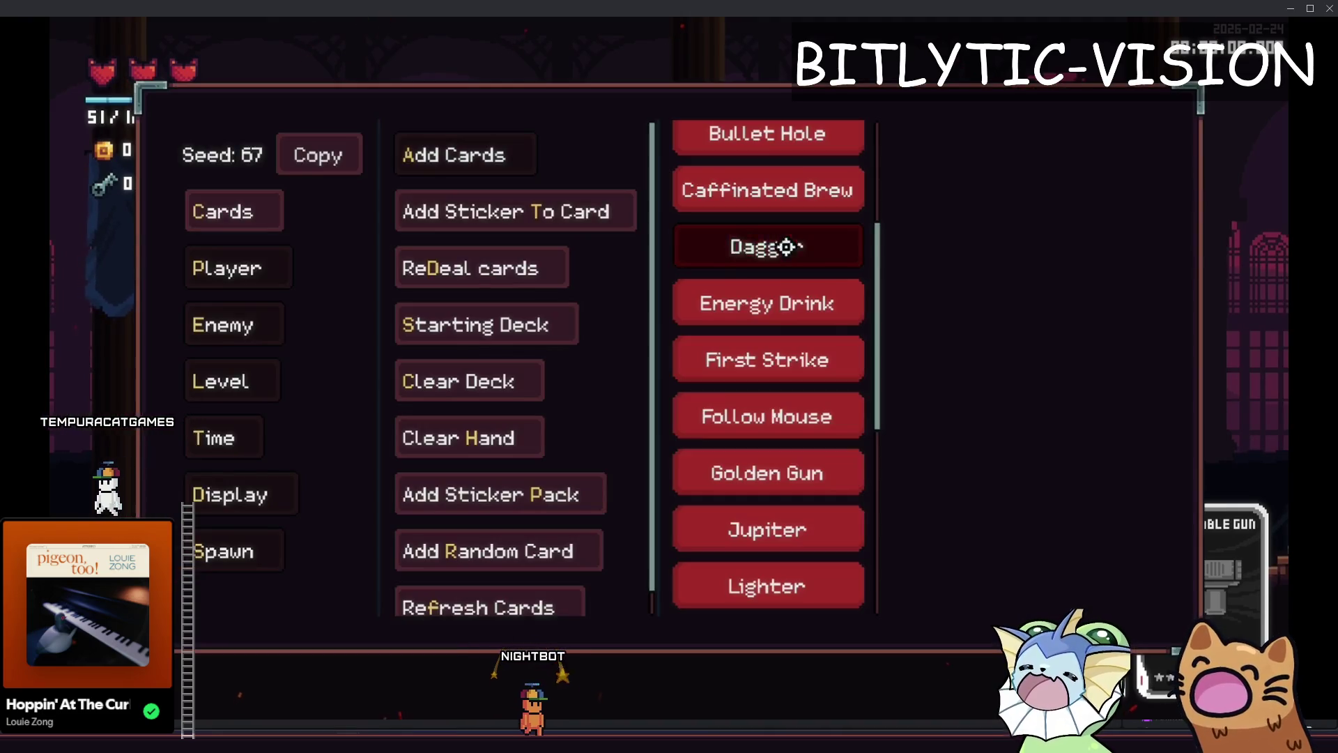
scroll(794, 255, up, 3)
scroll(770, 277, down, 5)
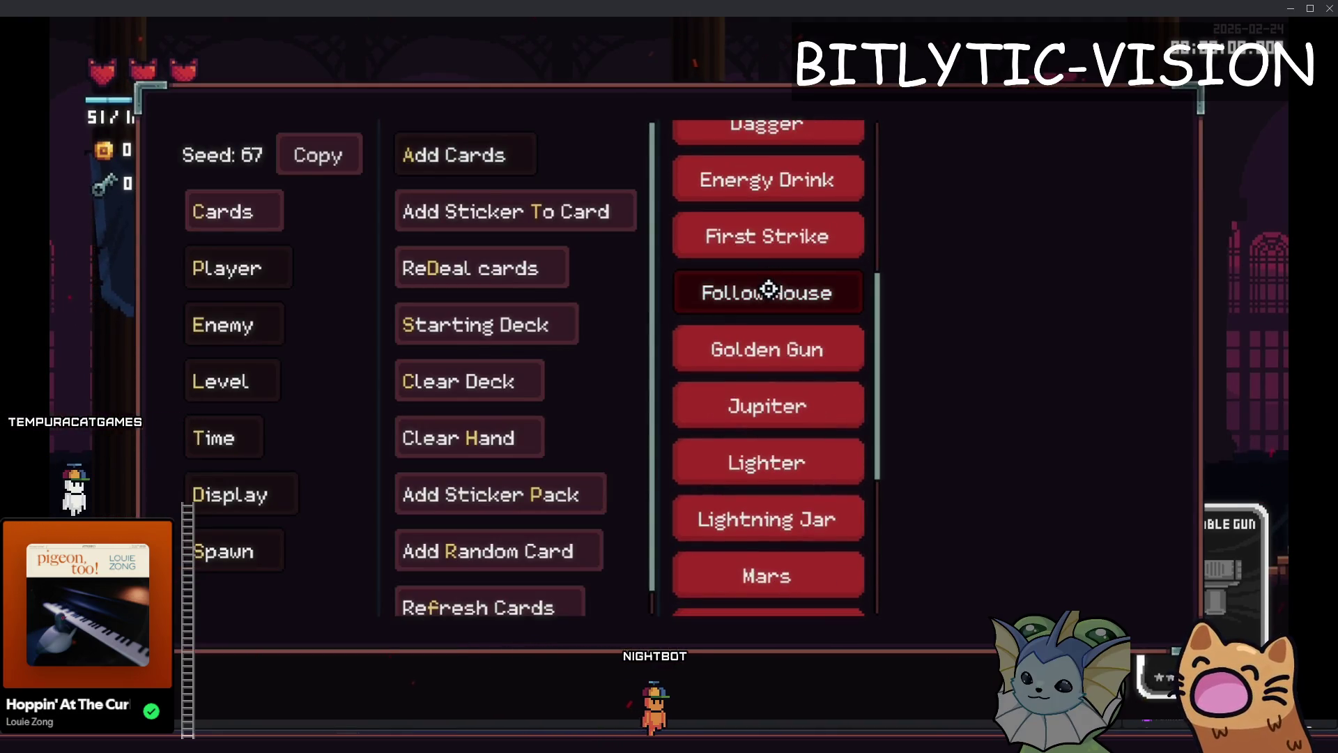
key(grave)
key(grave)
key(grave)
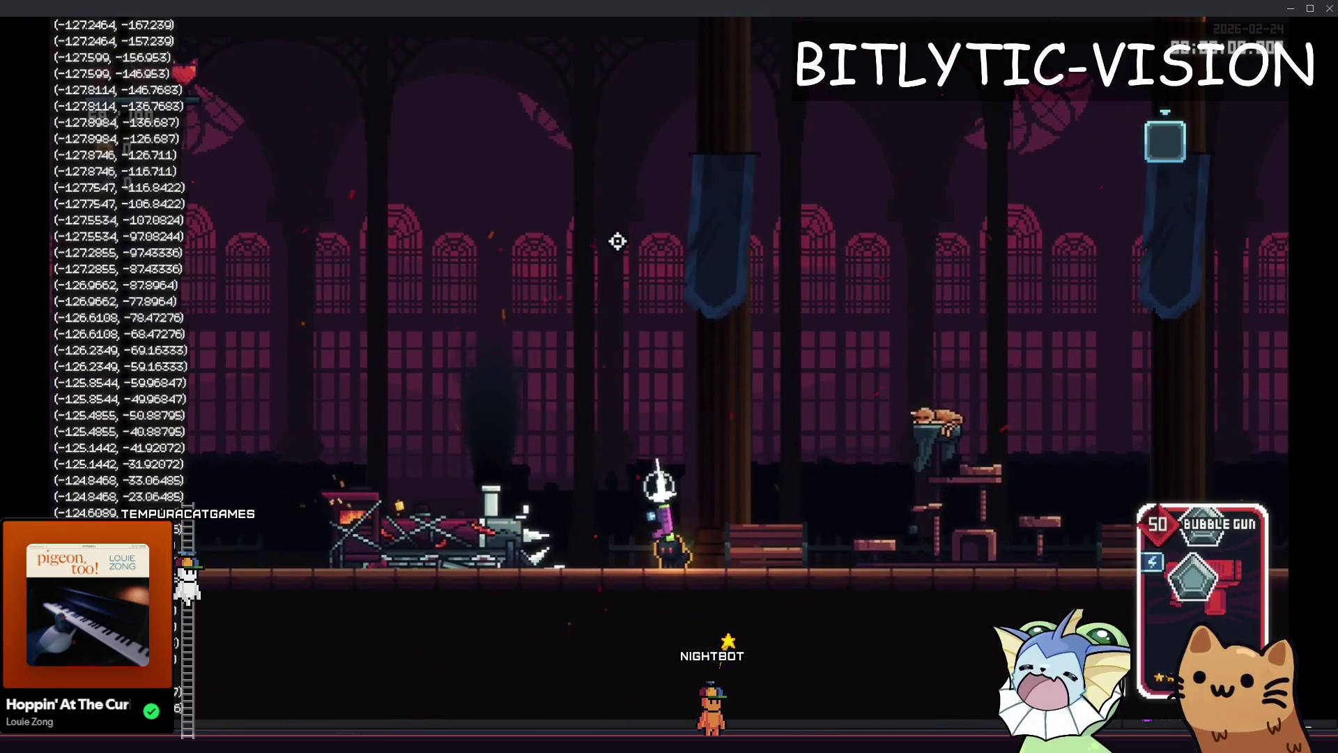
click(697, 244)
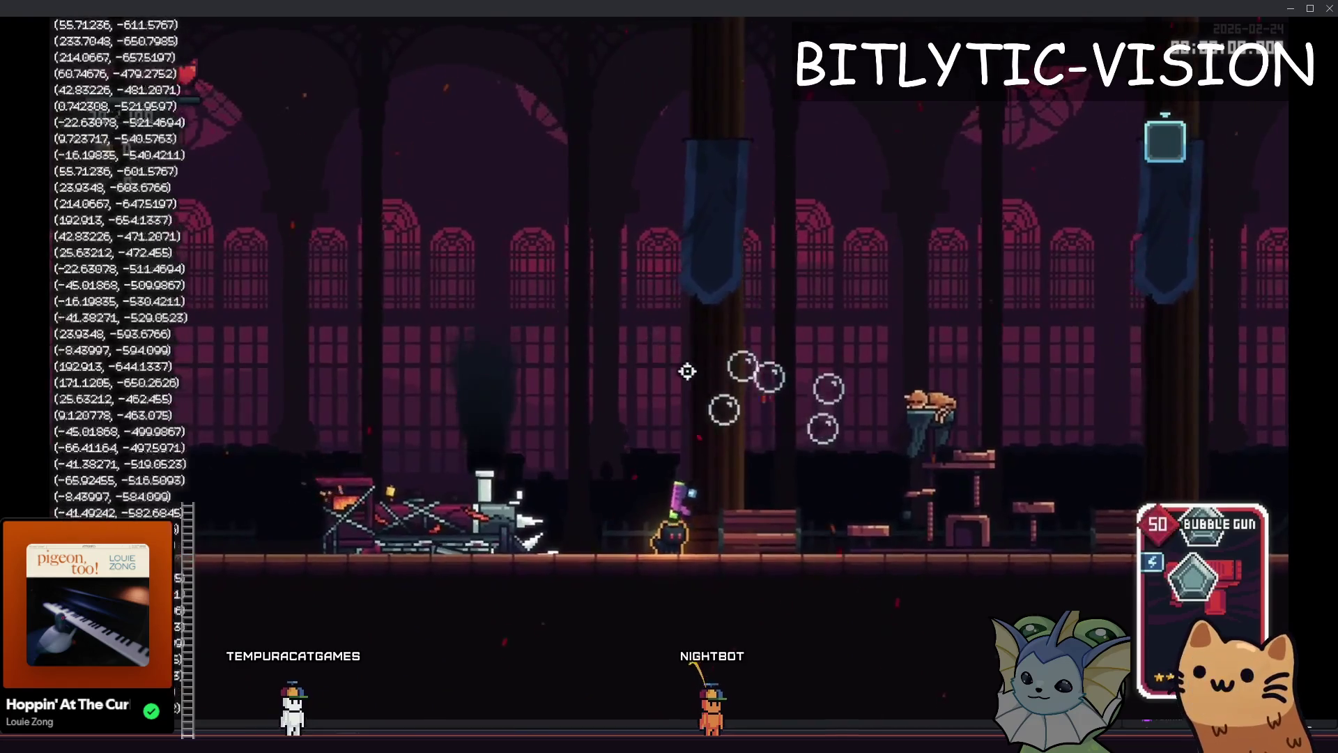
click(804, 294)
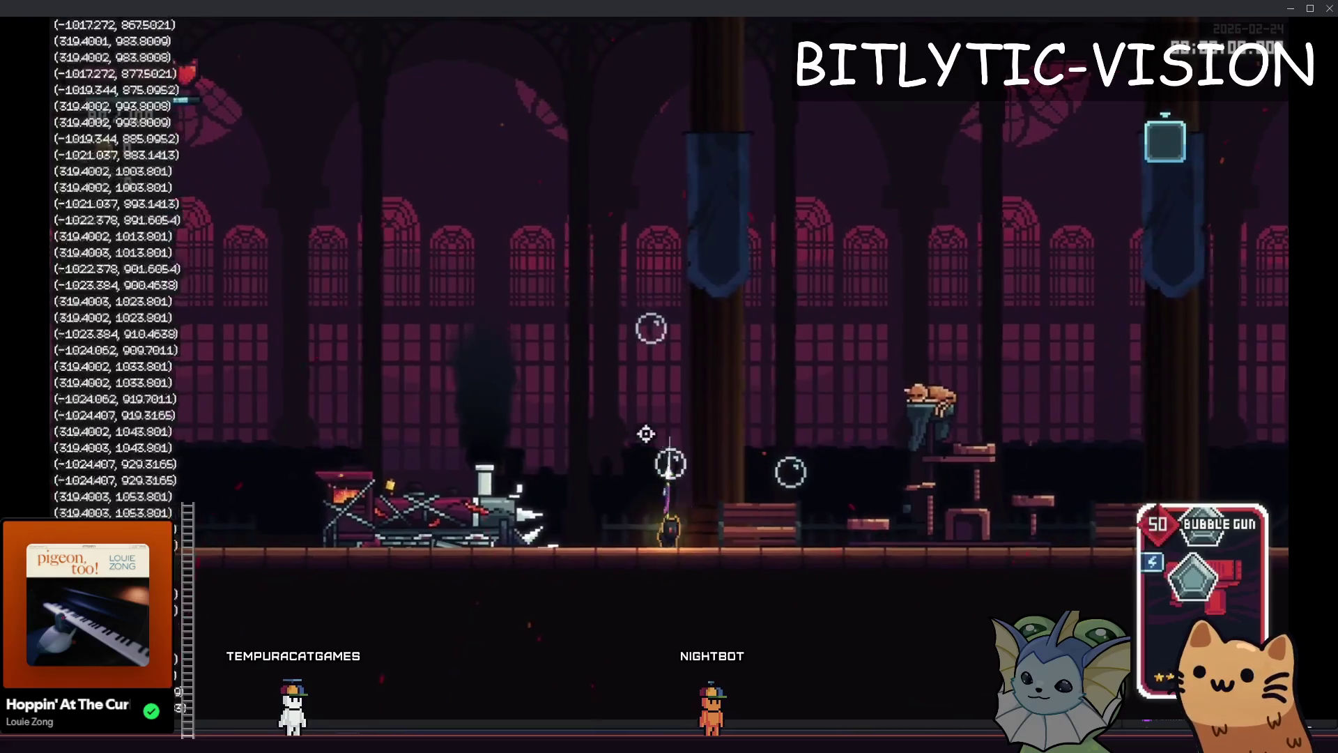
click(662, 362)
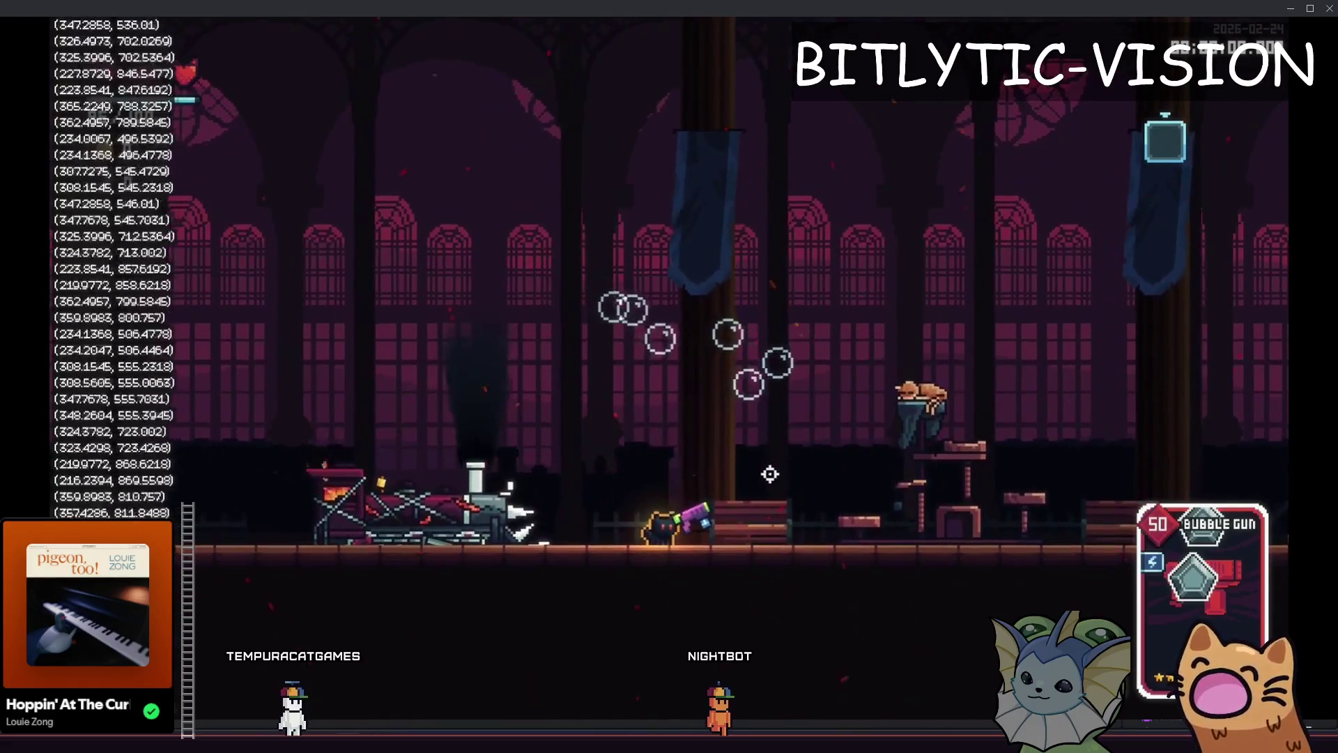
click(818, 484)
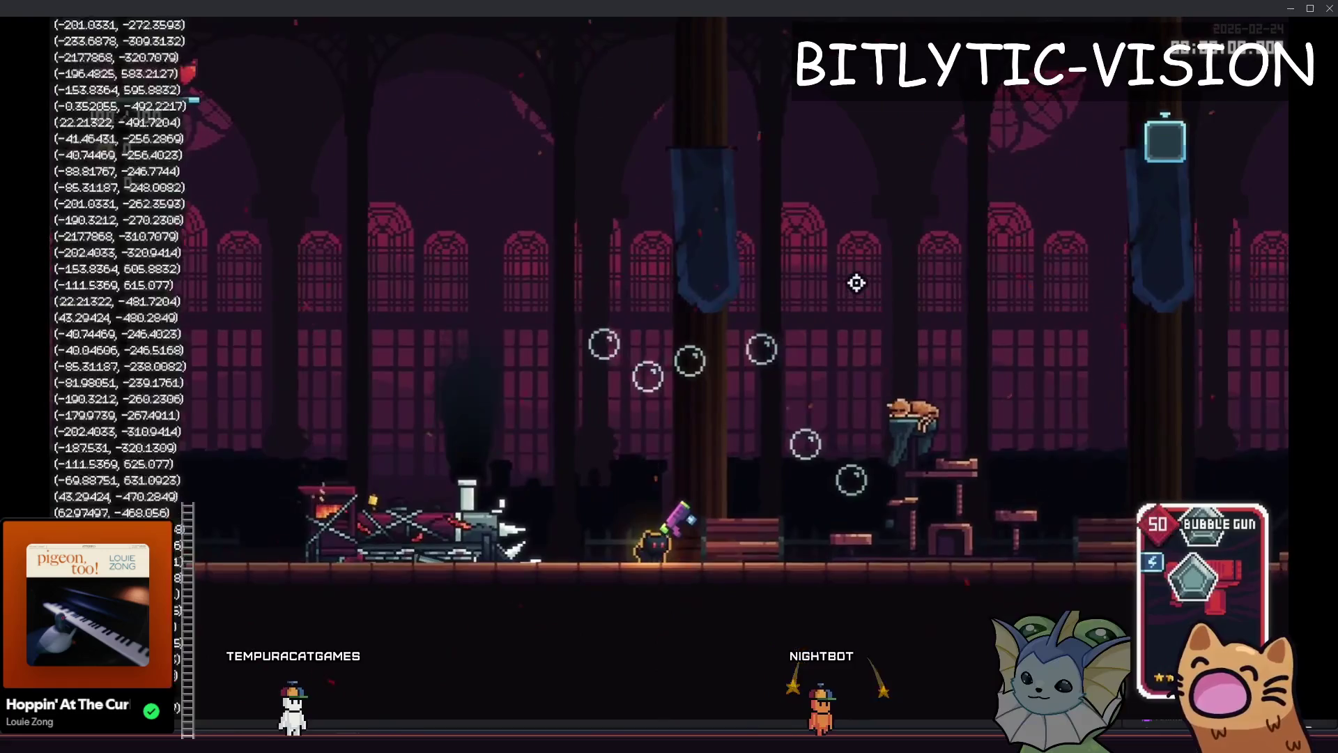
click(845, 526)
key(alt+Tab)
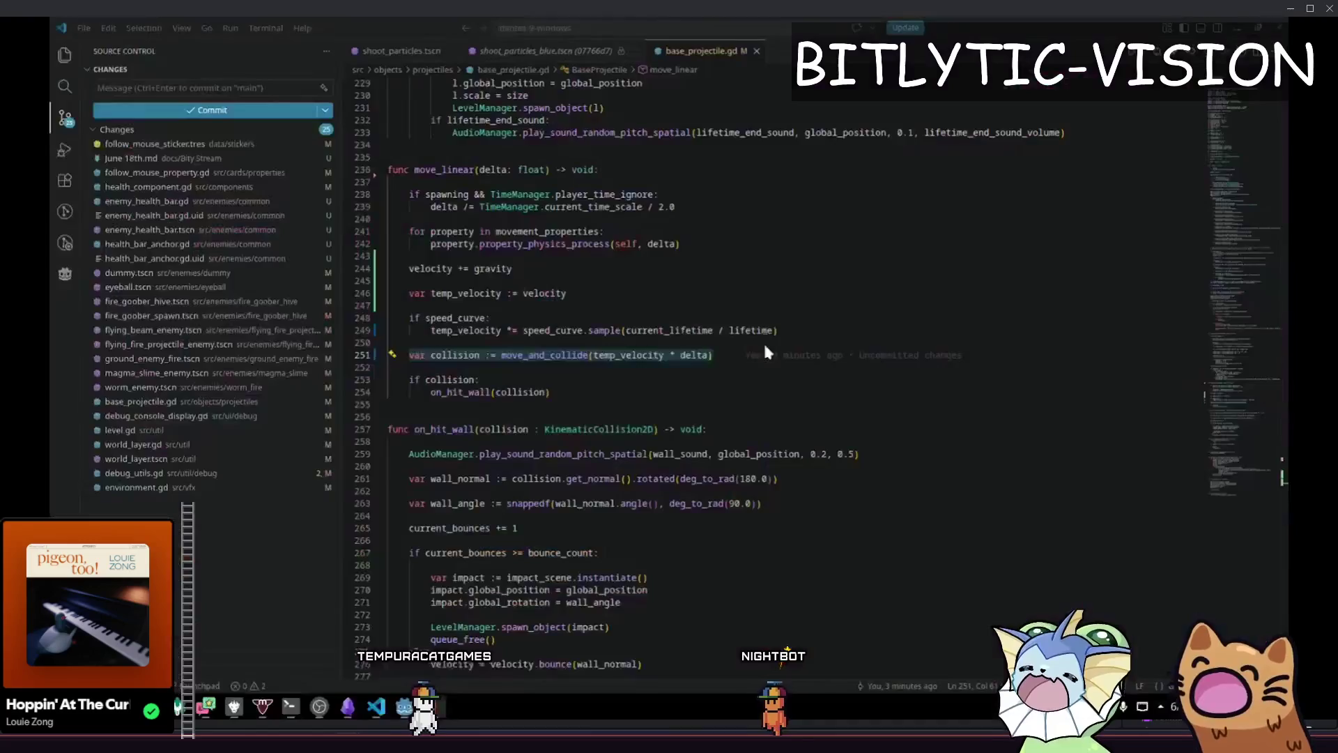
Scroll up through move_linear in base_projectile.gd, then switch to the Godot editor
scroll(836, 293, up, 10)
key(alt+Tab)
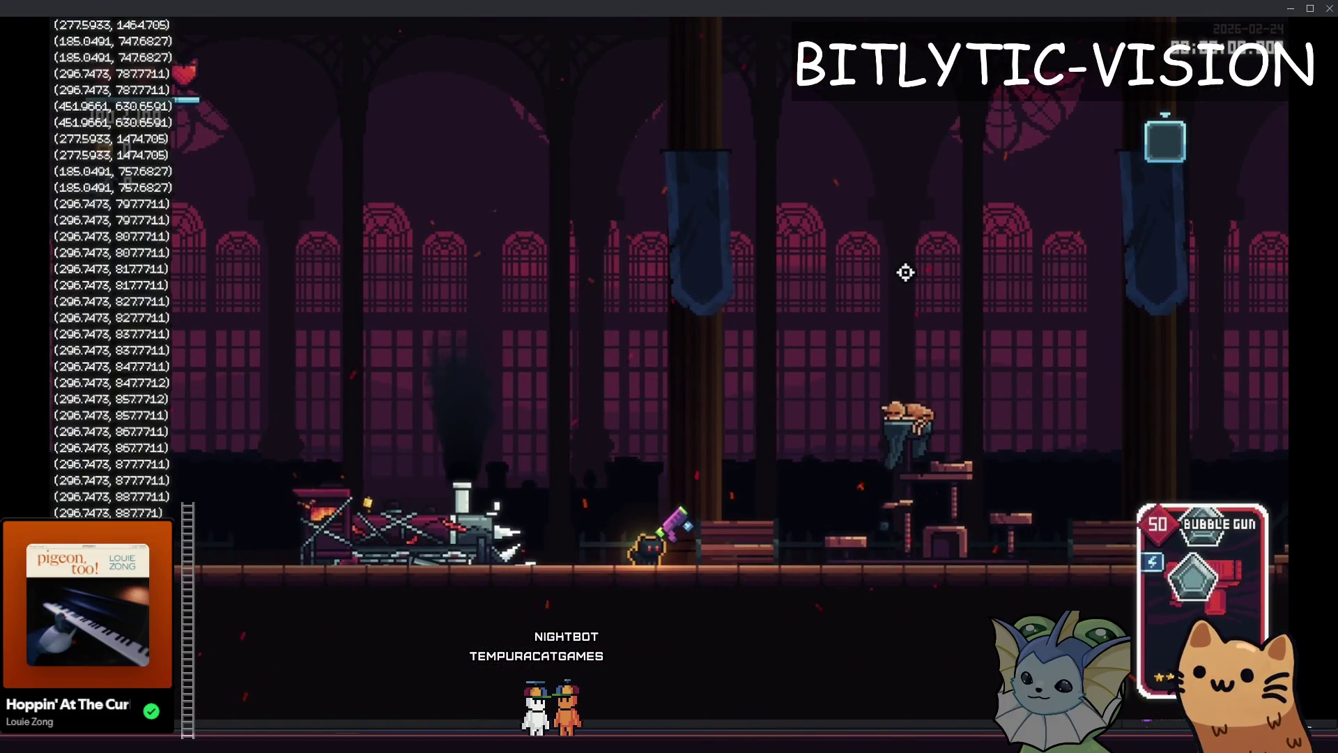
key(alt+Tab)
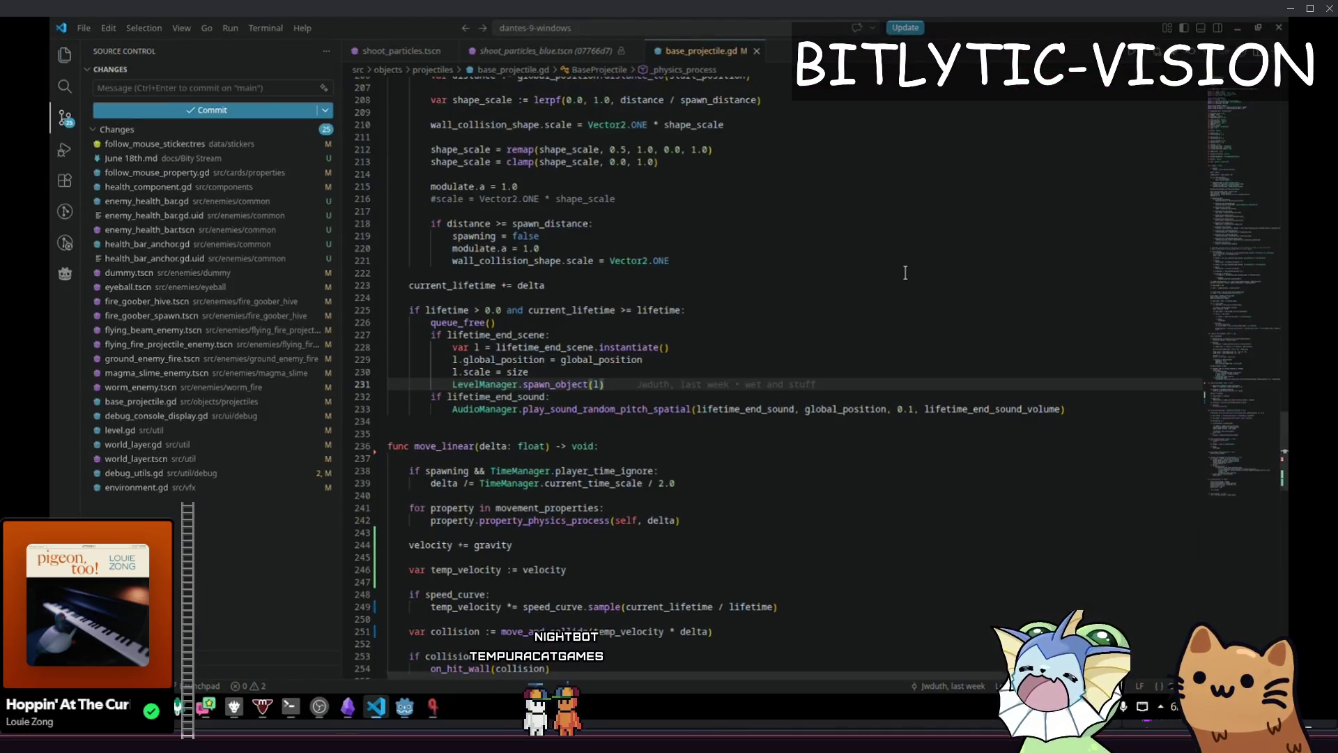
key(alt+Tab)
key(alt+Tab)
key(Tab)
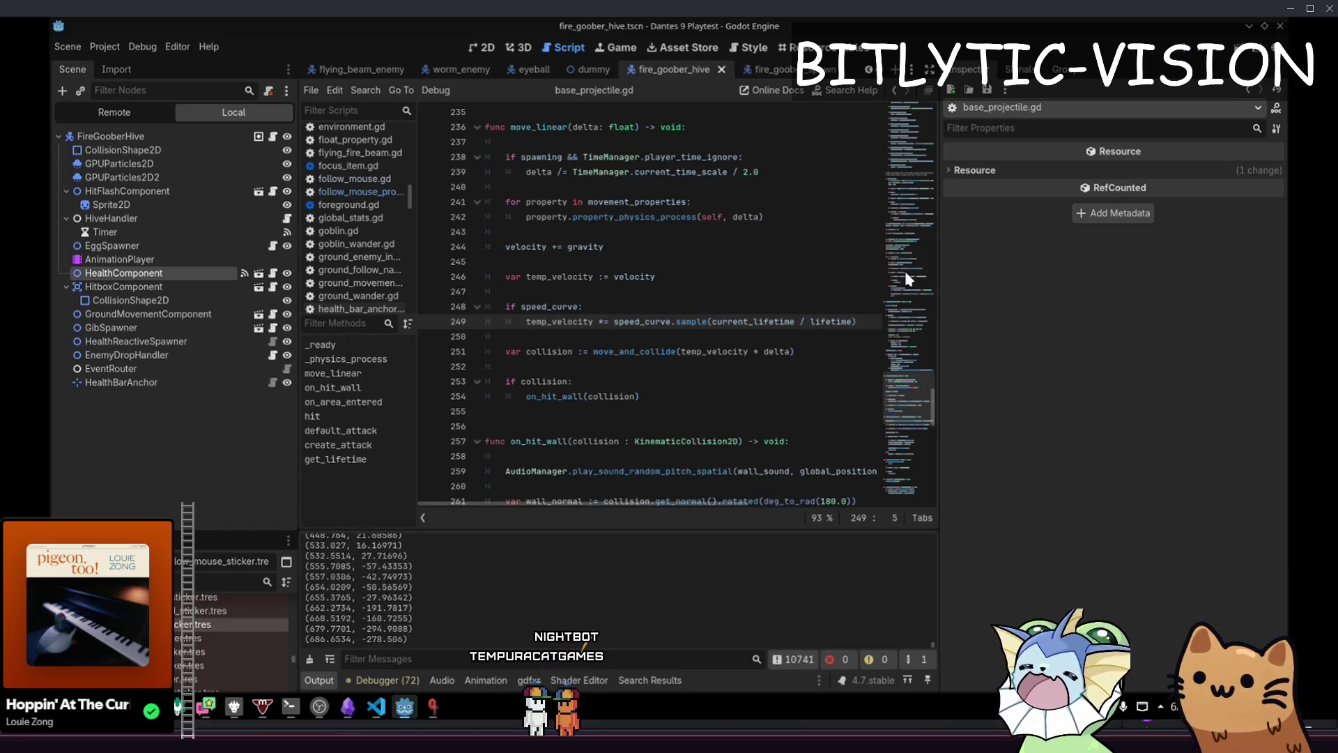
Save base_projectile.gd, clear and collapse the Output panel, and widen the script area
click(624, 261)
key(ctrl+z)
key(ctrl+s)
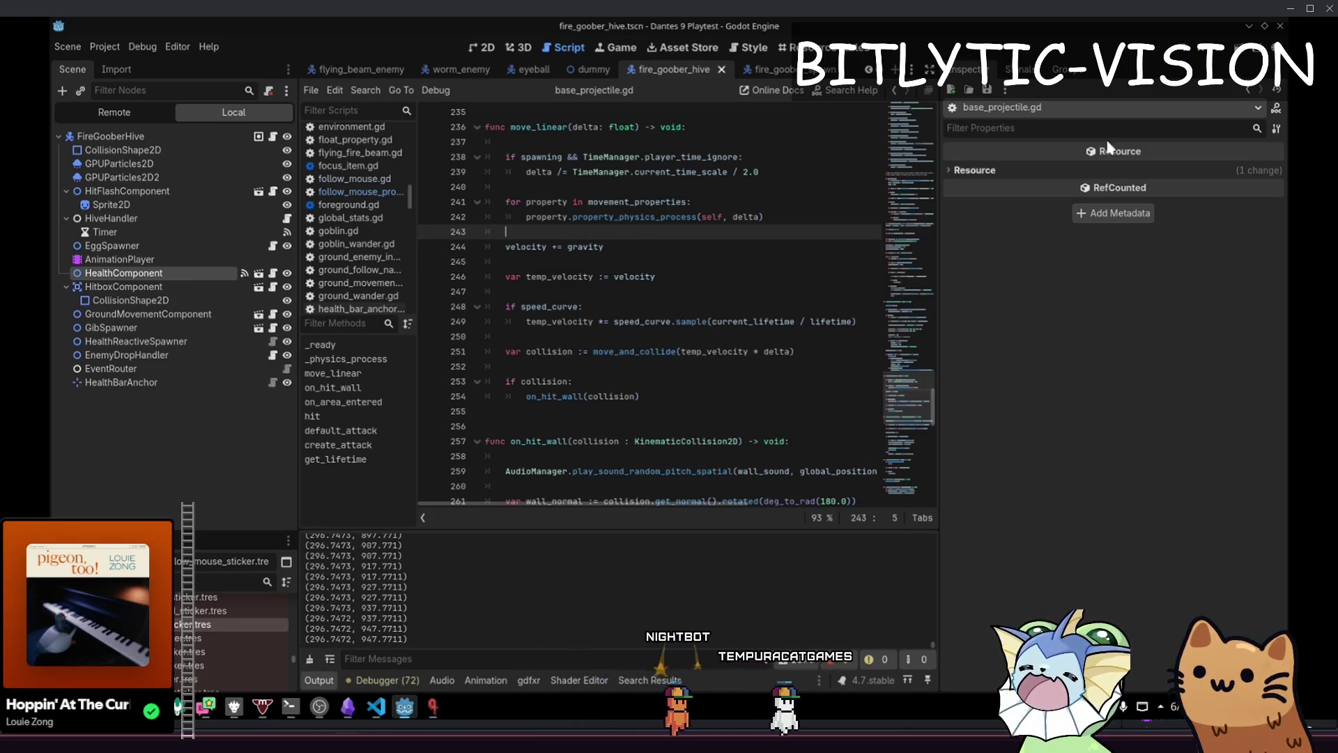
click(309, 659)
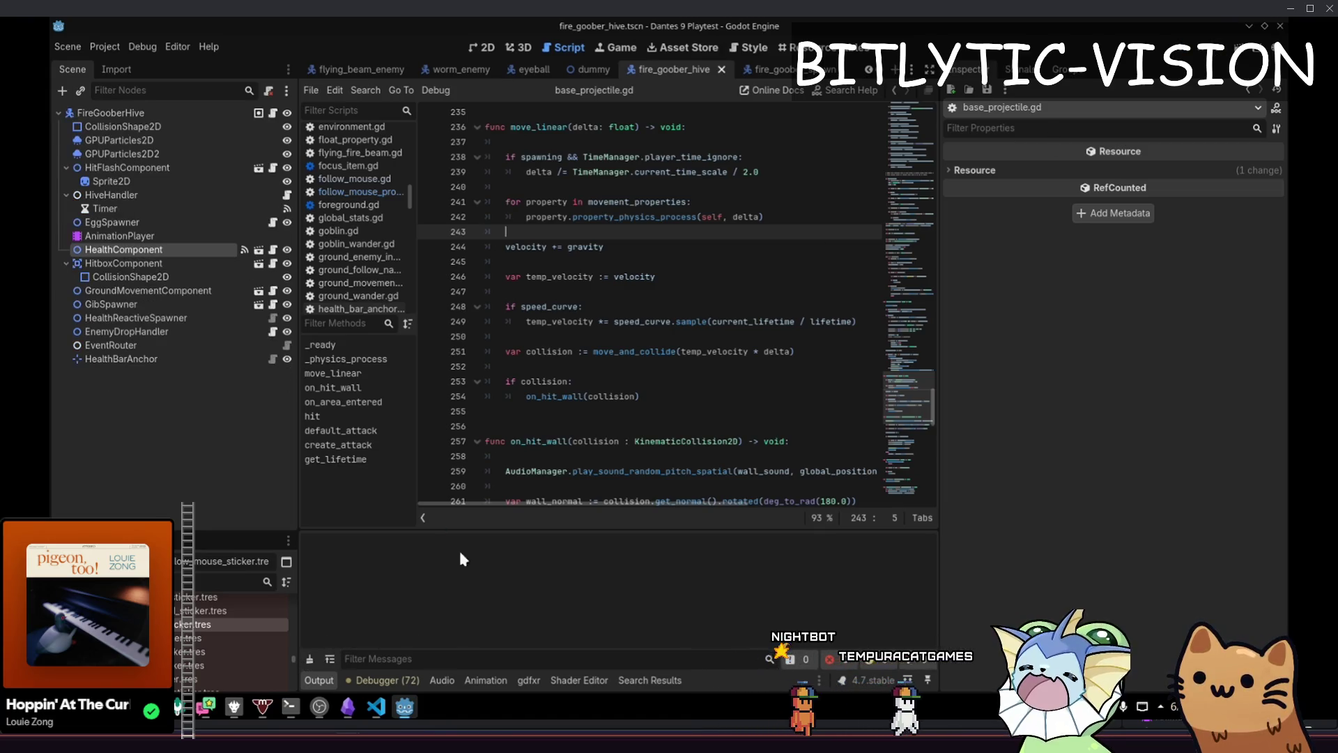
click(335, 677)
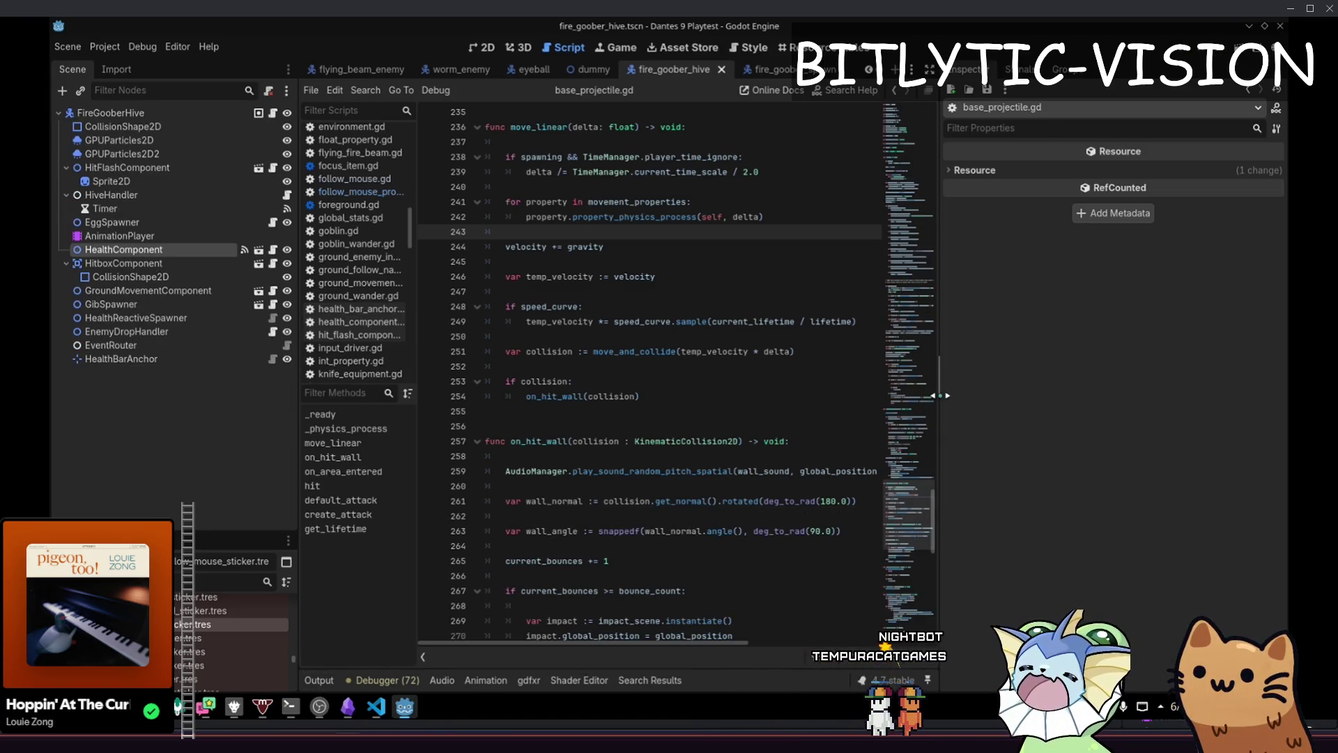
drag(940, 395, 1054, 395)
Save again and look over the projectile_info setup lines 104–129 and move_linear code
click(727, 379)
key(ctrl+s)
scroll(732, 272, up, 3)
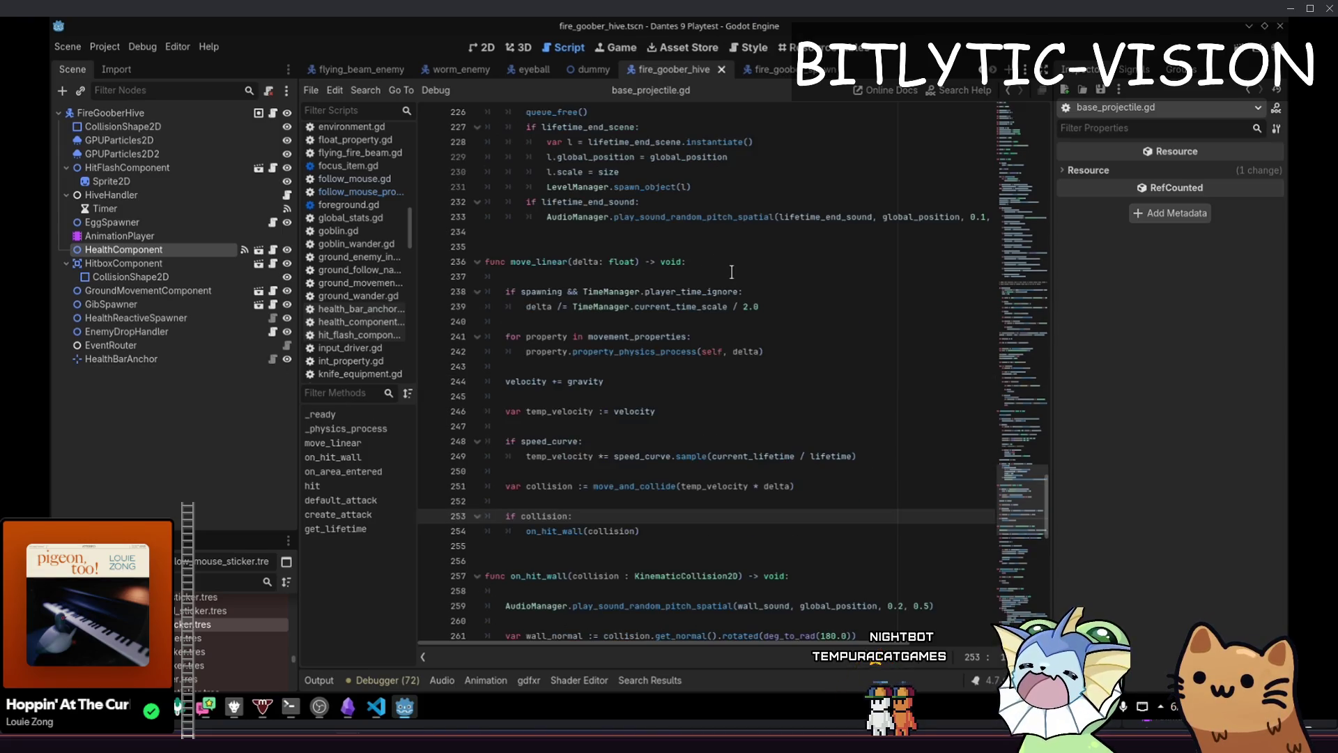
click(728, 307)
mouse_move(1033, 516)
mouse_down()
mouse_move(1015, 195)
mouse_move(1022, 538)
mouse_move(1033, 292)
mouse_move(1038, 305)
mouse_up()
click(782, 481)
drag(721, 482, 373, 99)
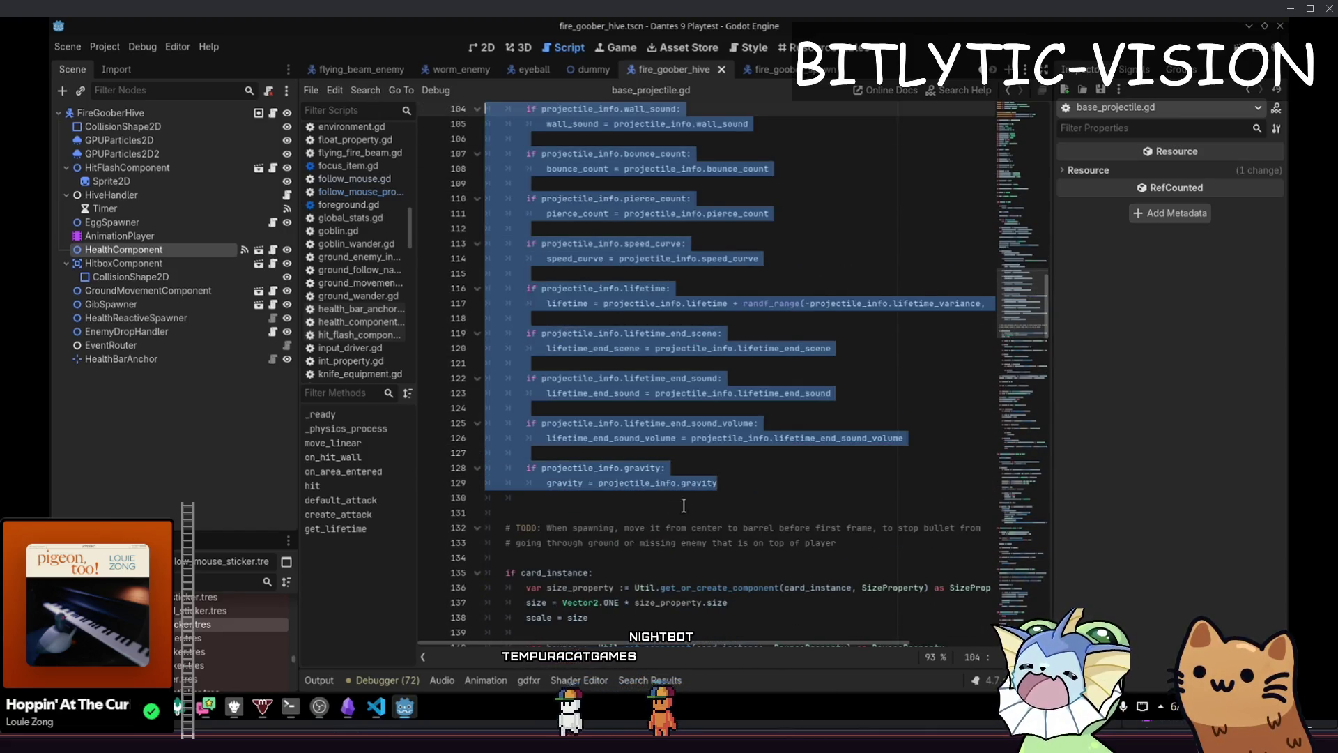
click(683, 506)
scroll(704, 333, down, 20)
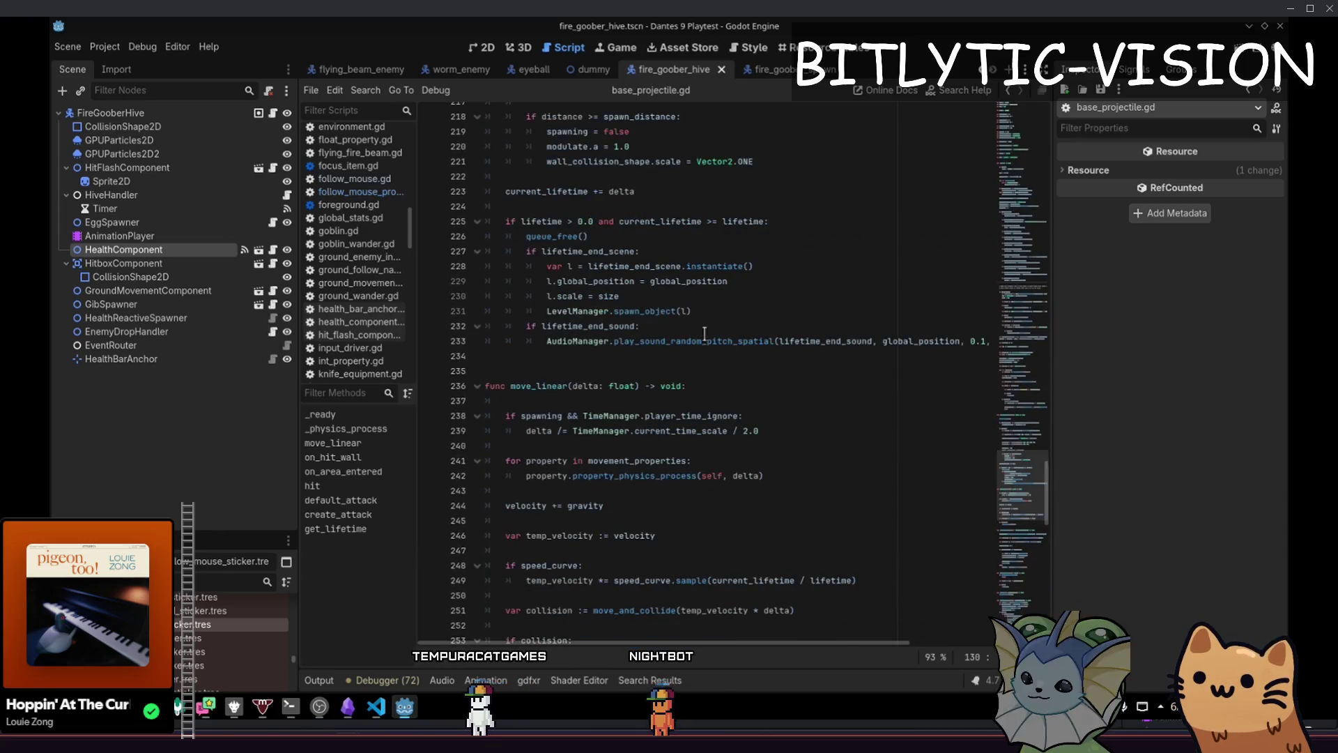
scroll(704, 333, down, 7)
click(829, 296)
key(ctrl+alt+o)
Quick-open follow_mouse.gd, then follow_mouse_property.gd
text(follow_mouse)
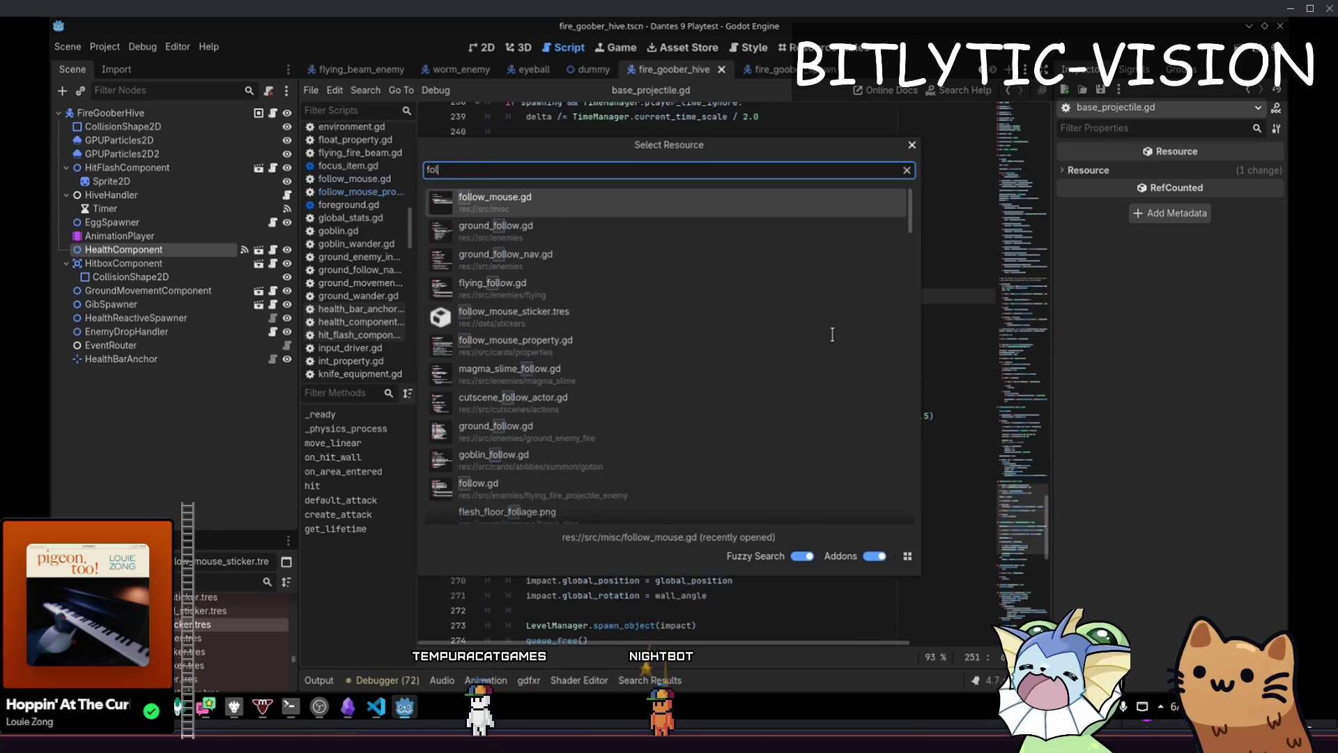
key(Return)
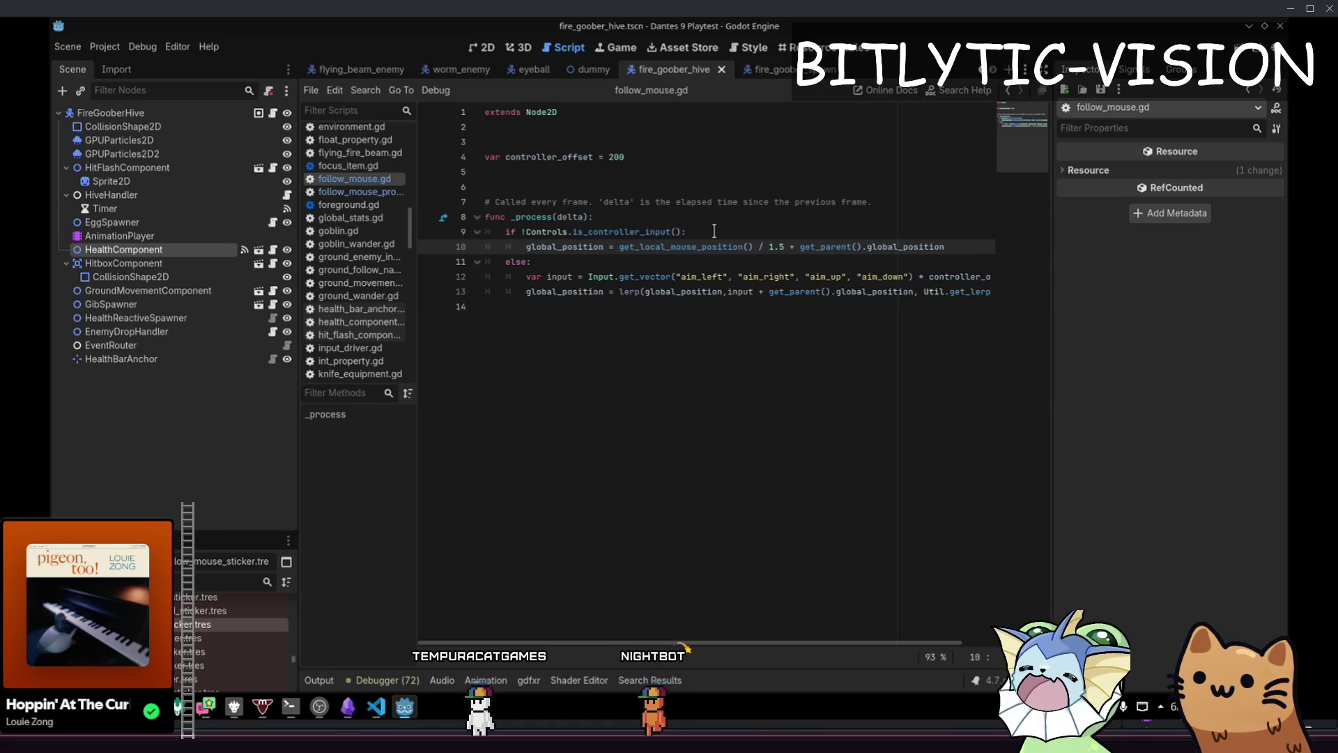
key(ctrl+alt+o)
text(follow_mouse_prope)
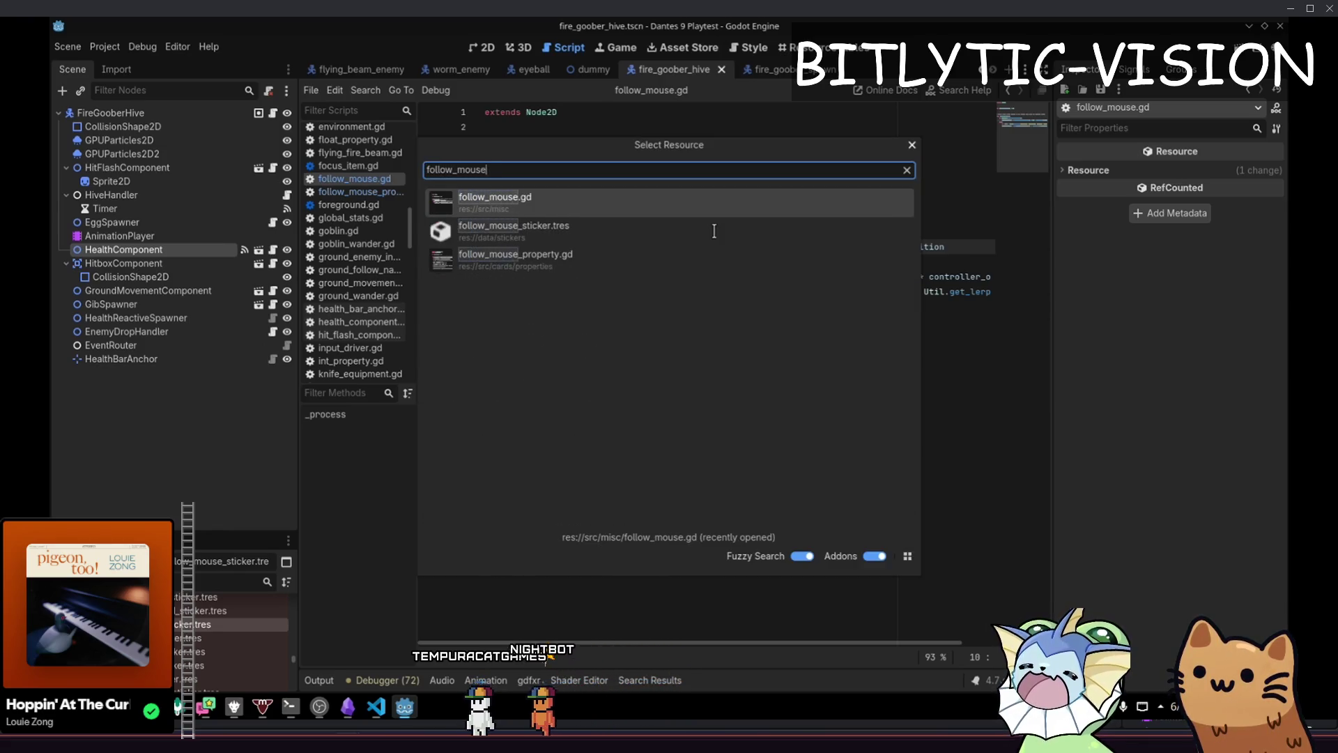
key(Return)
Delete both Console.print velocity debug lines from follow_mouse_property.gd and save it
double_click(585, 214)
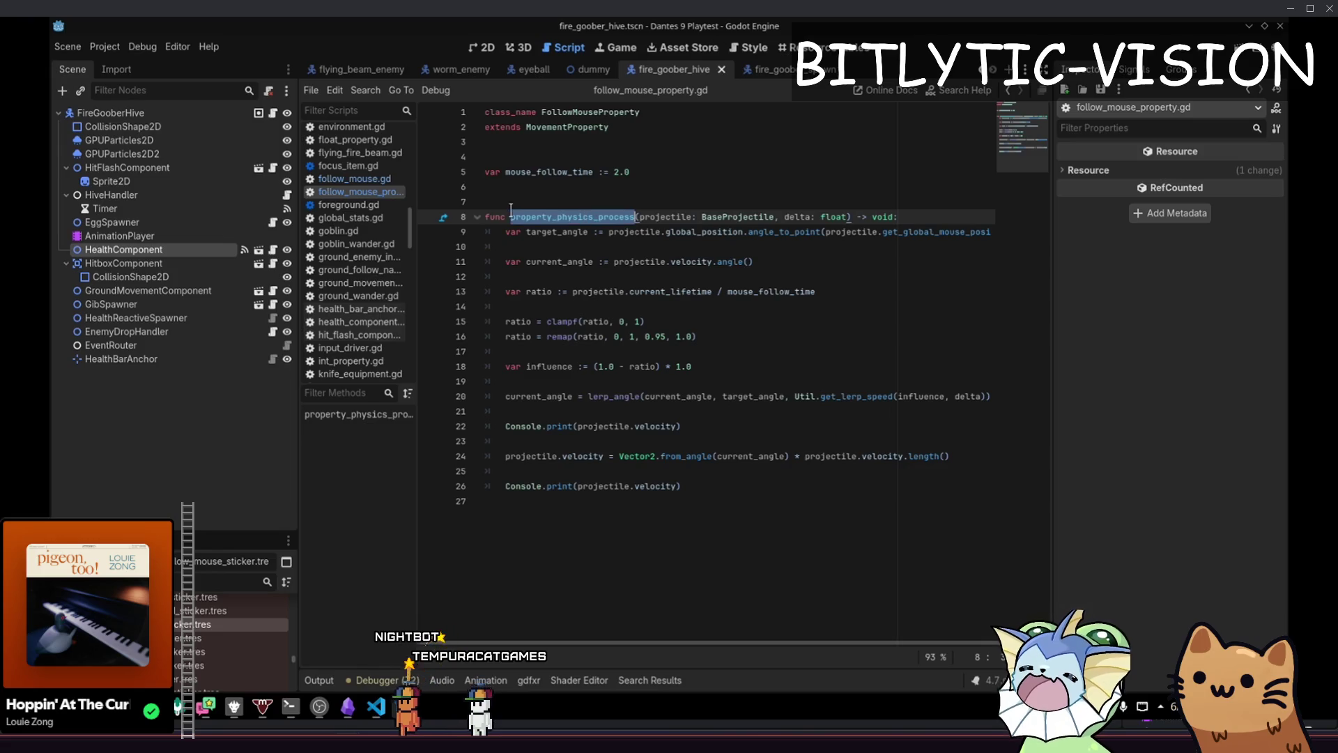
double_click(522, 216)
drag(786, 218, 847, 219)
right_click(847, 218)
key(Escape)
click(551, 232)
mouse_move(561, 248)
mouse_down()
mouse_move(686, 486)
mouse_move(488, 456)
mouse_move(462, 469)
mouse_up()
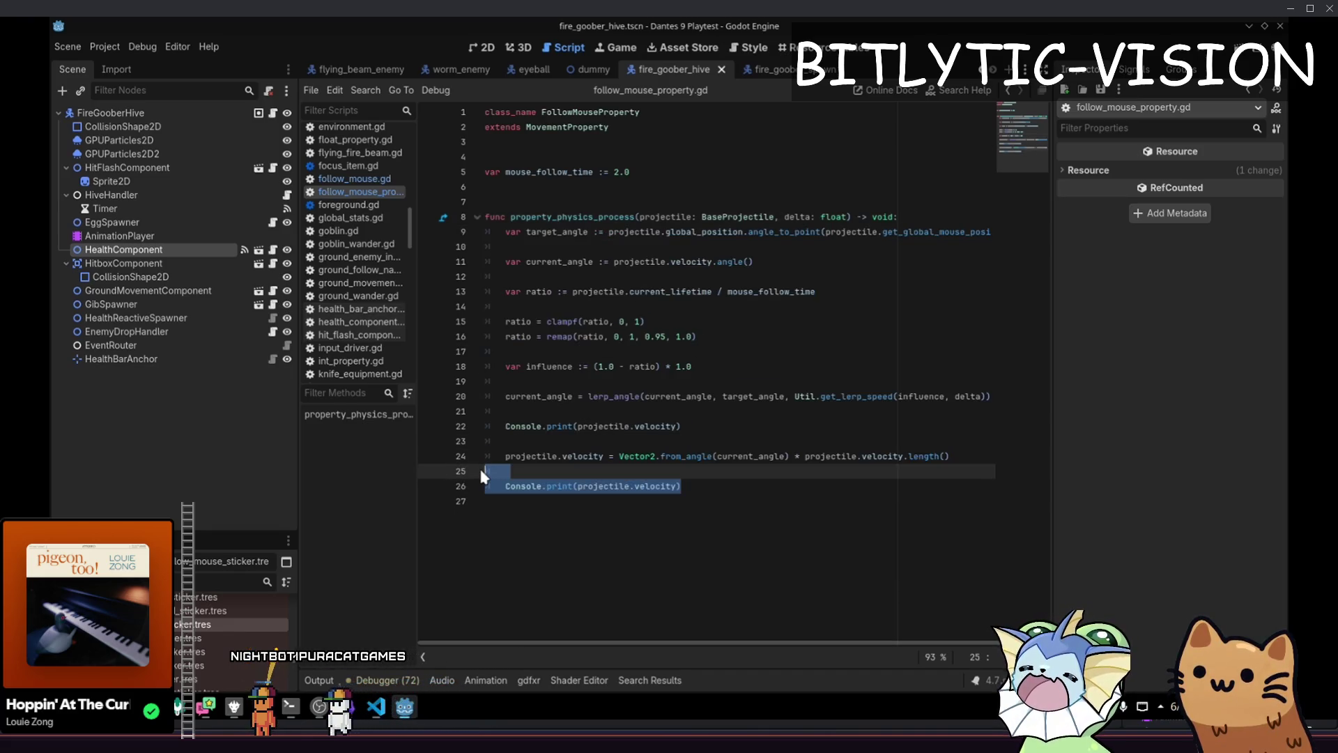
key(BackSpace)
key(Up)
key(Up)
key(ctrl+shift+k)
key(ctrl+shift+k)
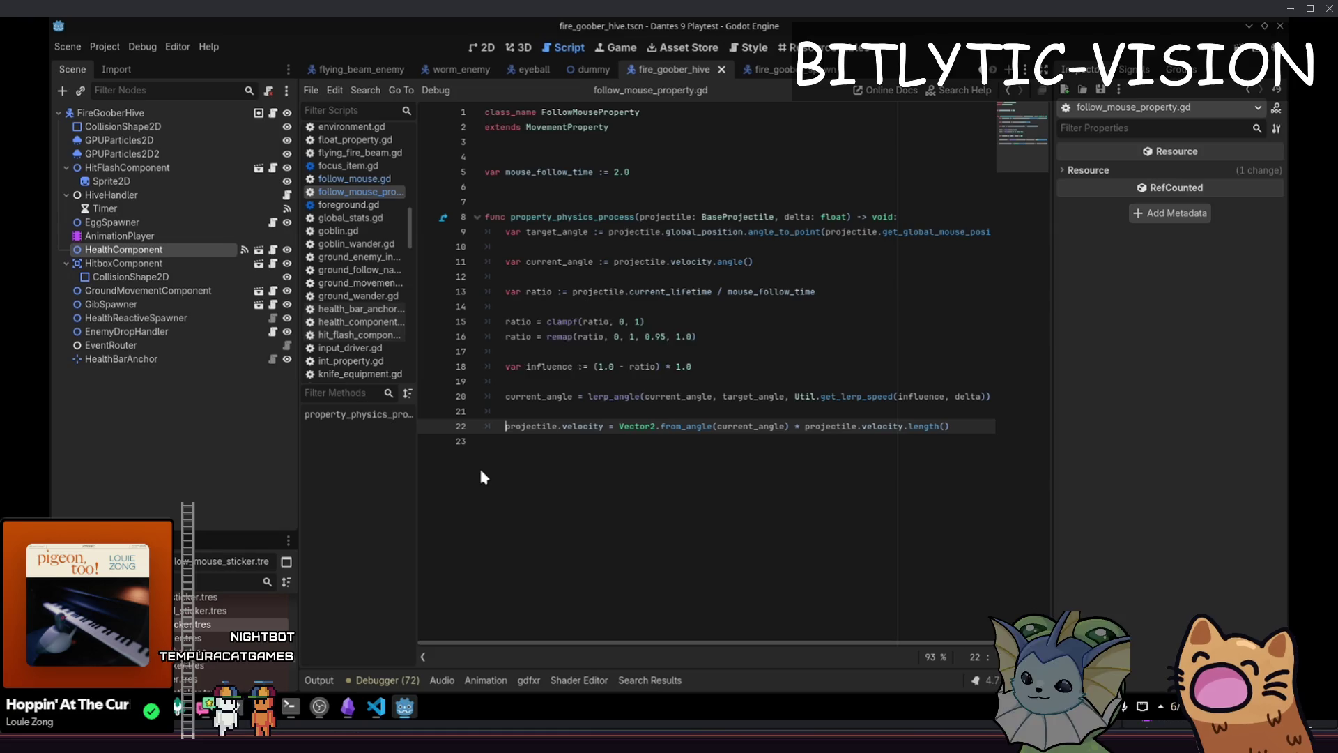
key(ctrl+s)
Recheck the code below line 9, selecting projectile.velocity on line 22, then search for the heavy bullet script
click(653, 232)
key(ctrl+shift+End)
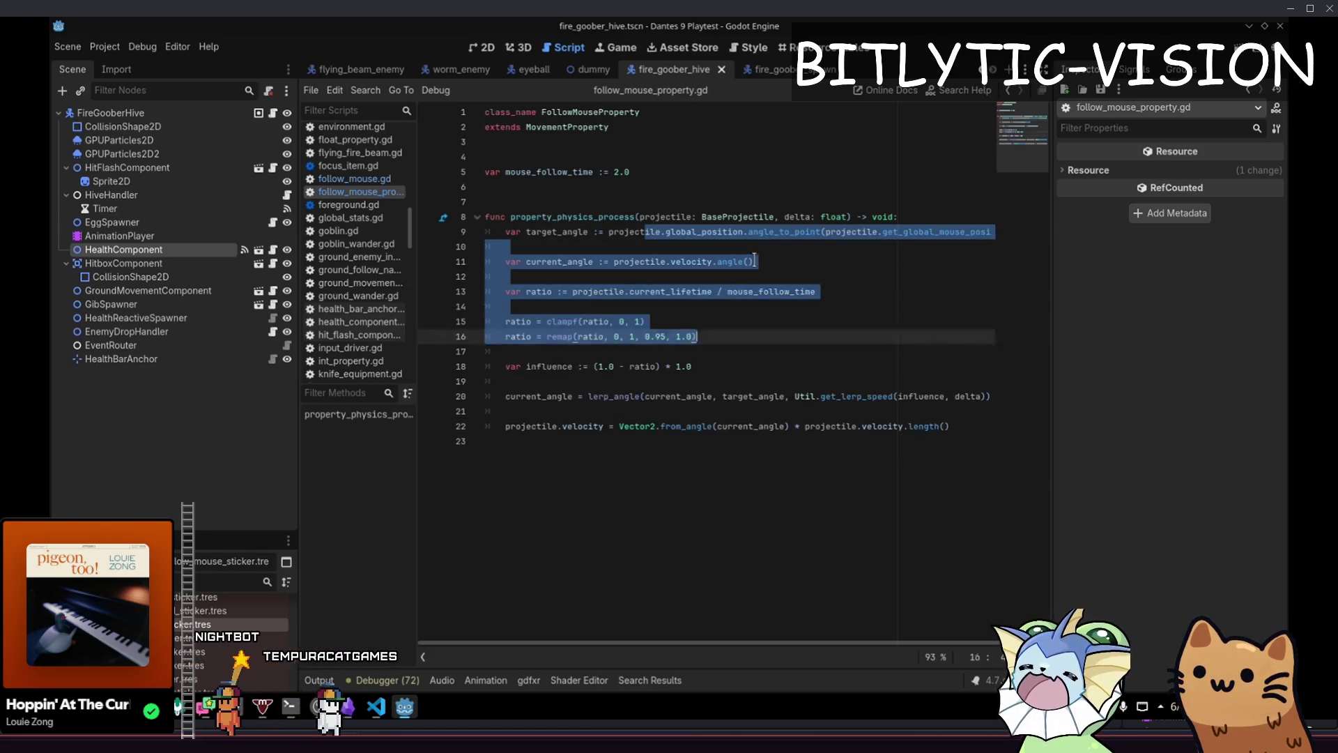
key(Right)
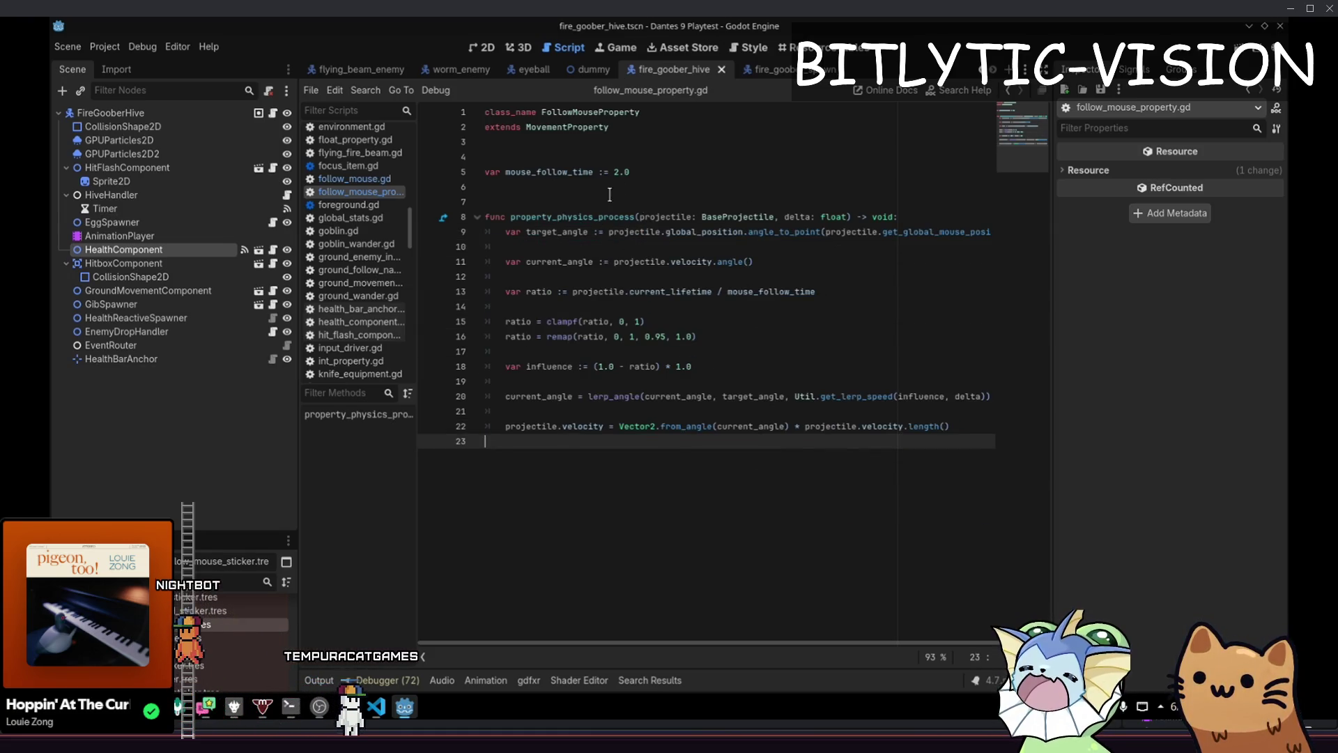
drag(515, 426, 603, 426)
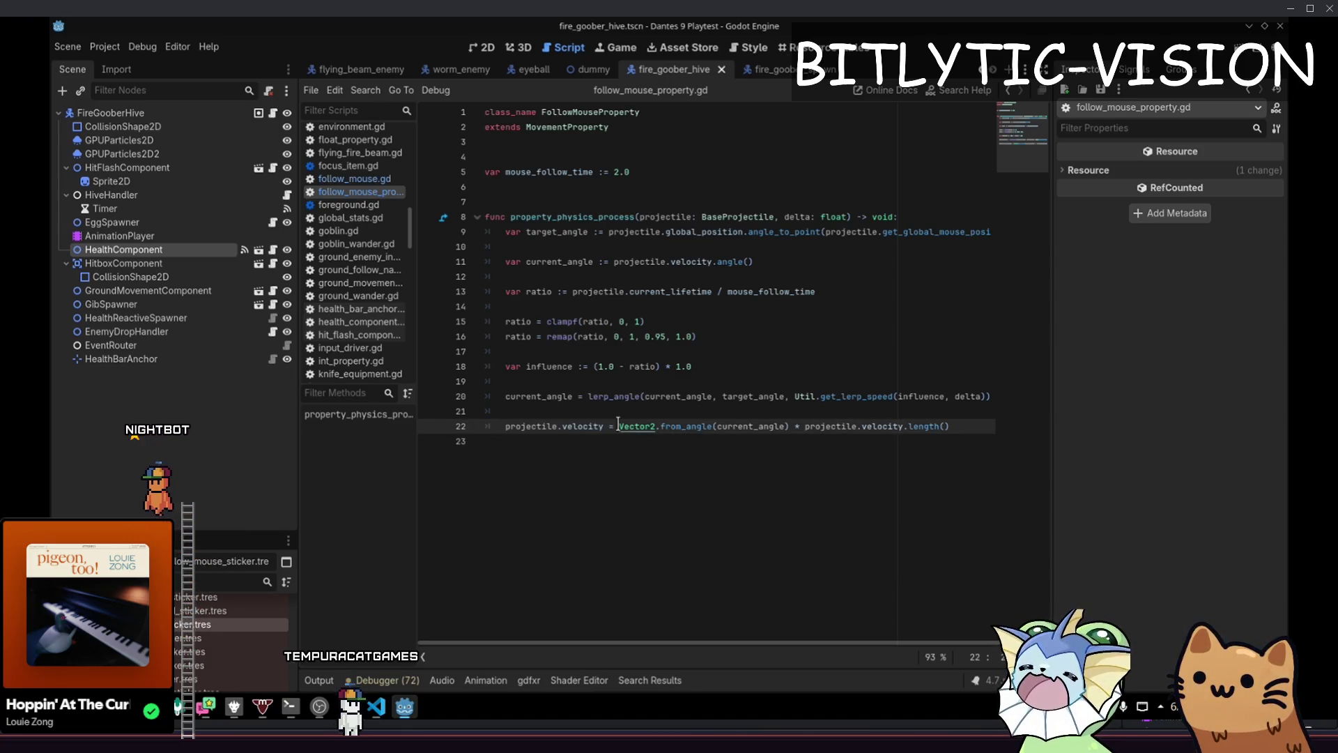
key(shift+alt+o)
text(hr)
key(BackSpace)
Open heavy_bullet_property.gd and inspect its lines 7–8
text(eavyBu)
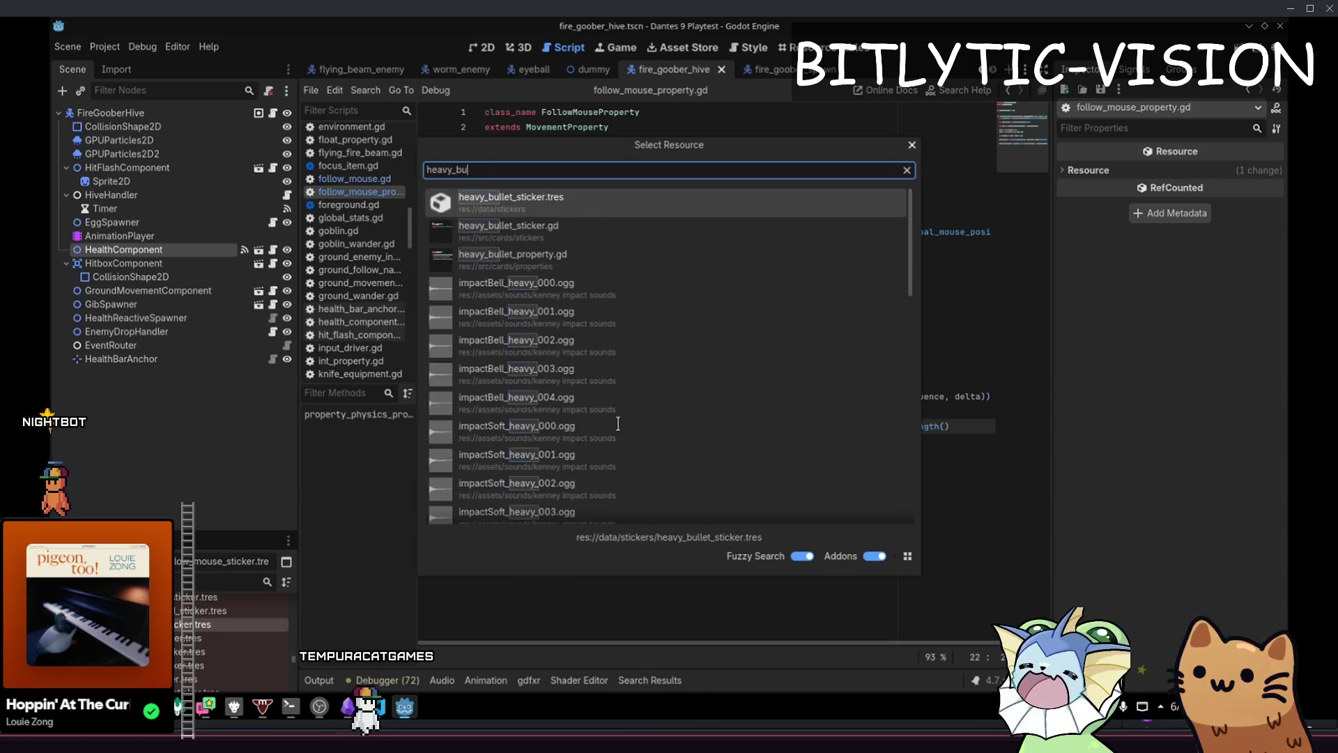
text(llet)
key(Down)
key(Down)
key(Return)
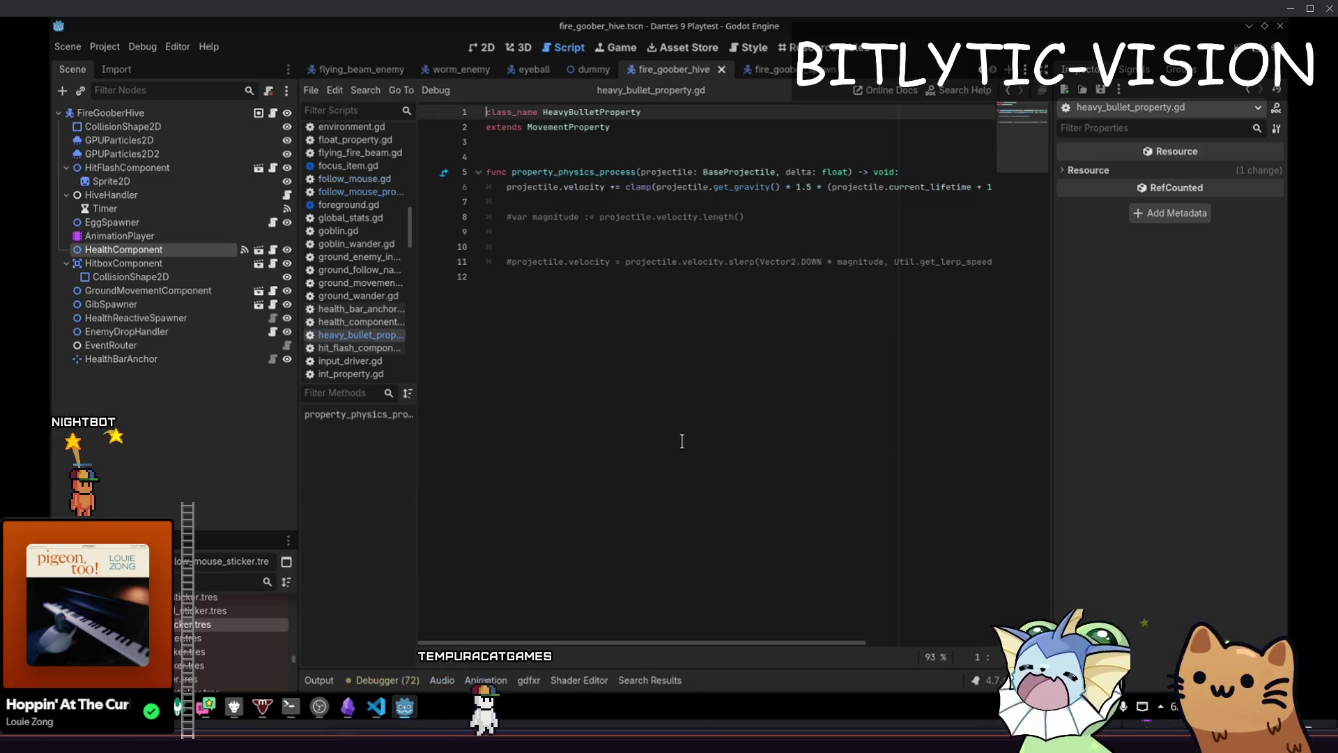
click(767, 217)
scroll(570, 184, right, 5)
scroll(570, 185, left, 5)
scroll(709, 200, right, 5)
scroll(906, 202, left, 5)
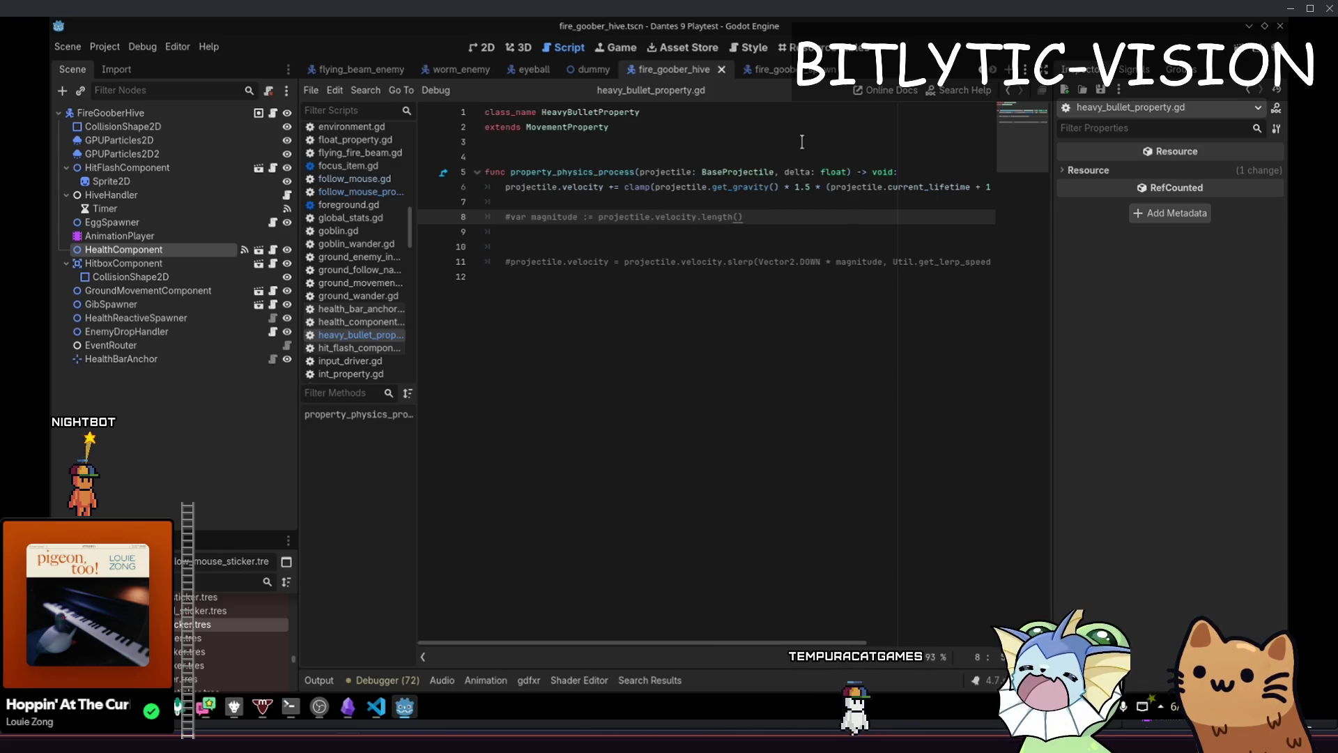
click(788, 209)
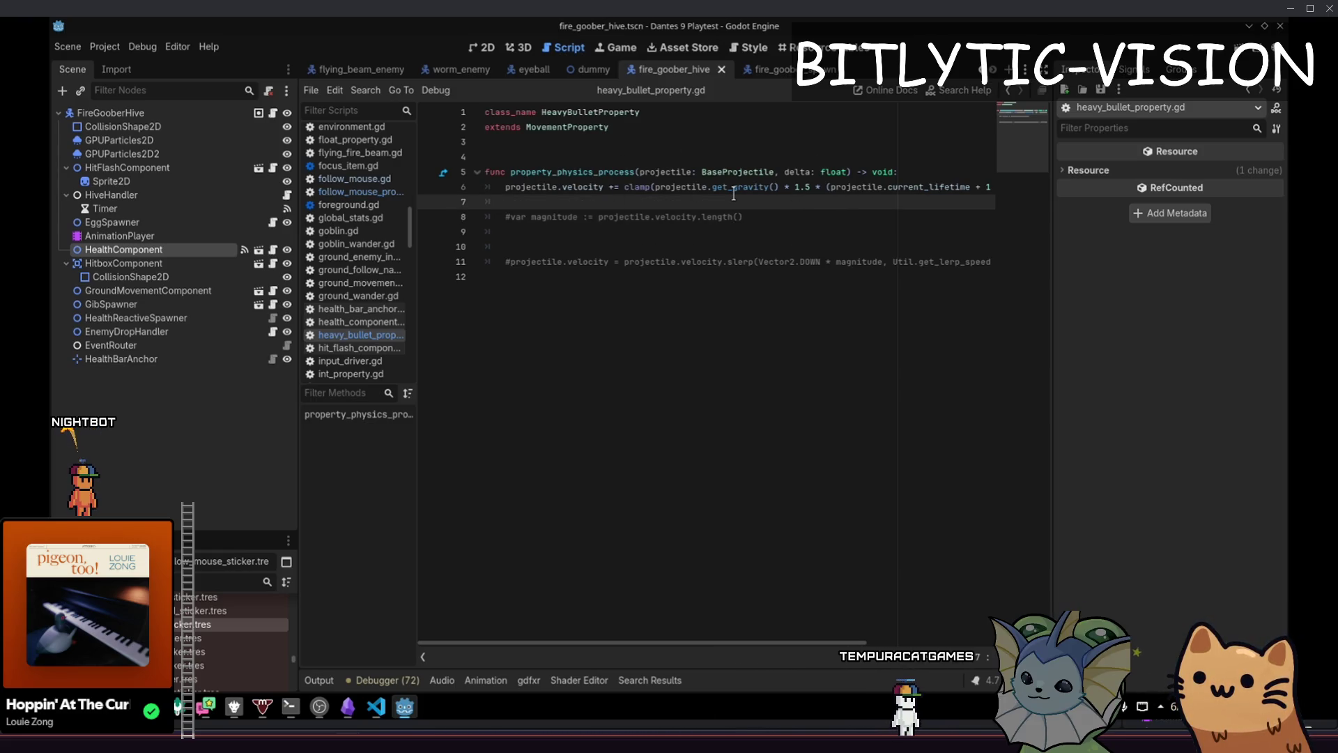
Open base_projectile.gd and examine movement_properties in the movement loop, lines 240–242
key(shift+alt+o)
text(bas)
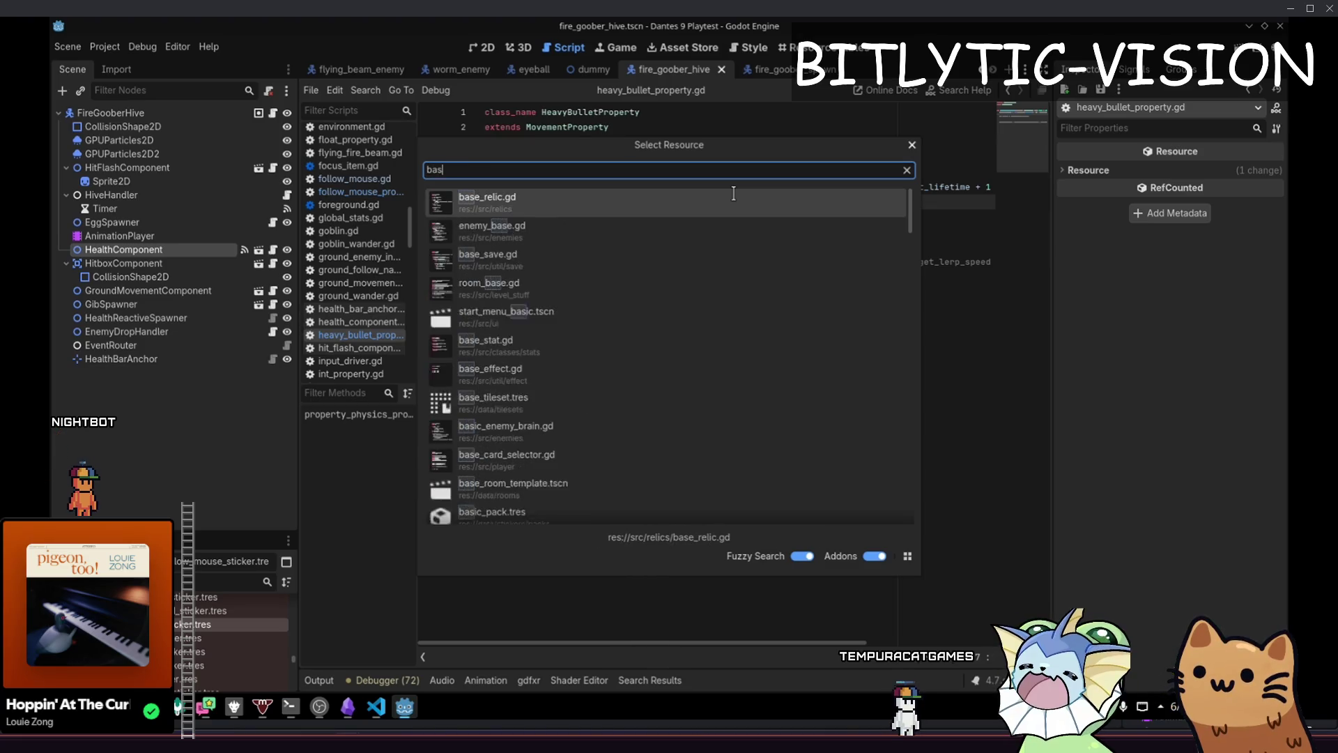
text(e_projectile.)
key(Return)
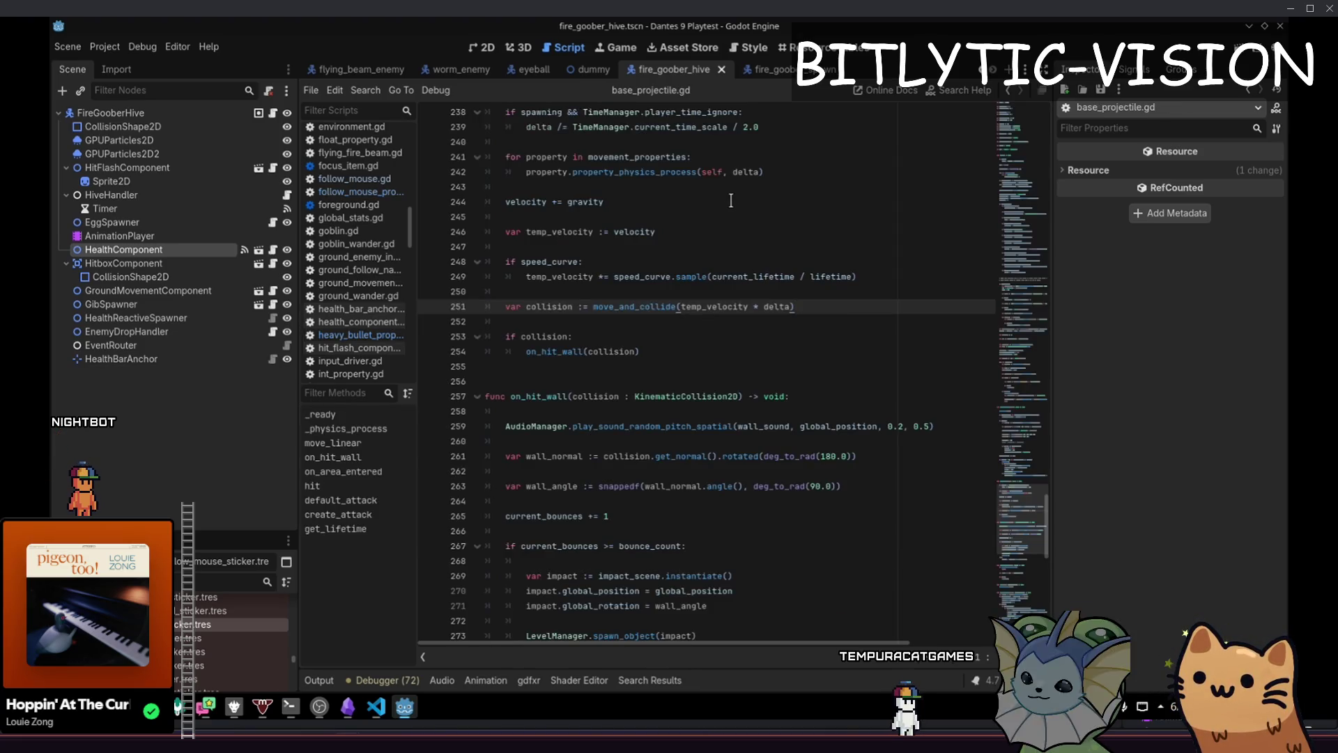
scroll(731, 200, up, 4)
drag(780, 346, 509, 321)
click(774, 351)
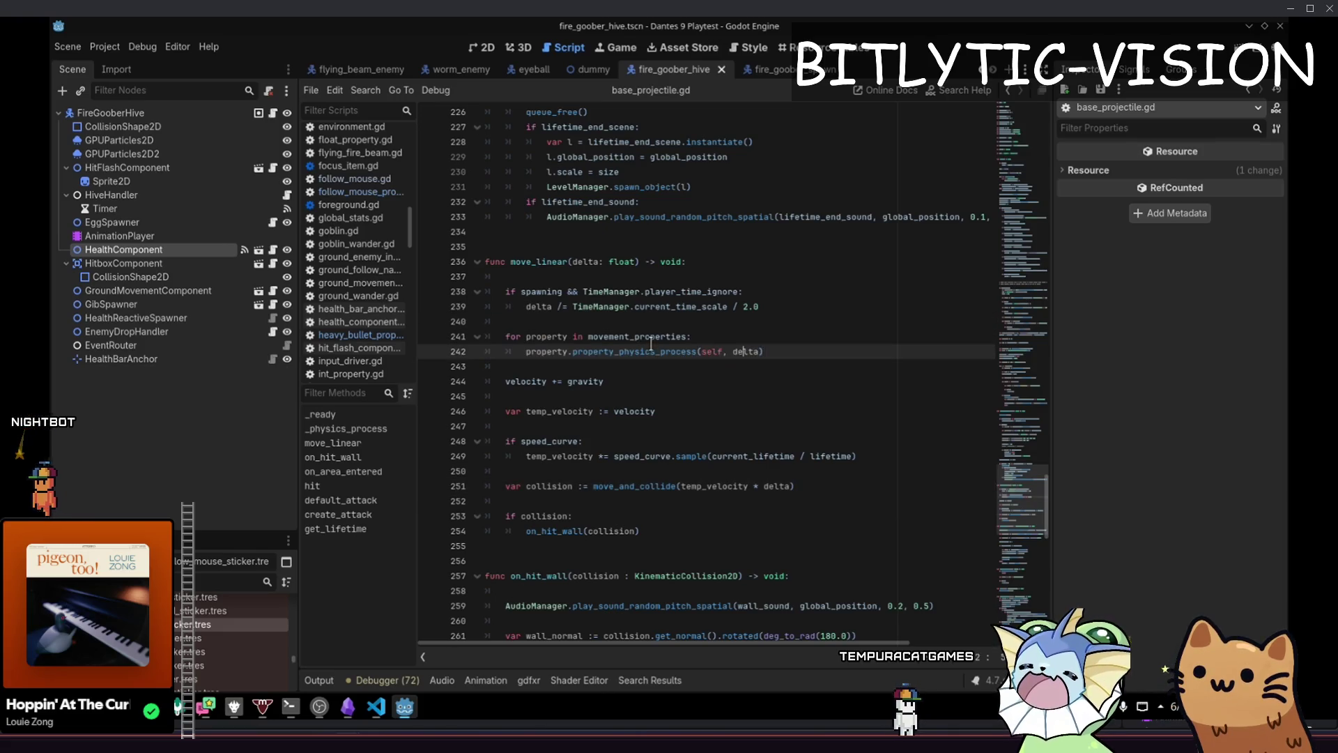
double_click(644, 337)
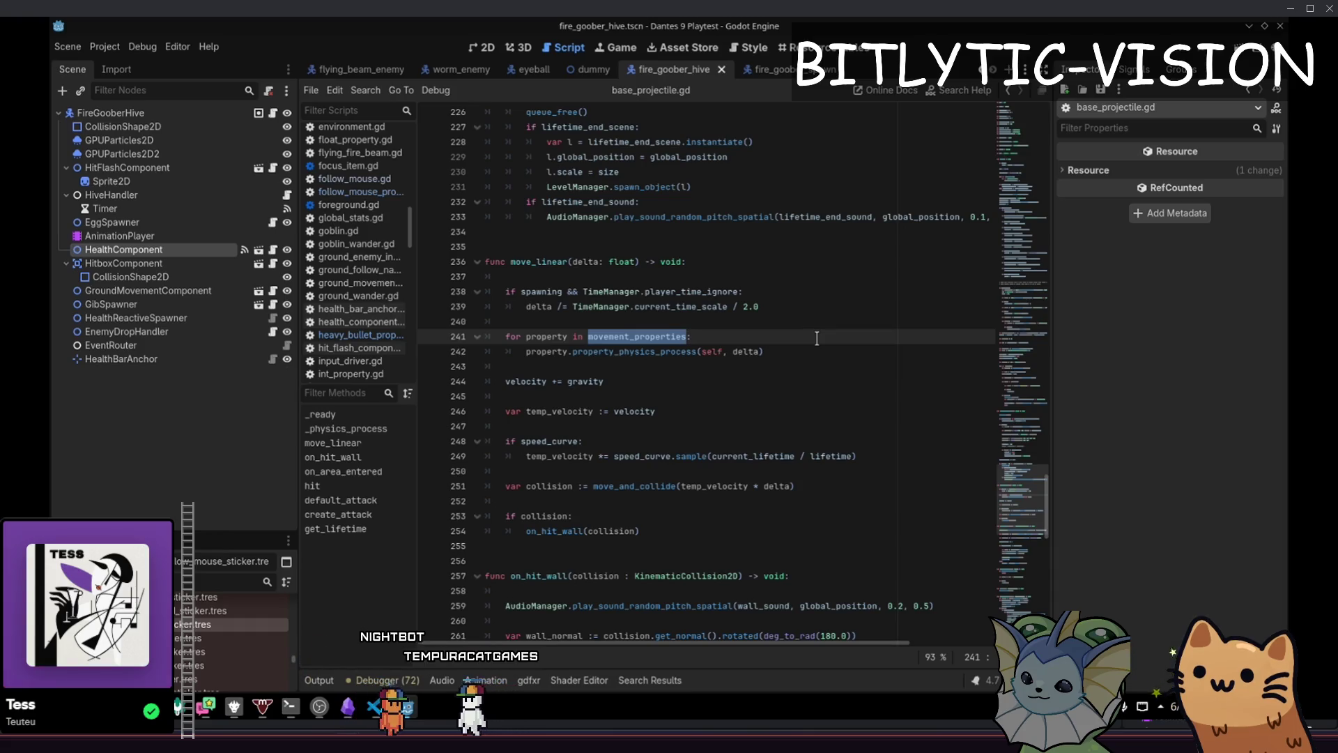
text(b)
Open bounce_property.gd, then go back to the velocity += gravity line in move_linear
key(shift+alt+o)
text(bounce_proper)
key(Return)
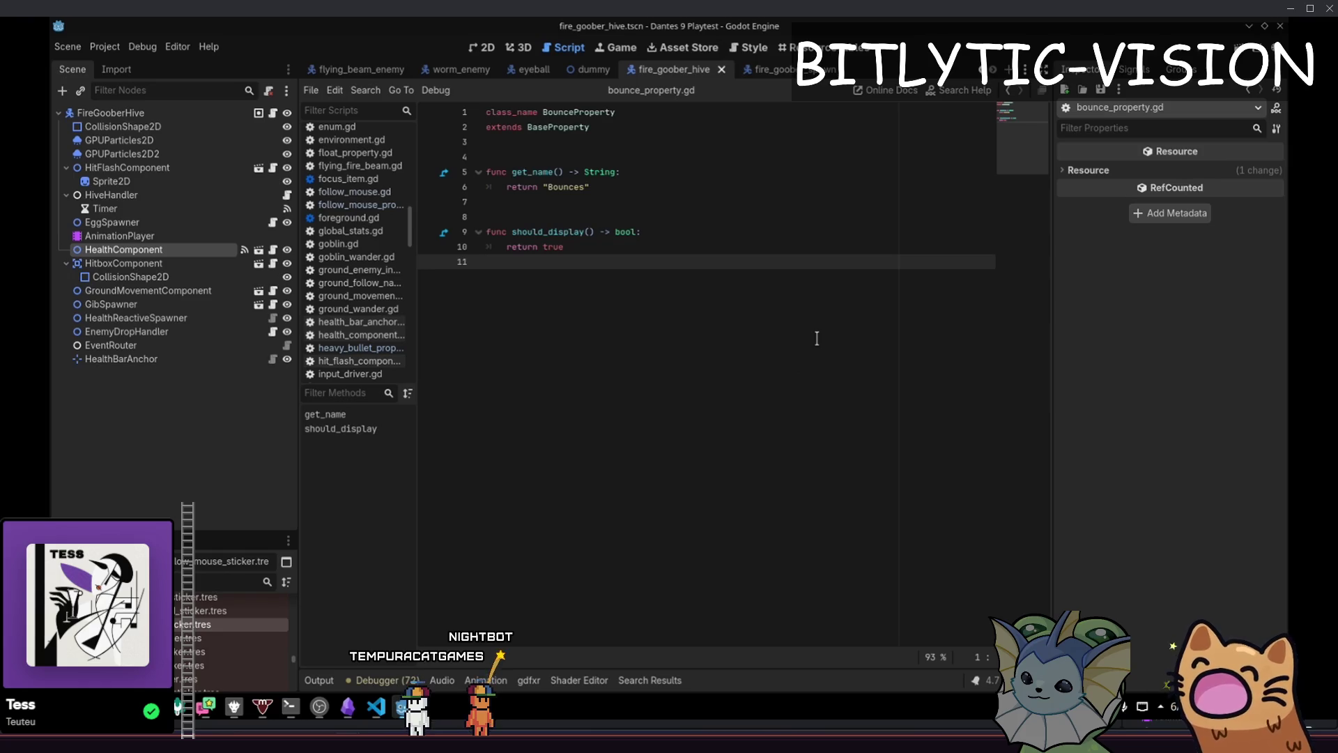
key(shift+alt+o)
text(bounce_property)
key(Down)
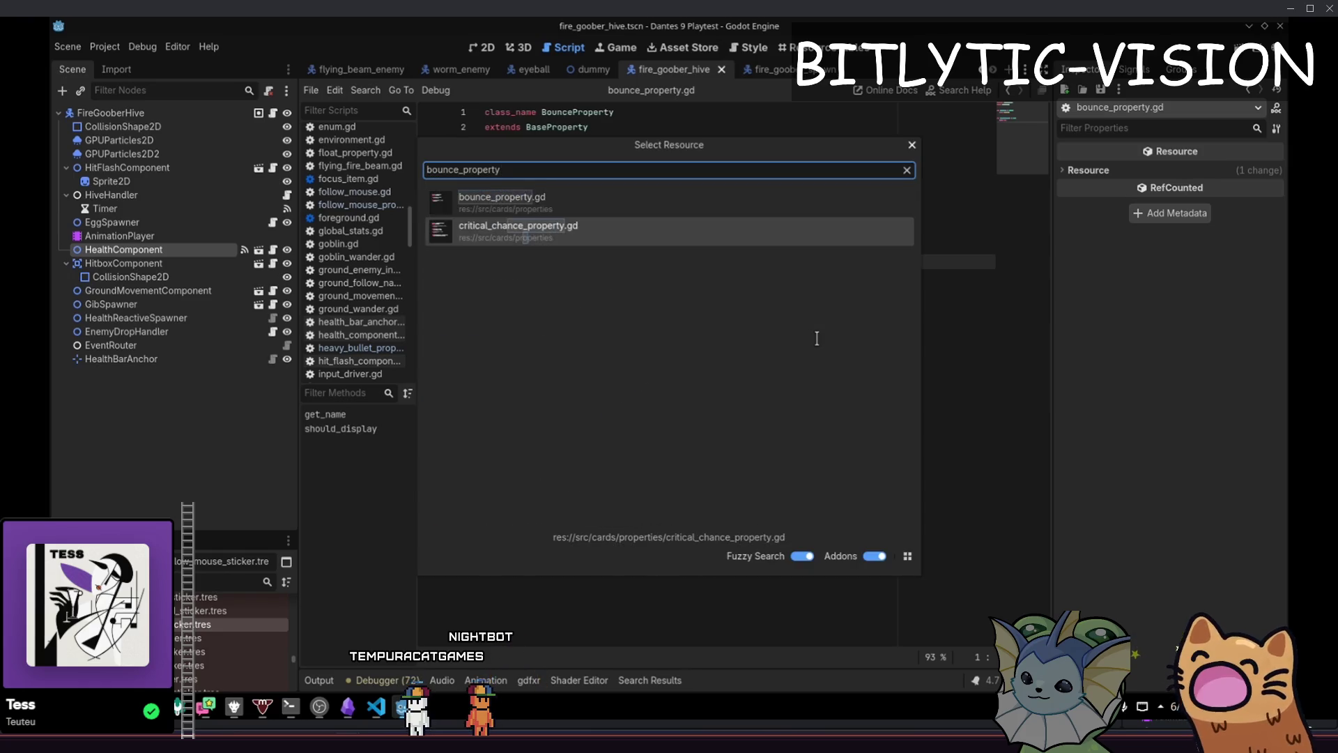
key(Return)
key(alt+Left)
key(alt+Left)
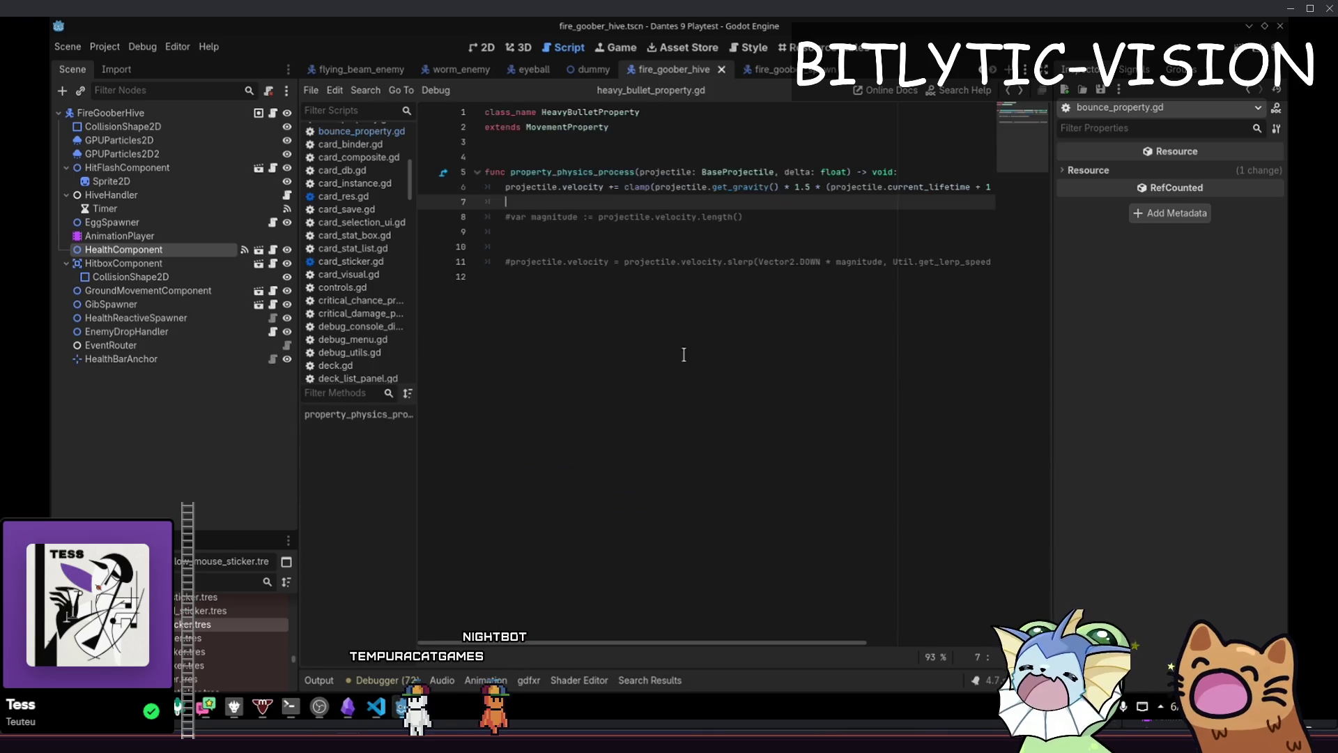
key(alt+Left)
click(717, 407)
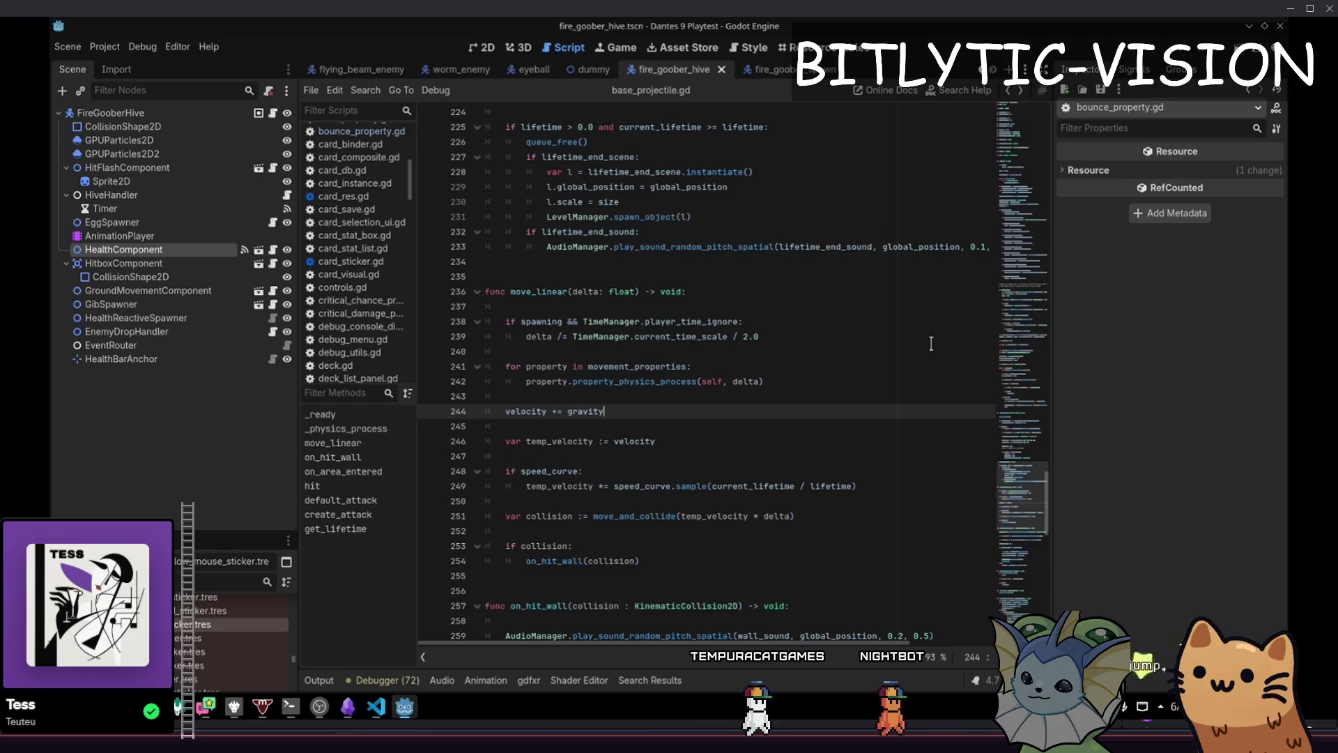
Run the Dante's 9 project with F5 and start a new run from the title menu
click(828, 392)
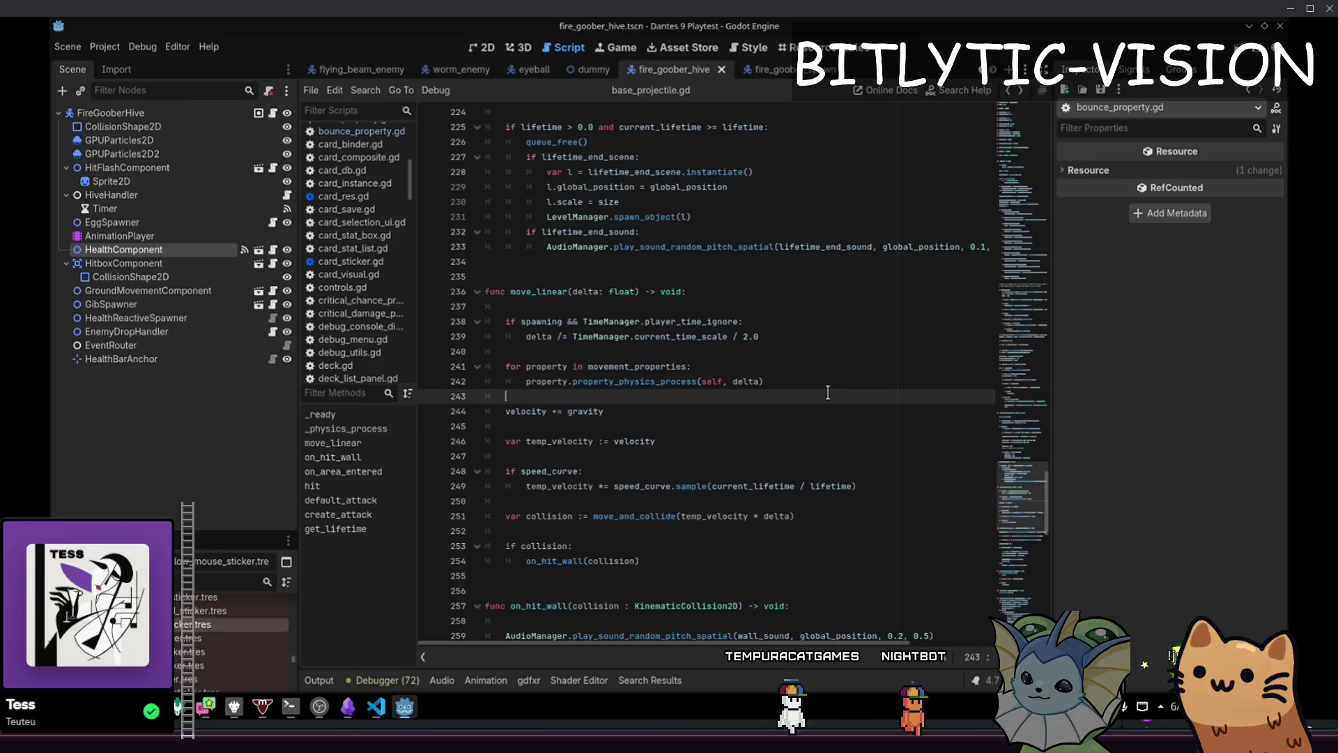
key(F5)
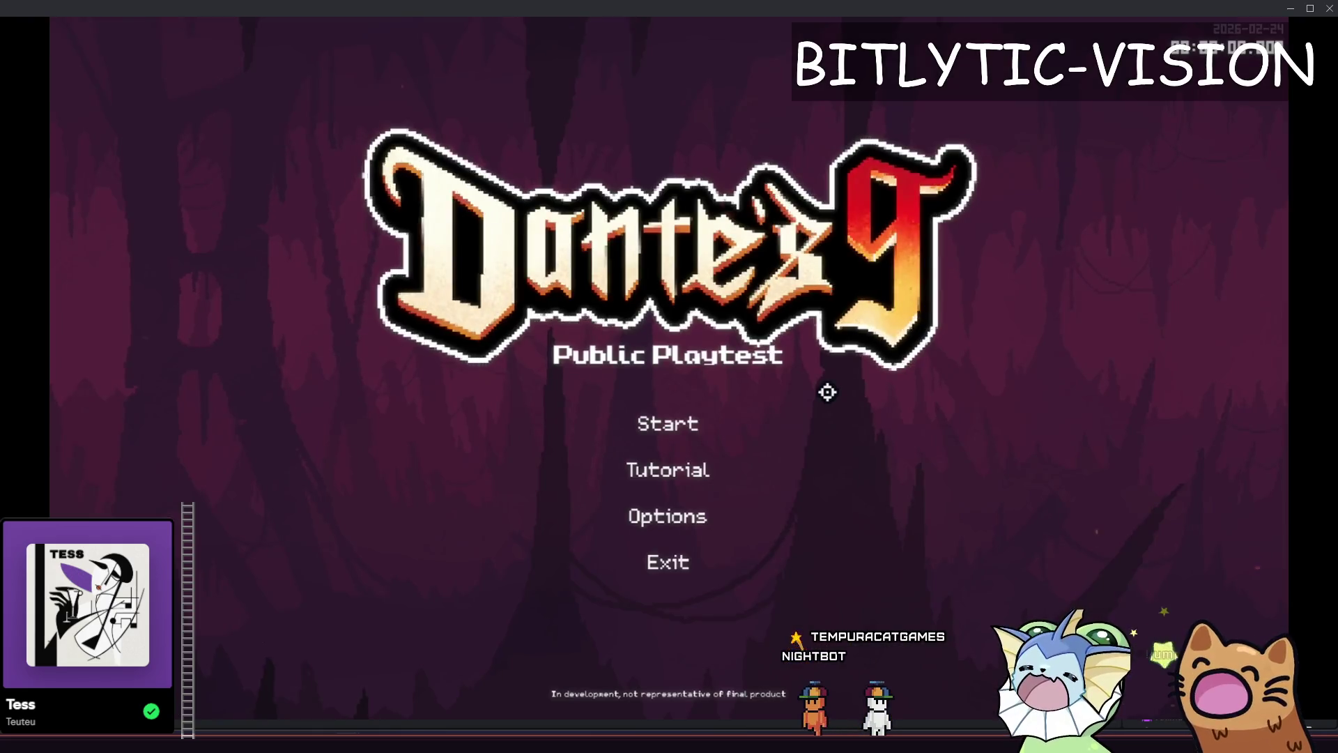
click(827, 422)
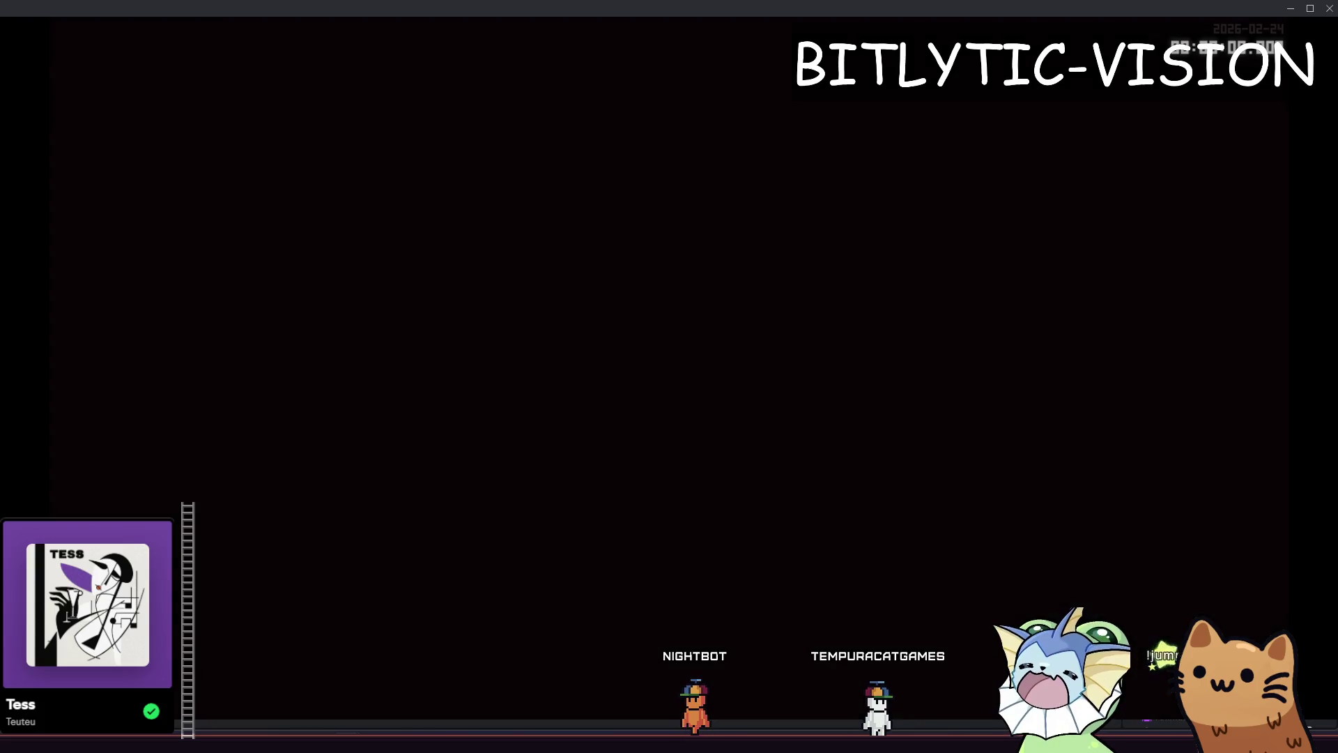
Add an AK47 card from the debug menu and fire it in sweeping bursts
key(F1)
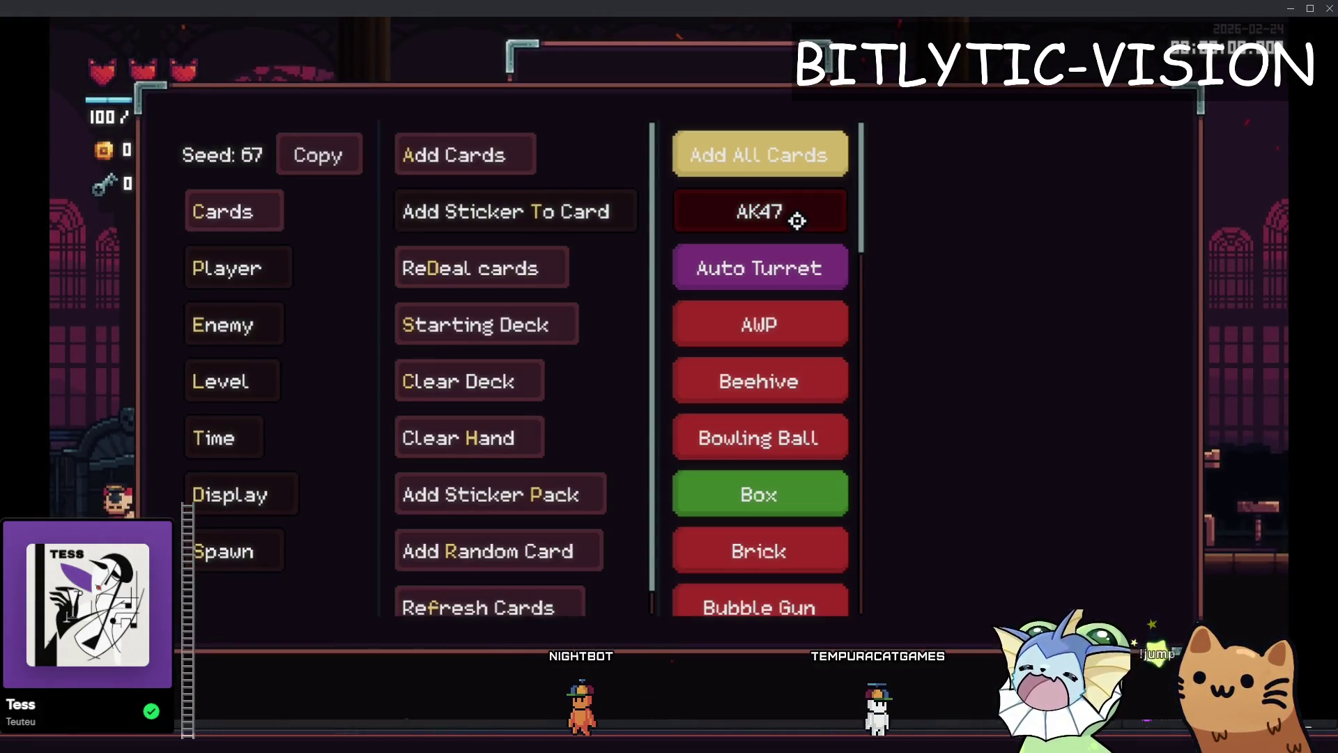
click(797, 220)
key(F1)
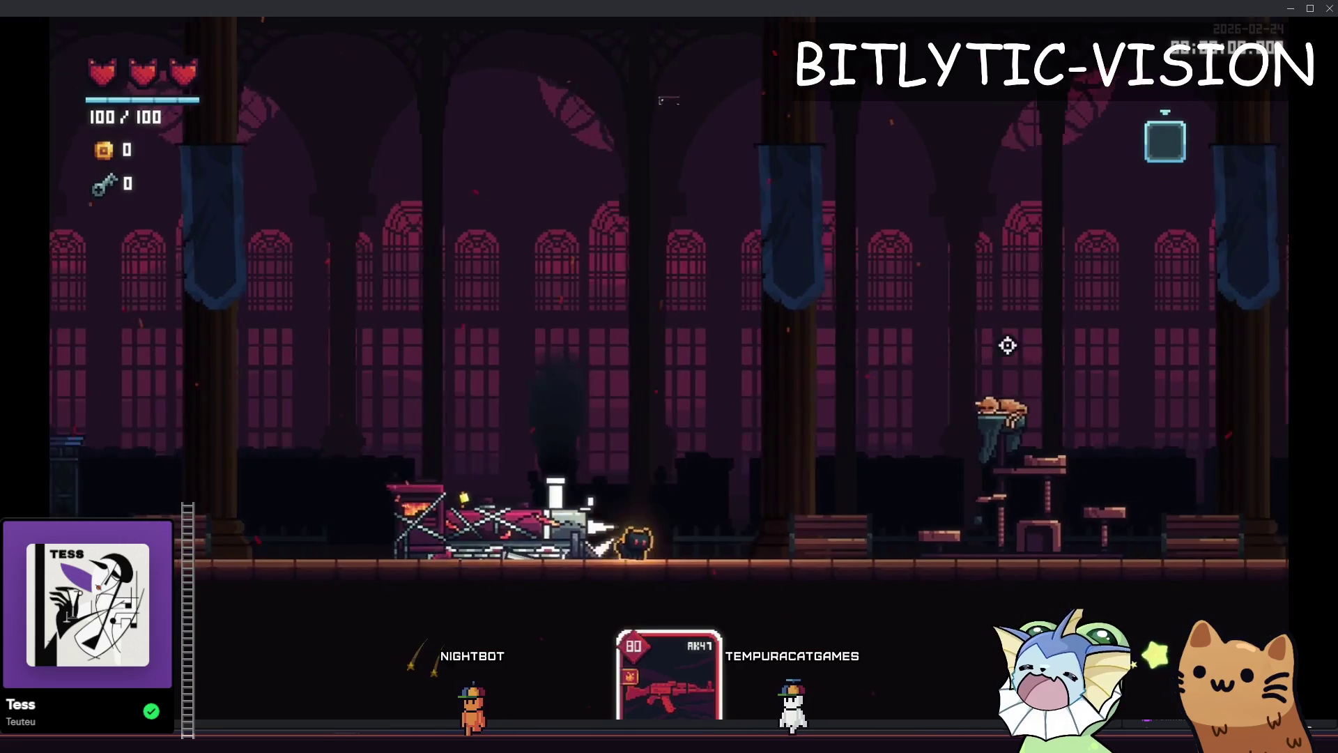
key(F1)
key(F1)
key(F1)
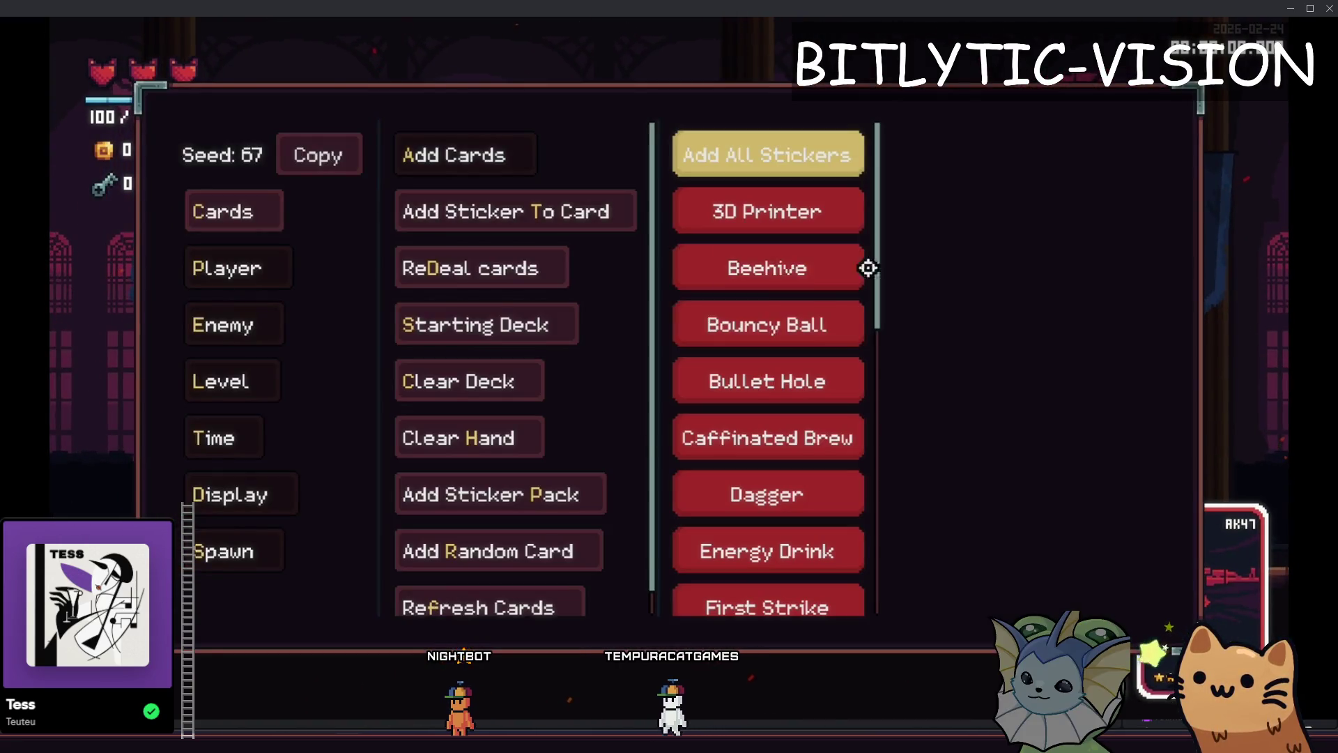
scroll(771, 355, down, 5)
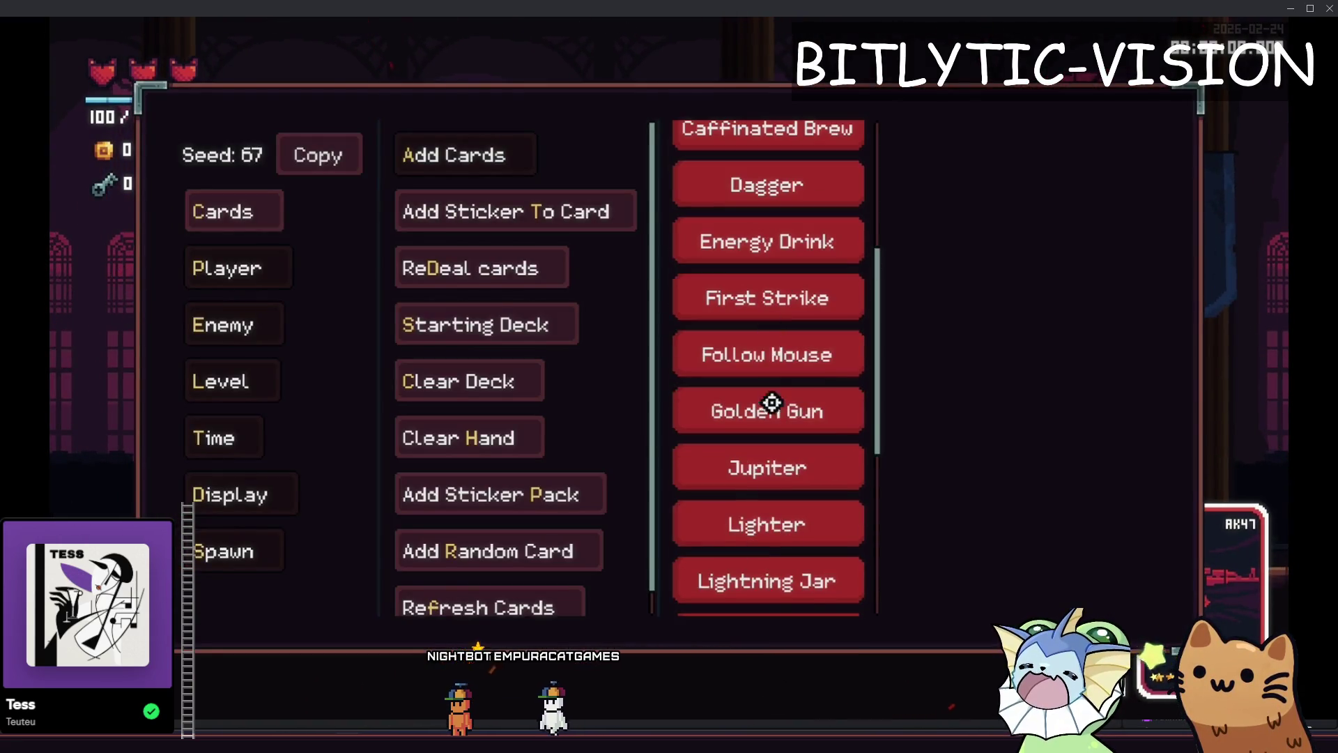
key(F1)
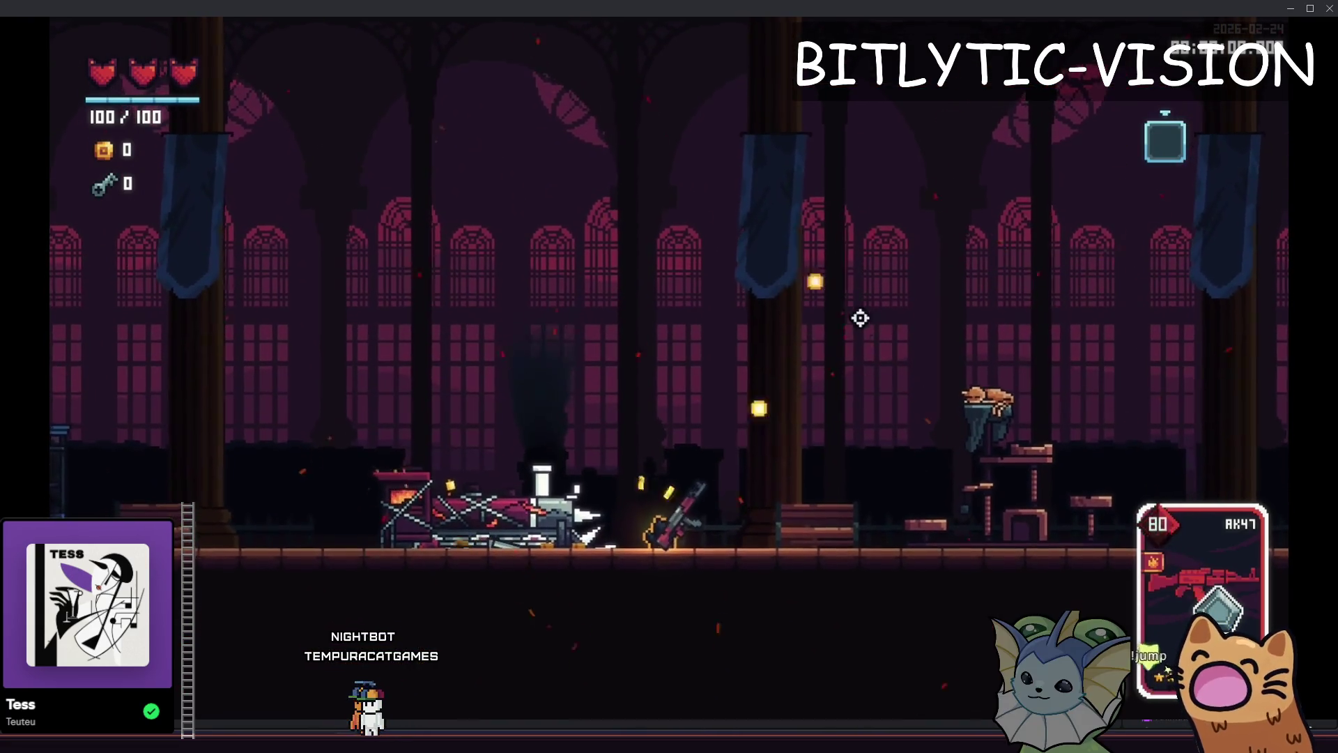
drag(793, 322, 658, 199)
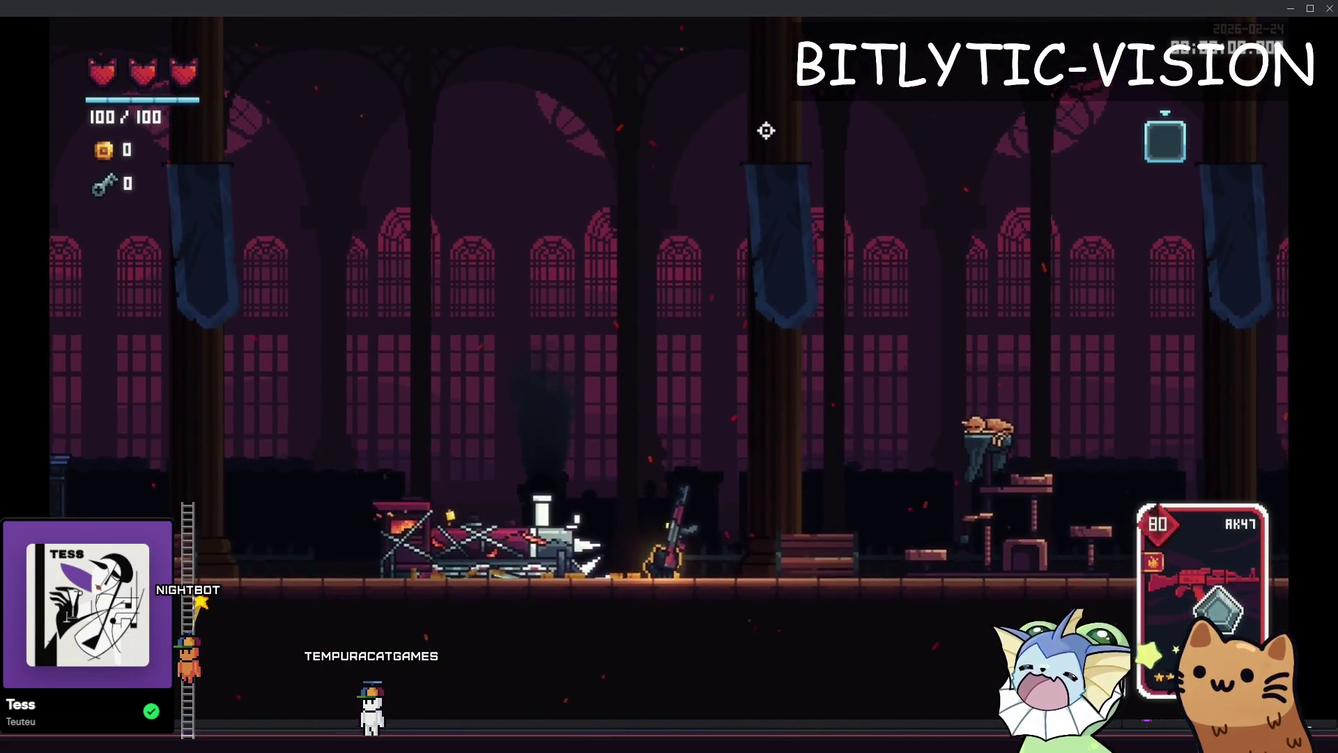
mouse_move(711, 198)
mouse_down()
mouse_move(792, 123)
mouse_move(820, 273)
mouse_move(713, 140)
mouse_move(681, 202)
mouse_move(849, 229)
mouse_move(845, 299)
mouse_move(801, 105)
mouse_move(651, 239)
mouse_move(655, 259)
mouse_move(878, 212)
mouse_move(854, 353)
mouse_move(735, 93)
mouse_move(570, 225)
mouse_move(615, 140)
mouse_move(840, 260)
mouse_move(648, 100)
mouse_move(638, 302)
mouse_up()
Return to the editor and open card_ak47.tres via a search for 'ak4'
key(F8)
key(shift+alt+o)
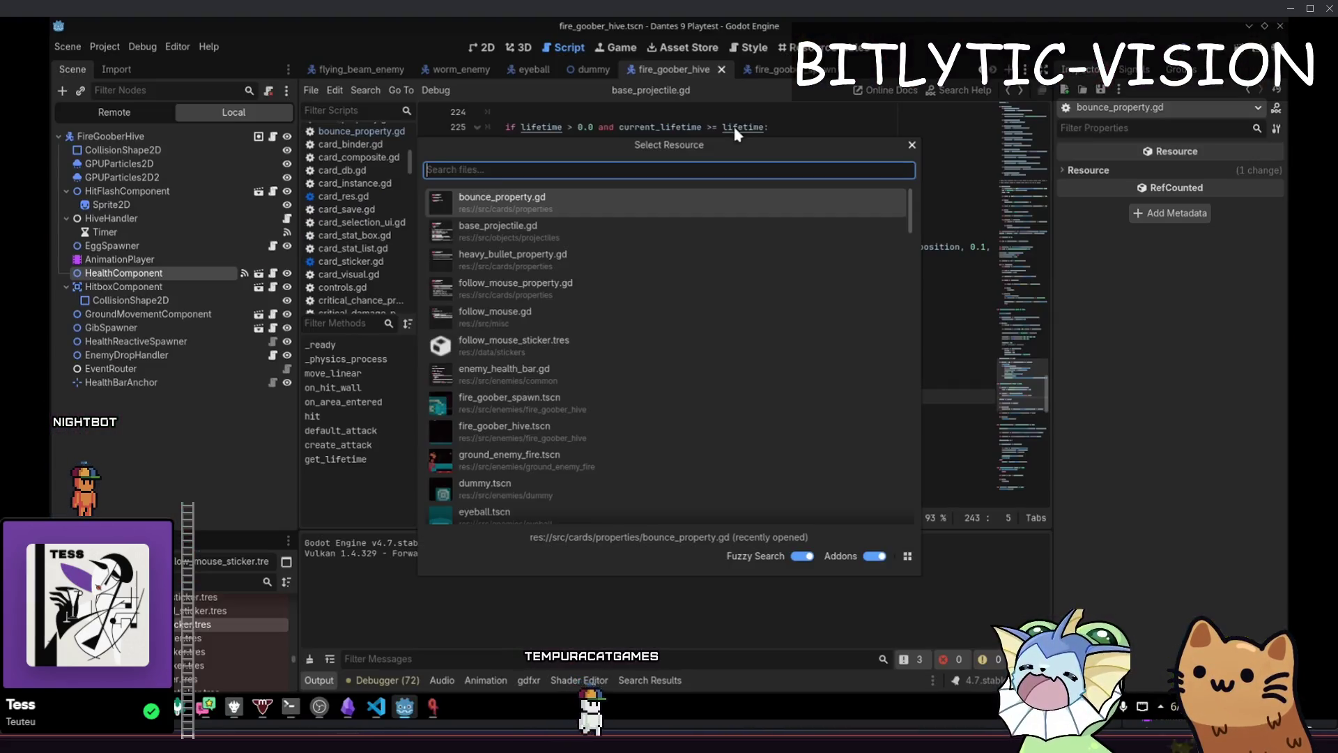
text(ak467)
key(Return)
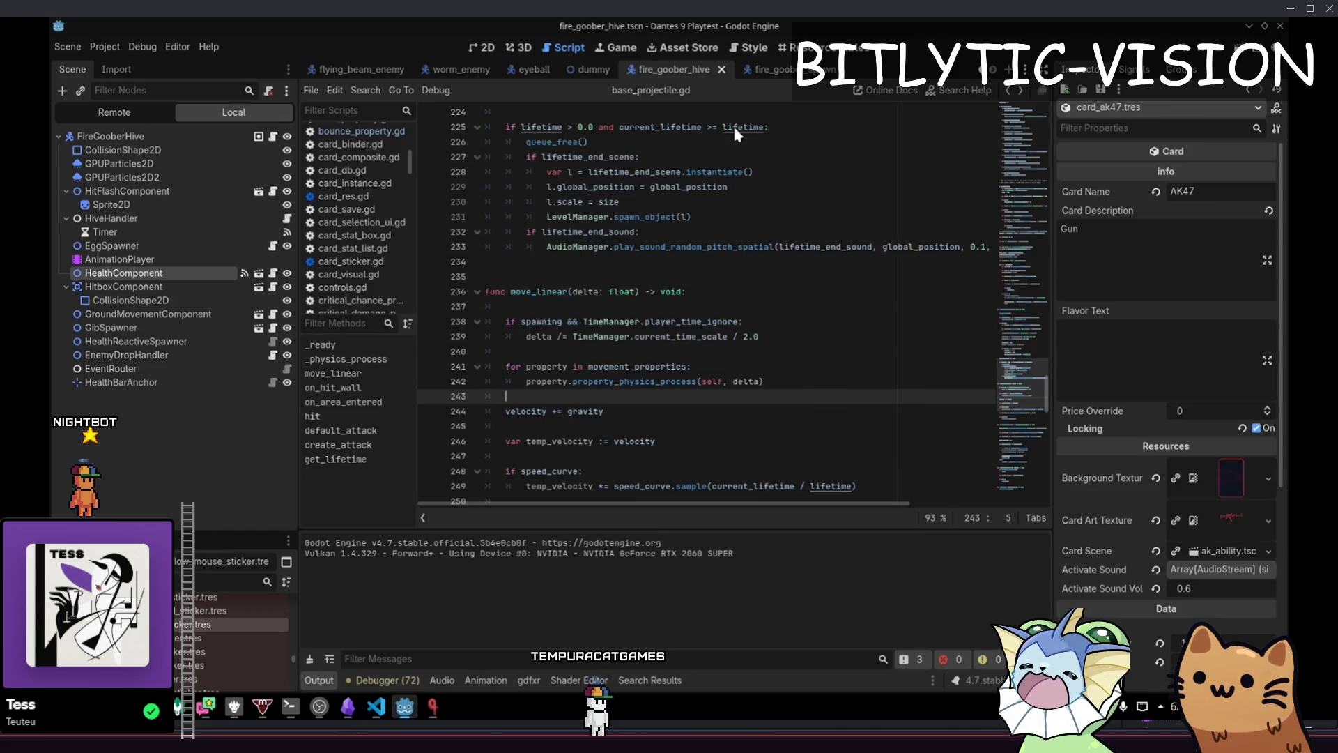
Open the AK47 ability scene ak_ability.tscn via quick file search
scroll(1125, 328, down, 5)
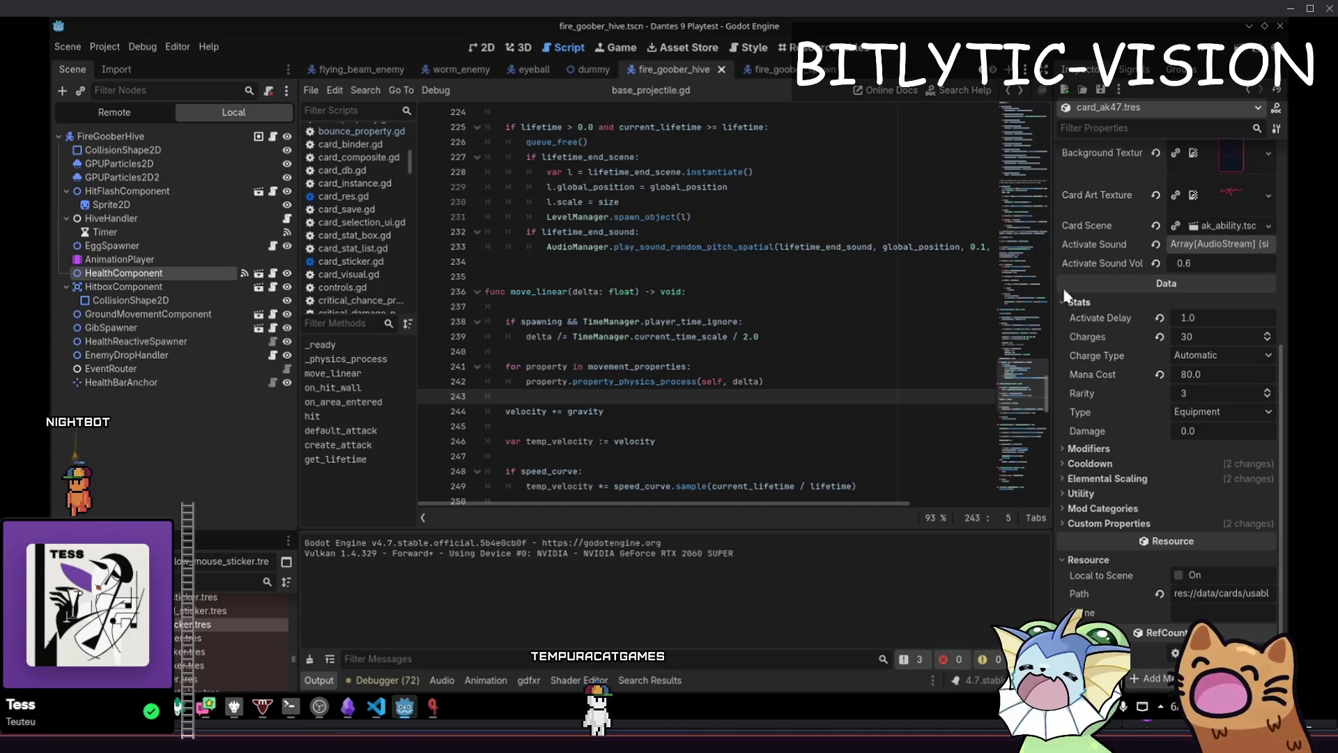
scroll(1127, 455, up, 5)
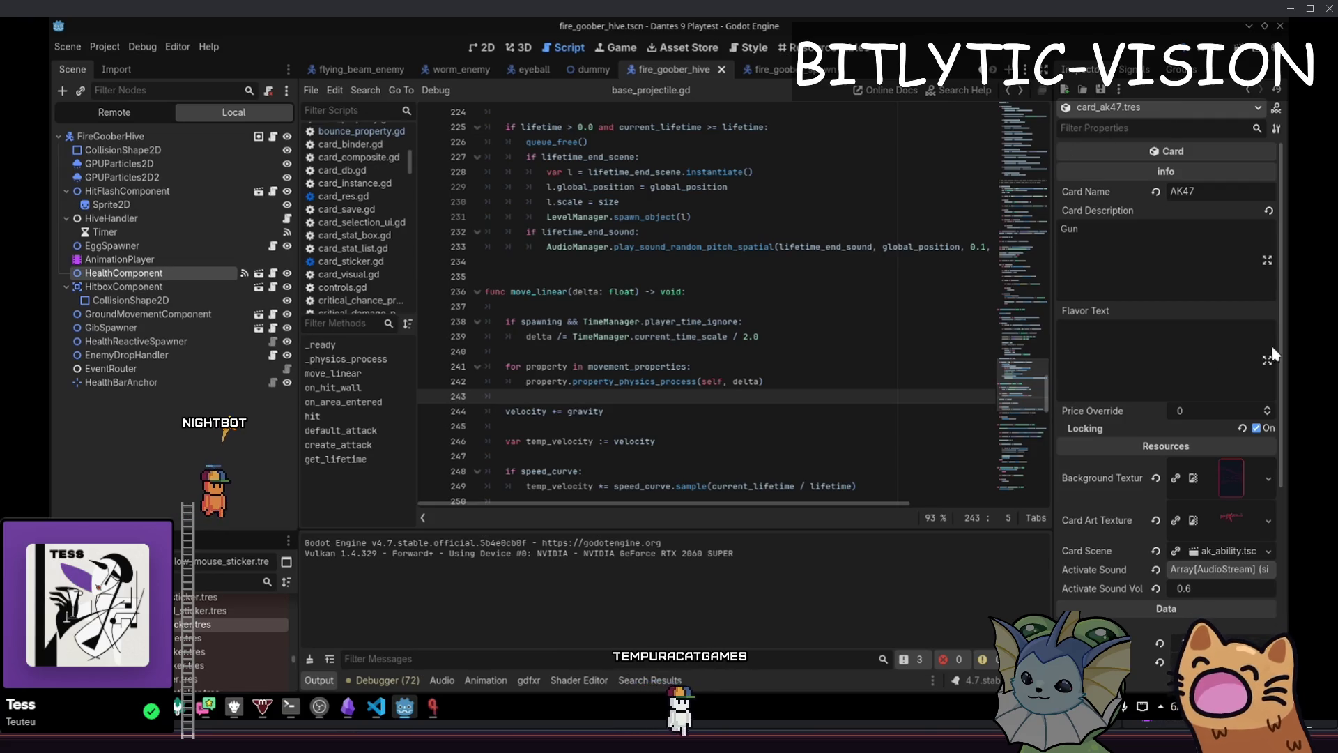
scroll(1127, 306, down, 3)
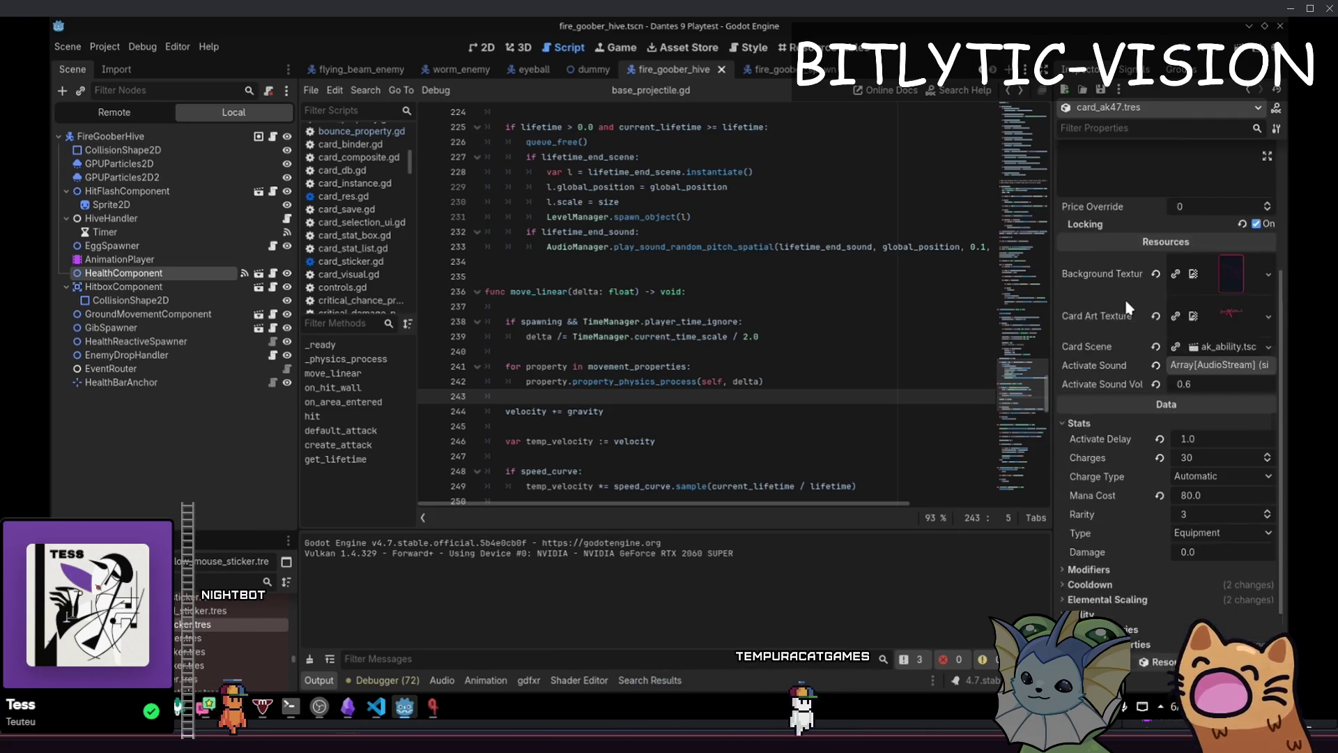
scroll(1127, 307, down, 1)
key(alt+shift+o)
text(ak)
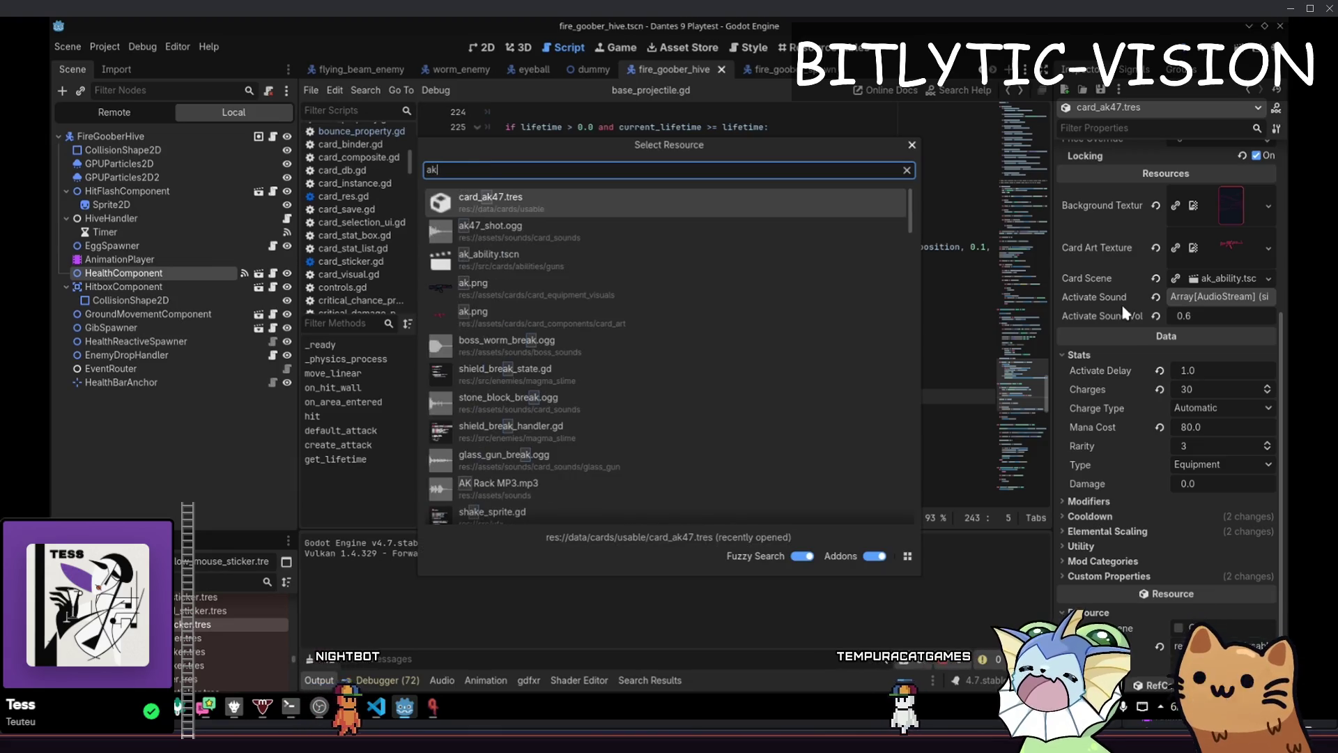
text(47 abi)
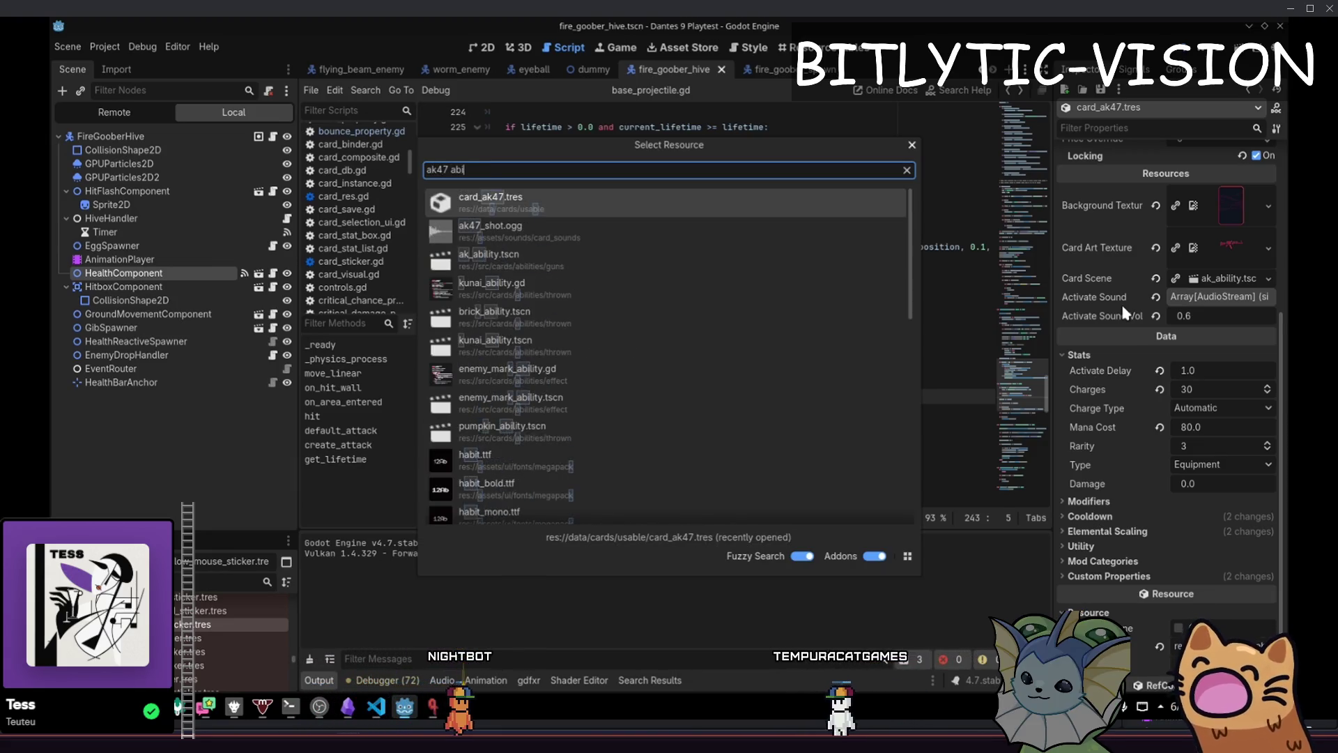
text(lity.tscn)
key(Return)
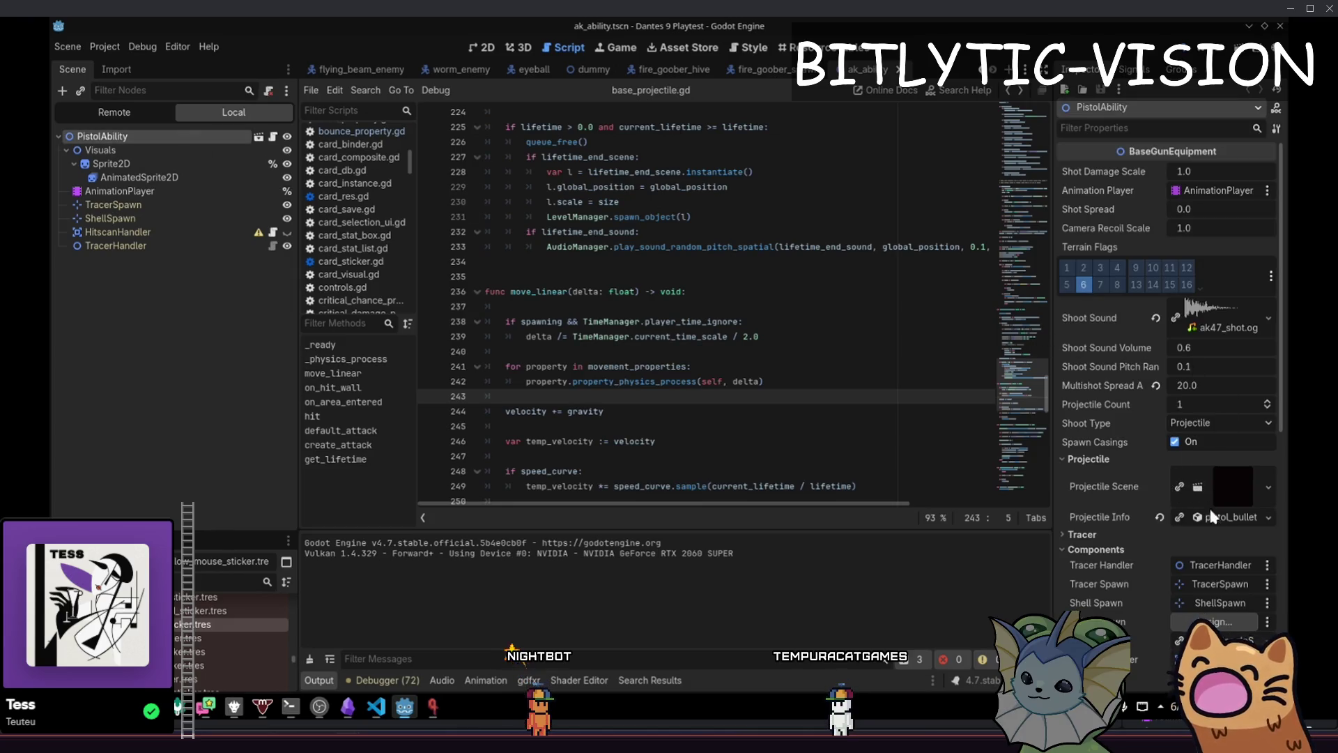
Set the pistol_bullet Lifetime to 25, then save, run the game and fire the AK47
click(1211, 516)
scroll(1208, 491, down, 5)
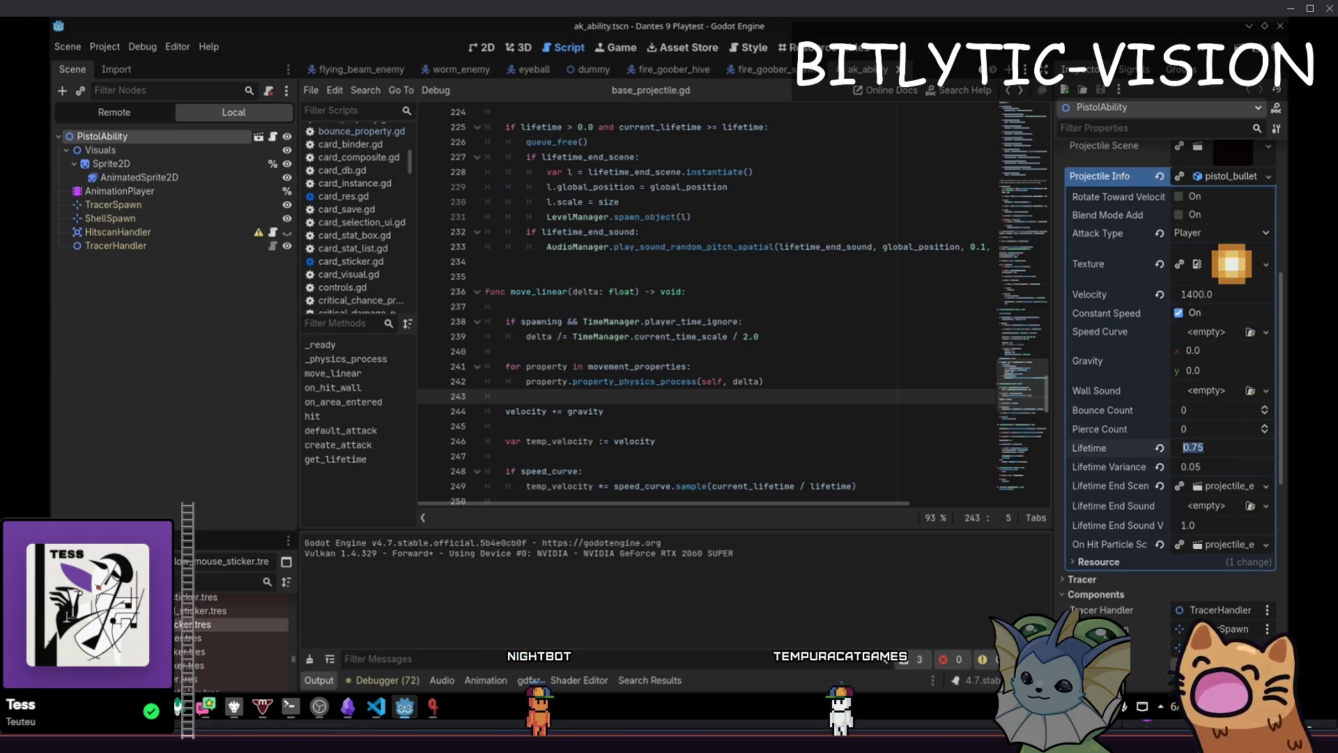
key(Return)
key(F5)
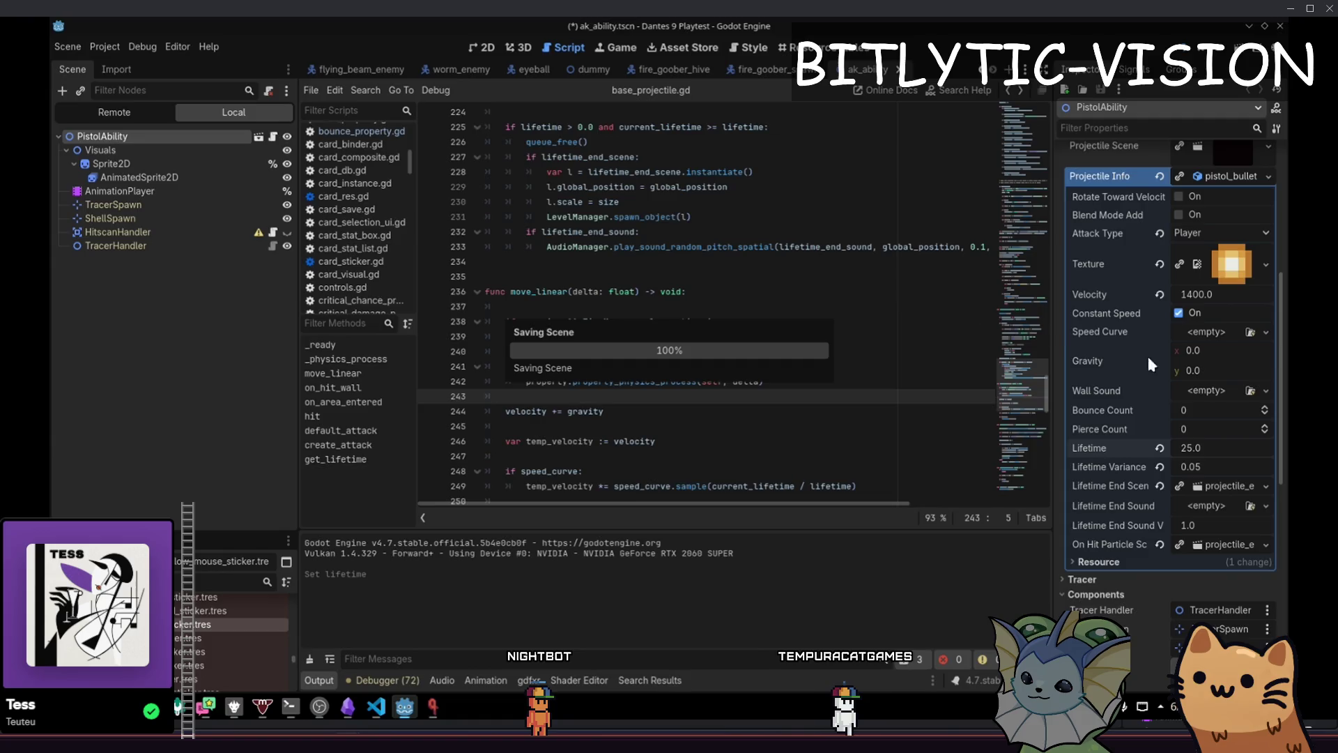
click(744, 291)
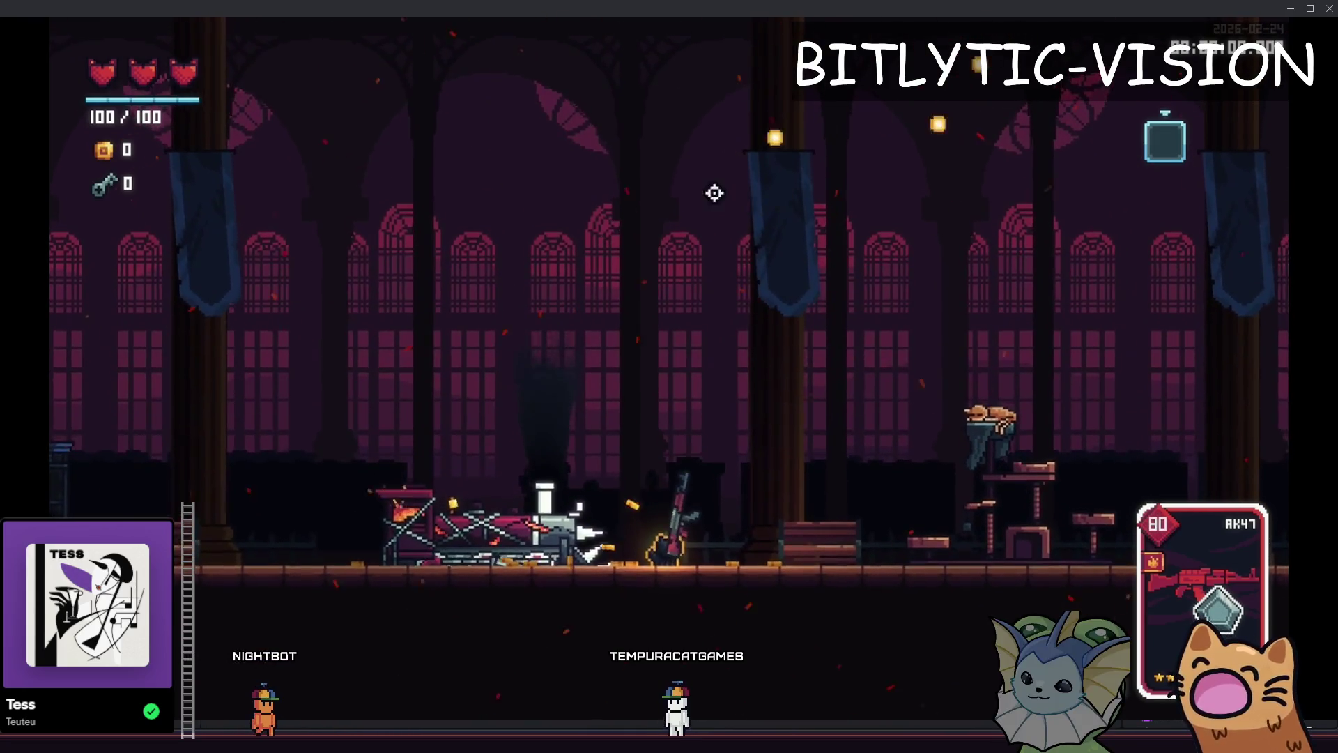
Undo the pistol_bullet Lifetime back to 0.75 and save the scene
key(ctrl+z)
key(ctrl+s)
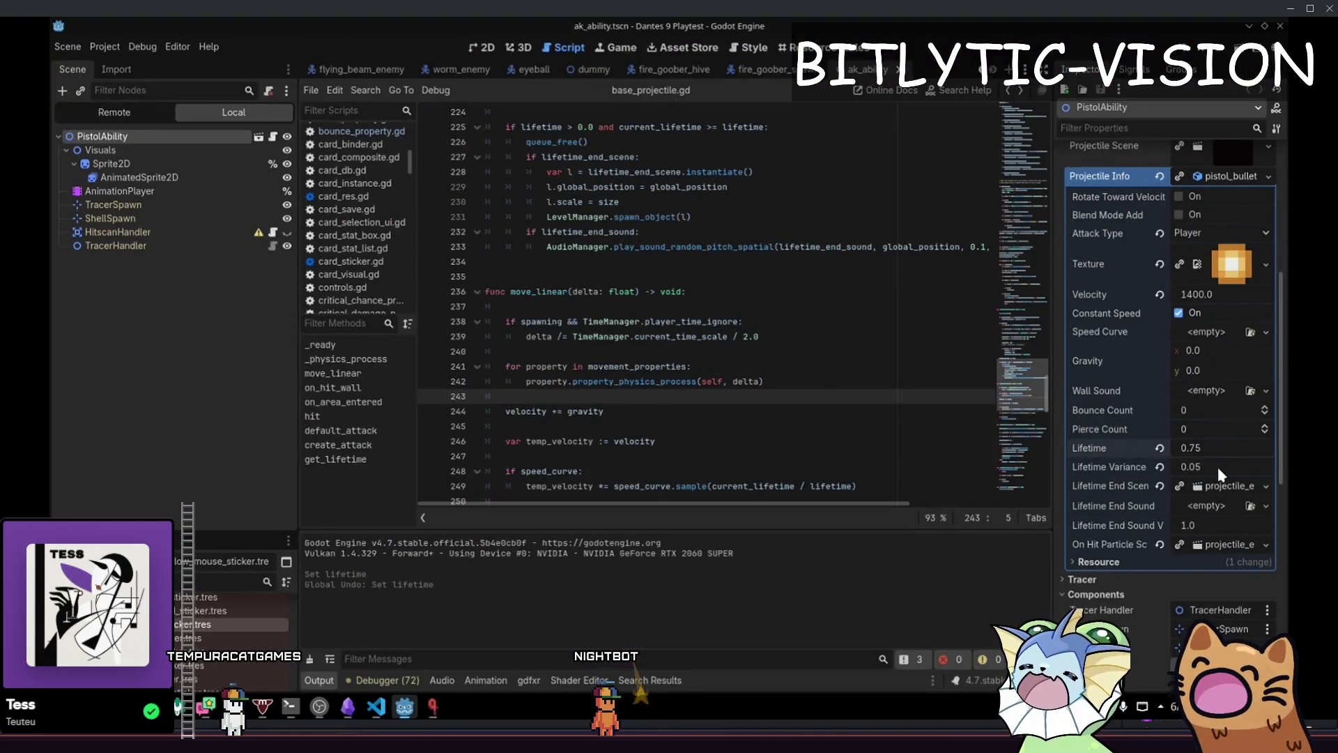
Add a Spawn print using Time.get_ticks_msec() inside _ready() in base_projectile.gd
scroll(820, 334, up, 4)
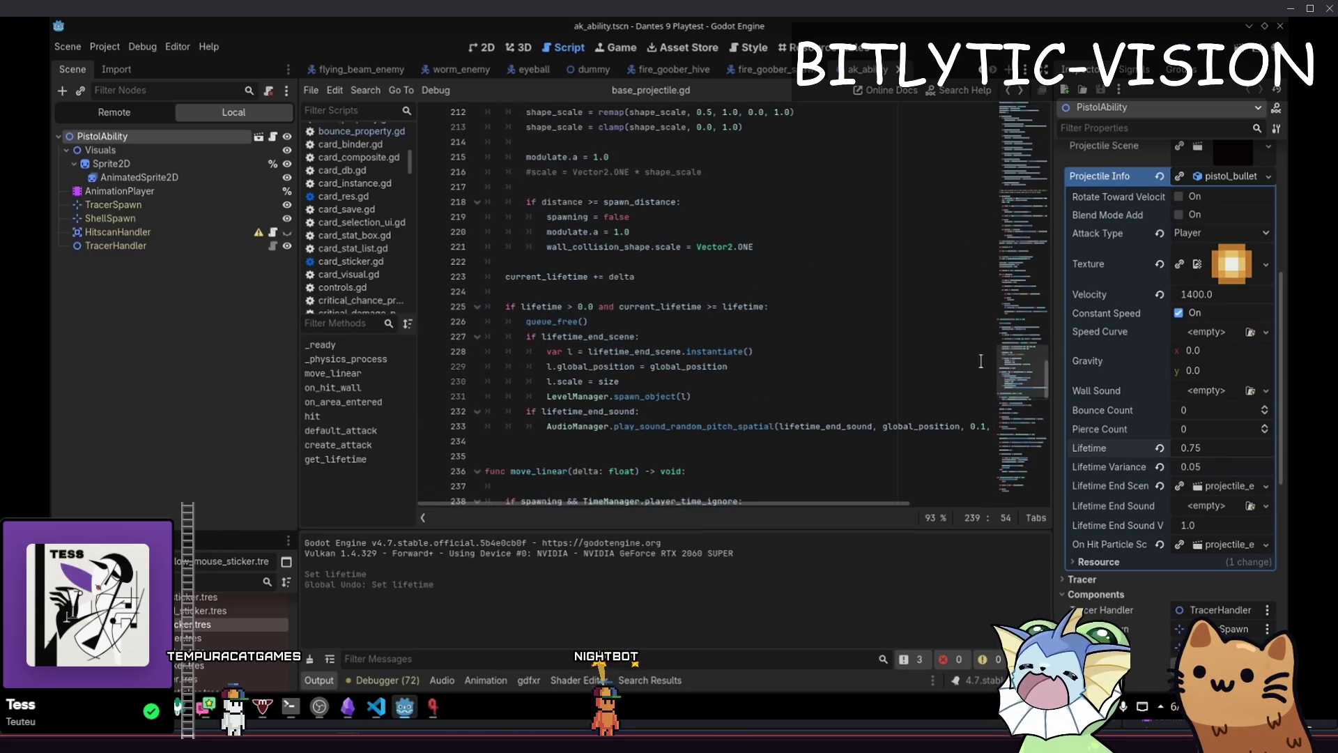
click(819, 277)
key(ctrl+f)
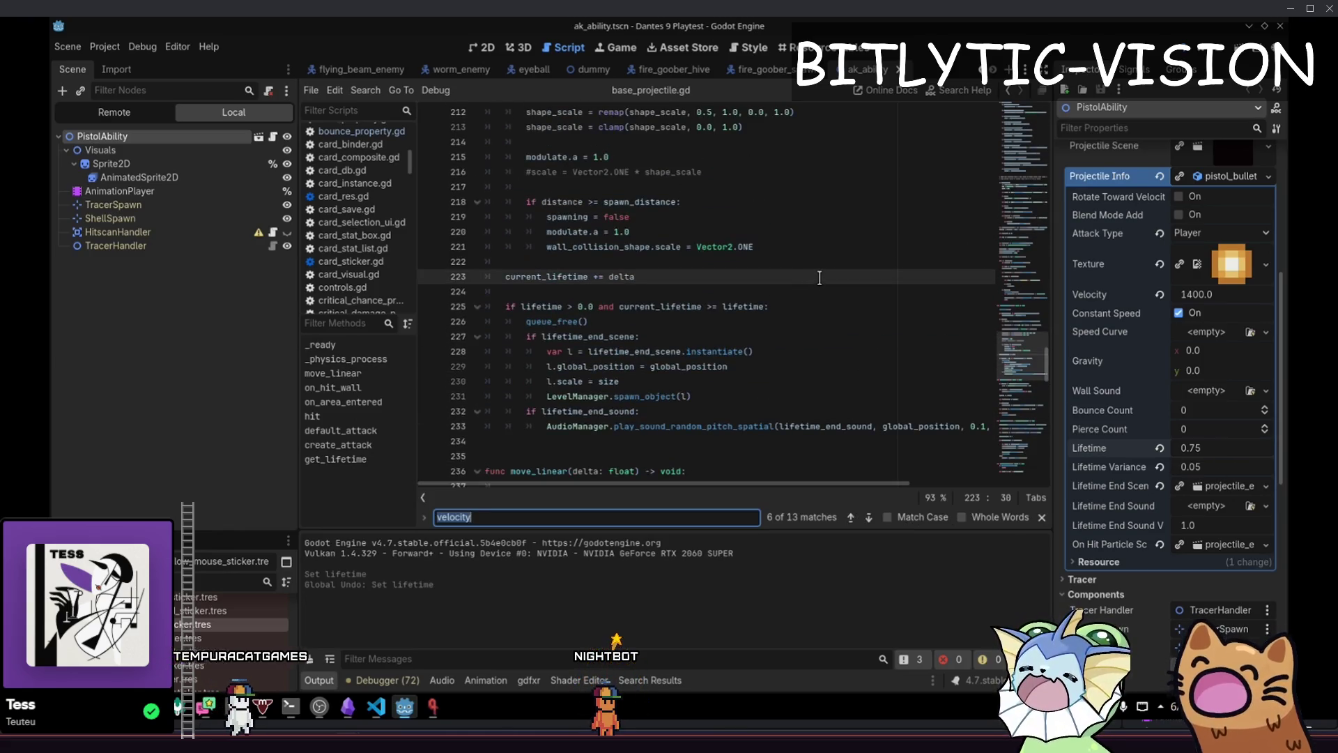
text(ready)
key(Escape)
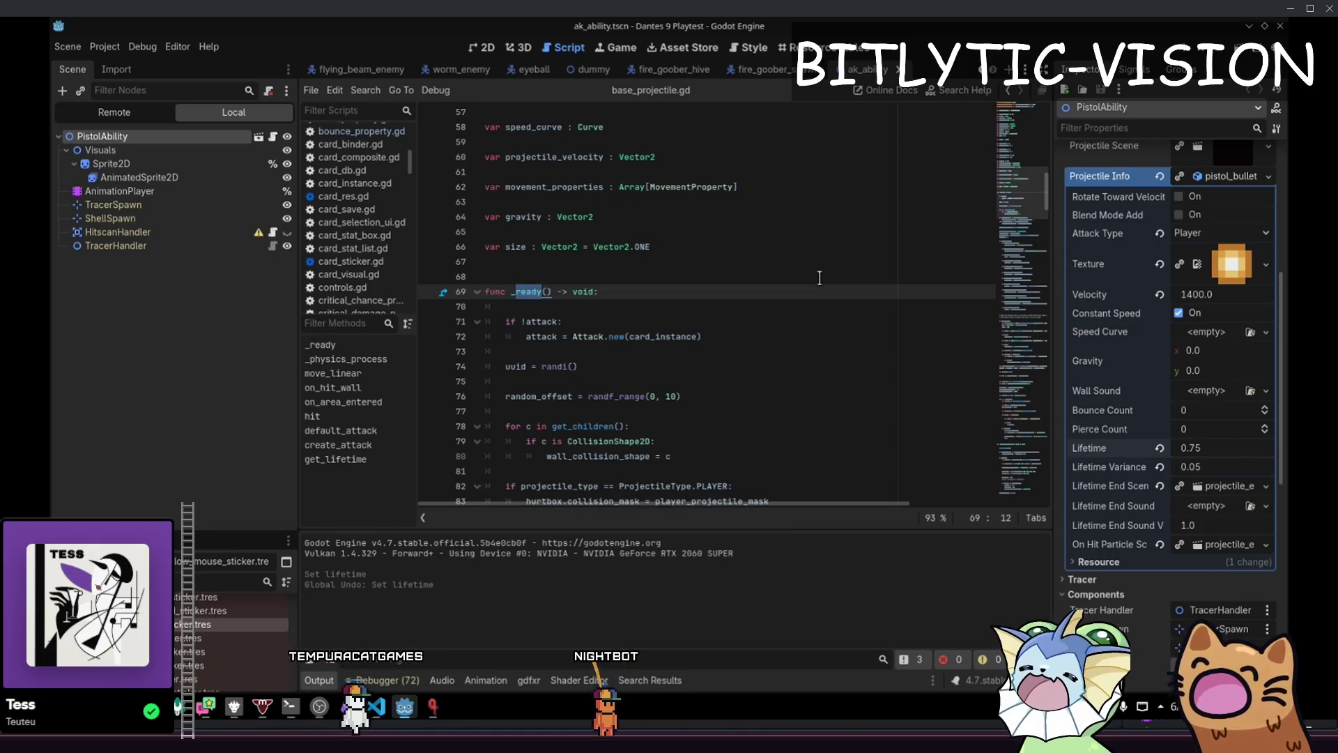
key(End)
key(Return)
key(Return)
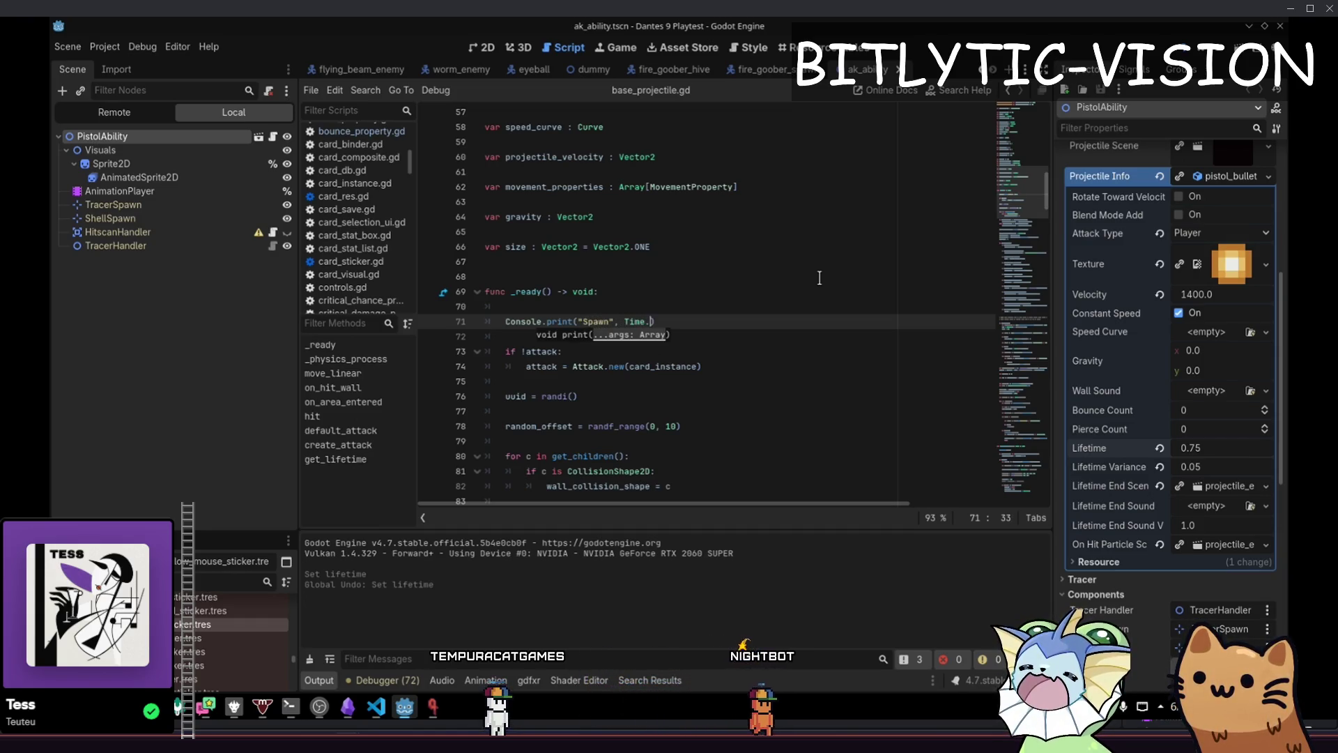
text(get_ticks_msec()
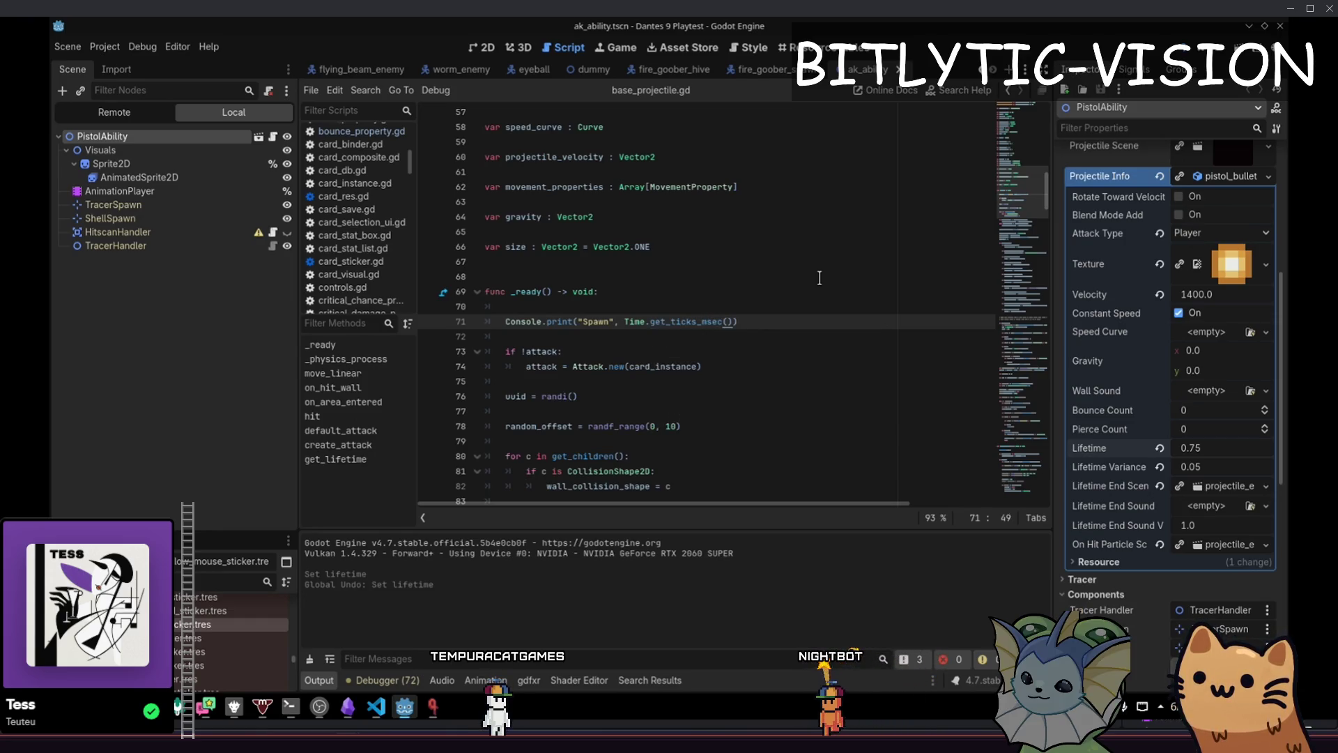
Run the game twice to check the Spawn print appears
key(F5)
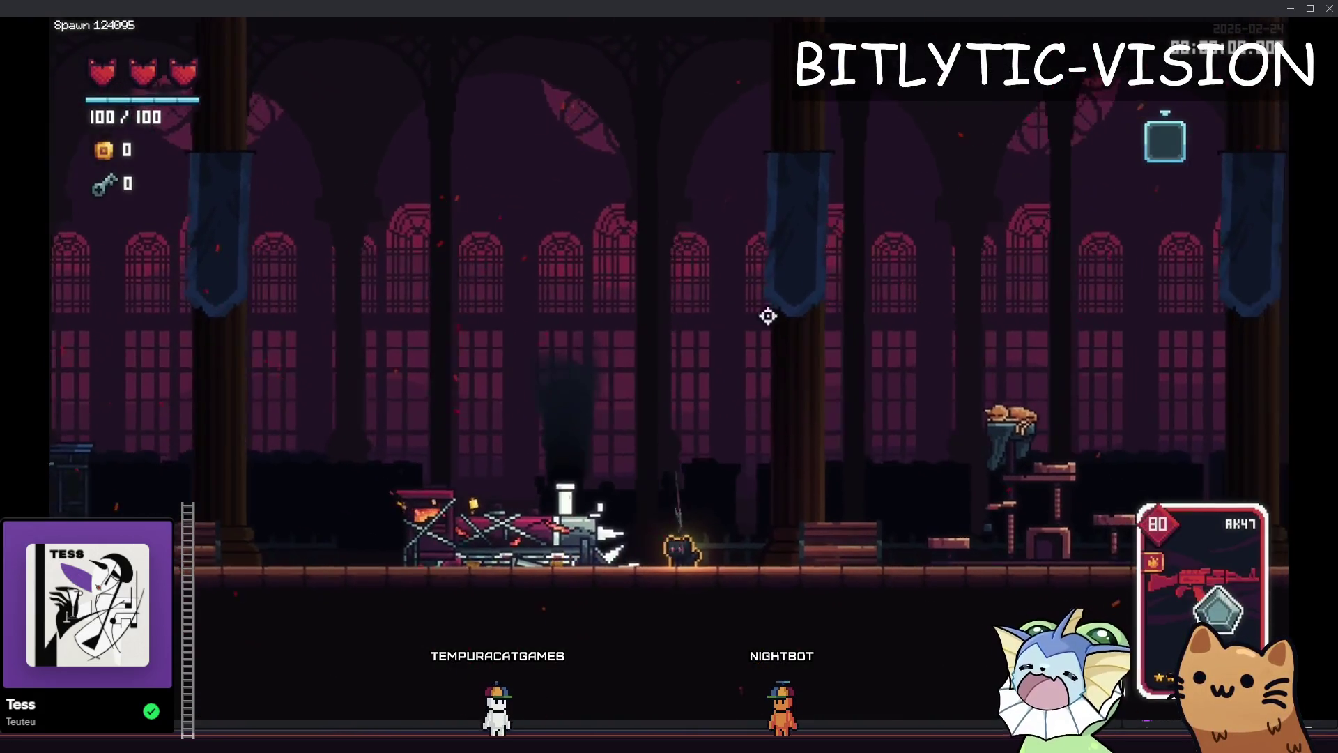
key(F8)
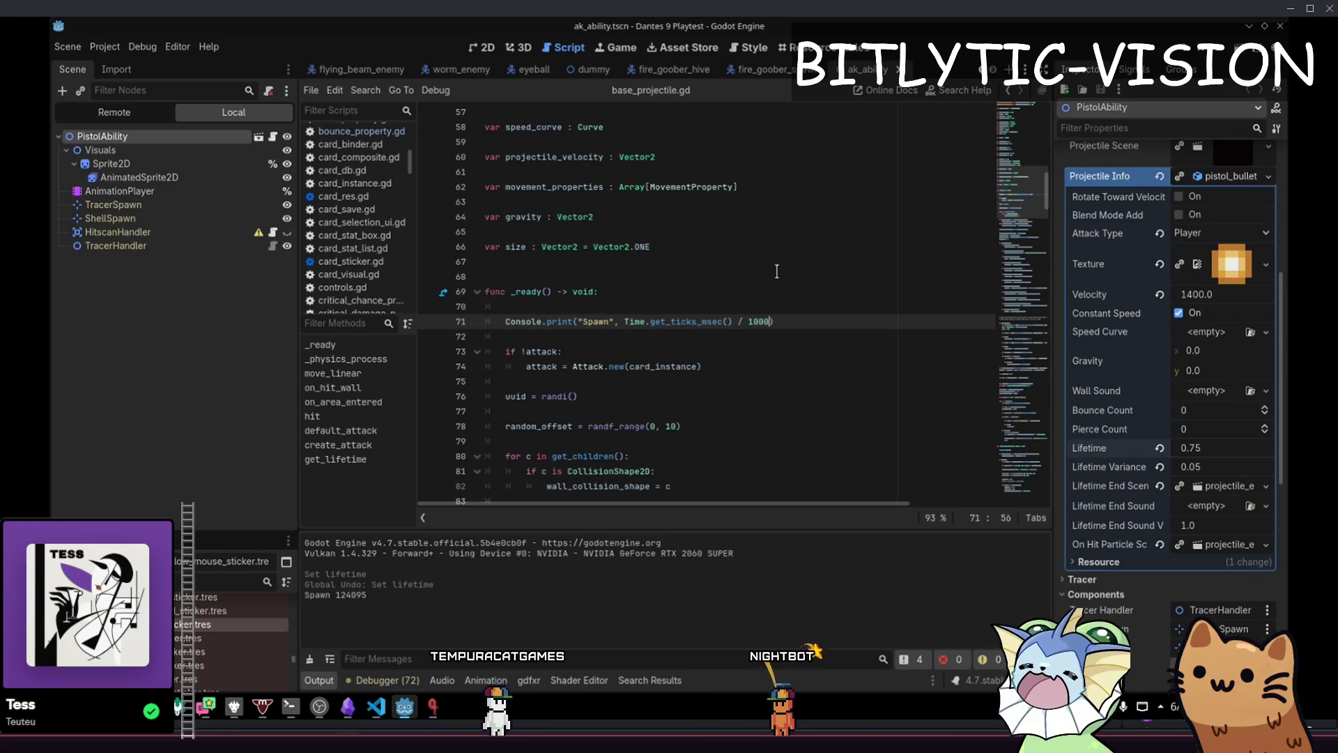
key(F5)
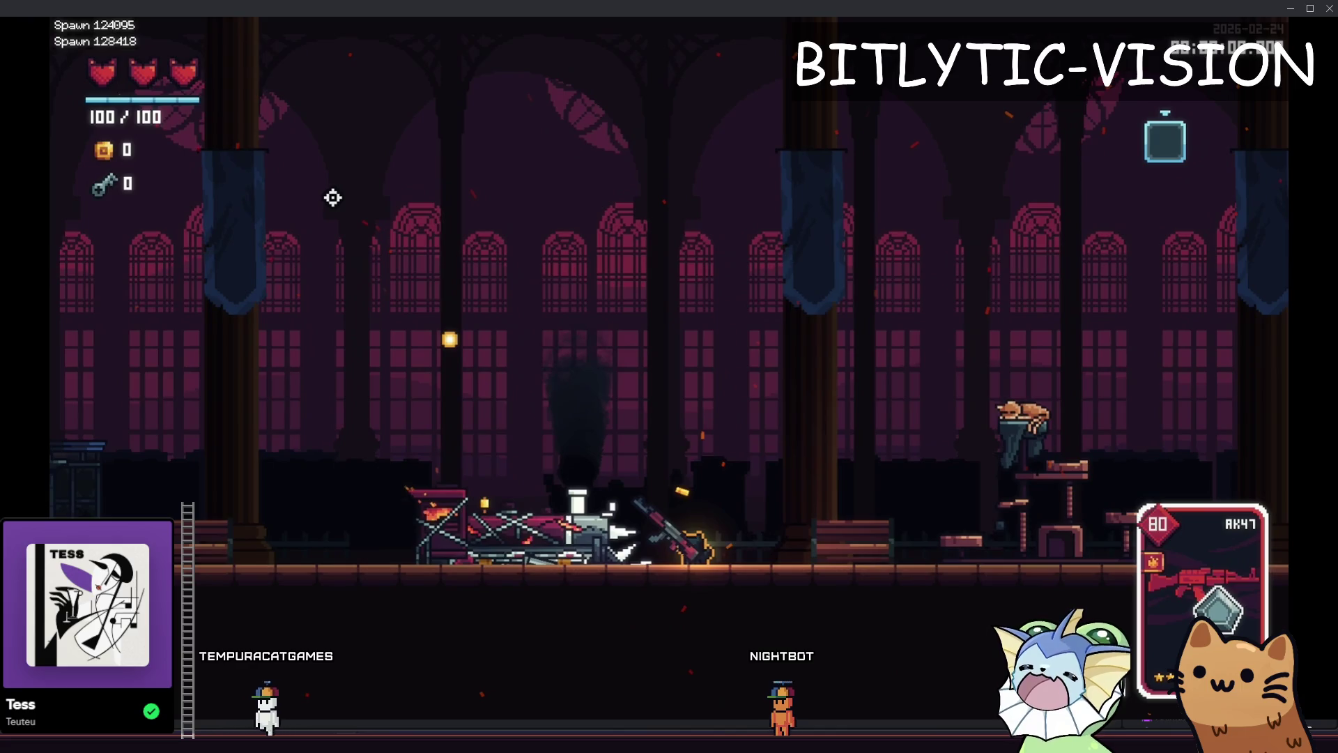
key(F8)
Add Console.print("Died", Time.get_ticks_msec() / 1000.0) below queue_free, save, and run the game
key(ctrl+f)
text(que)
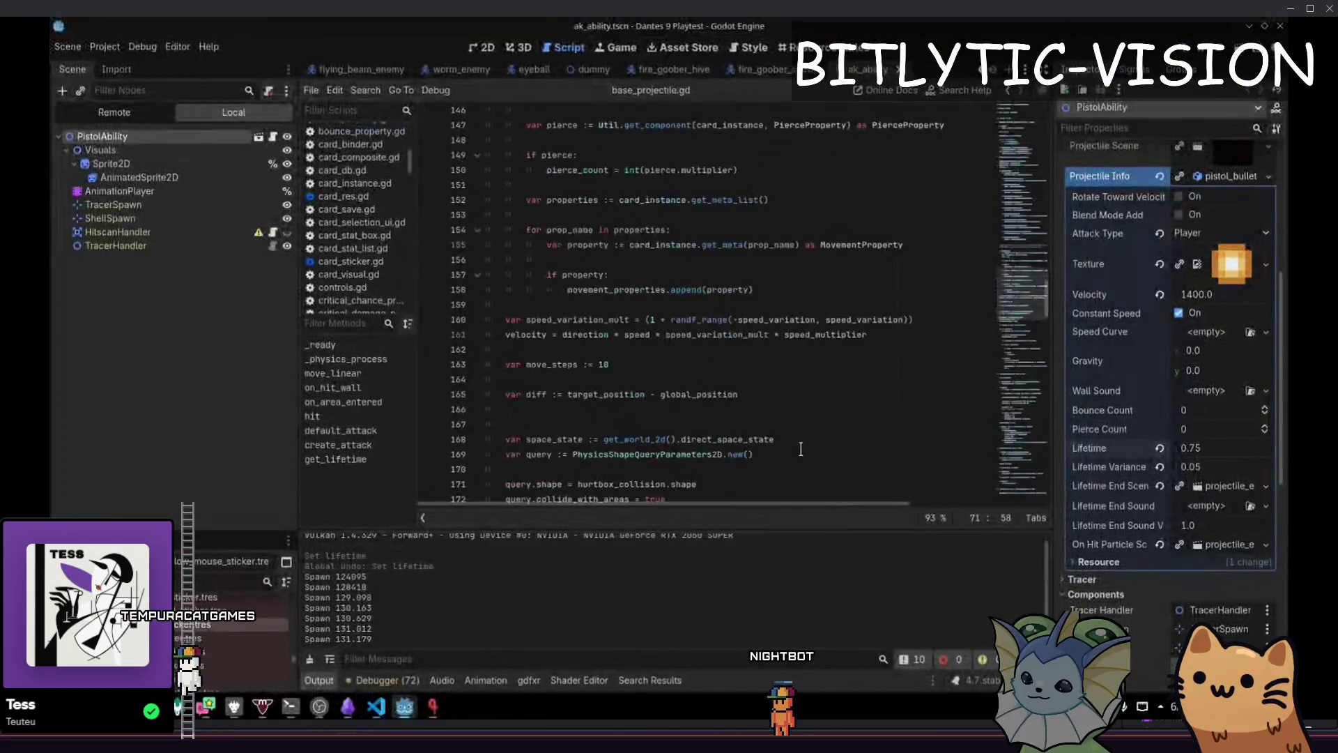
text(ue_free)
key(Escape)
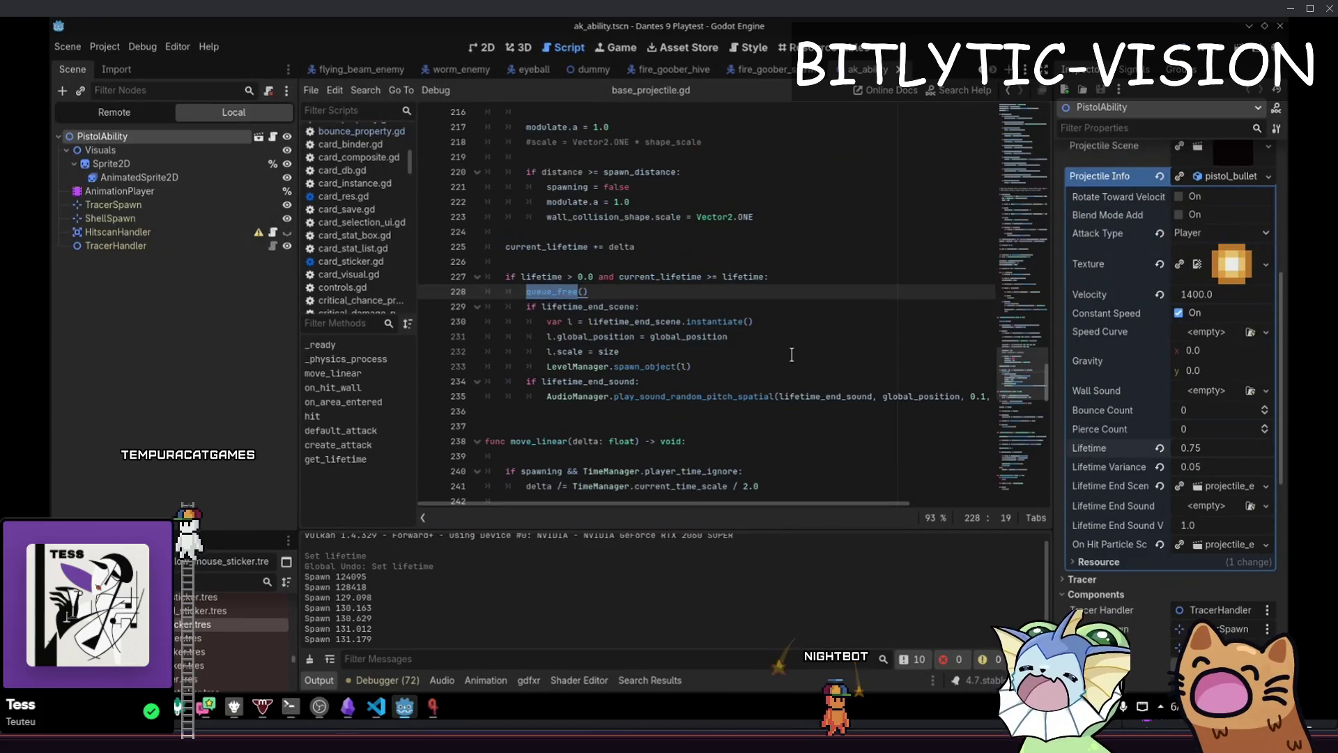
key(Down)
text(Console.print(")
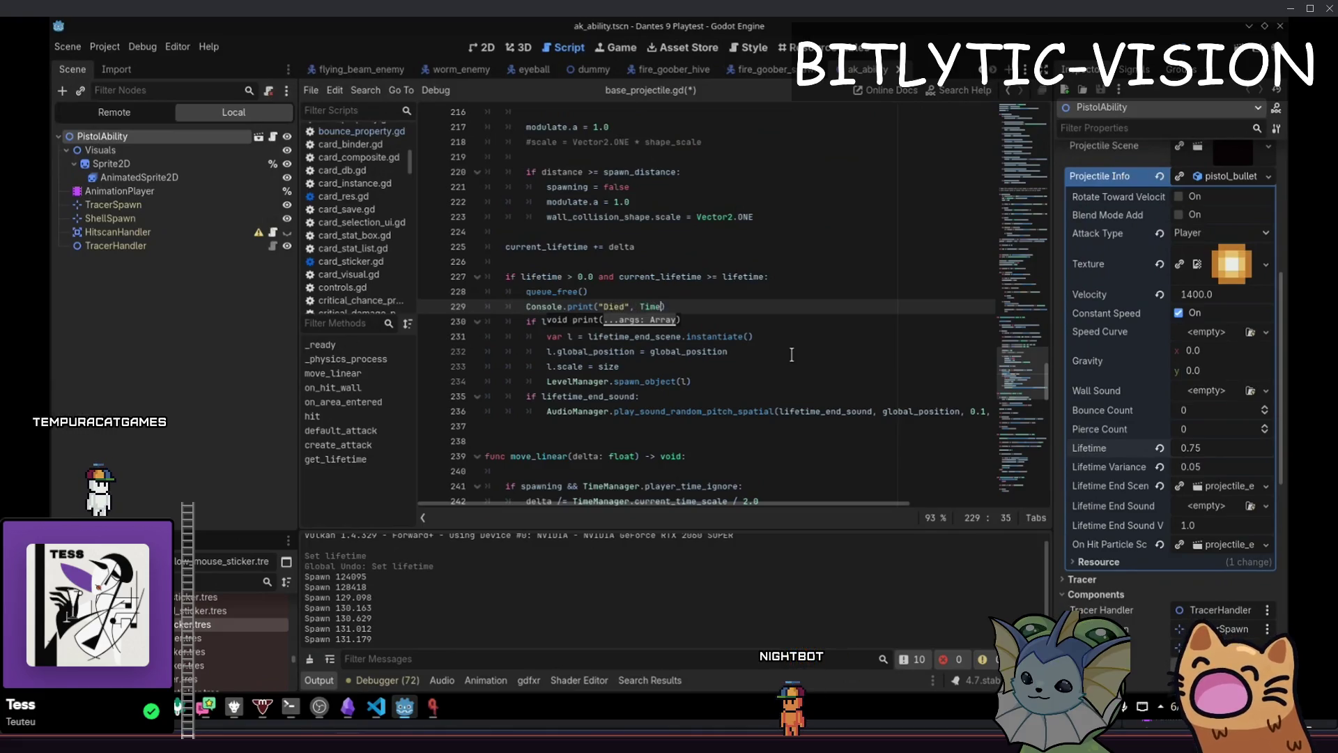
text(ticks_msec()
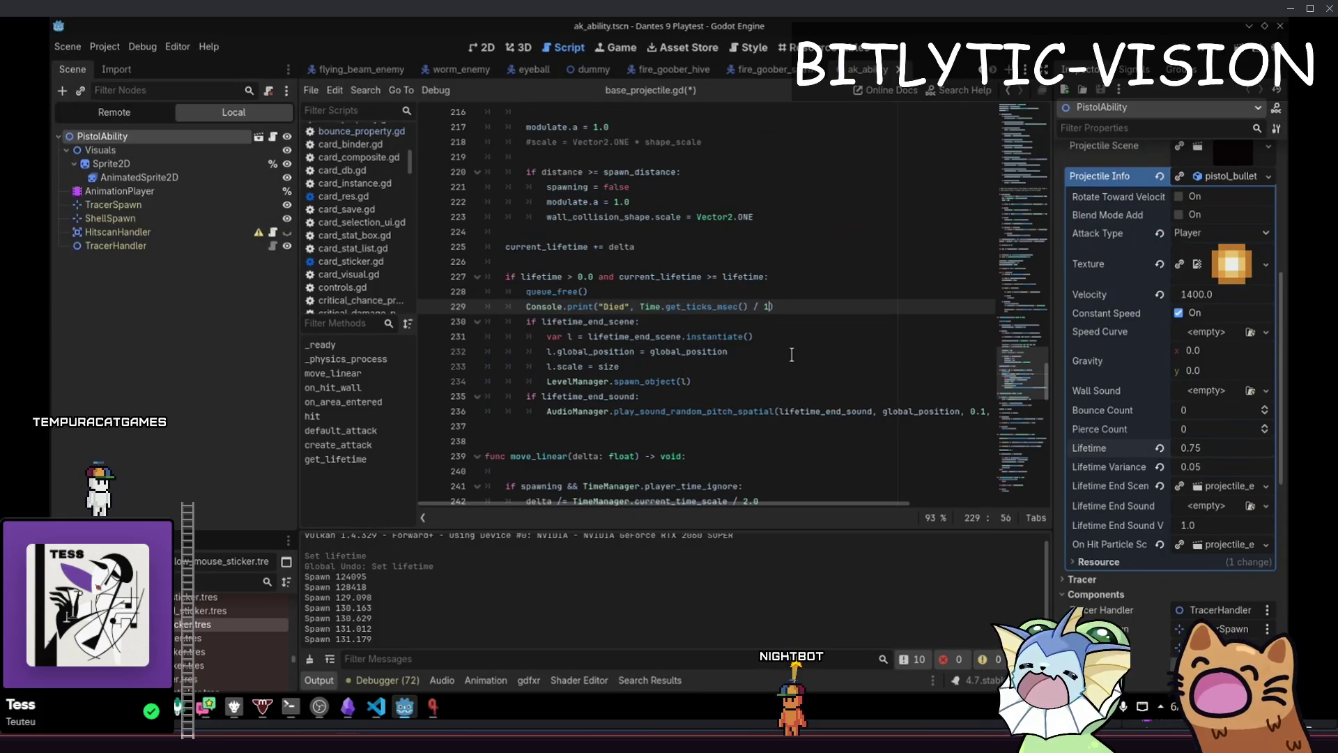
text(.0)
key(ctrl+s)
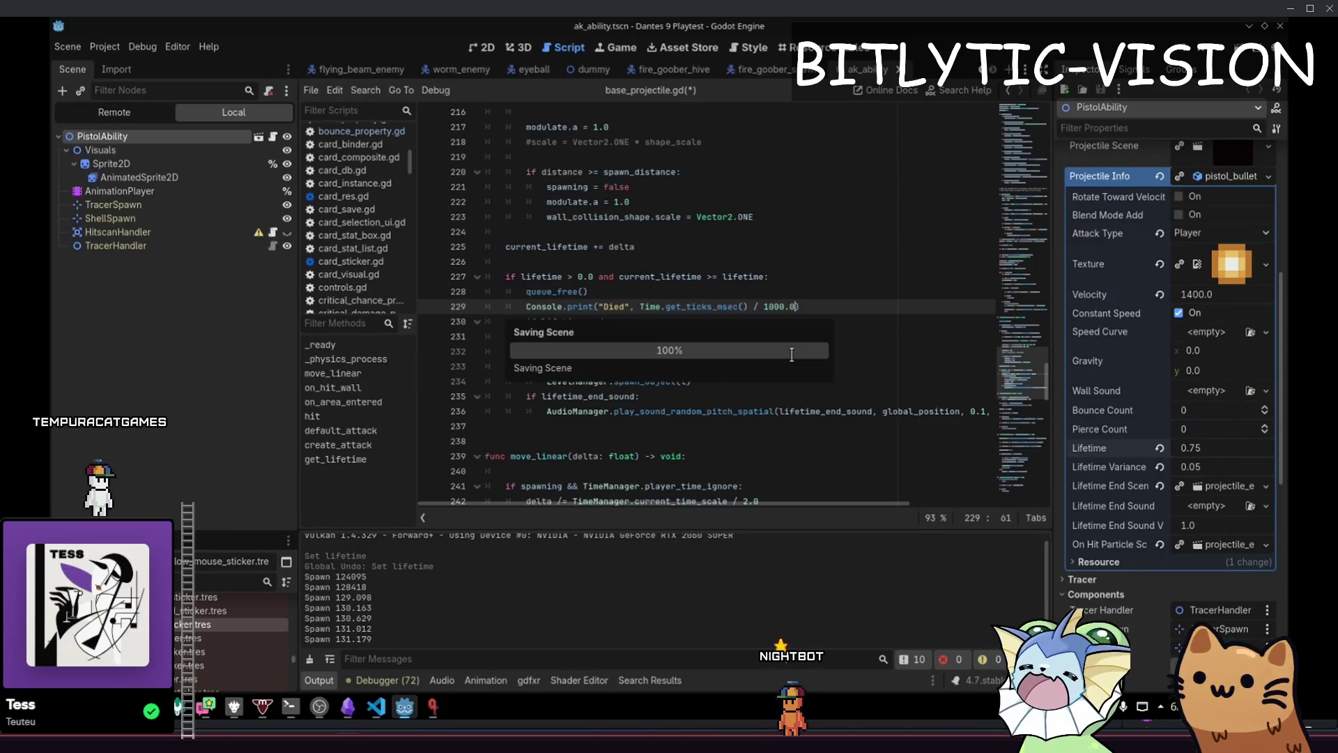
text())
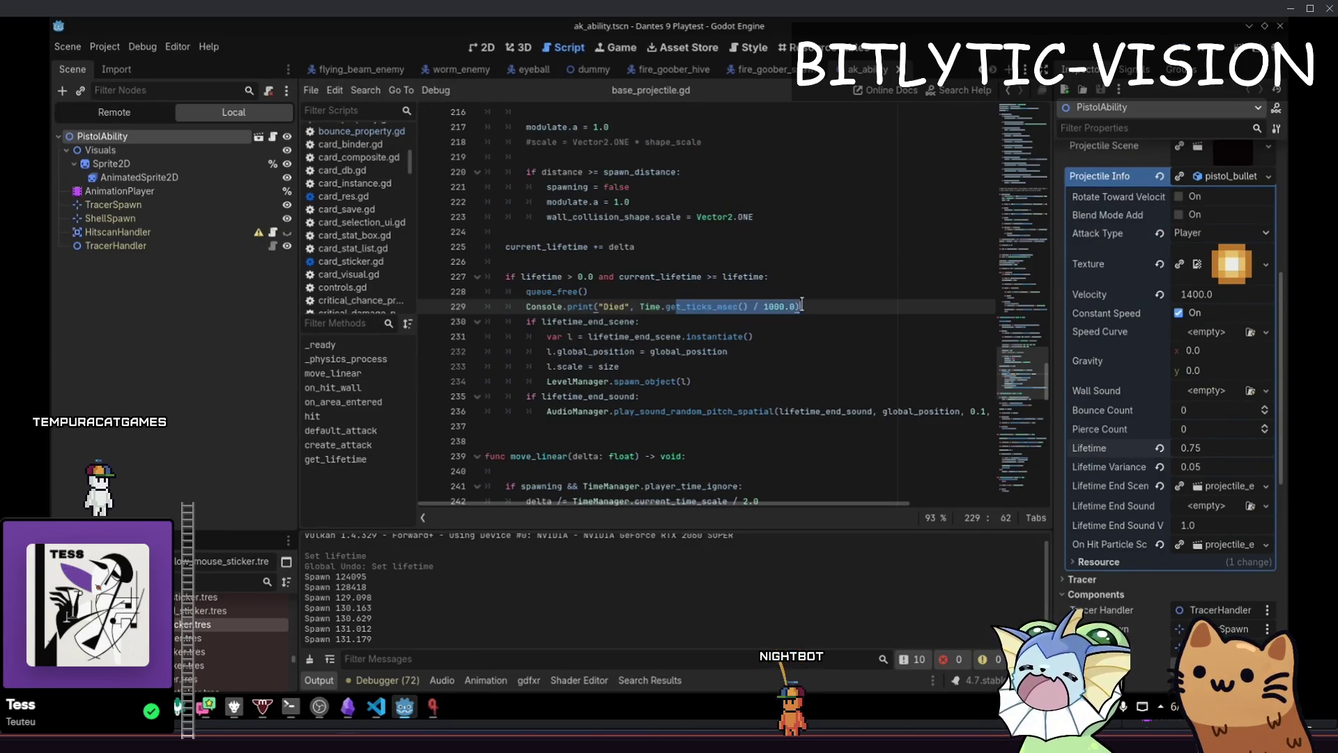
key(F5)
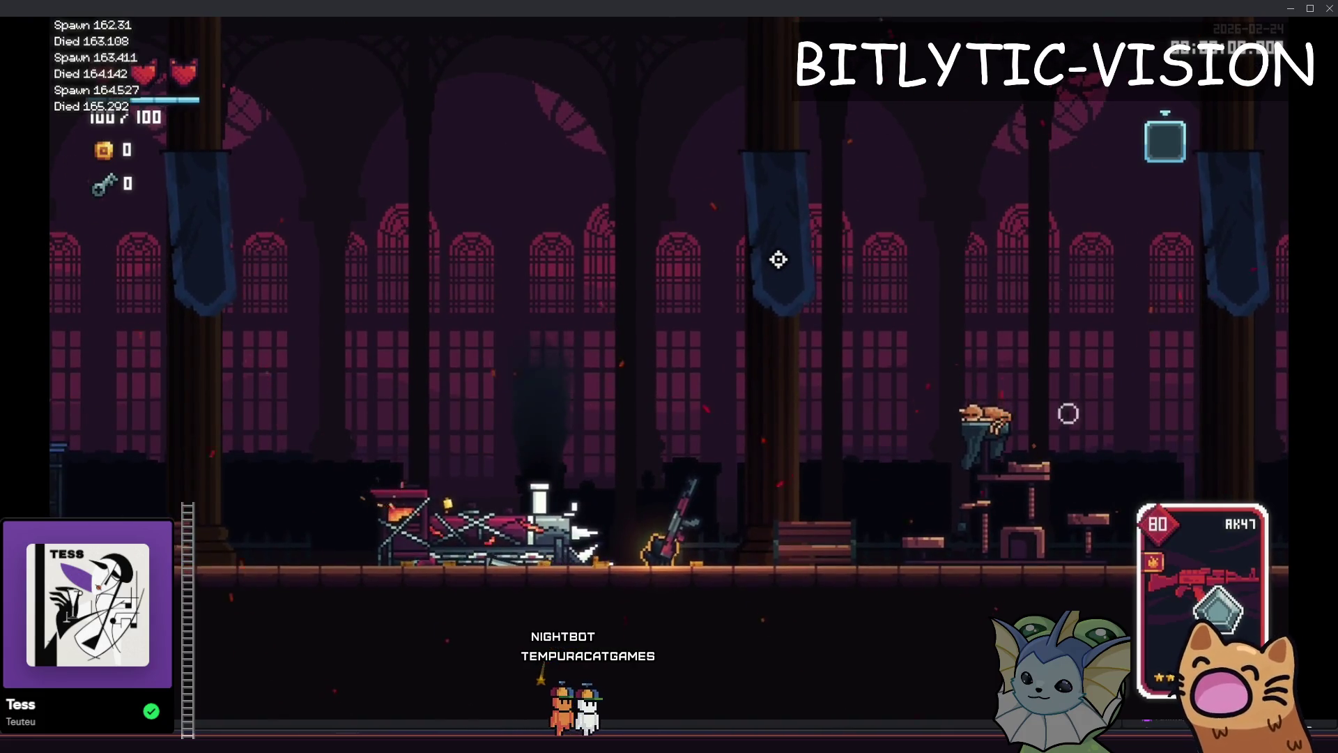
Compare the Spawn and Died timestamps shown in the running game's debug overlay
mouse_move(849, 700)
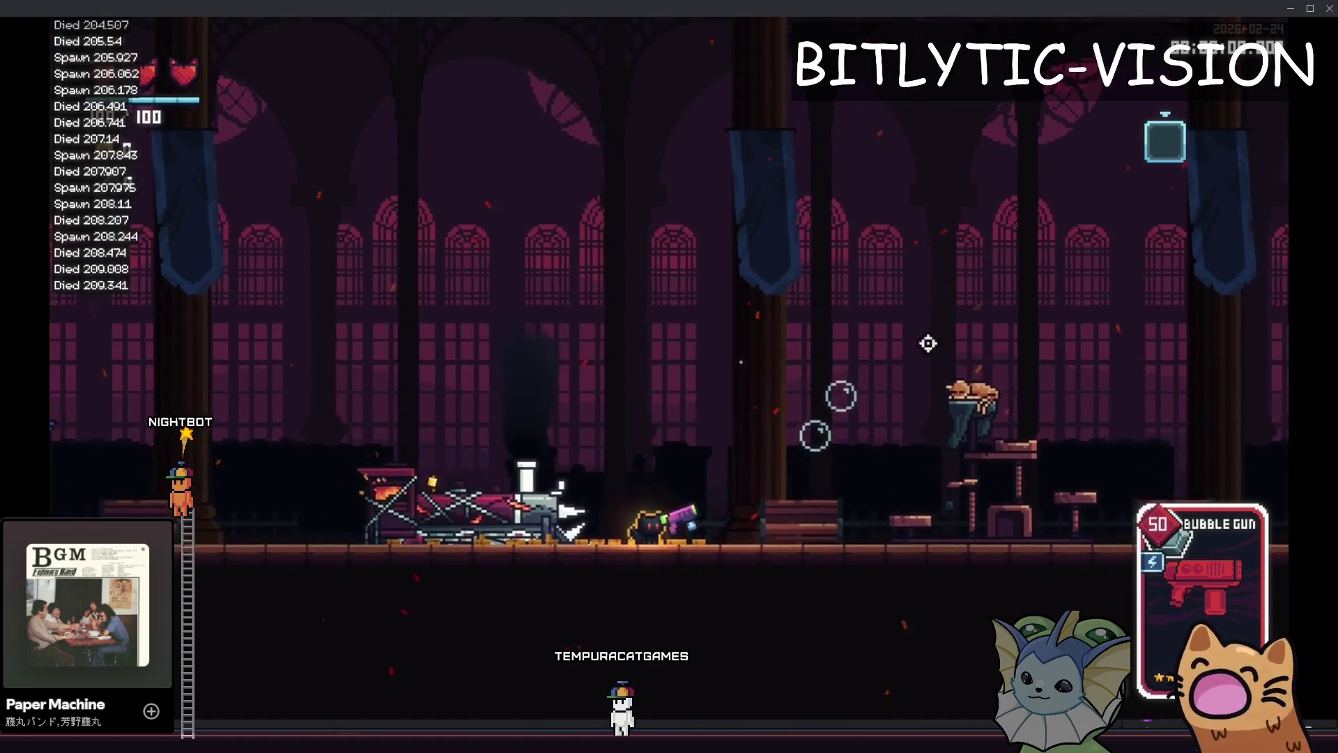
mouse_move(630, 492)
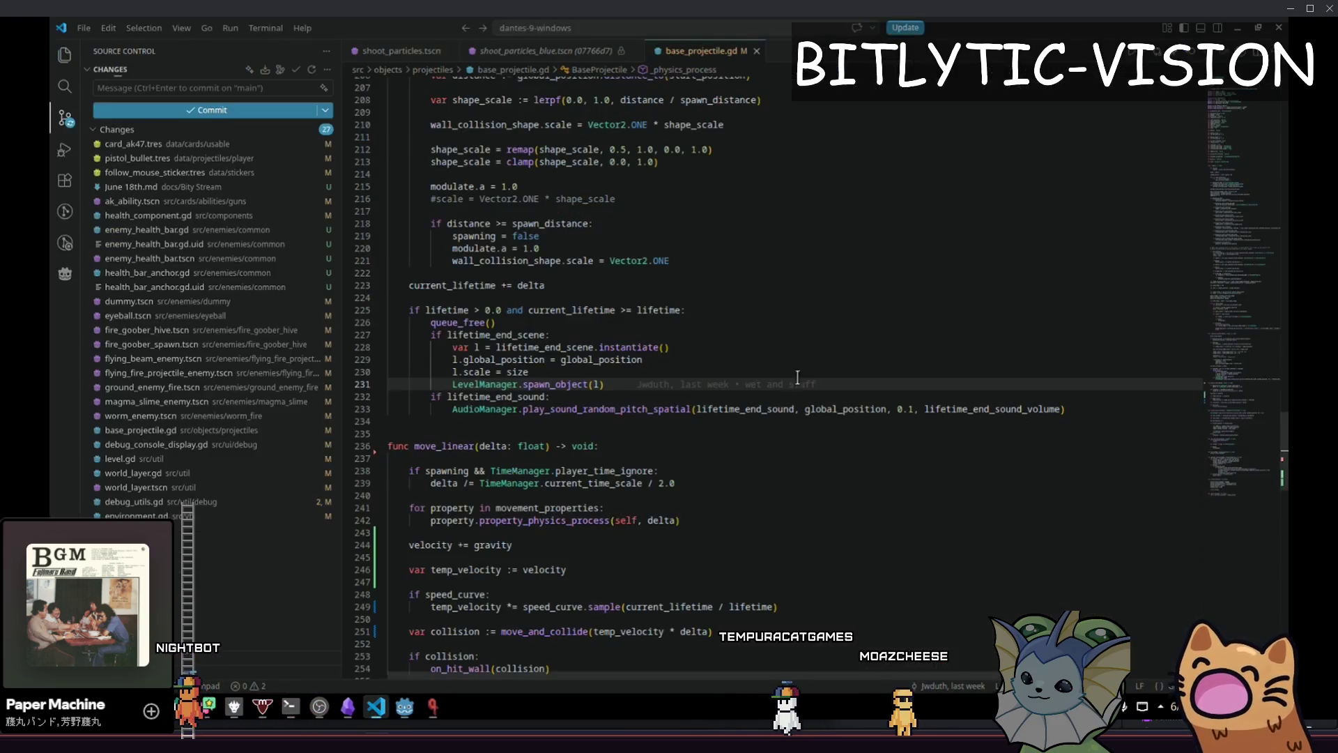
Review the diffs for health_bar_anchor.gd, level.gd, debug_console_display.gd and base_projectile.gd
click(797, 394)
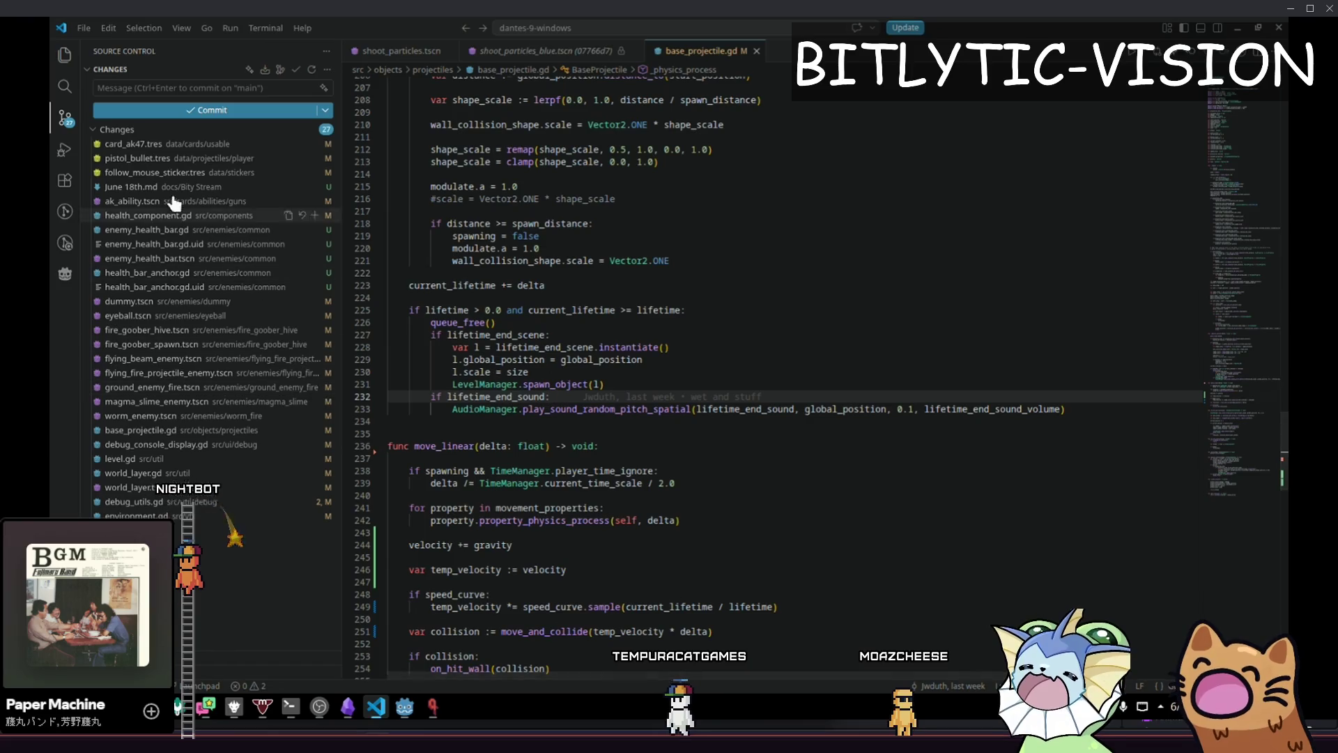
click(197, 274)
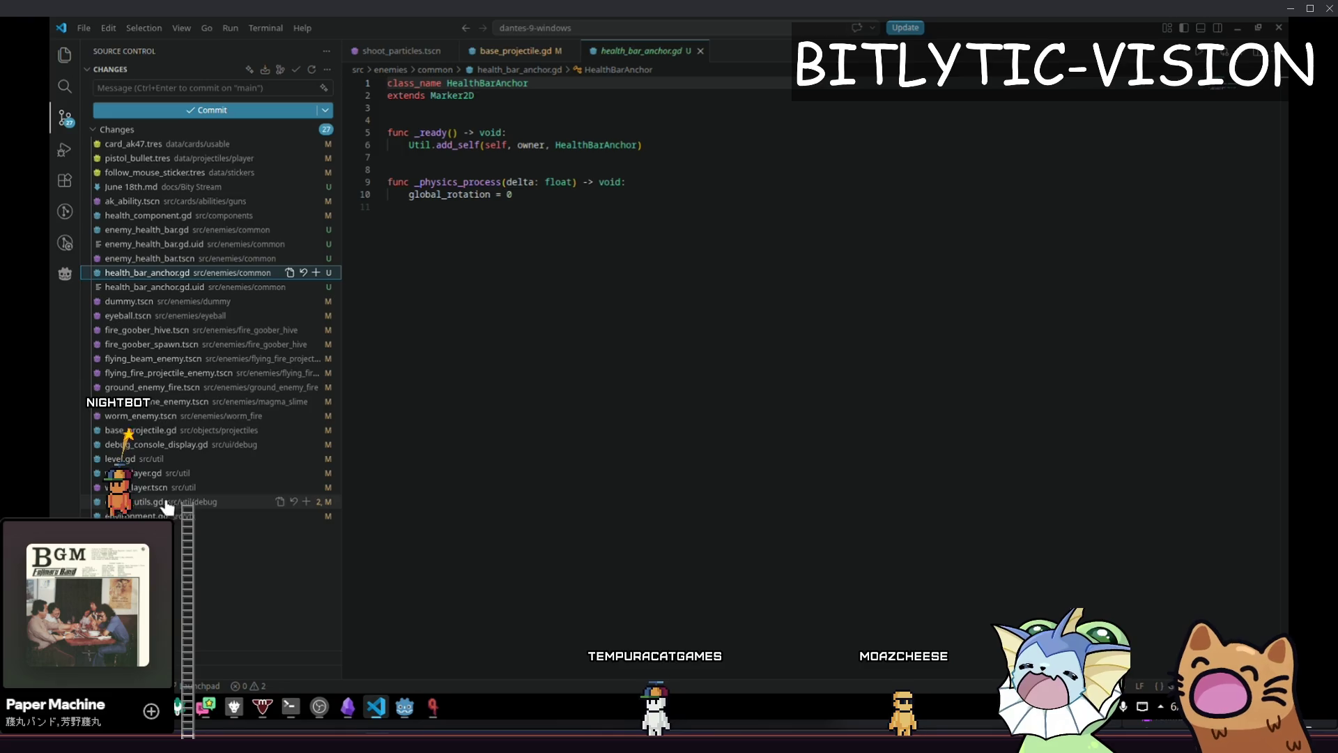
click(163, 457)
click(166, 444)
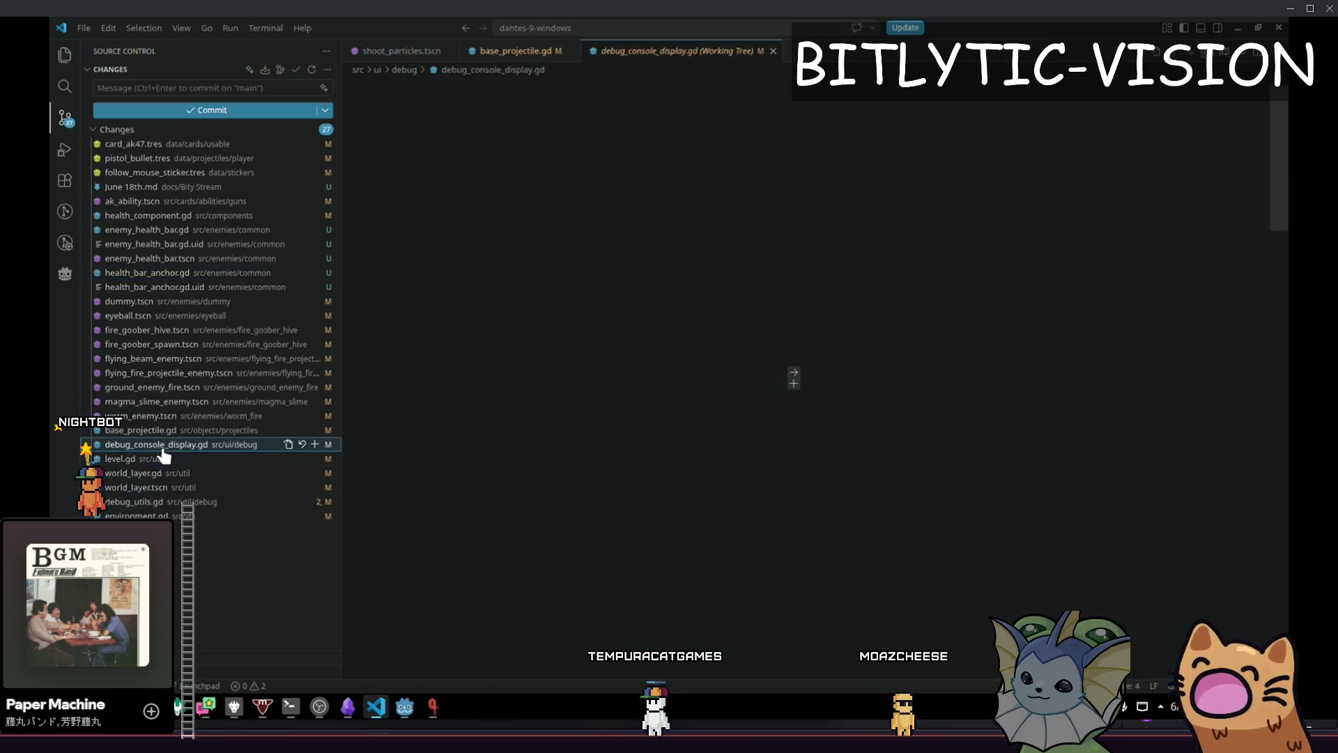
click(170, 431)
Stage base_projectile.gd and start a commit message before returning to Godot
scroll(861, 387, down, 10)
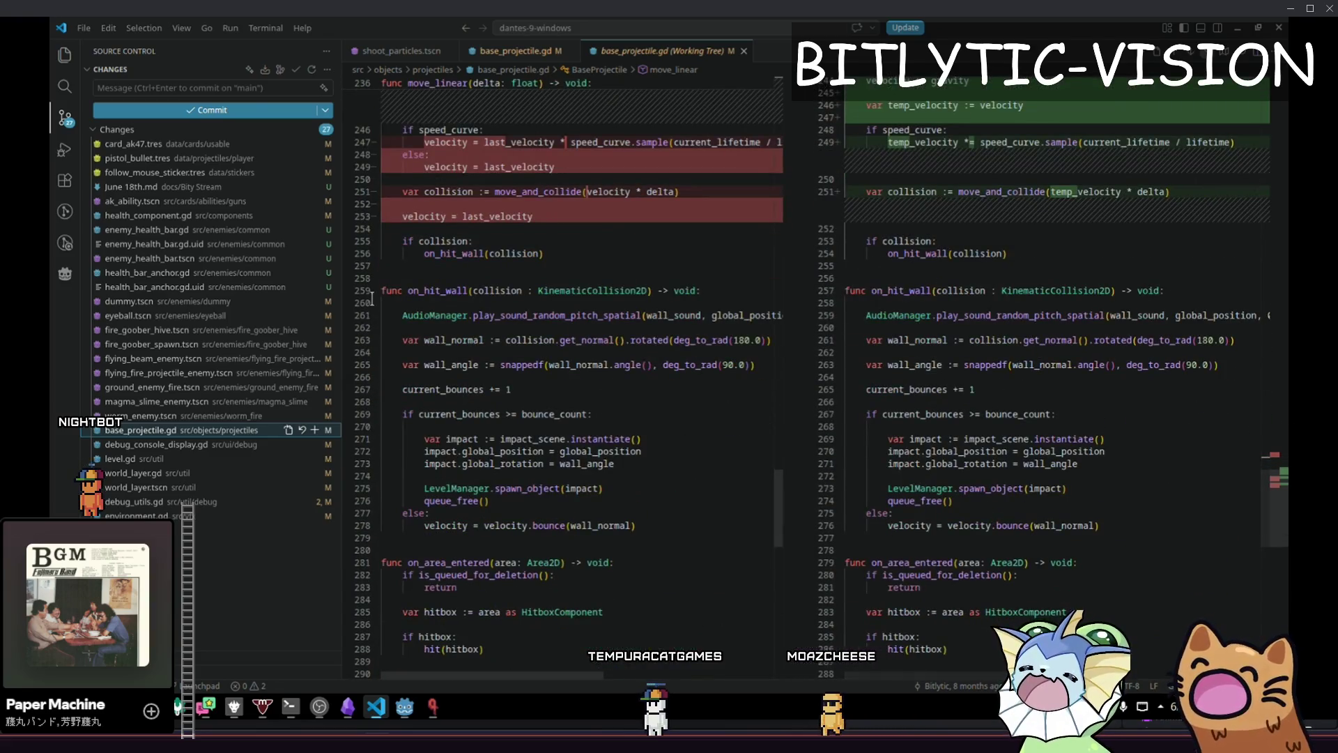
click(314, 430)
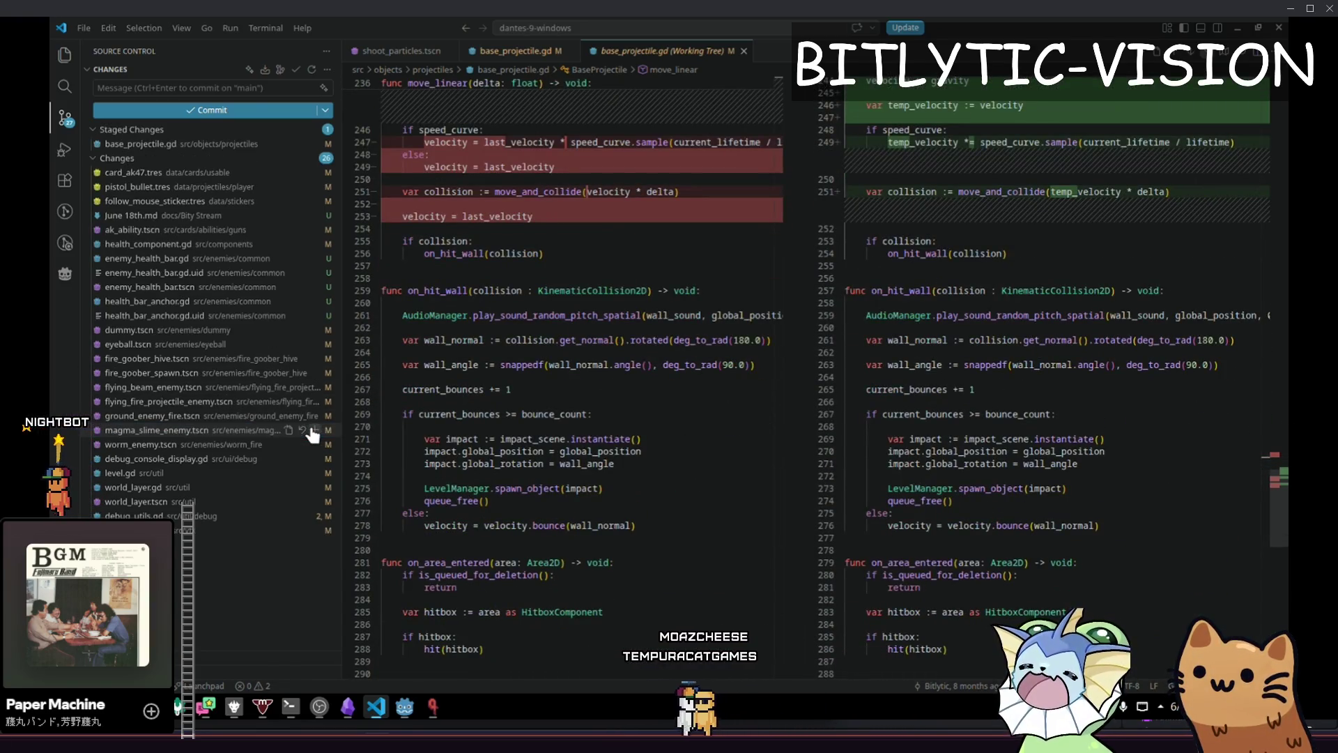
scroll(630, 354, up, 10)
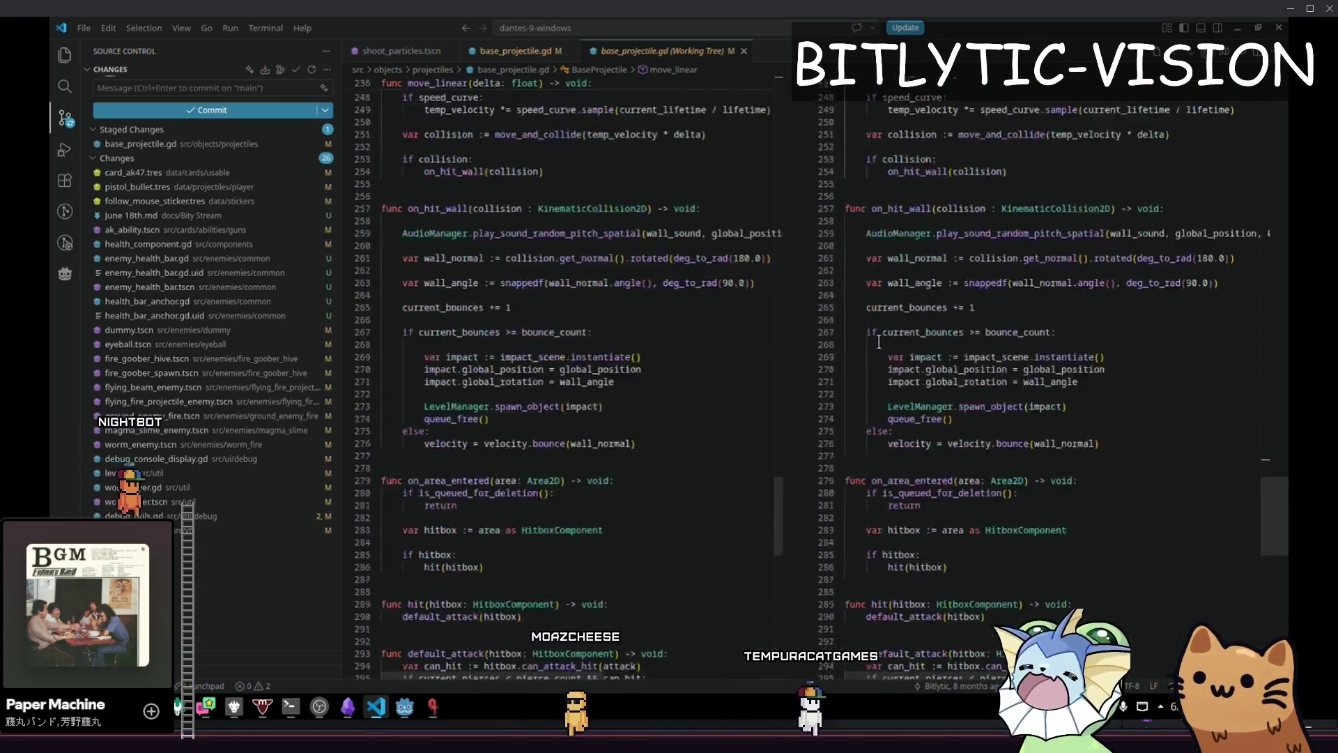
click(158, 87)
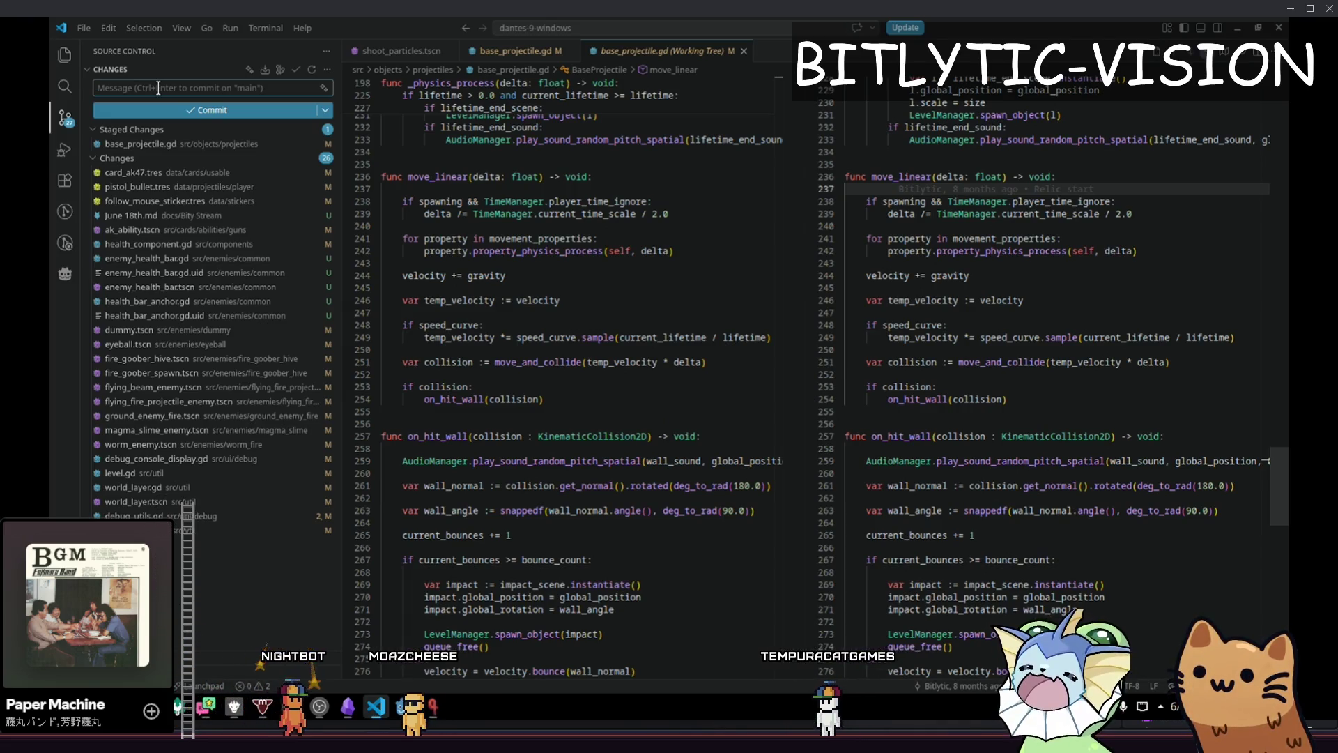
key(alt+Tab)
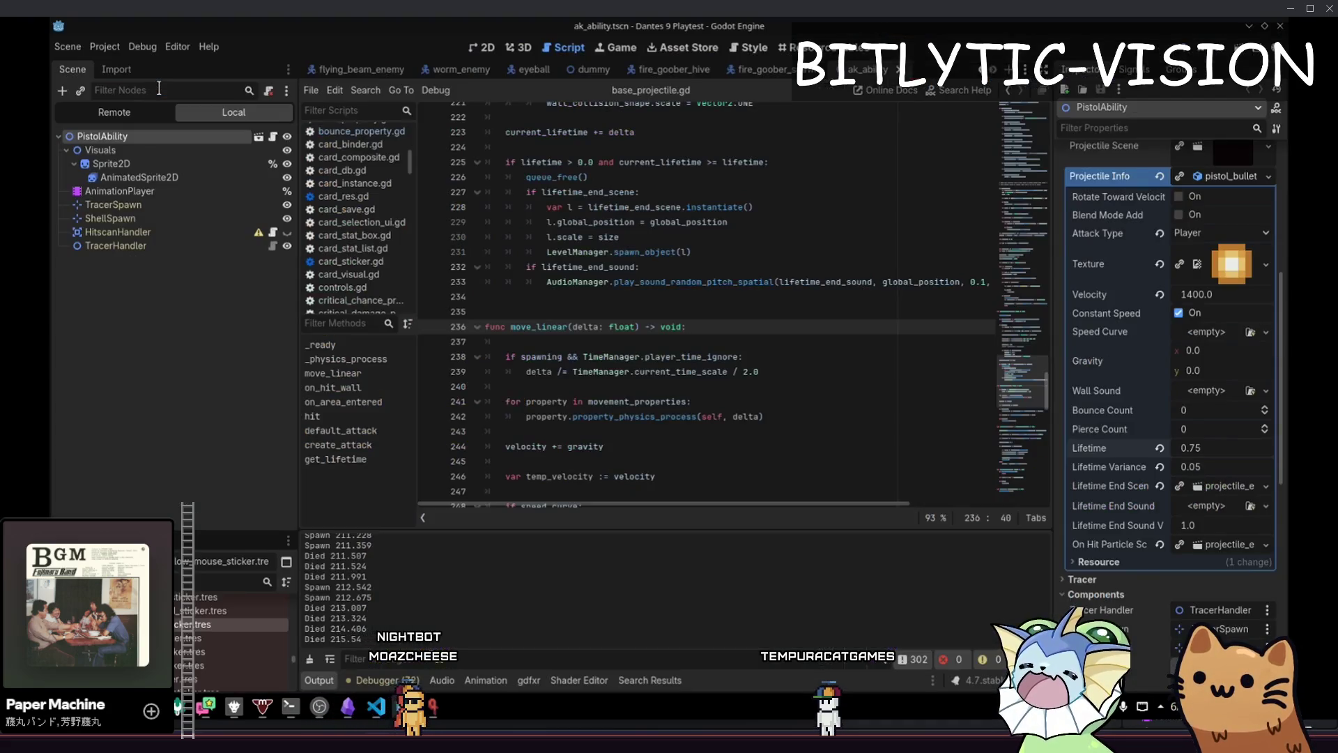
Launch the game and open the in-game debug menu on the Cards page
key(F5)
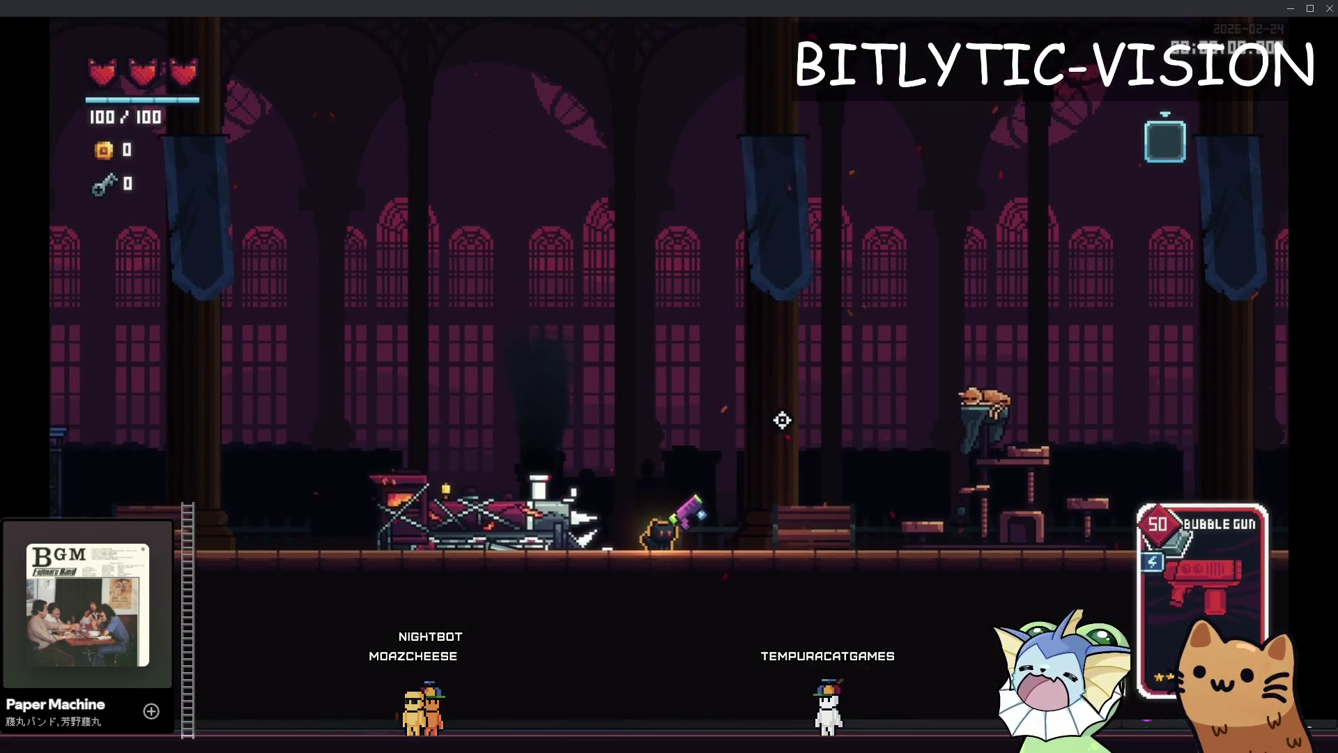
key(grave)
key(Down)
key(grave)
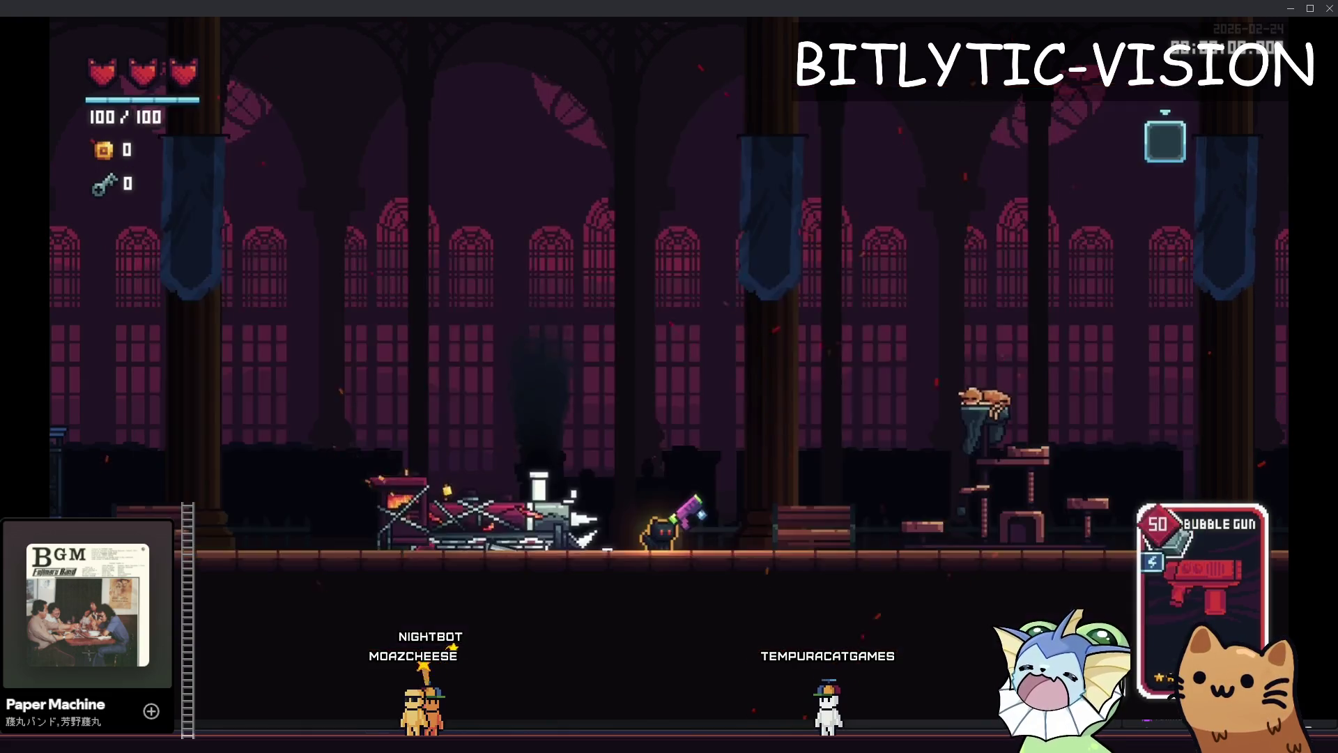
key(grave)
key(grave)
key(grave)
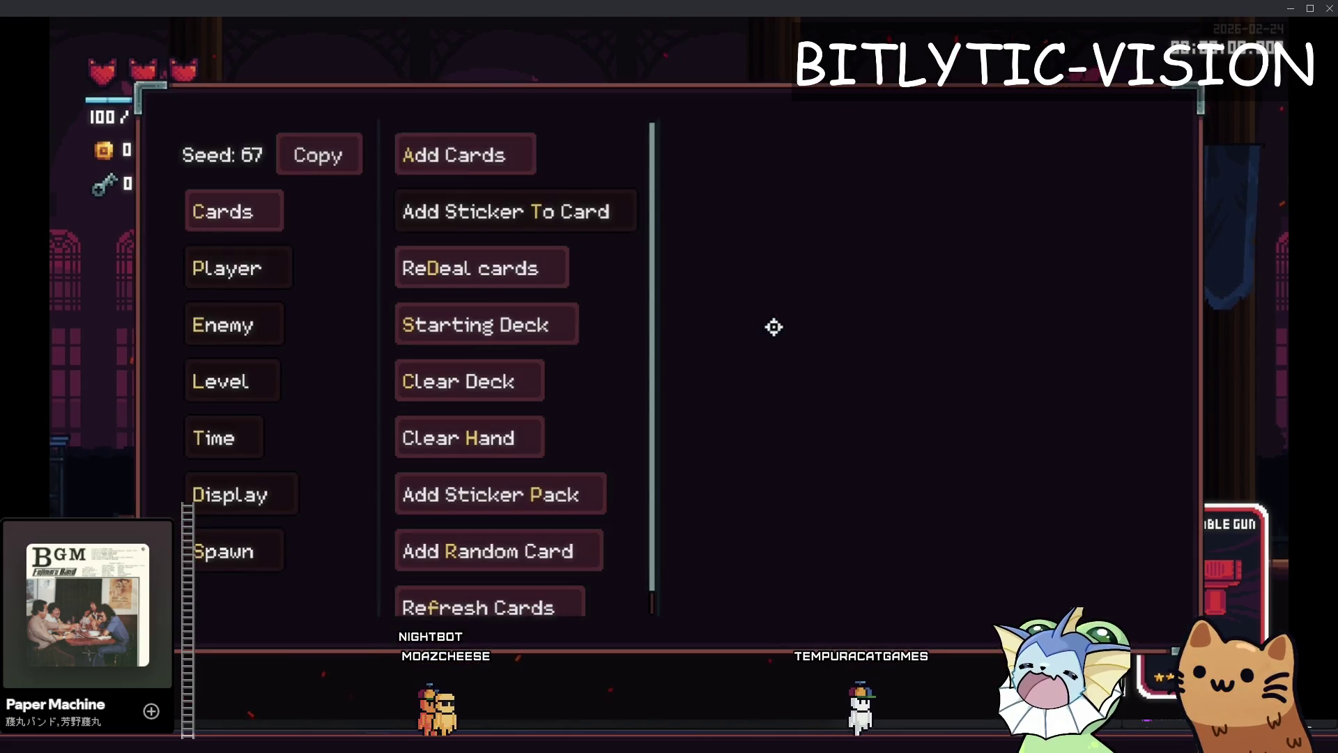
Add two Prism stickers to the held Bubble Gun card and fire it
scroll(792, 490, down, 3)
click(787, 485)
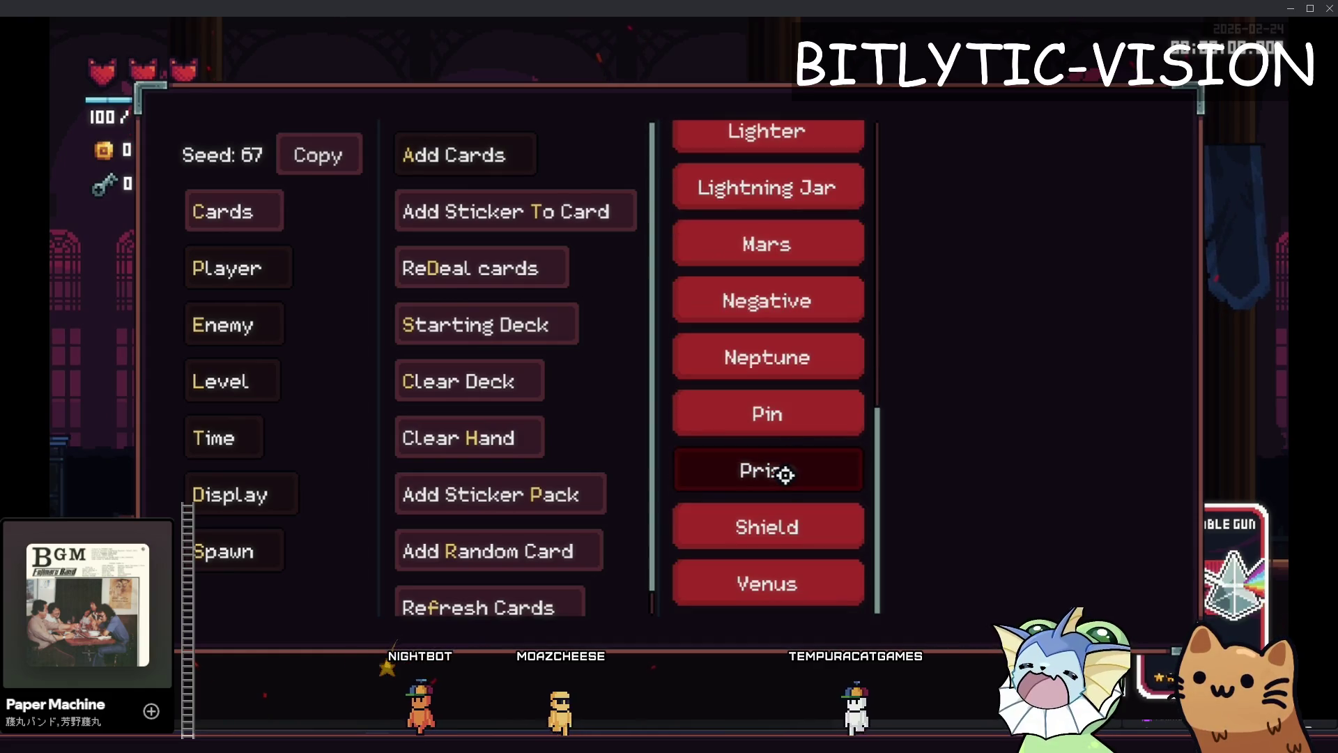
key(grave)
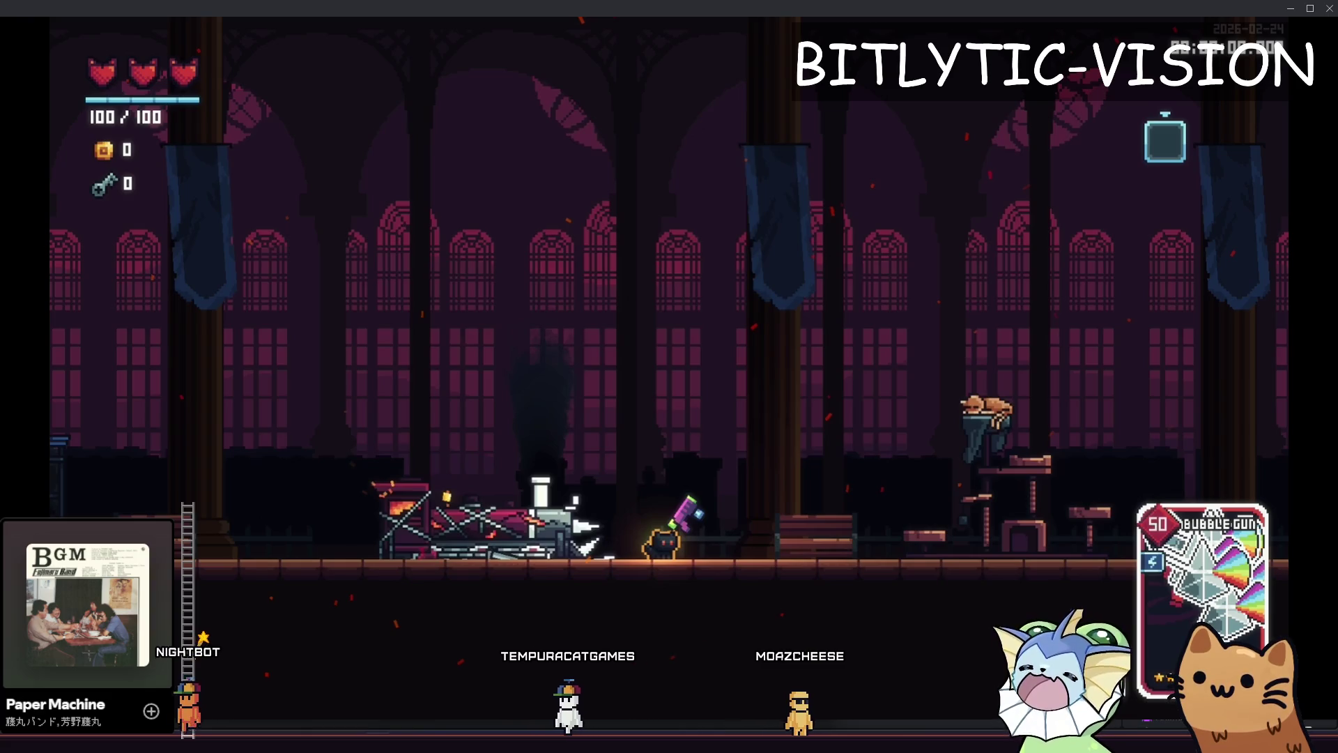
key(grave)
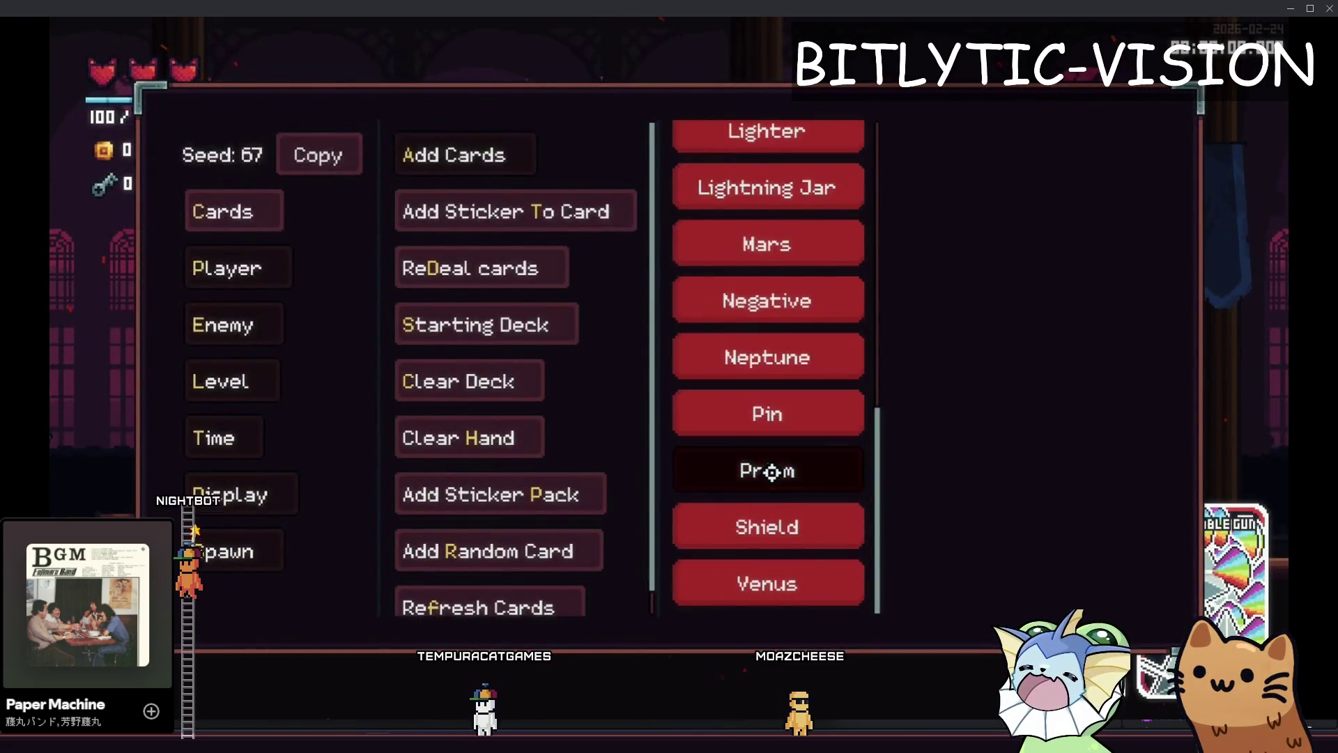
key(grave)
click(866, 218)
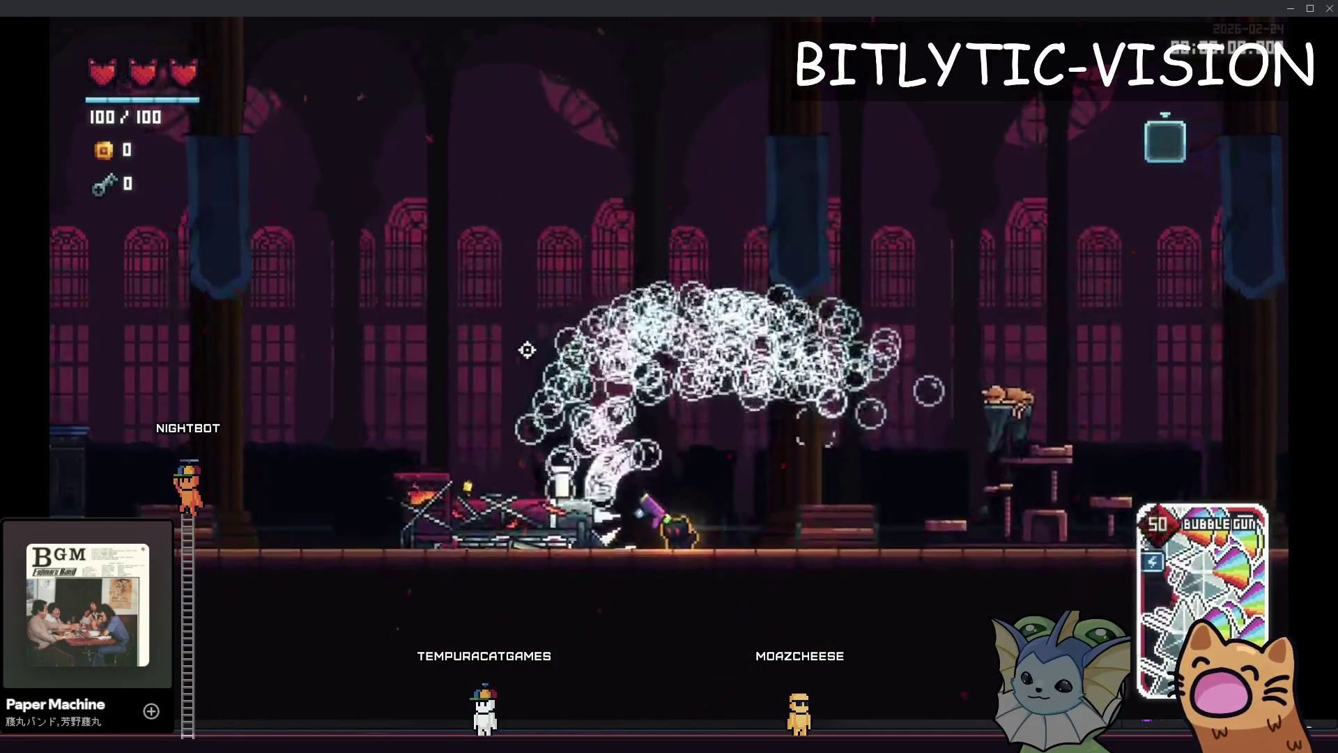
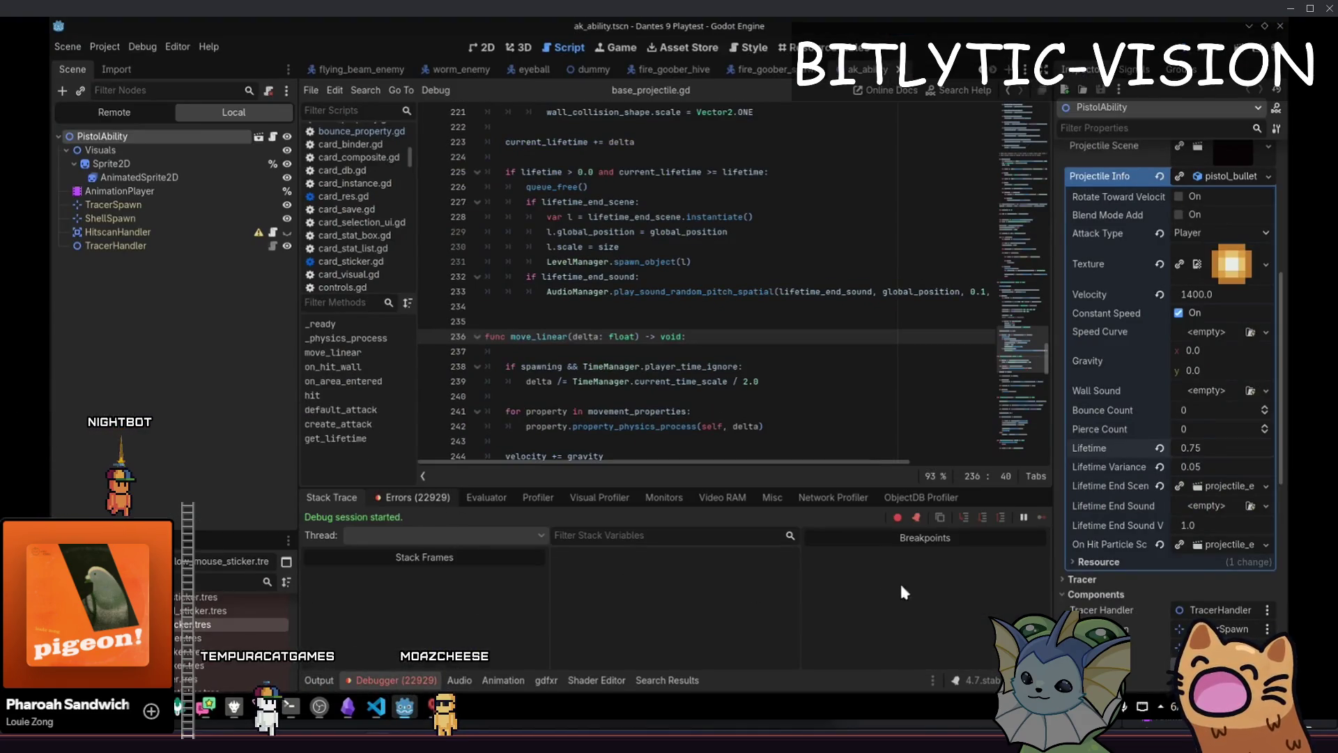
Show the Debugger's Errors list, then view the staged base_projectile.gd diff
click(407, 502)
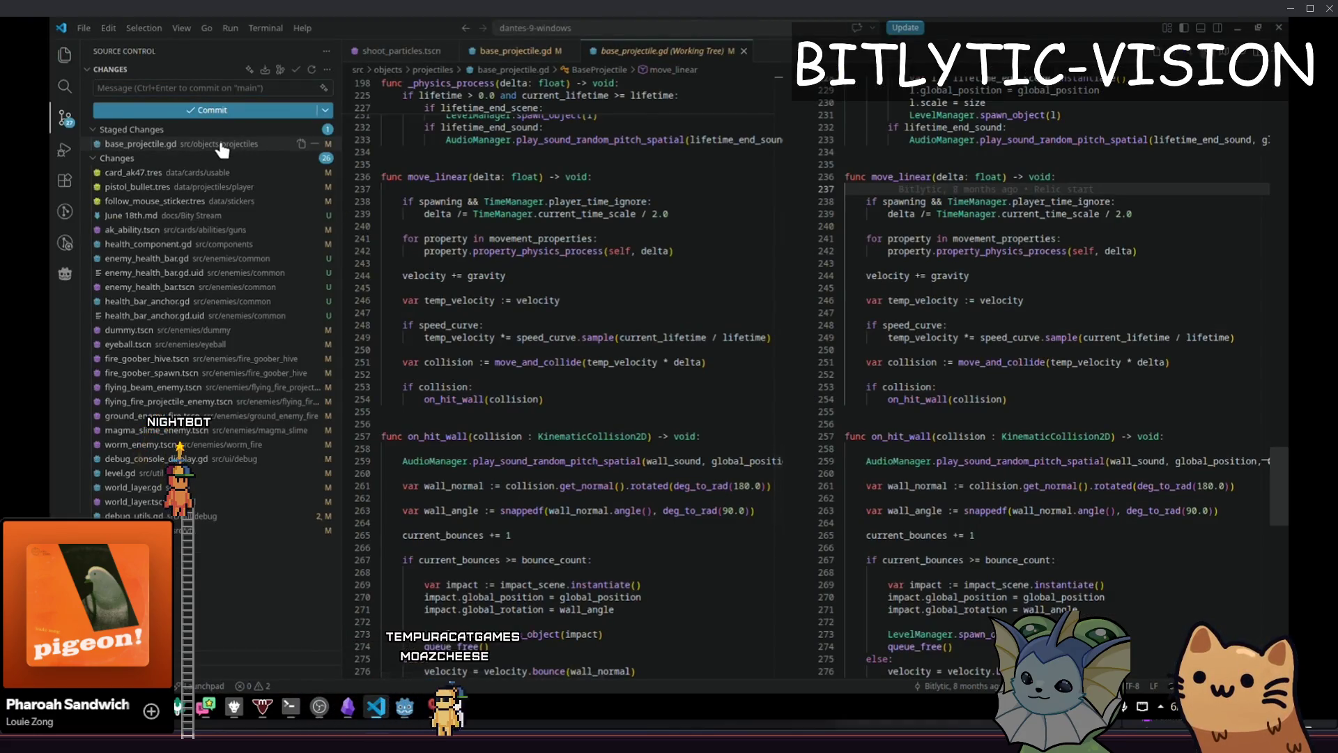
click(222, 145)
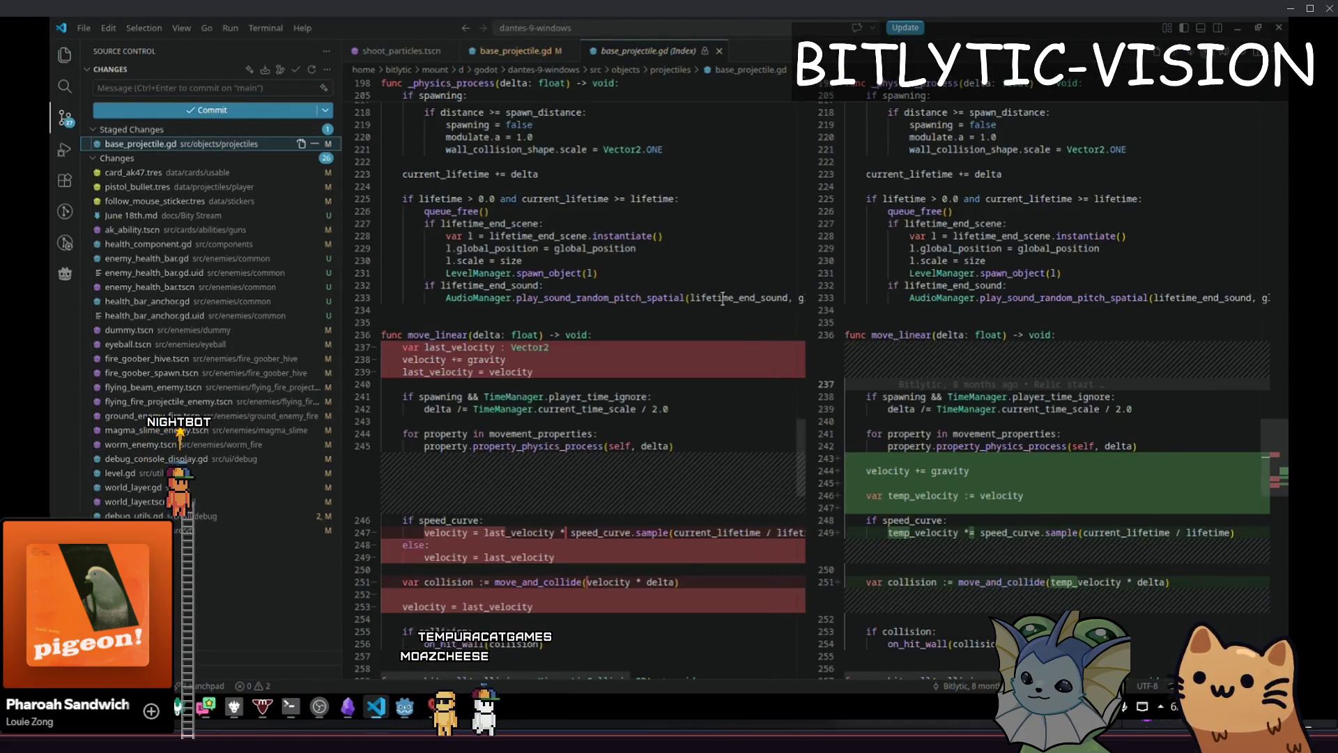
Commit the staged base_projectile.gd velocity fix with a short commit message, then return to Godot
scroll(729, 309, down, 10)
scroll(729, 310, down, 5)
click(223, 88)
text(Fixing)
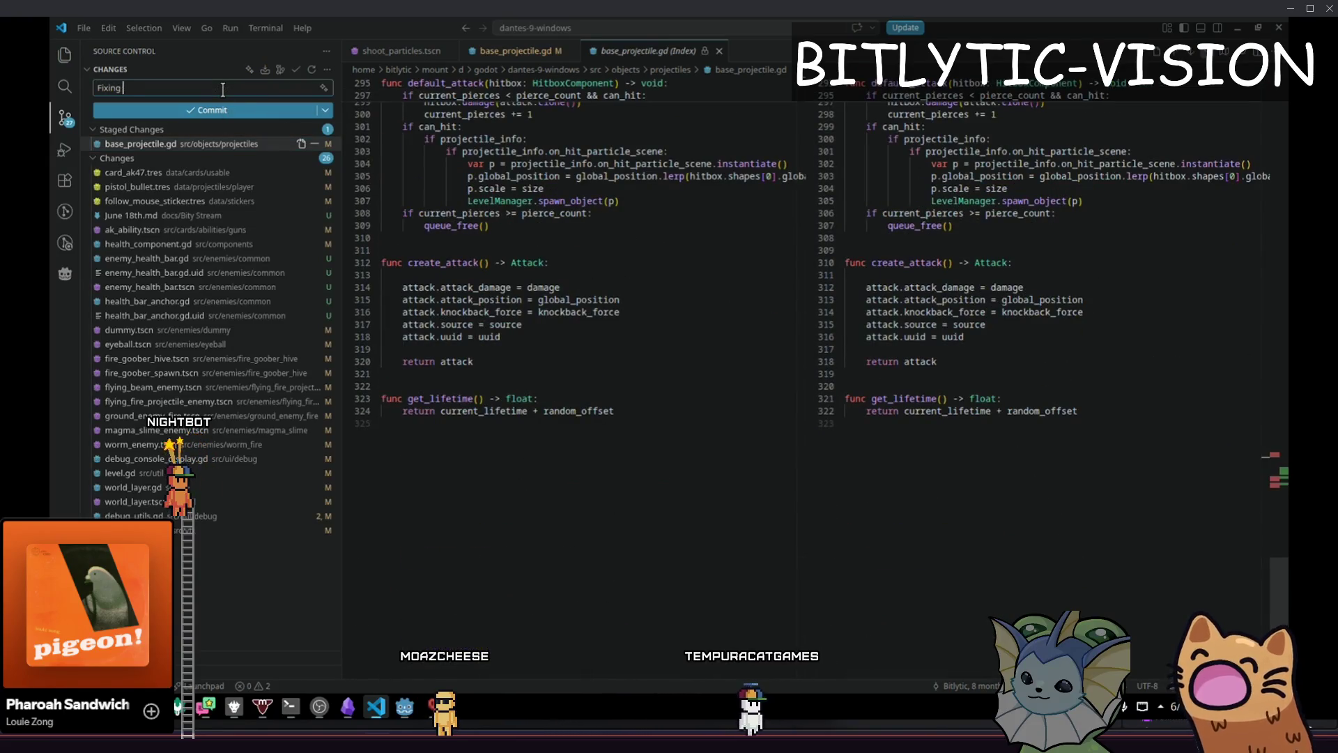
text(jw's mistakes)
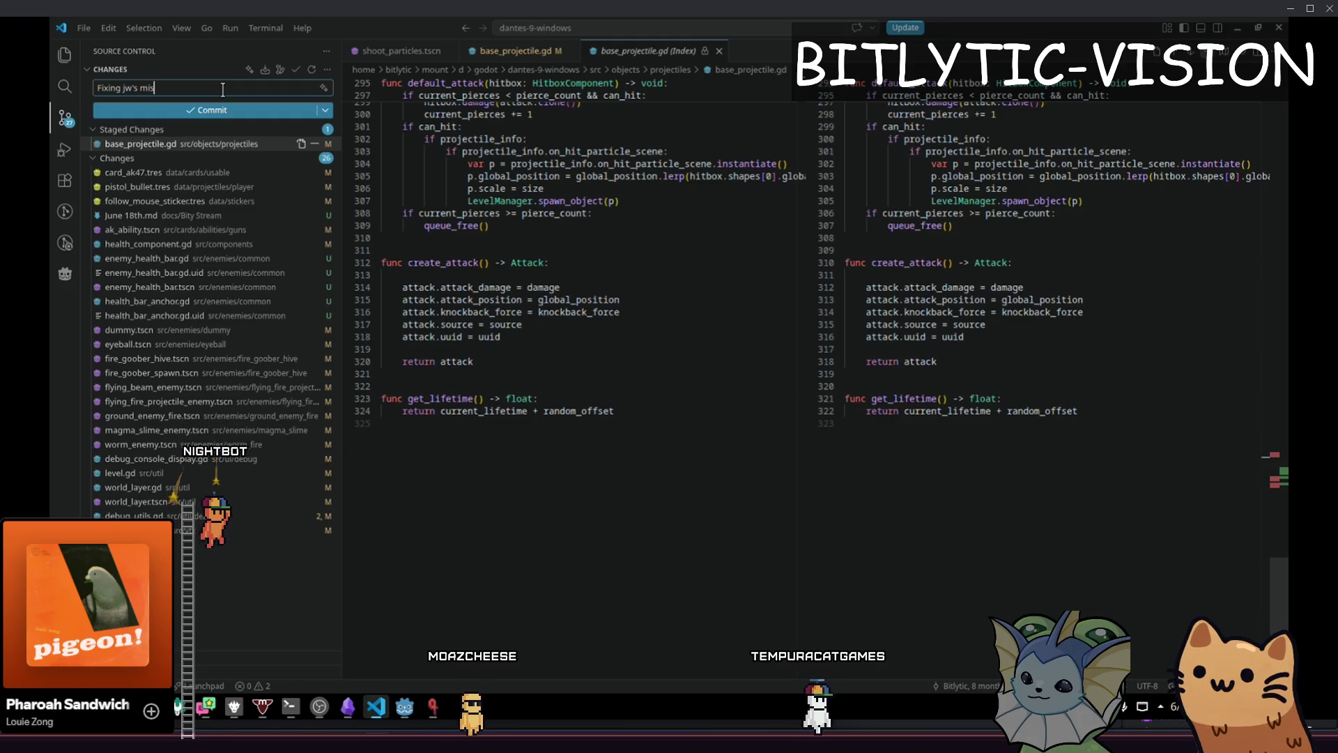
key(ctrl+Return)
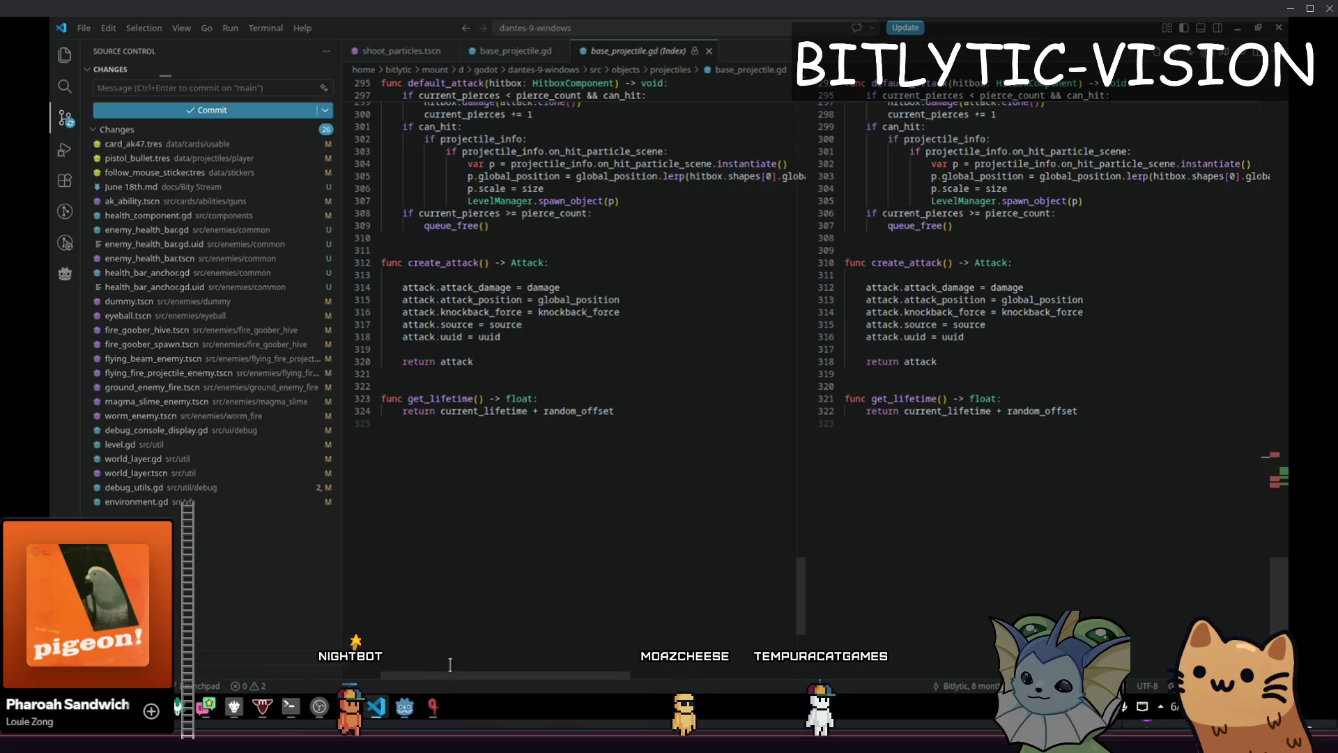
click(404, 707)
key(Down)
key(Down)
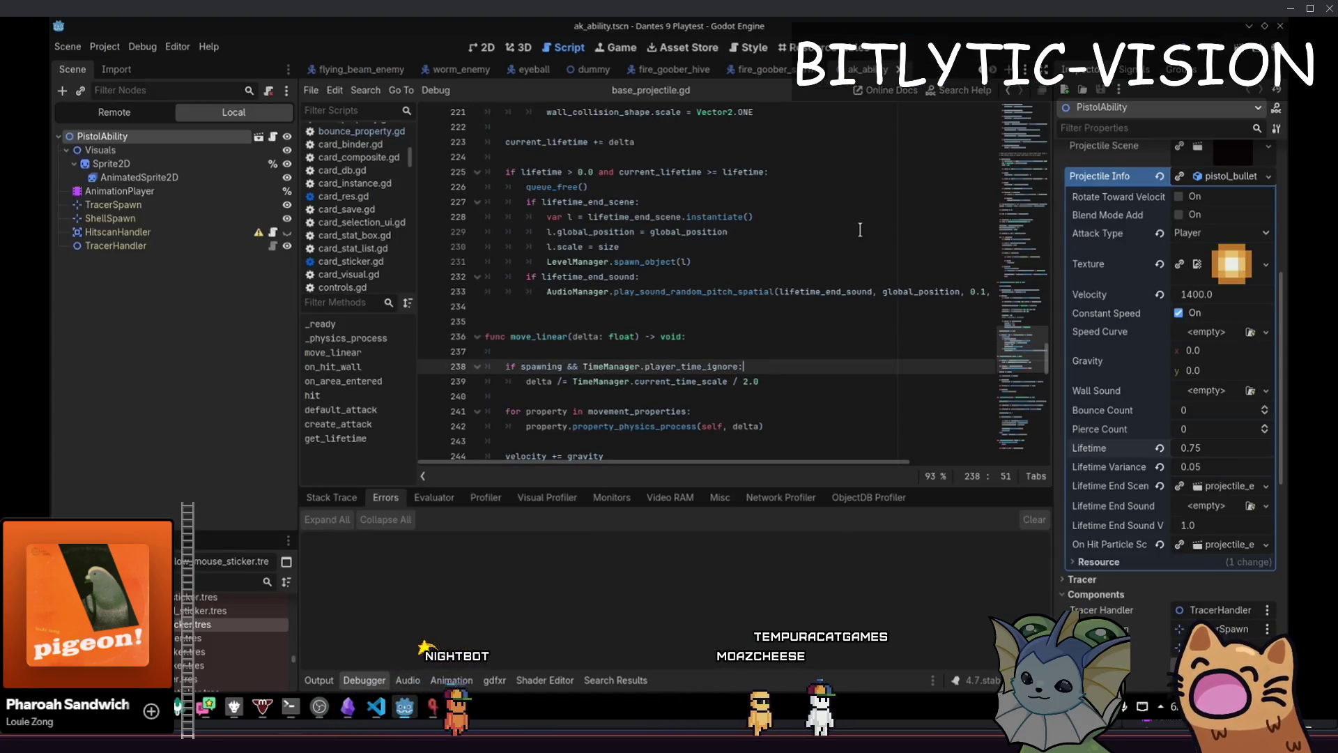
click(406, 708)
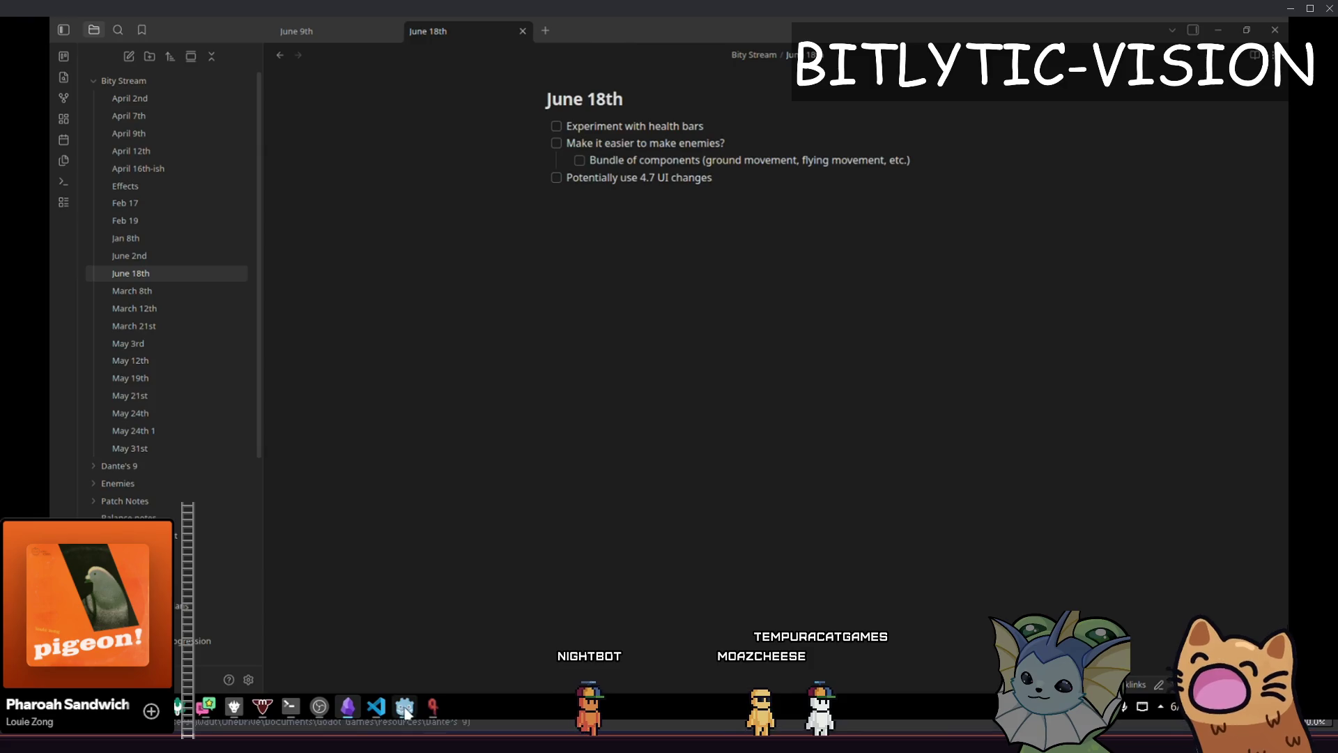
click(406, 708)
click(888, 322)
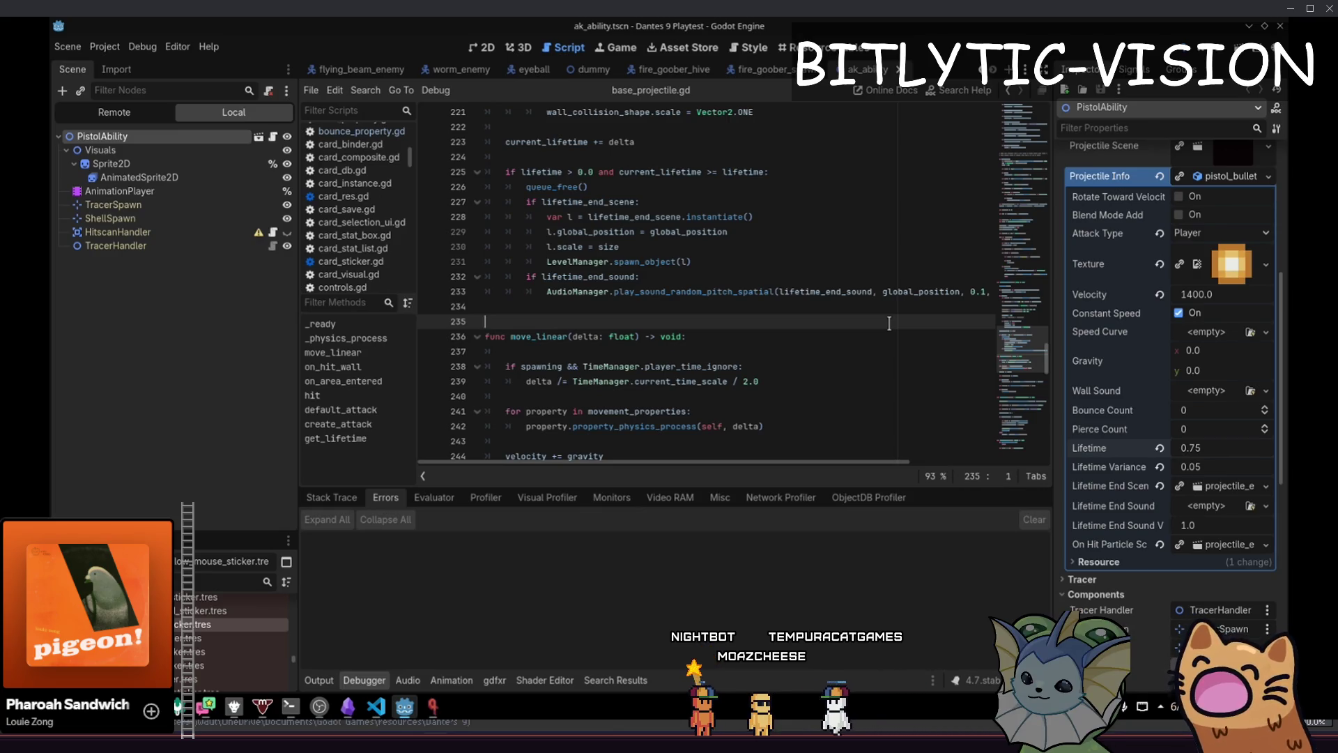
Open the running game's card deck book to check it, then return to Godot
key(alt+Tab)
key(alt+Tab)
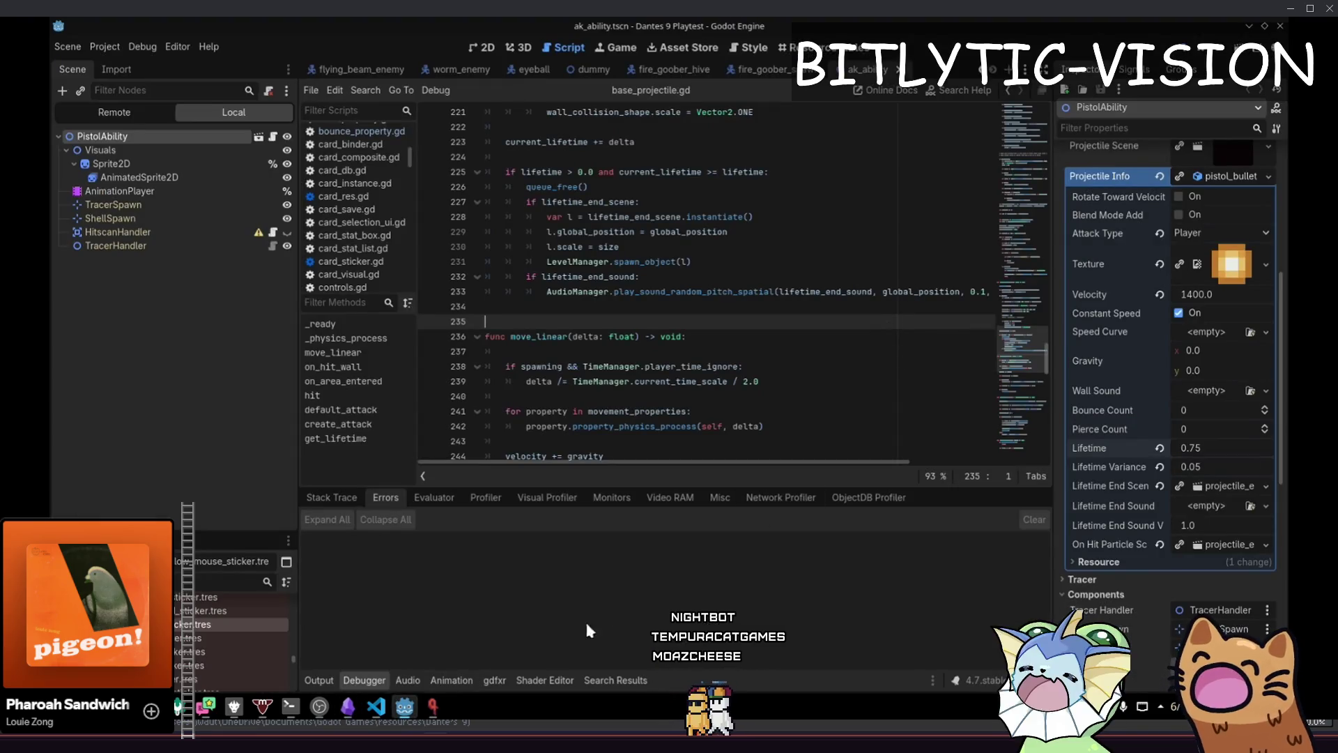
key(alt+Tab)
key(Escape)
key(Tab)
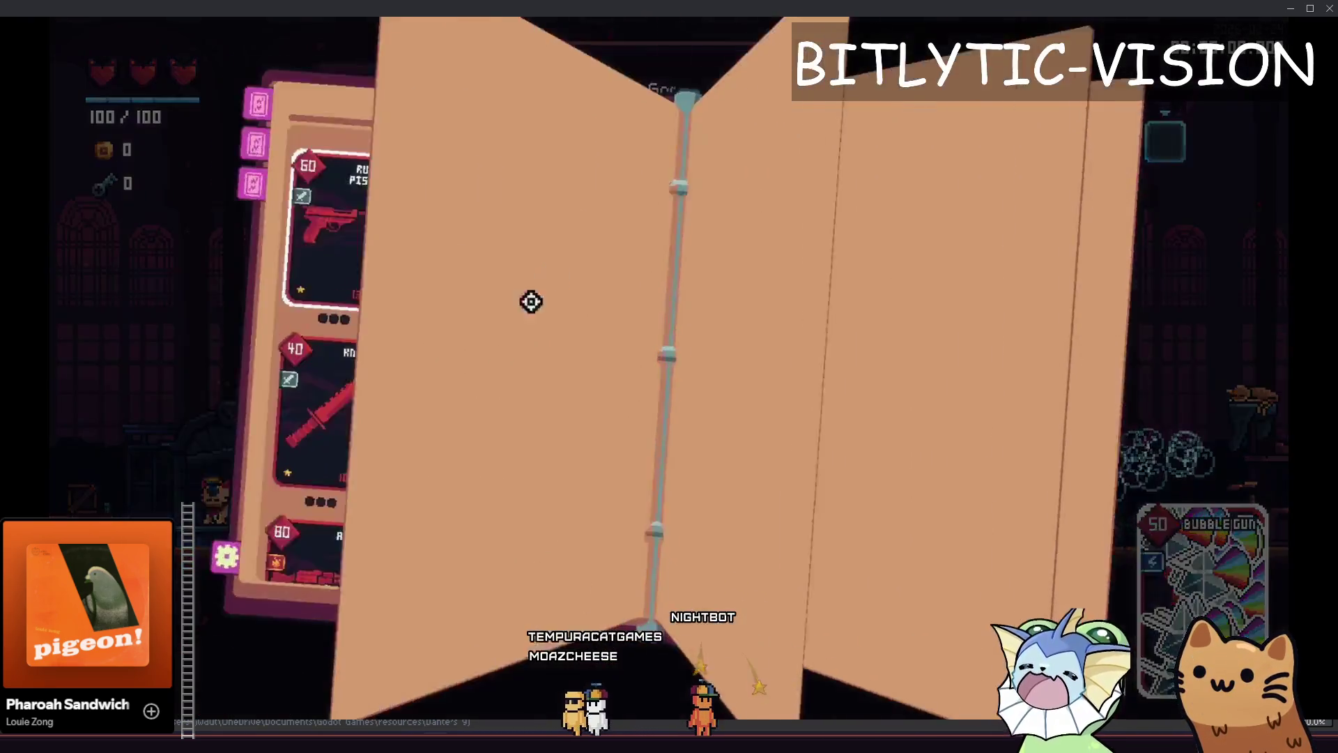
key(alt+Tab)
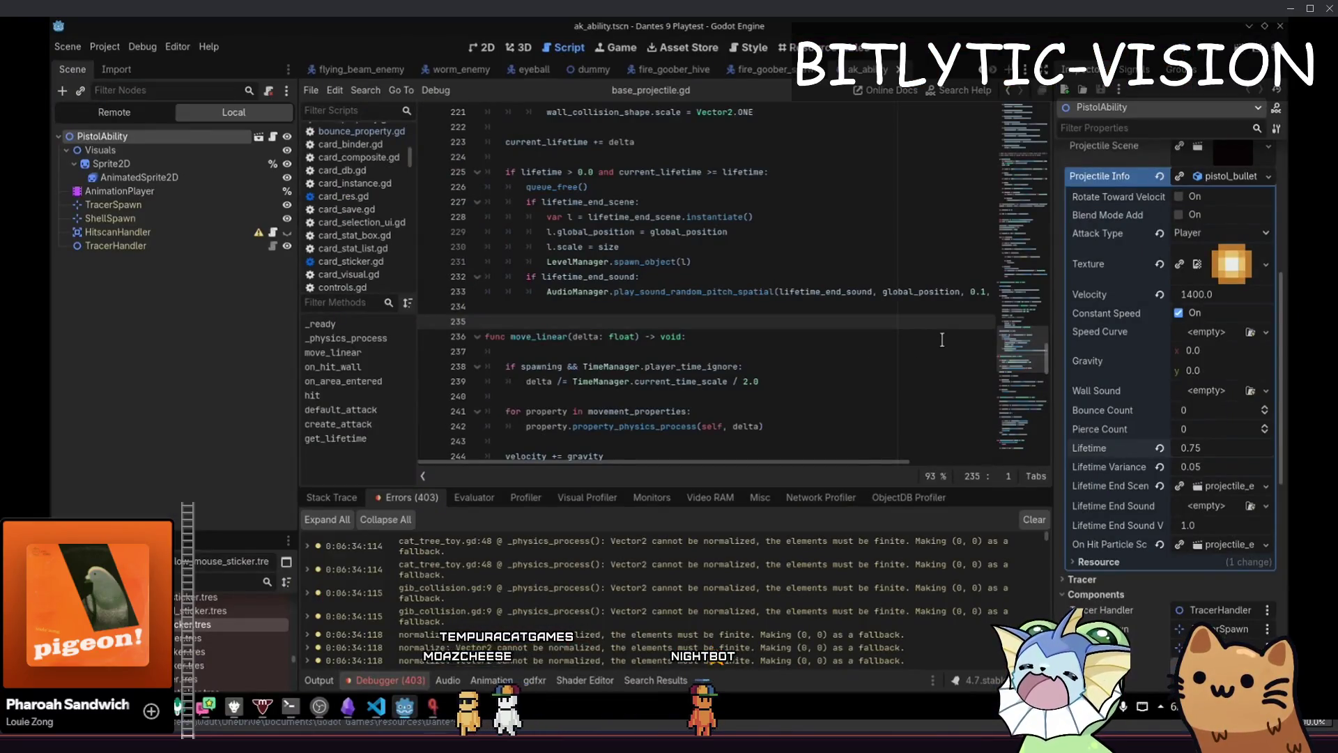
Bring up the Quick Open file search, trying the term 'deck' before clearing it
click(941, 339)
key(shift+alt+o)
text(deck)
key(BackSpace)
key(BackSpace)
key(BackSpace)
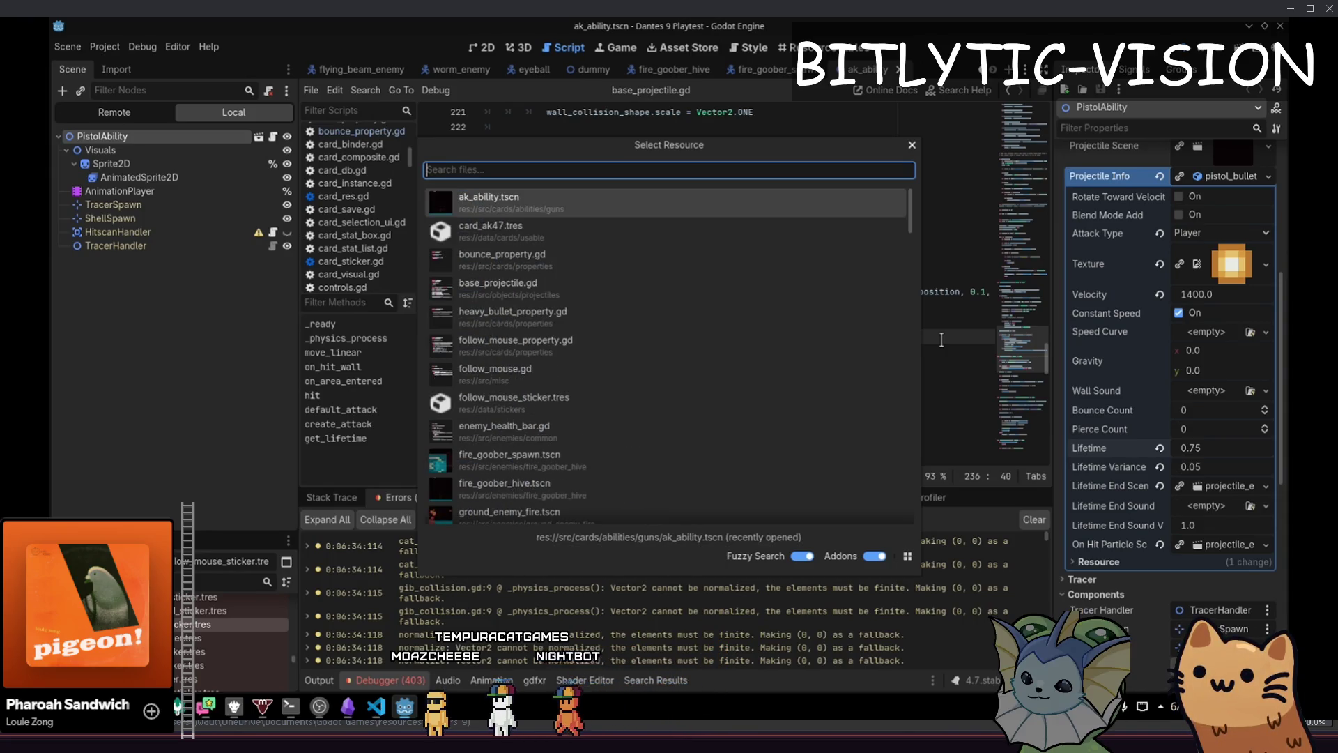
Open binder_deck_page.tscn and look through its binder_card_page.gd clear_cards function
text(binder_deck_page)
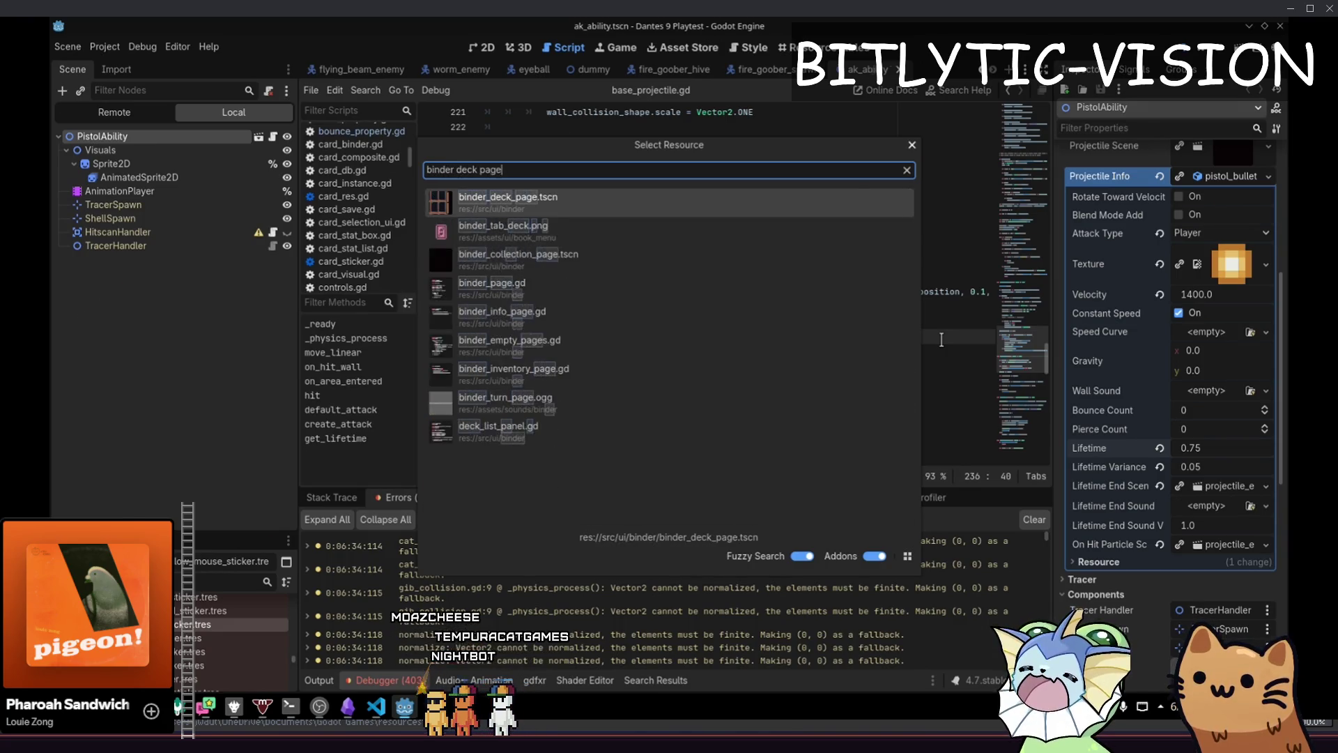
key(Return)
click(267, 136)
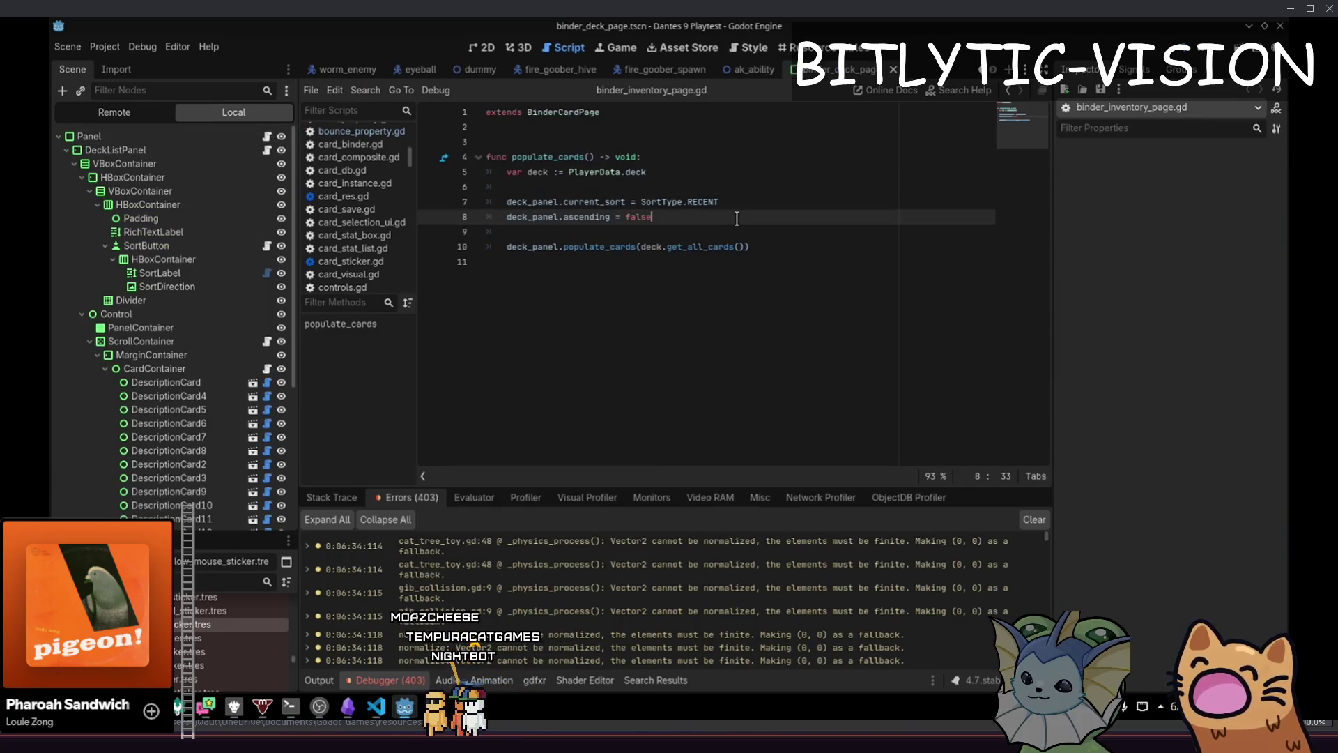
ctrl+click(593, 116)
scroll(638, 363, down, 10)
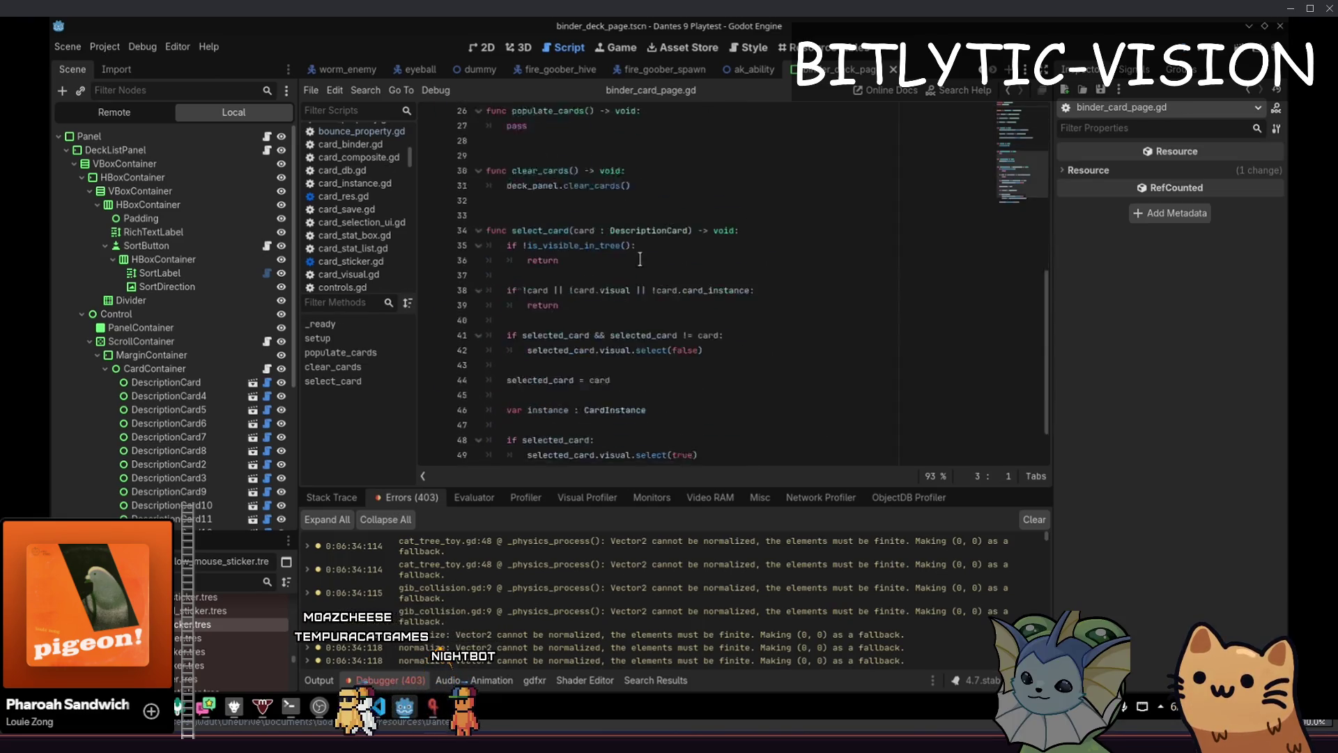
scroll(685, 284, up, 10)
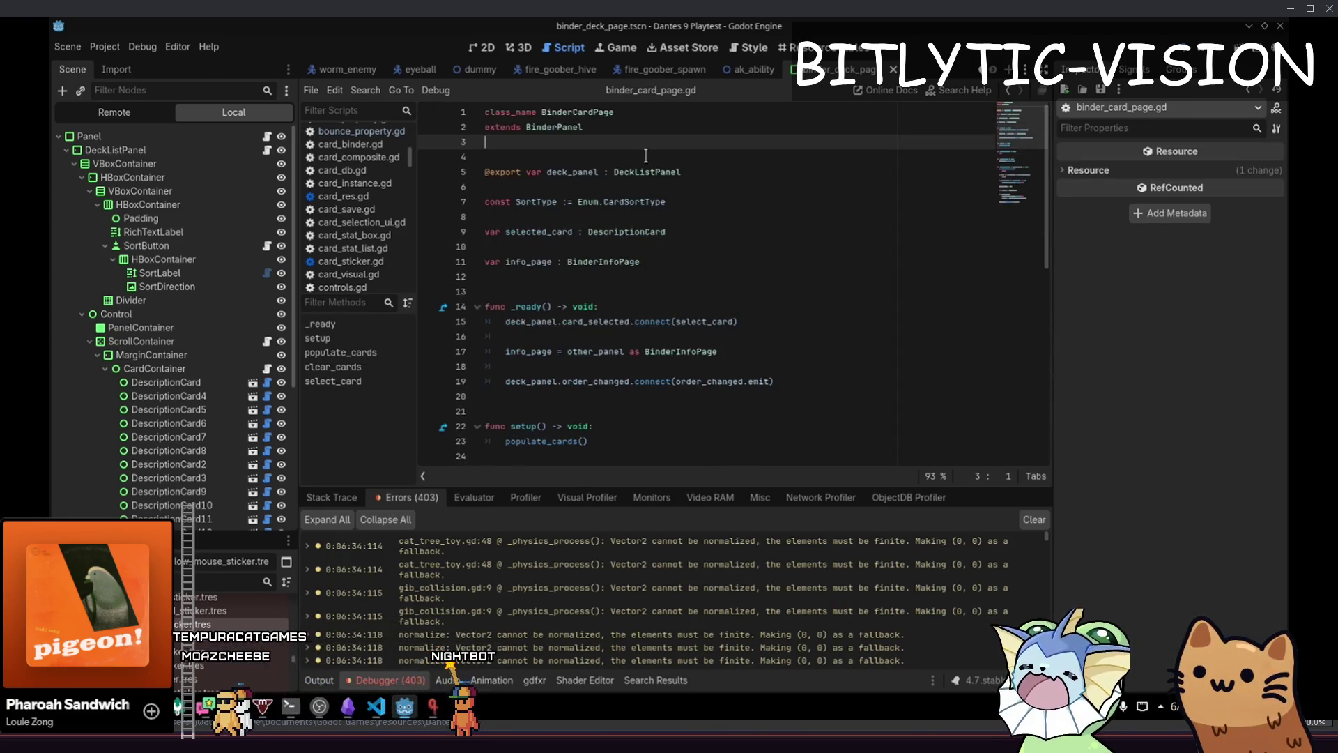
scroll(563, 122, down, 7)
click(648, 247)
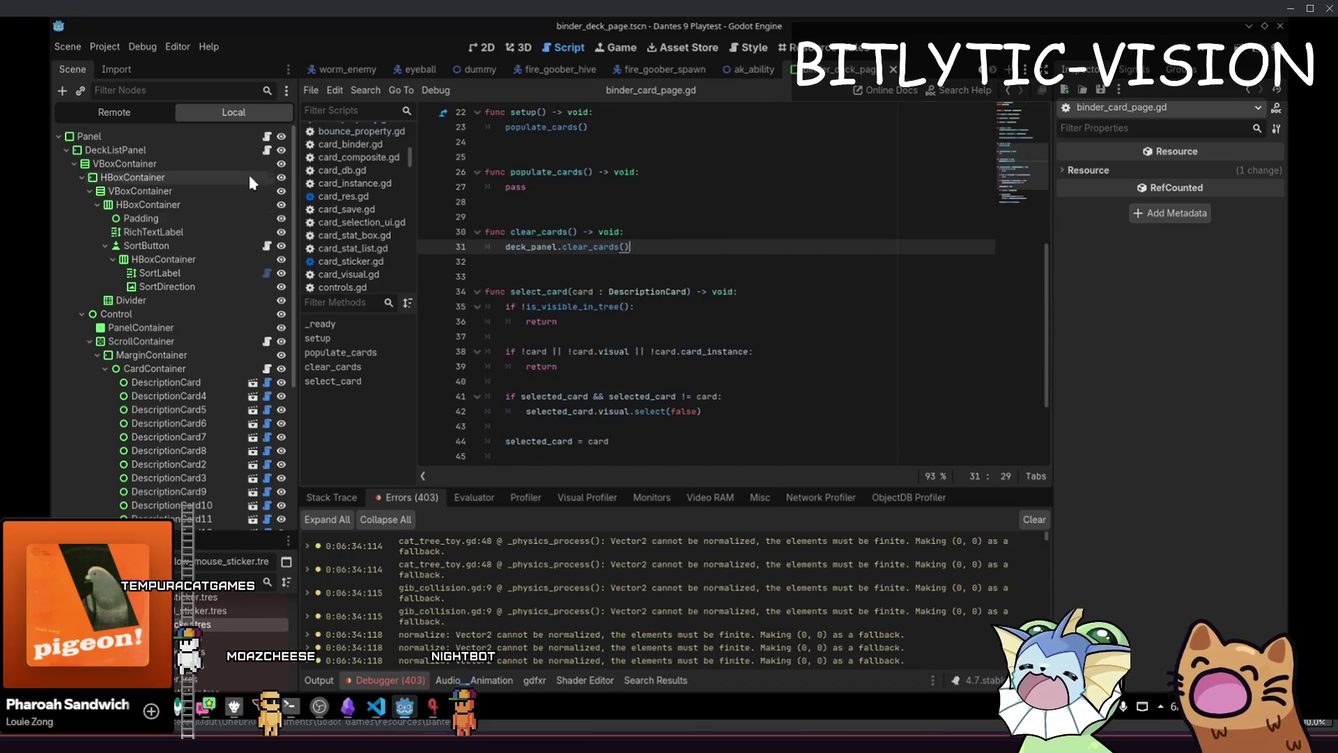
In deck_list_panel.gd, comment out line 116's await get_tree().process_frame and save
click(266, 150)
click(630, 234)
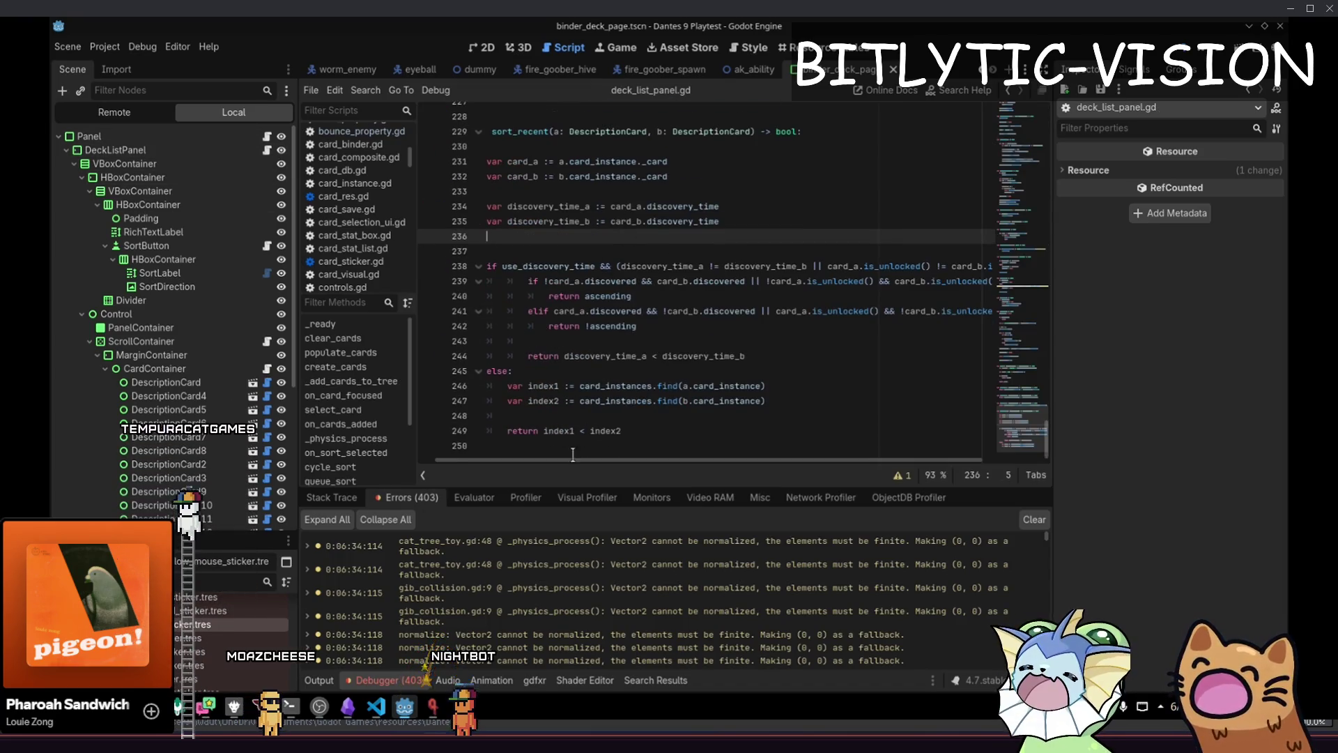
key(ctrl+j)
scroll(662, 370, up, 8)
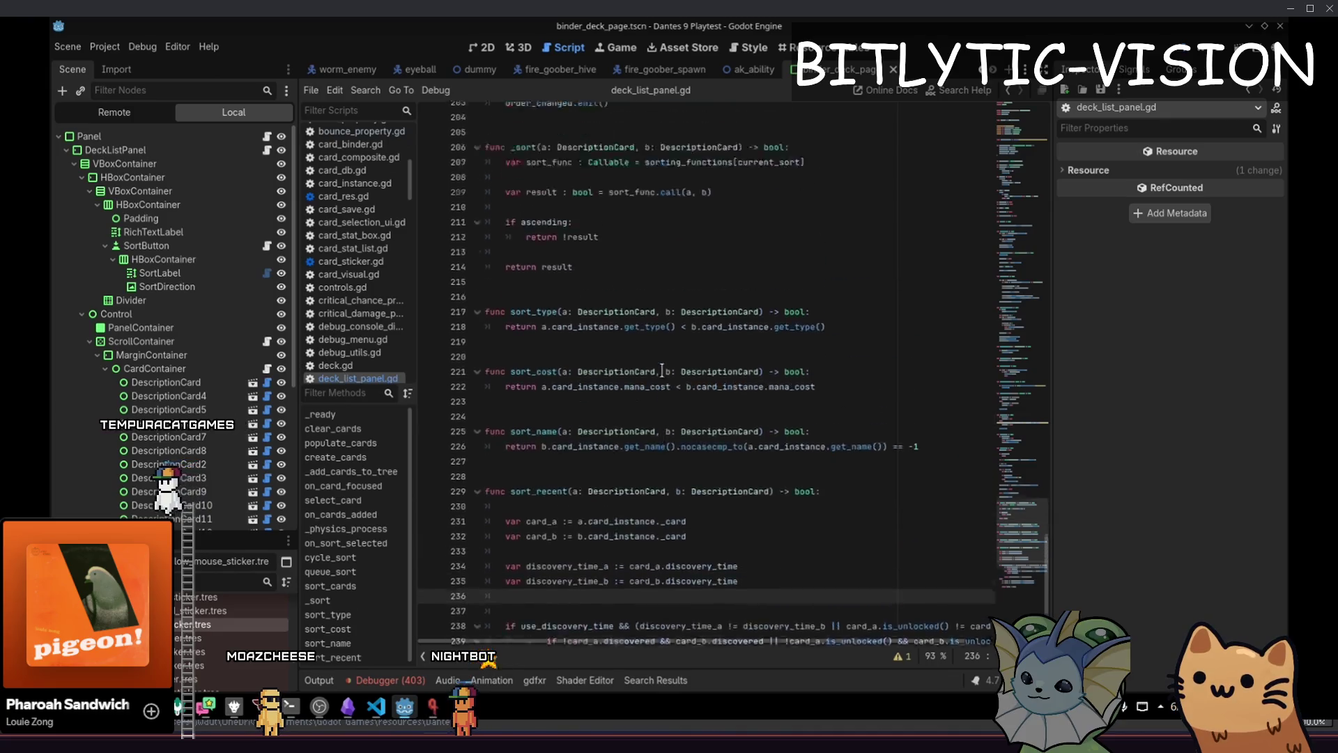
scroll(662, 370, up, 10)
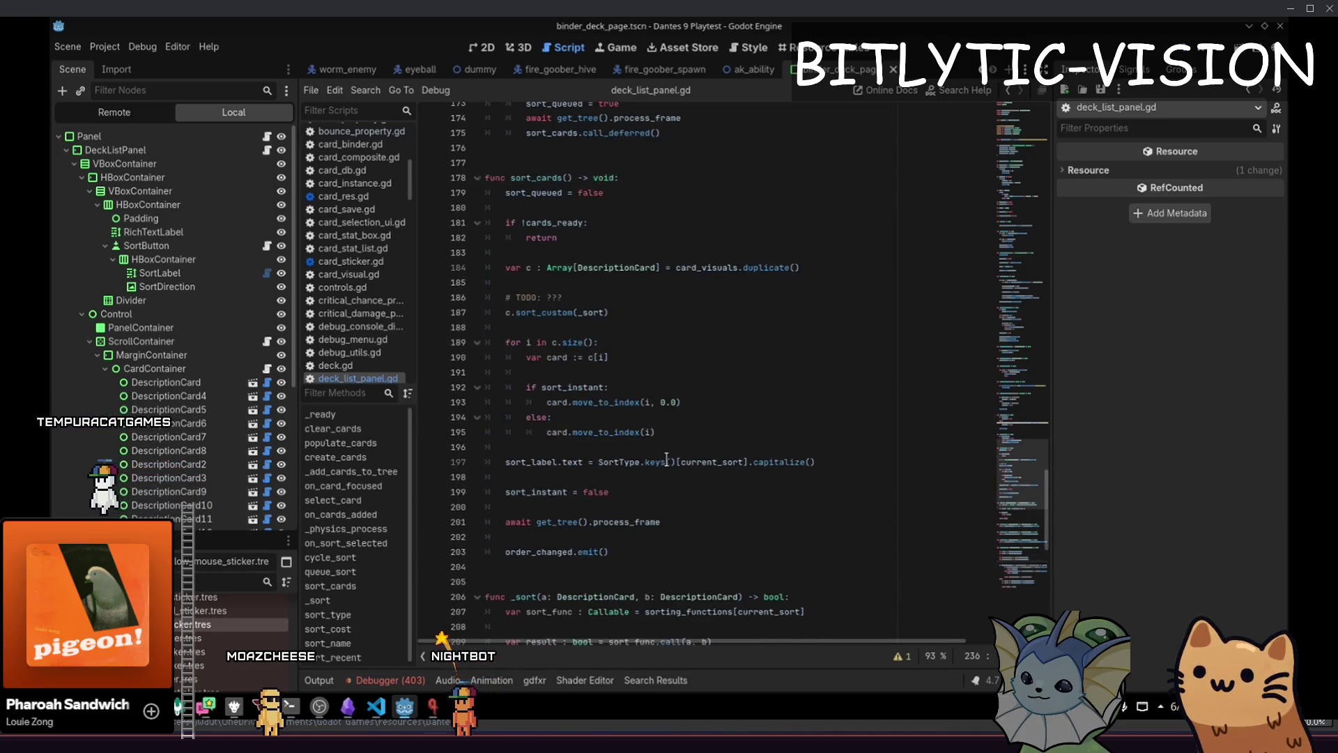
scroll(667, 460, up, 7)
scroll(648, 426, up, 9)
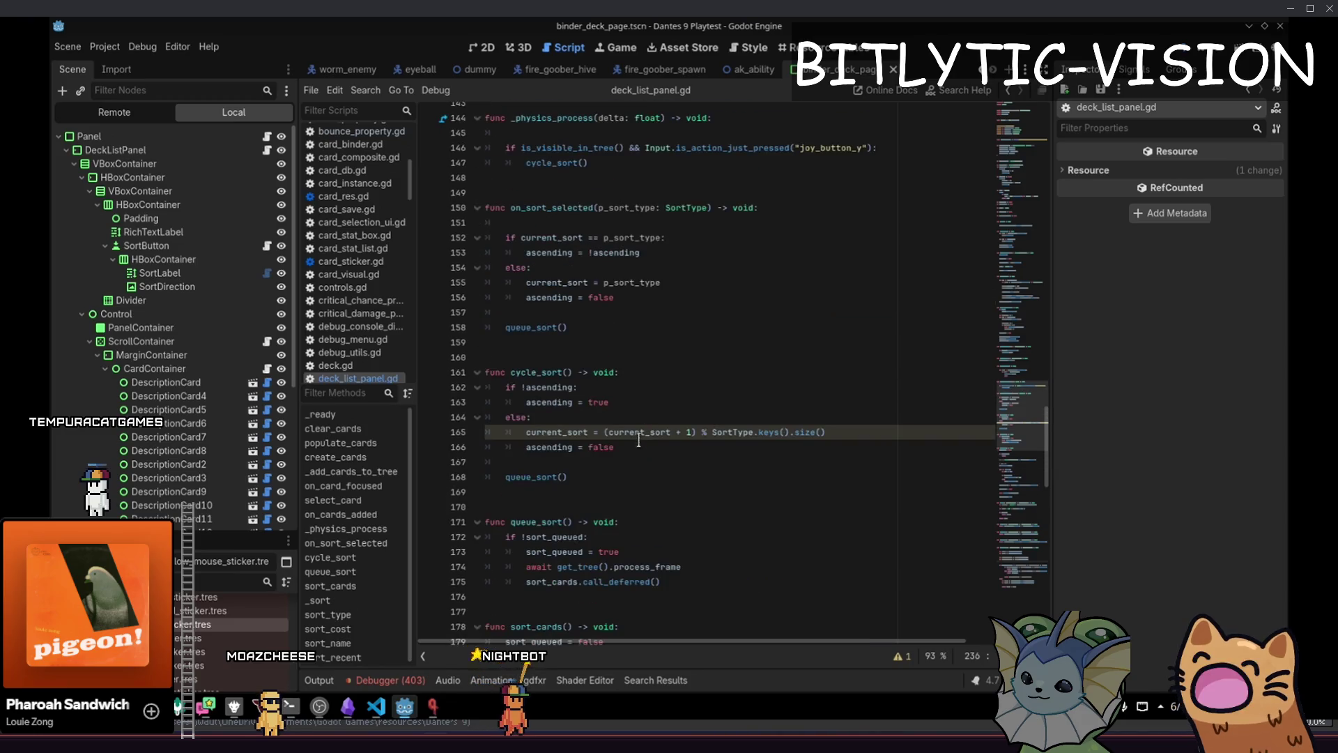
scroll(610, 449, up, 8)
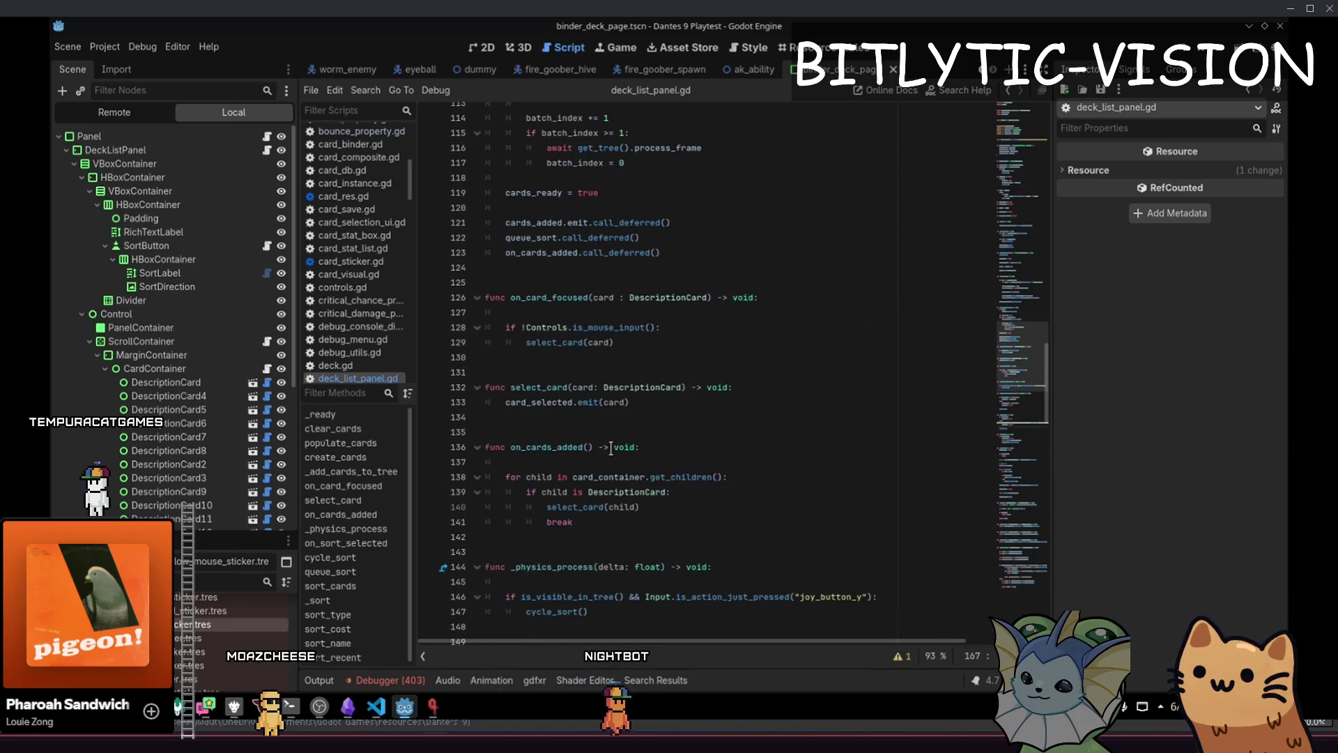
scroll(633, 413, up, 3)
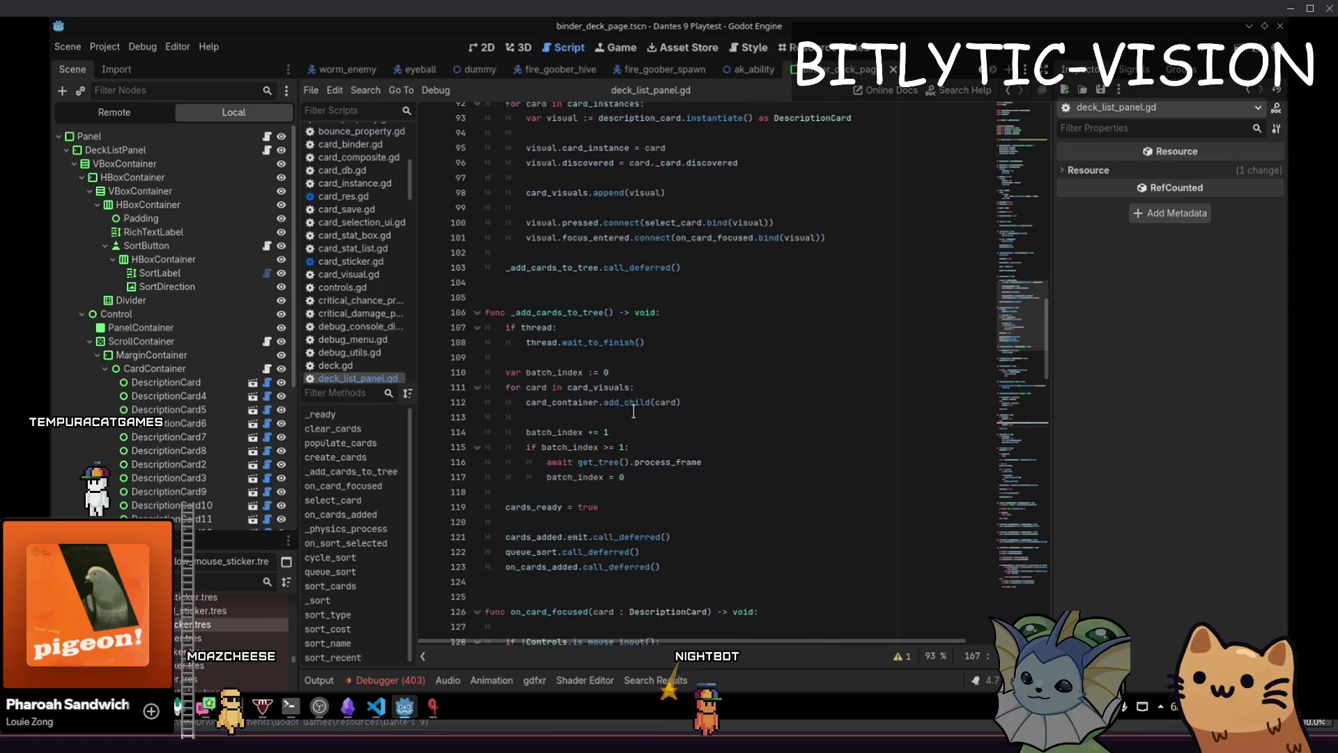
click(959, 465)
key(ctrl+s)
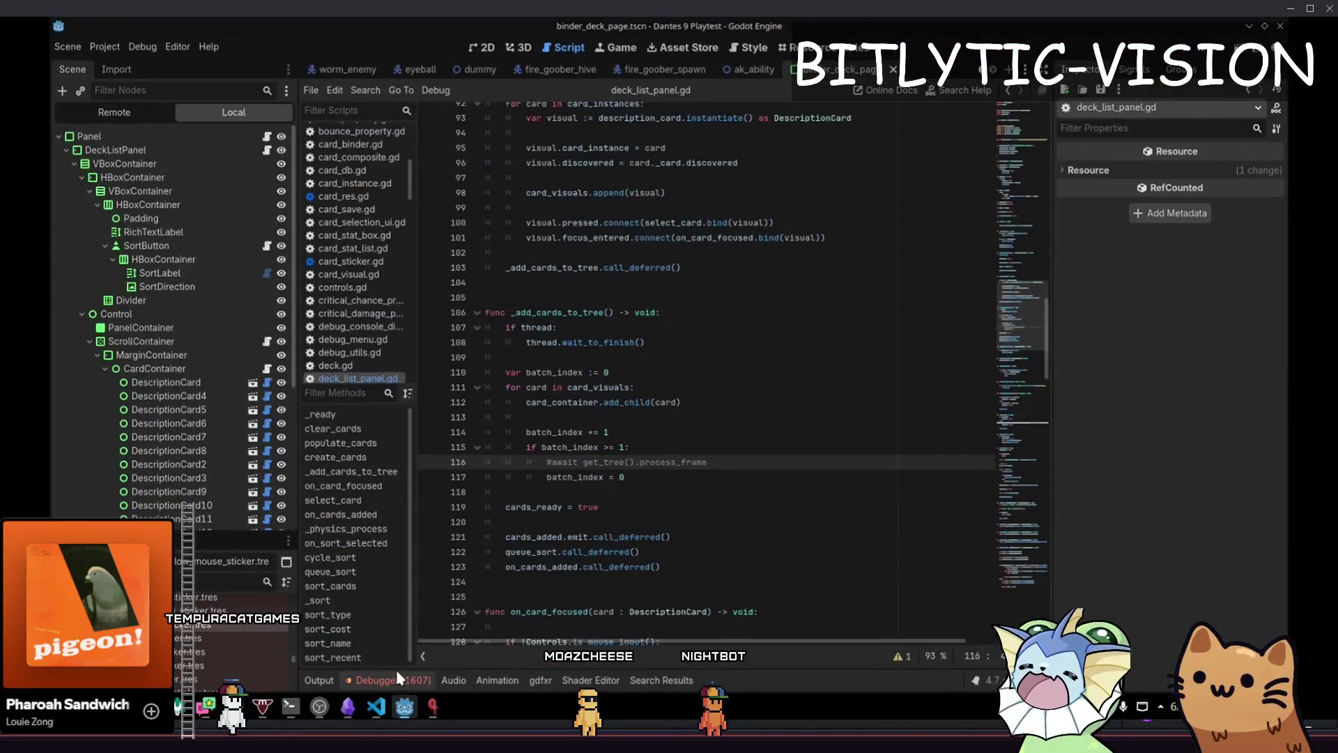
Enlarge the debugger and graph the FPS, Process and Physics Process monitors
click(394, 680)
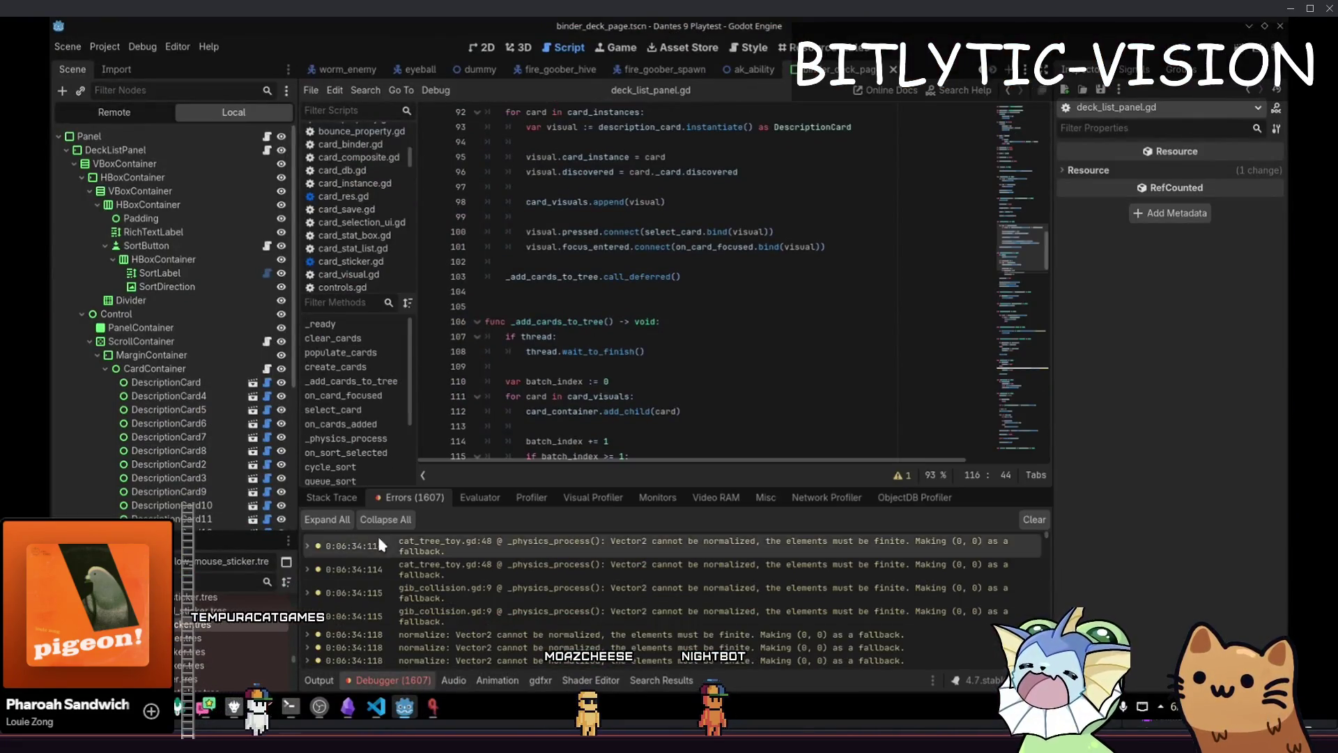
drag(763, 483, 763, 263)
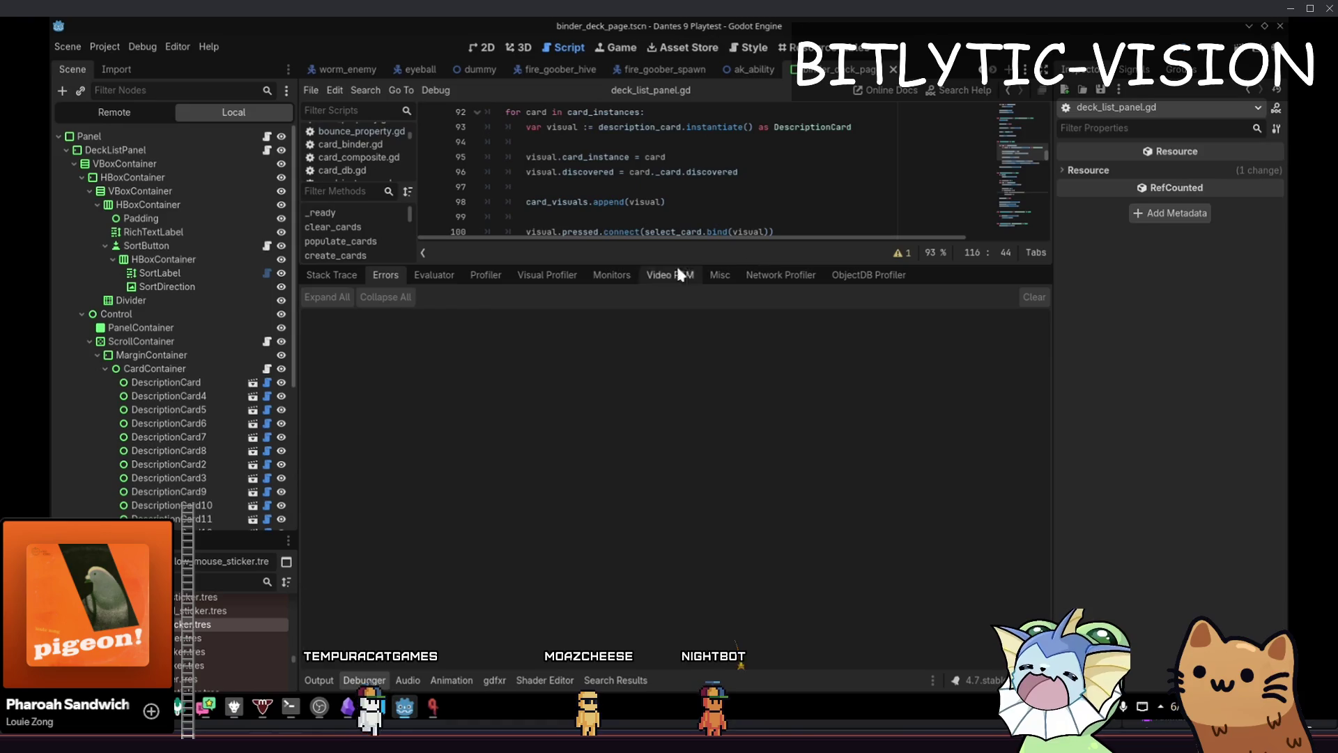
click(603, 275)
click(363, 328)
click(367, 341)
click(365, 353)
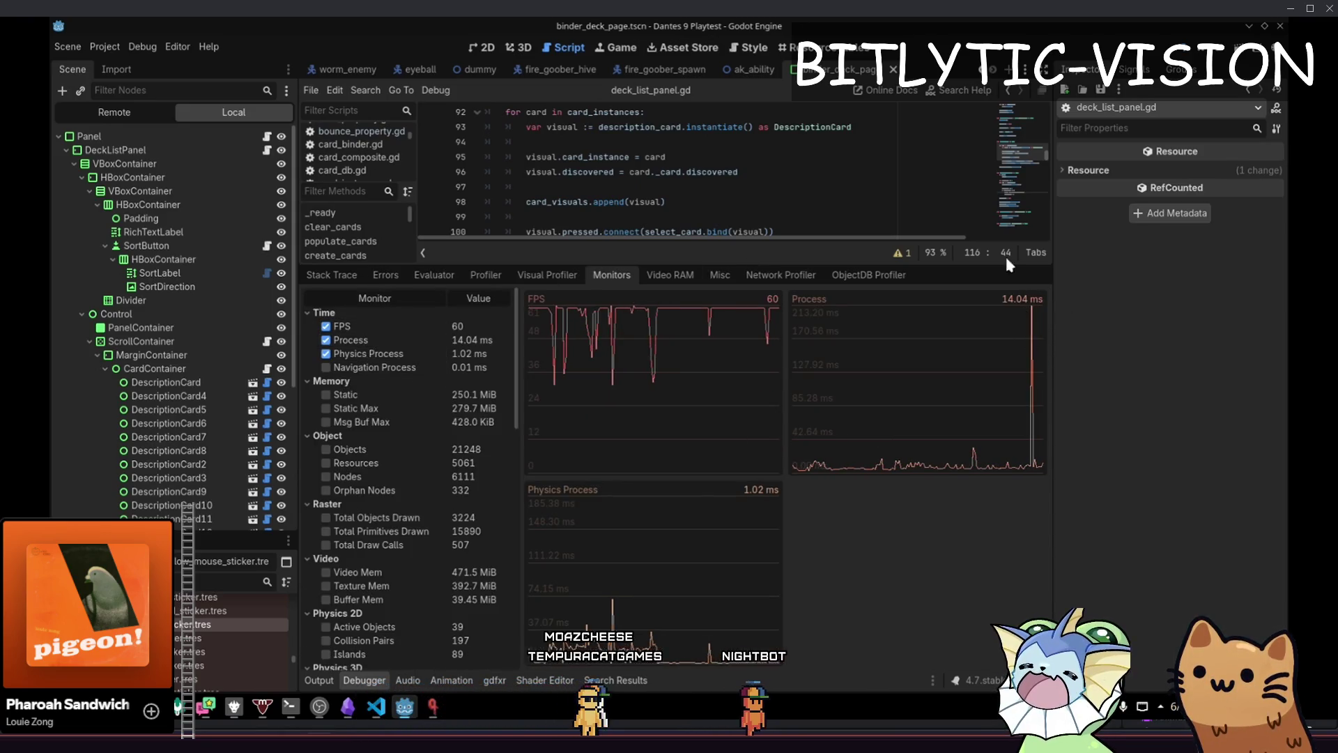
Test loading of the game's deck binder by opening its Collection page
key(alt+Tab)
key(Escape)
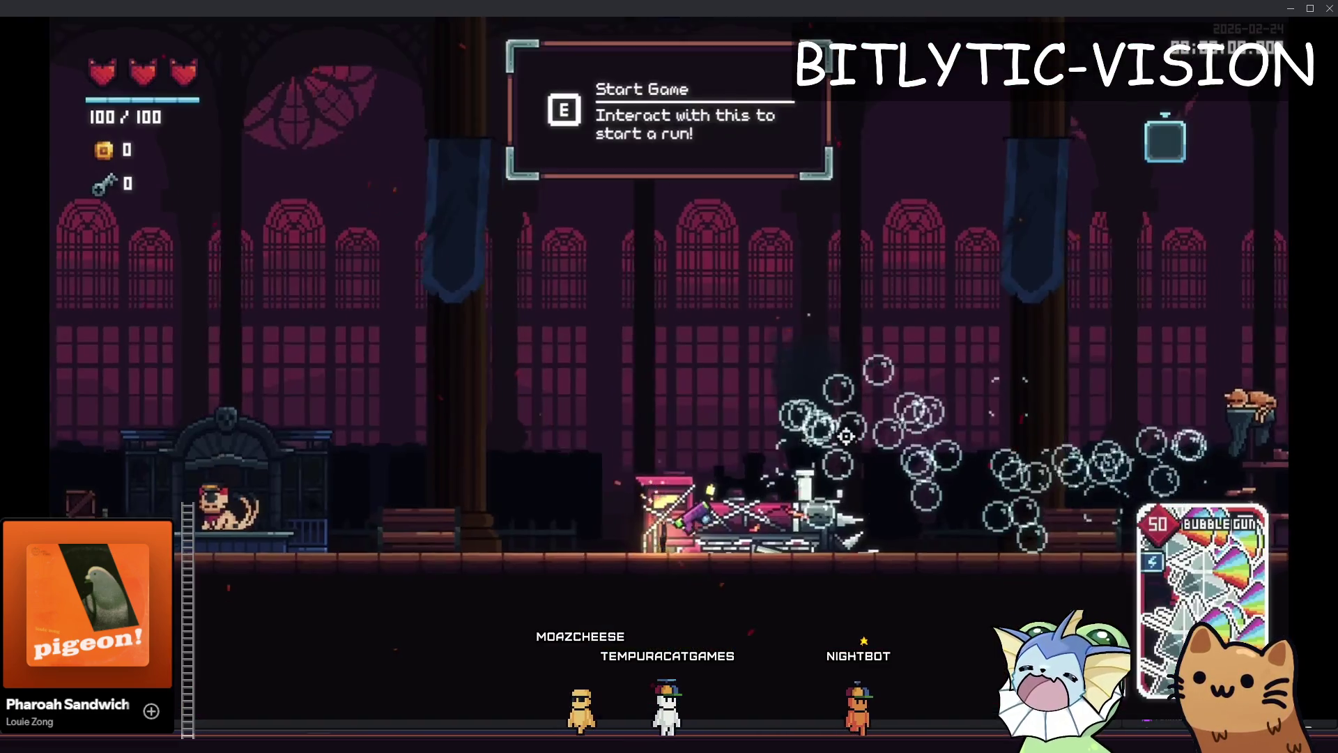
key(Tab)
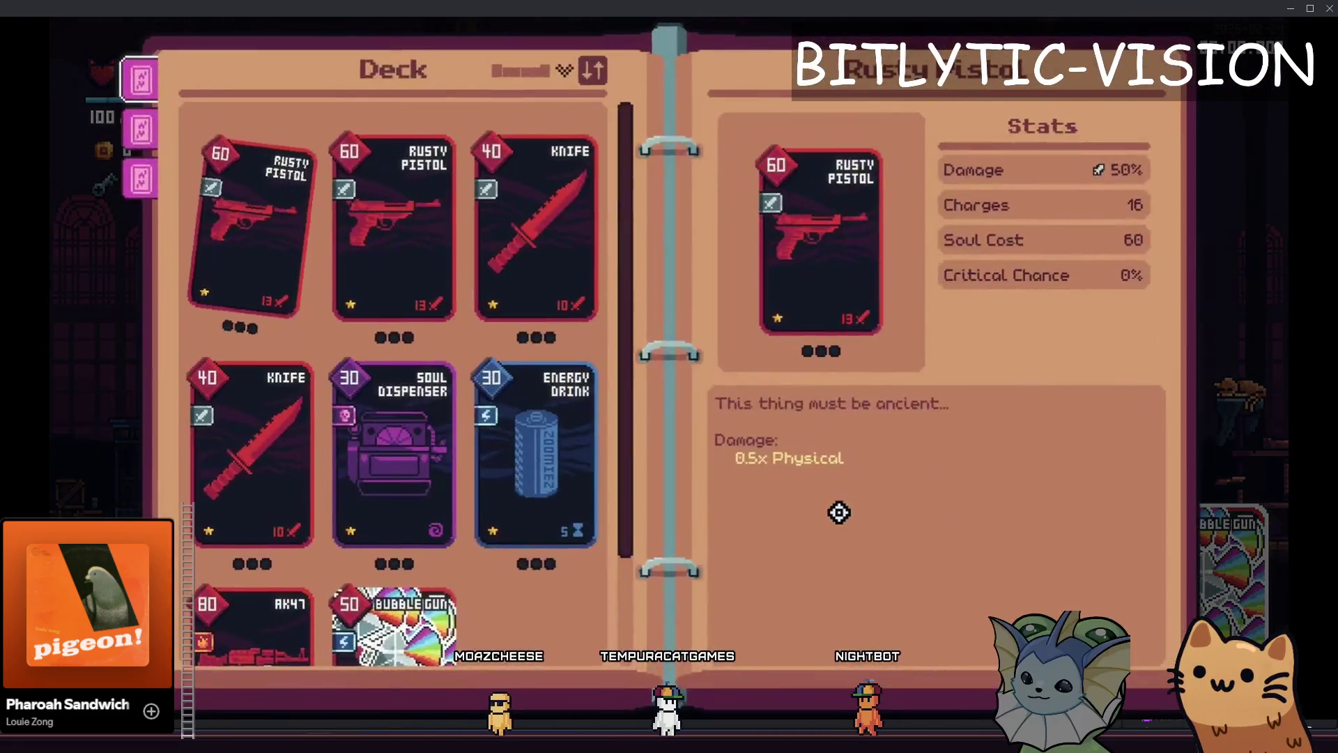
key(alt+Tab)
key(alt+Tab)
key(Escape)
key(Tab)
click(141, 129)
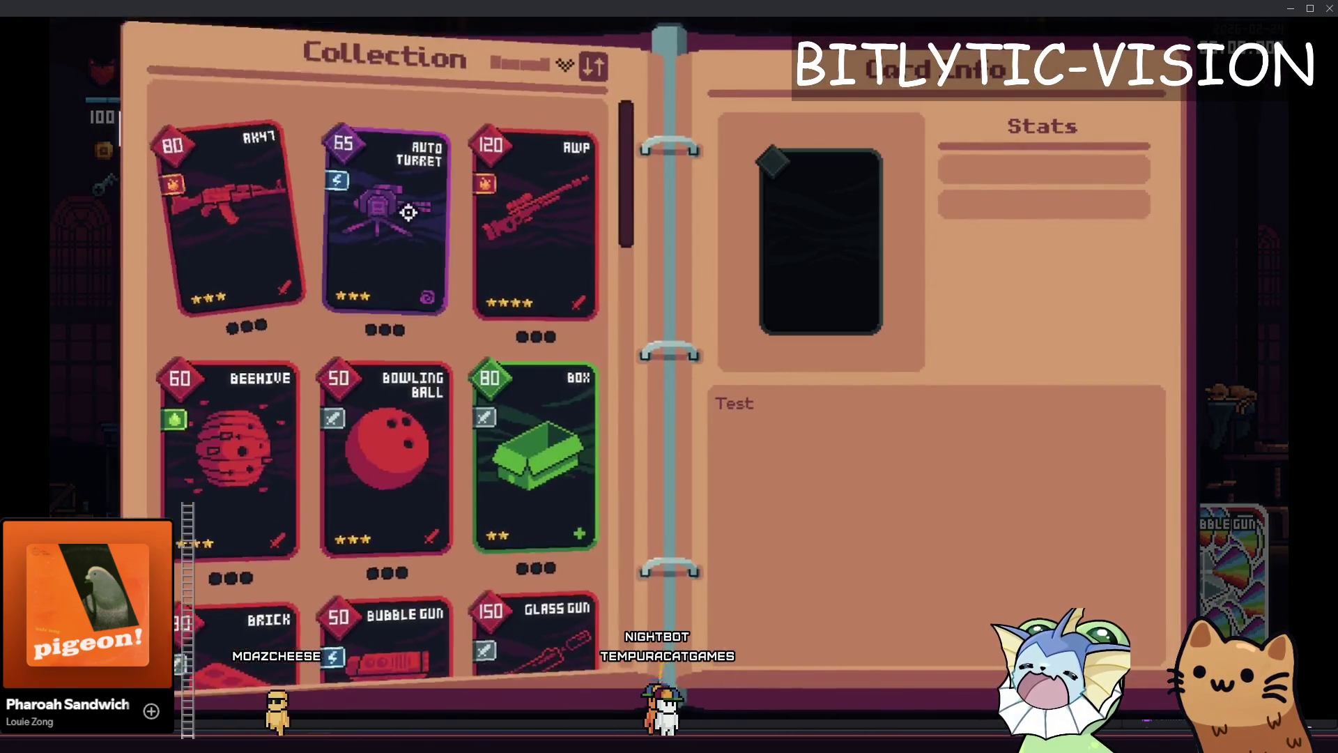
mouse_move(631, 327)
mouse_down()
mouse_move(606, 445)
mouse_move(616, 588)
mouse_move(664, 109)
mouse_up()
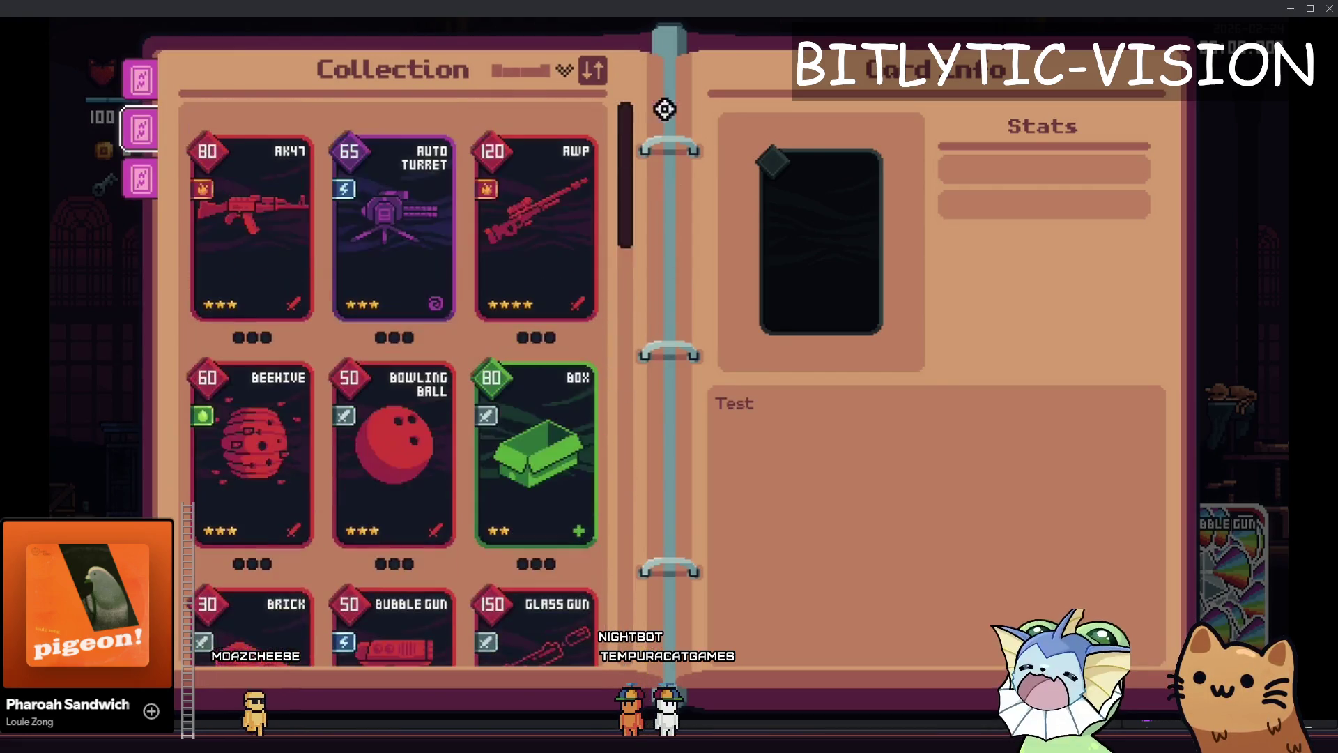
Uncomment the await process_frame line in deck_list_panel.gd and save the script
key(alt+Tab)
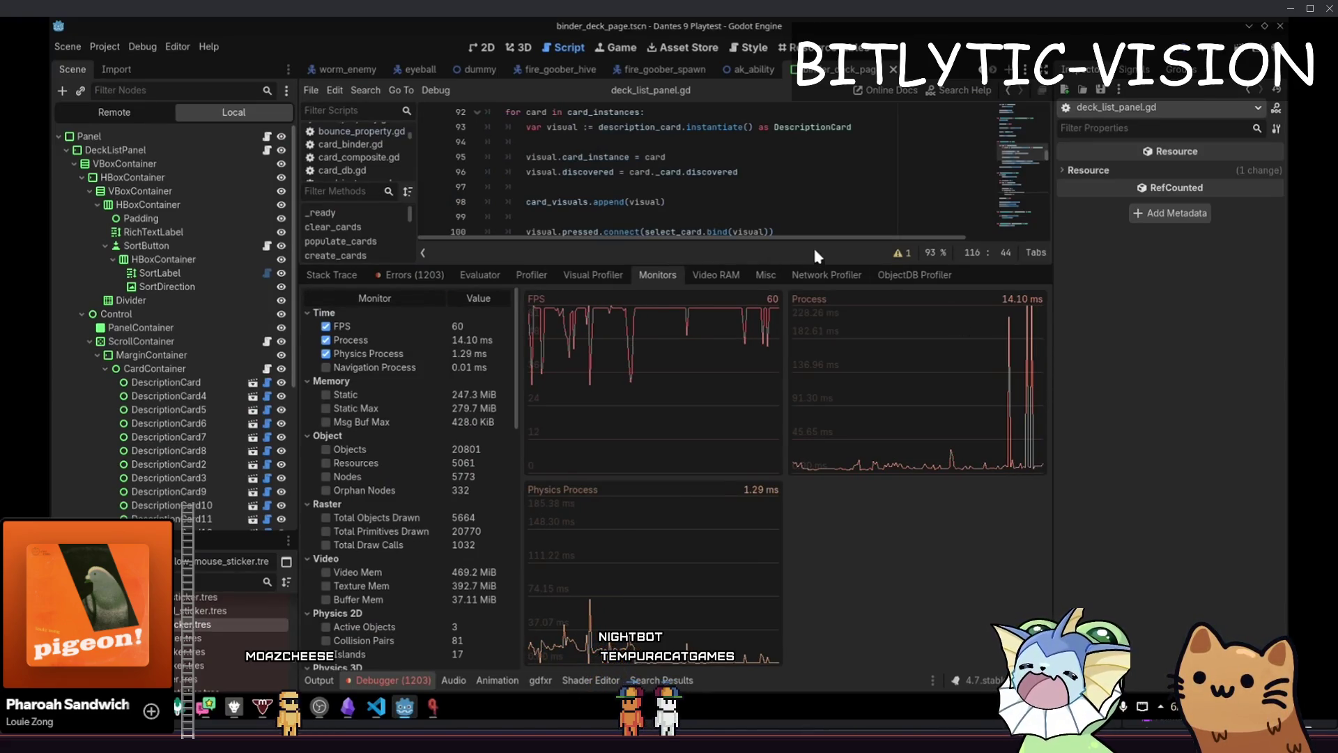
drag(804, 264, 802, 679)
key(ctrl+k)
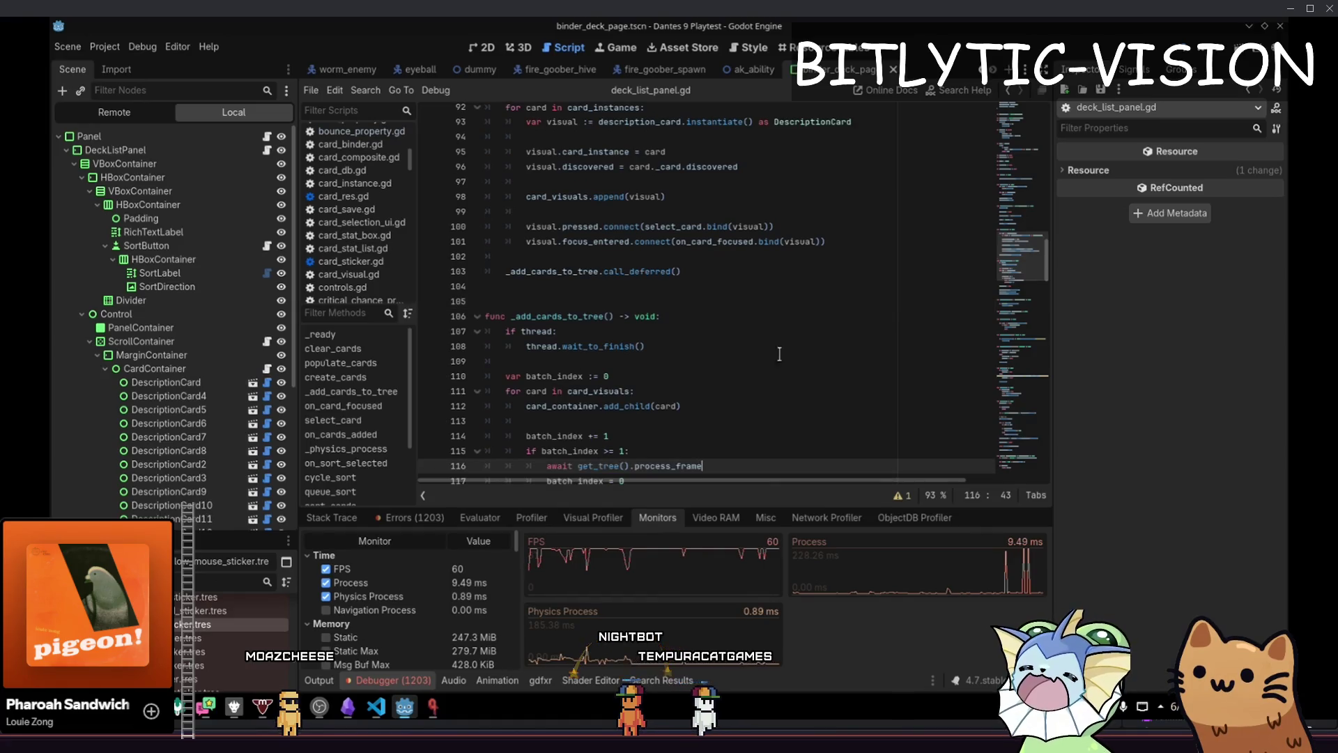
scroll(697, 279, down, 4)
drag(702, 307, 505, 112)
key(ctrl+z)
key(ctrl+s)
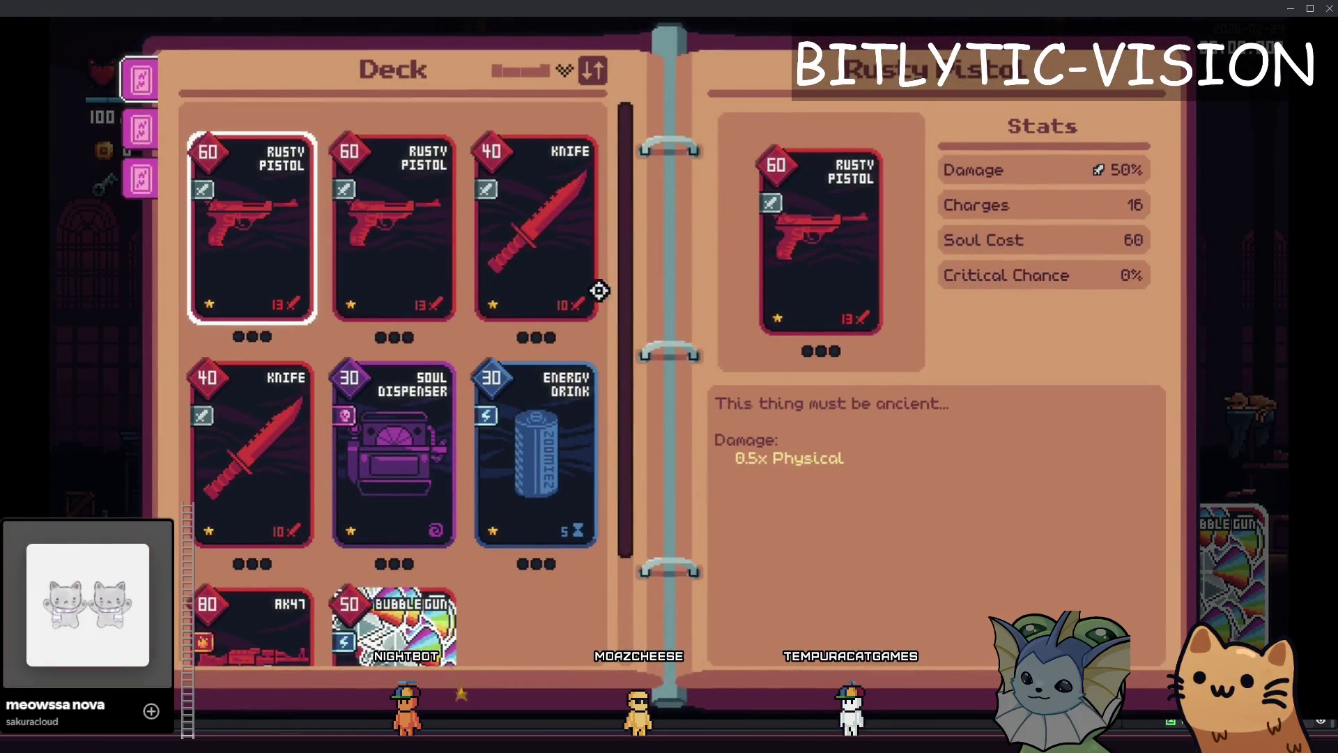
Browse the binder's Collection page in the relaunched game
click(139, 129)
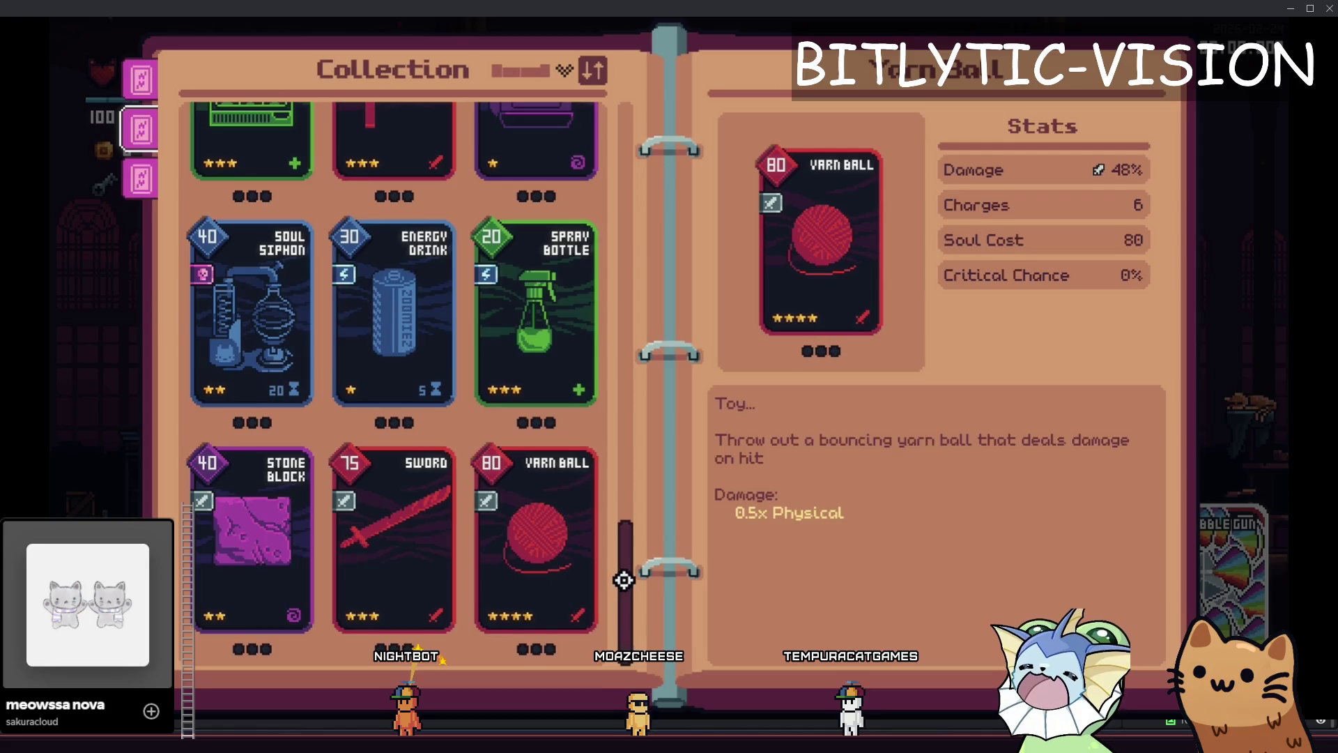
drag(622, 537, 614, 51)
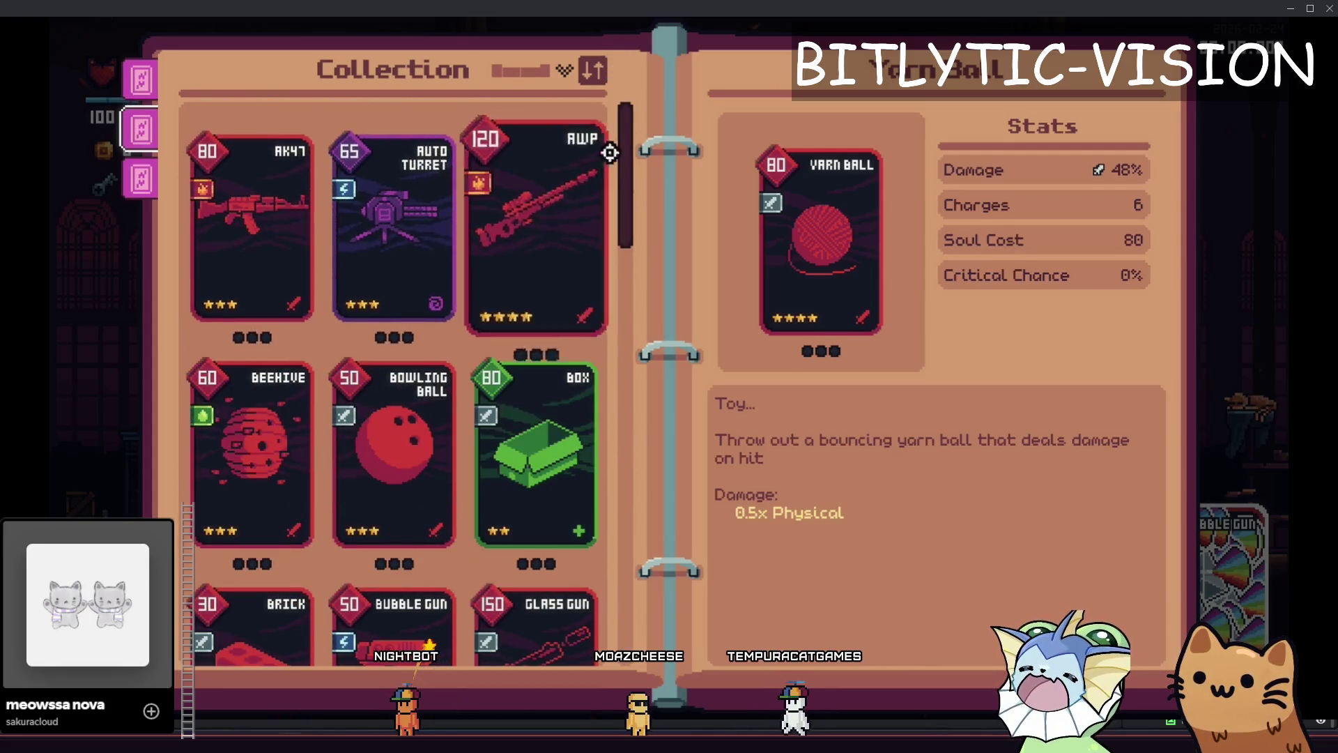
scroll(409, 572, down, 10)
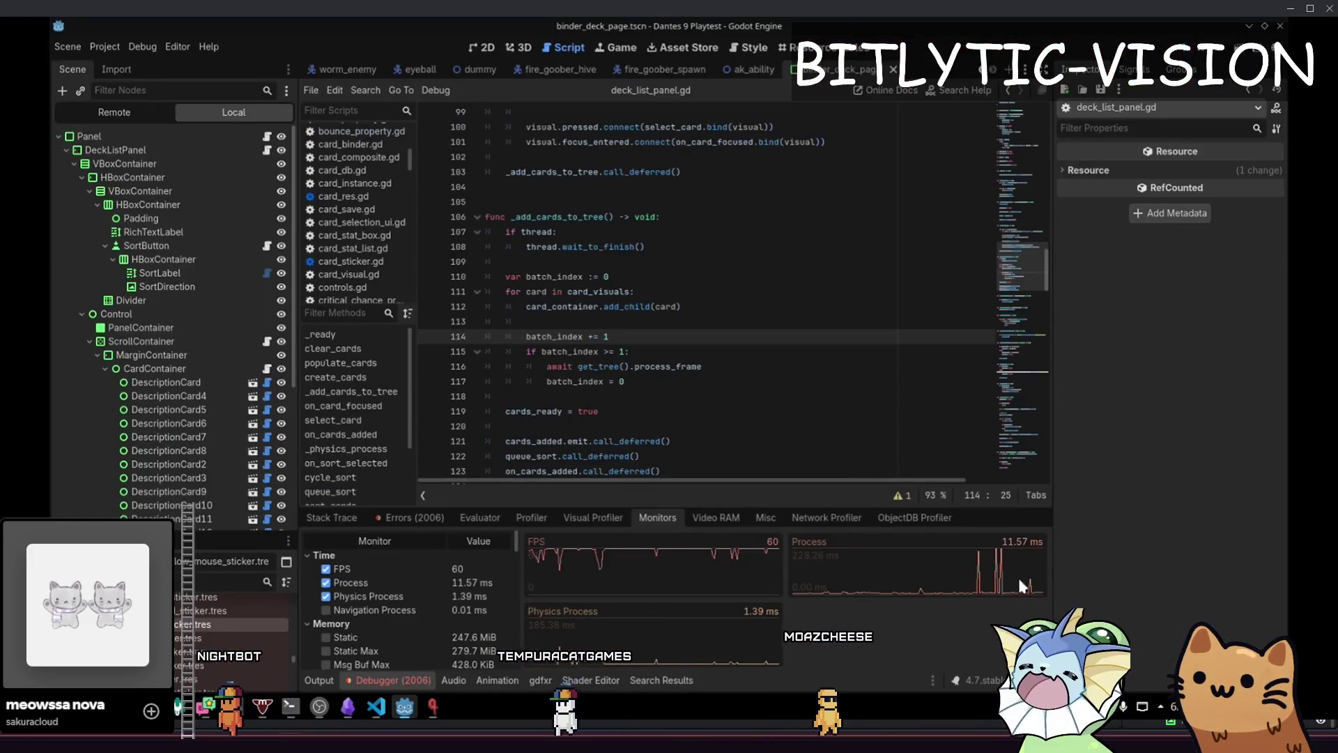
Close the Collection book and review the Vector2 normalize warnings in the debugger Errors list
key(Escape)
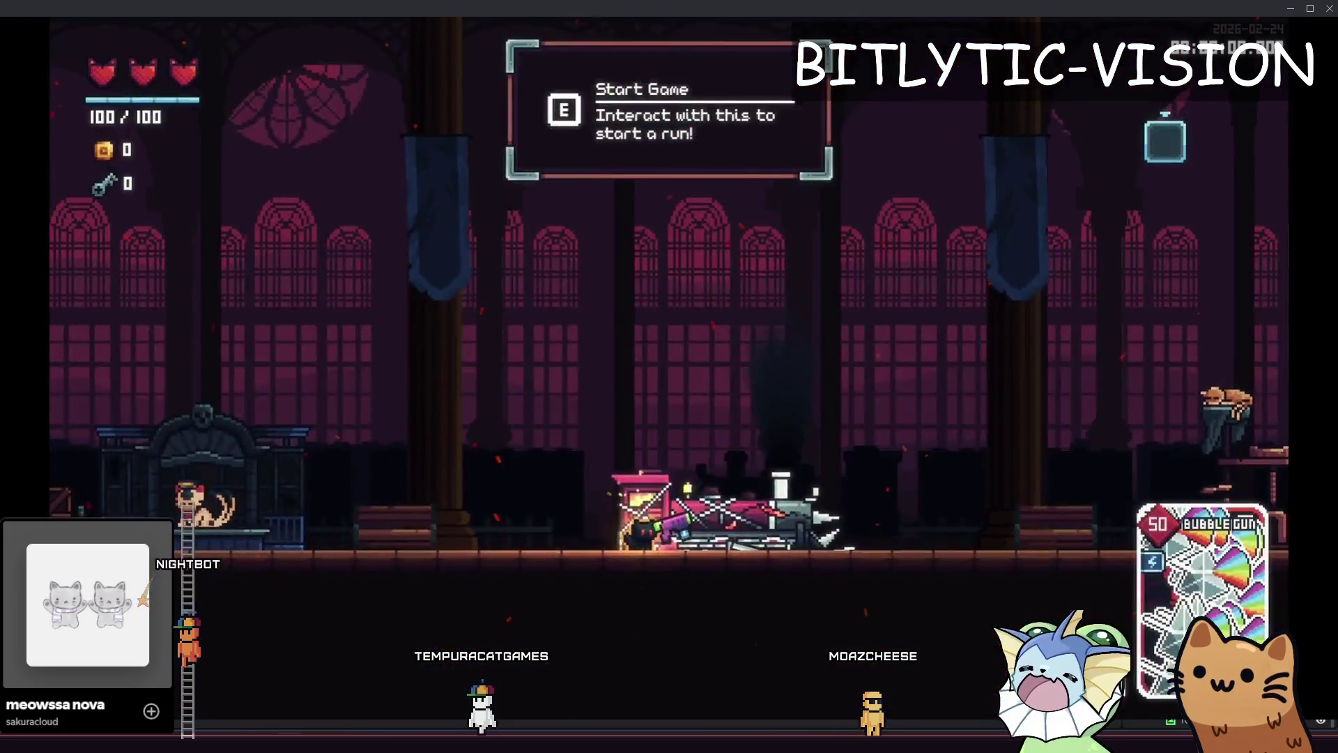
key(alt+Tab)
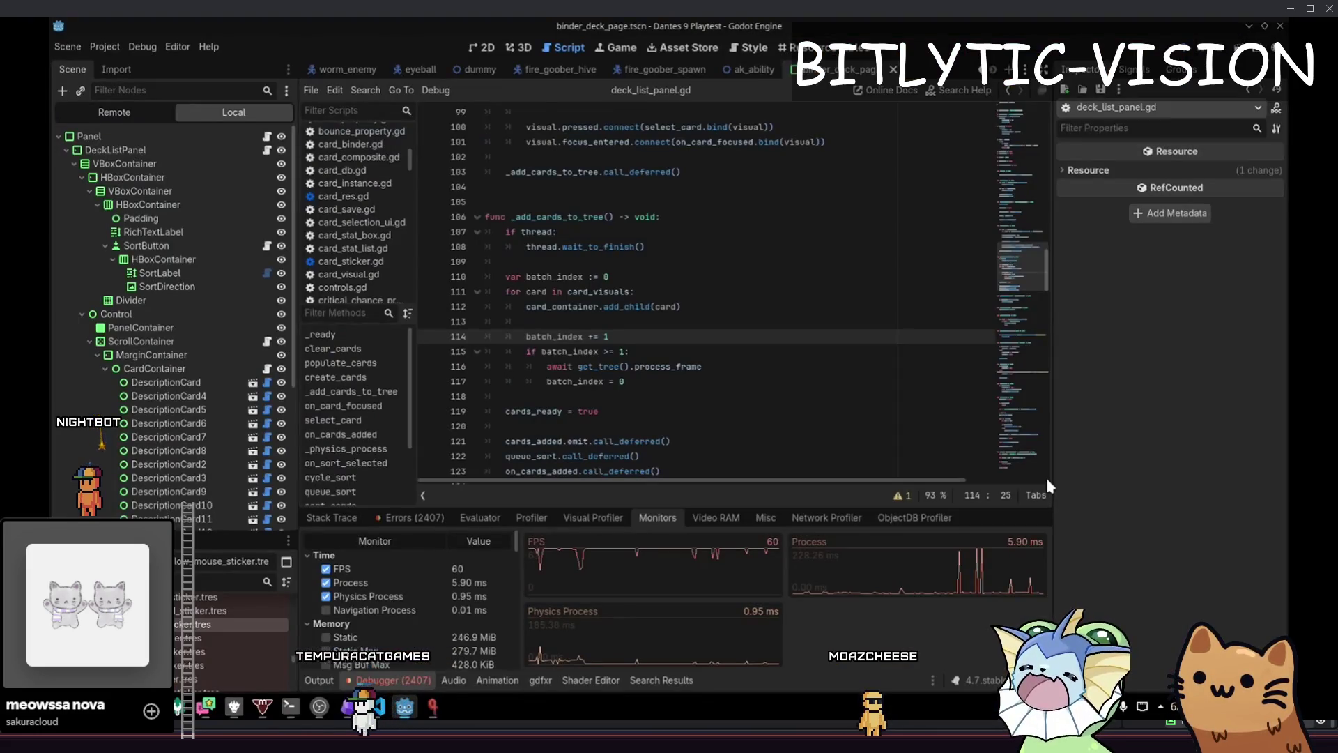
click(433, 518)
scroll(765, 610, down, 1)
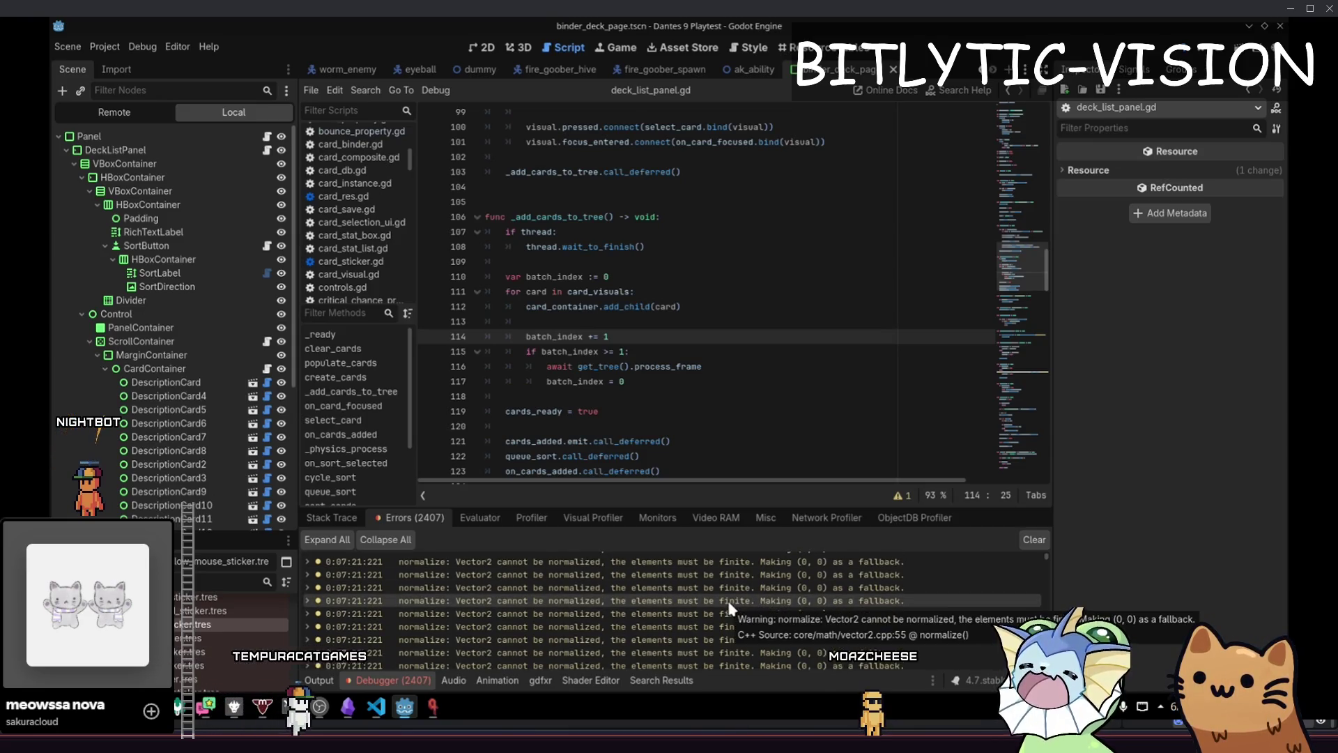
Stop the game, clear the debugger errors, and relaunch the project to its title menu
key(F5)
key(Escape)
key(F8)
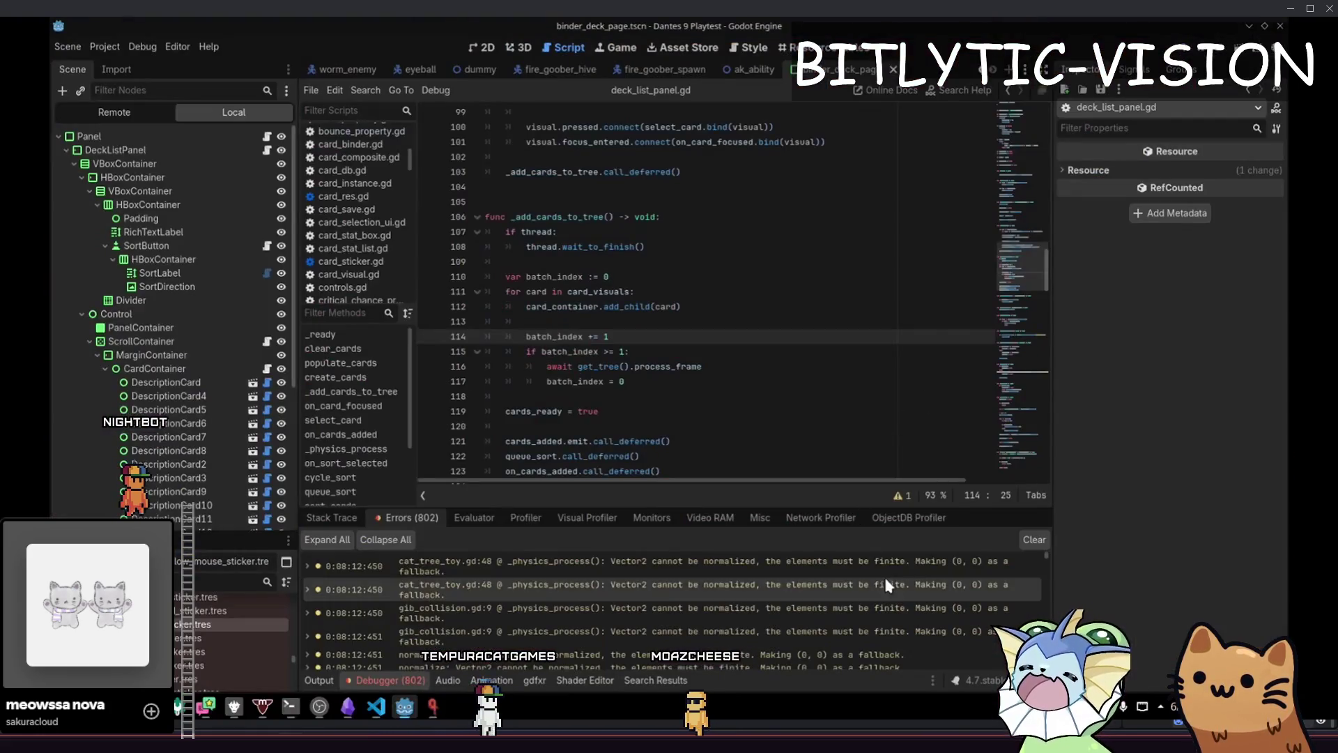
click(1034, 541)
key(F5)
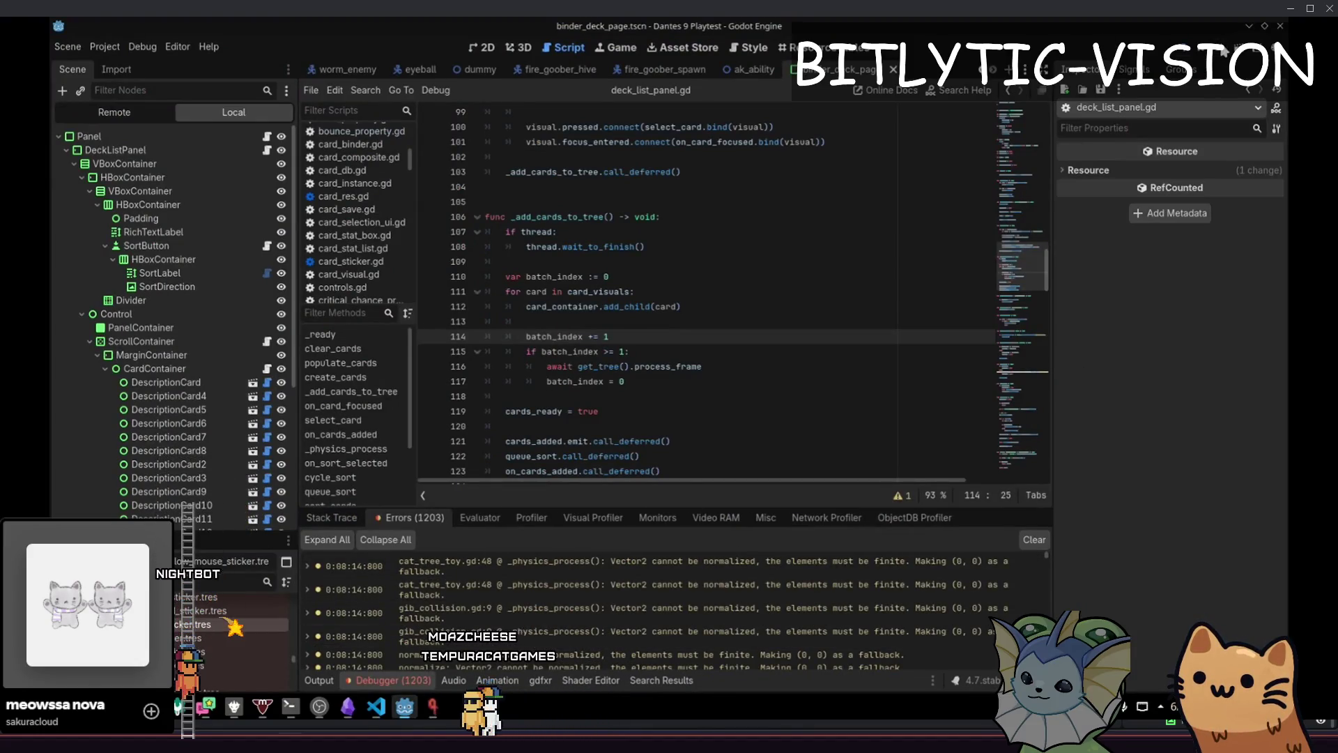
key(F5)
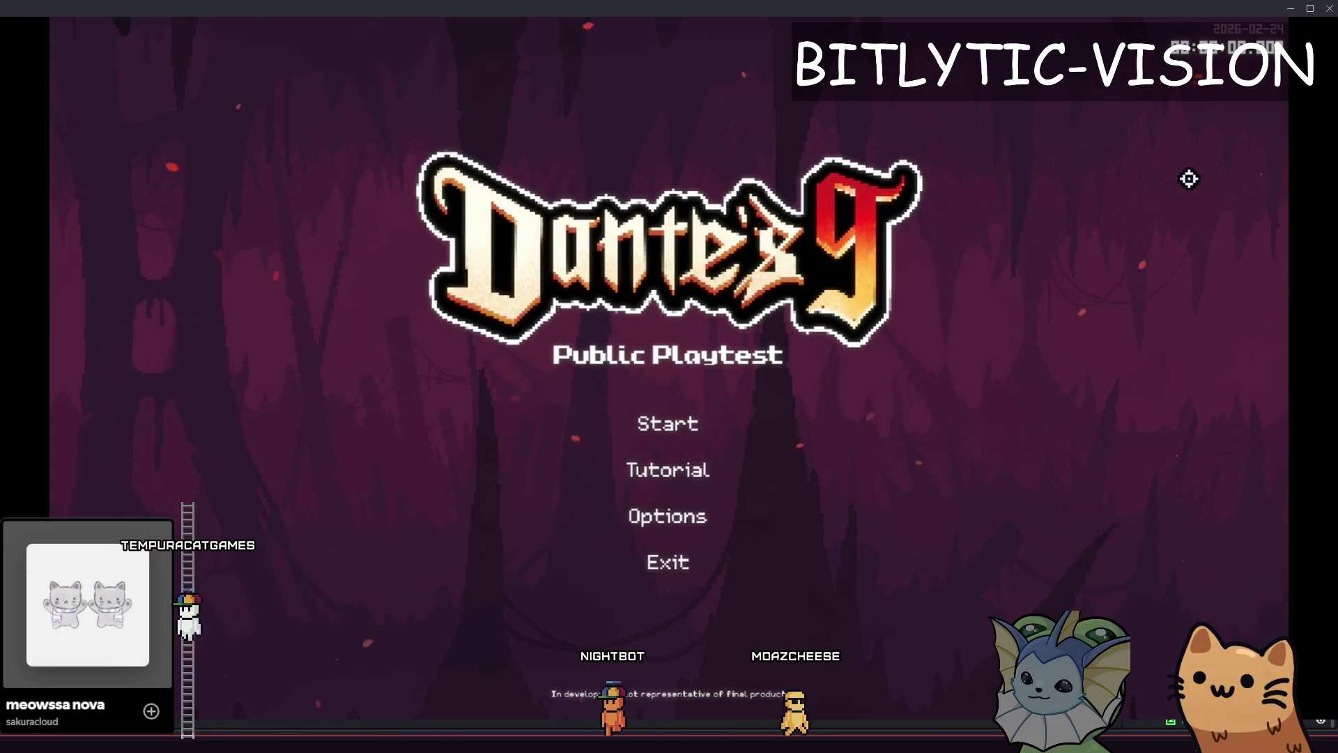
Close the game and select DescriptionCard5 in the Scene dock to see its card_knife card
key(F8)
mouse_move(169, 410)
mouse_down()
mouse_move(154, 434)
mouse_move(161, 478)
mouse_move(157, 384)
mouse_move(157, 432)
mouse_move(161, 414)
mouse_up()
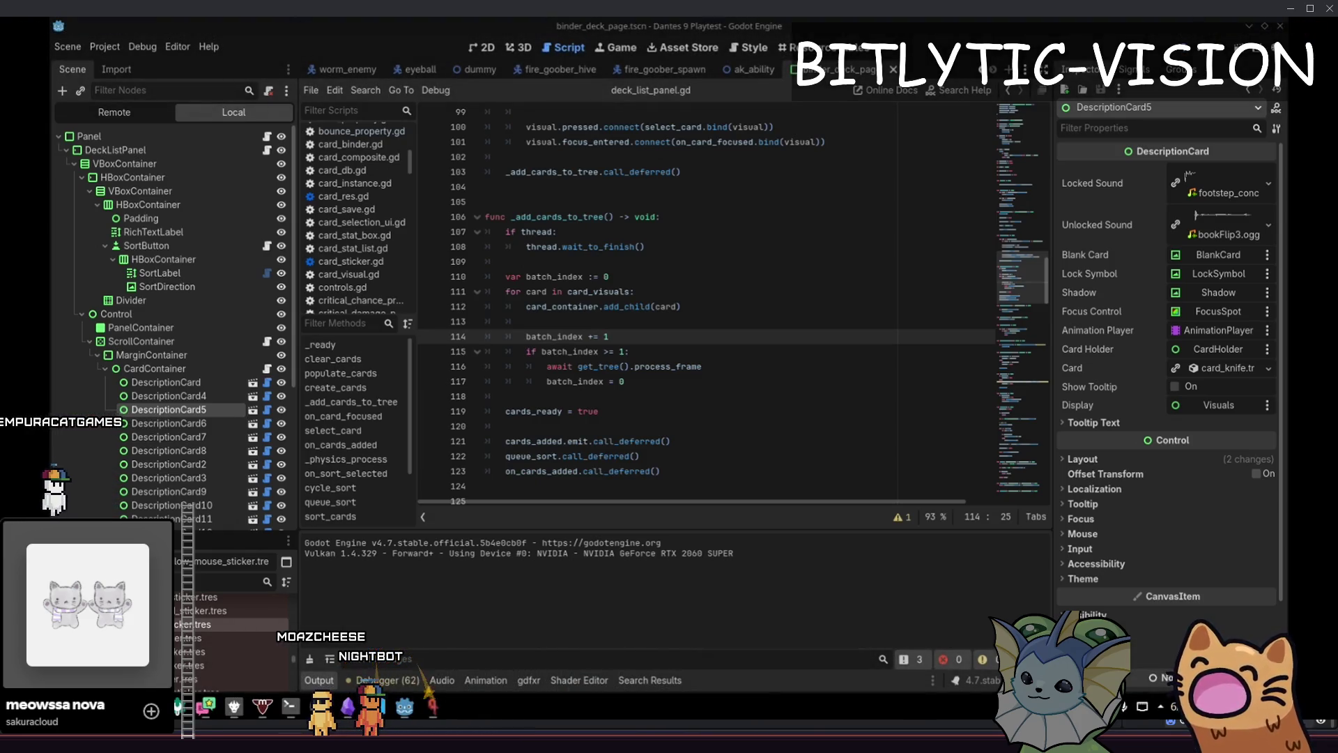
Scroll through the Godot 4.7 release notes in Firefox, open a new tab, and return to Godot
key(alt+Tab)
scroll(917, 323, down, 20)
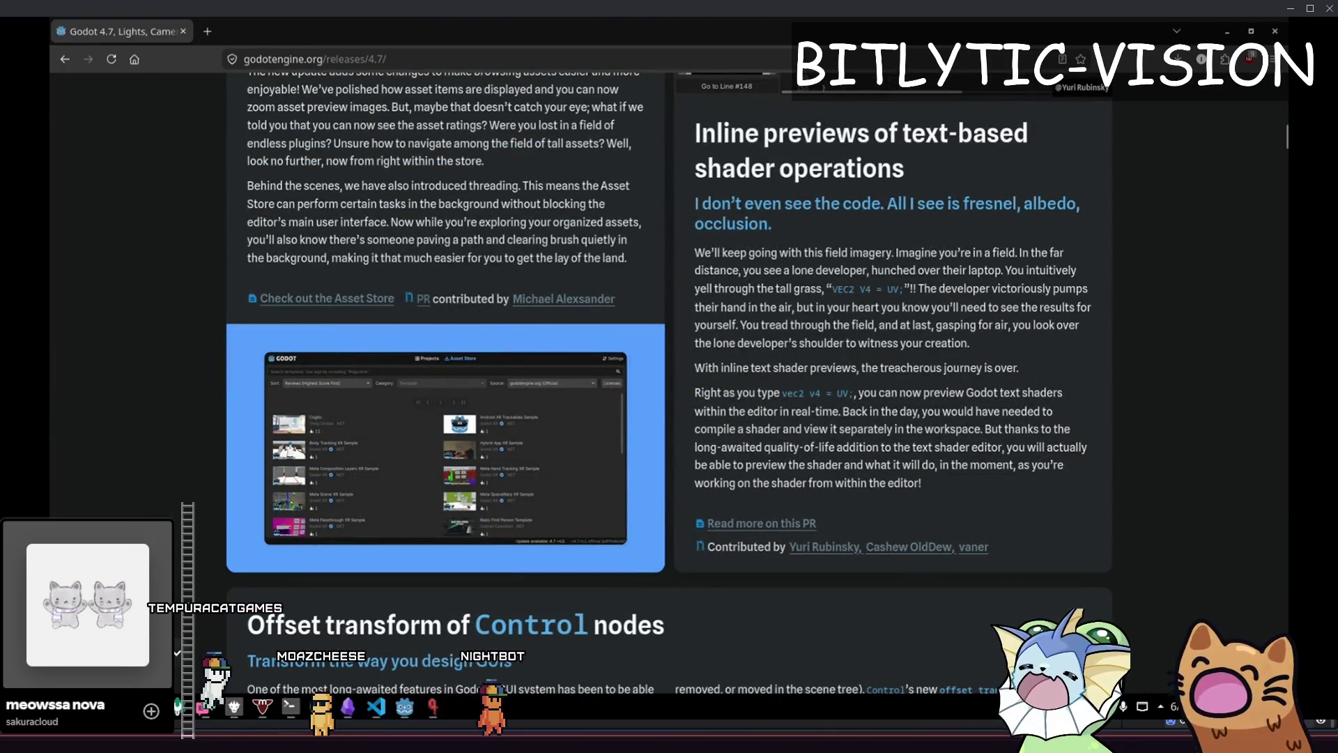
scroll(1083, 333, down, 15)
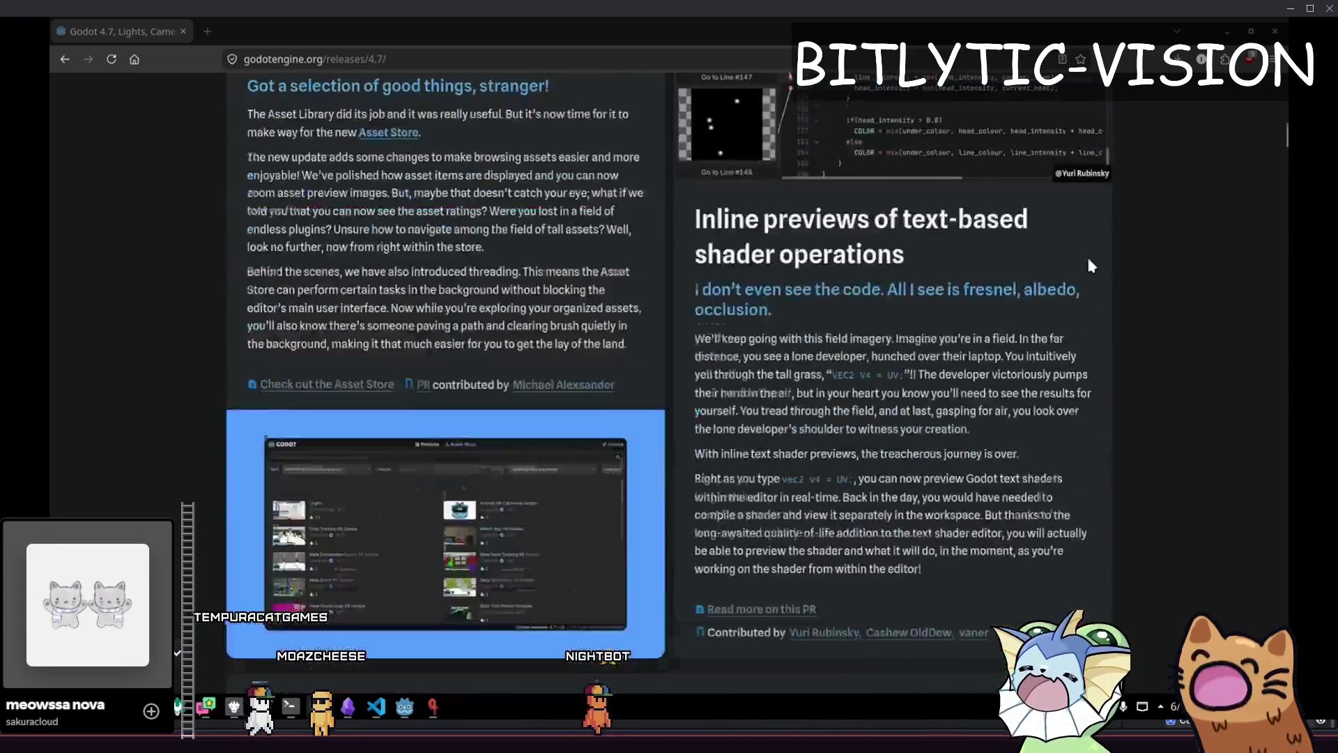
scroll(1189, 308, down, 20)
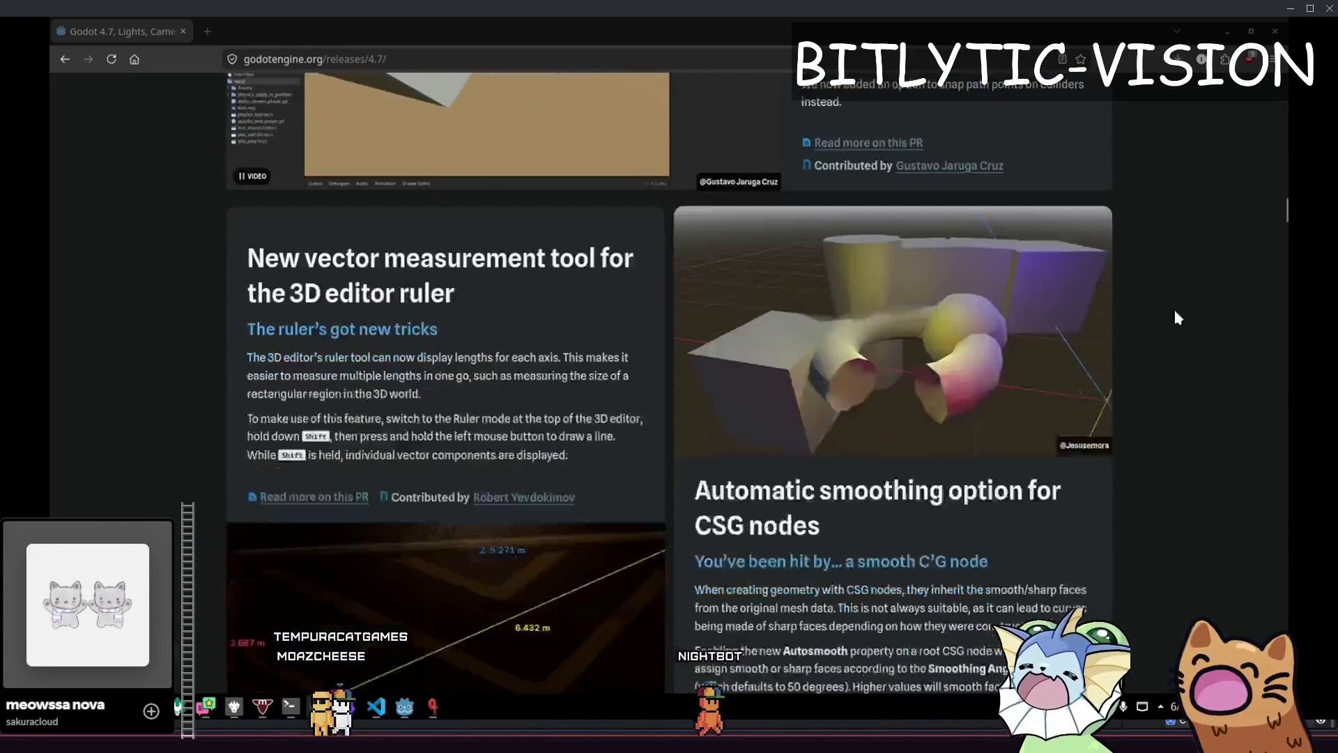
scroll(1191, 293, down, 5)
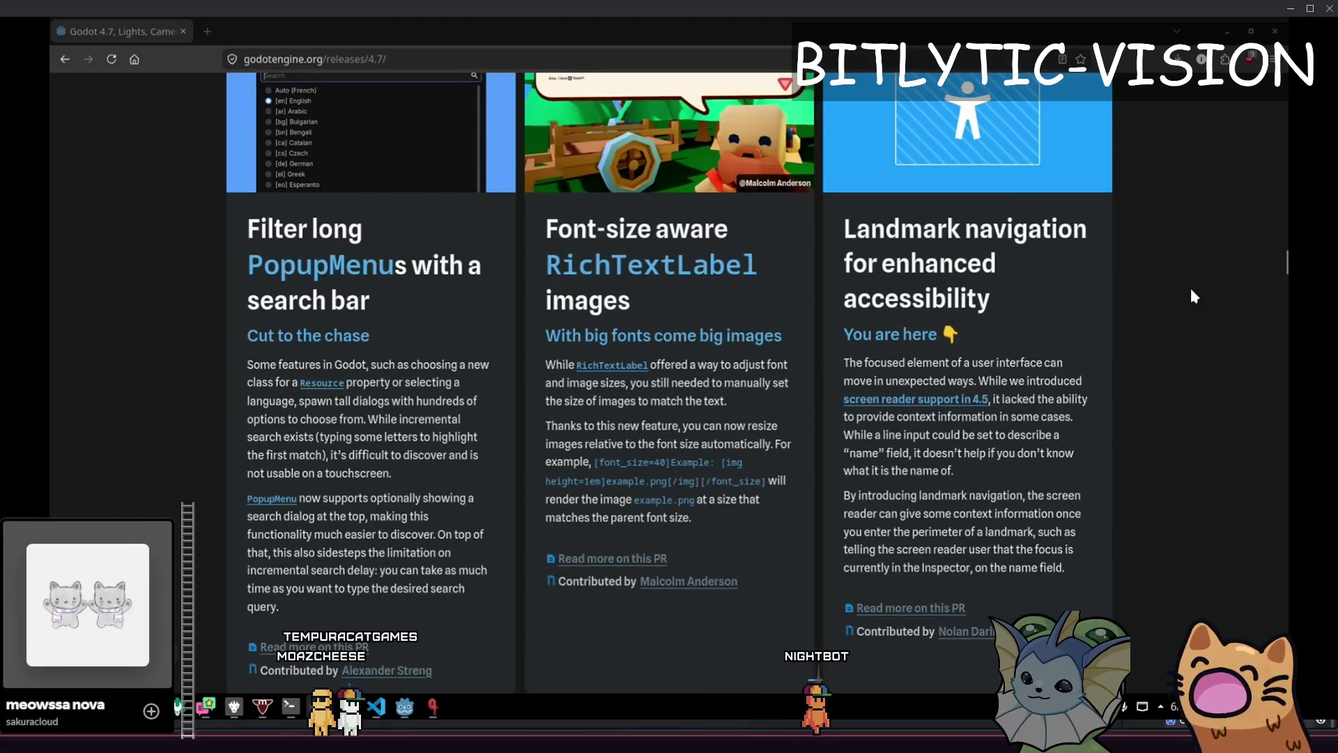
scroll(820, 403, up, 8)
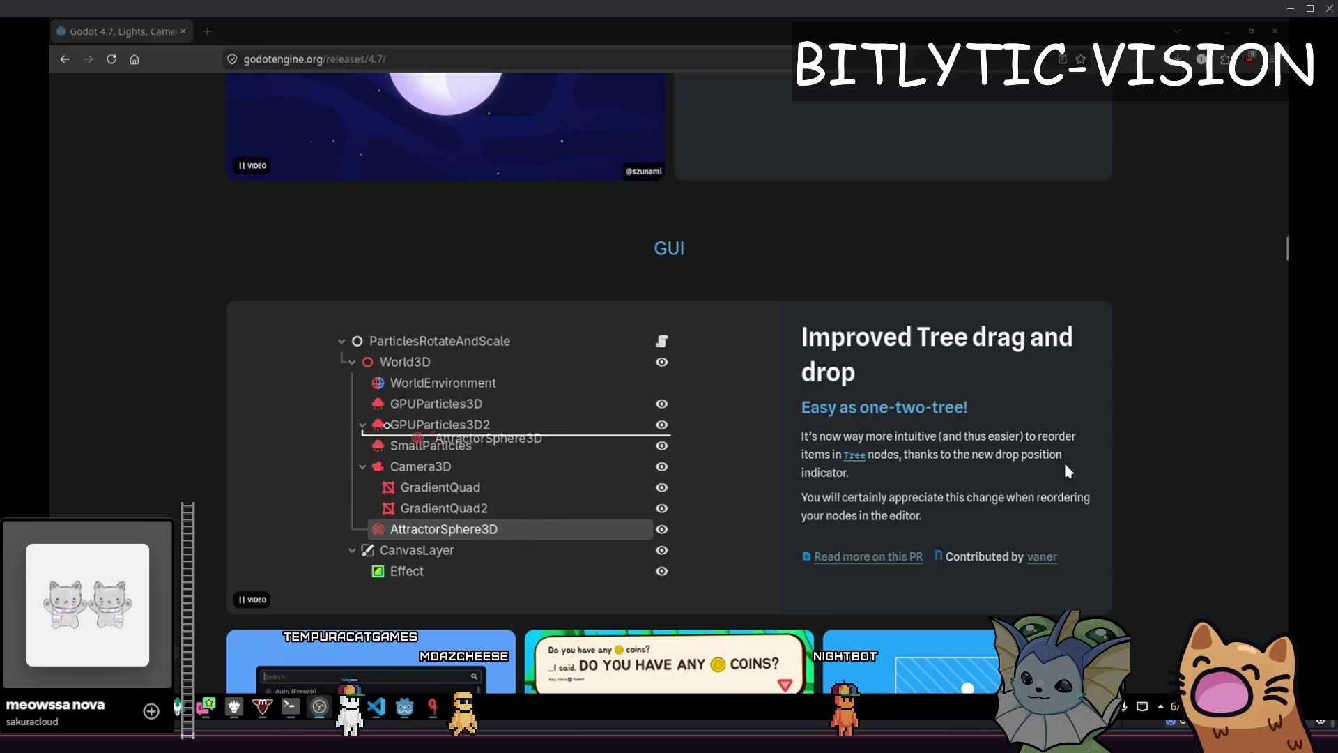
key(ctrl+t)
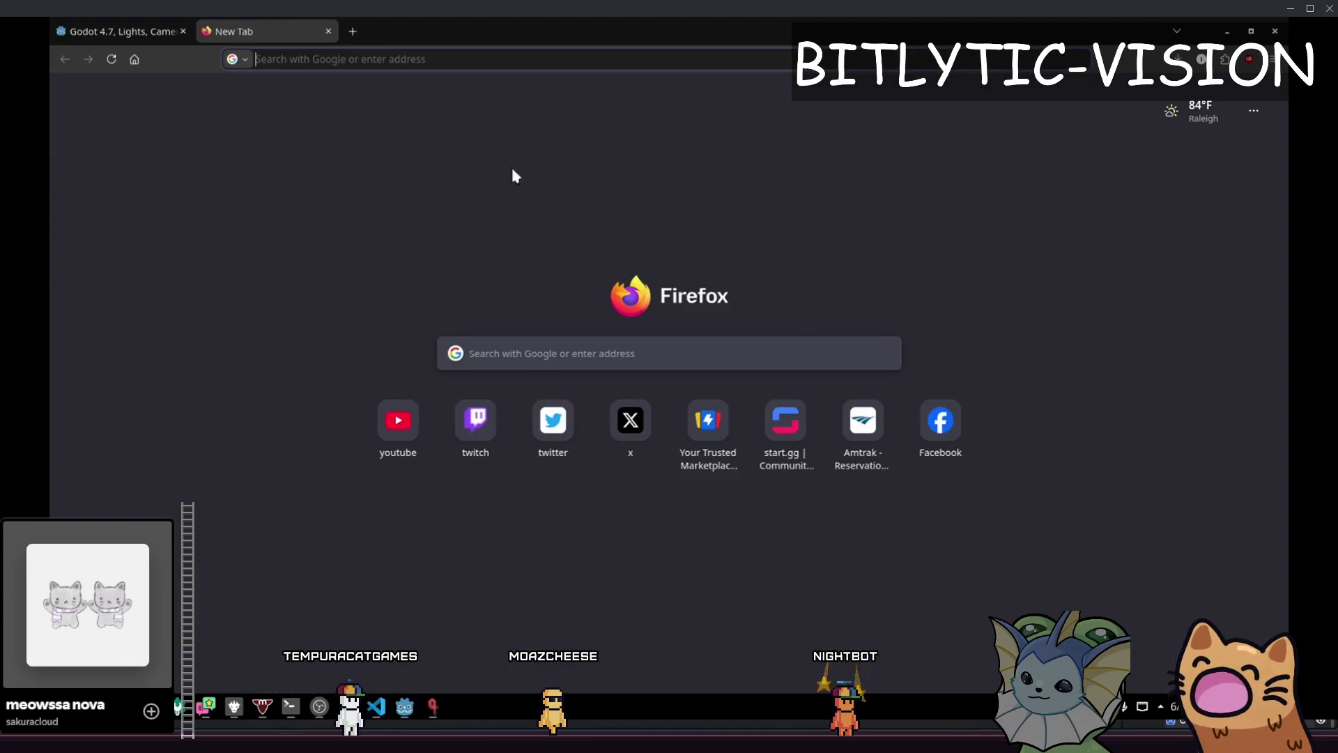
key(alt+Tab)
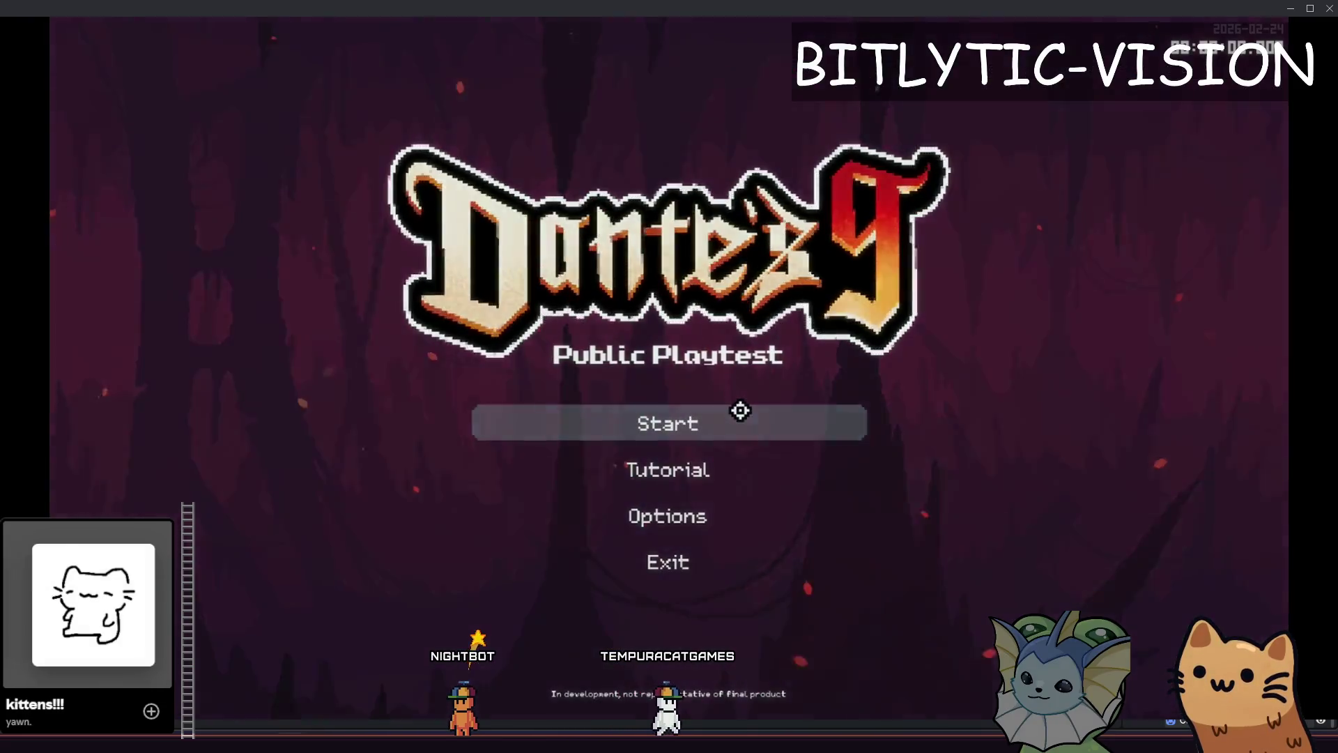
Start a new game, walk the cat up the staircase, then close the game
click(740, 410)
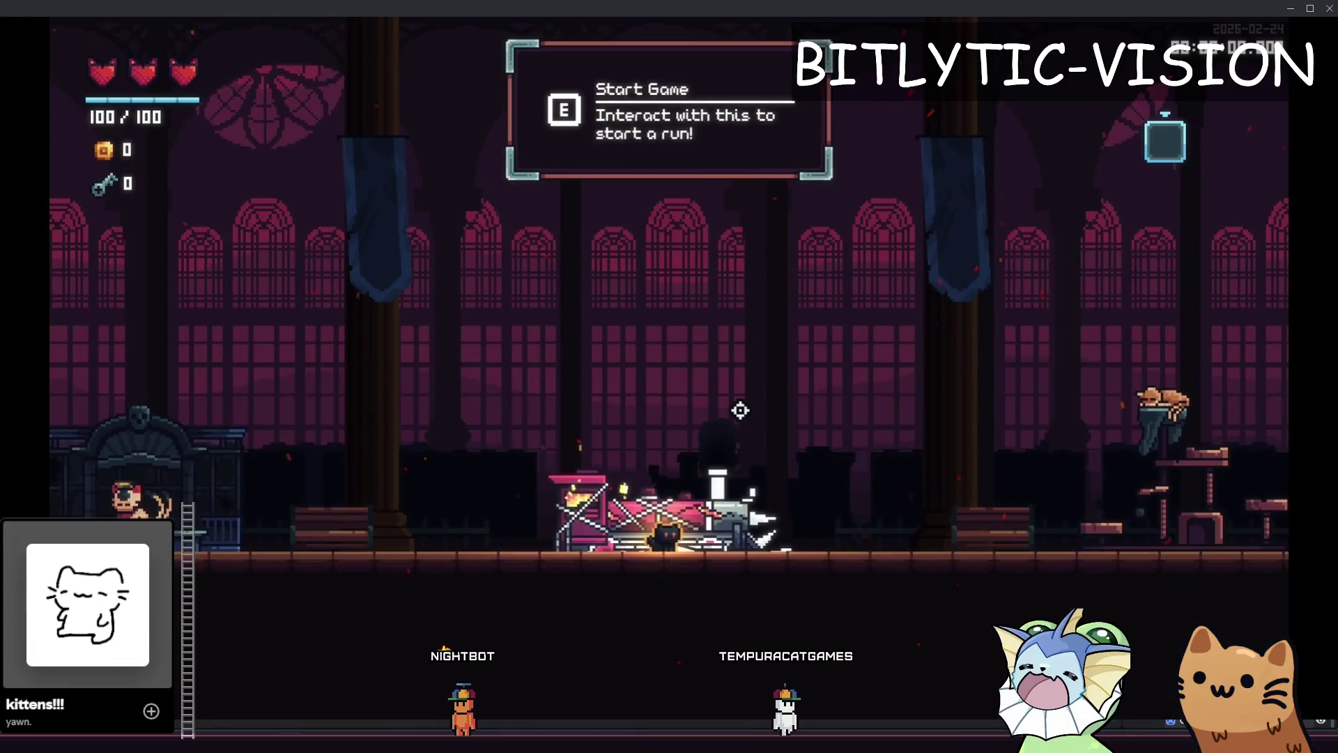
key(d)
key(d)
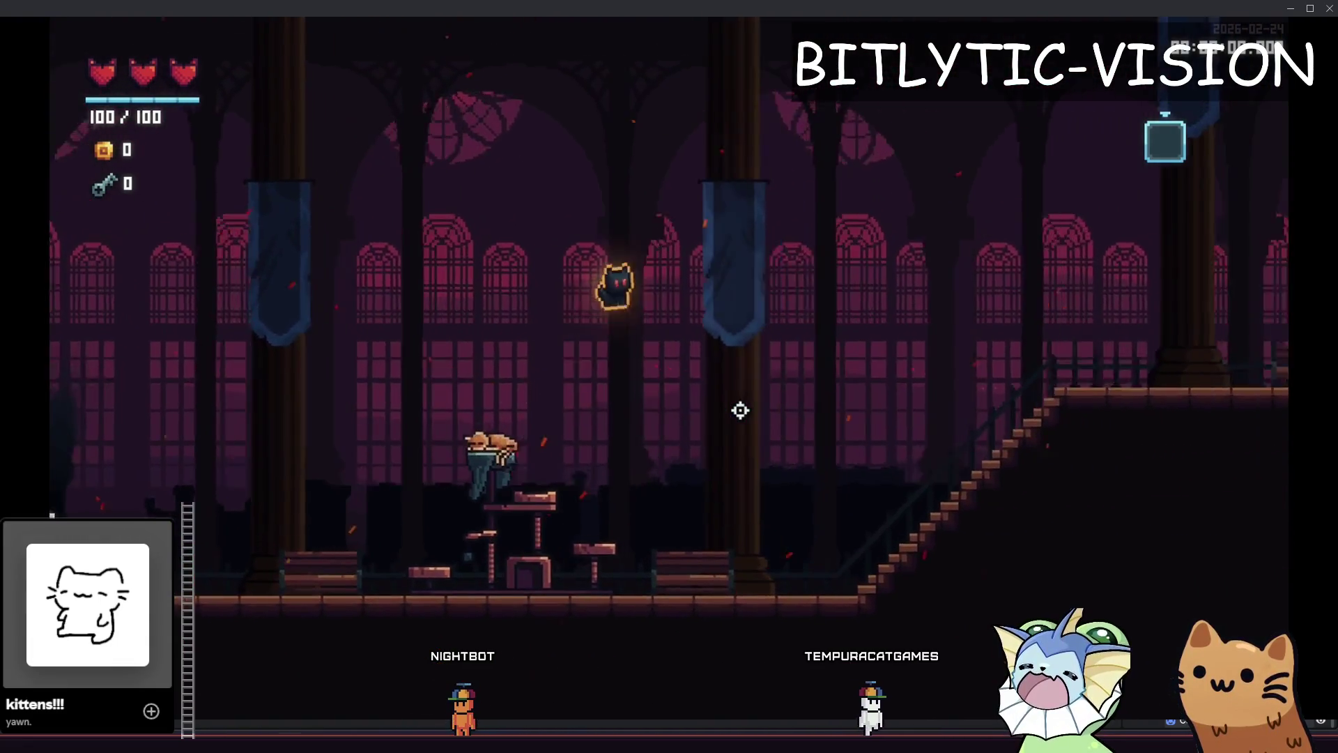
key(d)
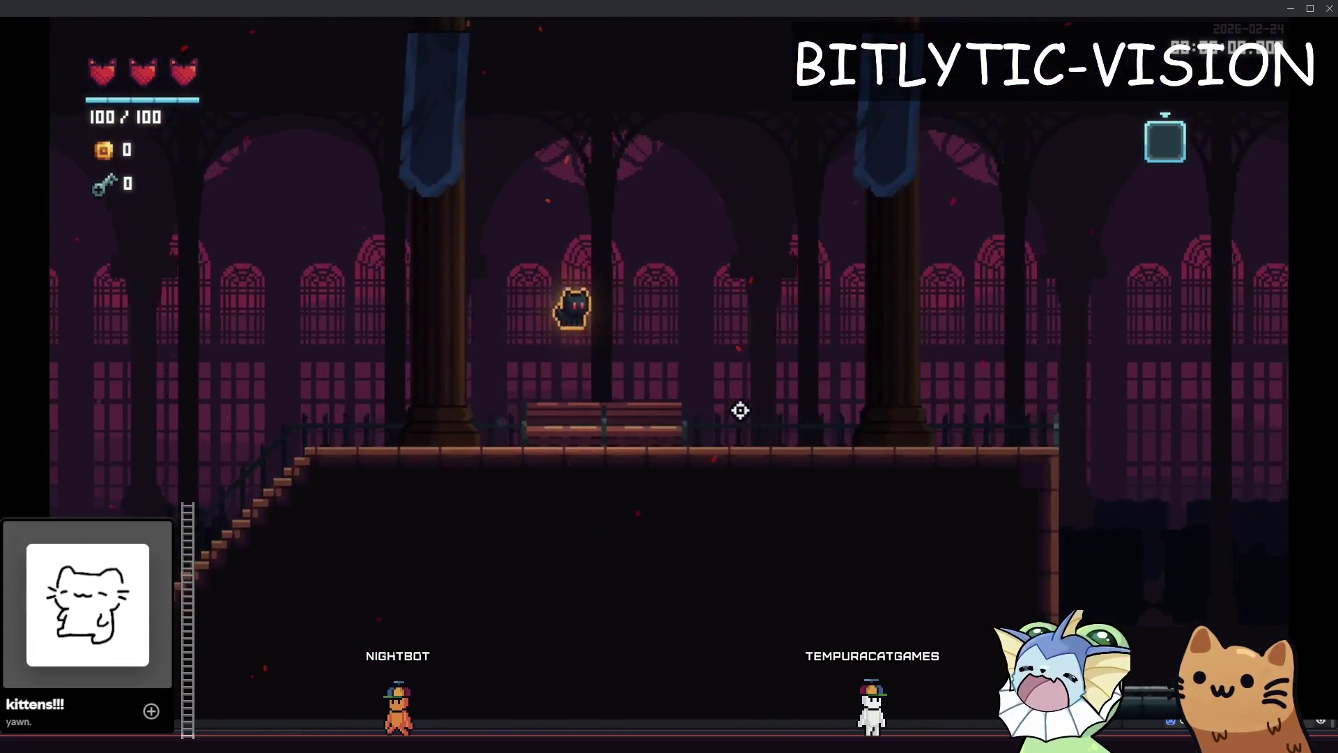
key(F8)
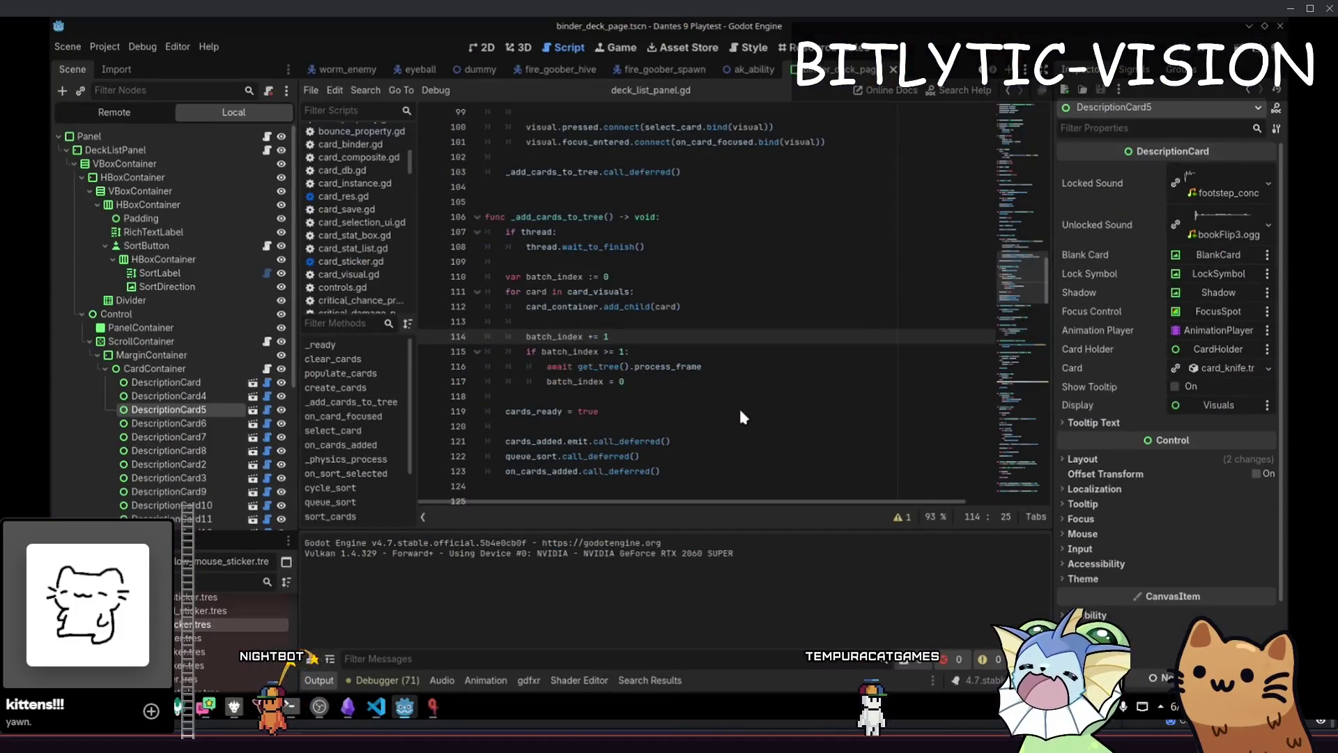
Review the _add_cards_to_tree code in deck_list_panel.gd, save, and relaunch the game
mouse_move(625, 381)
mouse_down()
mouse_move(529, 119)
mouse_move(486, 217)
mouse_up()
scroll(628, 279, down, 4)
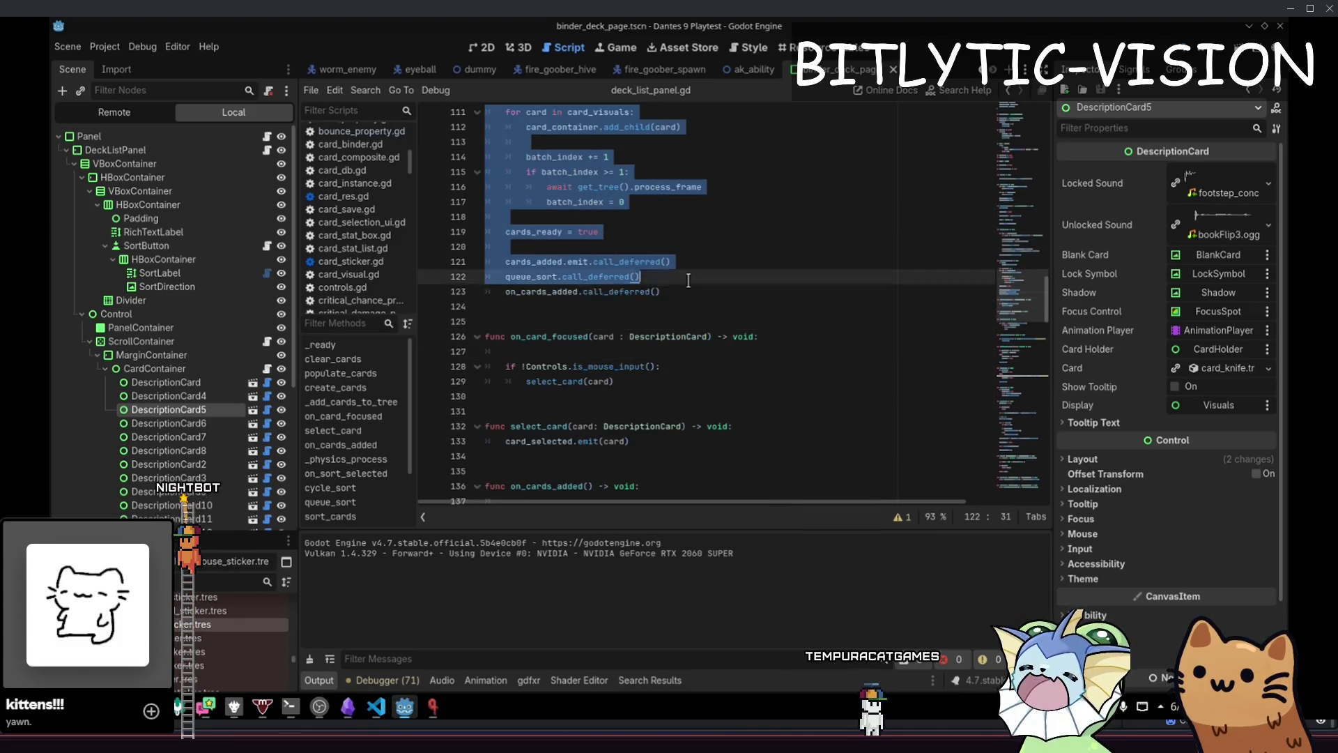
click(688, 292)
mouse_move(689, 292)
mouse_down()
mouse_move(502, 240)
mouse_move(488, 264)
mouse_up()
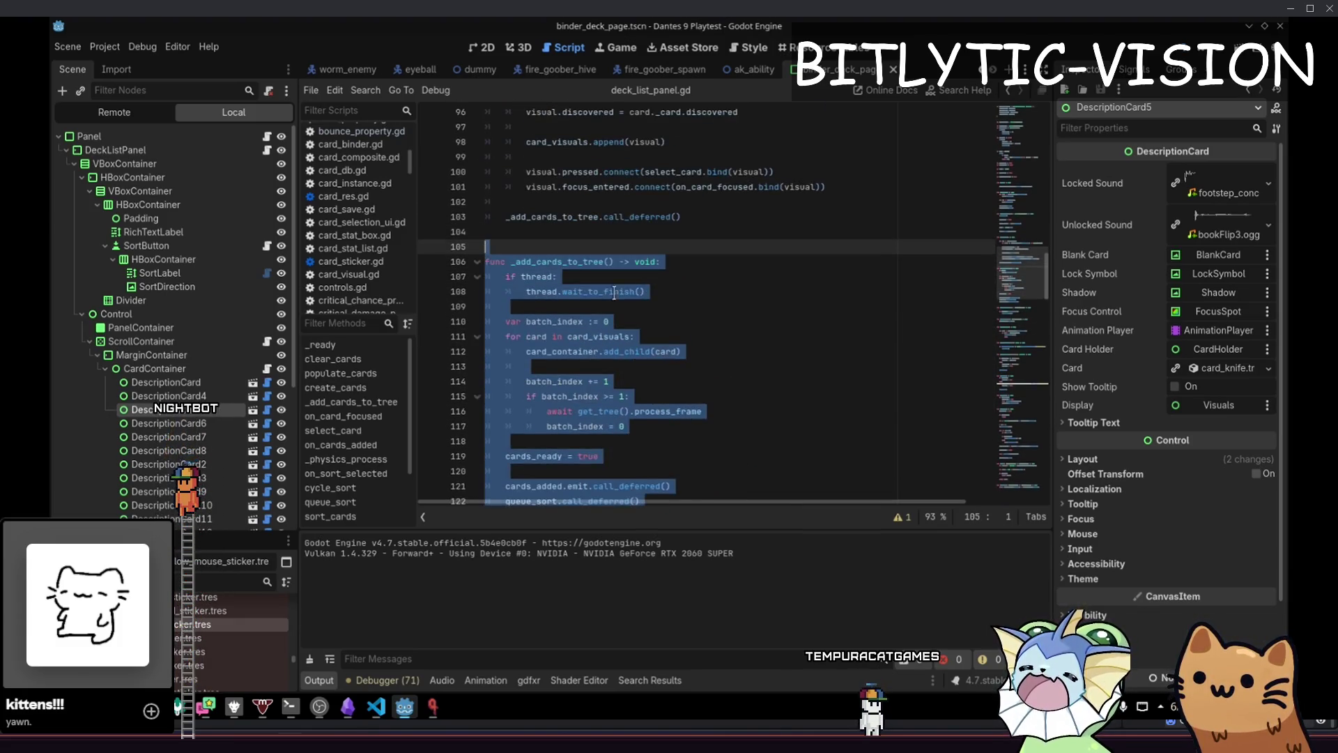
click(718, 313)
key(ctrl+s)
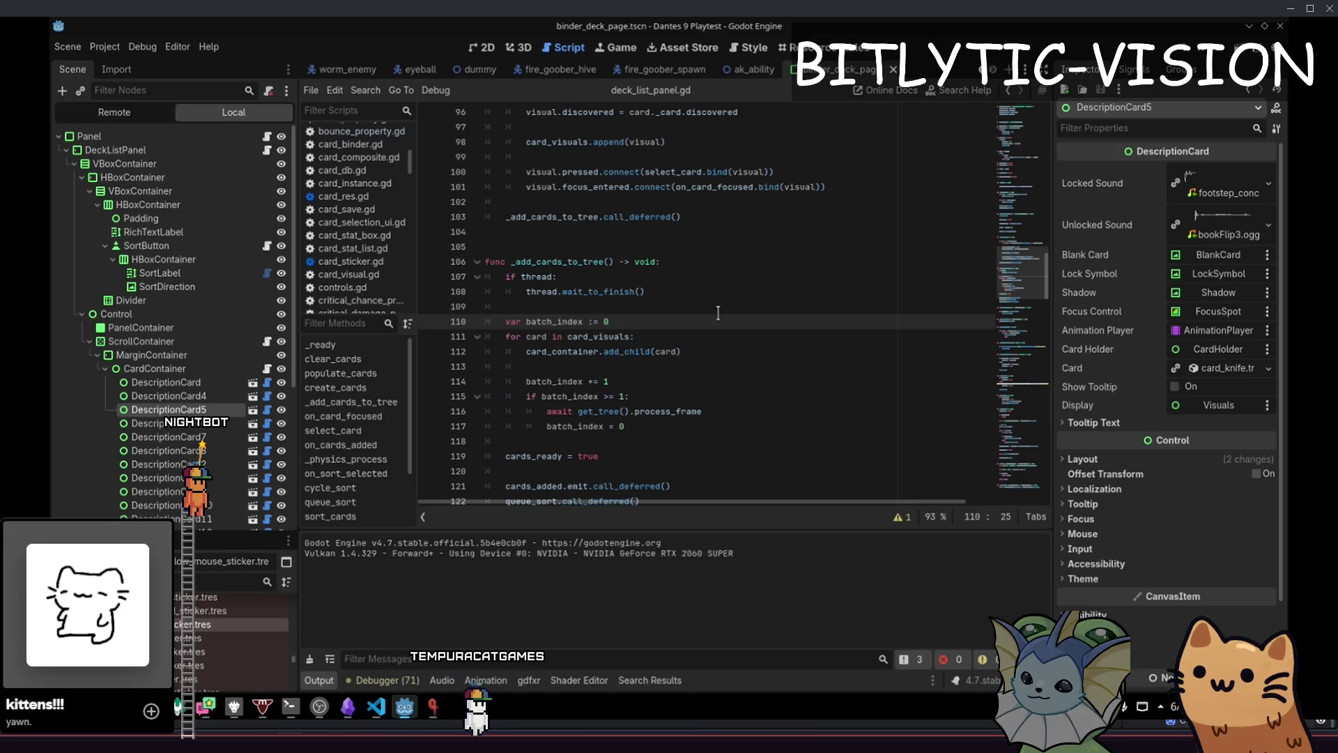
key(F5)
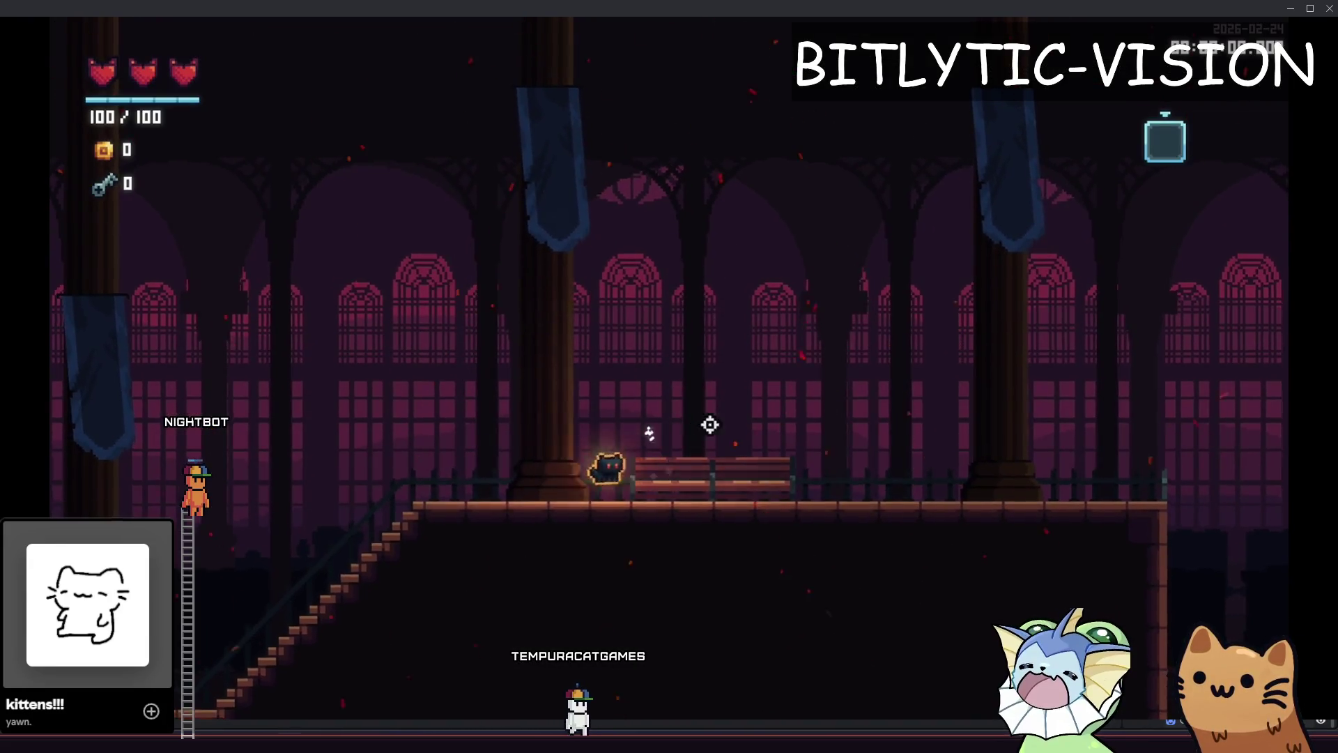
Run and jump the cat right through the hall, up the stairs and back over the bench
key(space)
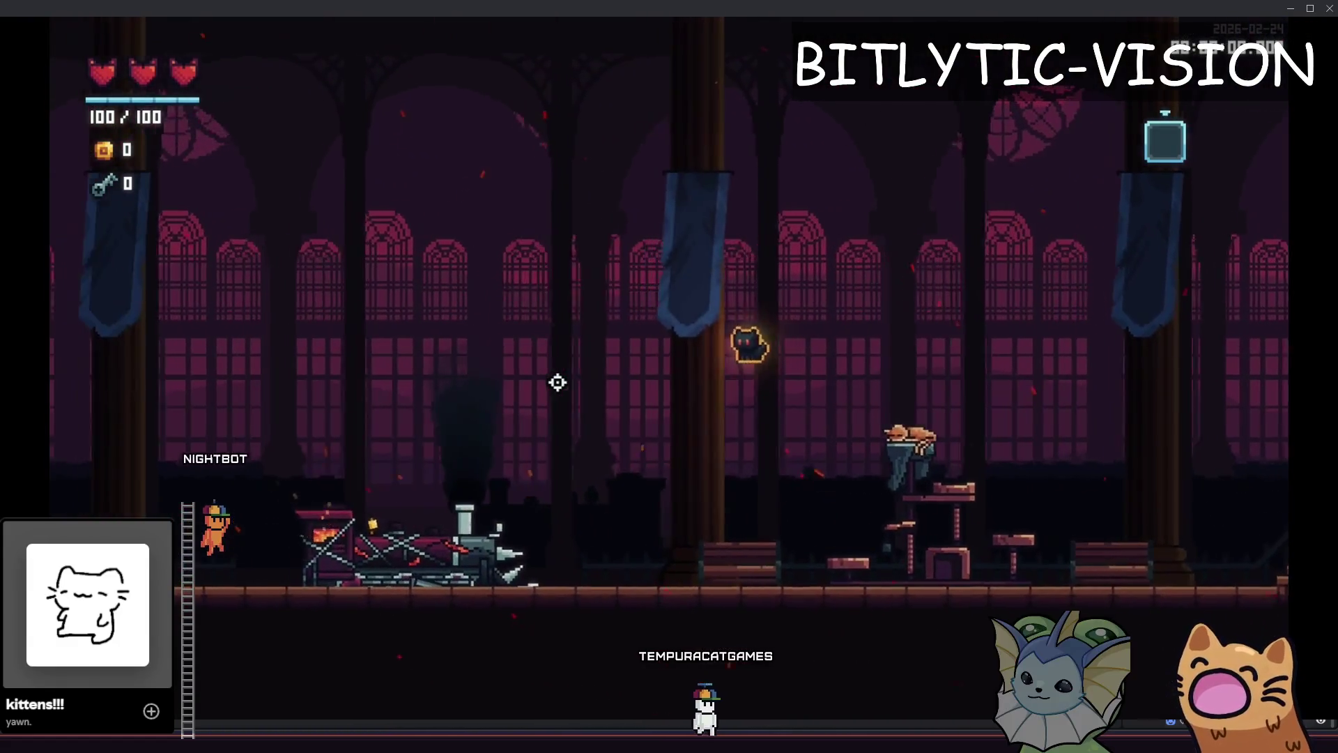
key(Right)
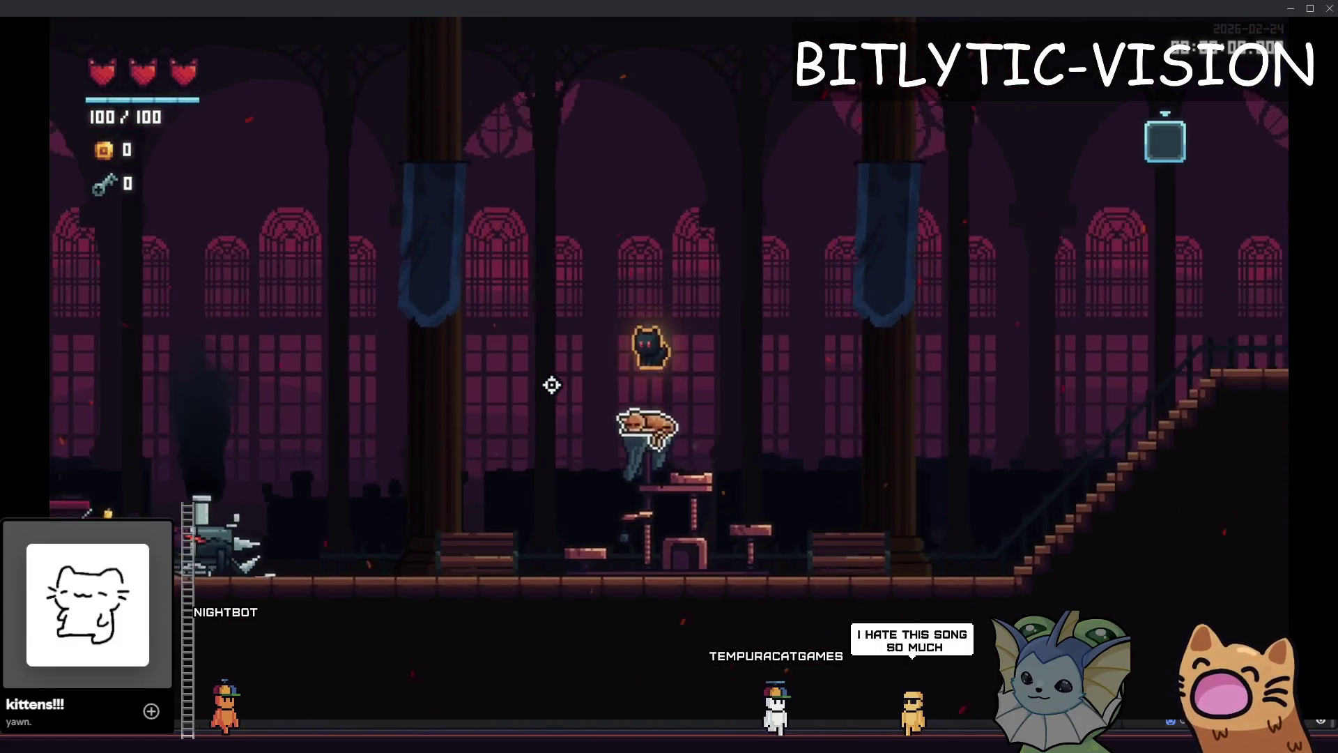
key(Right)
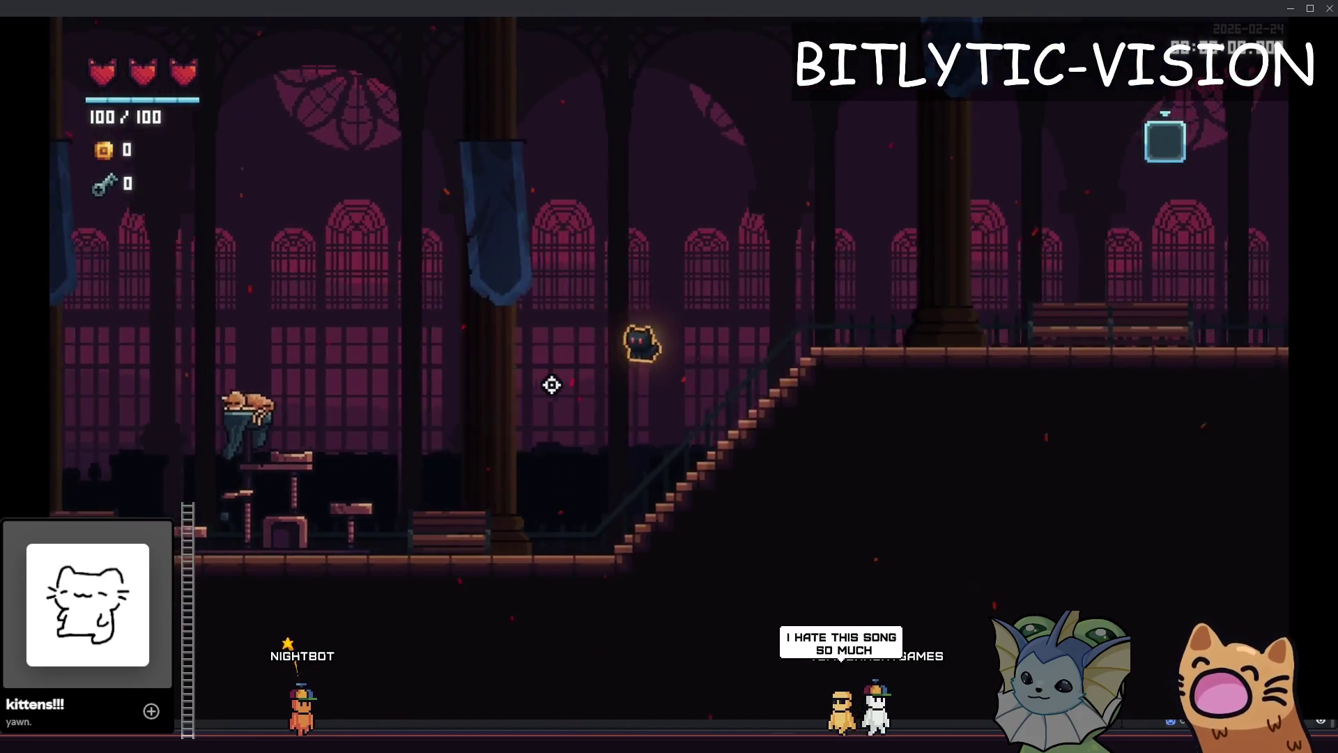
key(Left)
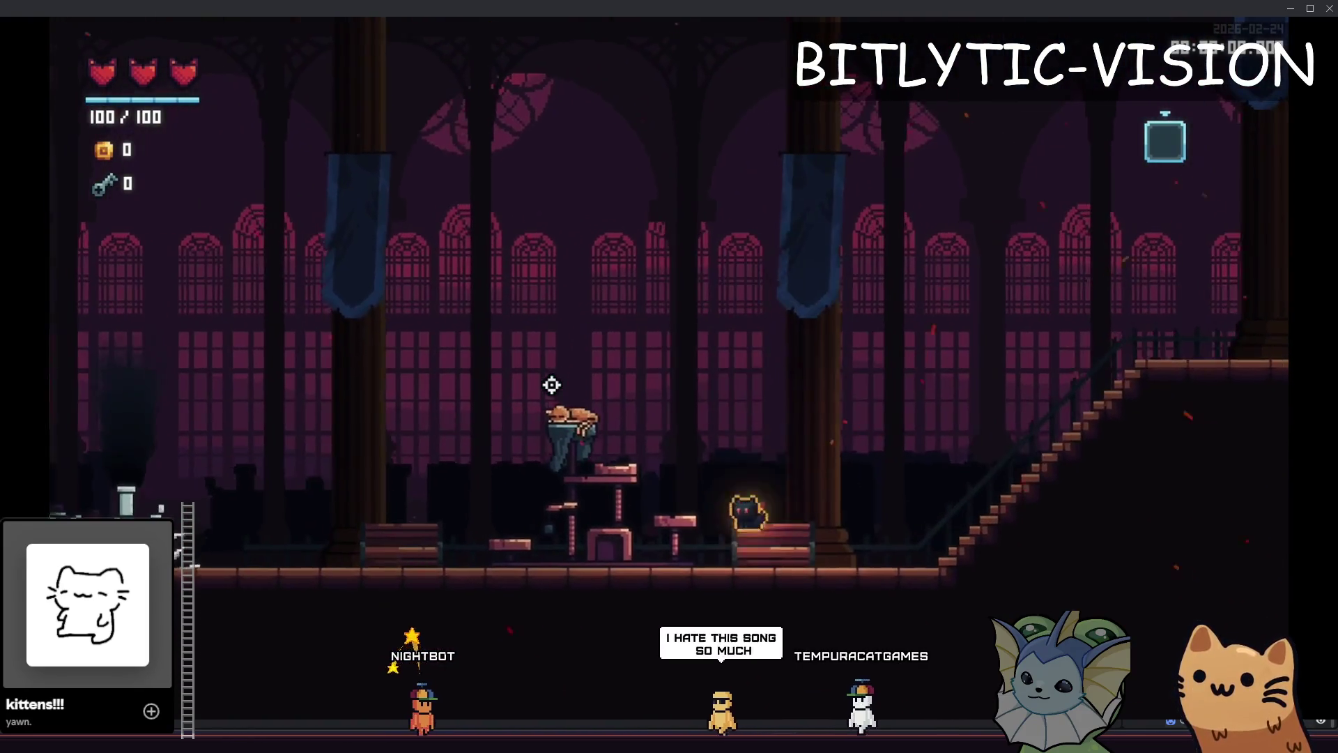
key(space)
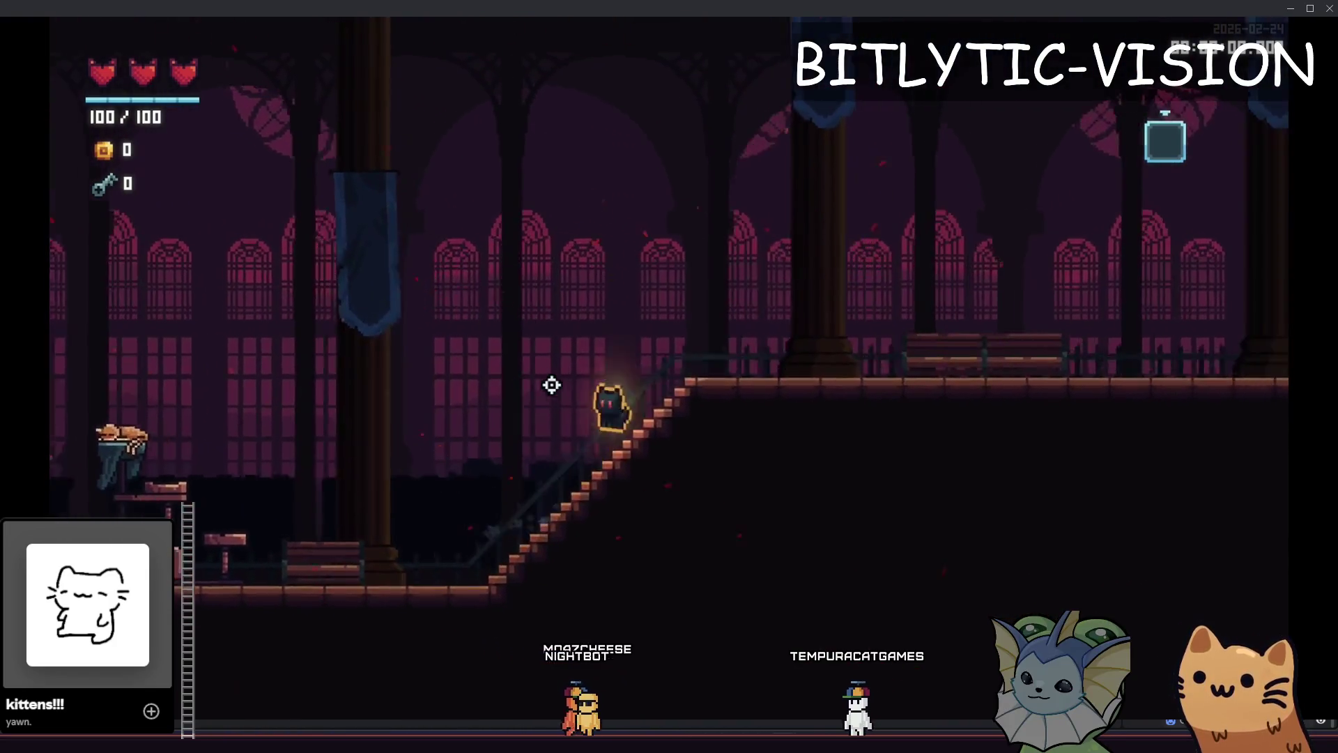
key(Right)
key(space)
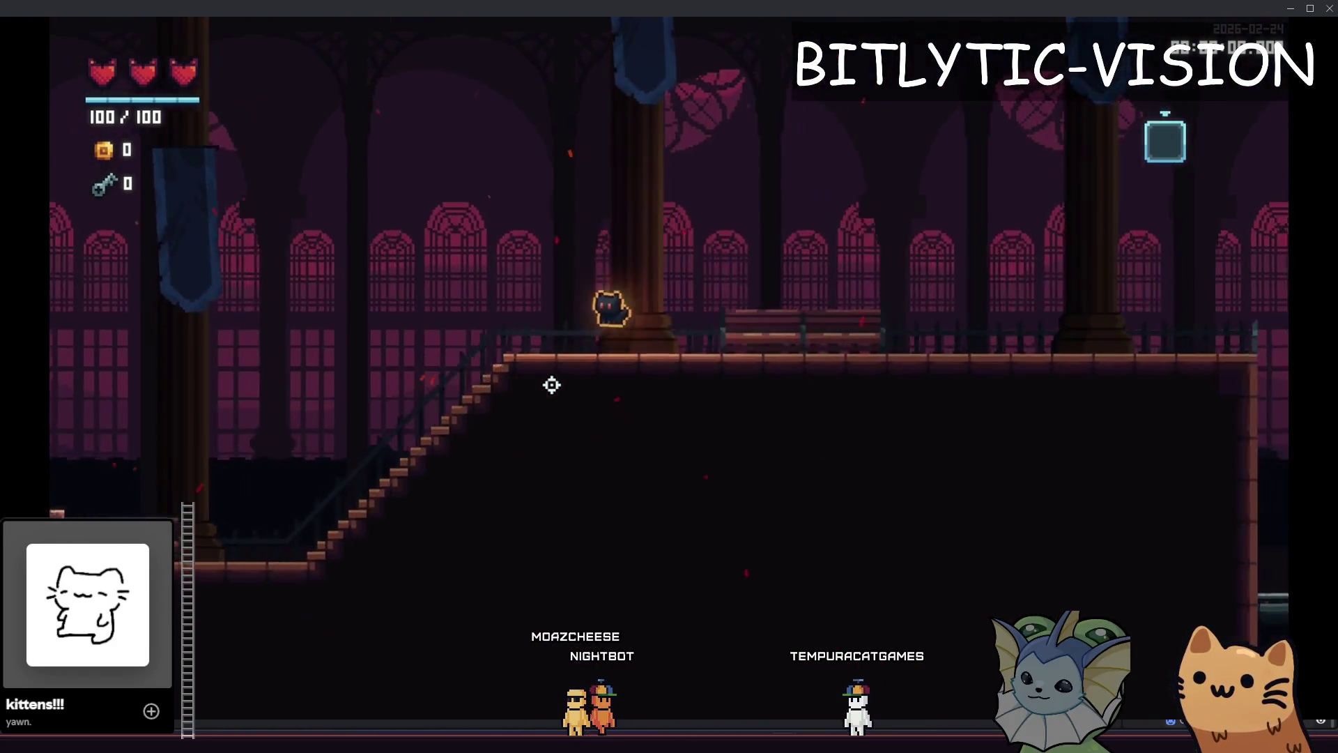
key(Left)
key(space)
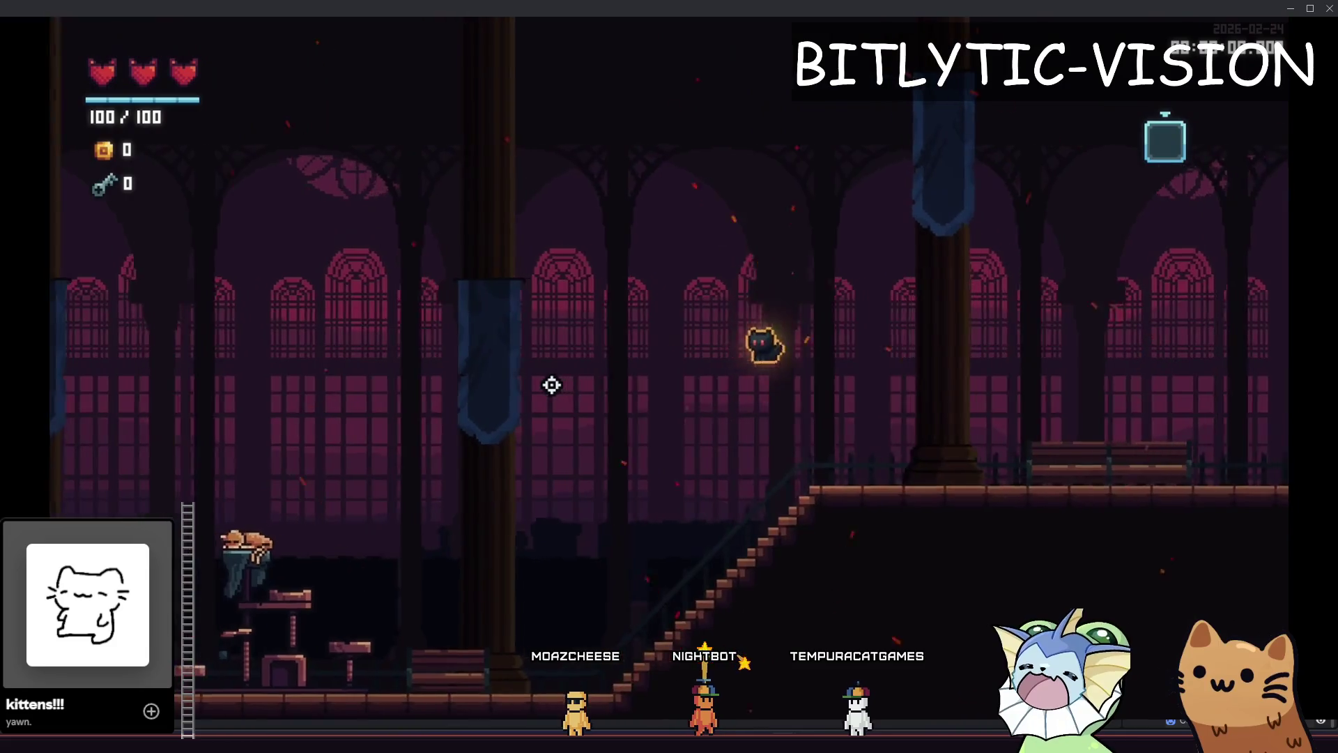
key(Right)
key(Left)
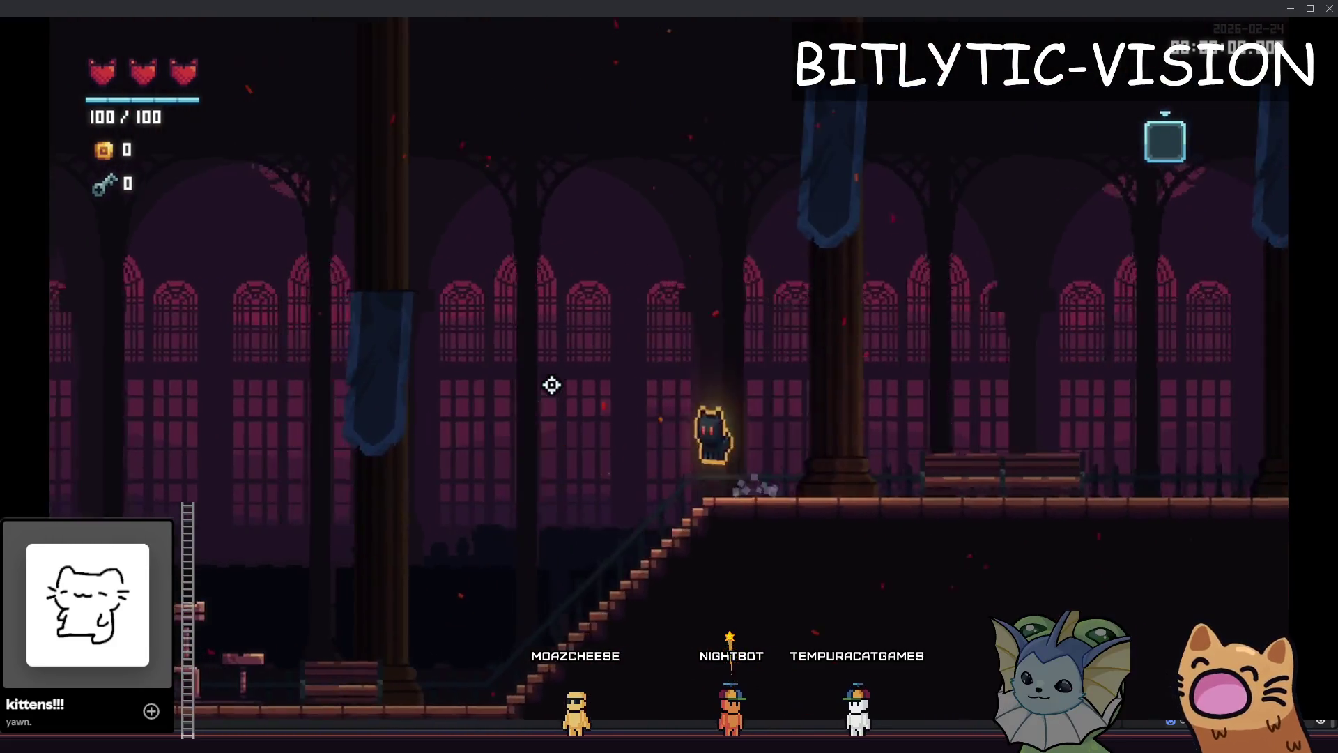
key(space)
key(space)
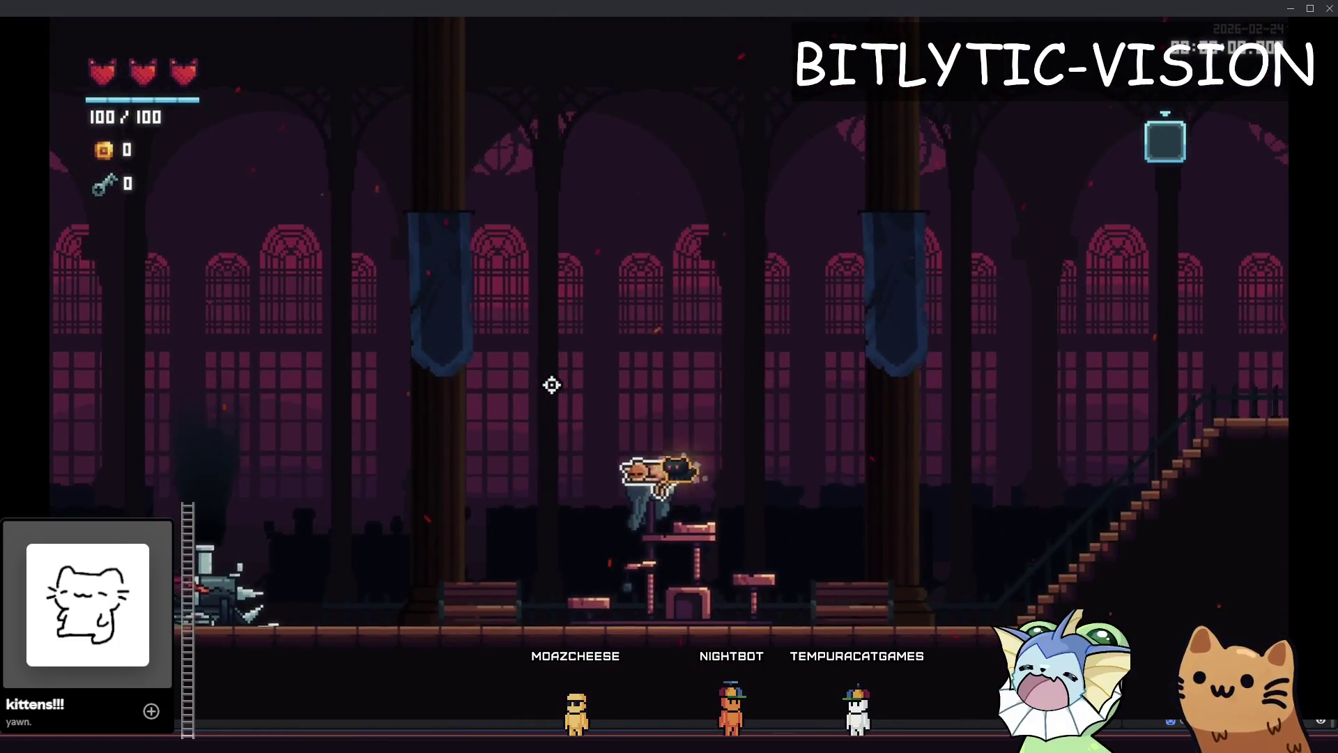
key(Right)
key(space)
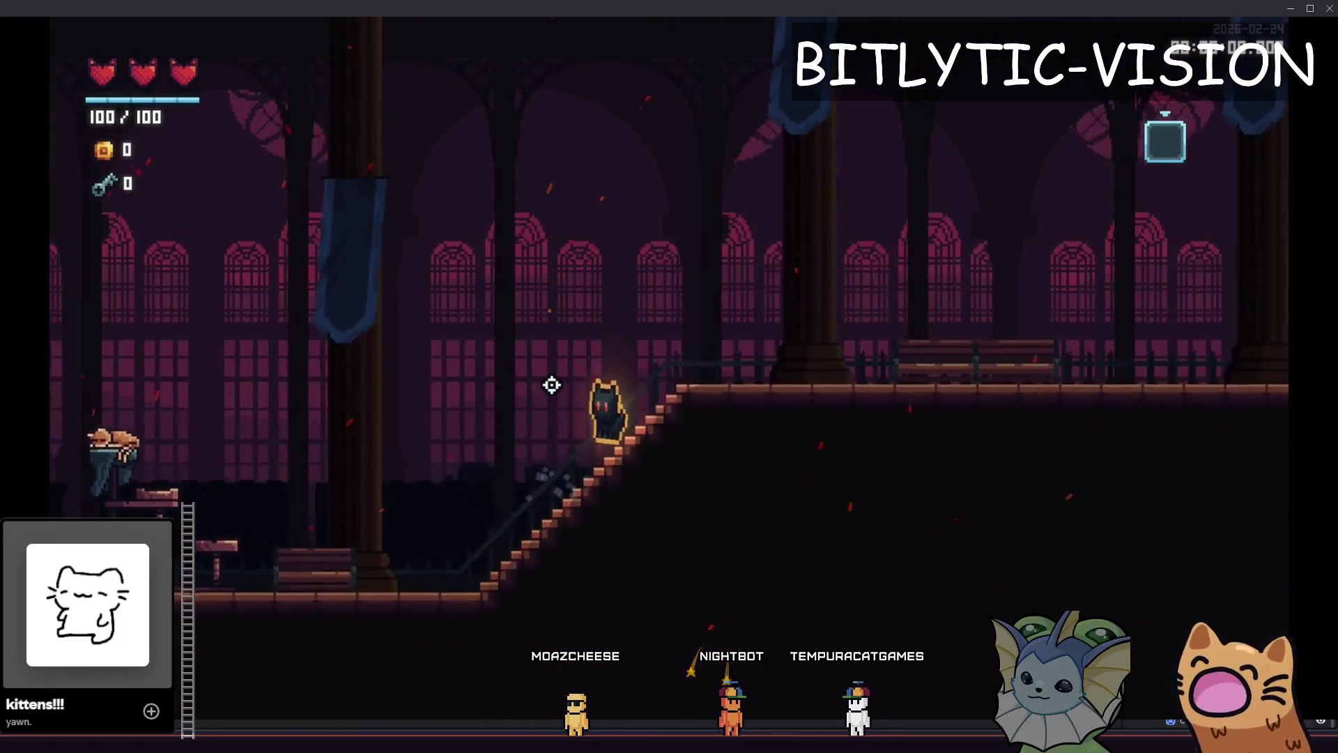
Keep running the cat up and down the staircase onto the upper bench, then close the game
key(Left)
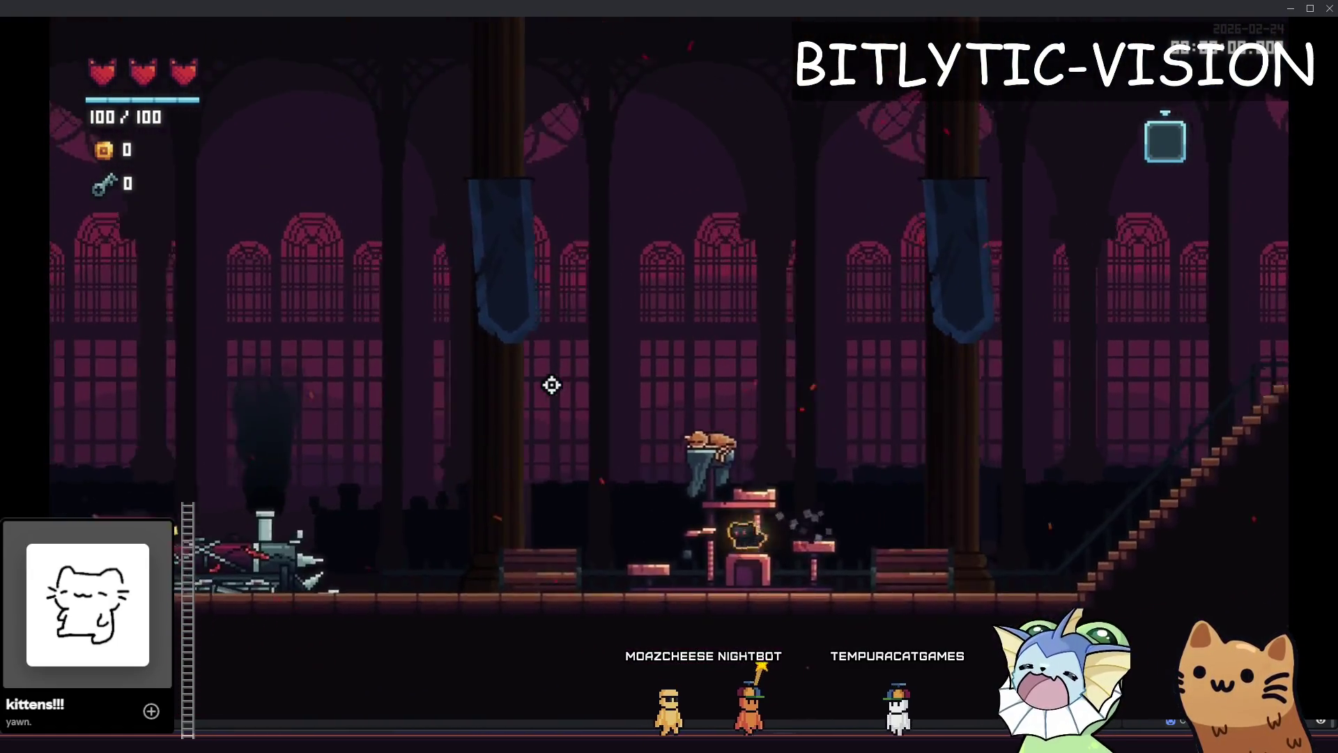
key(space)
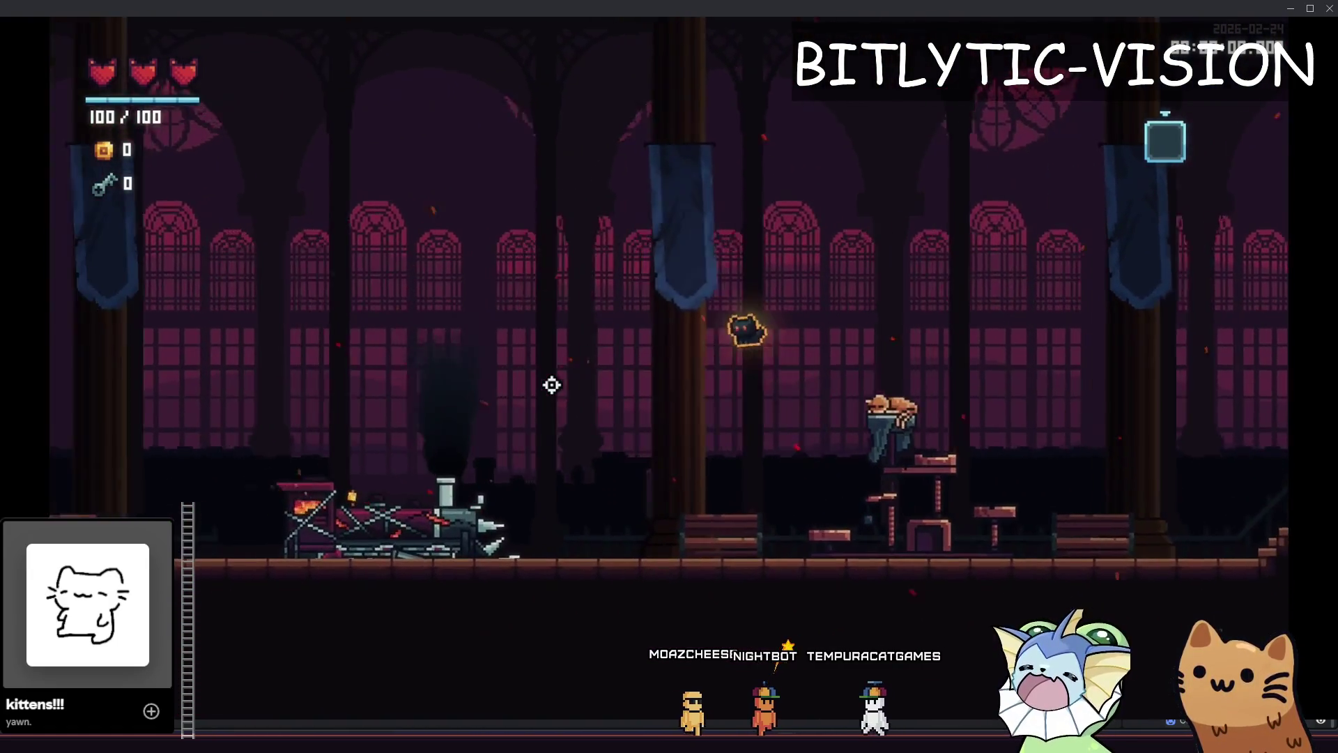
key(space)
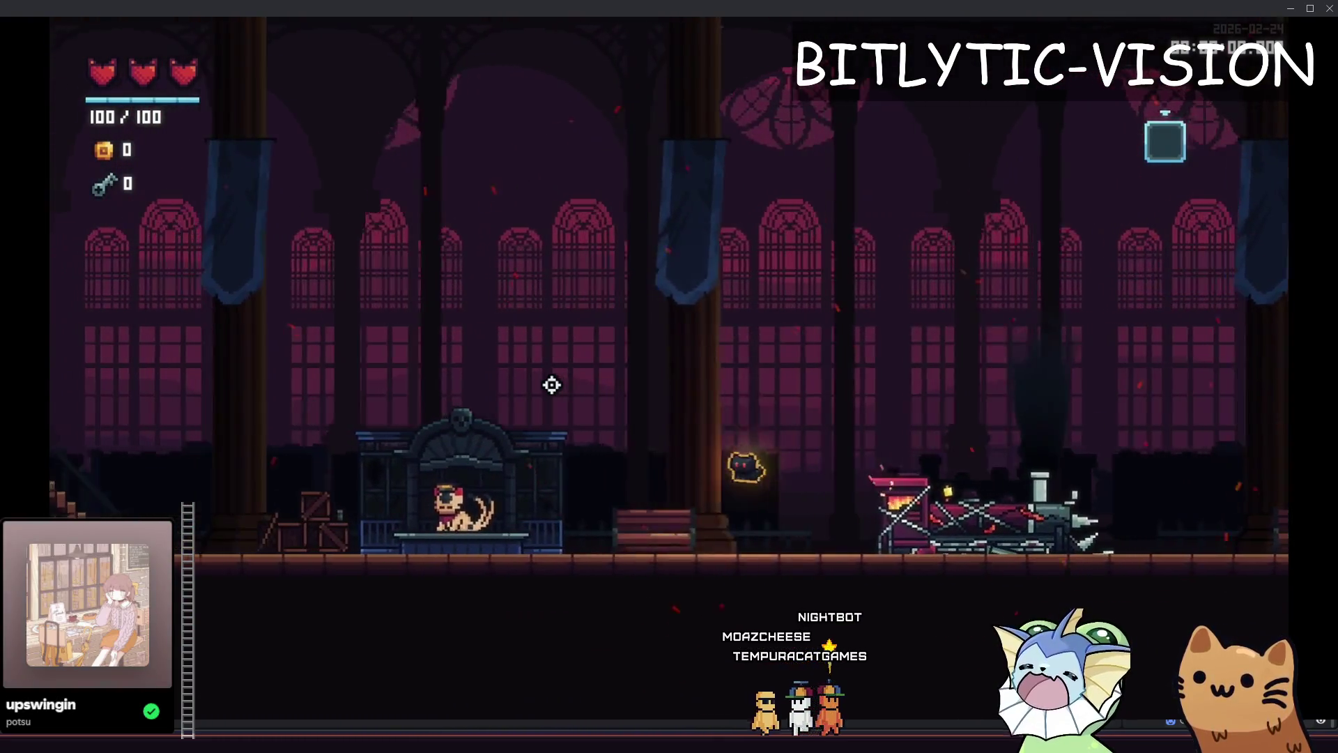
key(Left)
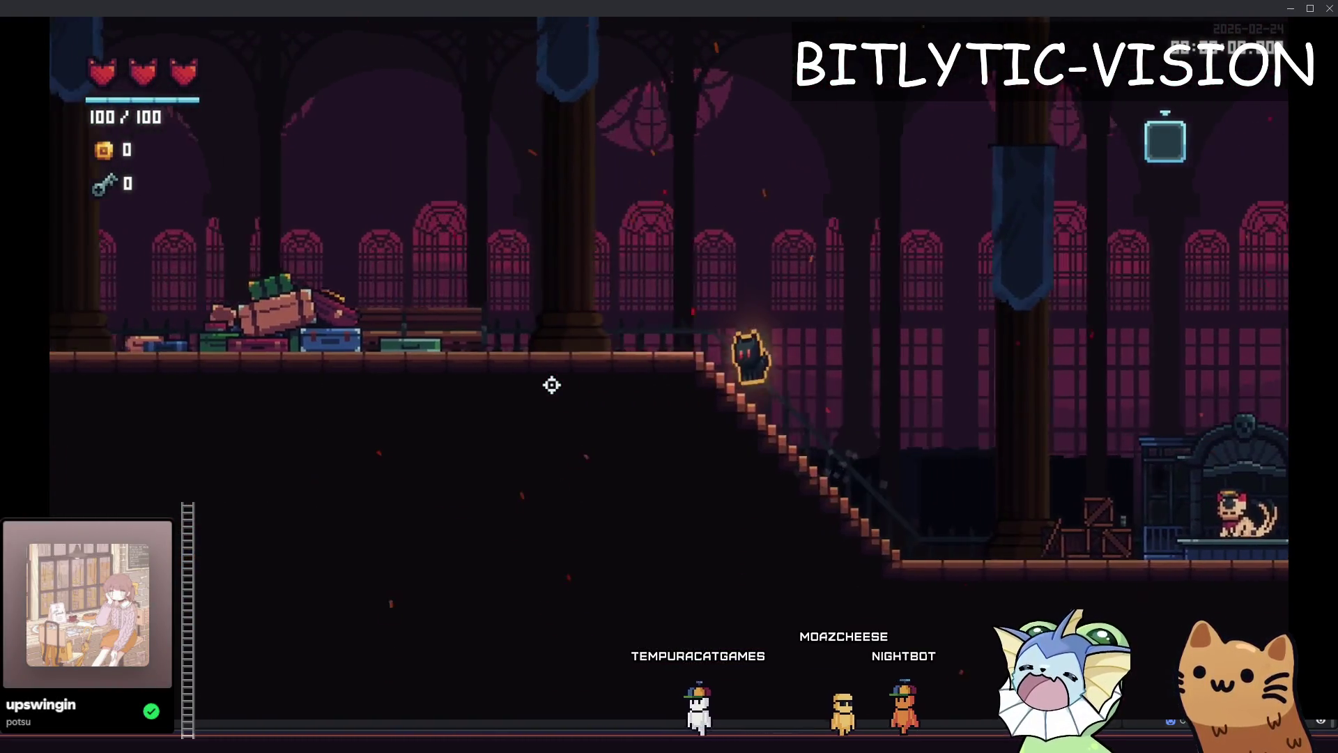
key(Right)
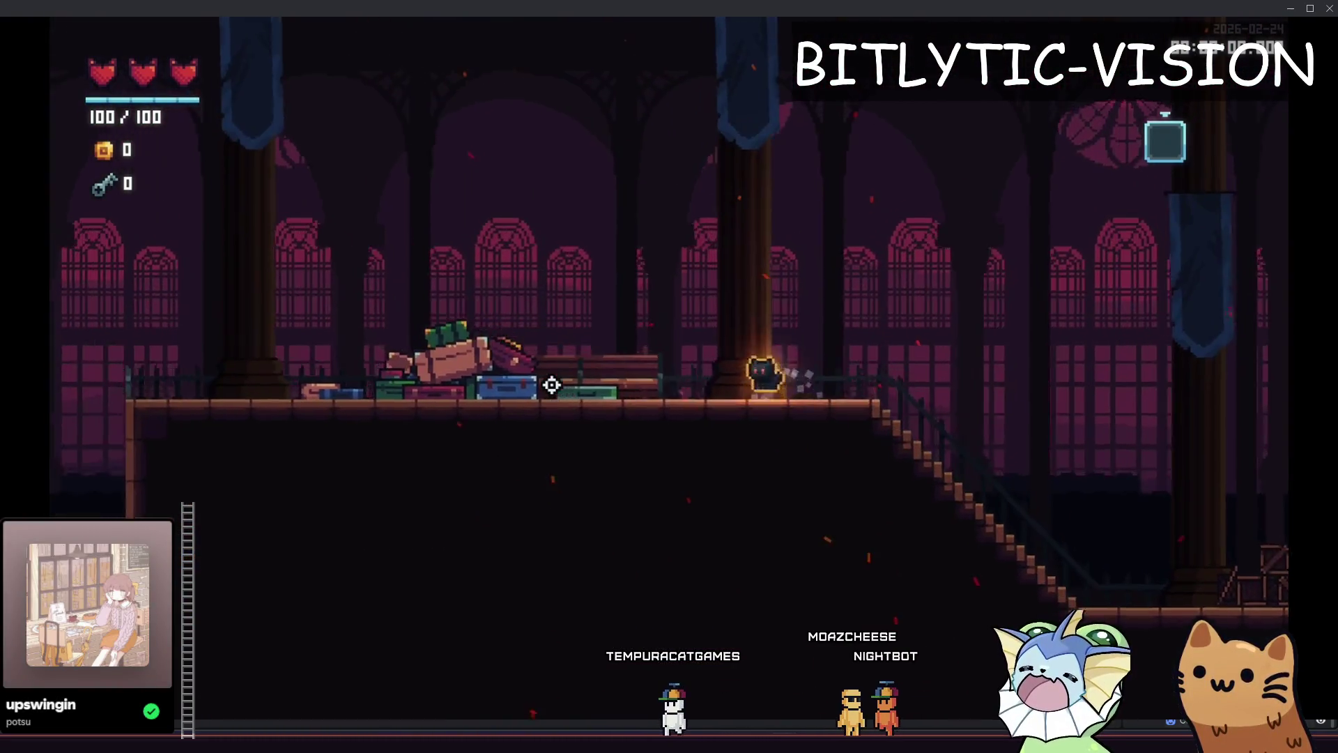
key(space)
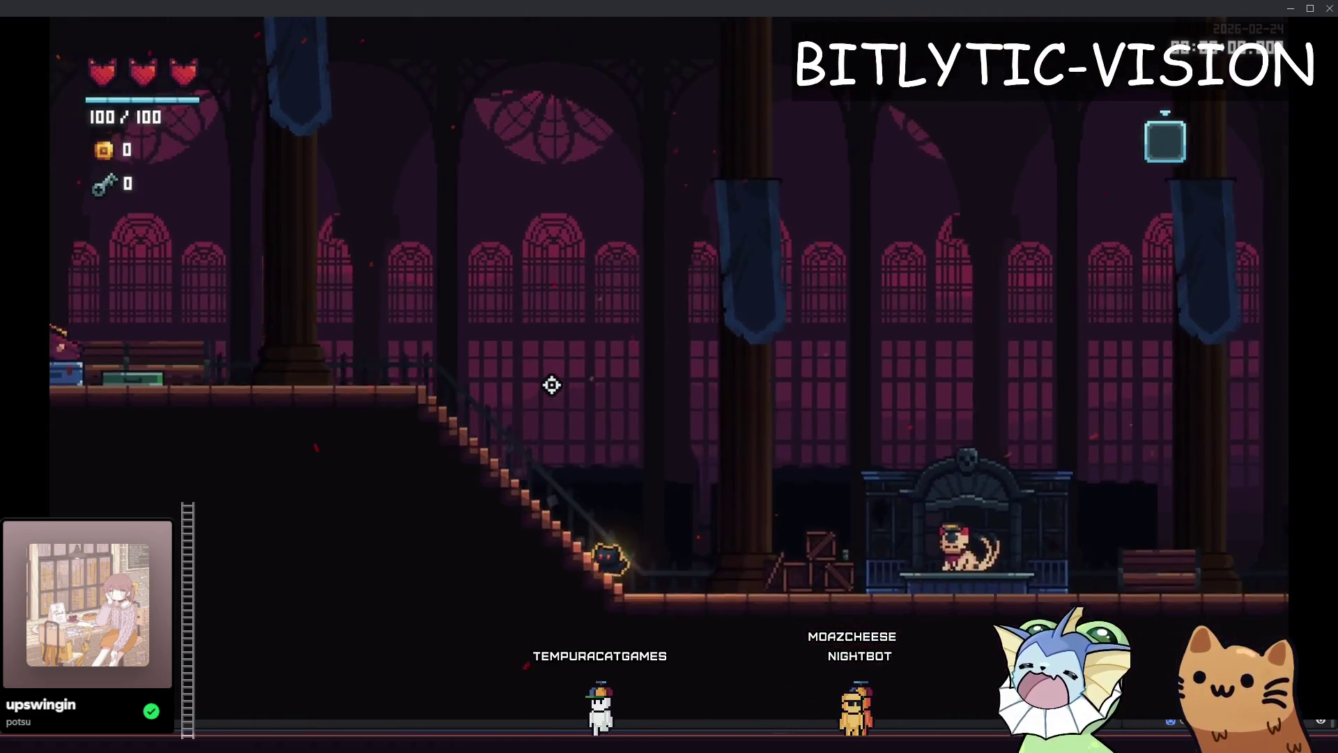
key(space)
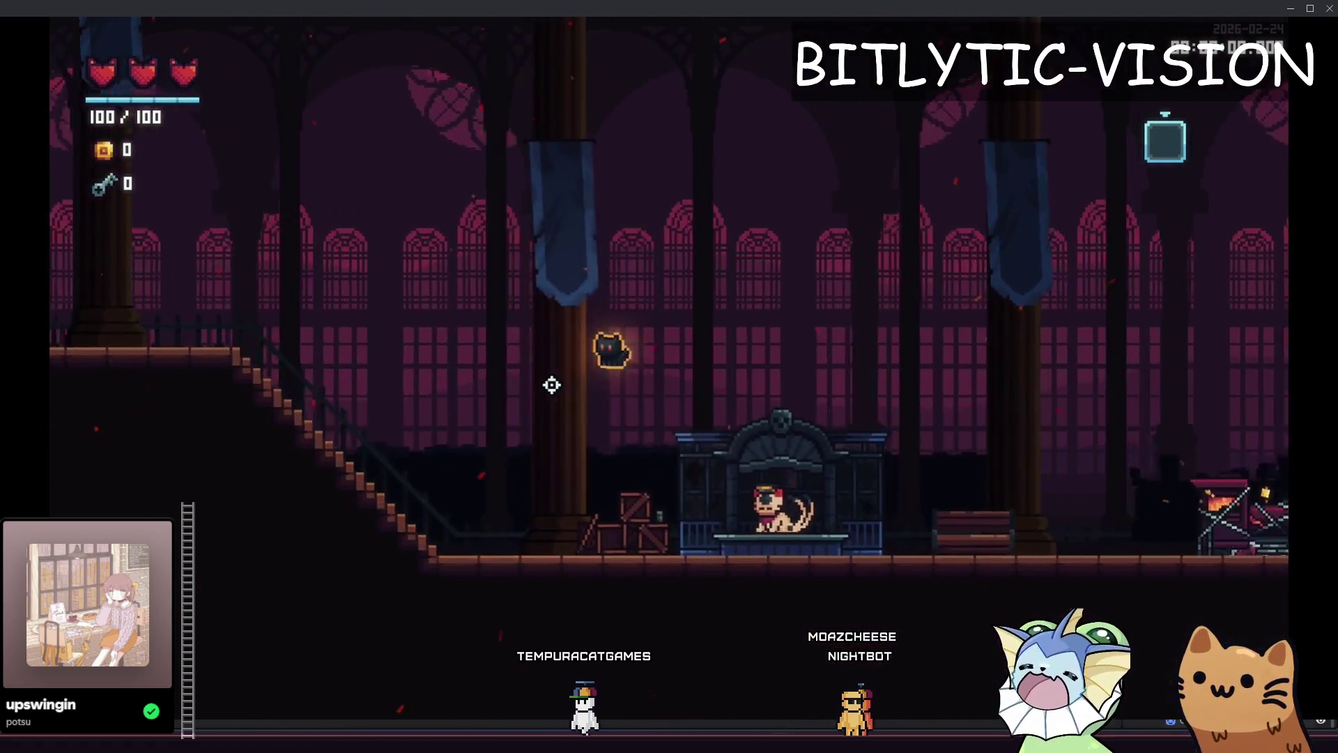
key(Right)
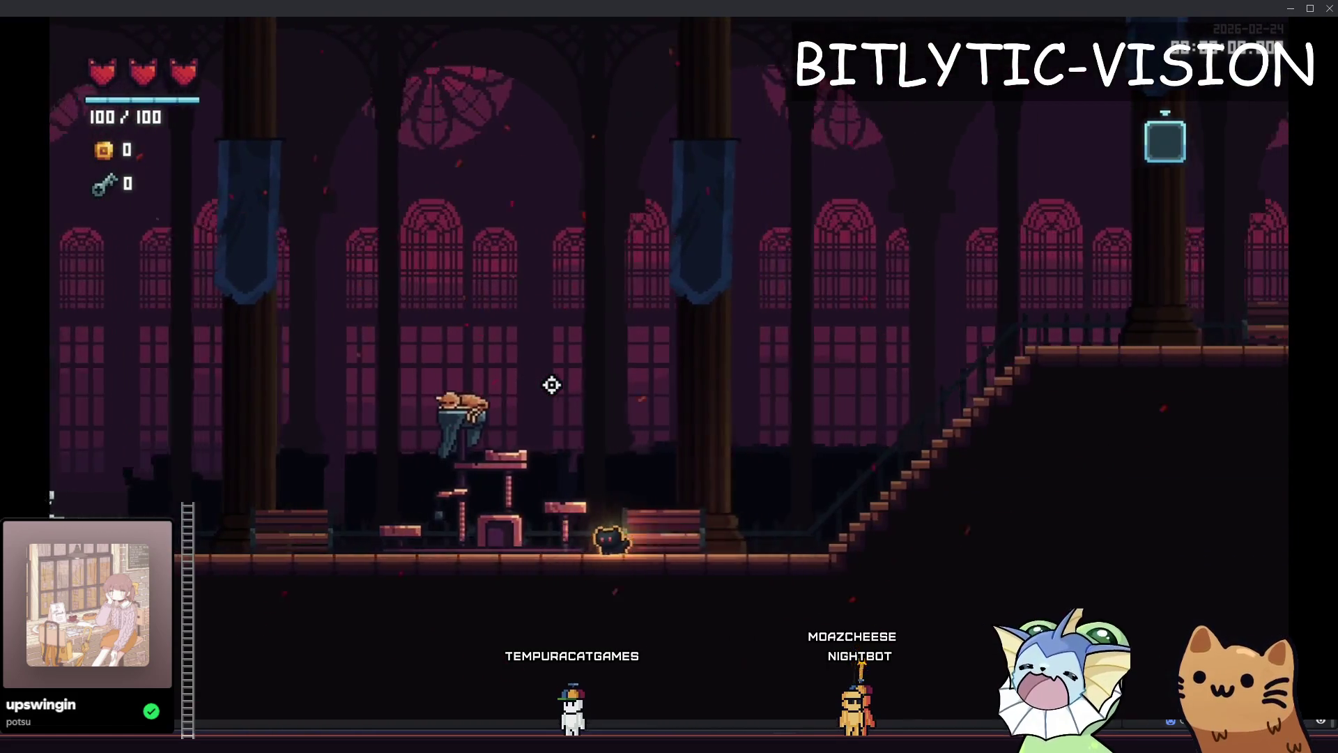
key(Right)
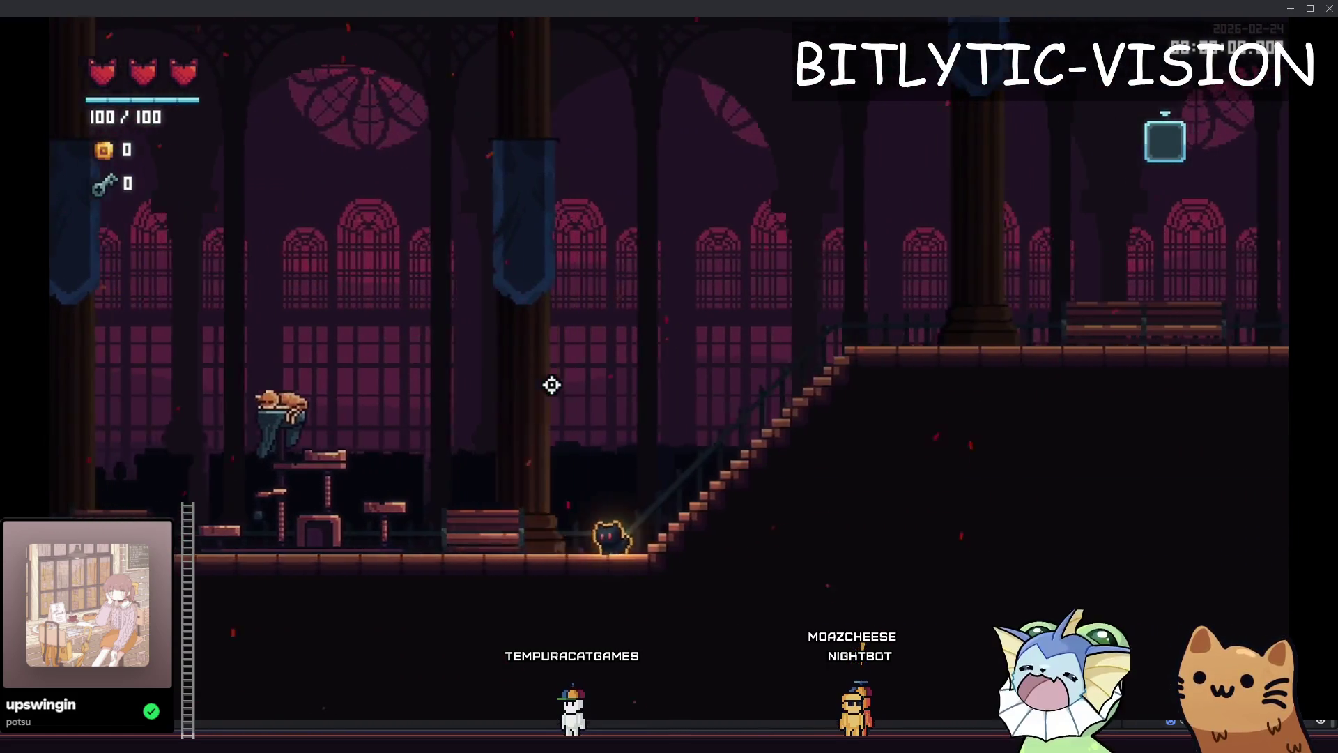
key(space)
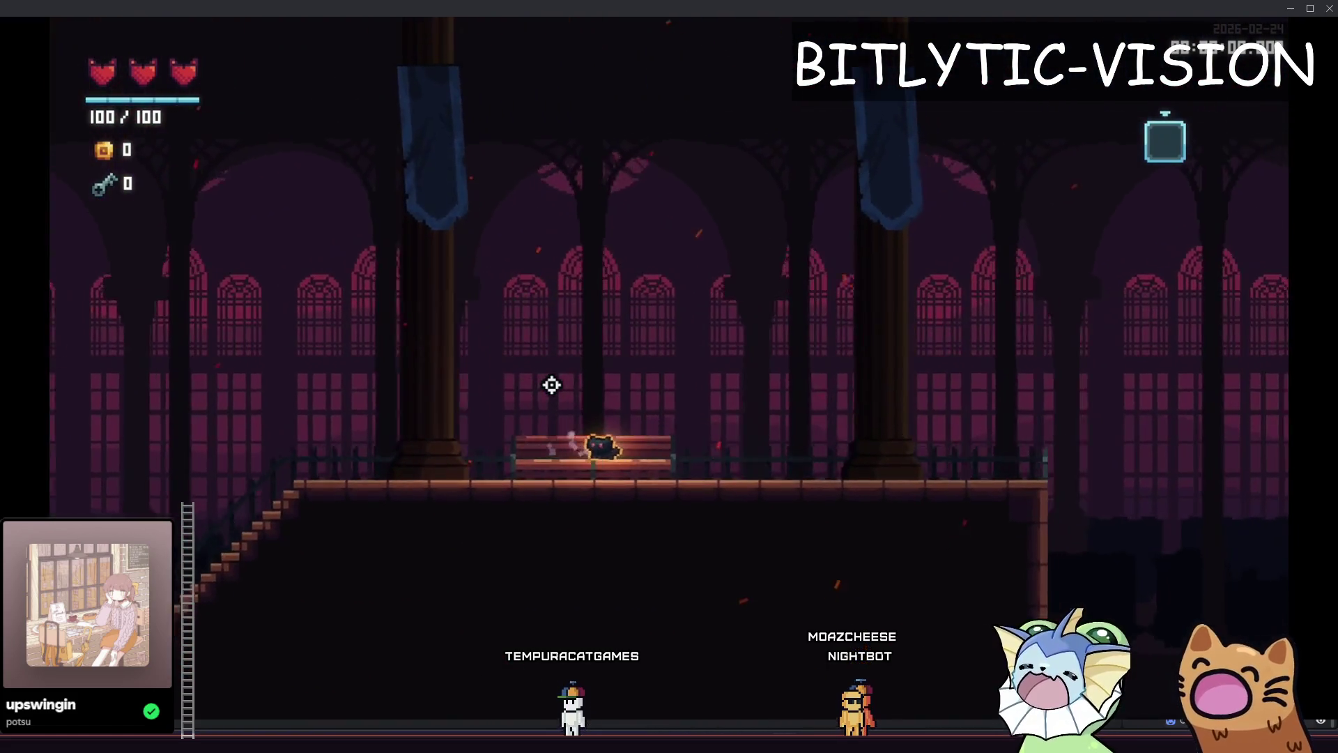
key(Left)
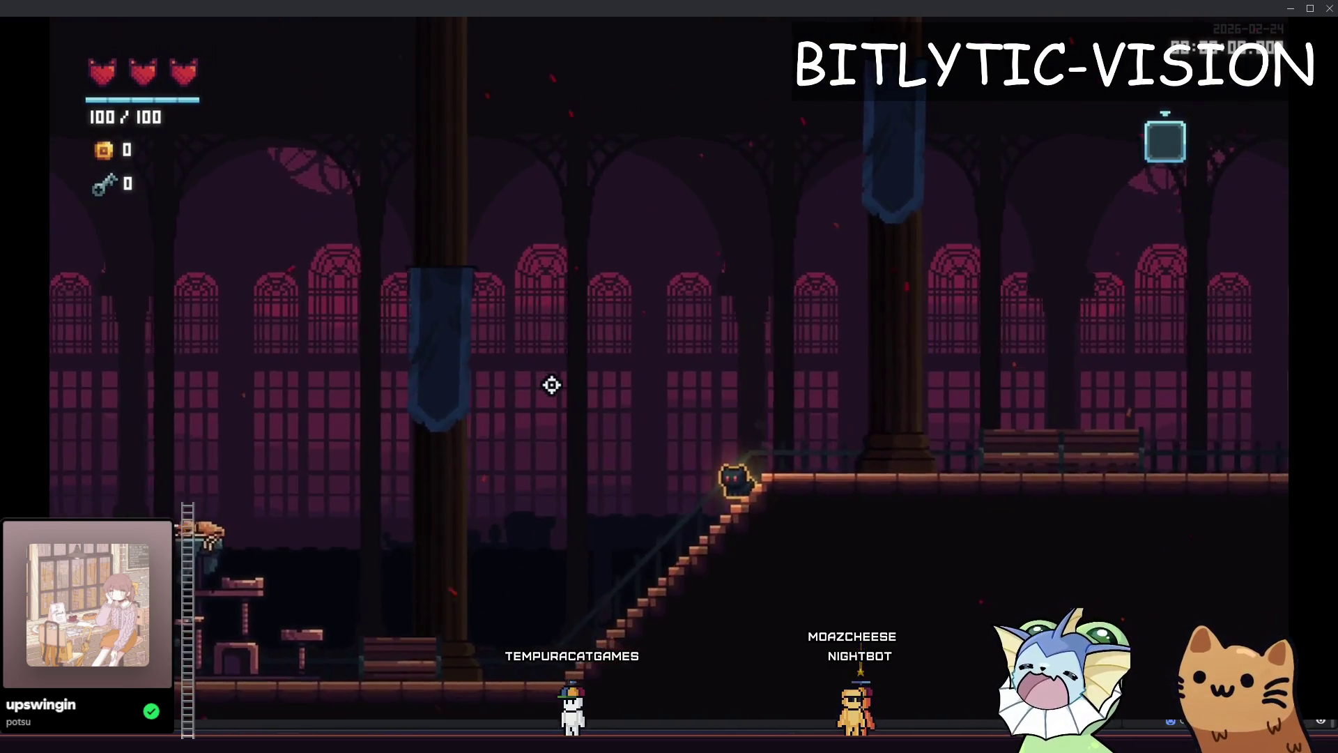
key(Right)
key(space)
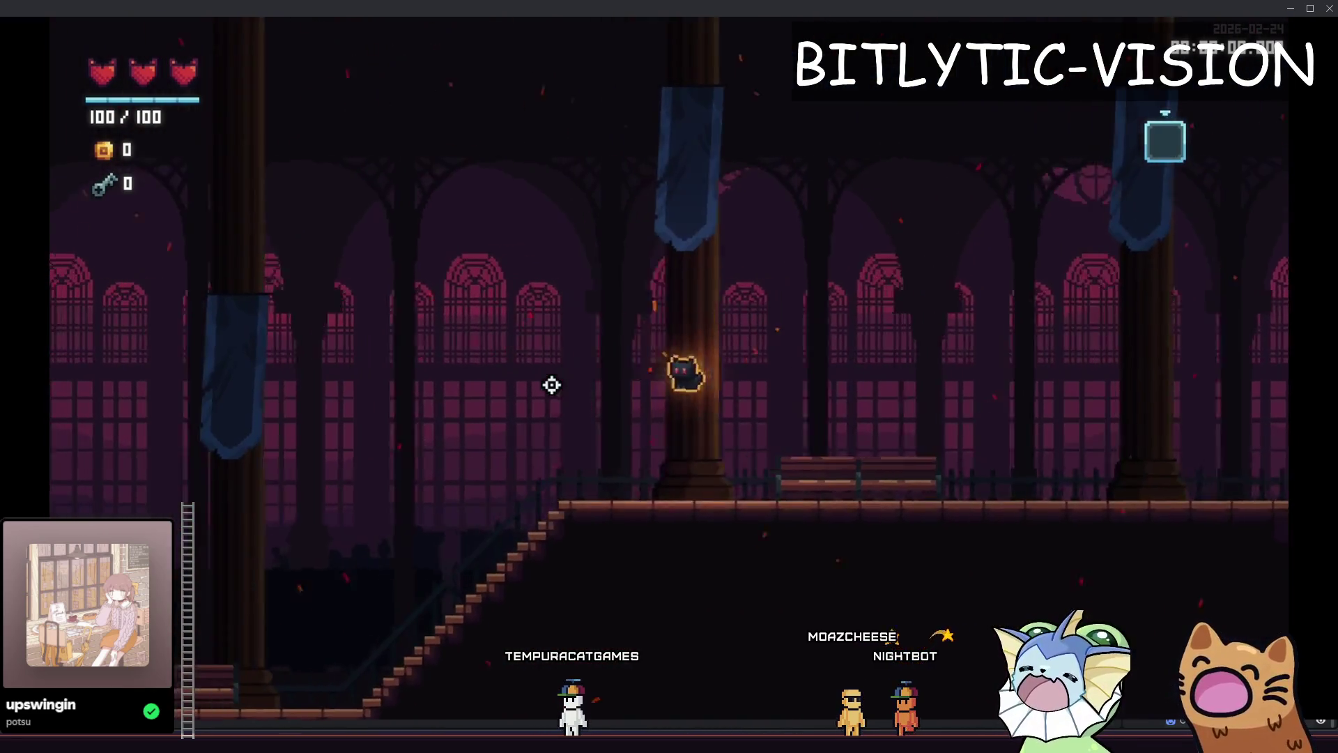
key(Left)
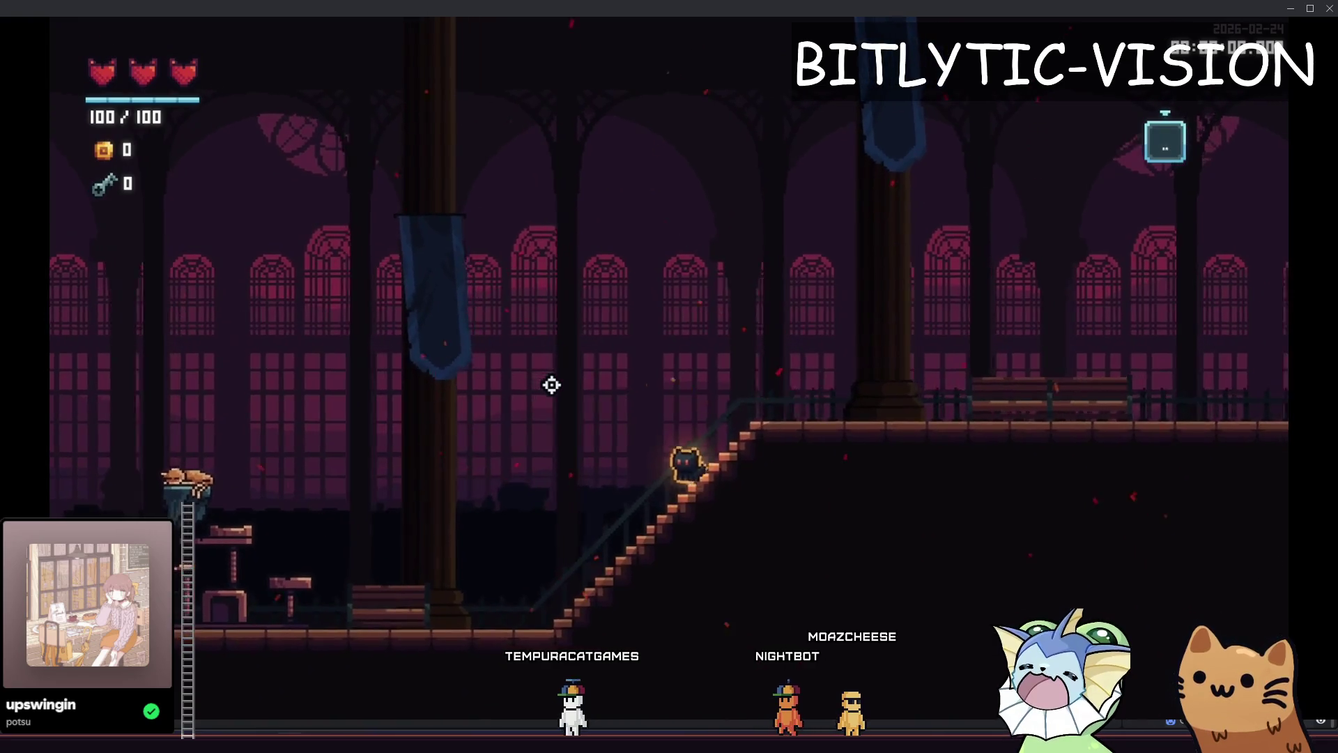
key(Right)
key(space)
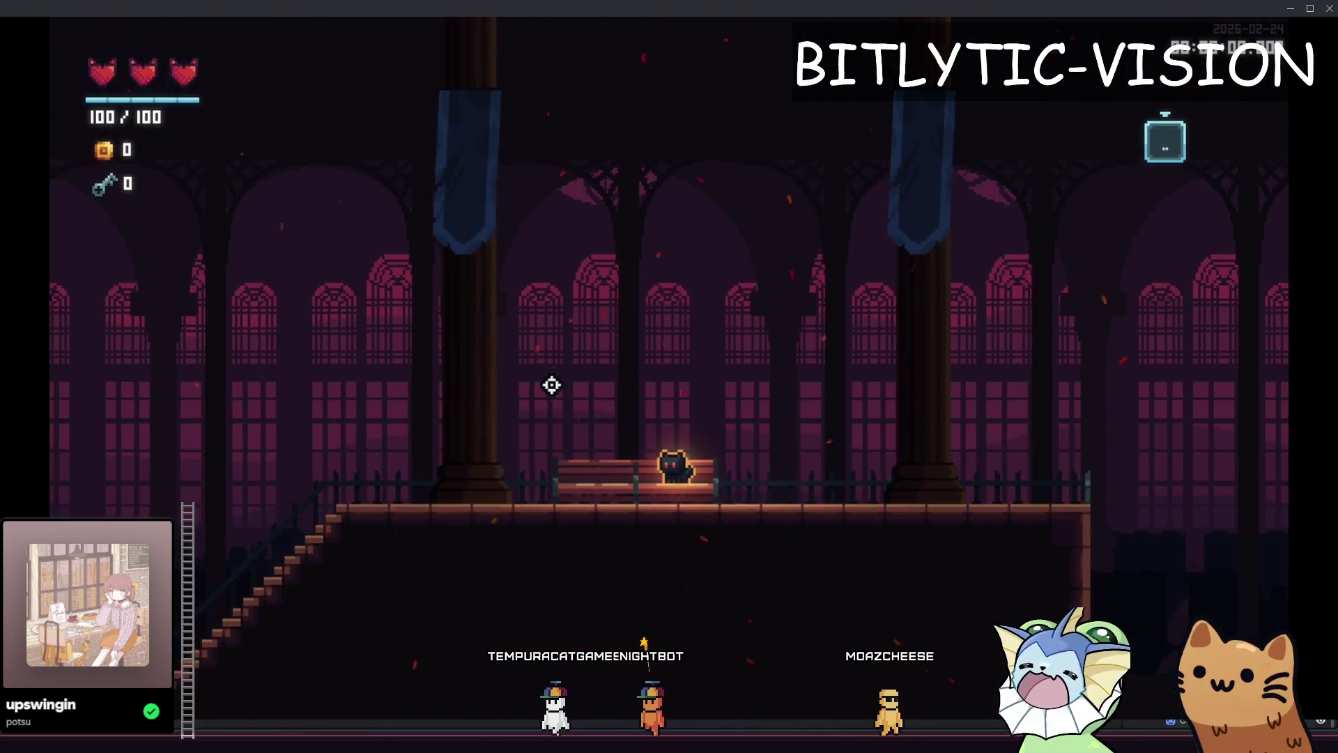
key(F8)
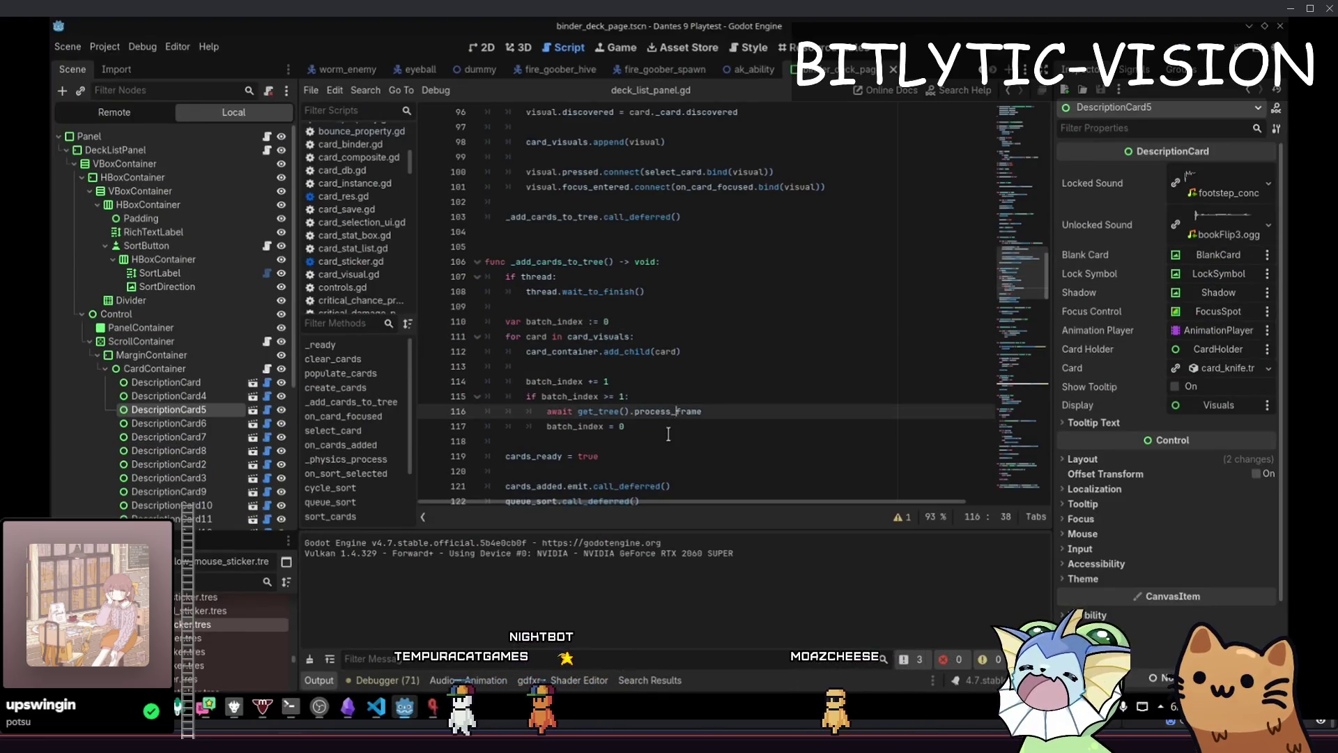
Save the deck scene, switch to the ak_ability tab, and close the open scene tabs
key(ctrl+s)
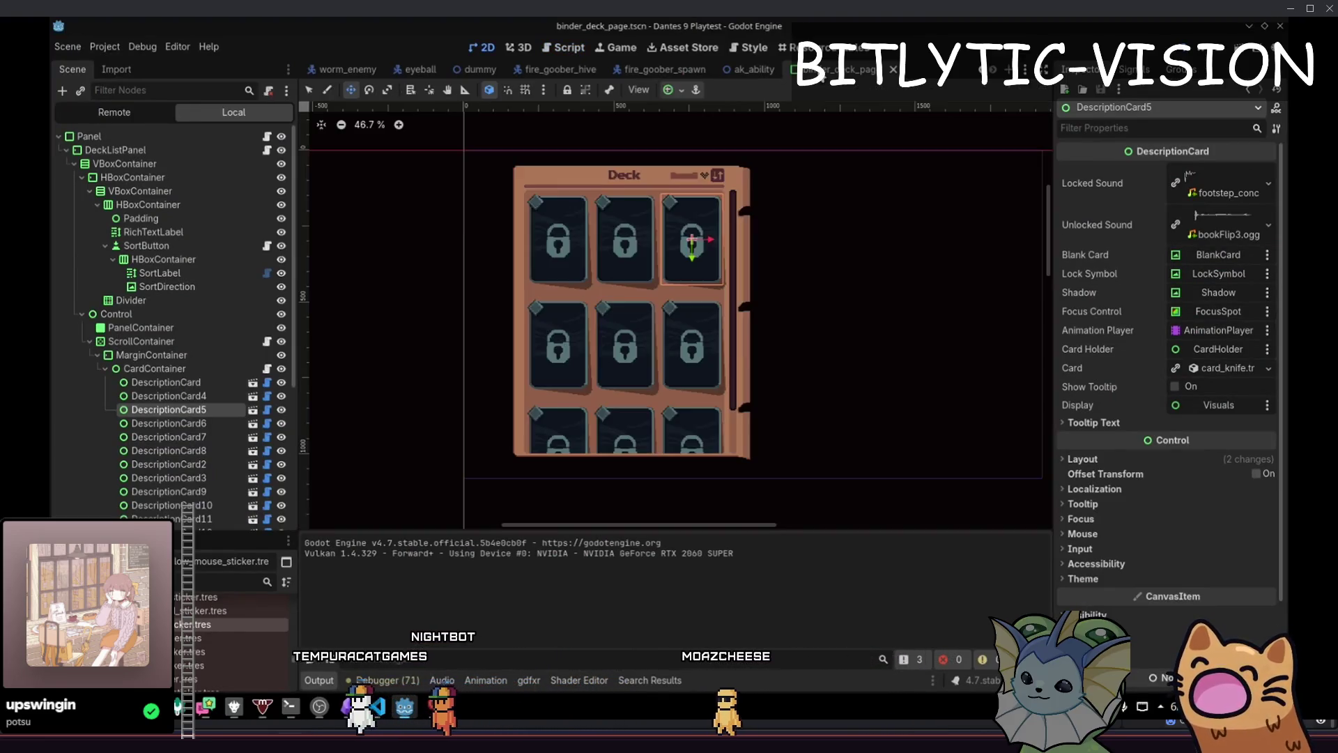
click(754, 69)
scroll(619, 69, up, 4)
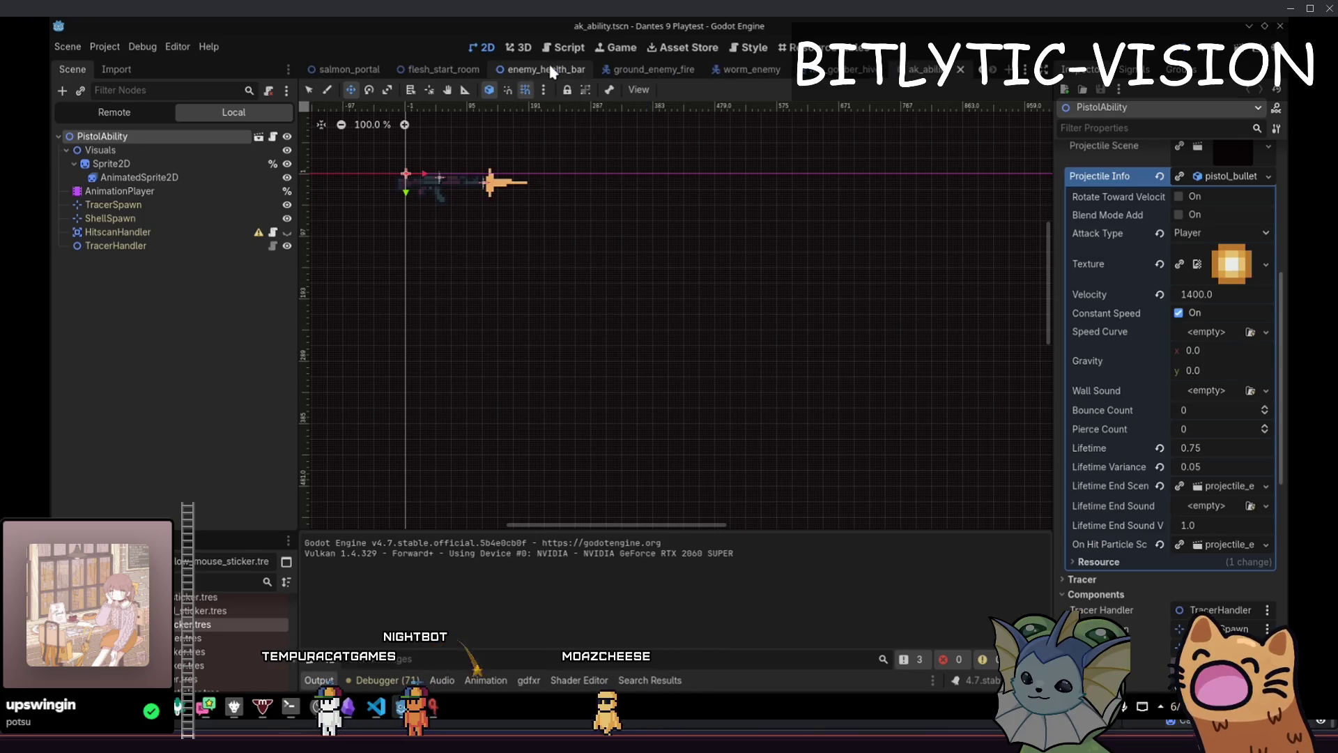
middle_click(353, 73)
middle_click(352, 73)
middle_click(353, 72)
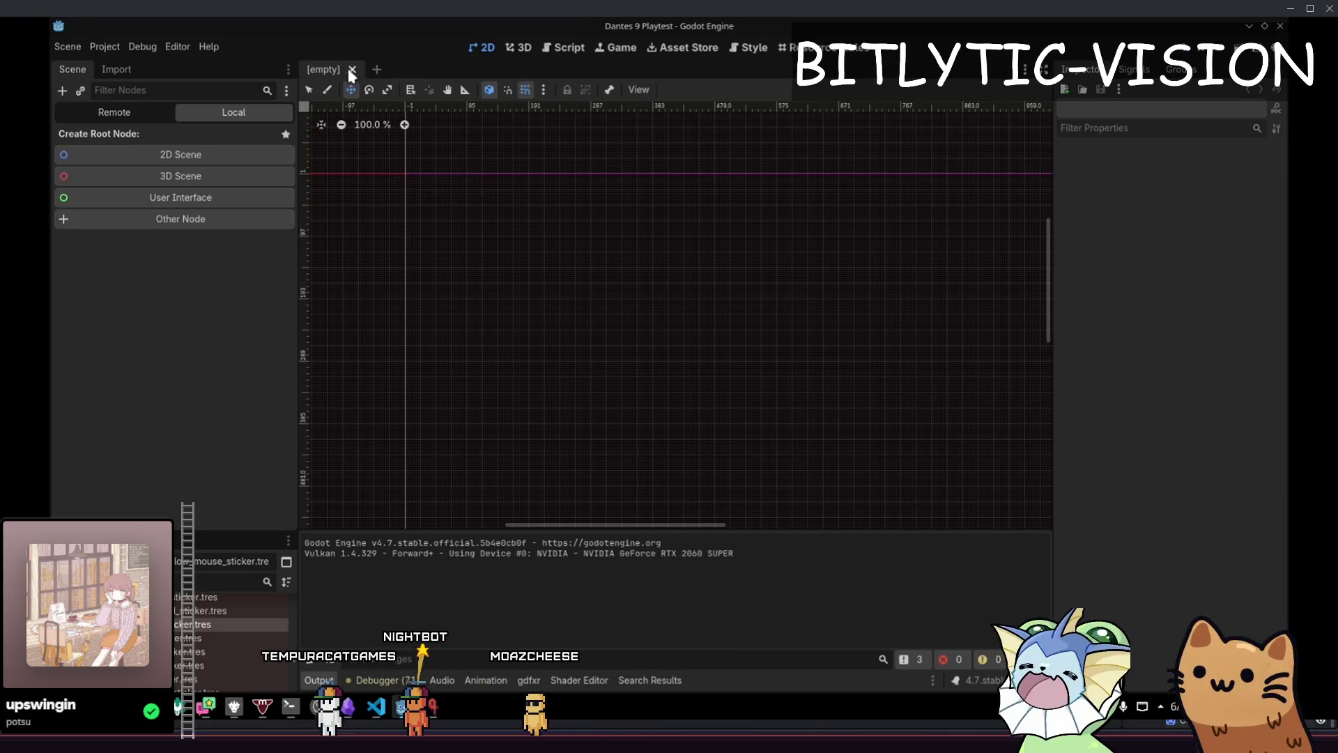
Relaunch the game and open the debug menu's enemy spawn list
key(alt+Tab)
key(alt+Tab)
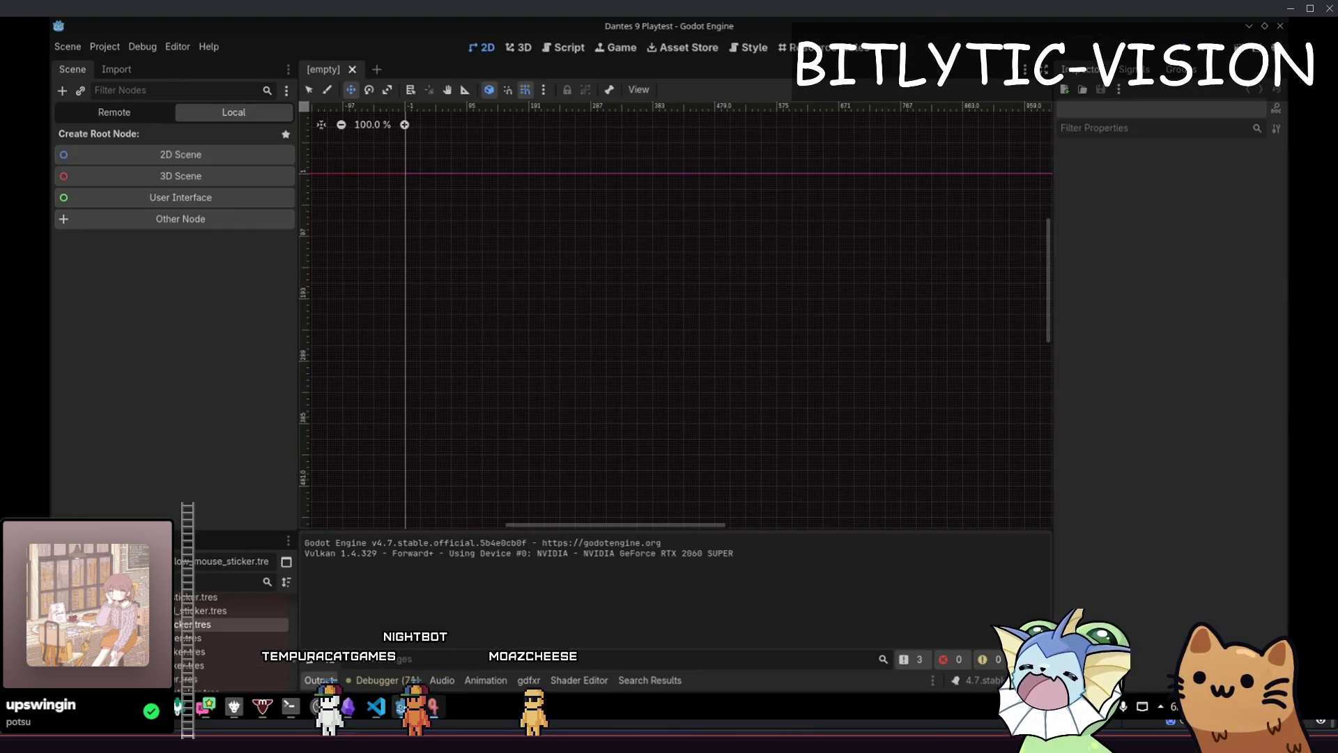
key(alt+Tab)
key(grave)
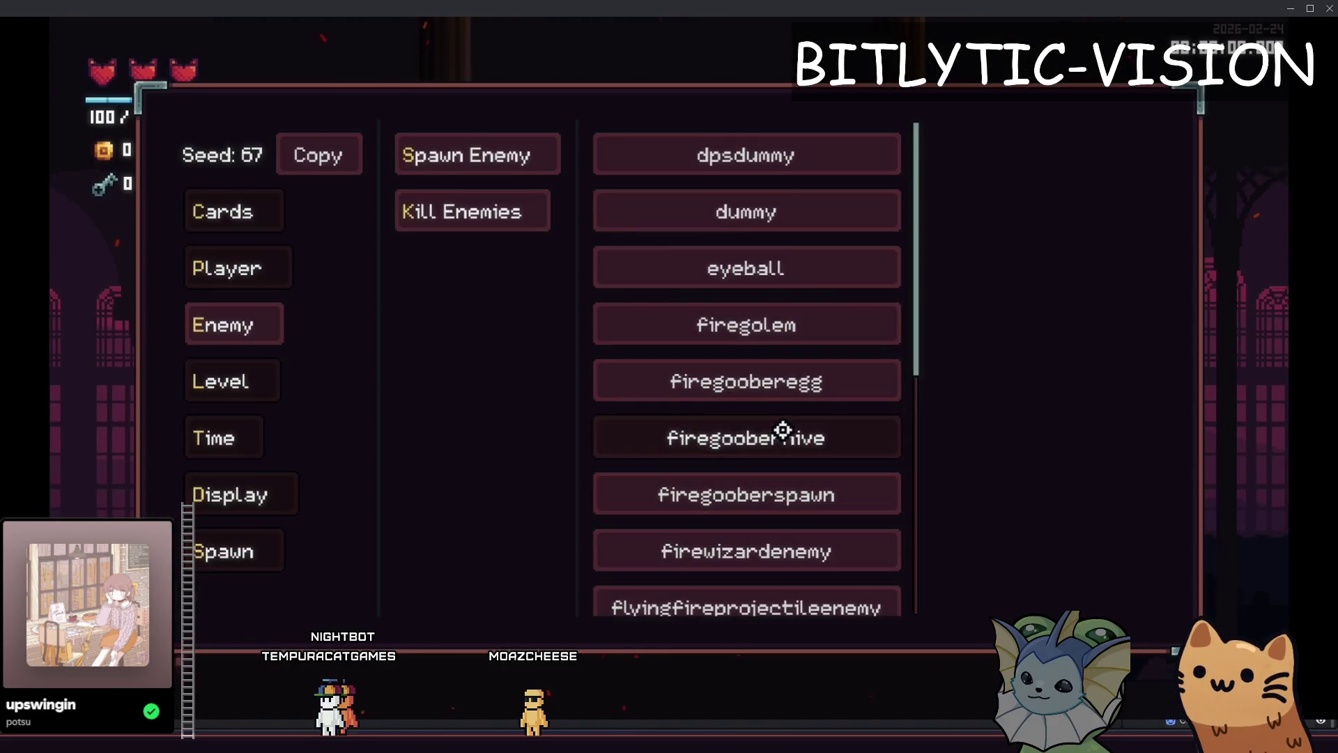
Spawn a firegooberhive enemy and give the player the AK47 card from the debug menus
click(783, 430)
key(grave)
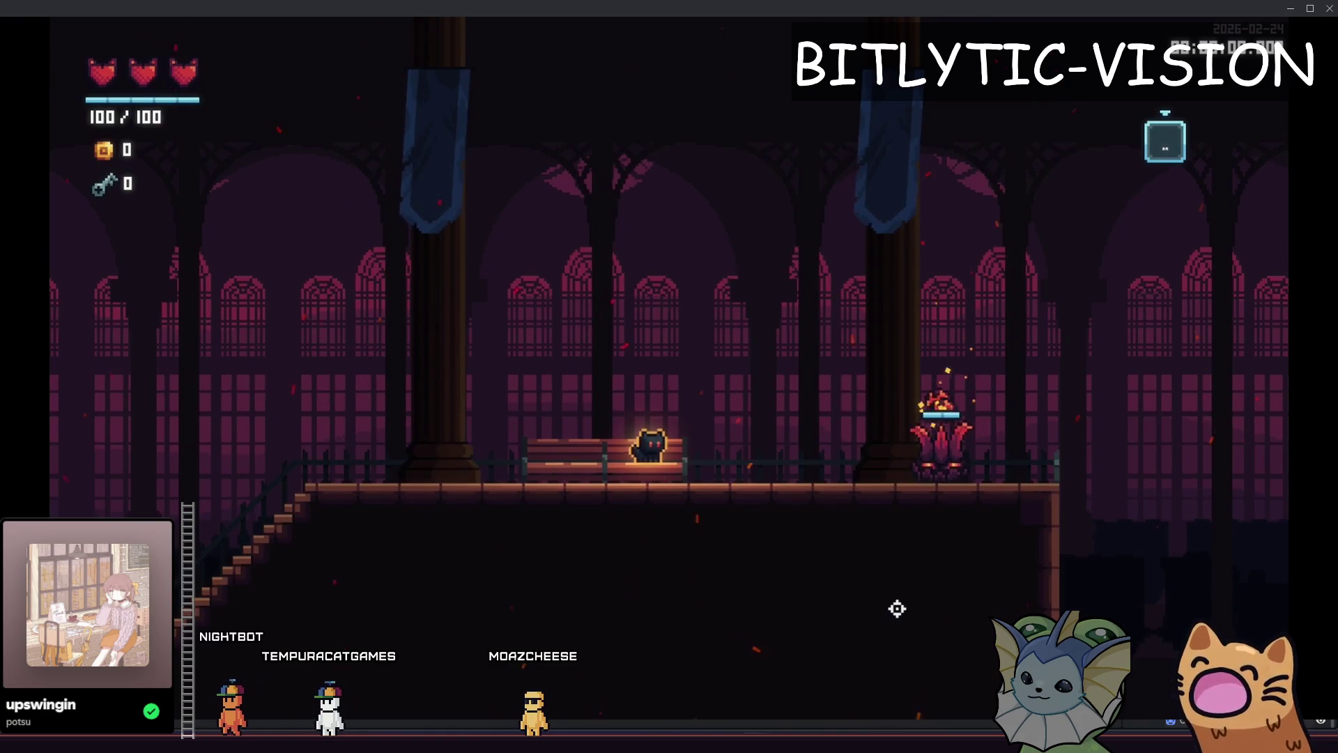
key(F1)
click(847, 216)
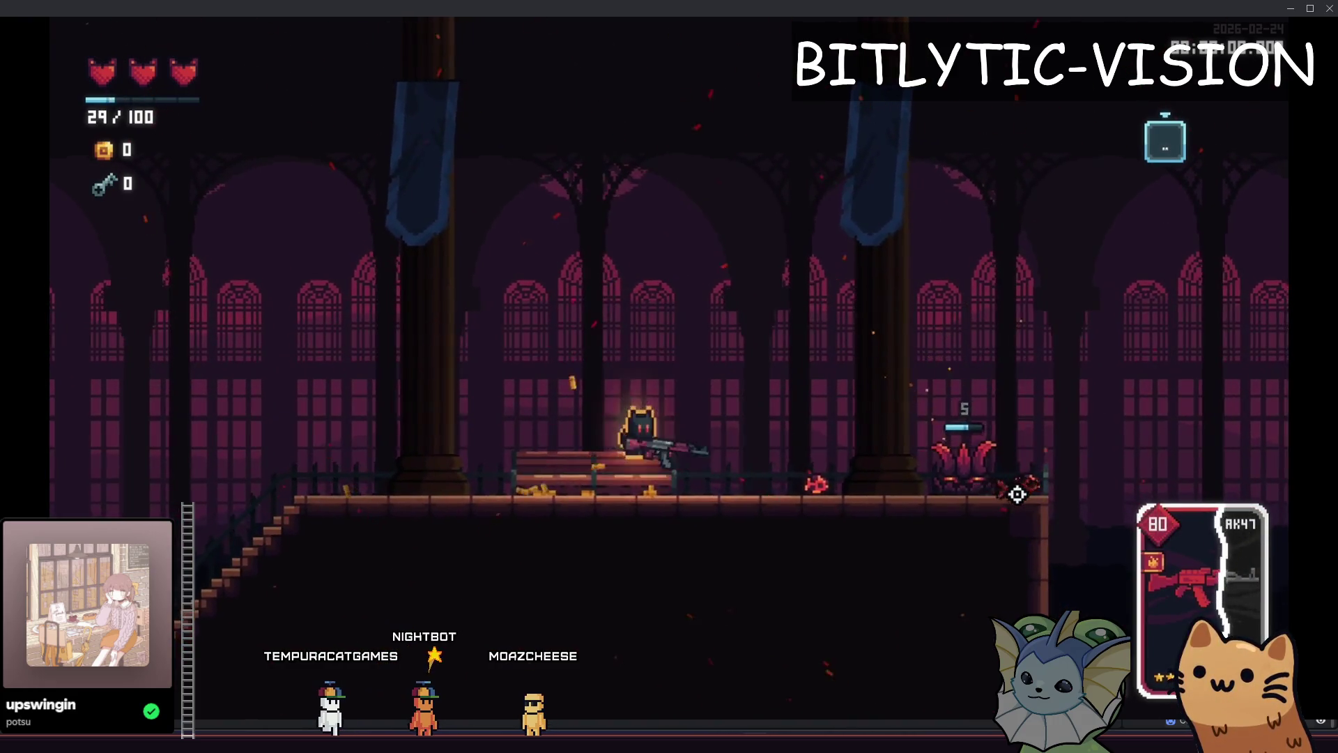
Fire the AK47 at enemies while moving up the stairs, then quit the game
click(822, 353)
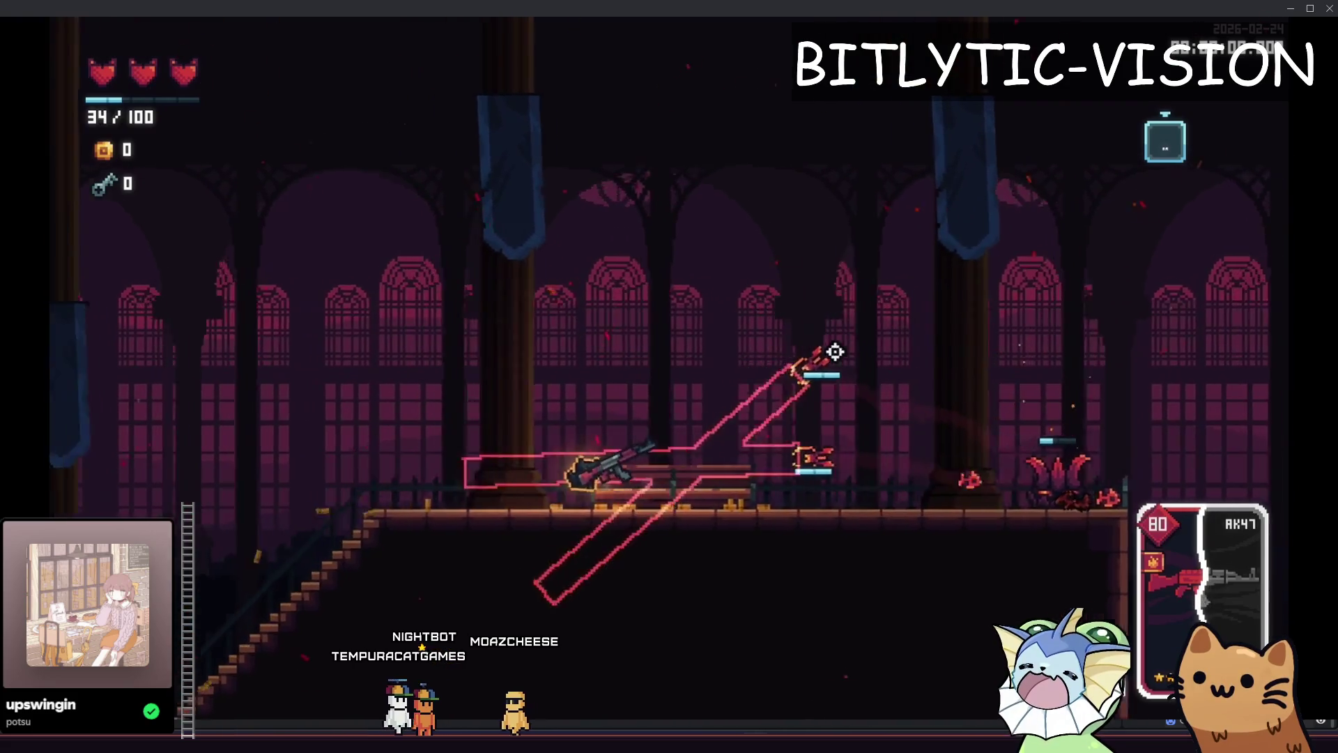
key(a)
key(a)
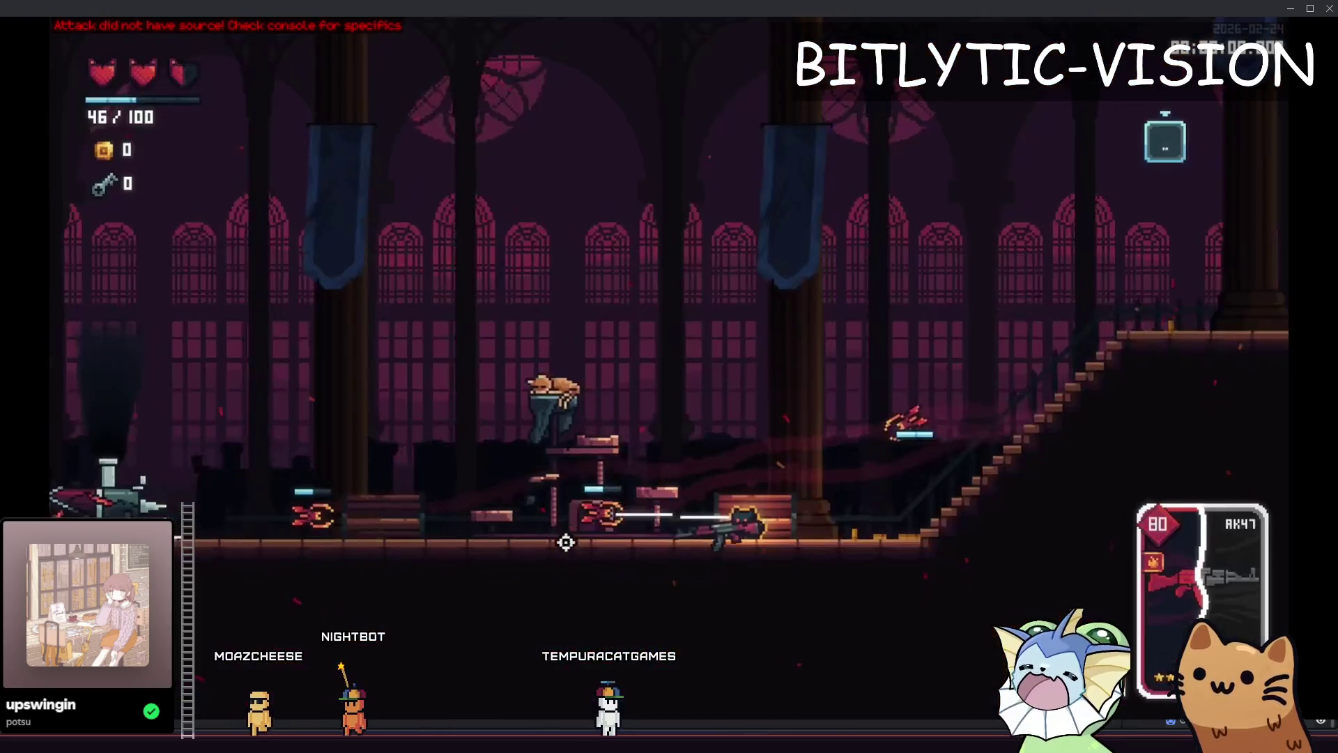
key(space)
click(536, 603)
key(d)
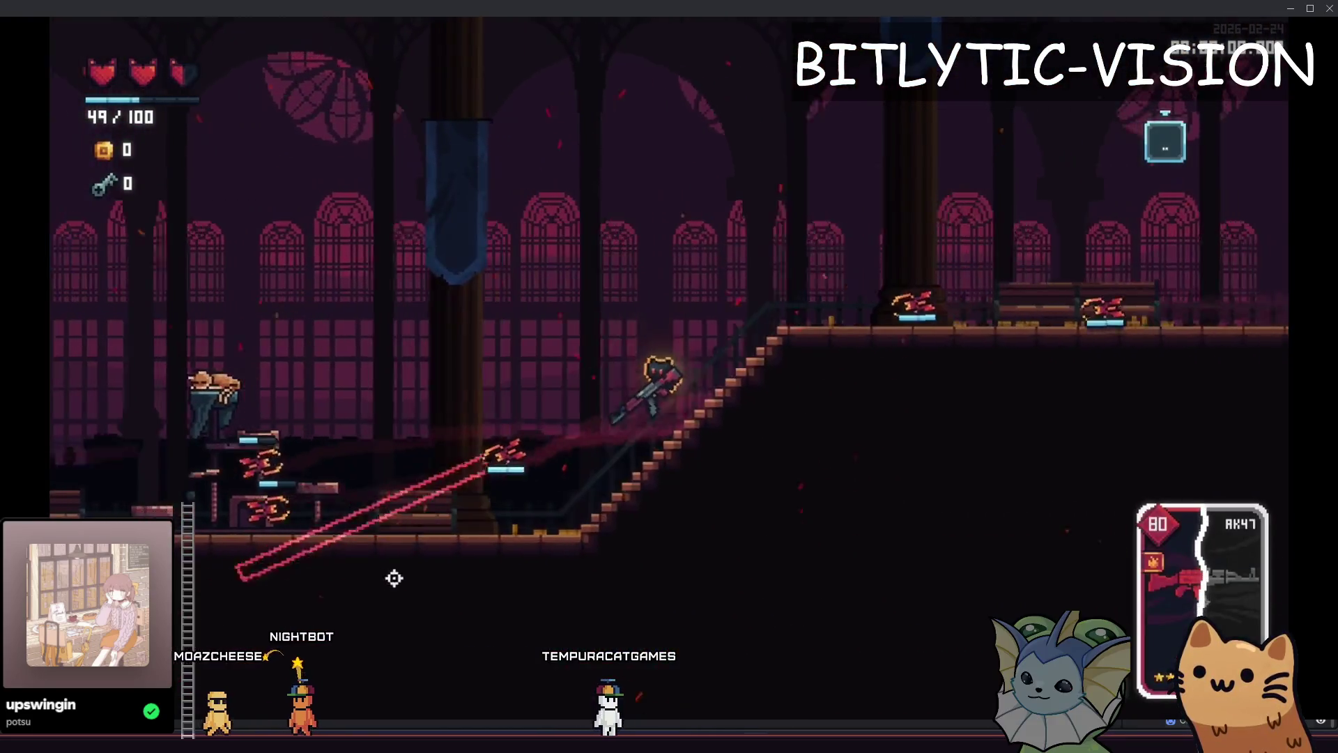
key(F8)
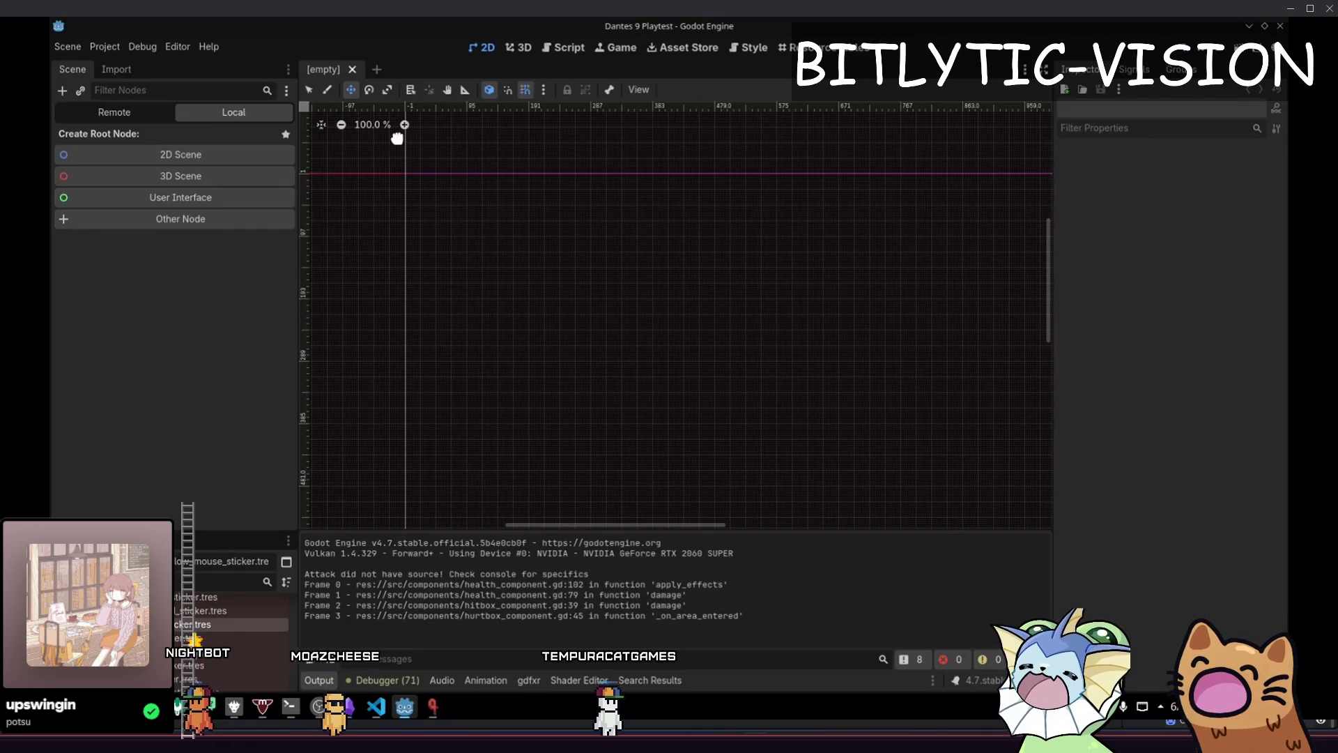
Open fire_goober_spawn.tscn, select its HealthBarAnchor node, and save the scene
key(alt+shift+o)
text(fire_Goober_spawn.t)
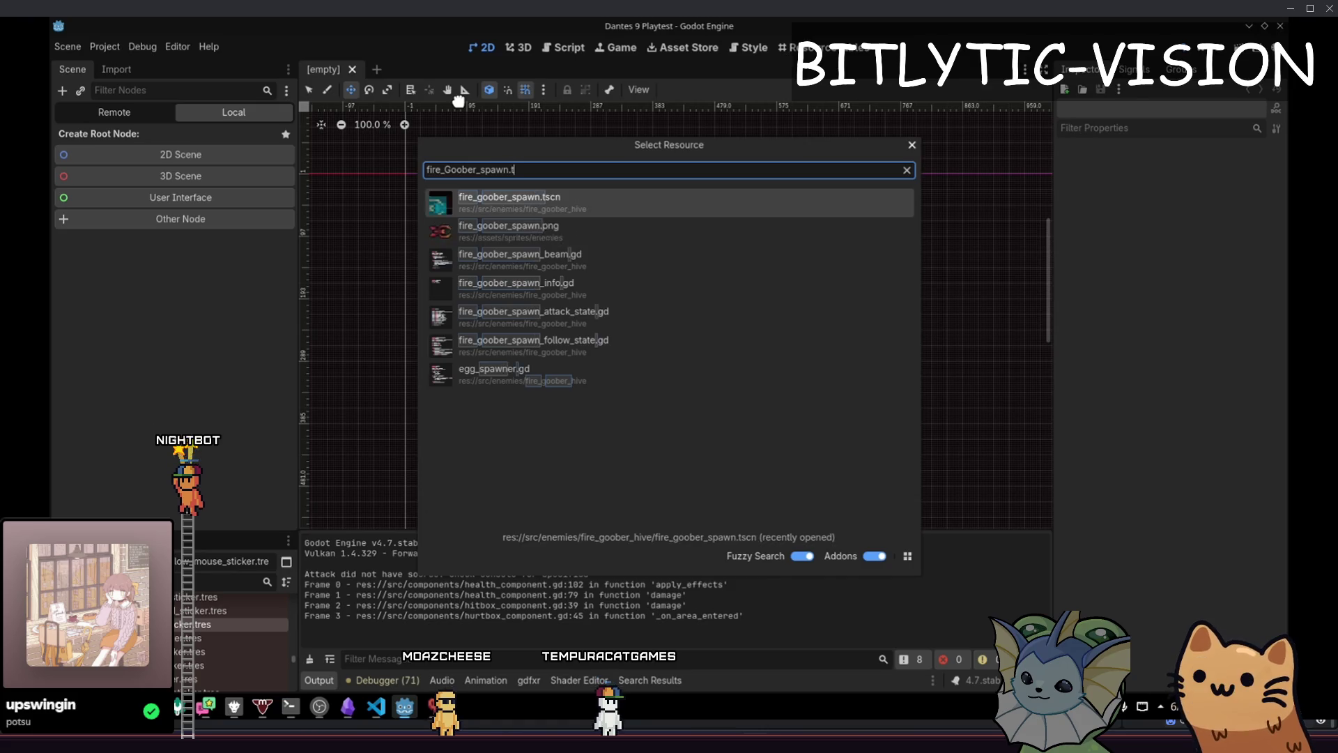
key(Return)
scroll(589, 292, up, 10)
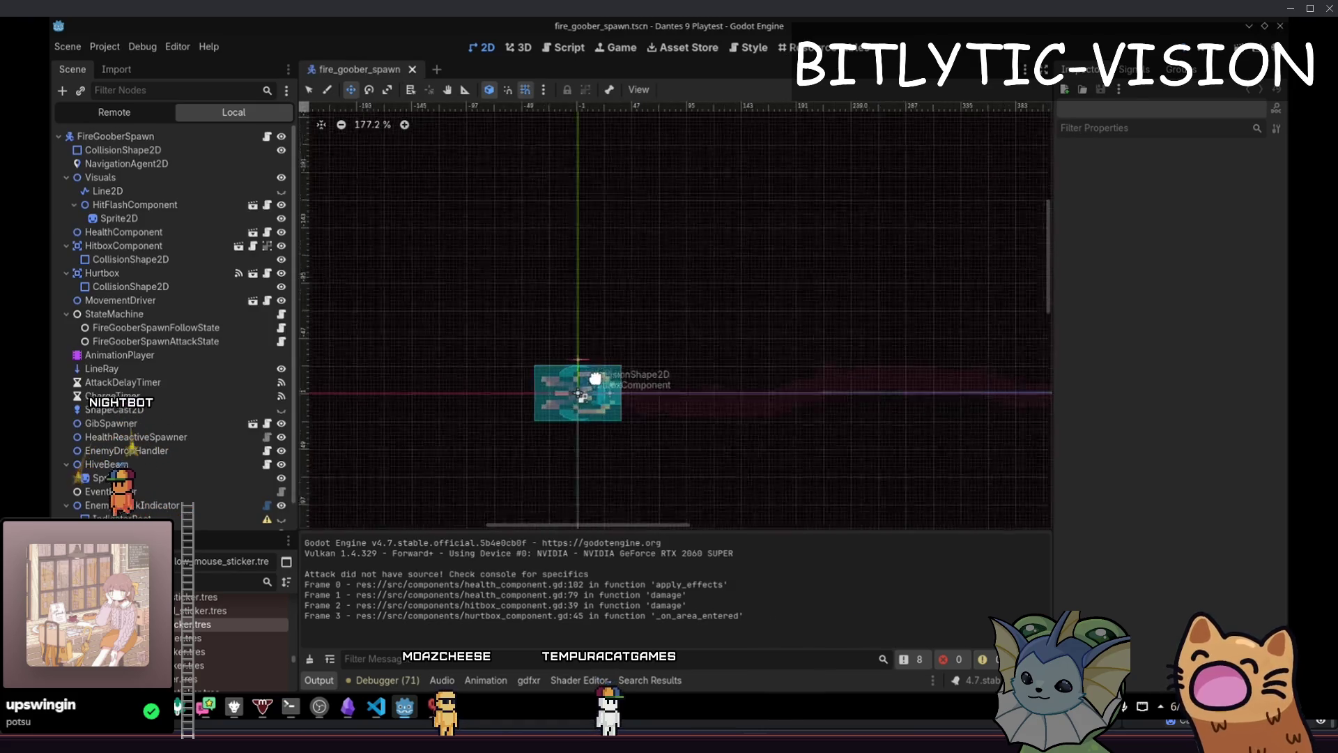
key(q)
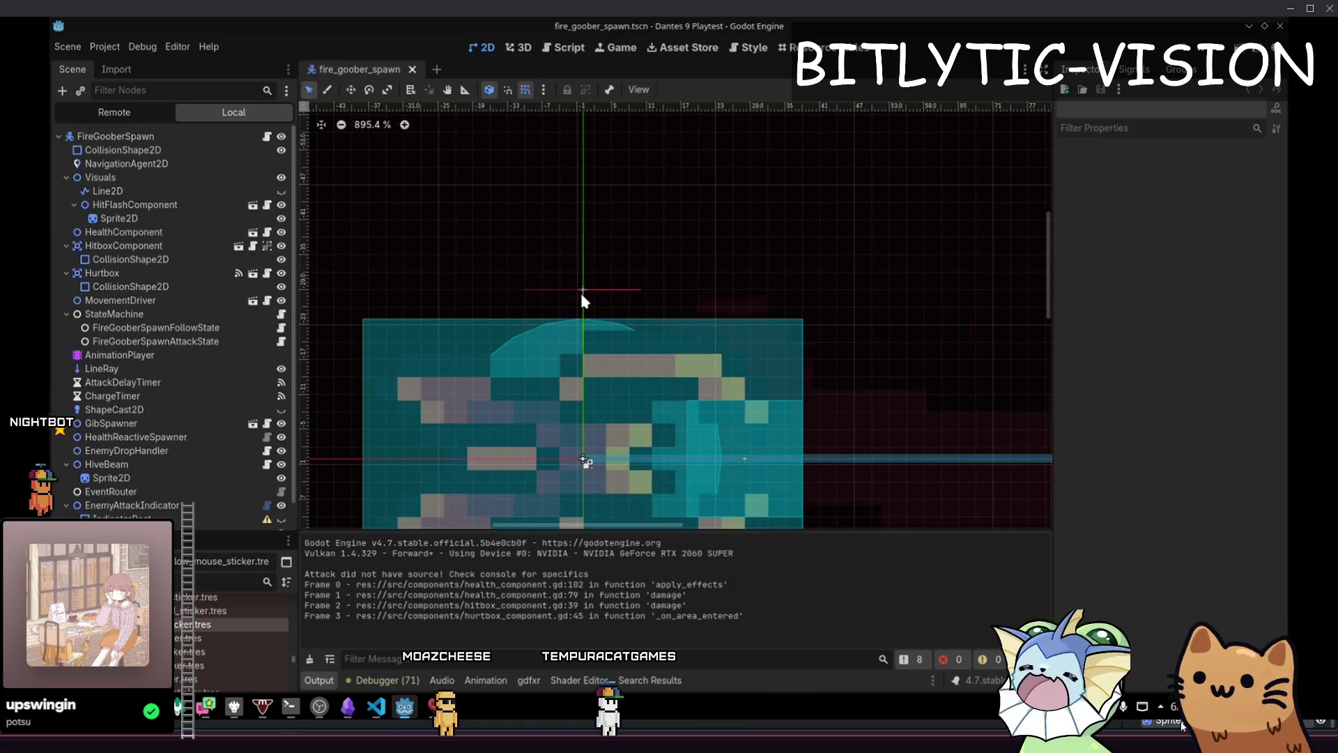
click(581, 289)
scroll(611, 380, down, 6)
key(ctrl+s)
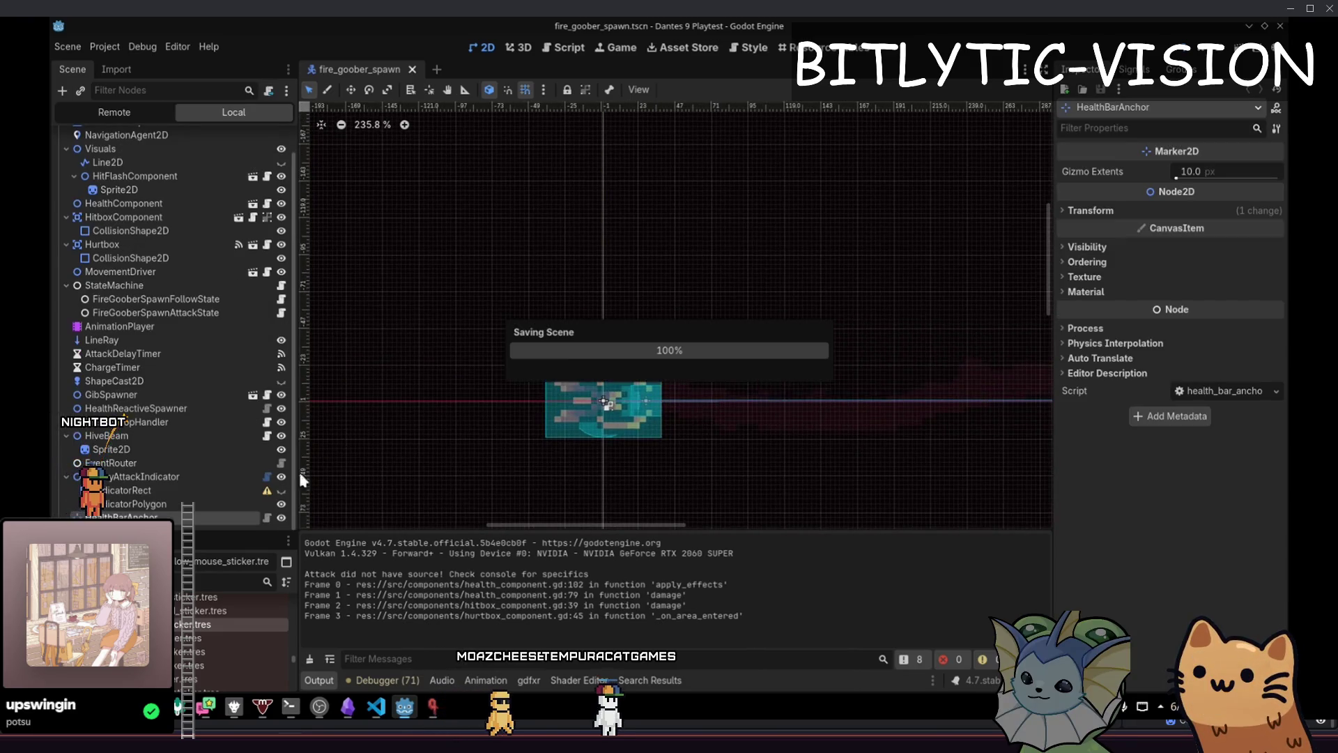
Delete _physics_process from the HealthBarAnchor script, save it, and relaunch the game
click(268, 519)
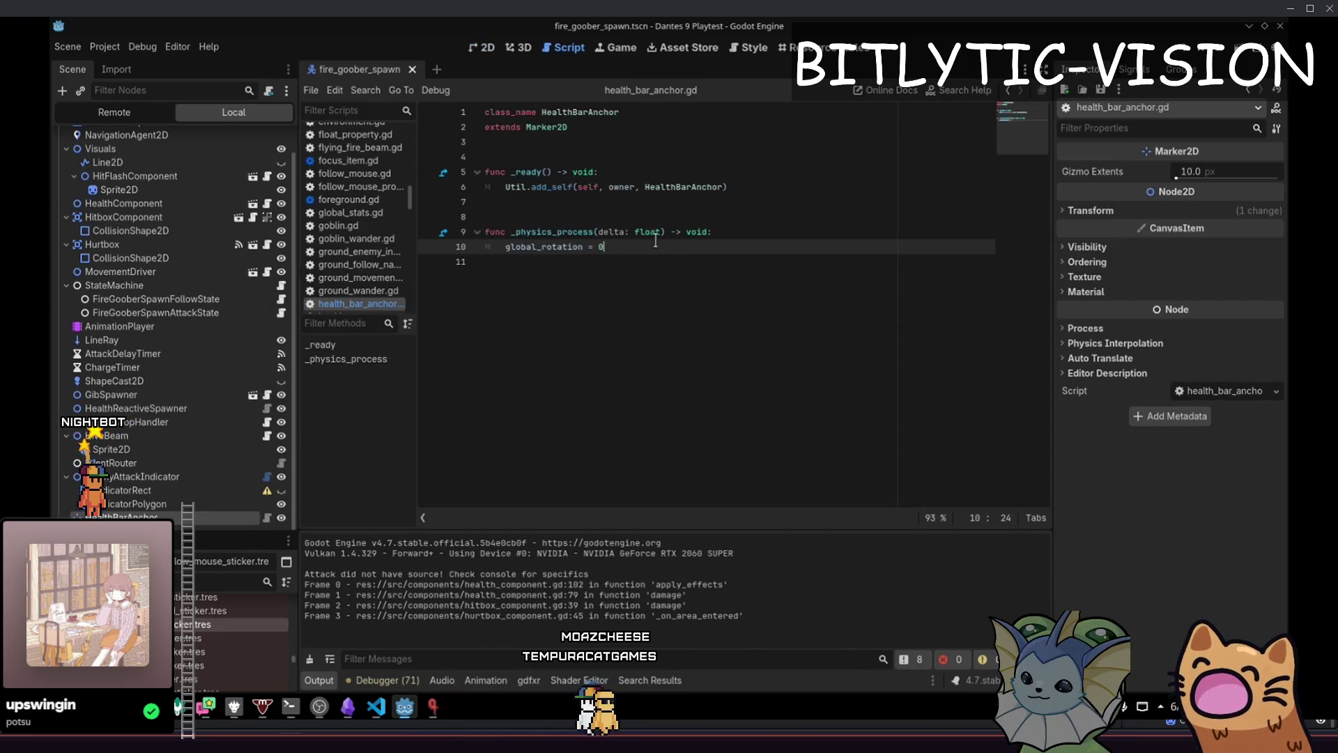
key(shift+Up)
key(shift+Up)
key(BackSpace)
key(BackSpace)
key(BackSpace)
key(ctrl+s)
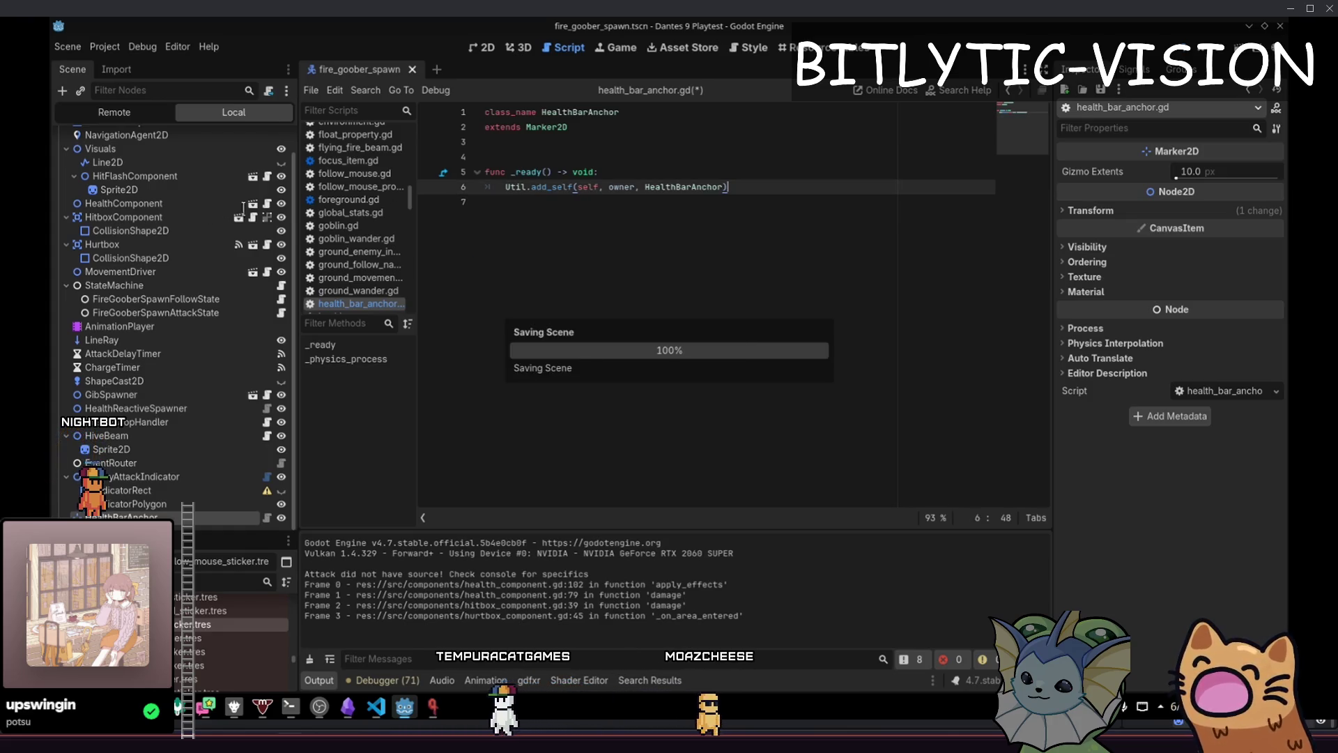
click(756, 278)
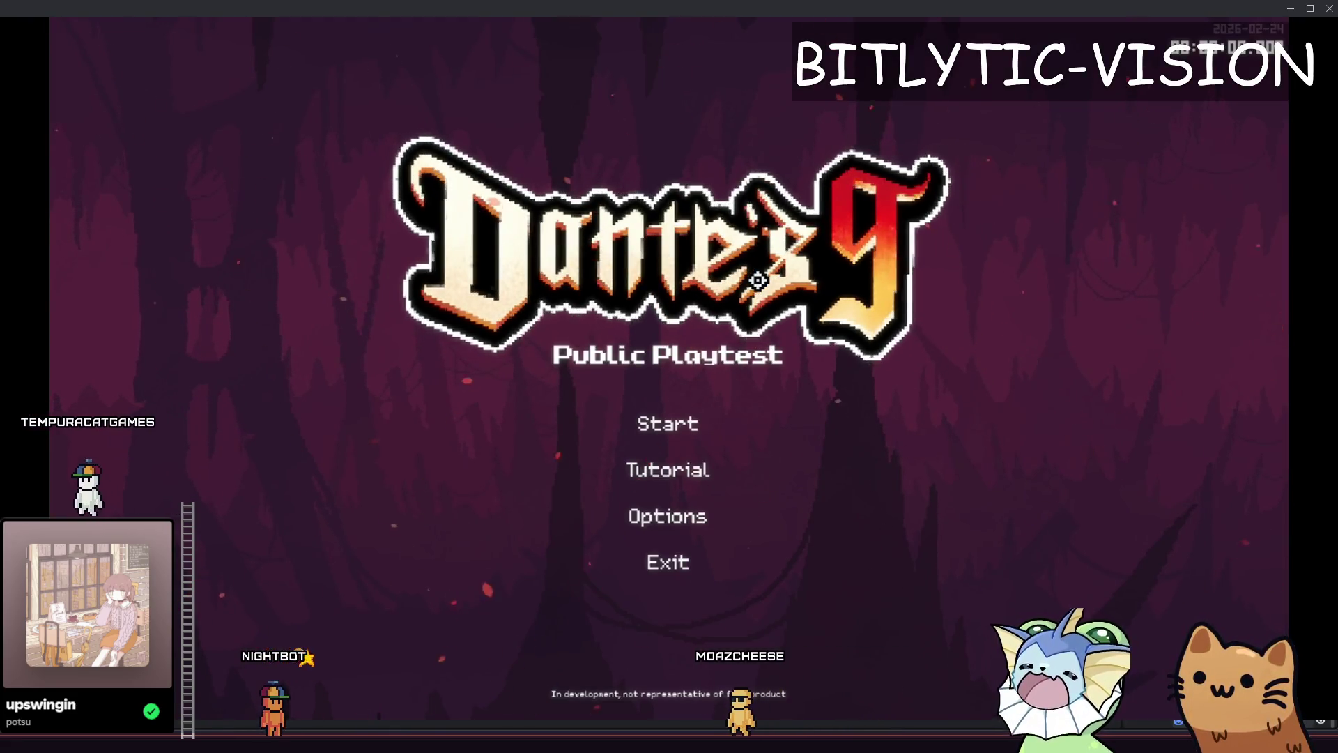
Start a run and move the cat through the hub, past the shop and train, onto the upper walkway
key(Return)
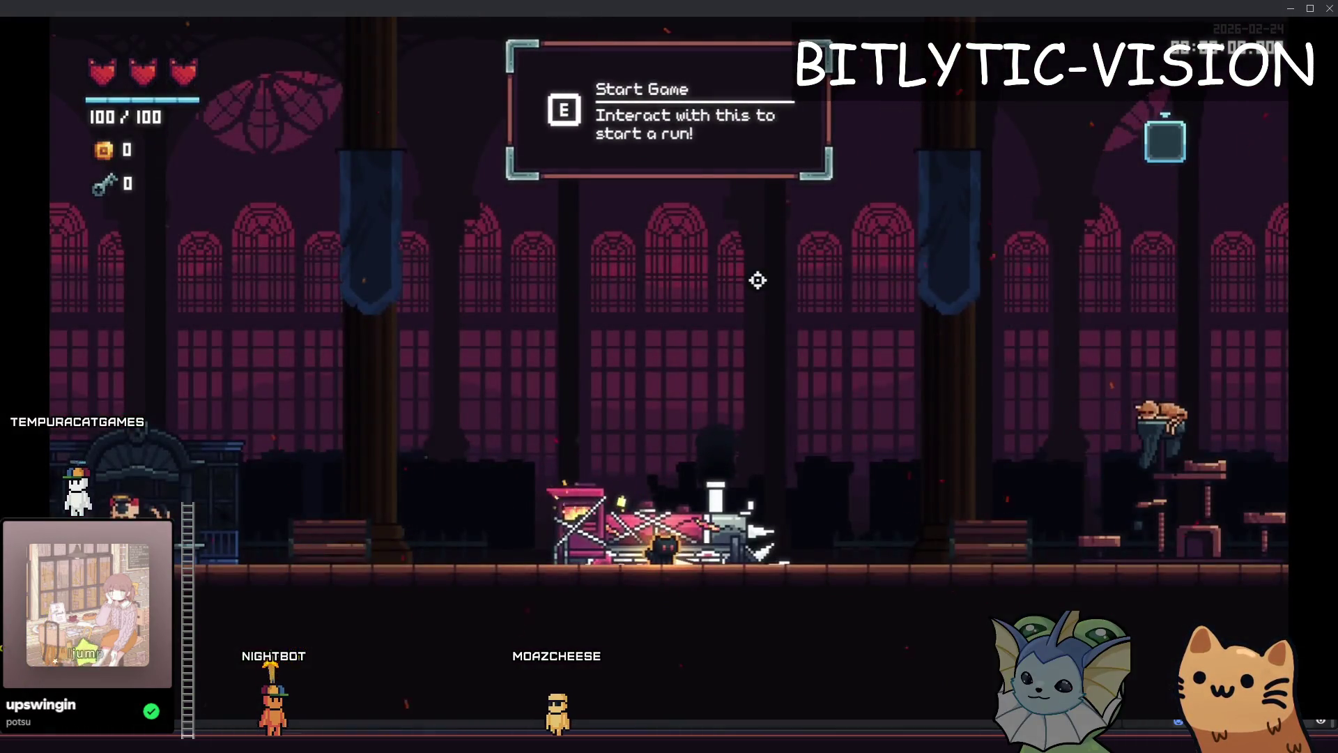
key(a)
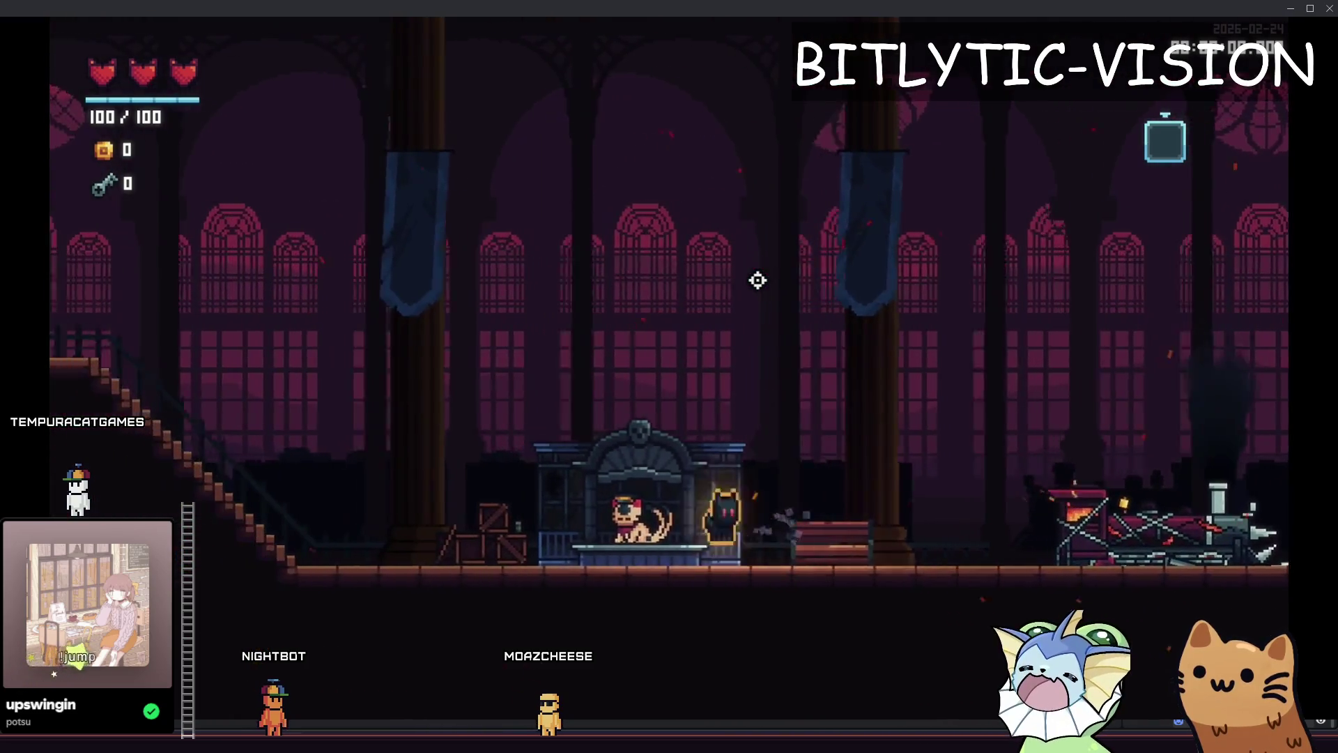
key(a)
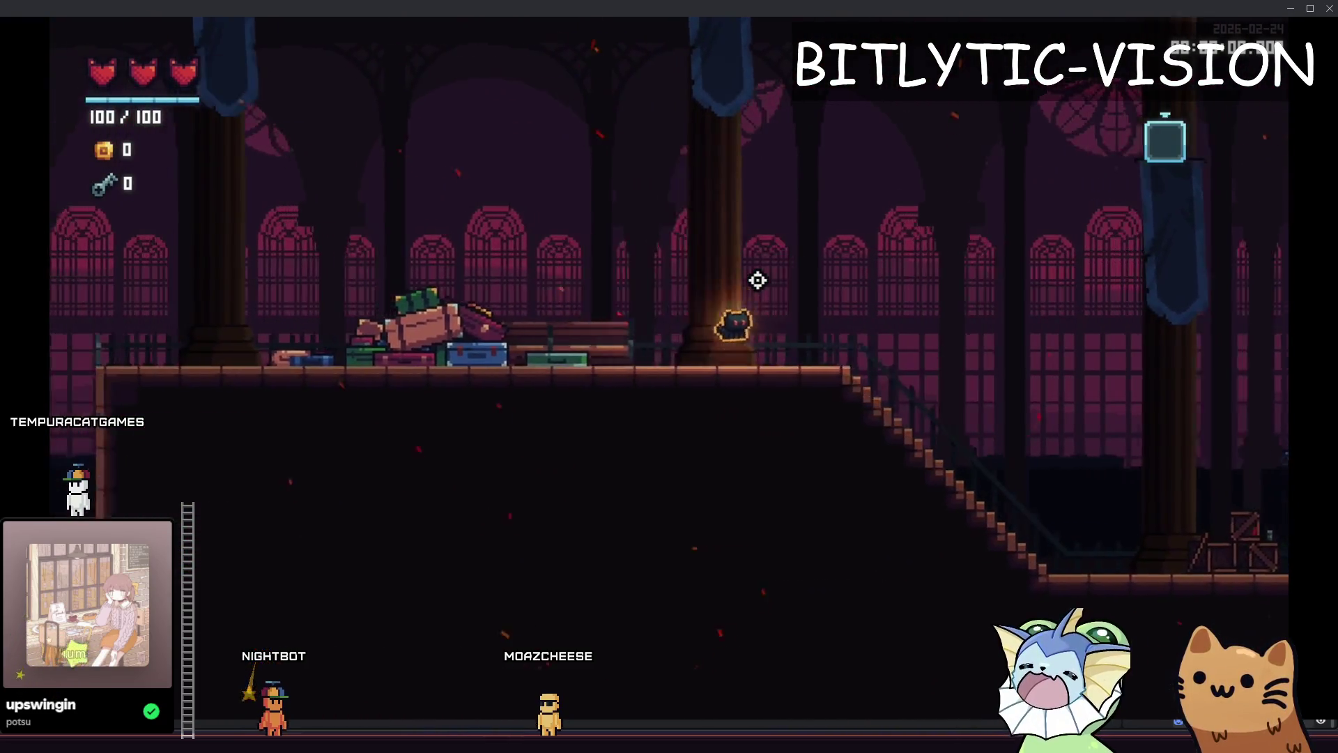
key(d)
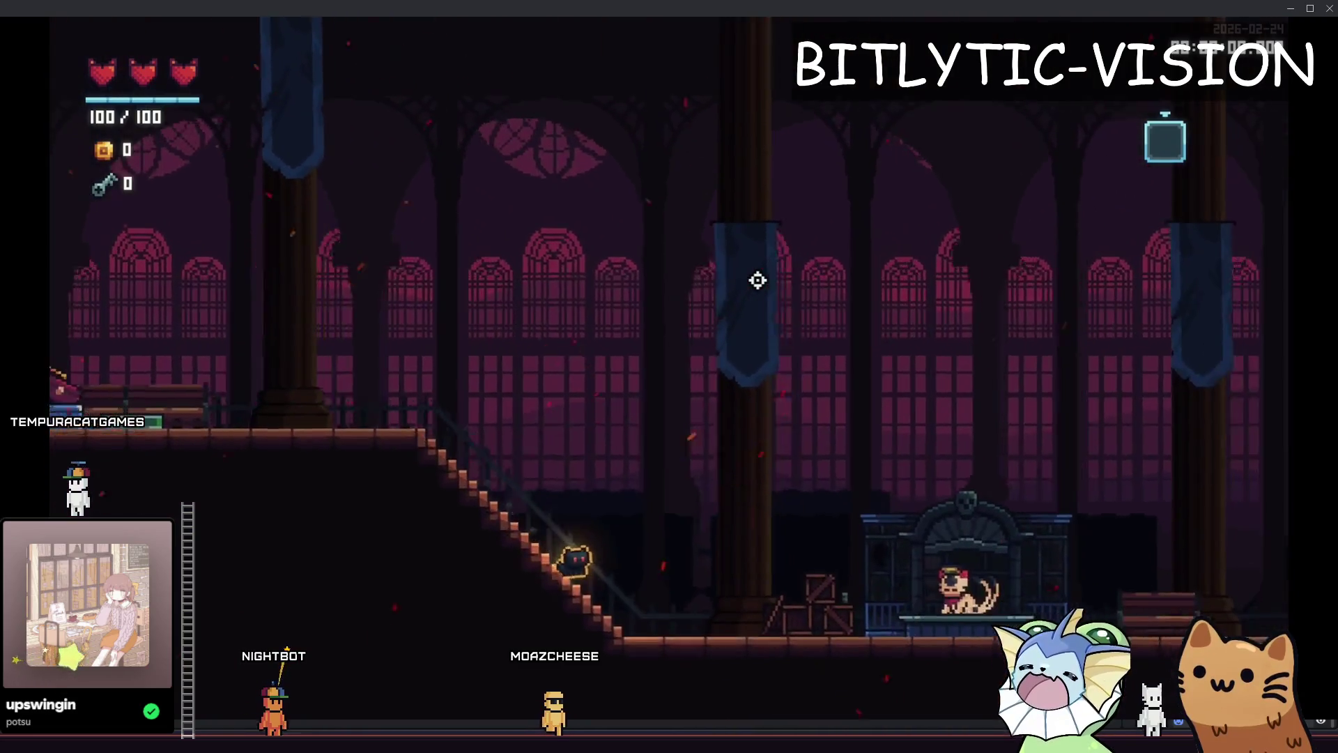
key(space)
key(d)
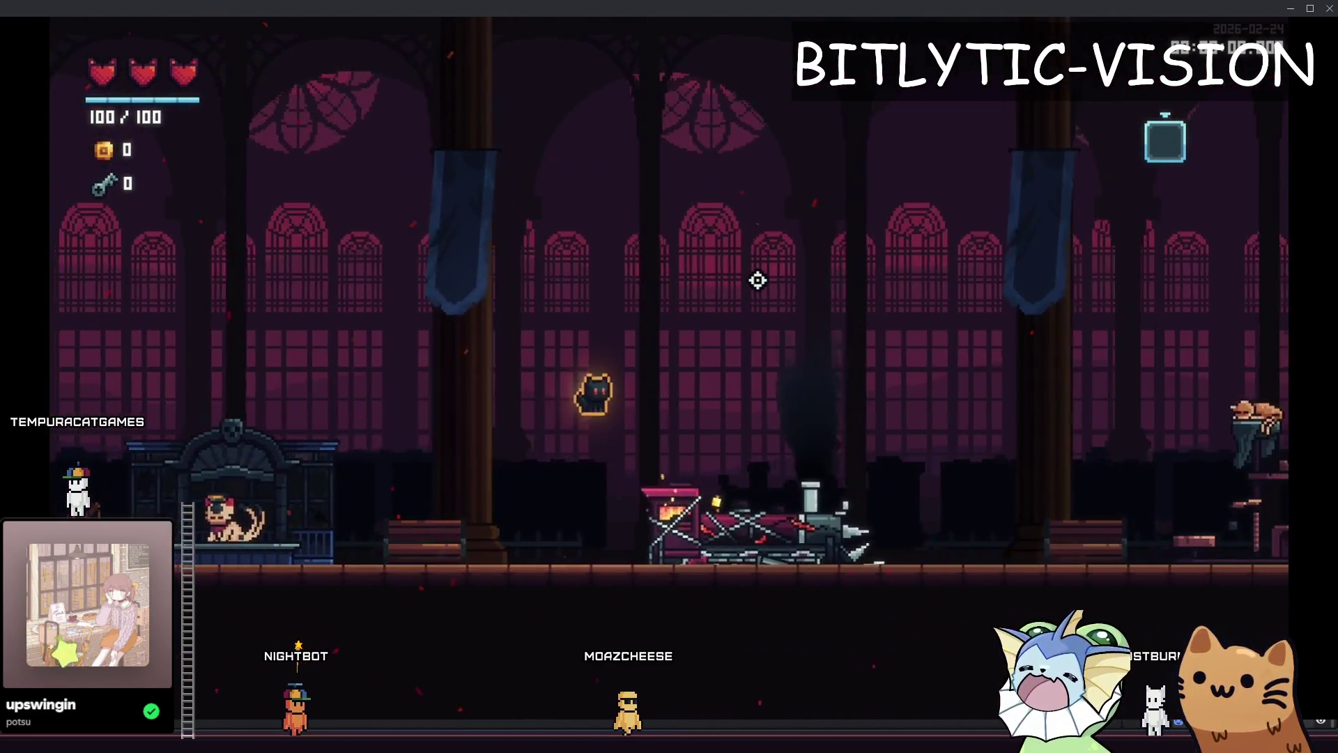
key(d)
key(space)
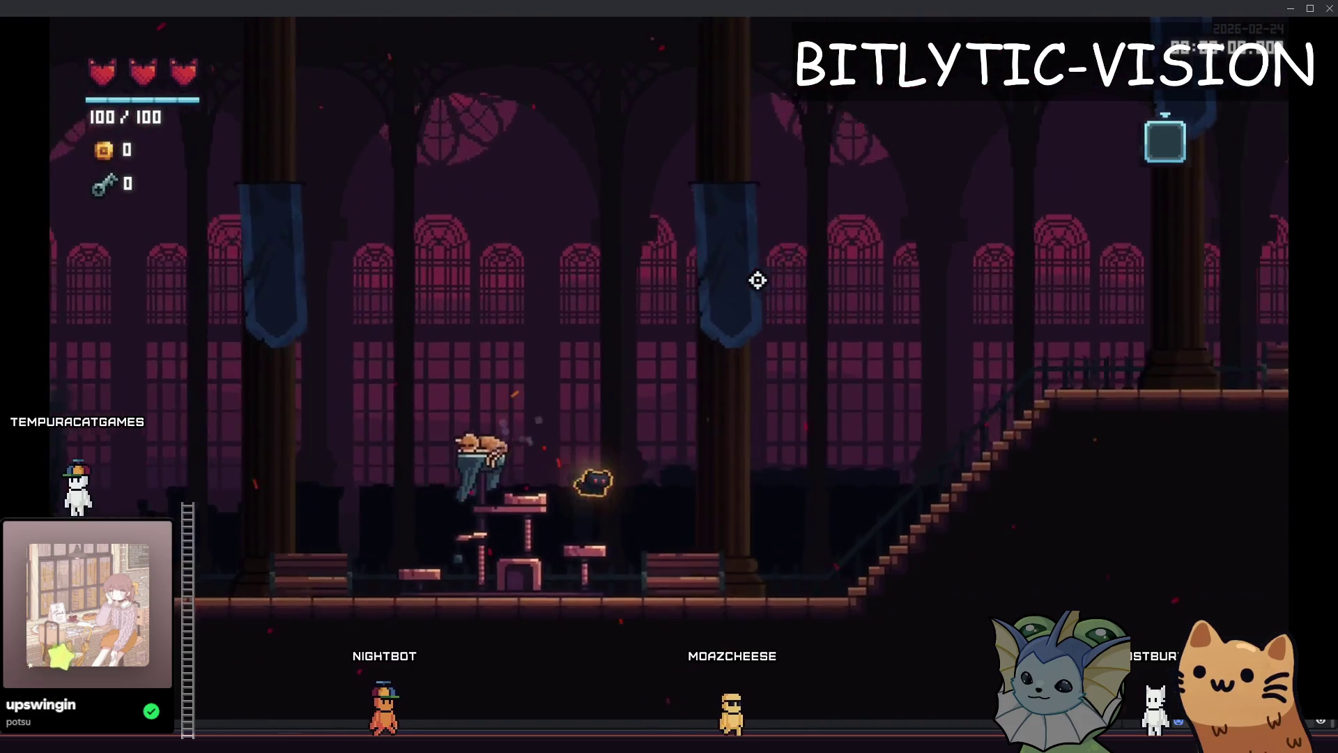
key(d)
key(space)
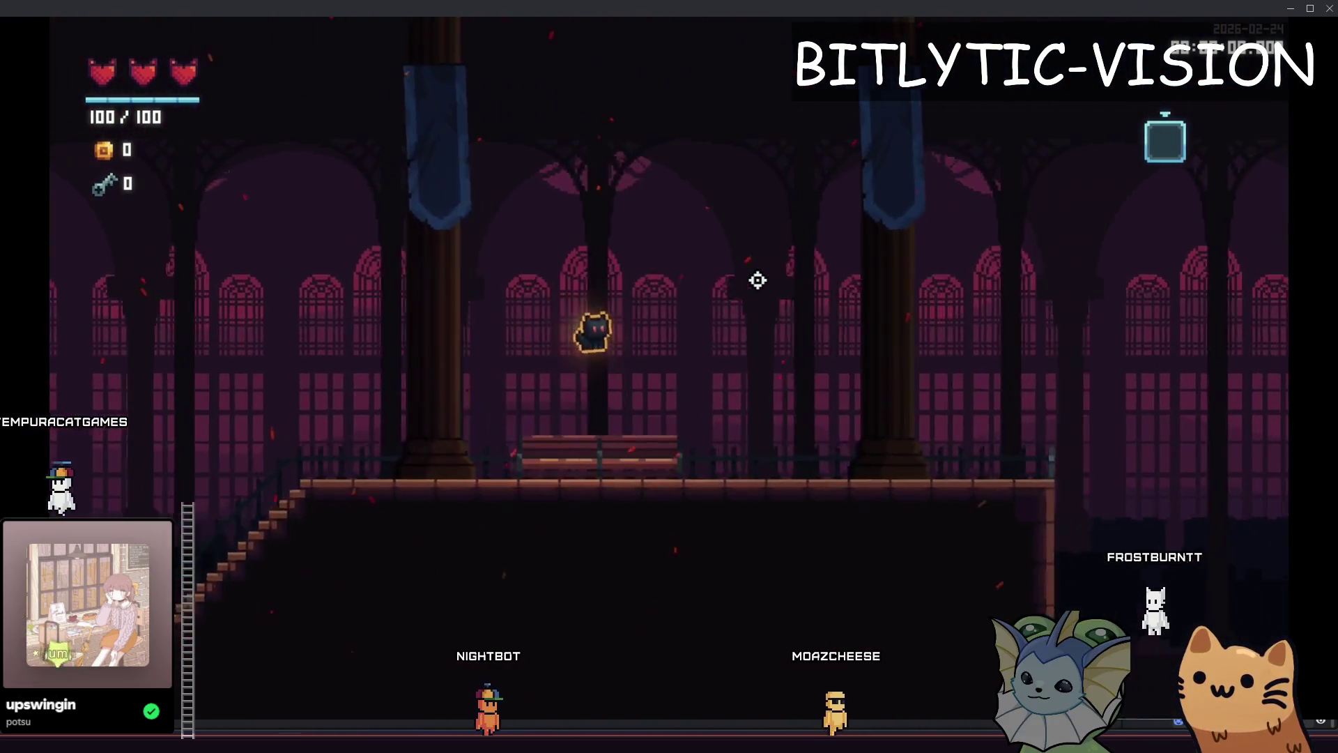
Scroll through the debug menu's Enemy list, then view the deck and switch back to Godot
key(F1)
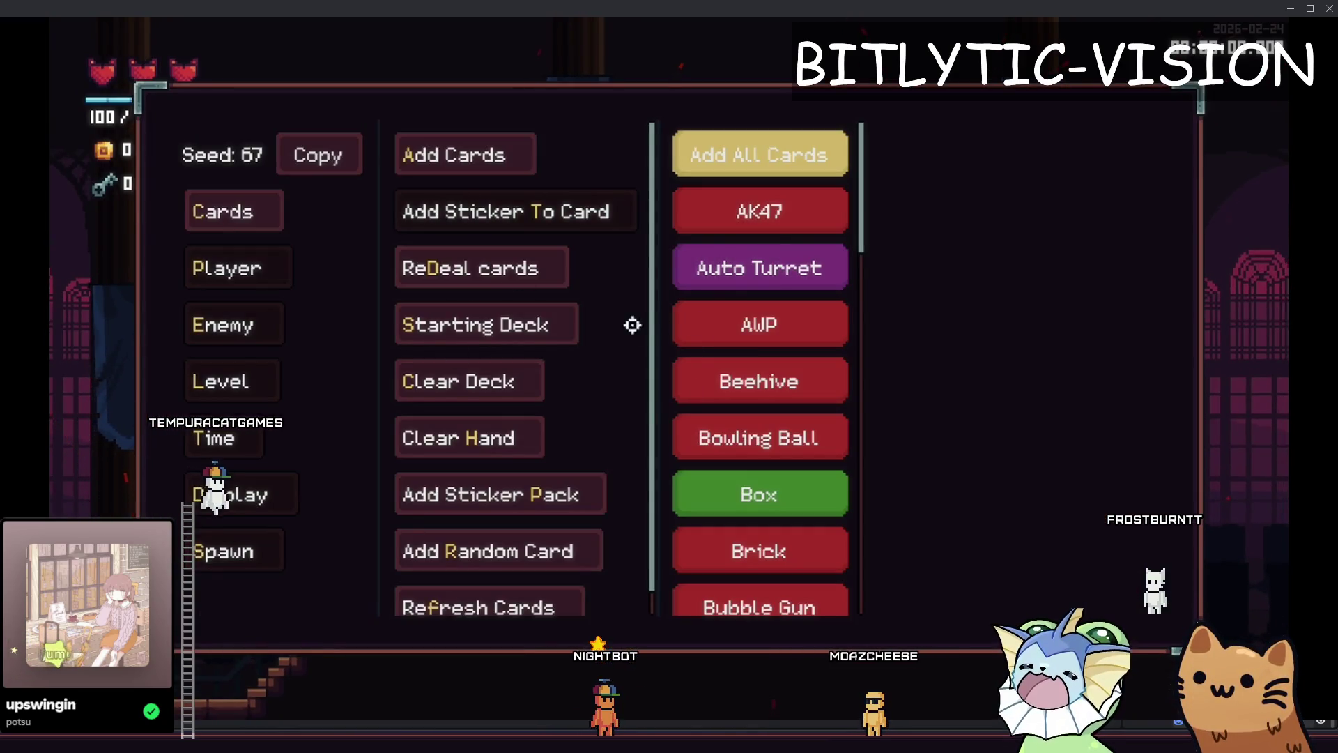
key(F1)
key(F1)
click(234, 324)
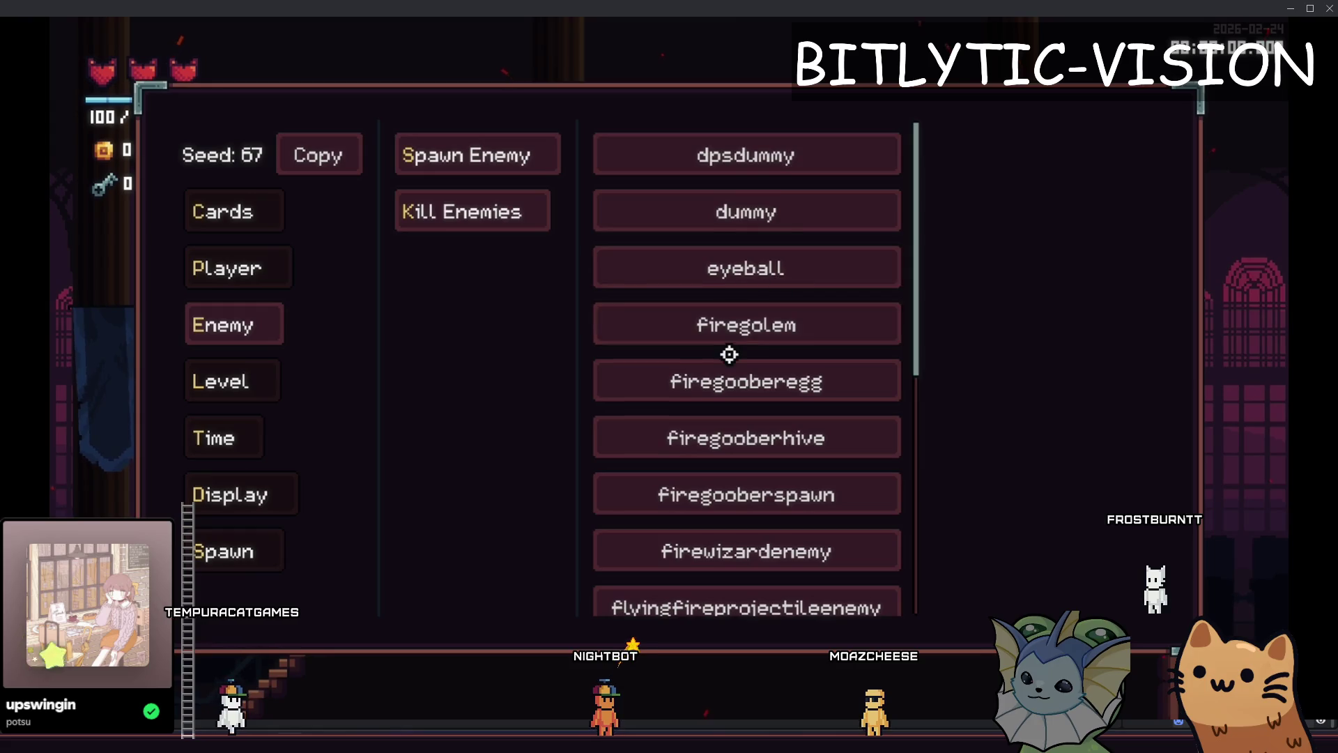
scroll(729, 355, down, 5)
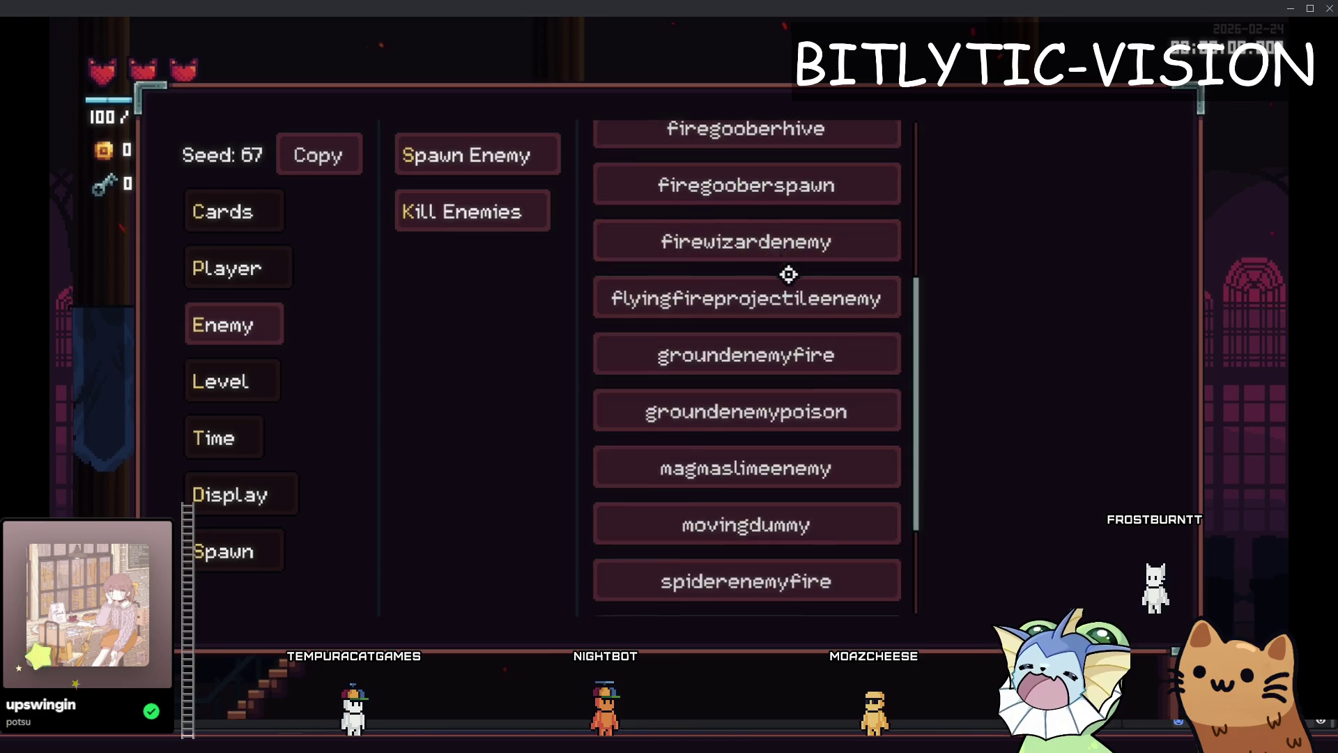
scroll(756, 373, up, 5)
click(746, 492)
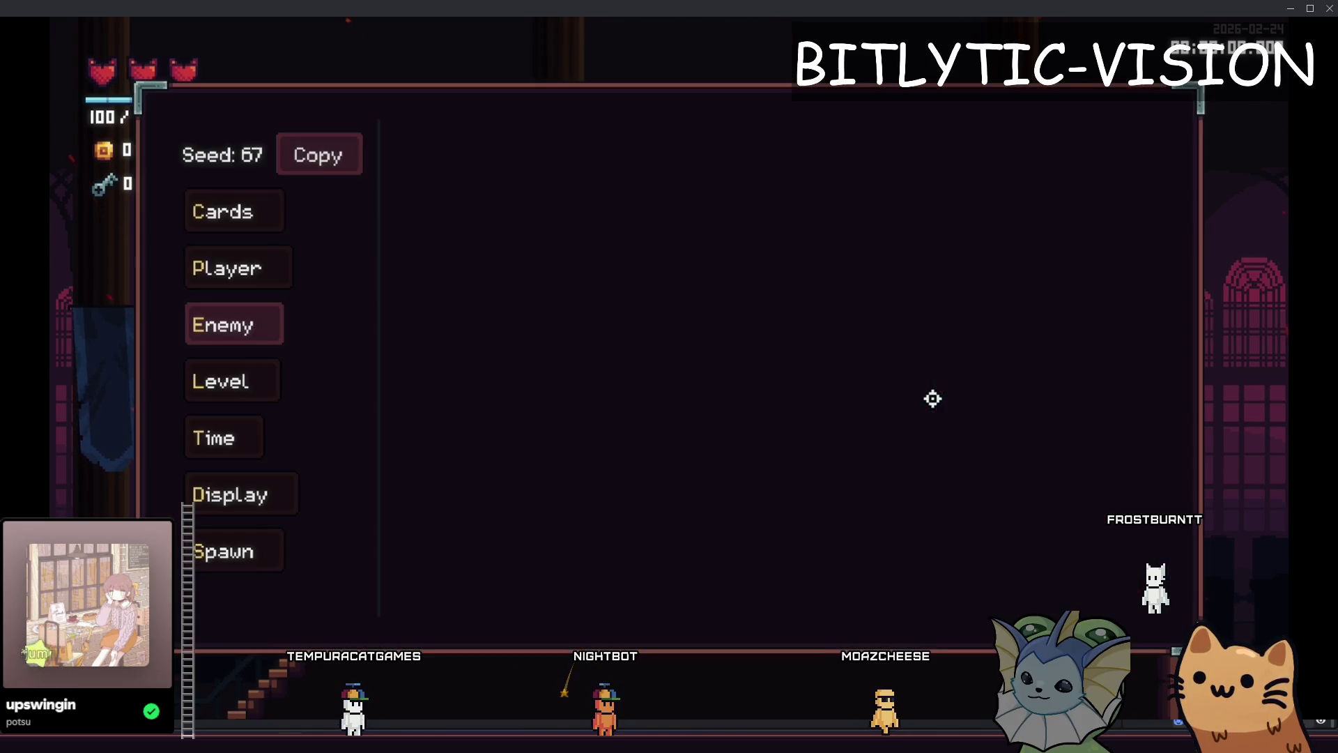
key(F1)
key(Tab)
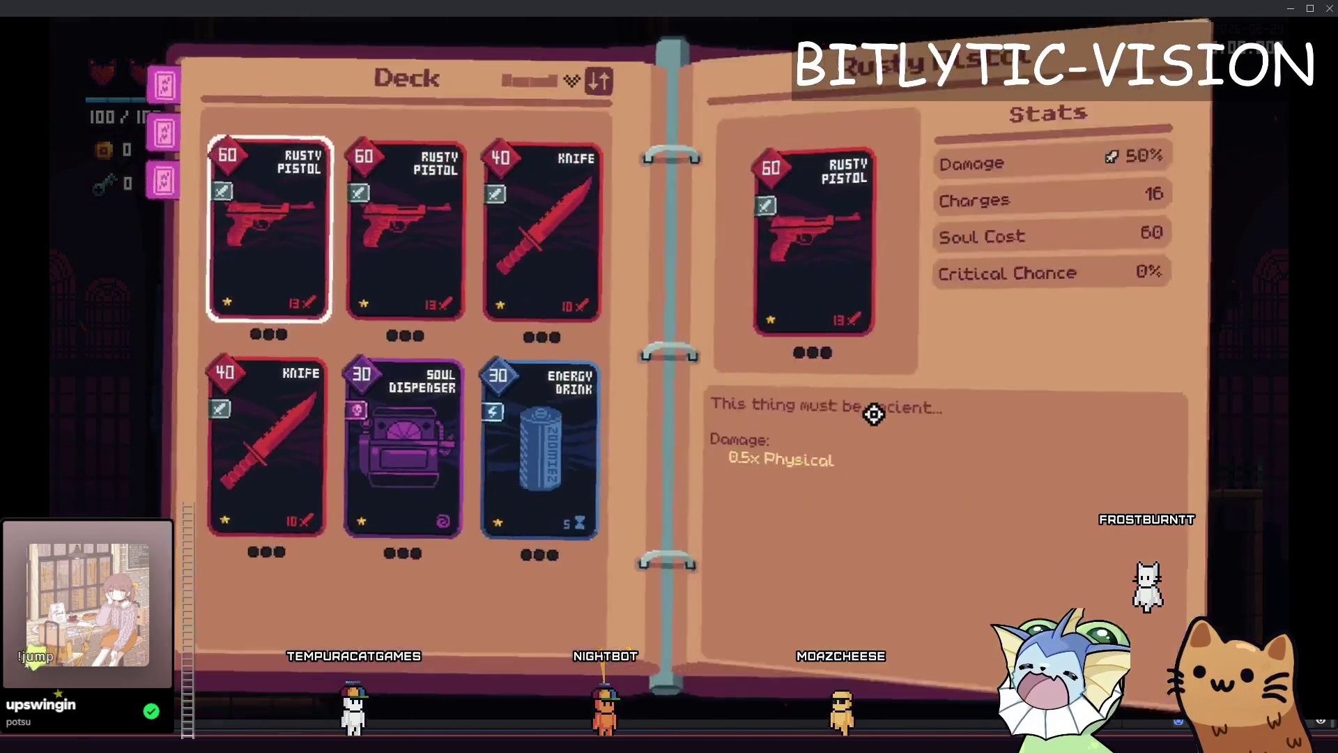
key(alt+Tab)
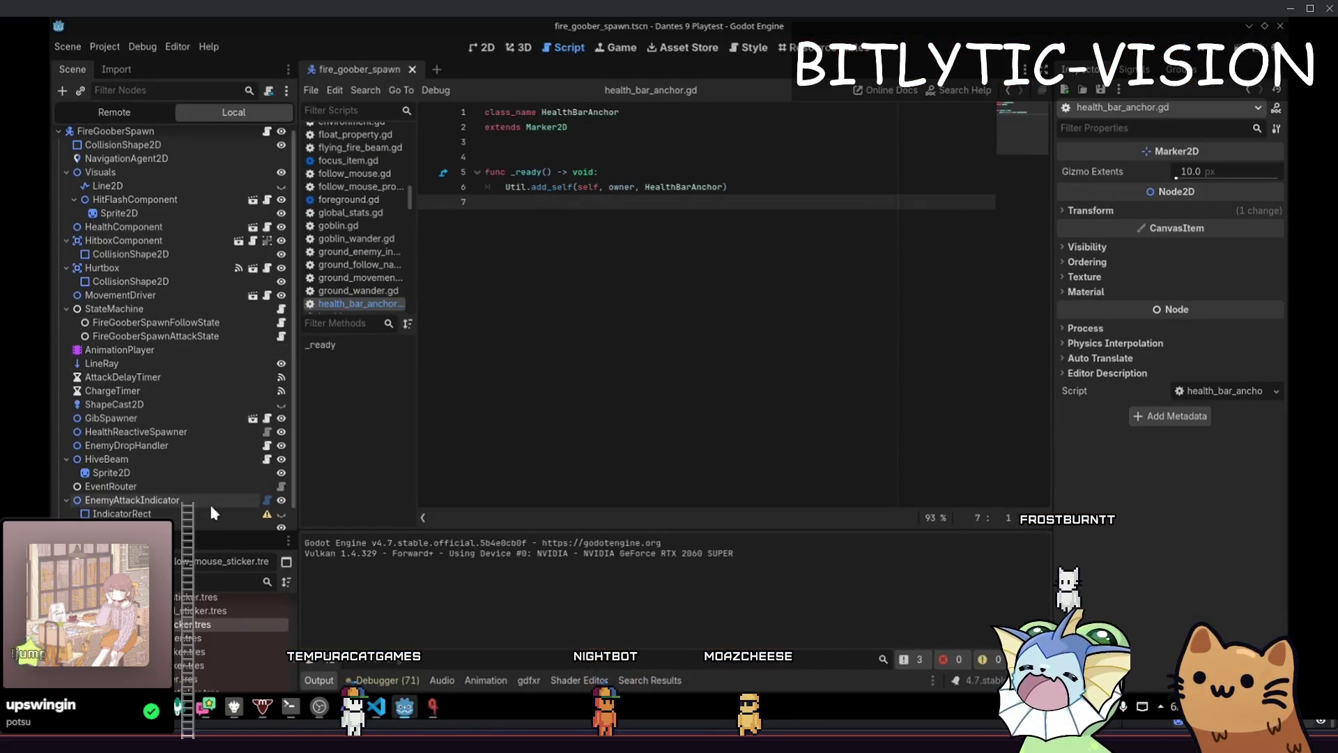
Quick Open enemy_health_bar.tscn, view enemy_health_bar.gd, then return to the game's Deck screen
key(alt+Tab)
key(alt+Tab)
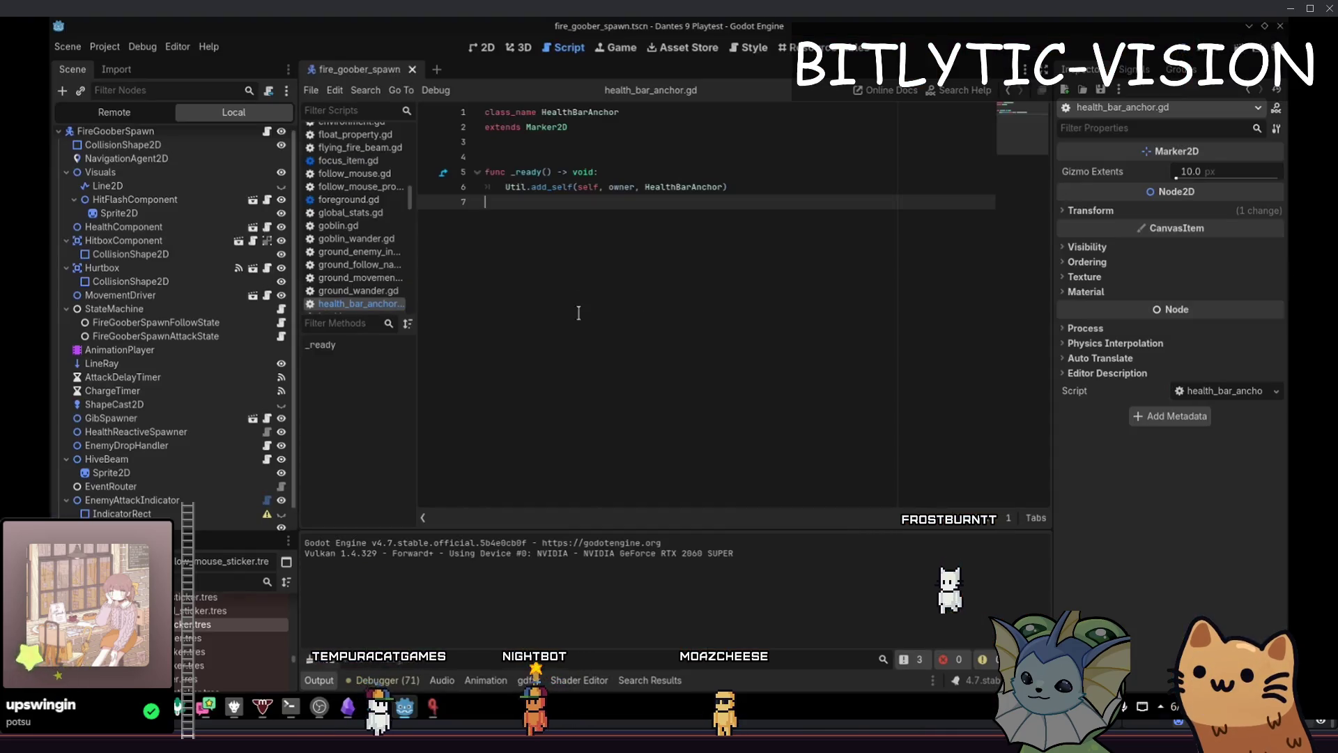
key(alt+shift+o)
text(ene)
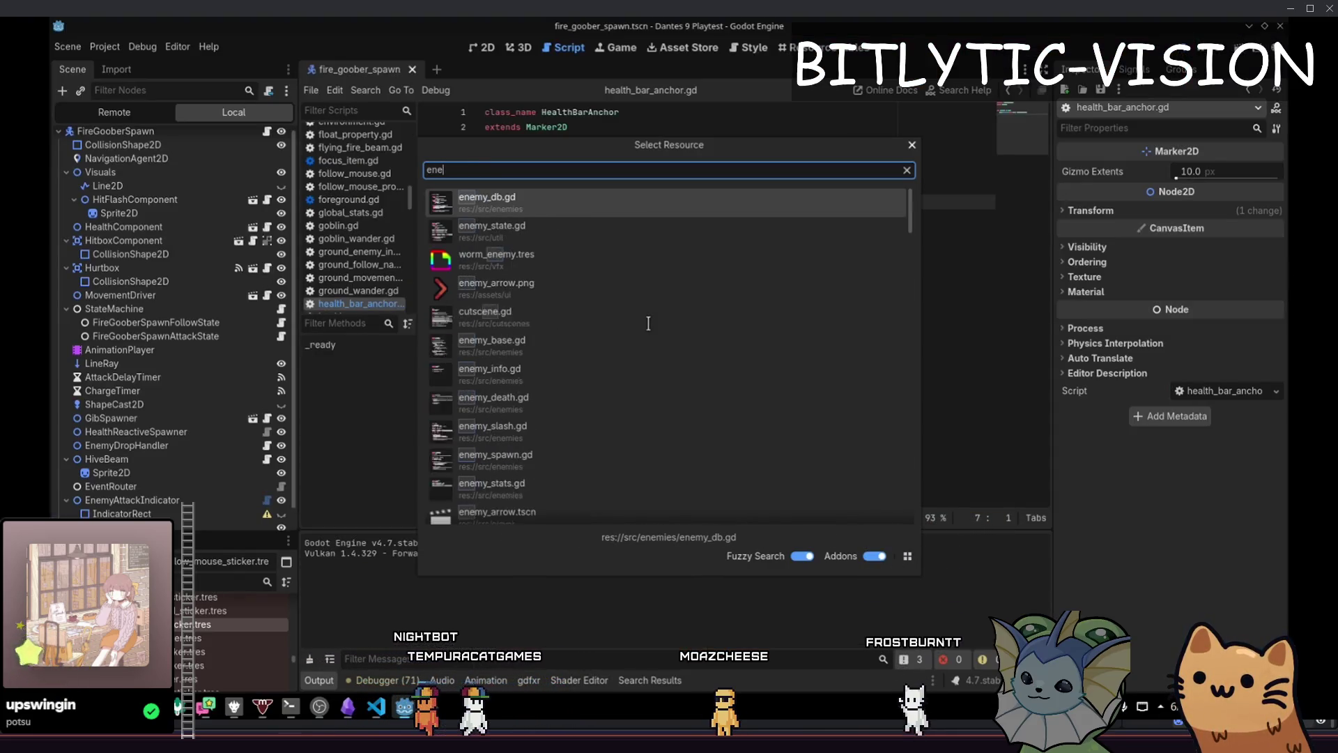
text(my_health_bar.tscn)
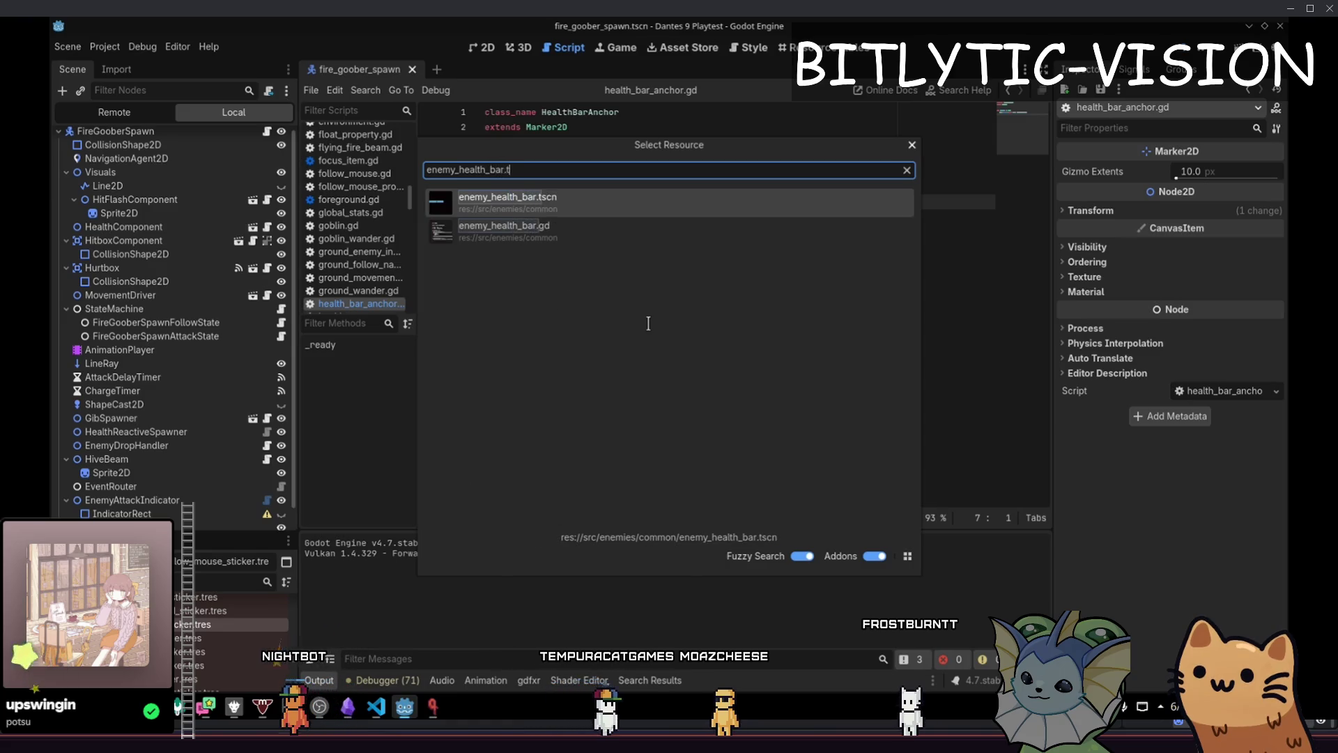
key(Return)
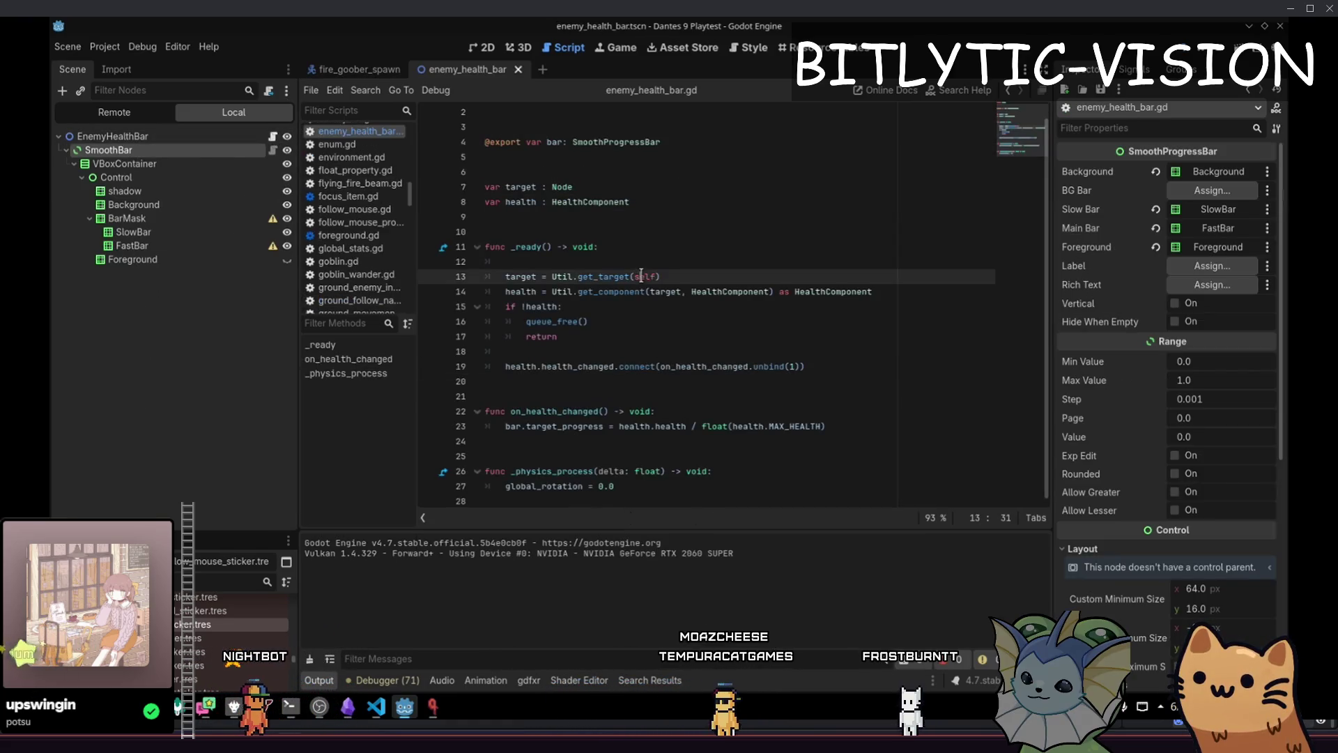
click(676, 352)
key(F5)
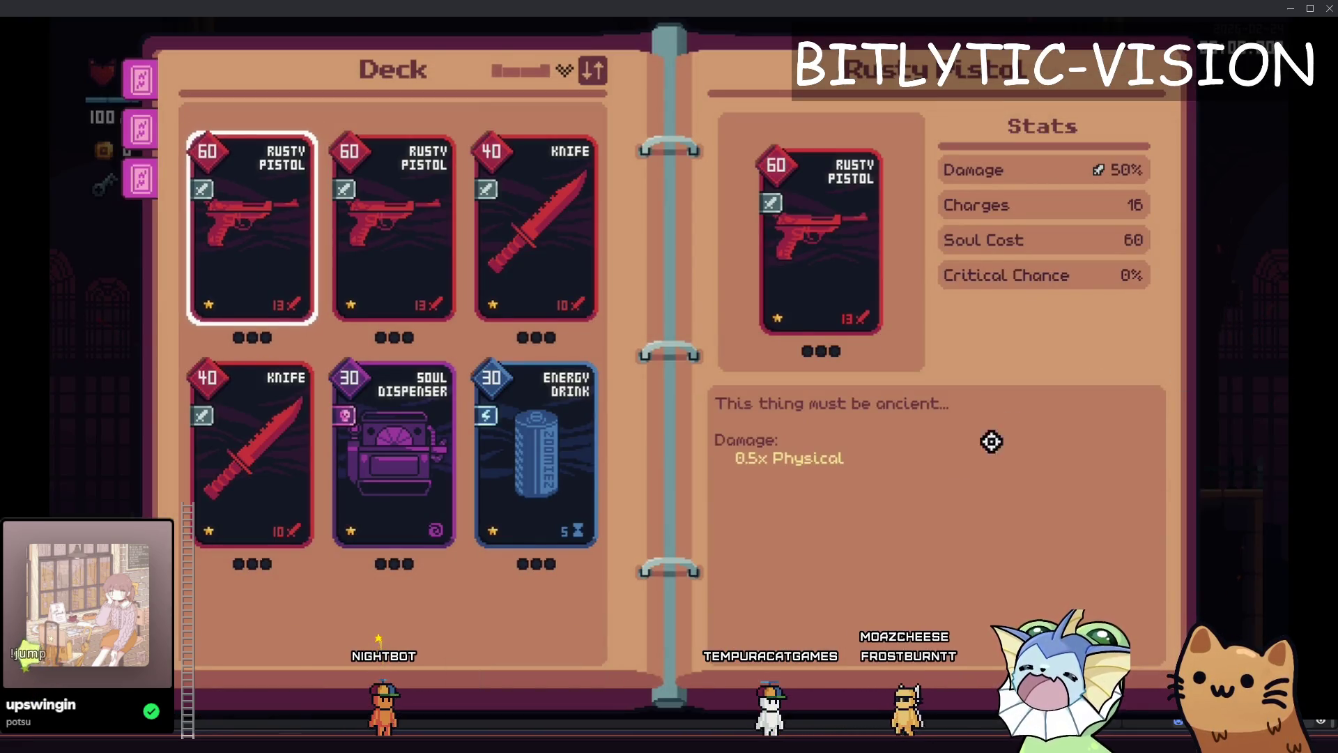
Close the deck view and toggle the debug Time Scale options off again
key(Tab)
key(grave)
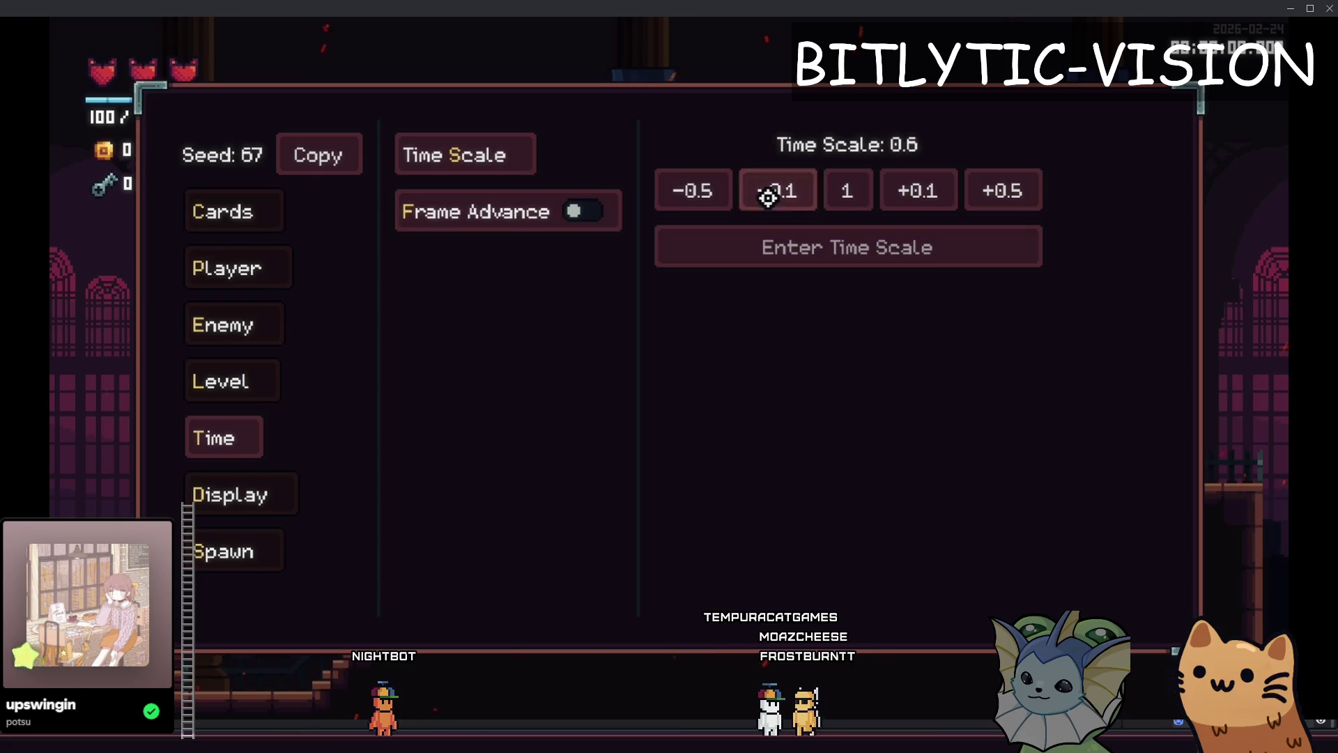
key(grave)
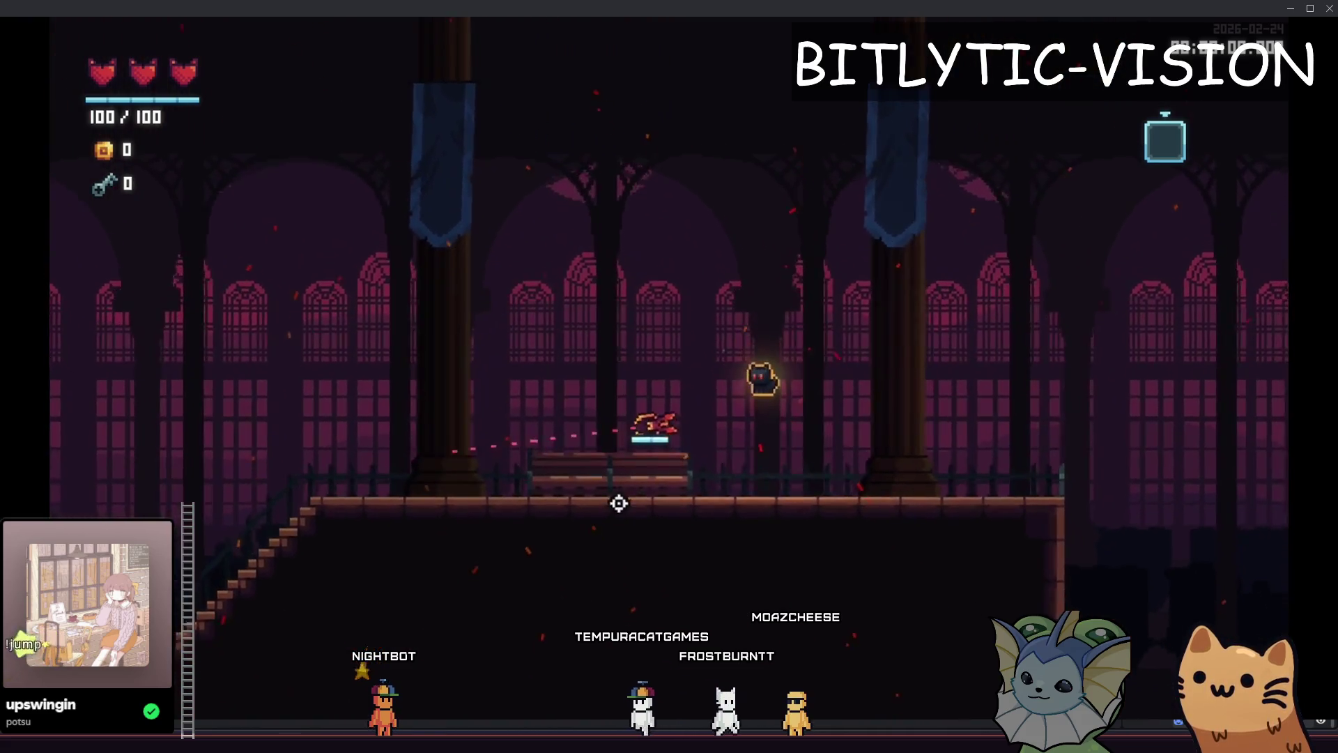
Run the cat left down the stairs, past the shop and along the lower floor
key(a)
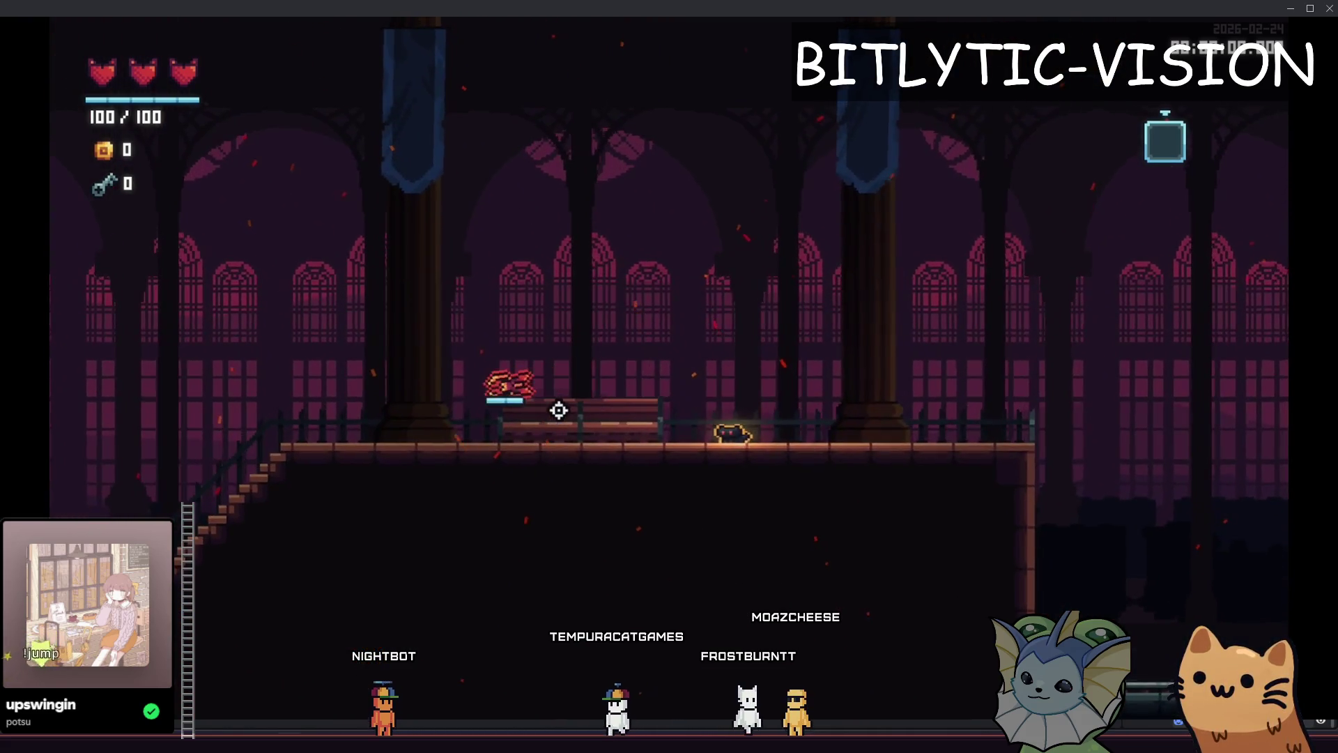
key(a)
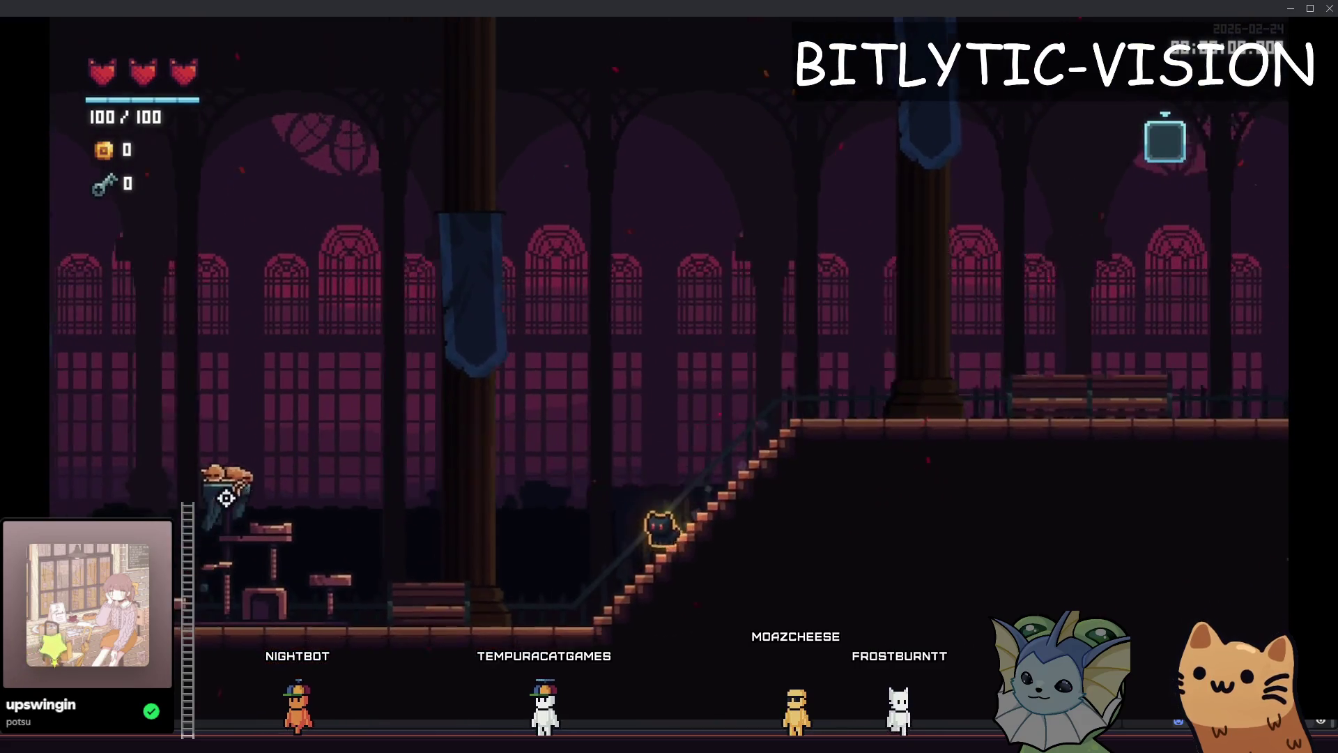
key(a)
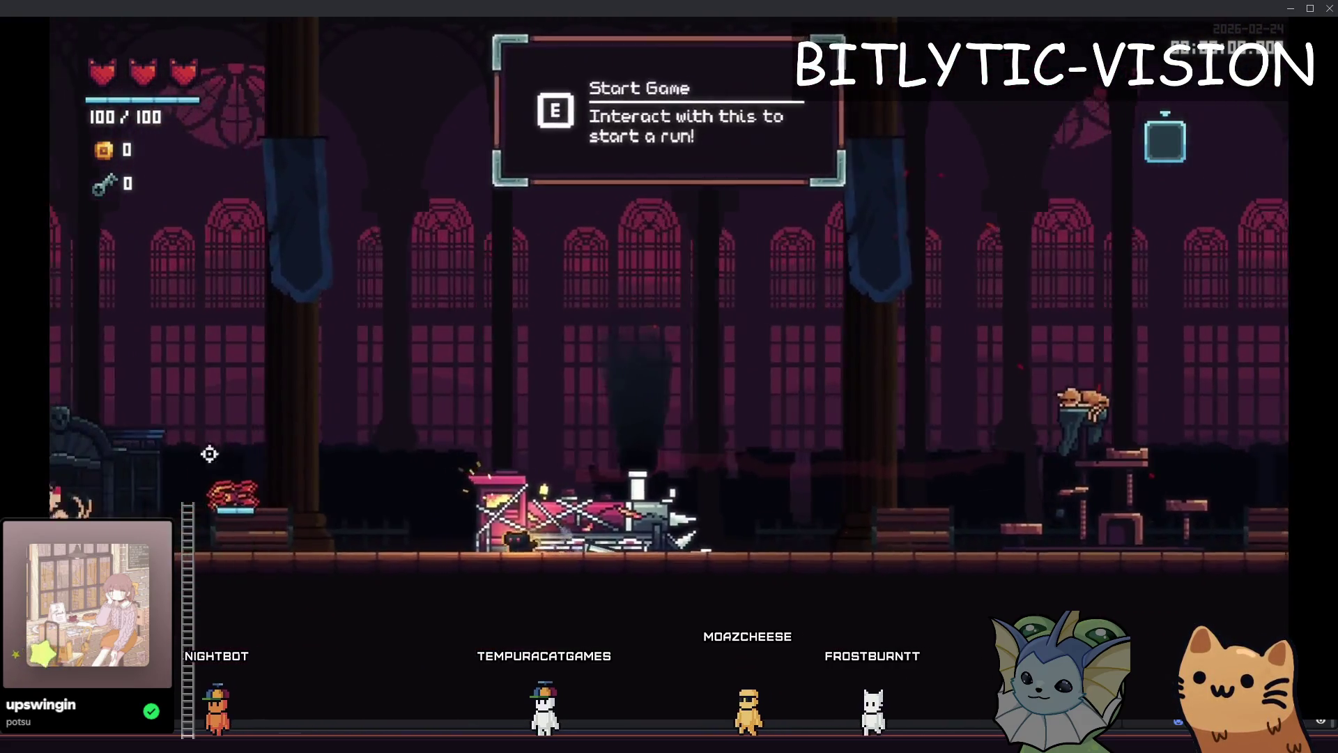
key(a)
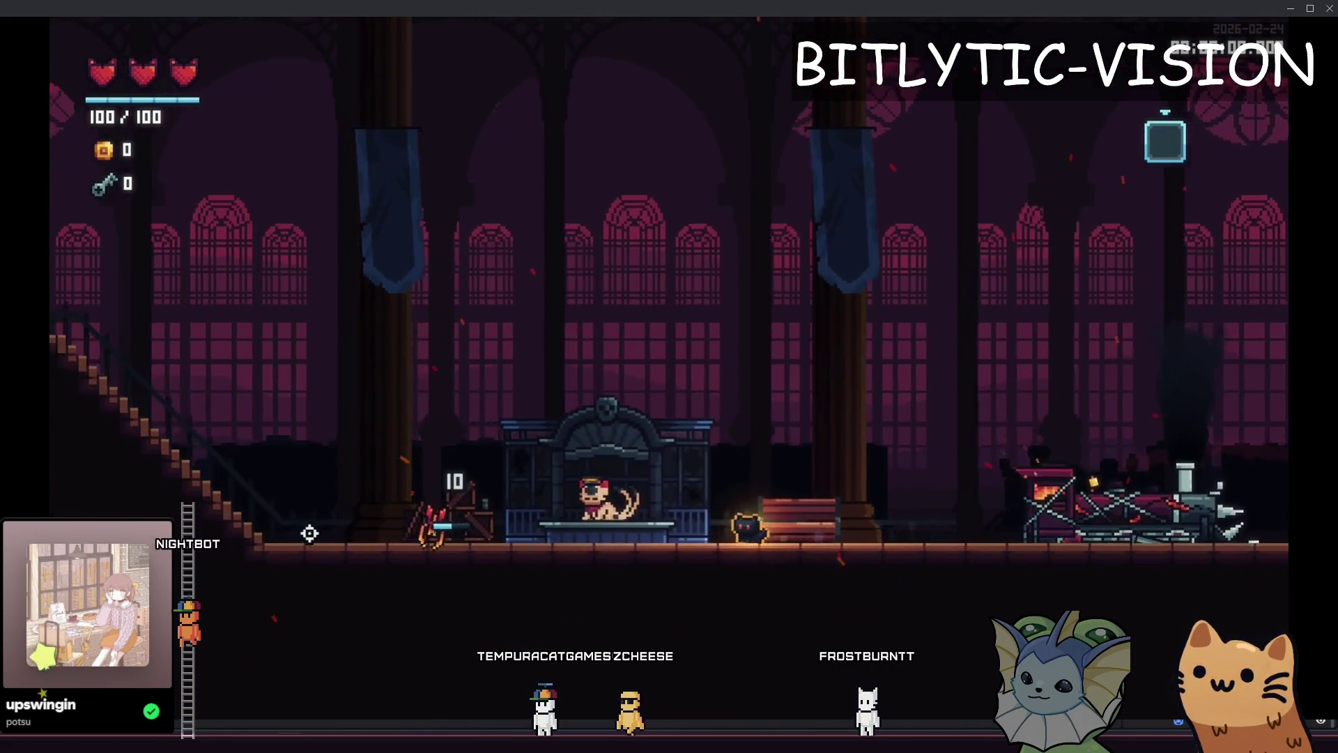
key(a)
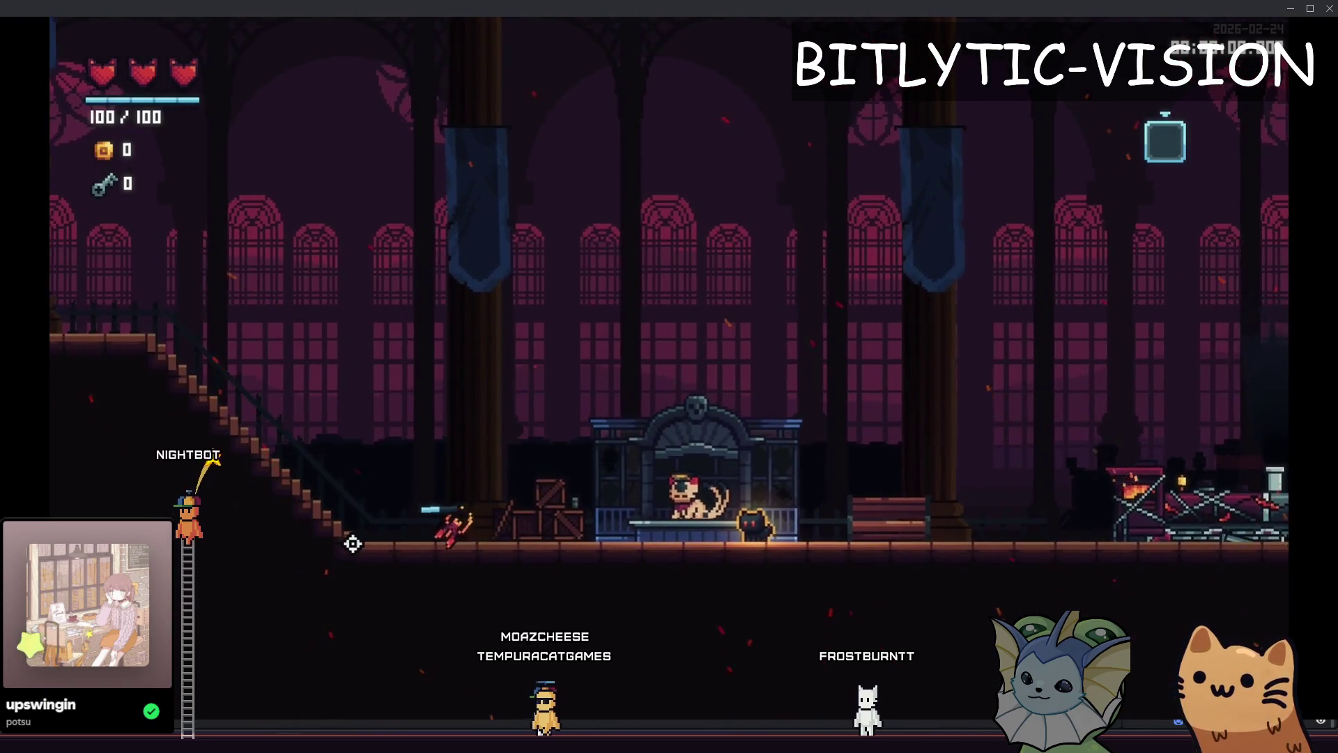
key(a)
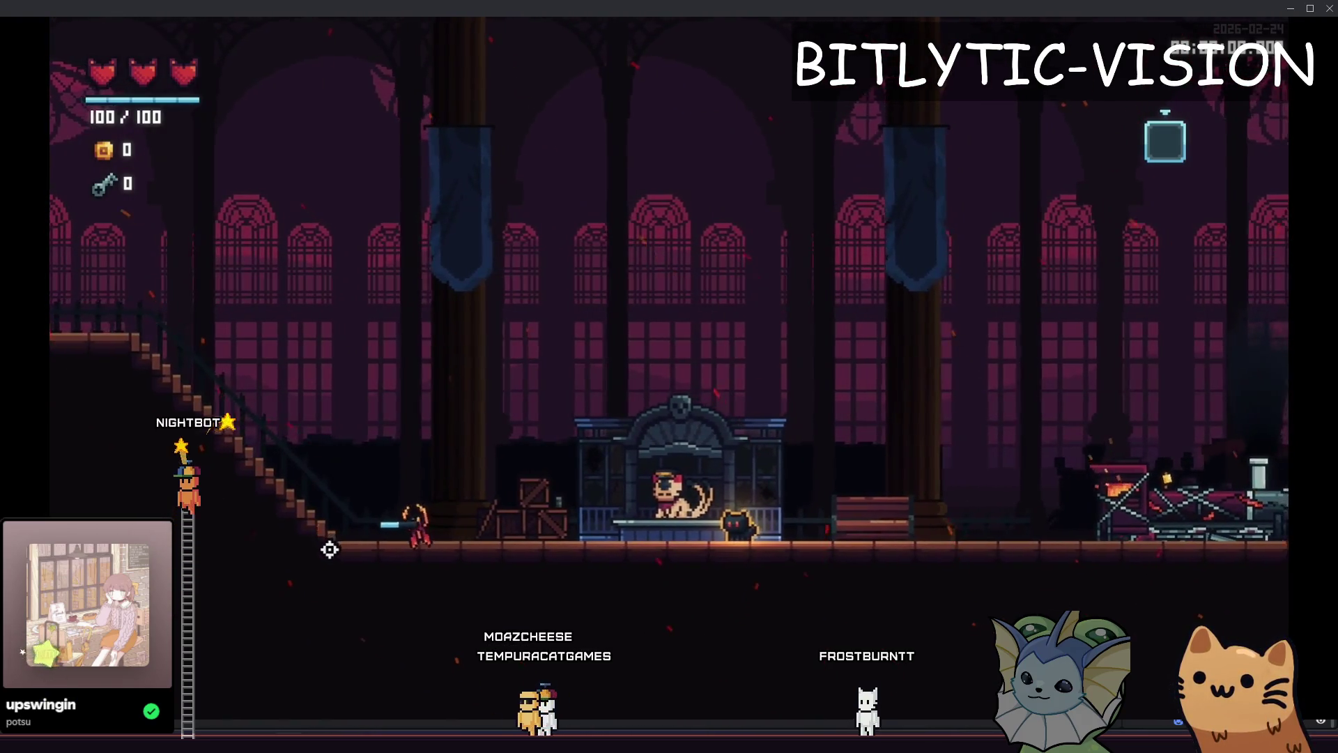
key(a)
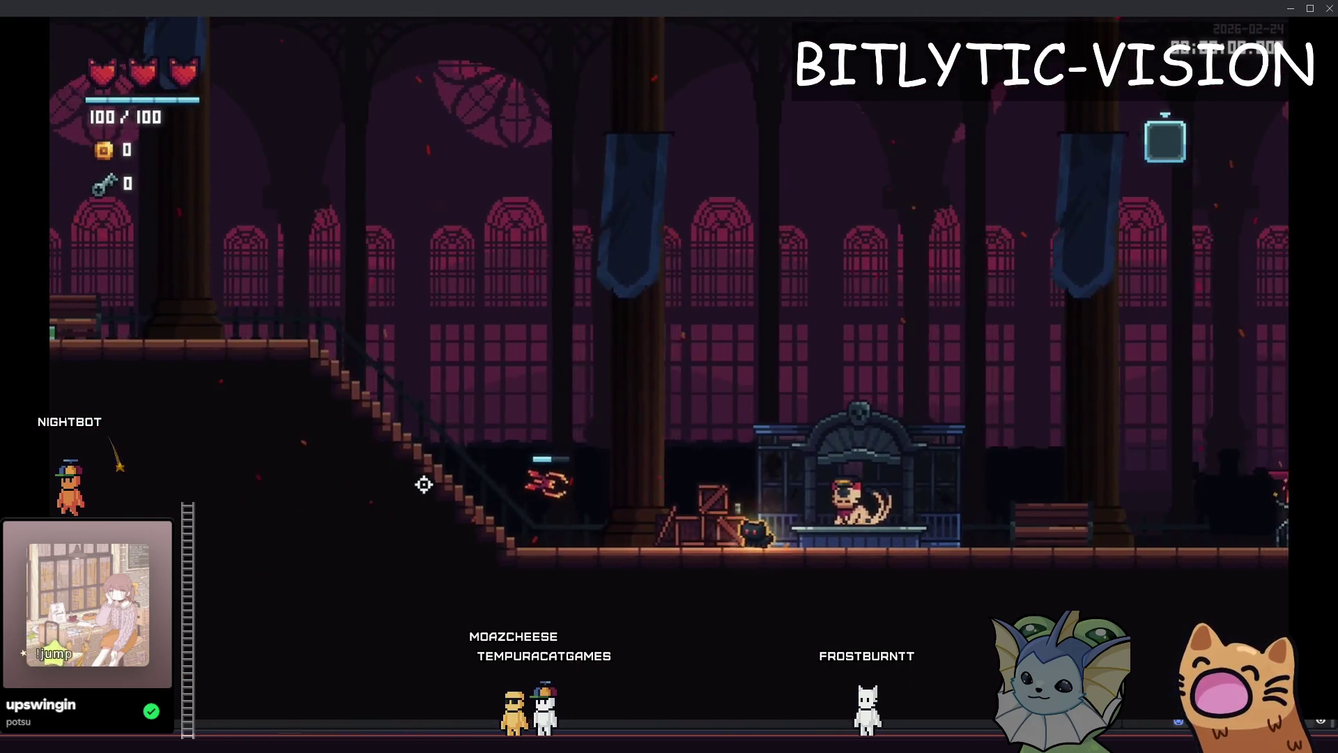
Turn back right, jump about, and run past the train across the lobby
key(d)
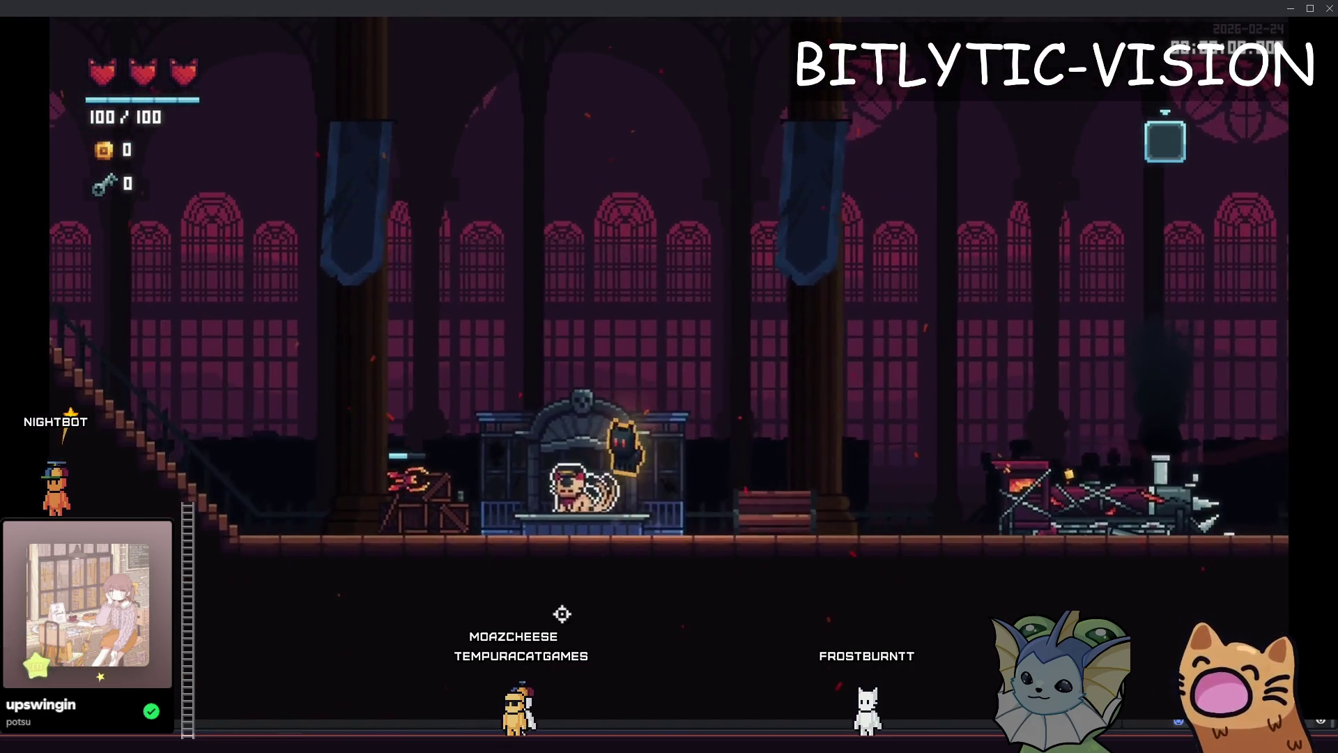
key(a)
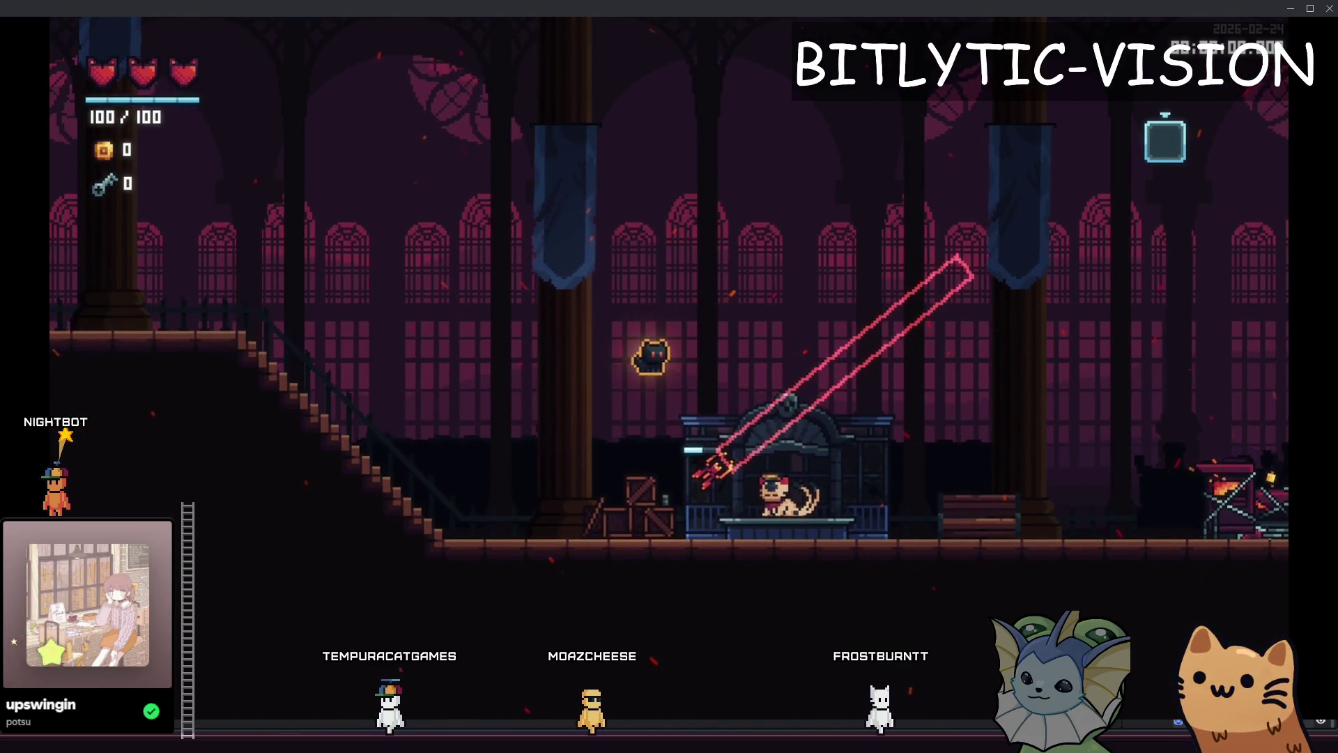
key(a)
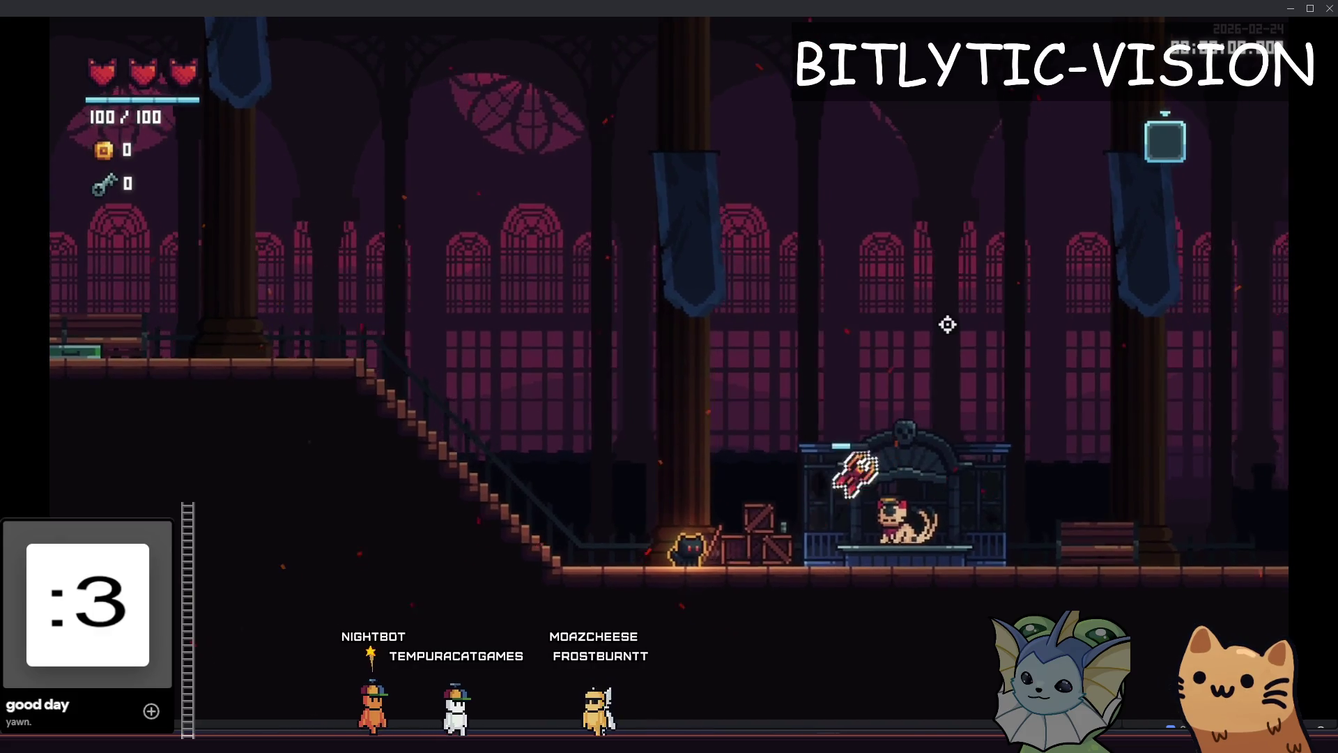
key(space)
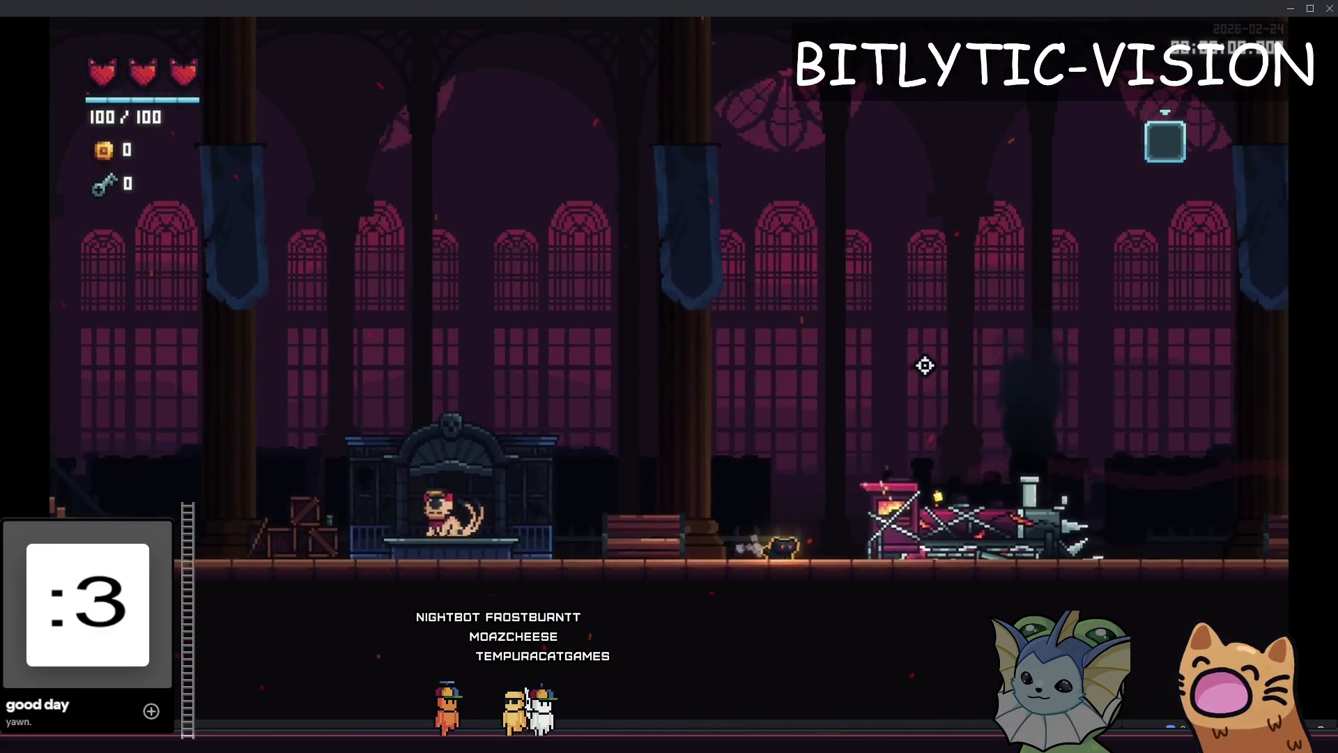
key(grave)
key(grave)
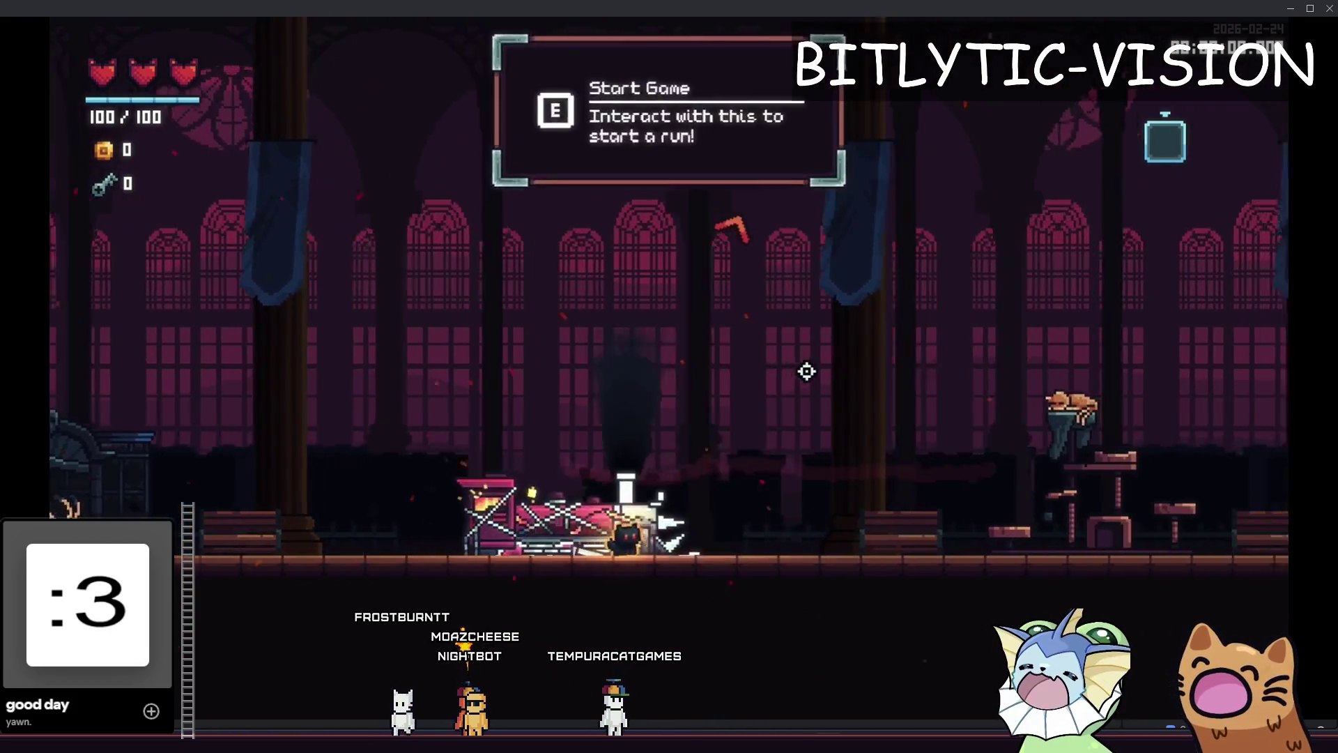
key(d)
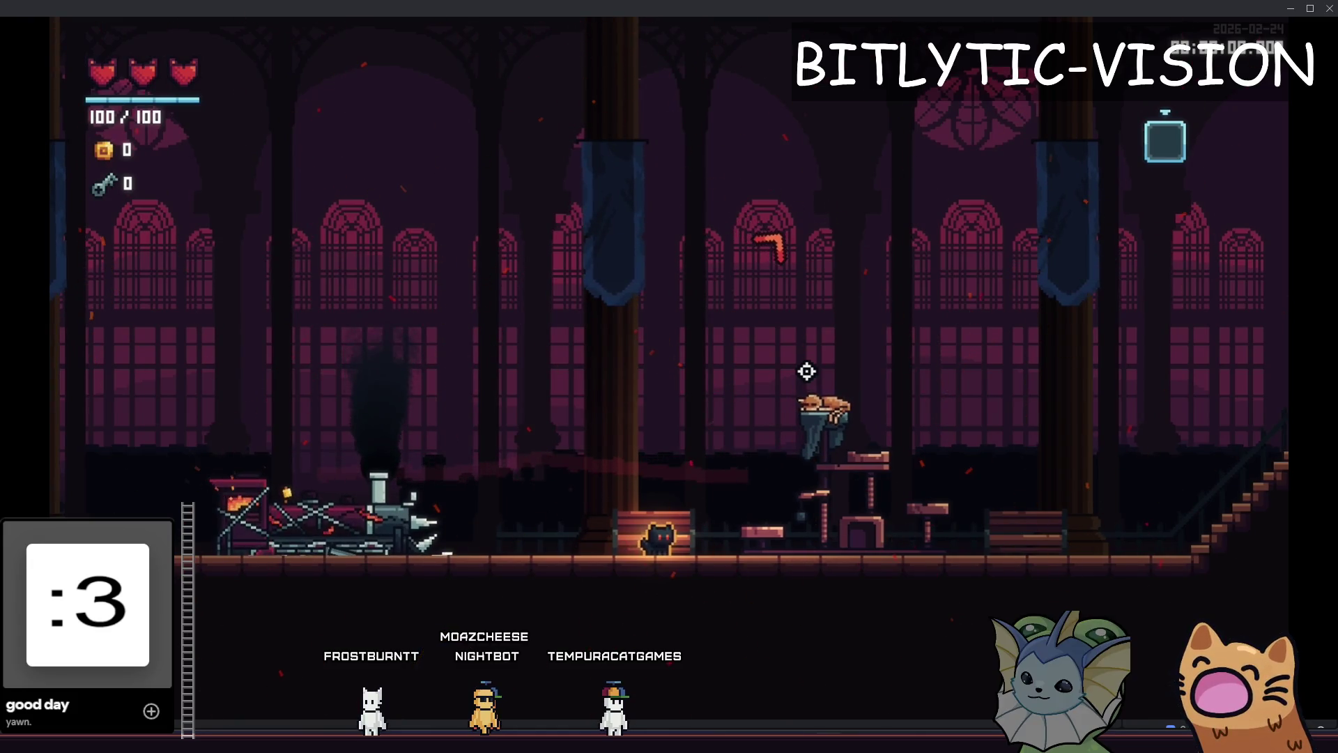
key(d)
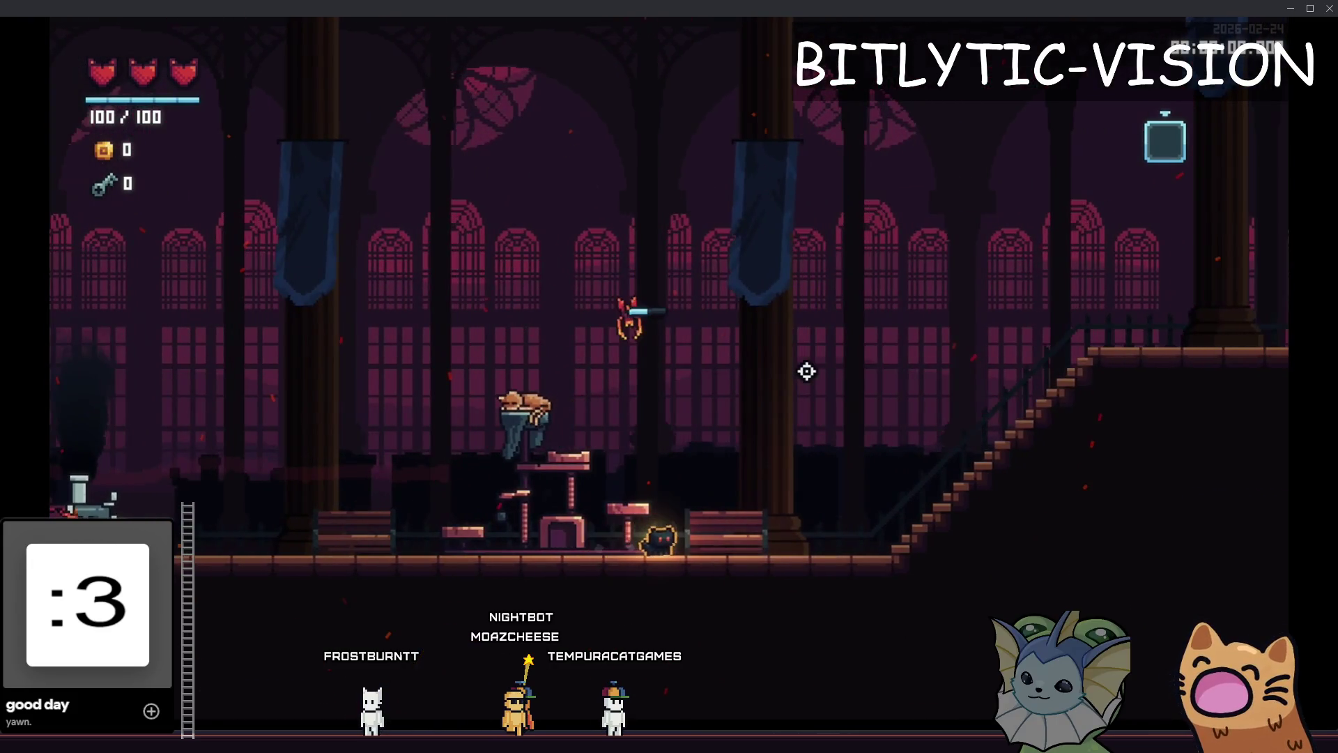
key(d)
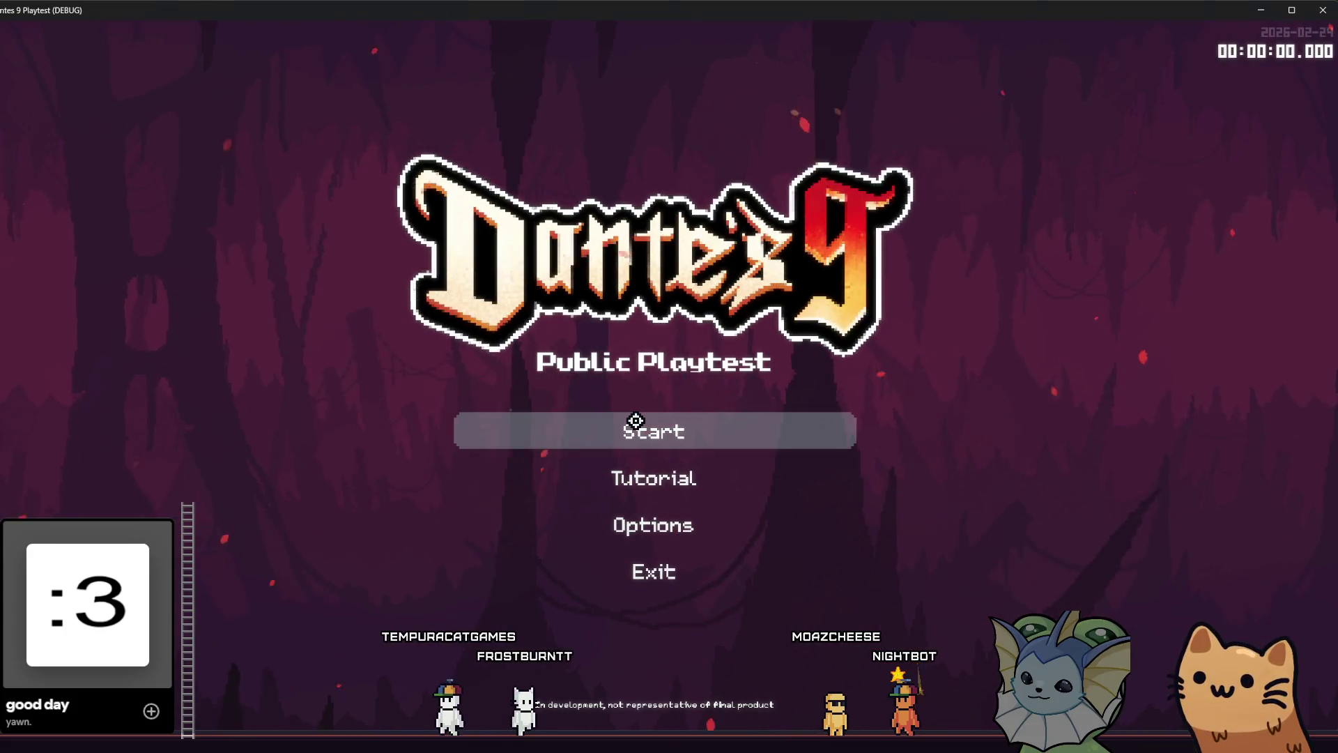
Start a run and browse the debug panel's Cards, Player and Enemy pages
click(636, 421)
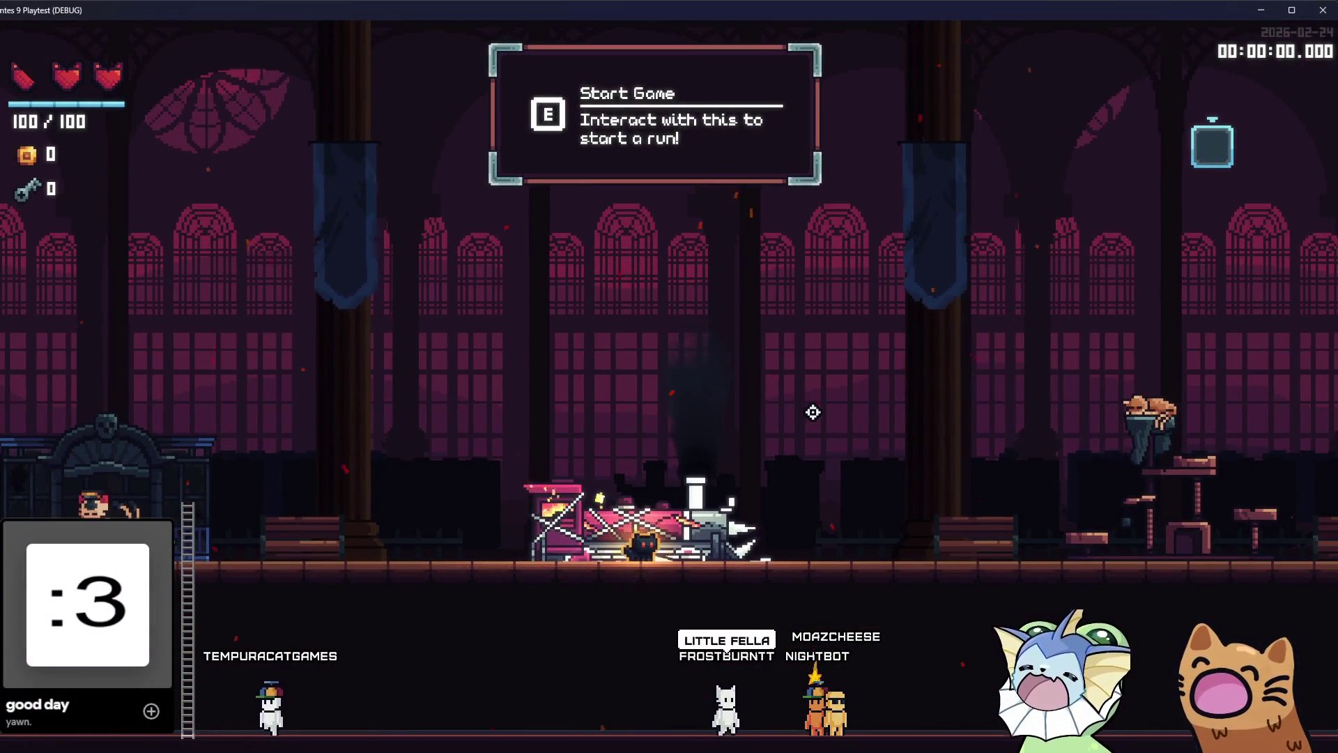
key(grave)
click(174, 216)
click(394, 160)
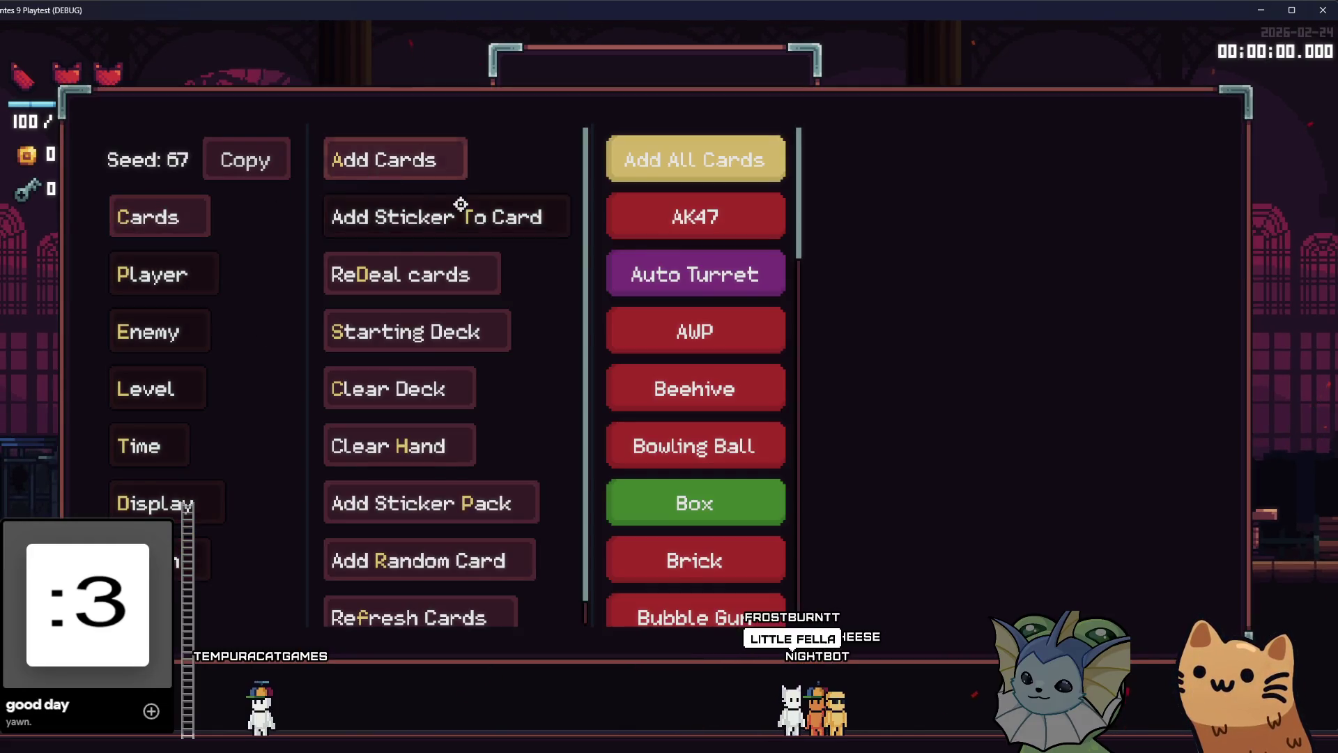
click(119, 265)
click(178, 328)
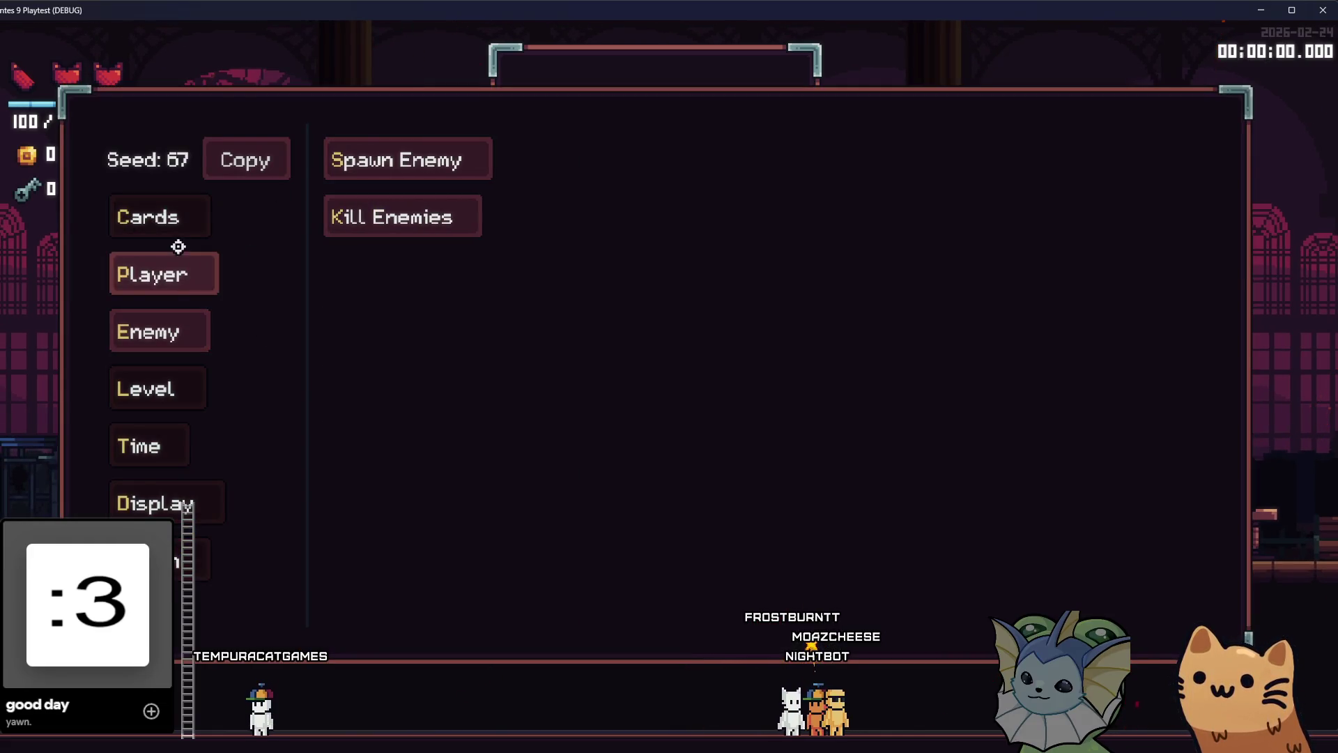
click(175, 219)
click(362, 159)
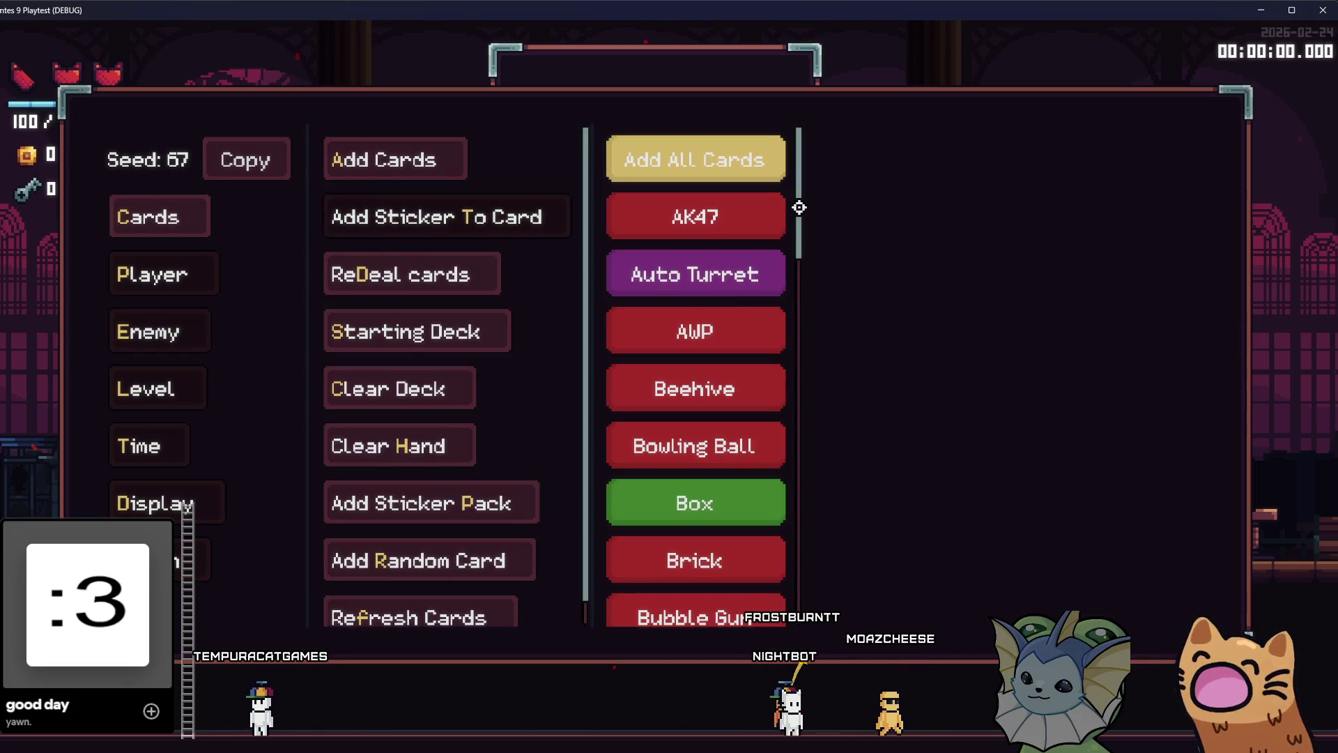
key(grave)
key(grave)
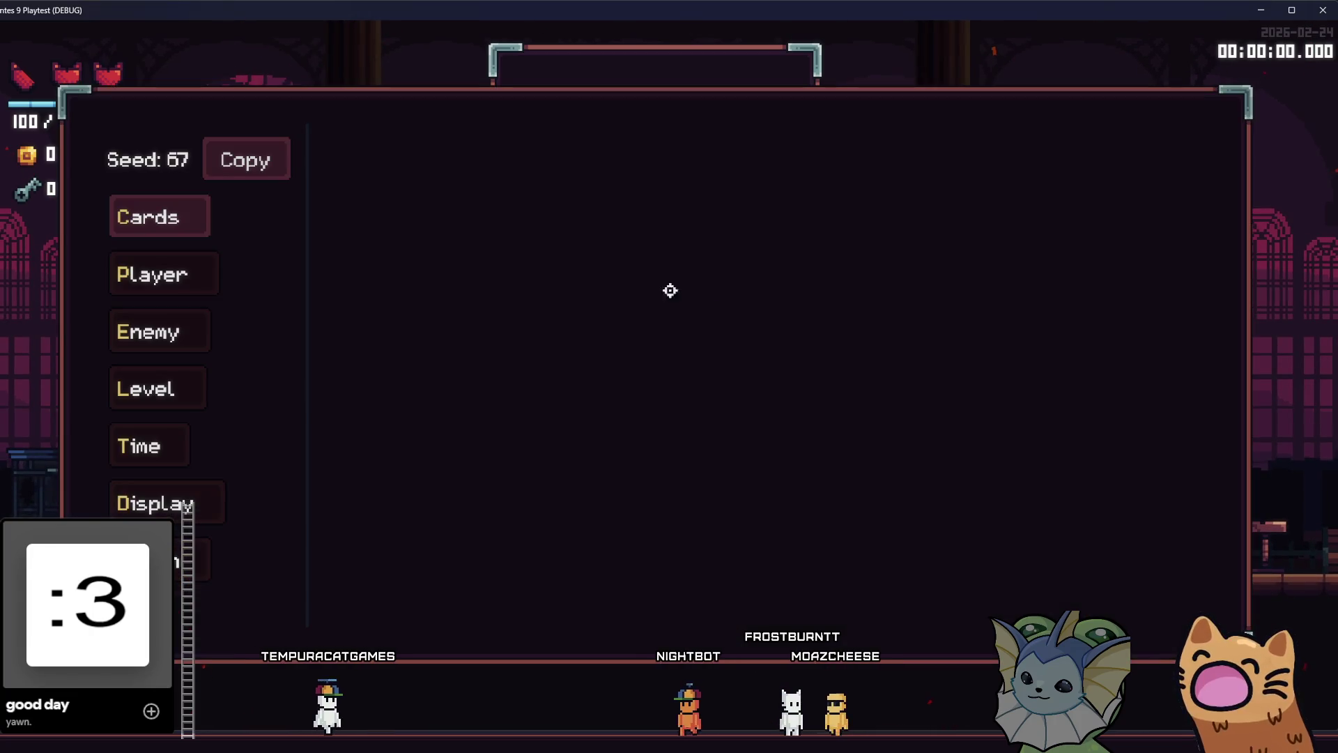
key(grave)
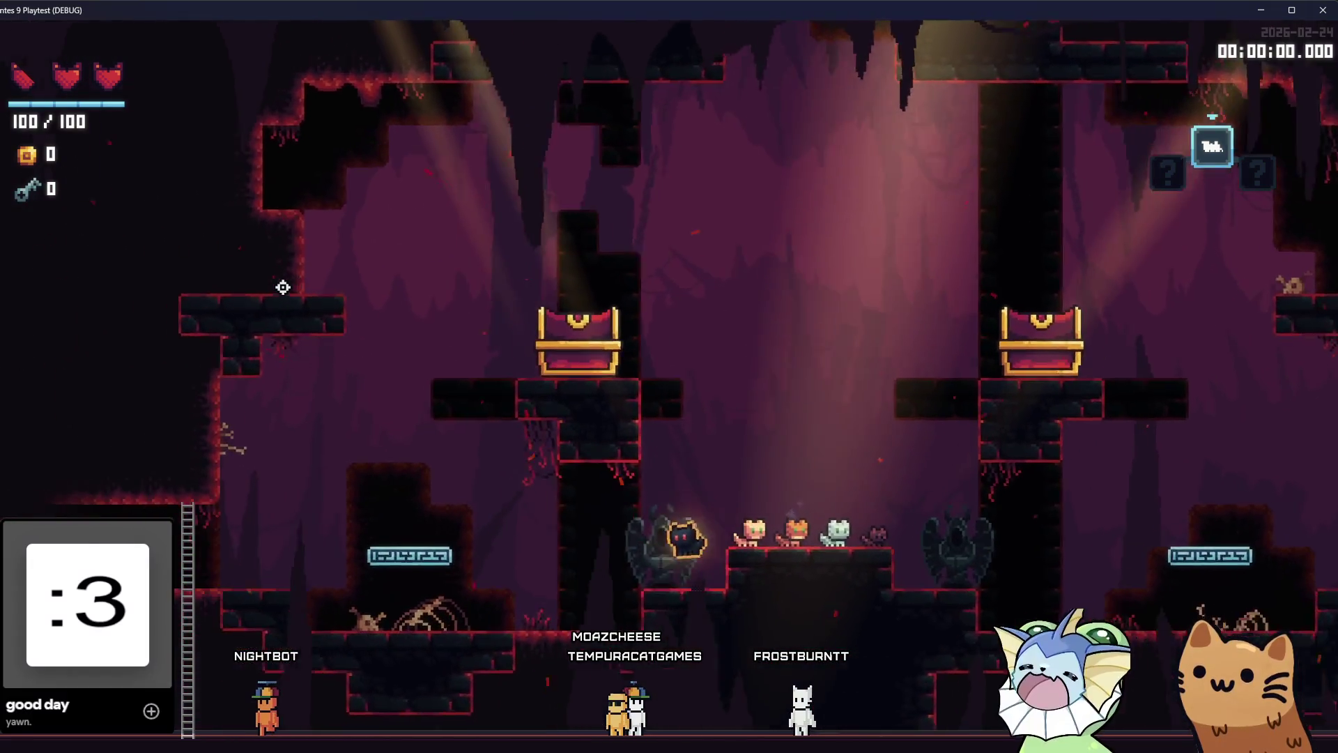
Move left through the cave to the crystal, open the Deck book, and switch to Godot
key(Left)
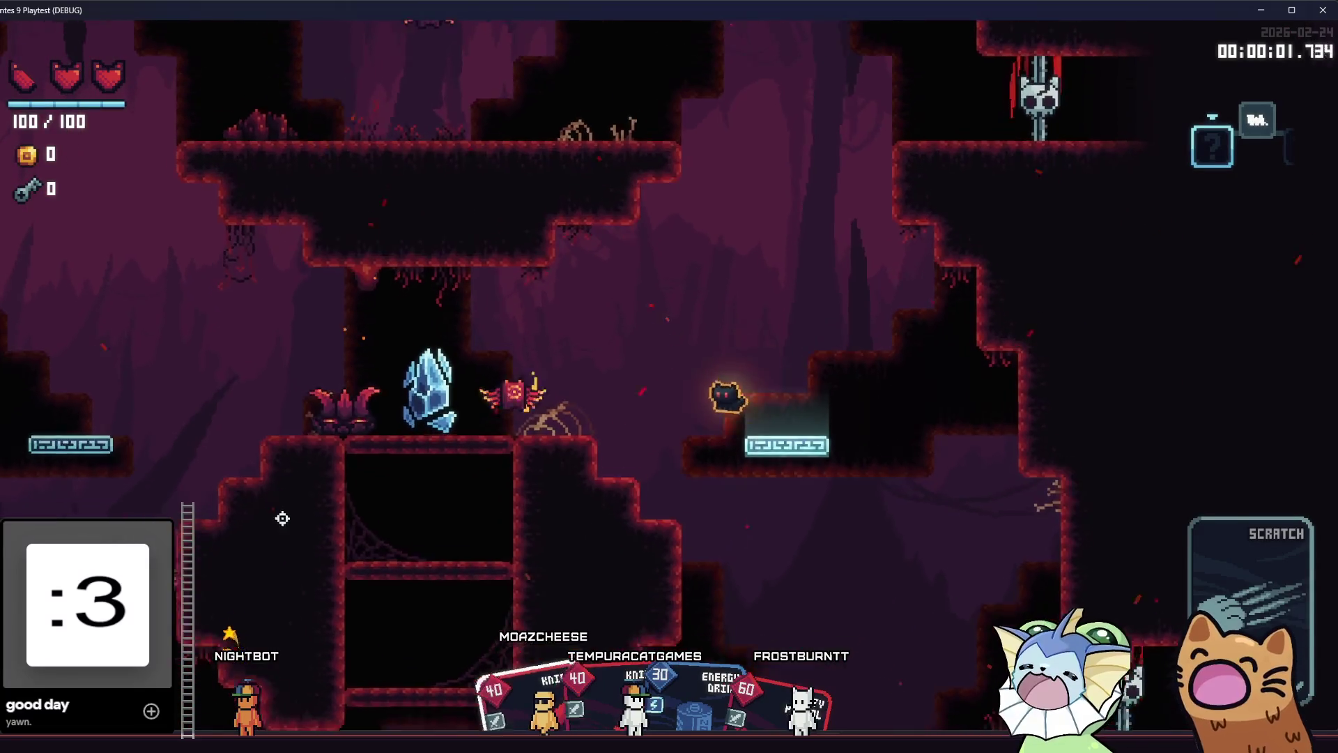
key(Left)
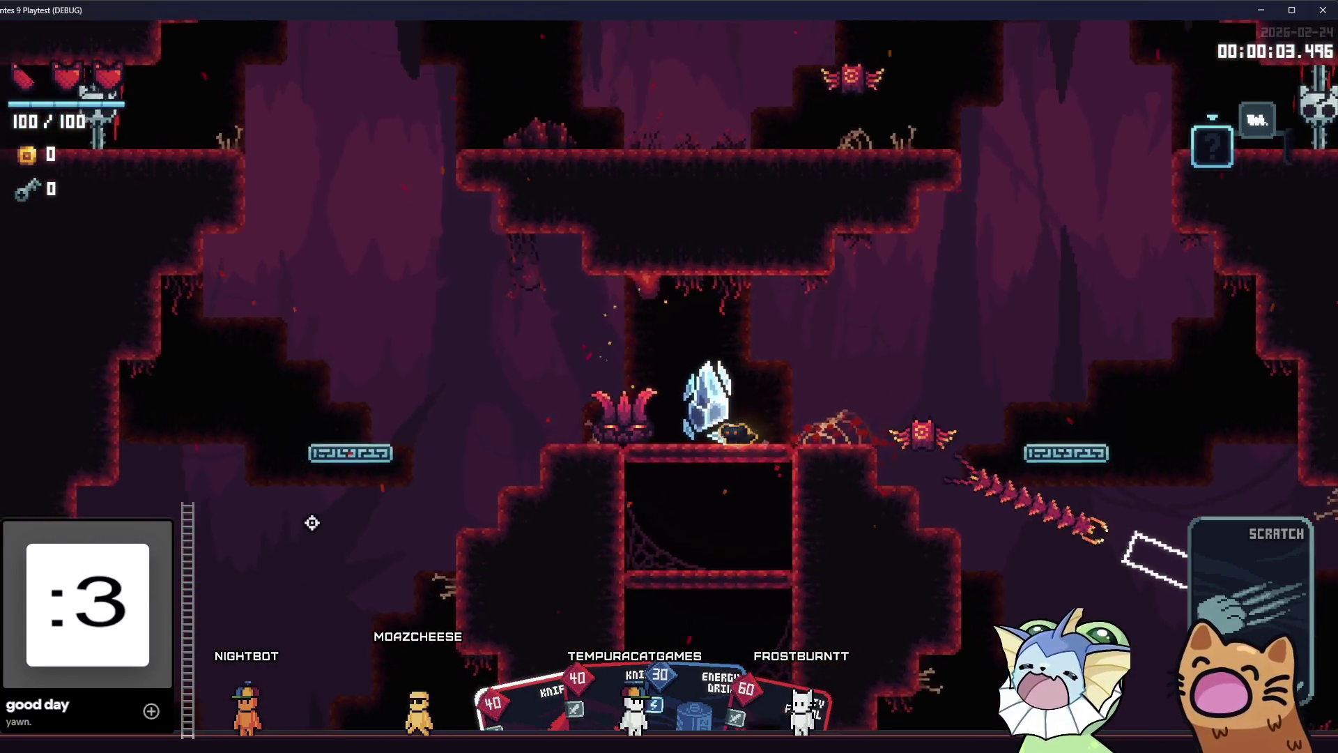
key(Tab)
key(alt+Tab)
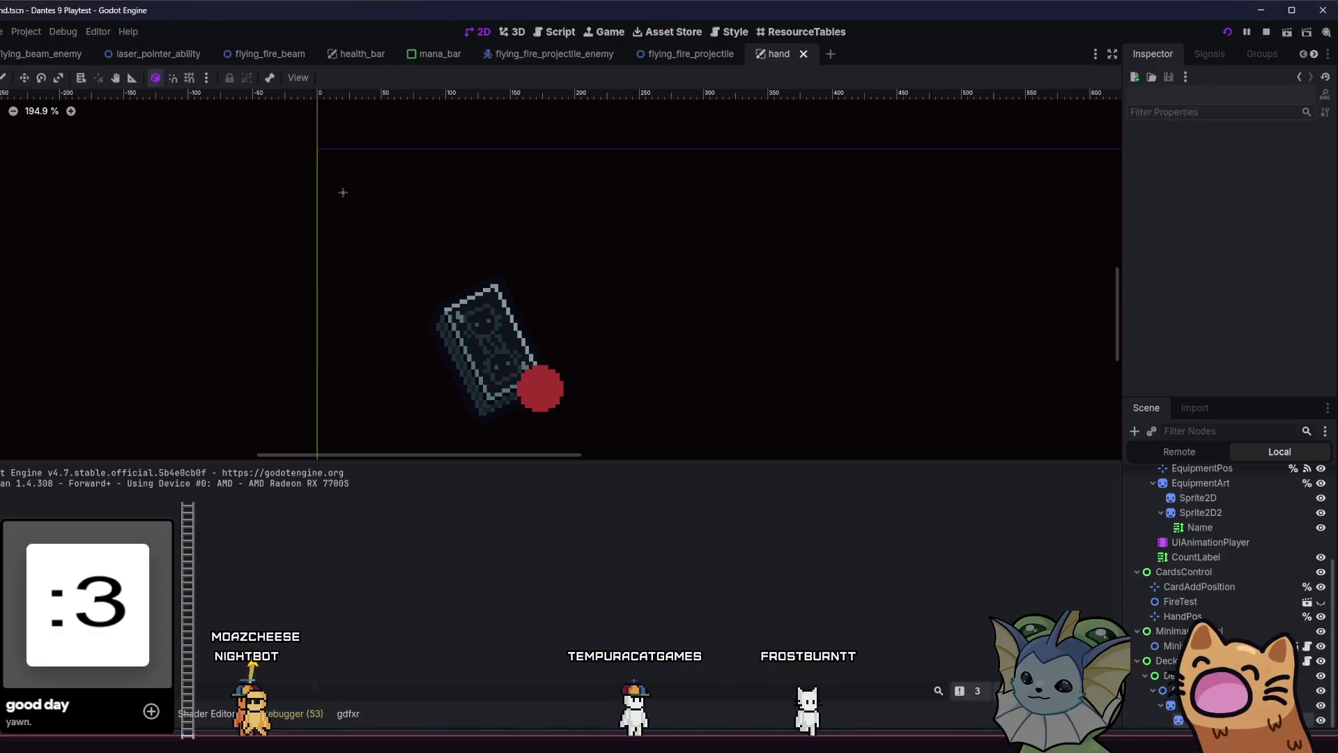
Drag CardBack3Mini up 64 px to y 19.333, save hand.tscn, and return to the game
click(487, 334)
click(24, 77)
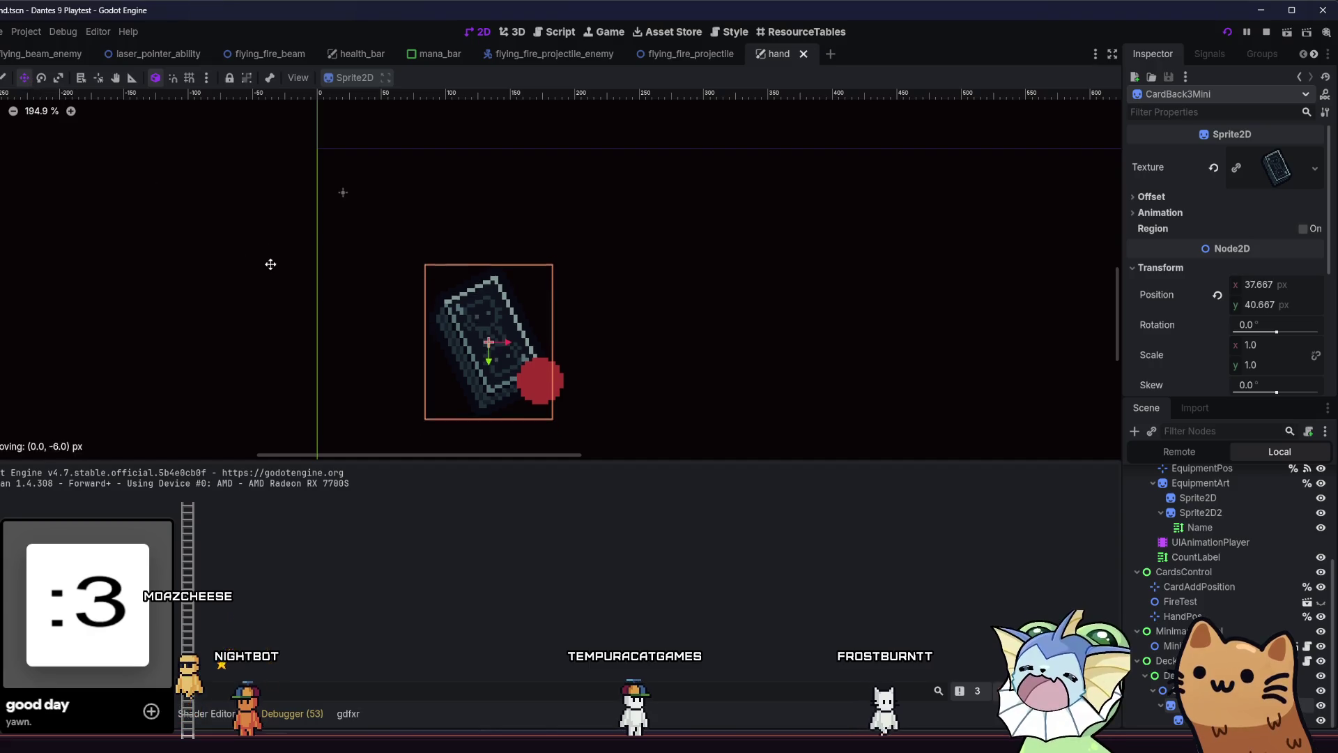
drag(269, 258, 276, 204)
key(ctrl+s)
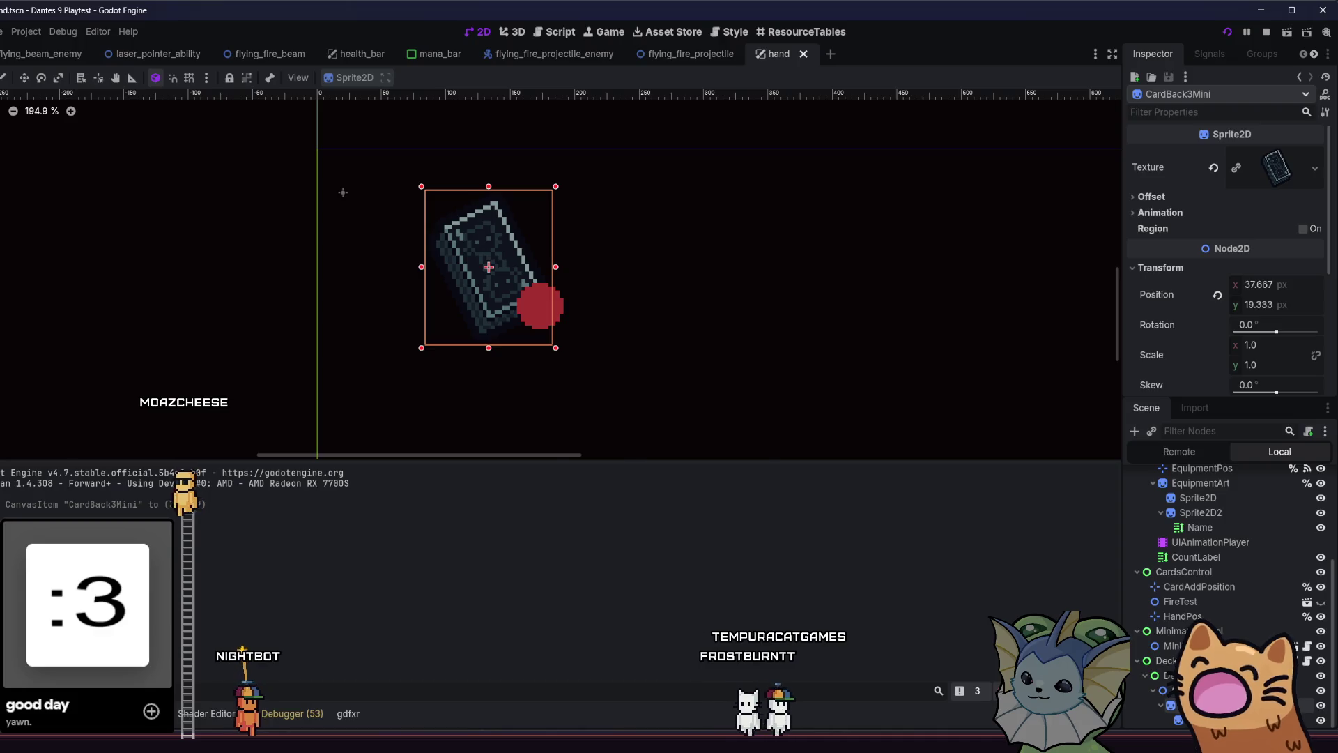
key(Tab)
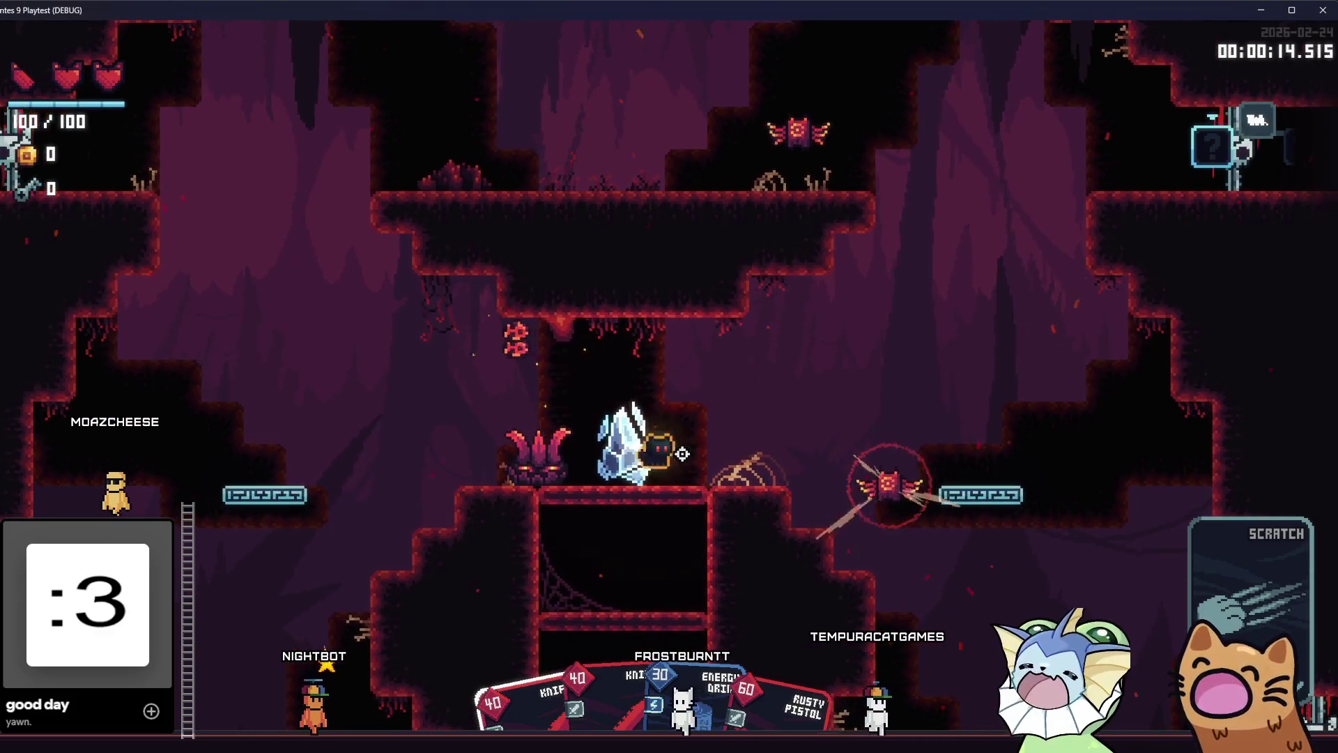
Fight through the cave firing a beam at enemies, then open the Deck book
key(a)
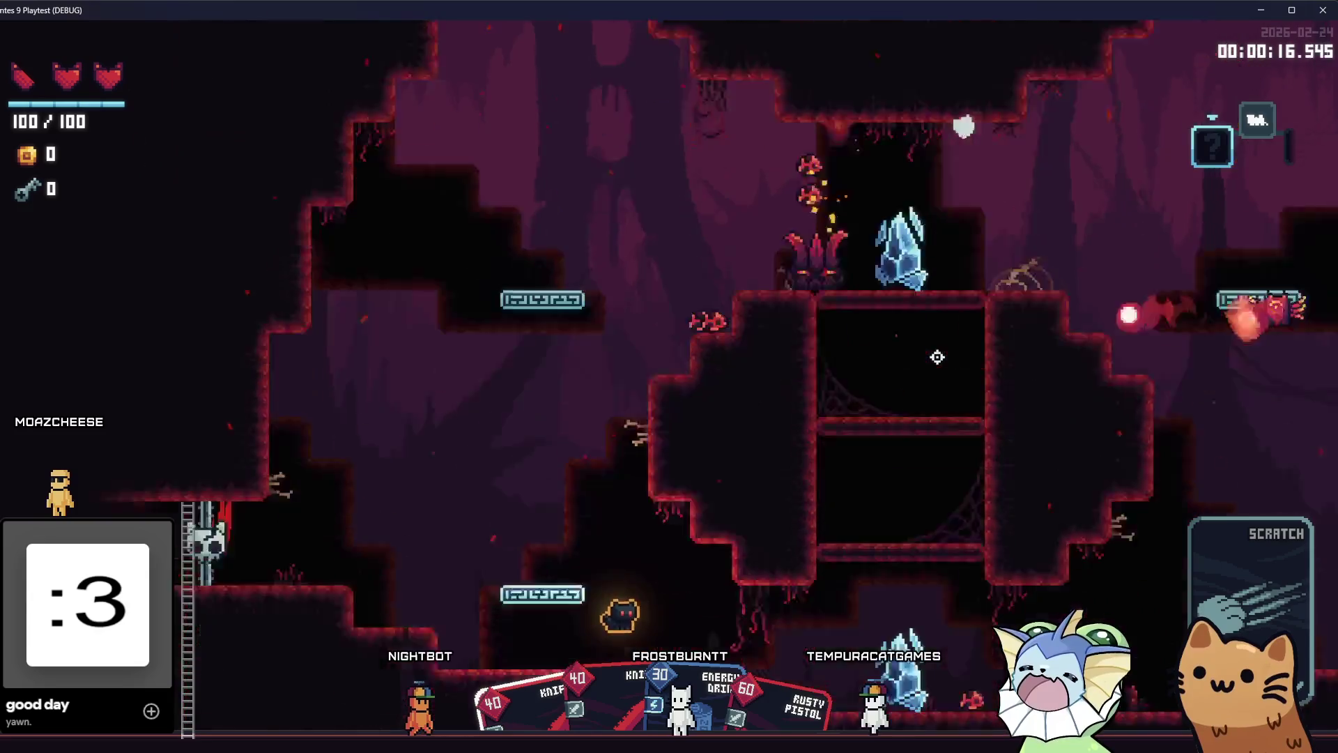
key(d)
click(883, 421)
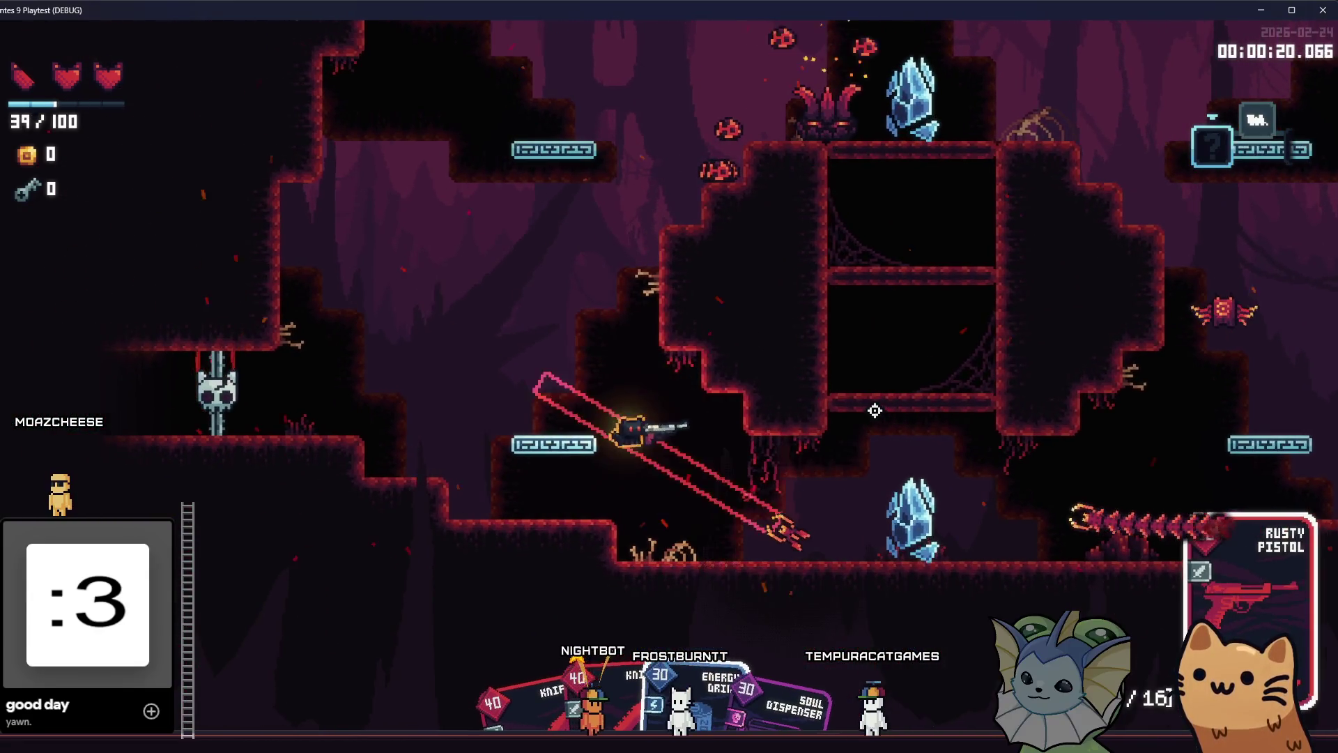
key(space)
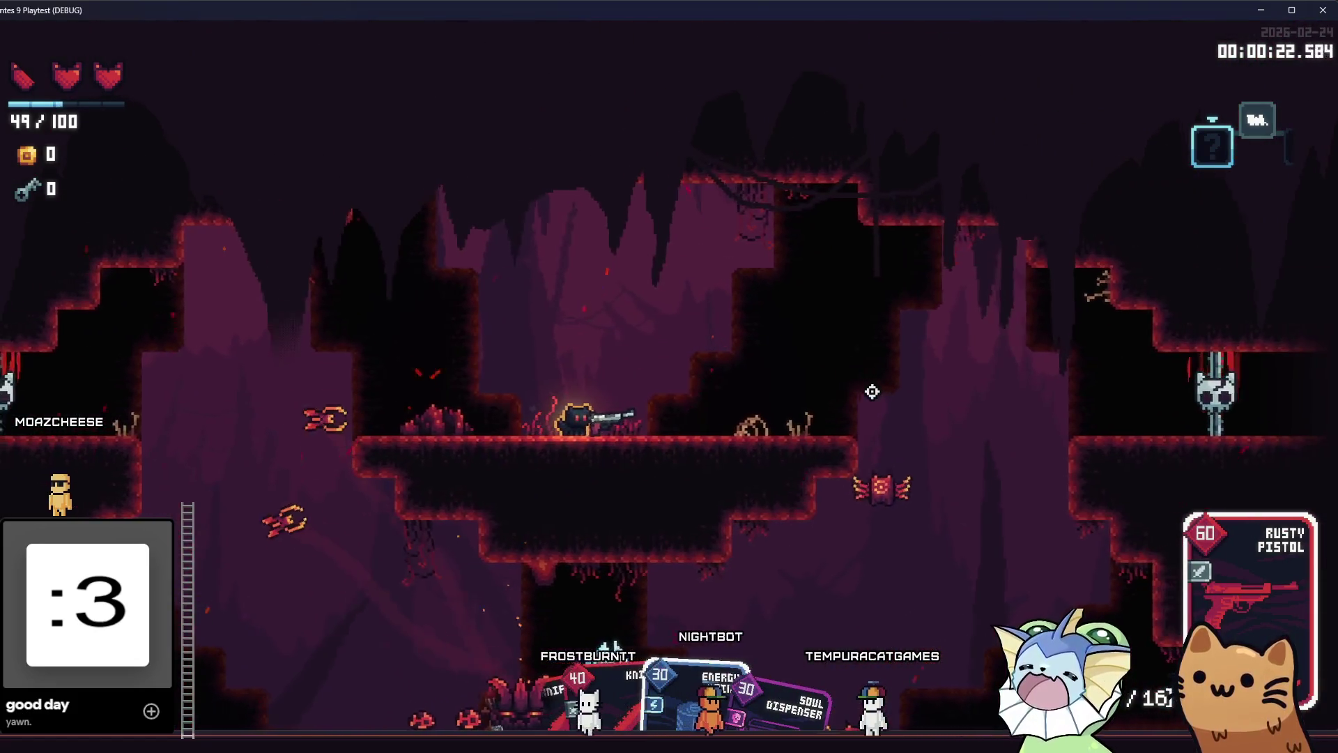
key(Tab)
Check the debug Level and Time pages, resume play, then open Godot's remote scene tree
key(Escape)
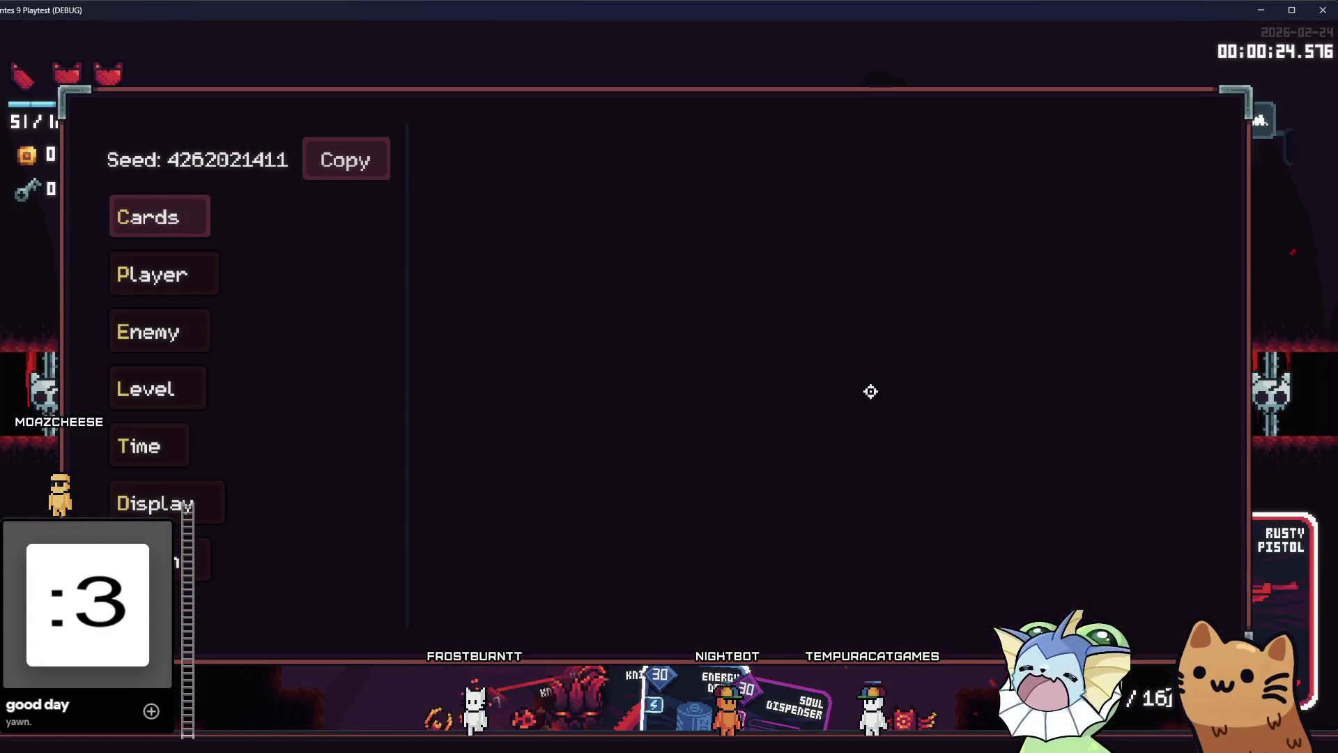
click(168, 384)
click(171, 436)
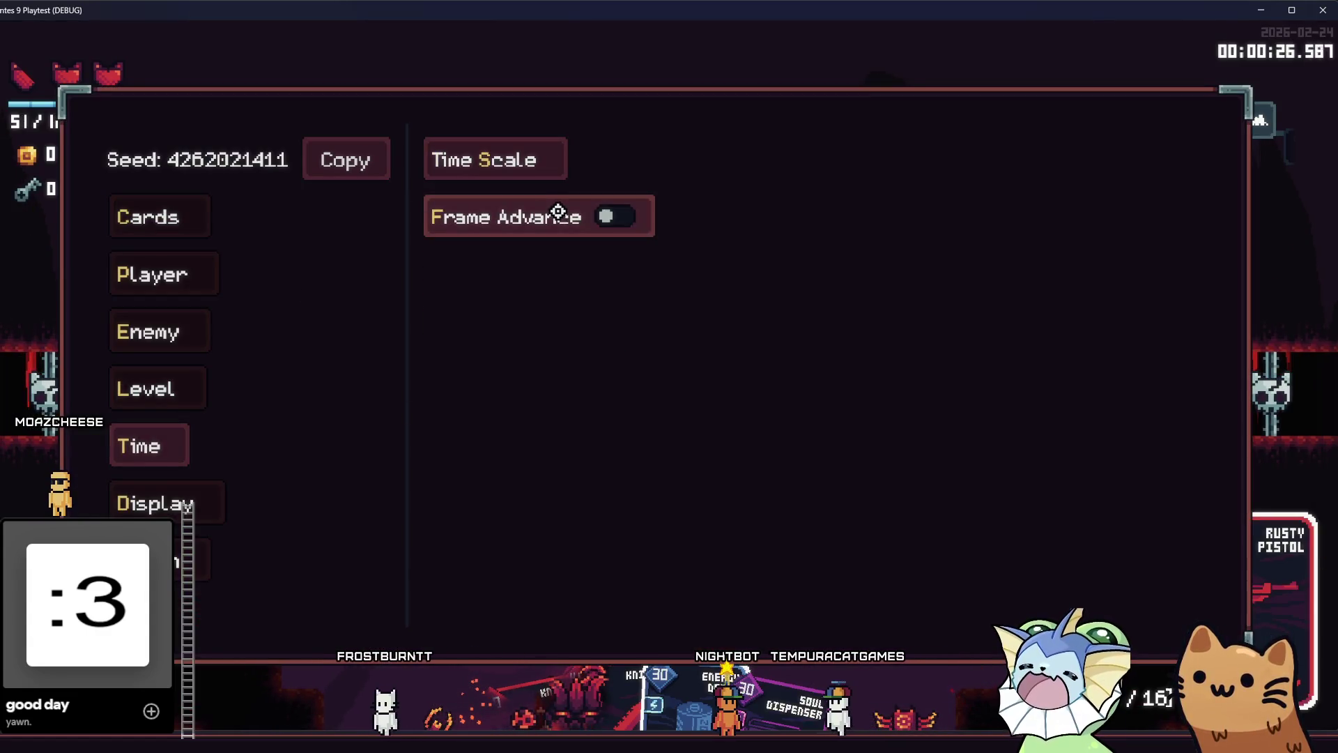
key(Escape)
key(d)
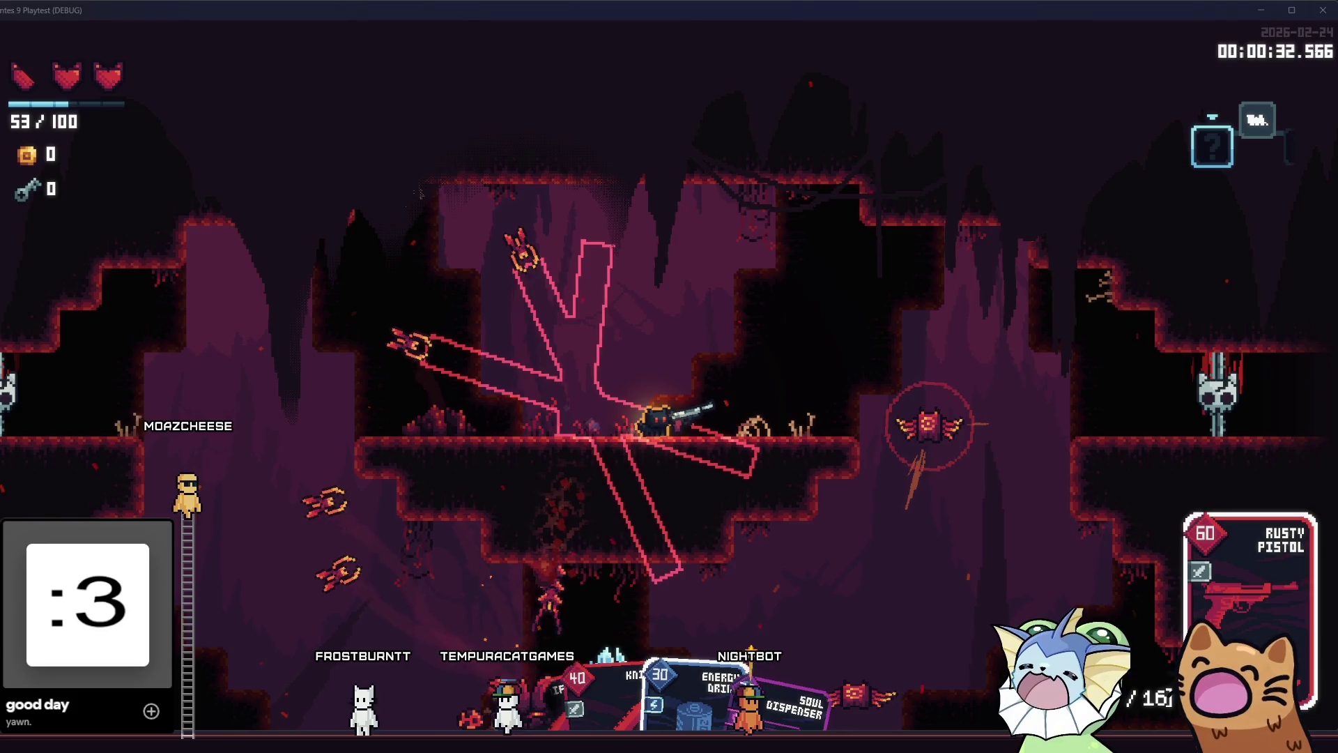
key(alt+Tab)
click(114, 112)
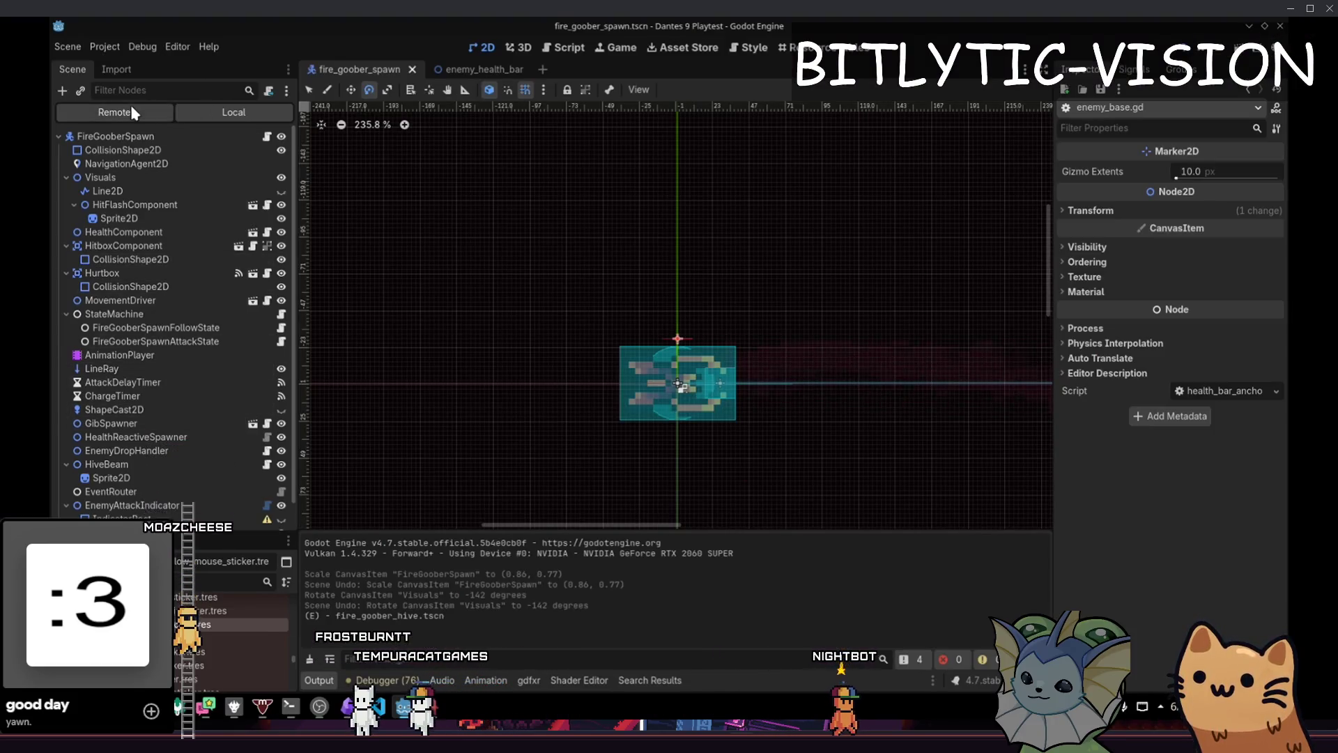
Expand FireGooberSpawn in the remote scene tree, then switch back to the game
scroll(209, 386, down, 5)
click(102, 405)
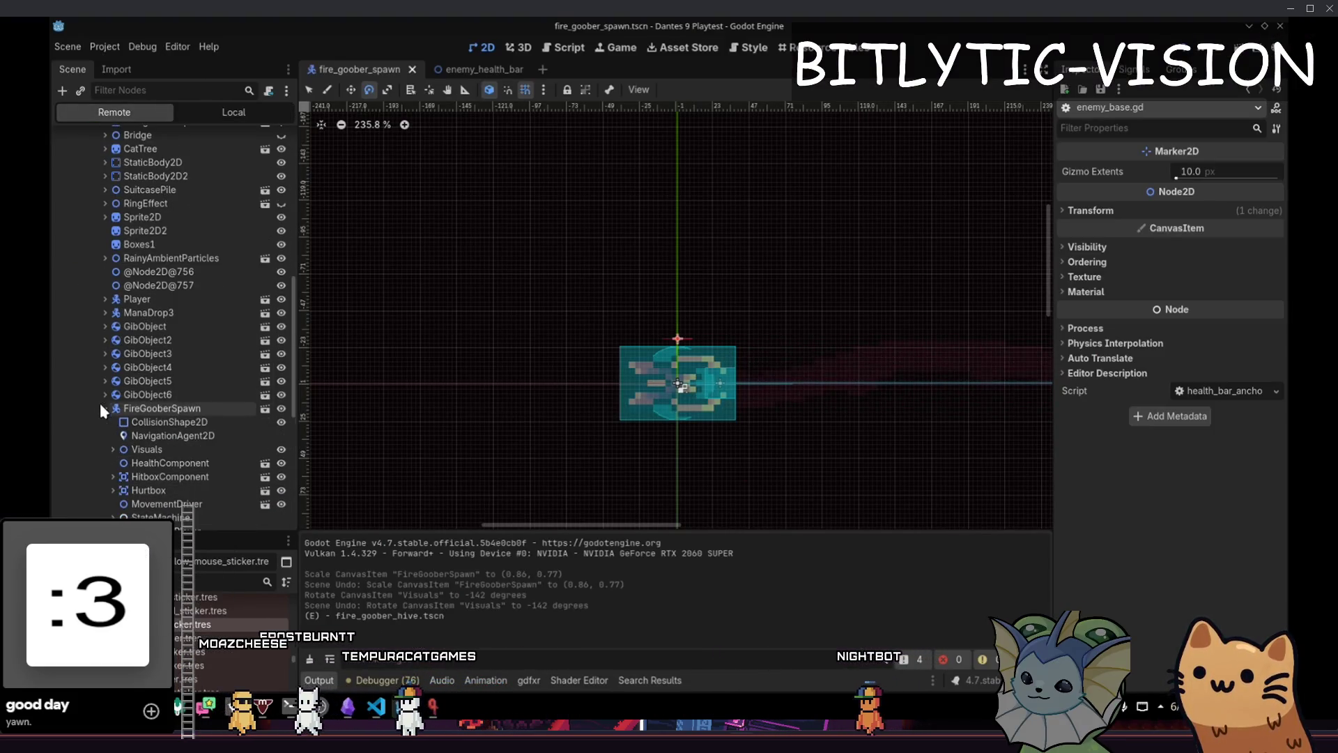
key(alt+Tab)
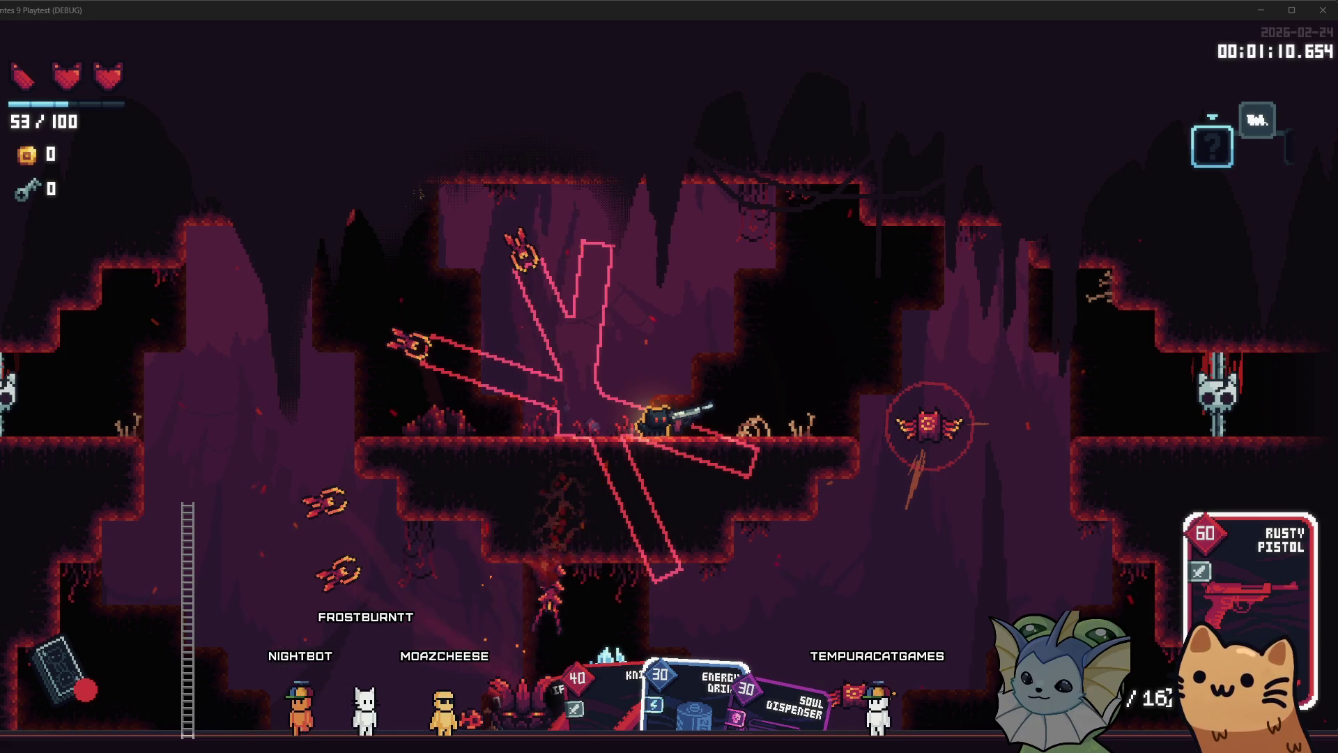
Open and close the deck book, then drop through the cave ledges firing the pistol
key(Tab)
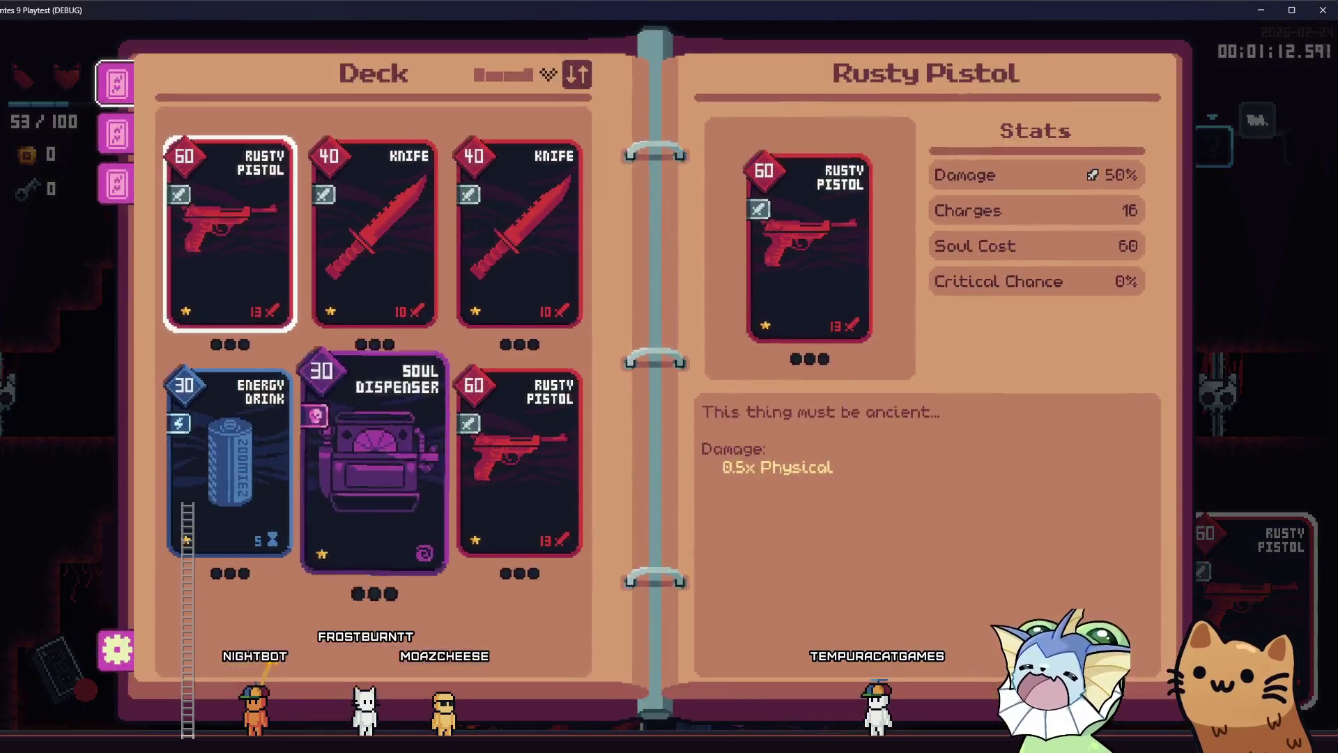
key(Tab)
key(d)
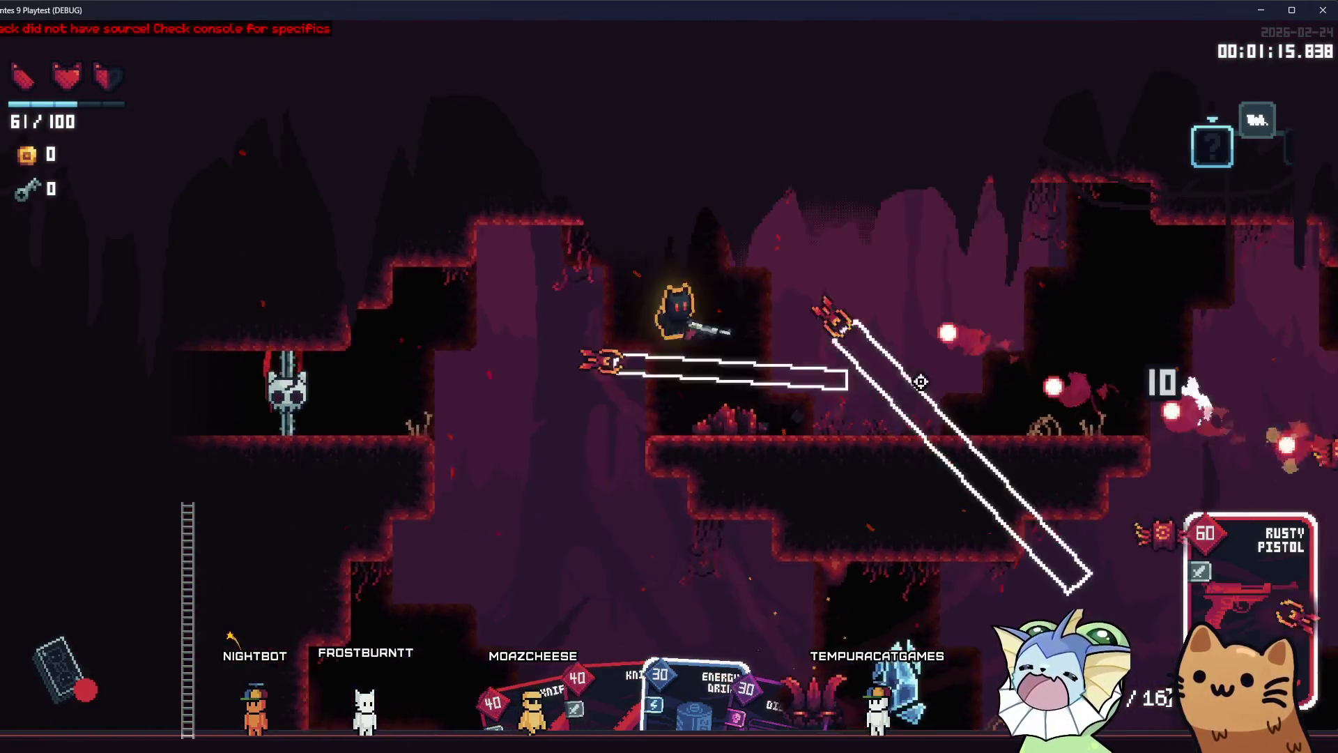
key(a)
click(857, 249)
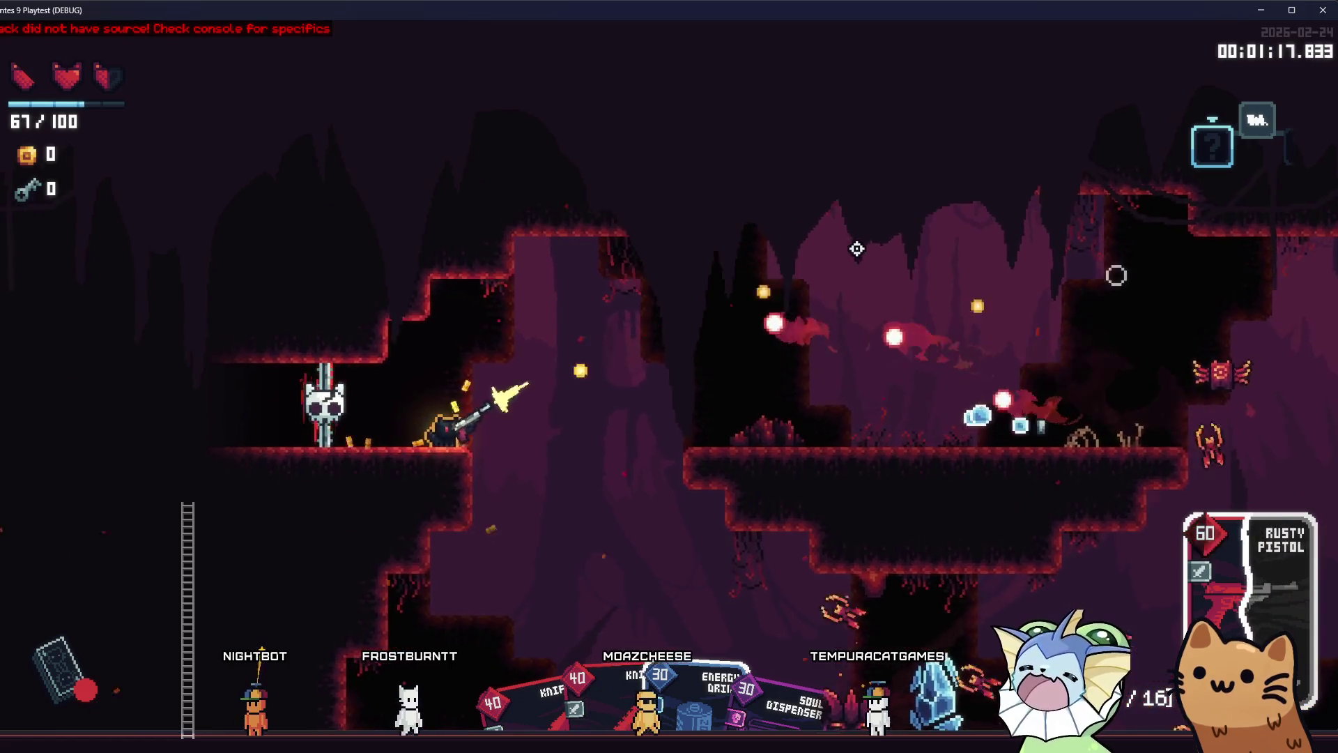
key(d)
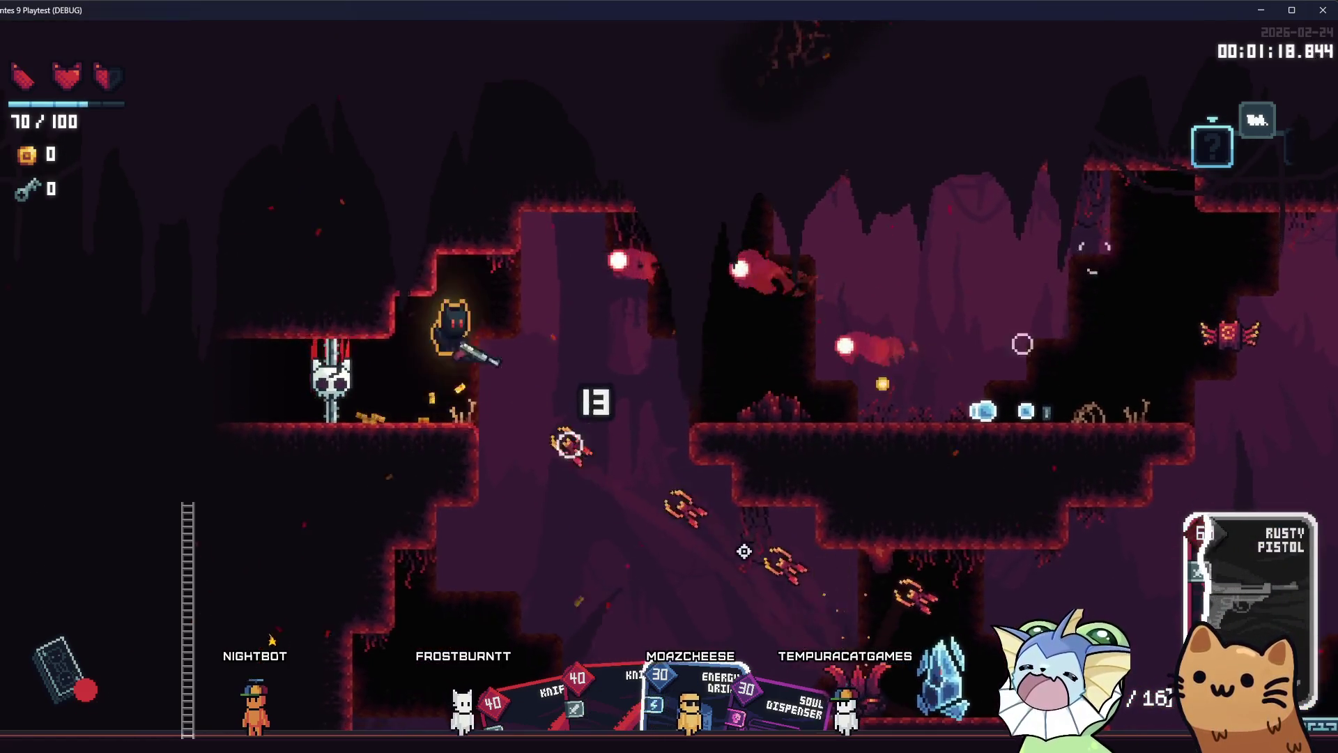
click(762, 534)
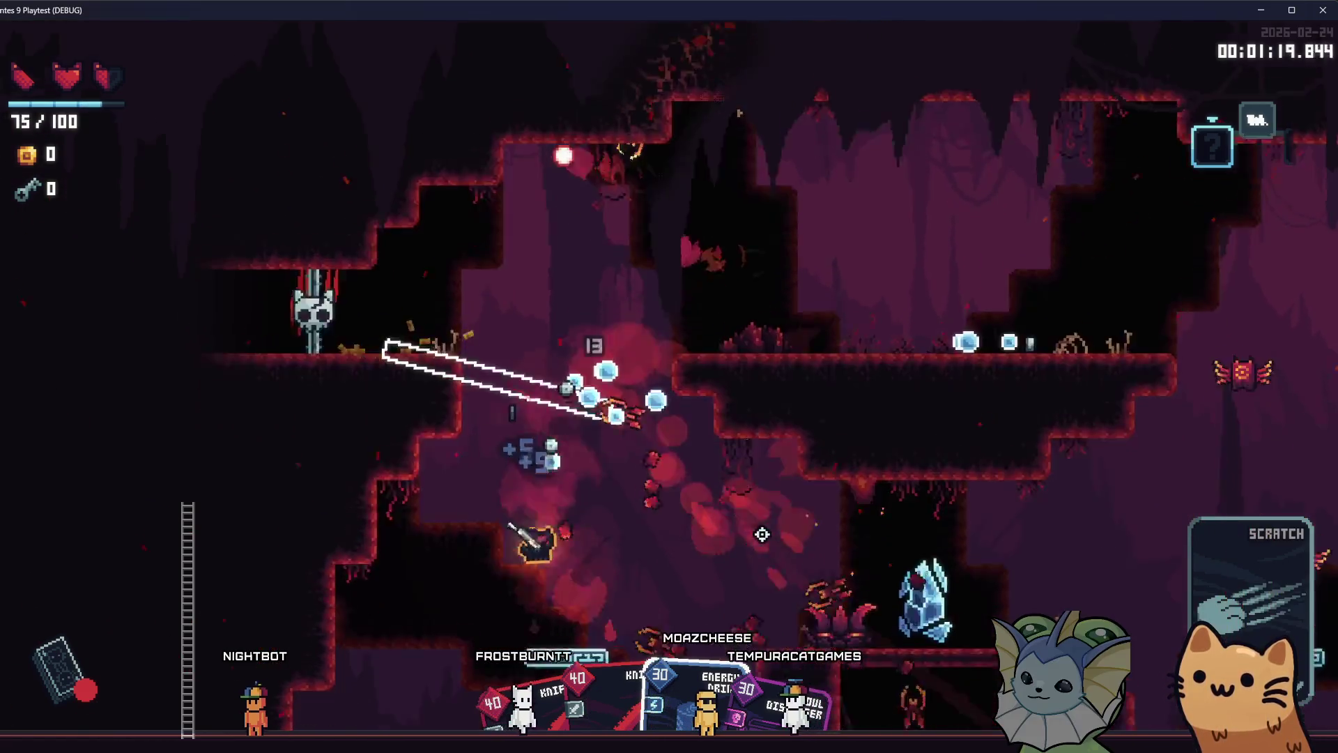
key(d)
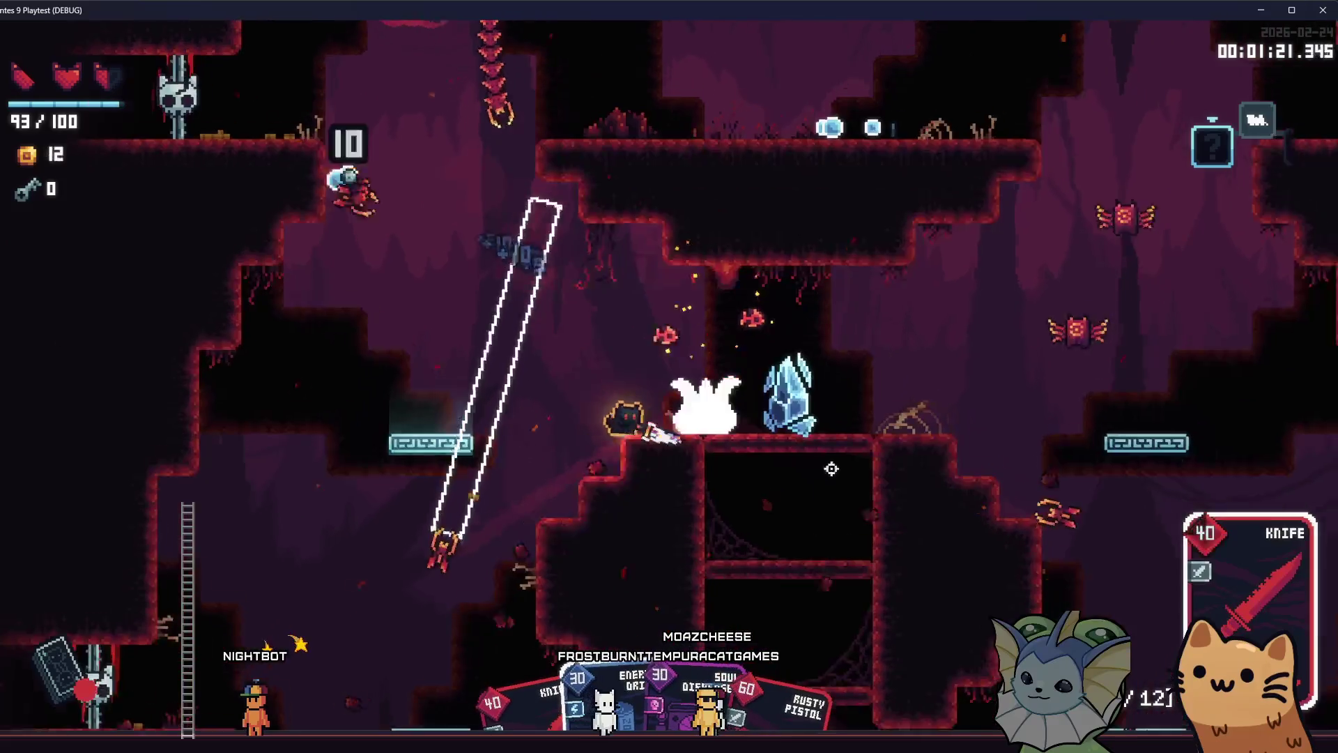
click(778, 407)
Keep moving through the cave, slashing and shooting enemies with the knife and Rusty Pistol
key(d)
click(777, 406)
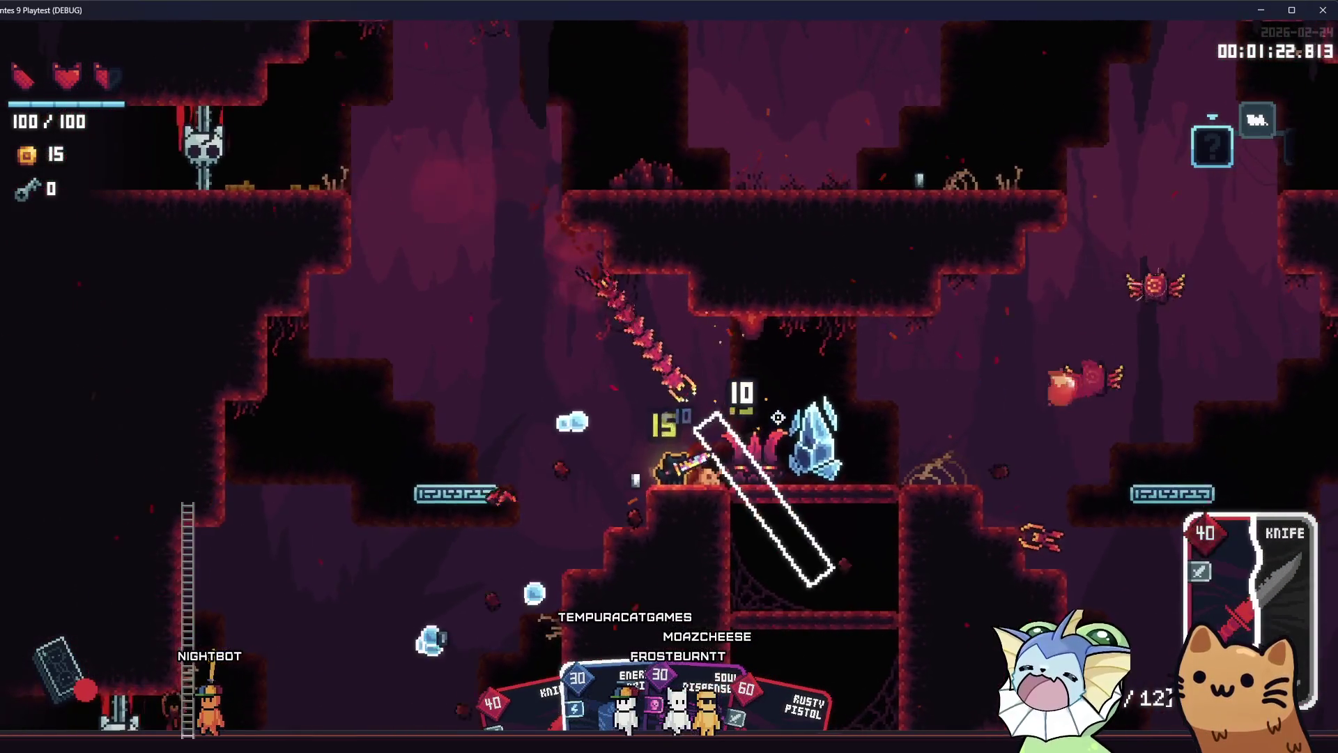
key(d)
click(843, 471)
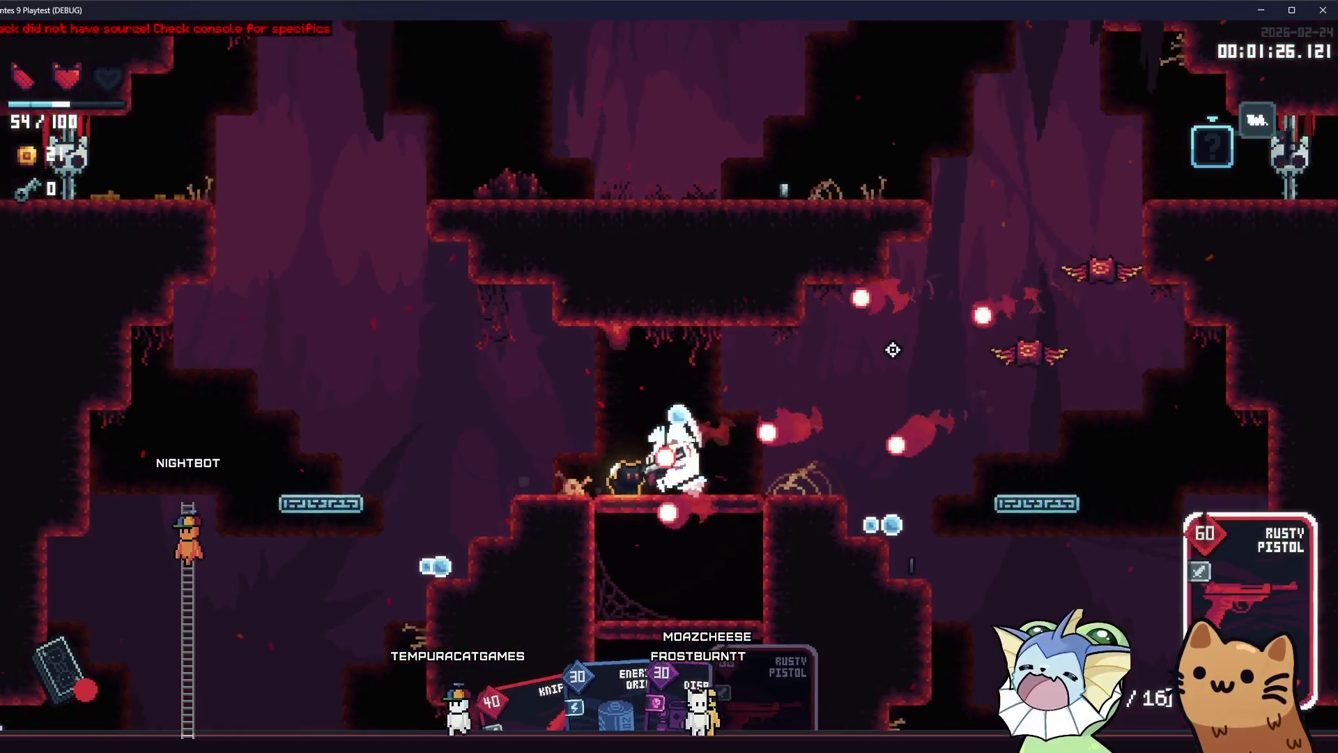
key(a)
click(893, 349)
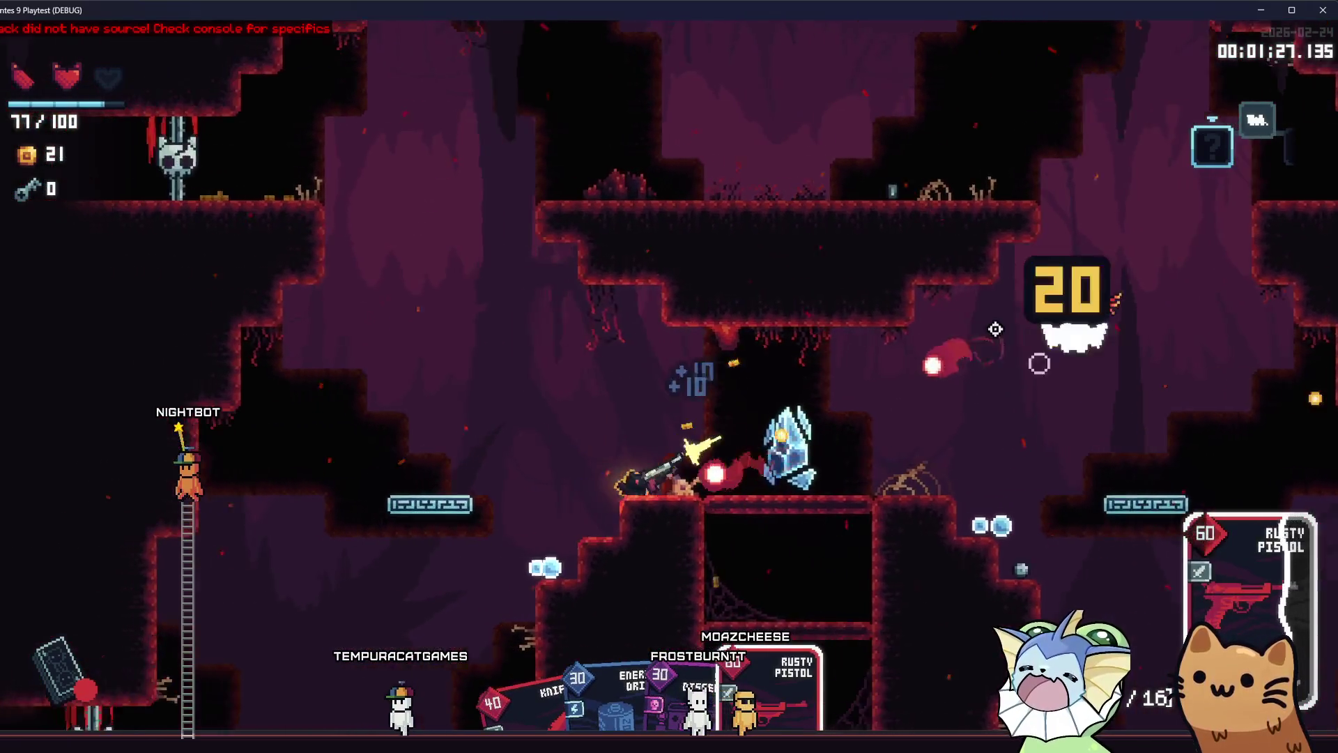
key(d)
click(1051, 316)
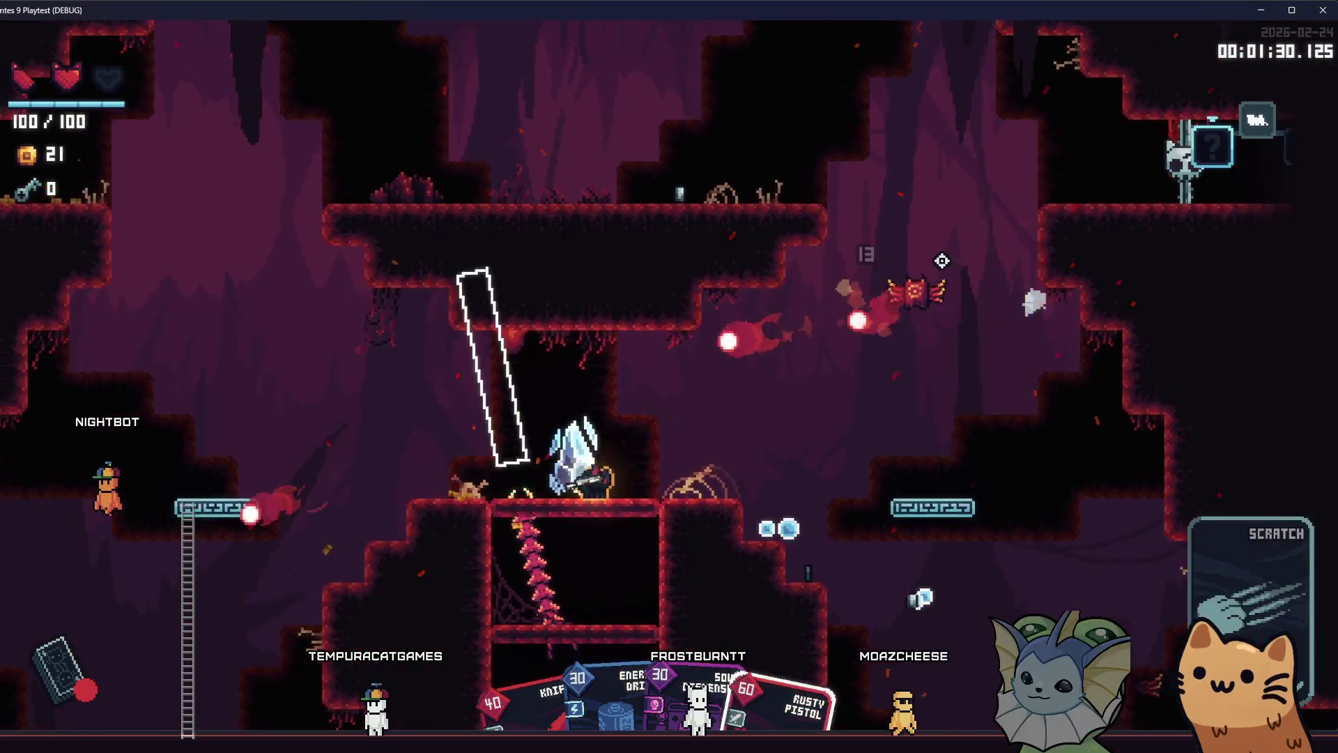
key(a)
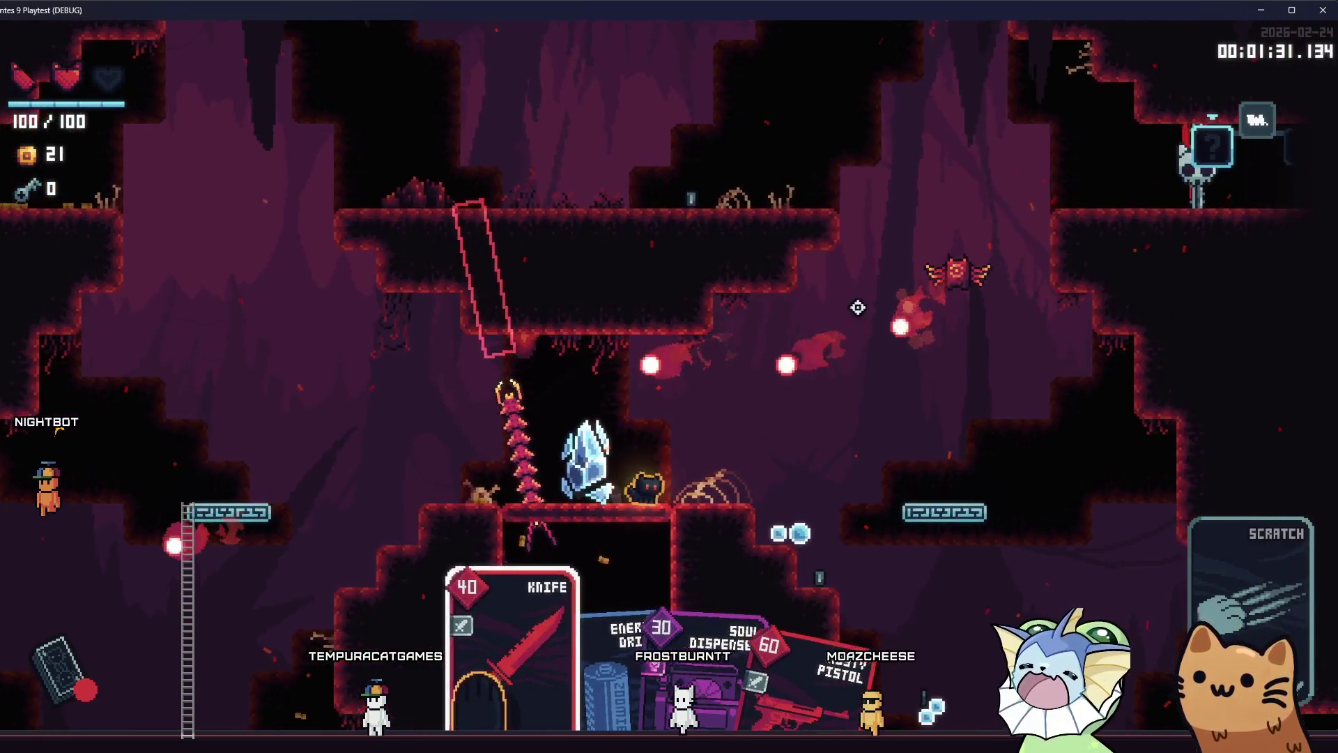
click(636, 292)
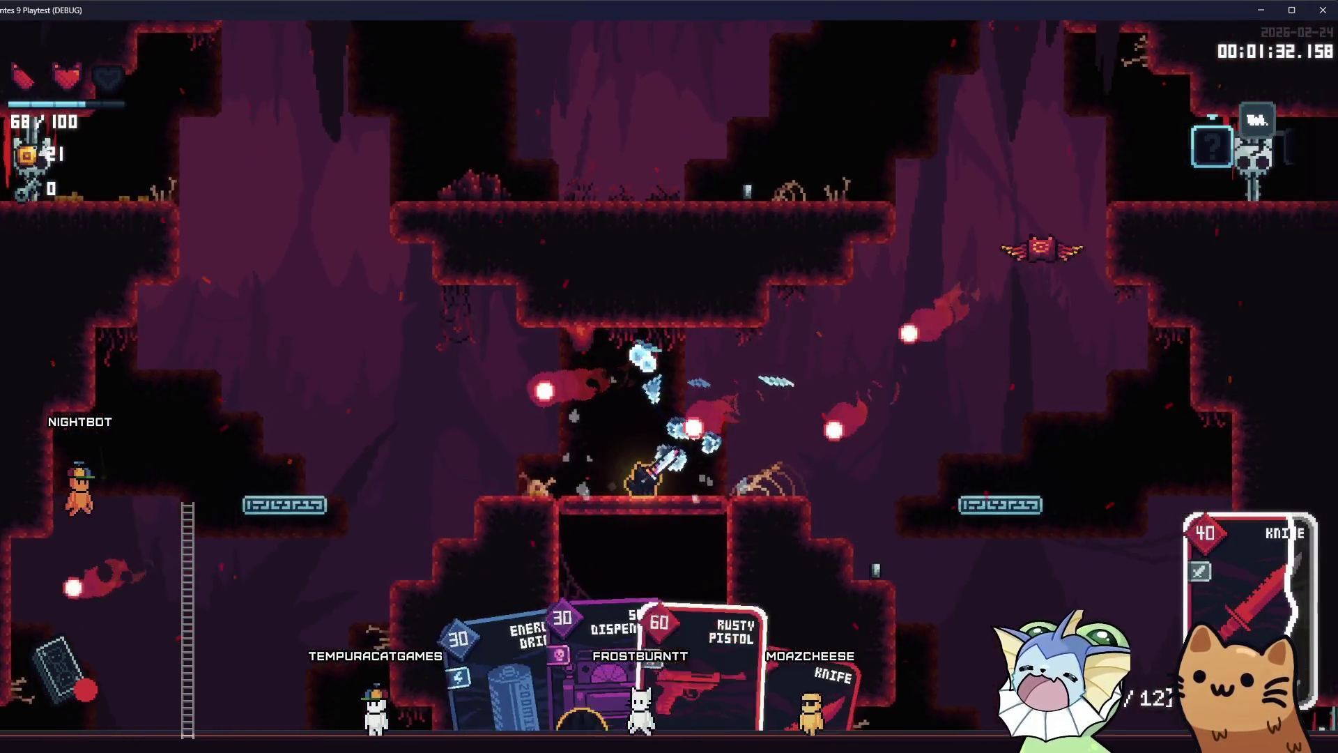
Switch to the Rusty Pistol card, shoot the bat, knife enemies, and pass through the card-pack room
key(3)
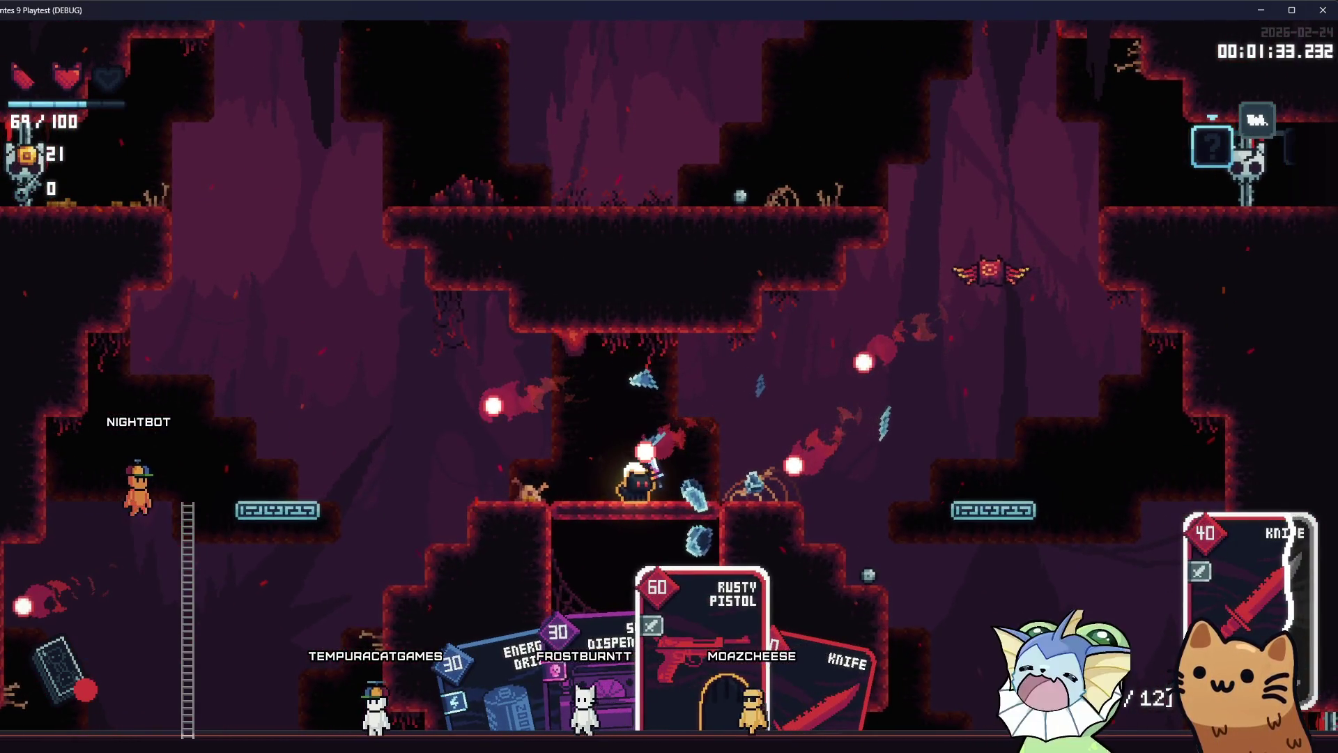
click(1008, 308)
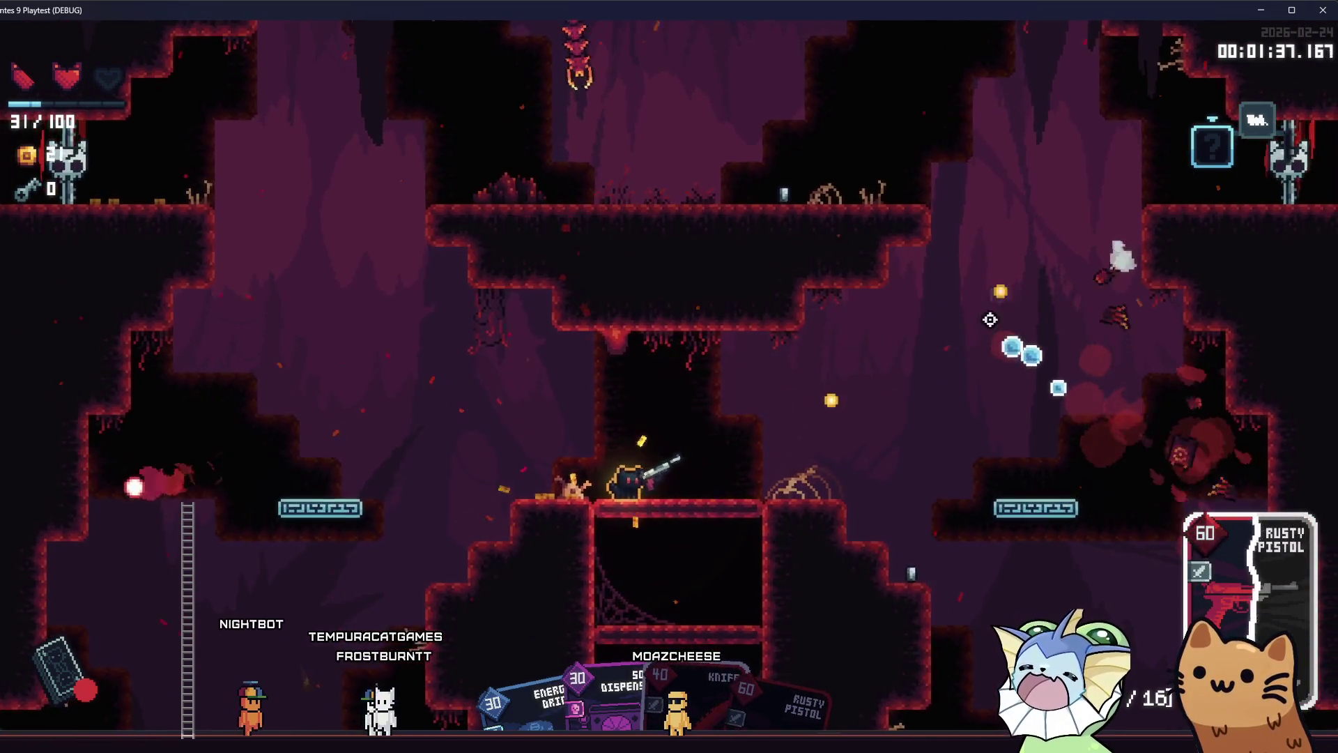
key(space)
key(a)
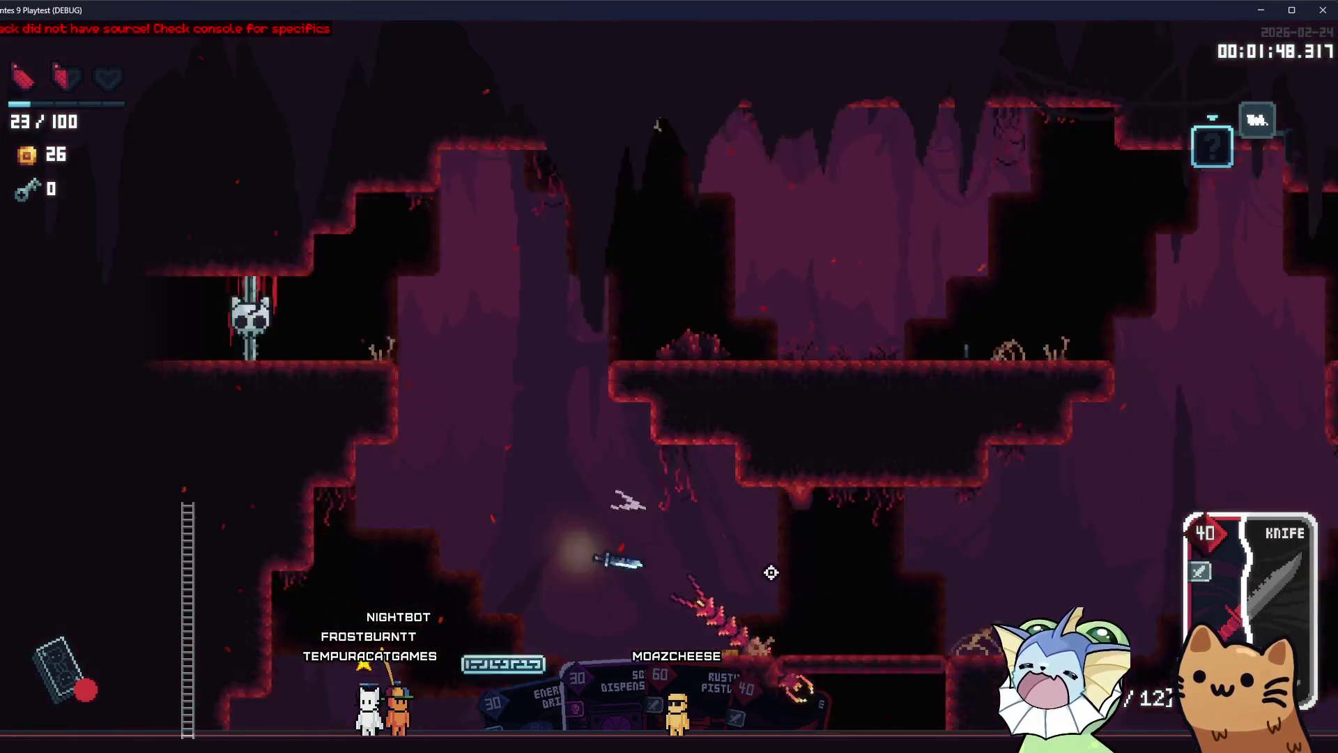
click(769, 564)
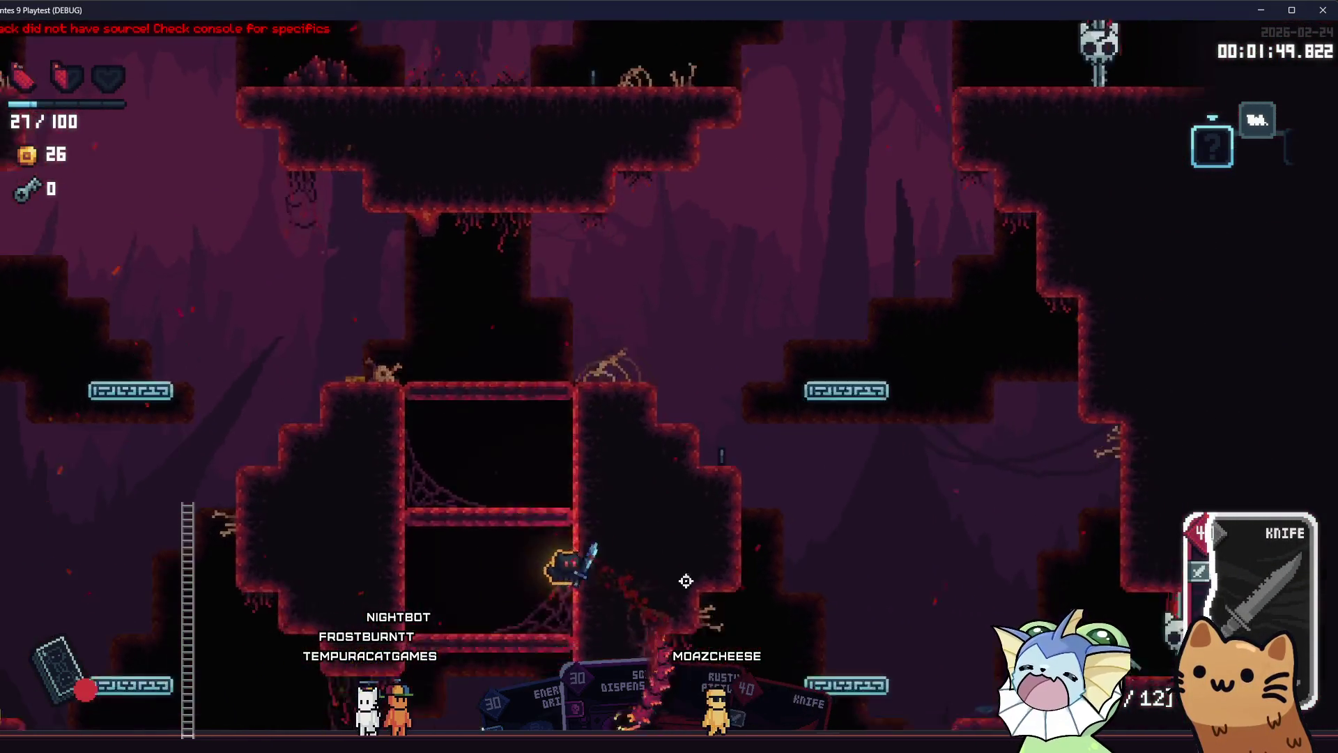
click(618, 597)
key(a)
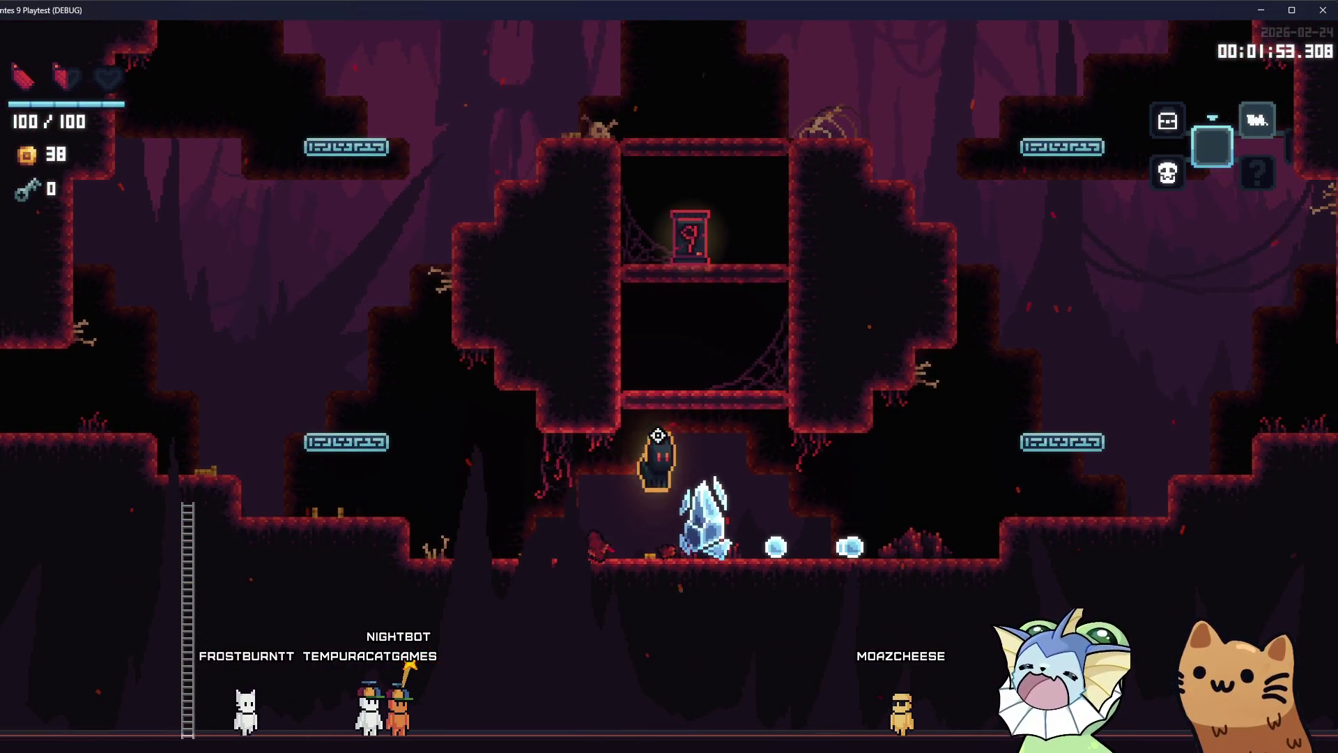
key(space)
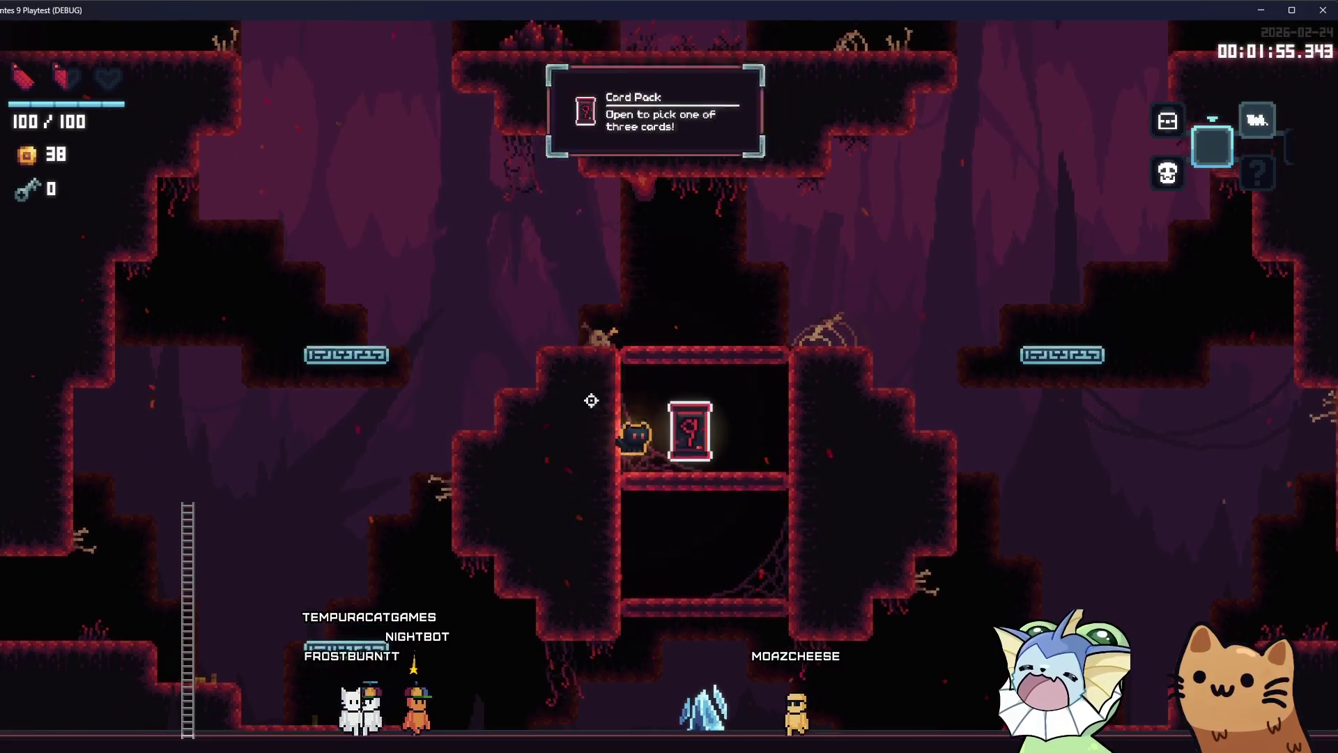
key(space)
key(a)
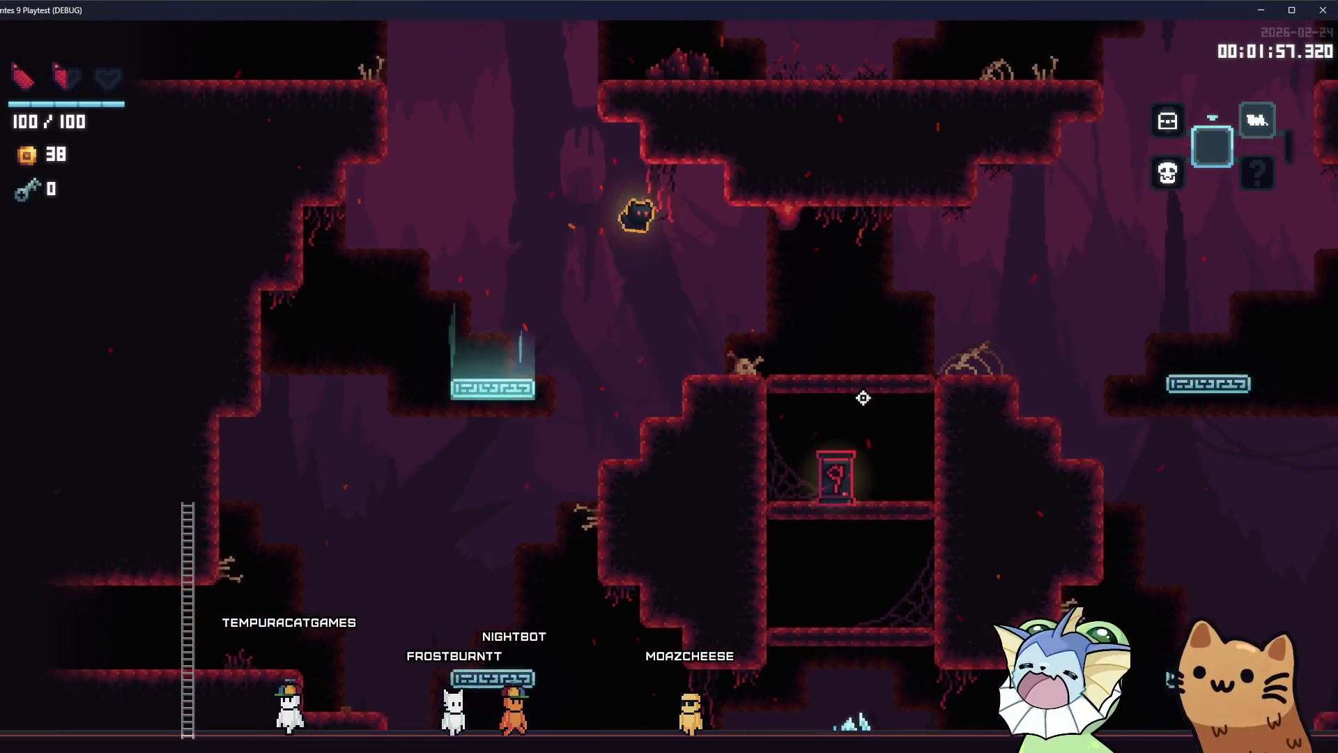
key(d)
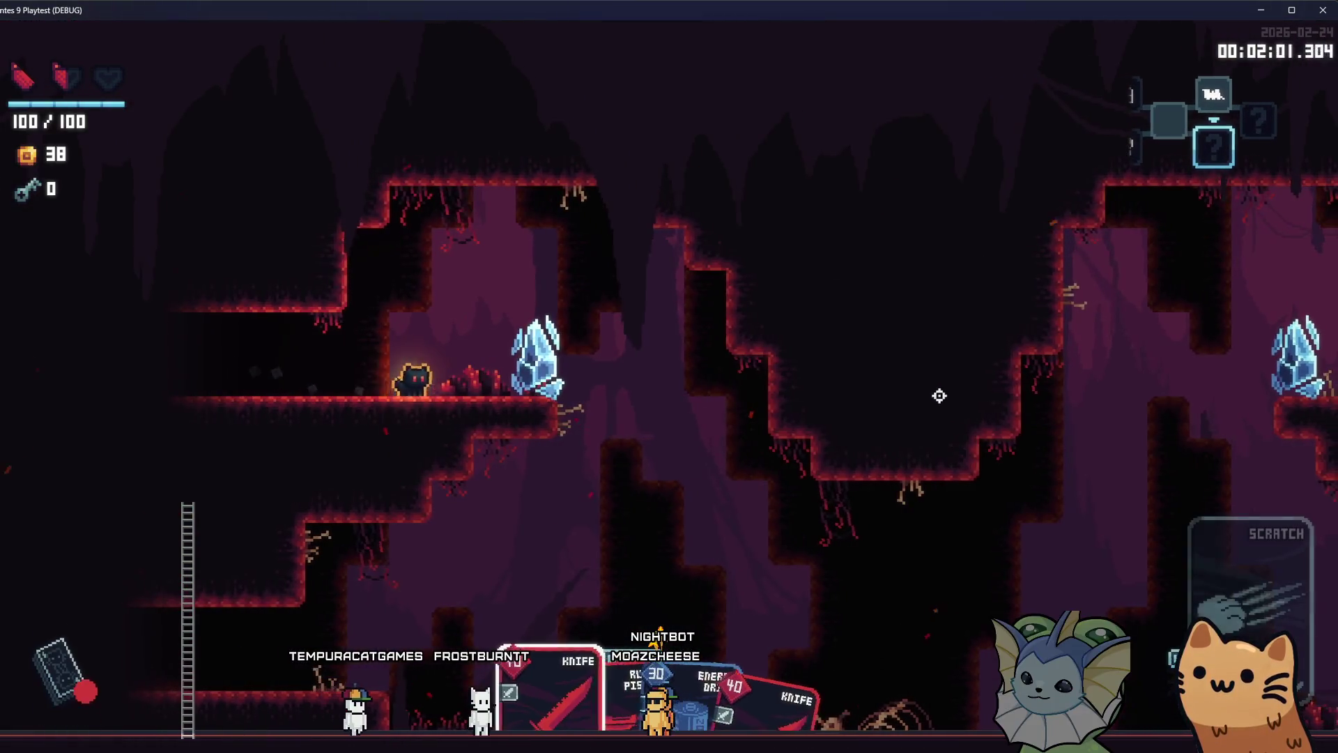
key(d)
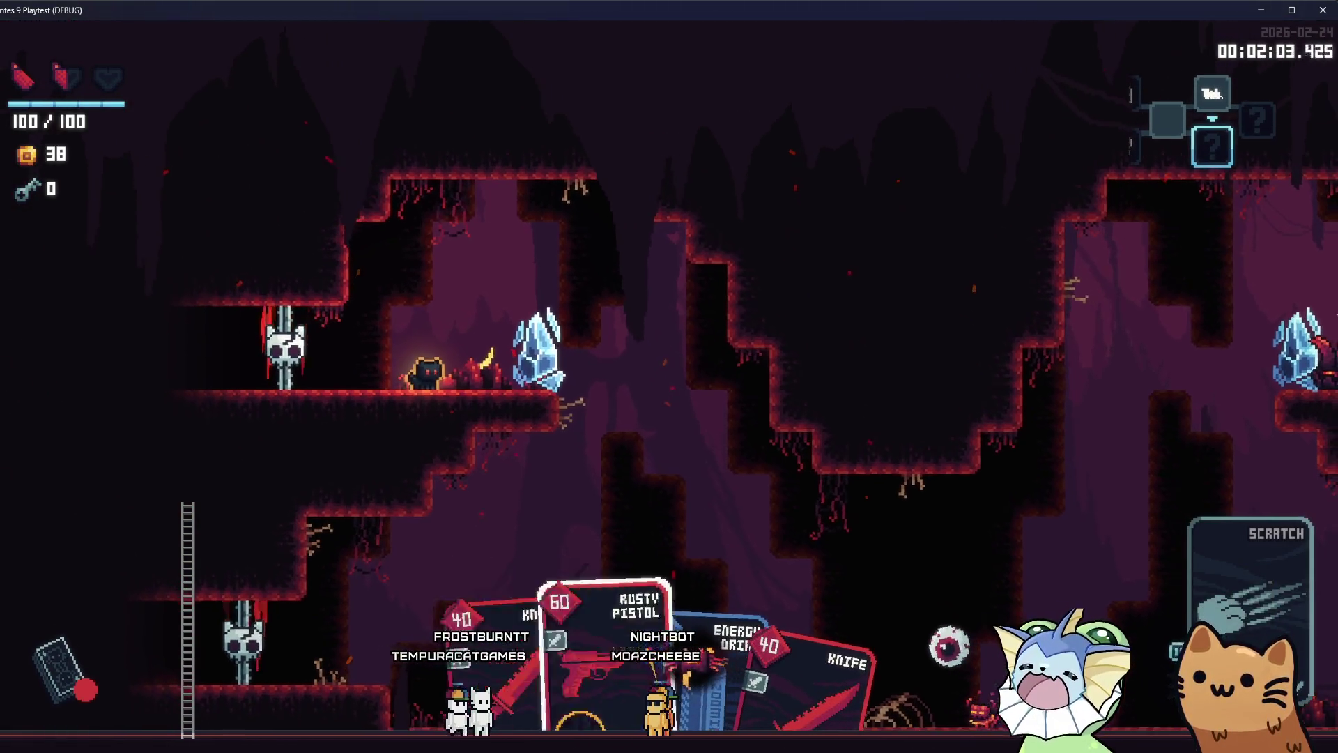
scroll(922, 396, down, 1)
key(d)
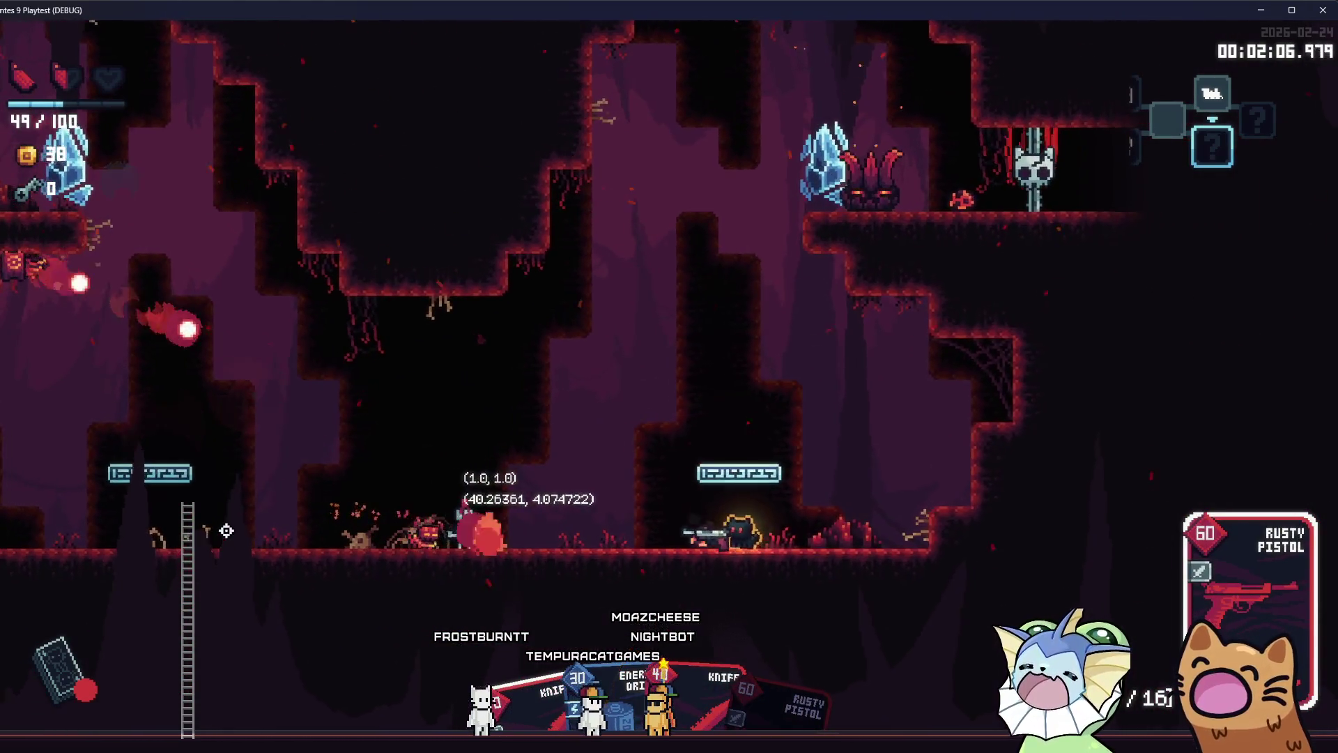
Shoot the enemies on the cave floor, climb the ledges, and close the game window
click(227, 531)
key(space)
click(290, 576)
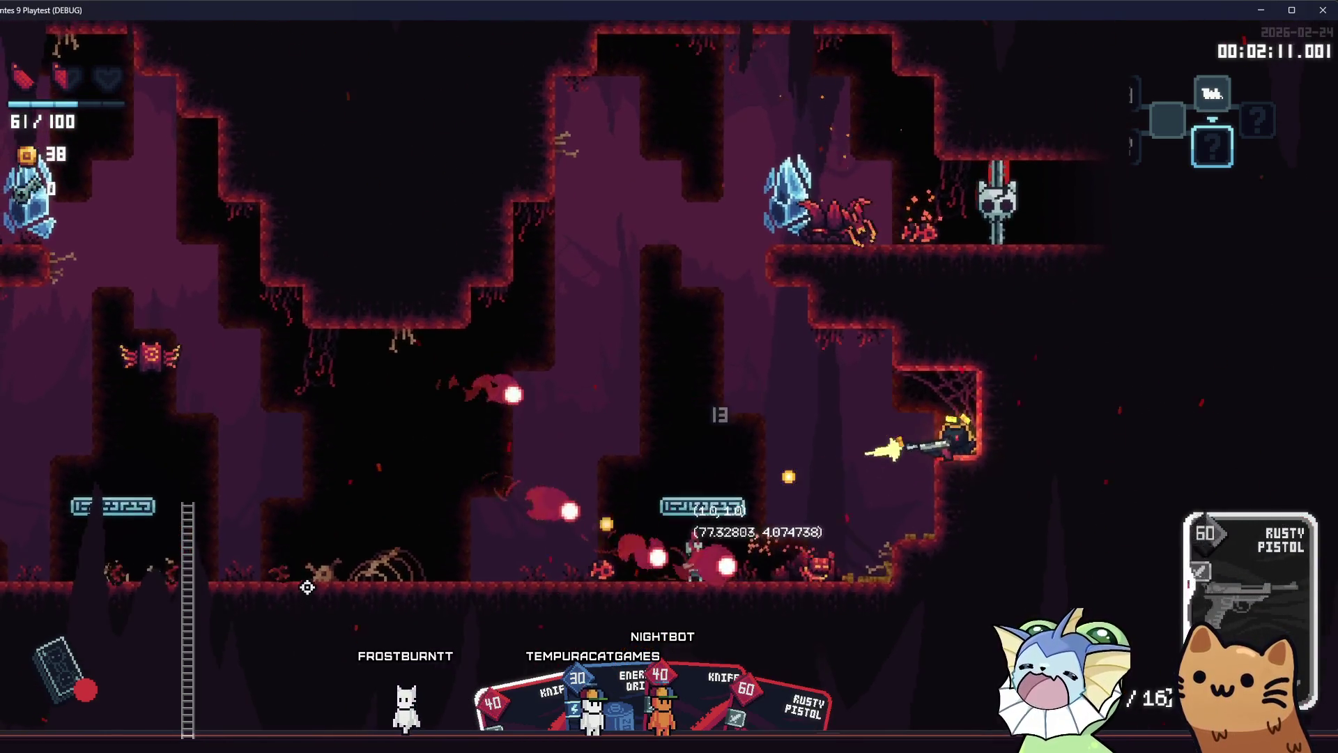
scroll(307, 587, down, 1)
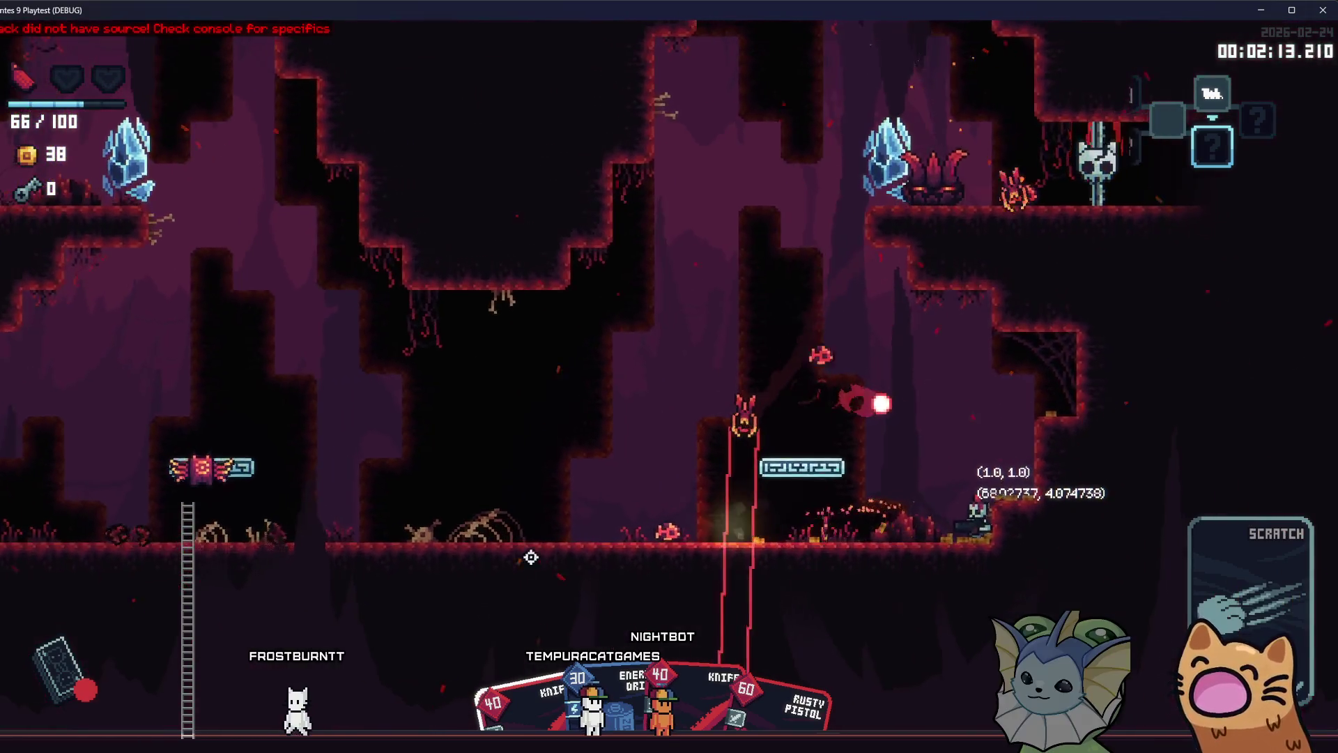
key(space)
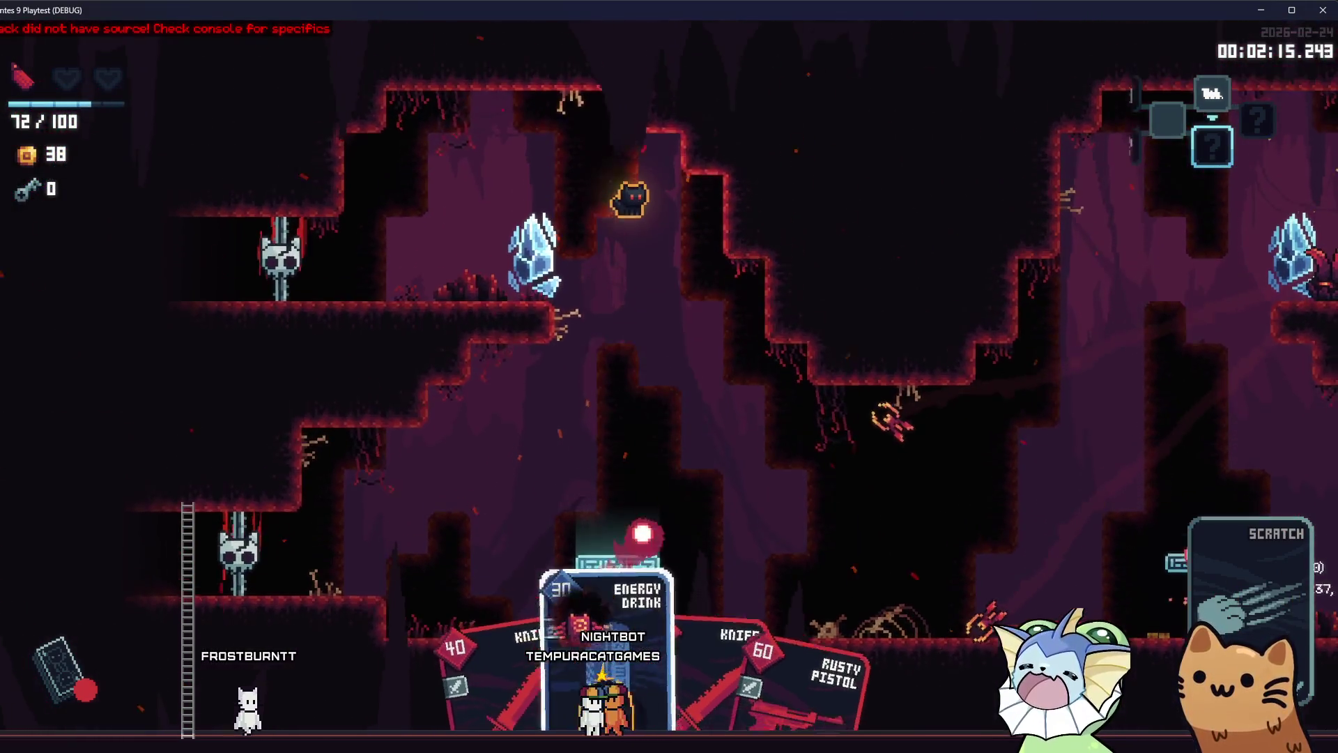
scroll(651, 376, up, 1)
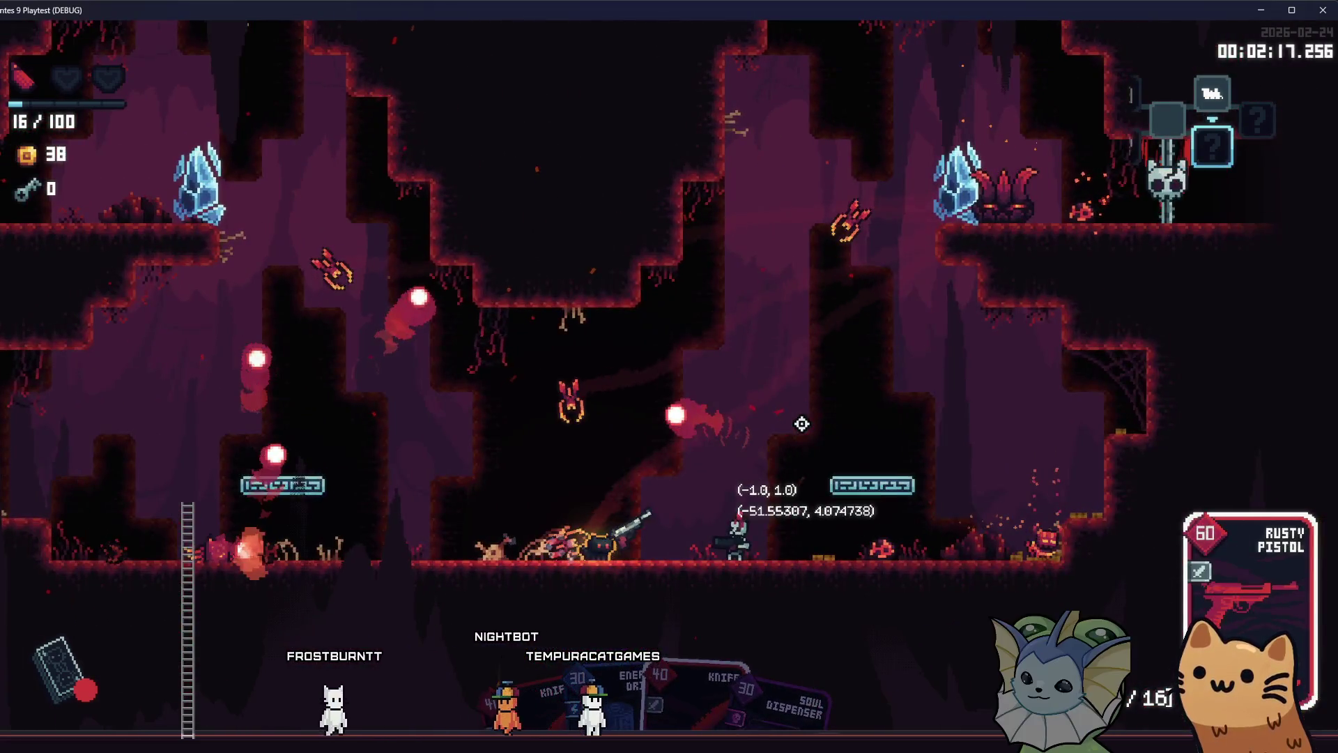
key(space)
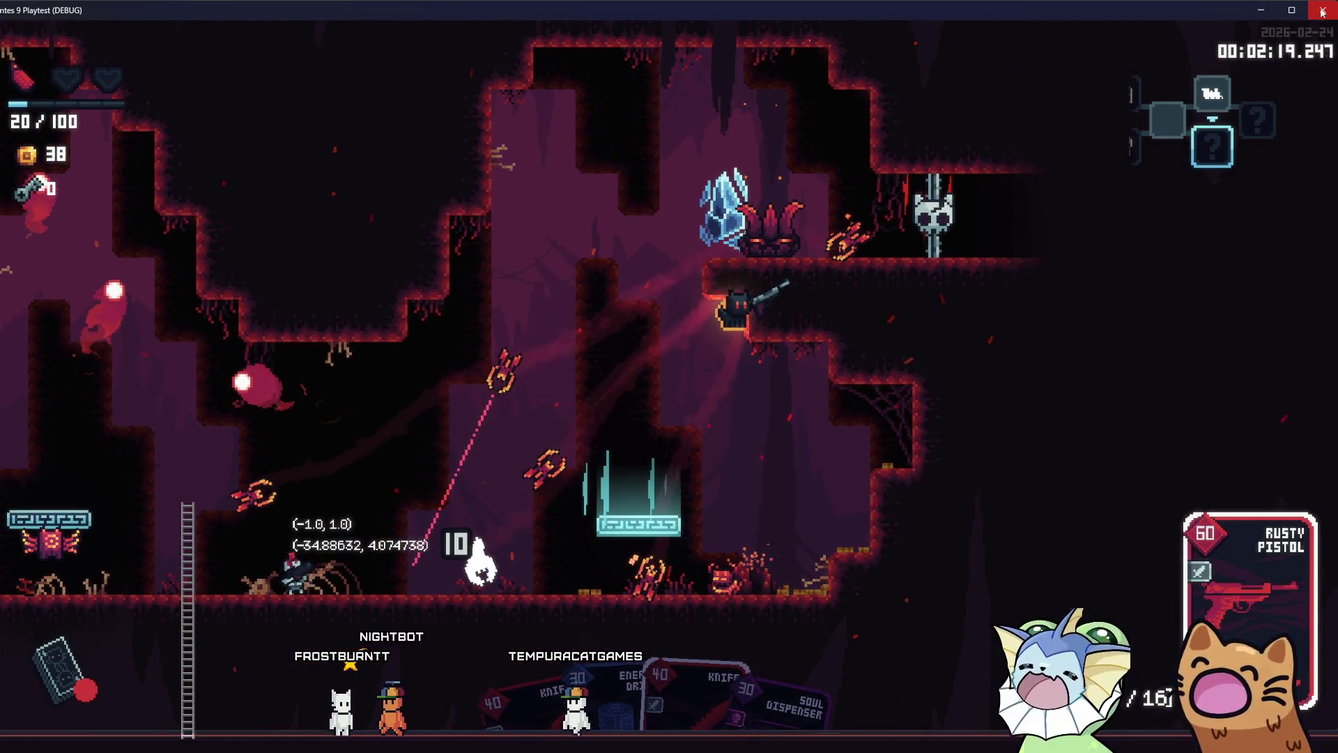
click(1322, 12)
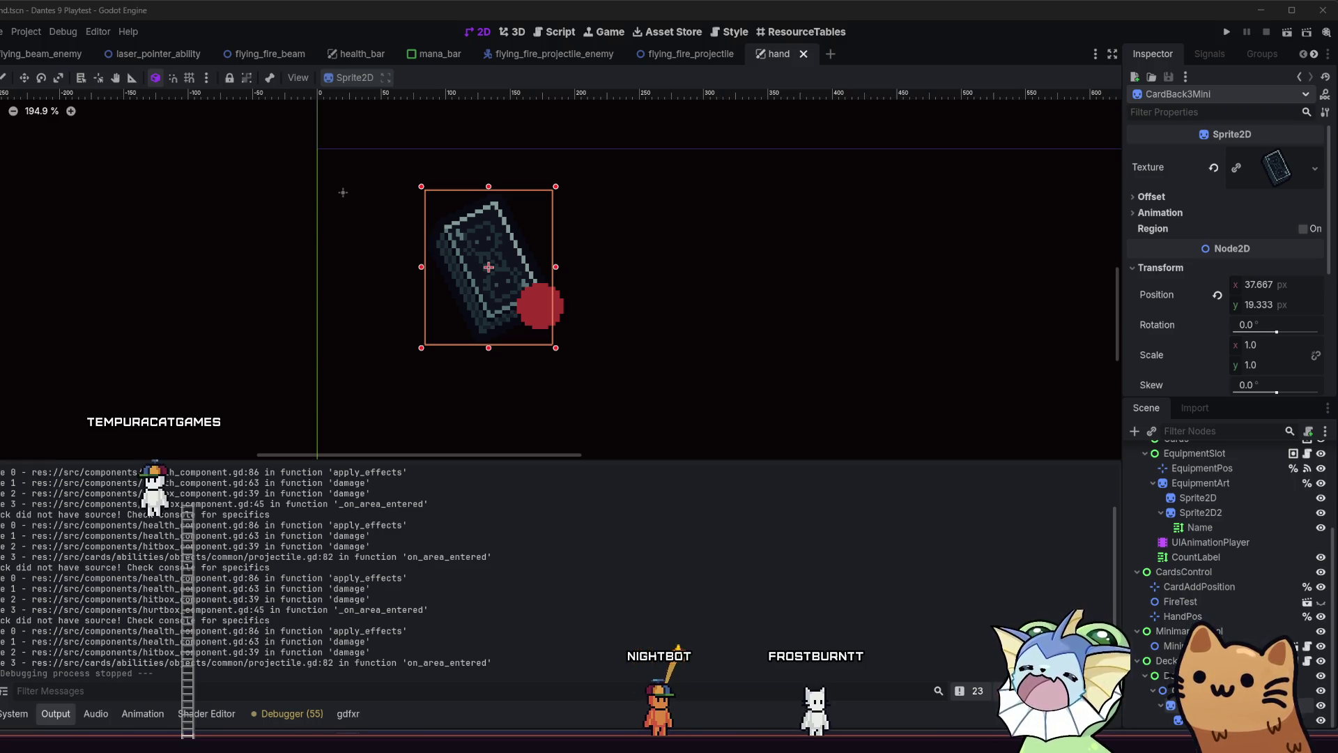
Adjust the red circle's gradient stop, nudge the circle up to (12, 9), and save hand.tscn
click(568, 301)
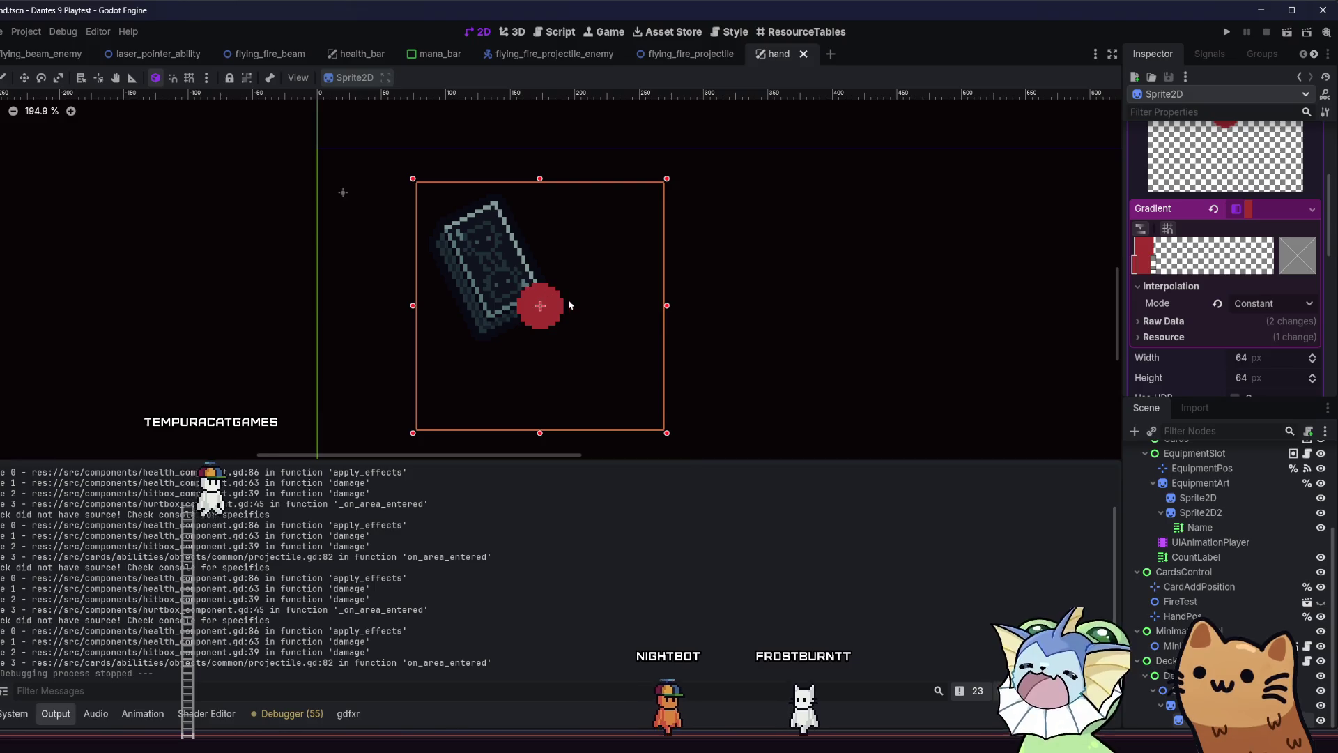
scroll(568, 305, up, 3)
drag(1154, 265, 1164, 269)
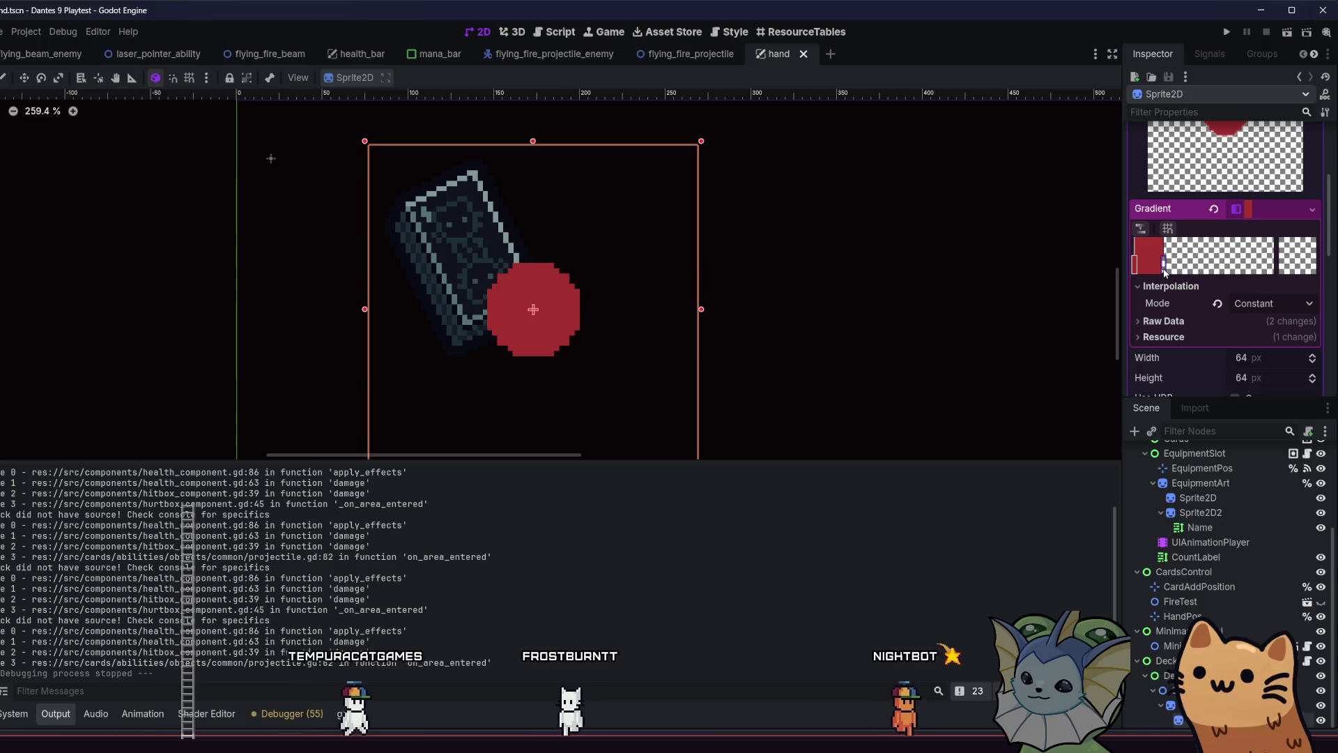
scroll(443, 266, up, 1)
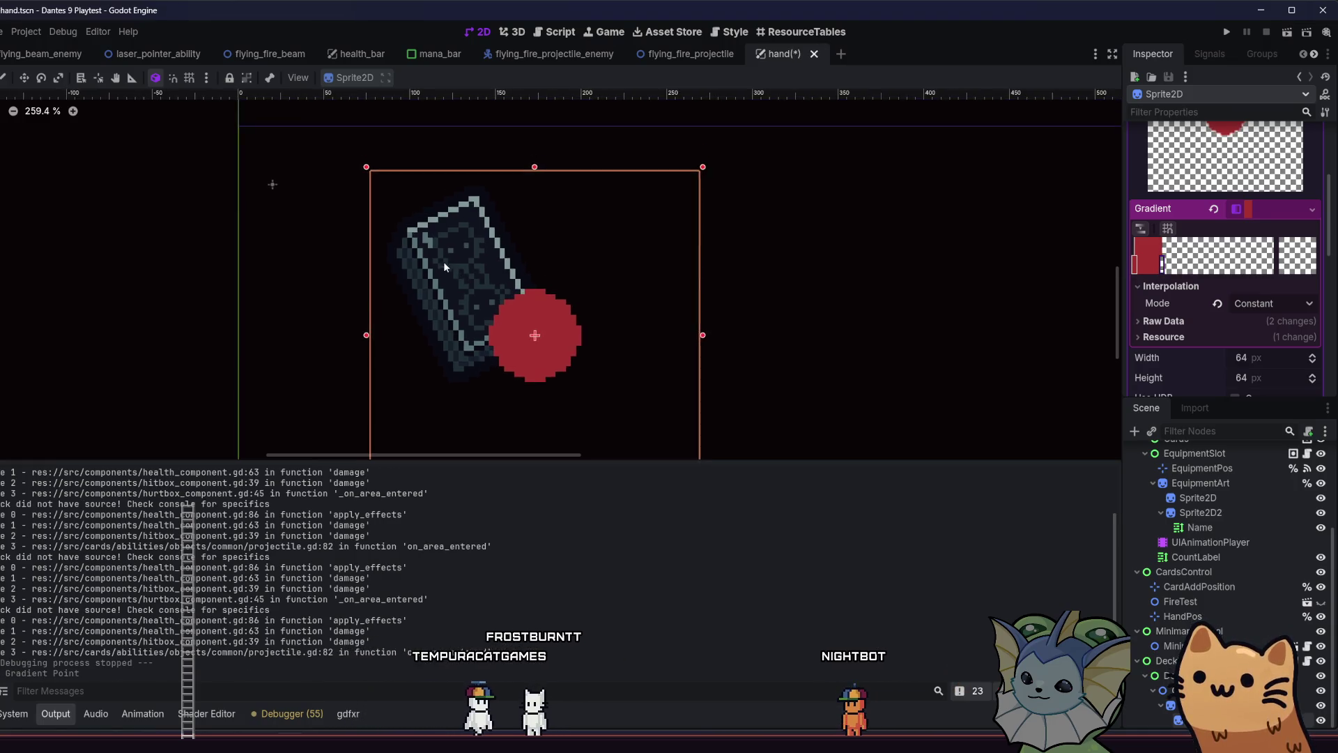
scroll(515, 321, up, 6)
mouse_move(545, 329)
mouse_down()
mouse_move(548, 316)
mouse_move(537, 321)
mouse_up()
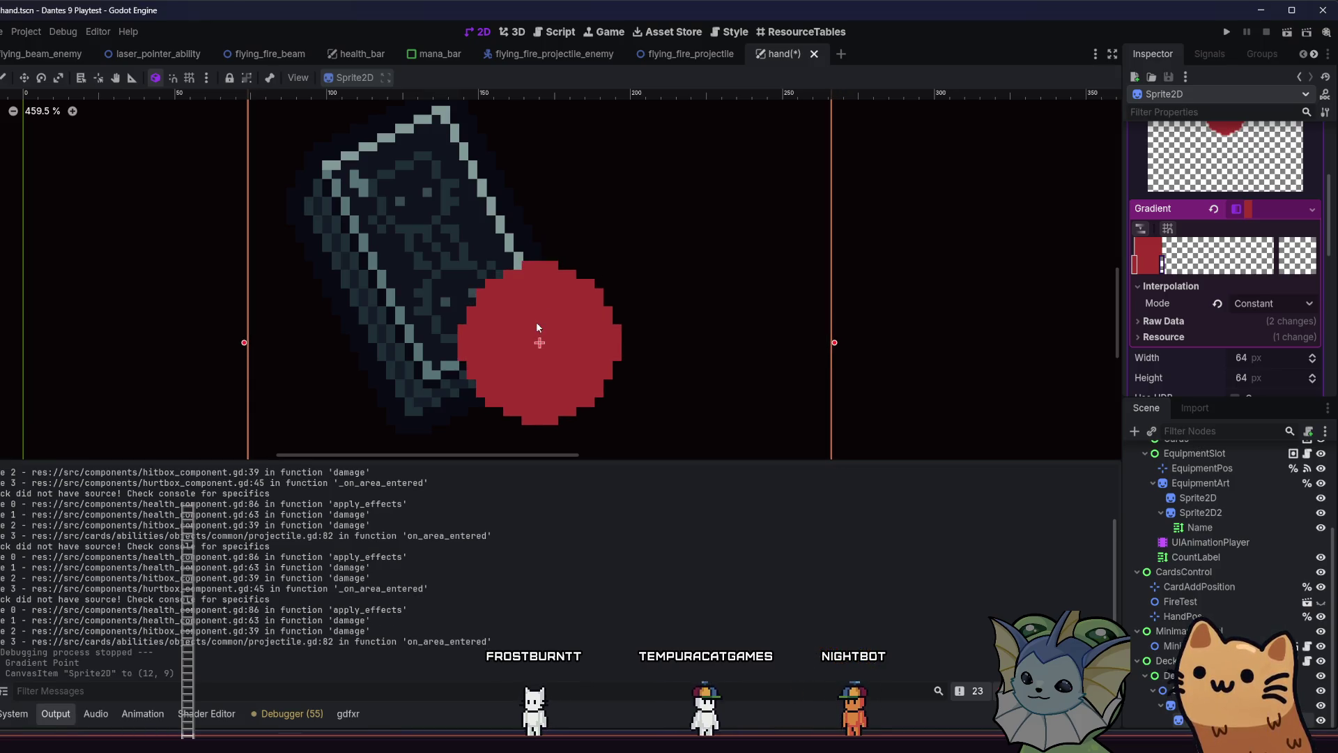
key(ctrl+s)
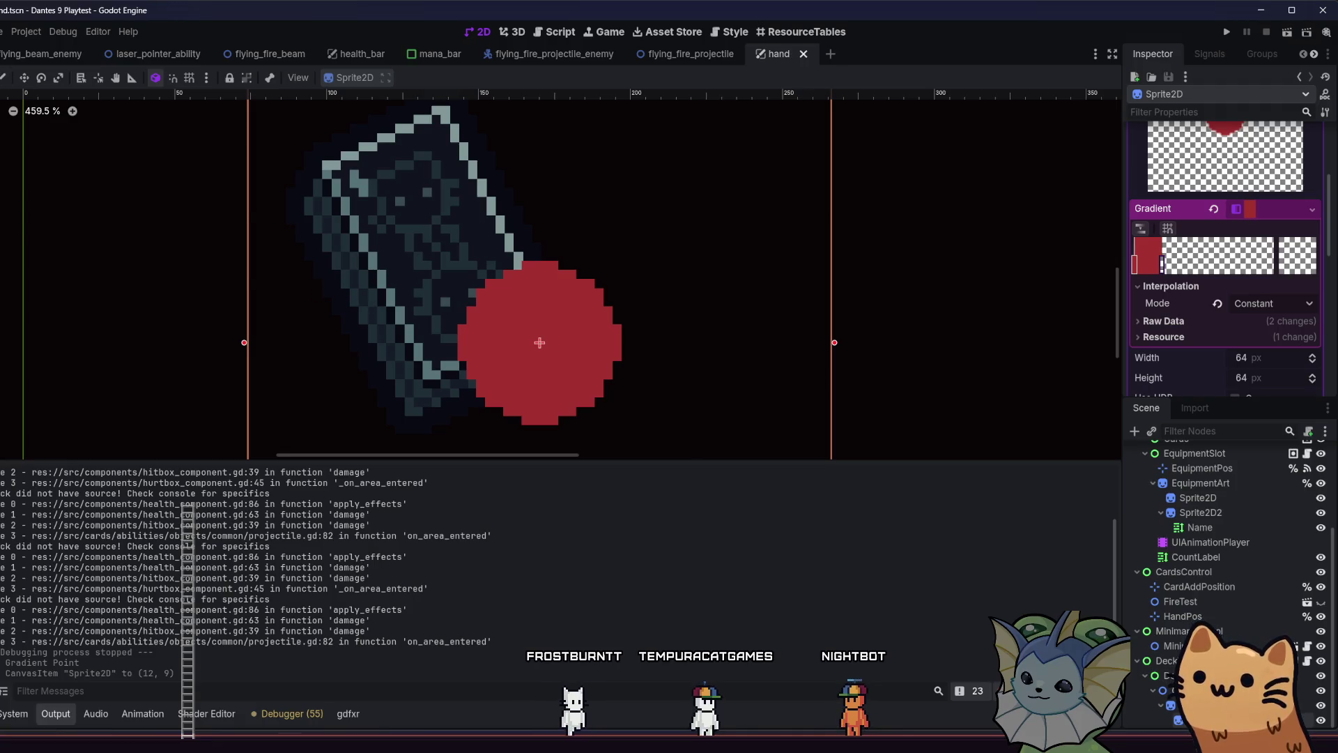
Add a RichTextLabel node, move it near the circle, and set its text to 50
click(1143, 431)
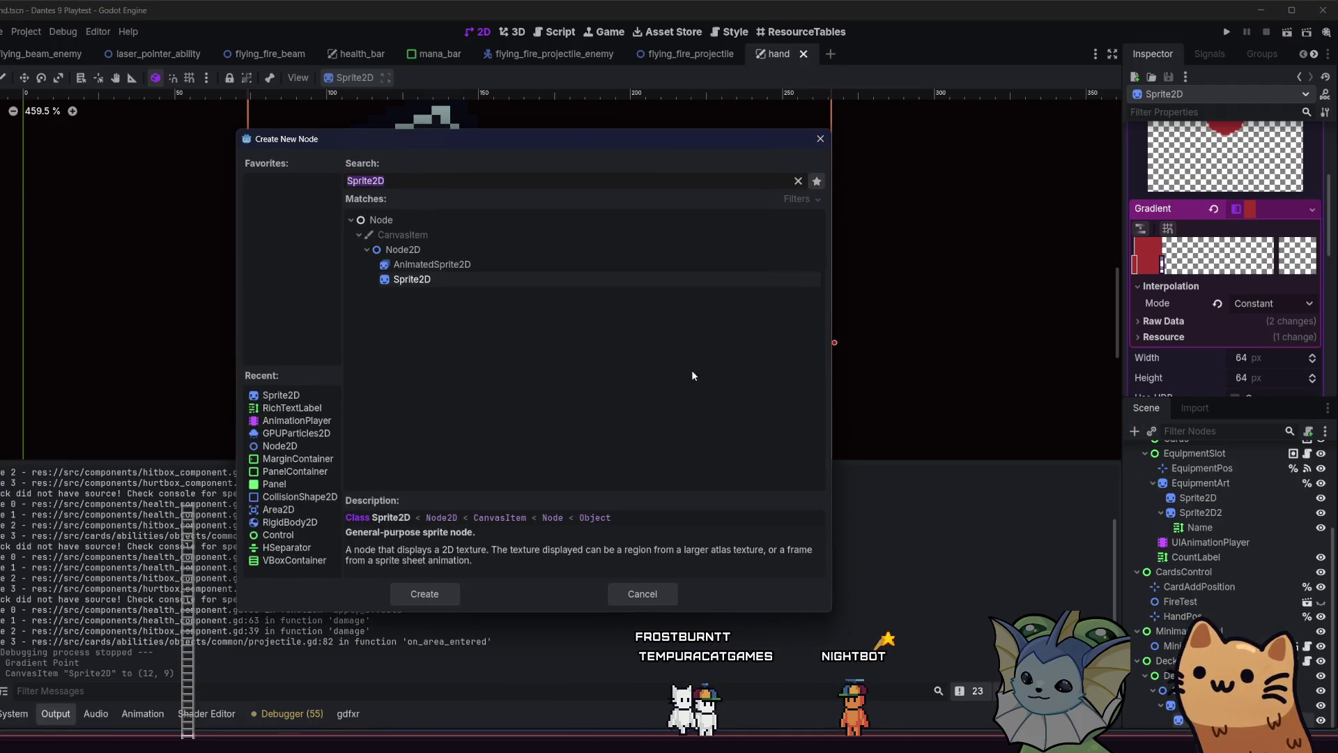
text(richte)
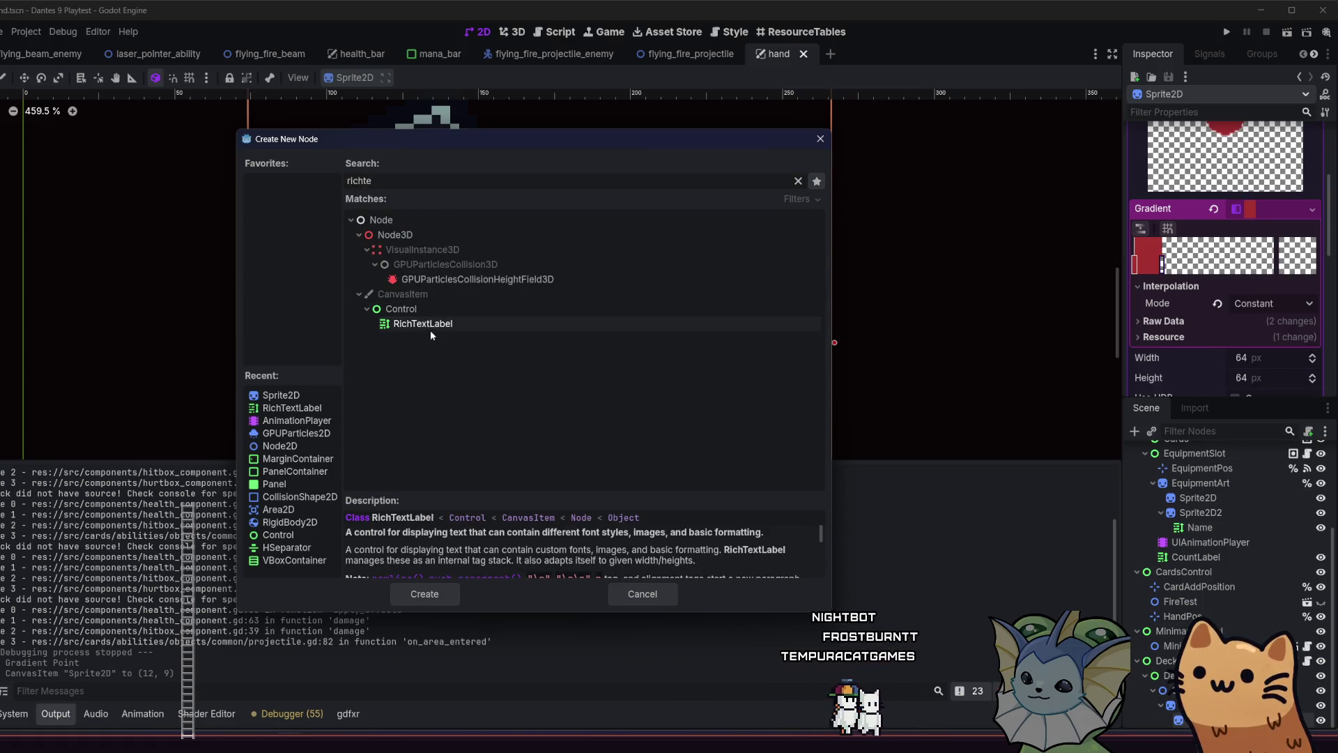
double_click(430, 324)
scroll(550, 326, down, 3)
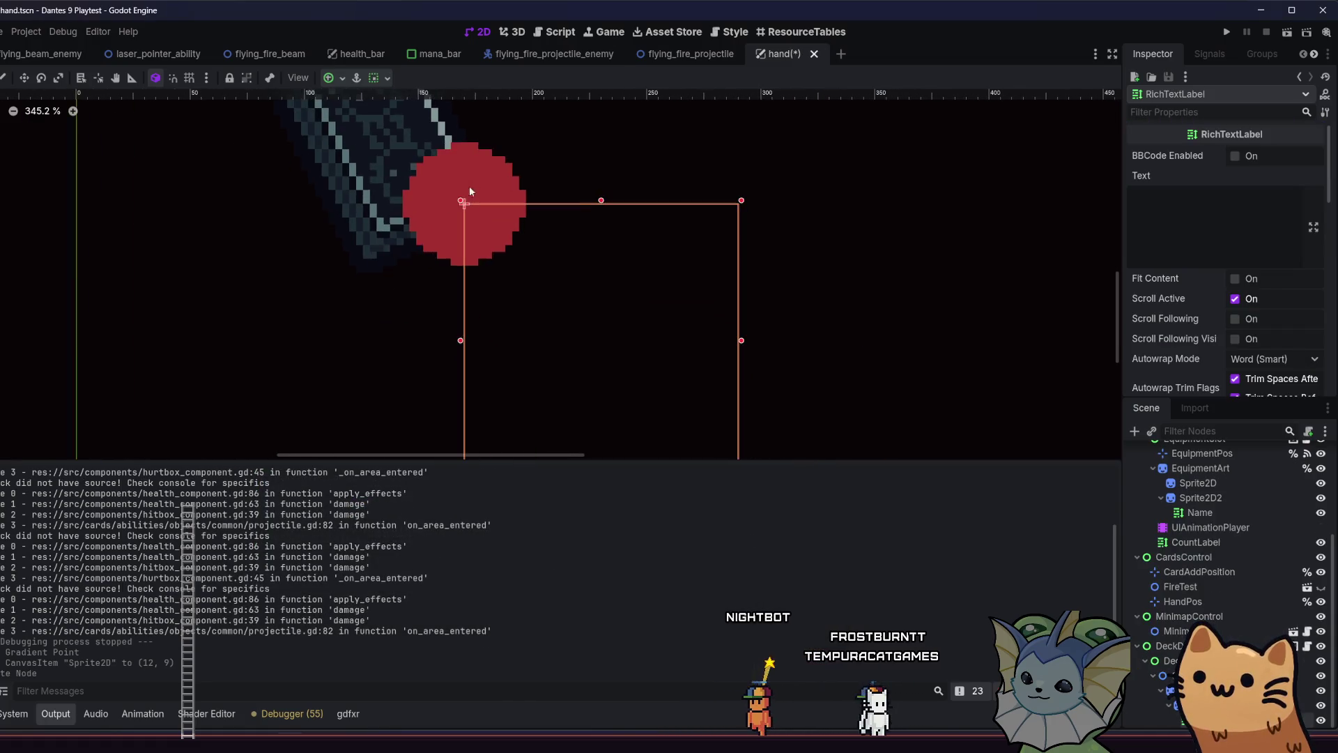
mouse_move(509, 344)
mouse_down()
mouse_move(331, 190)
mouse_move(399, 232)
mouse_up()
text(50)
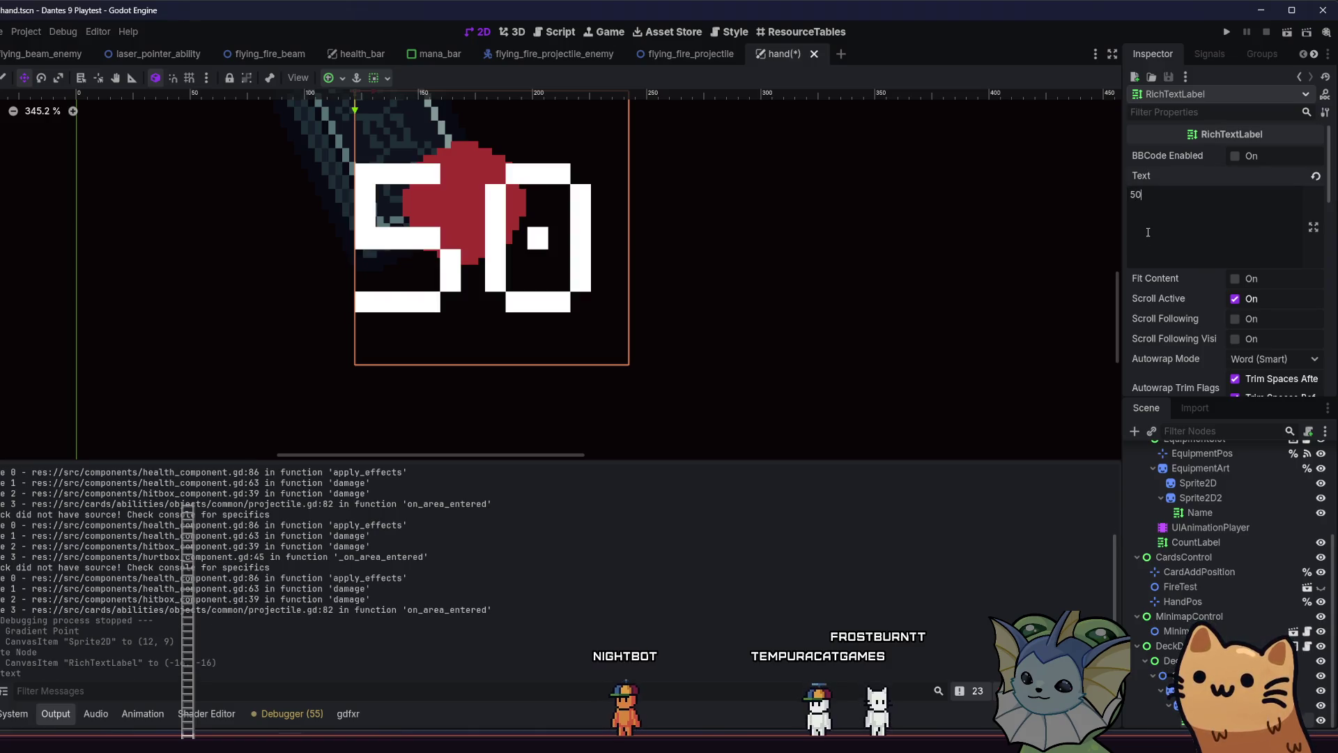
Scale the label to 0.333 and move it onto the red circle at (-5.667, -7.333)
scroll(1218, 352, down, 1)
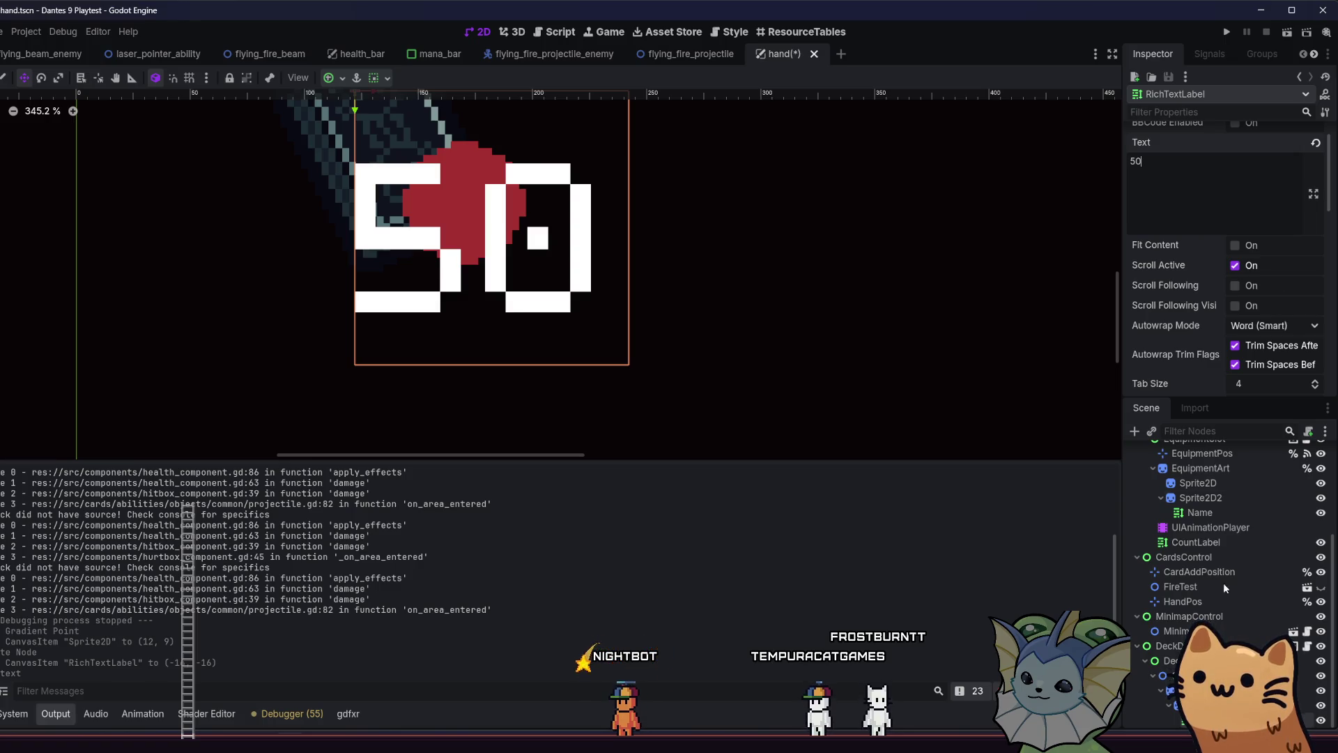
scroll(1189, 315, down, 7)
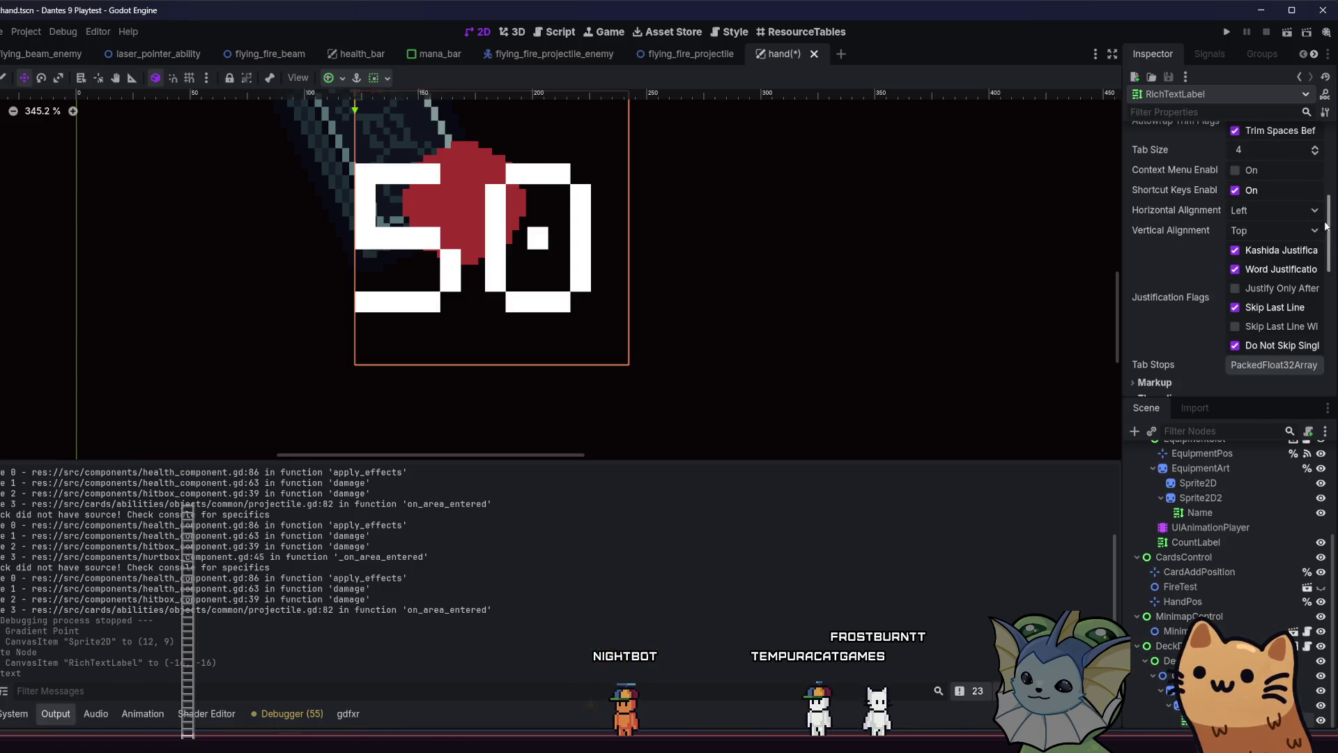
scroll(1326, 225, down, 5)
click(1178, 315)
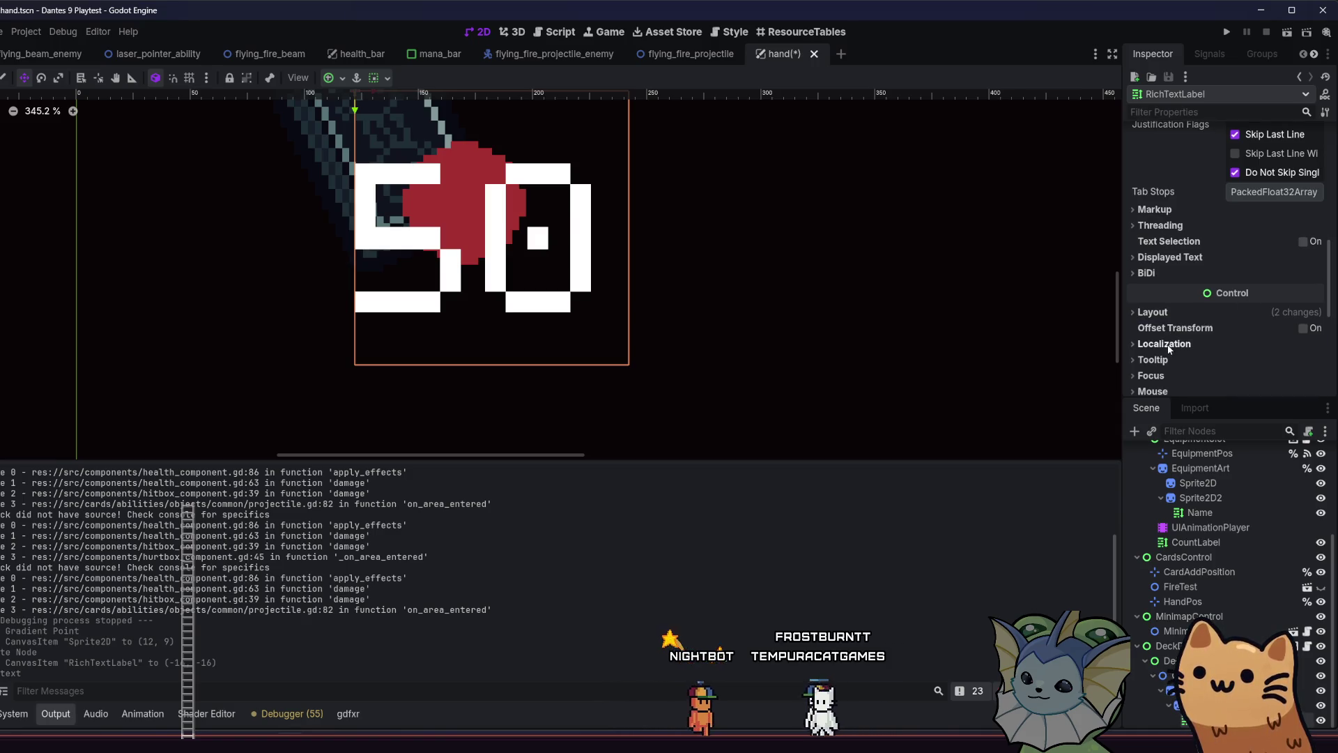
scroll(1181, 315, down, 7)
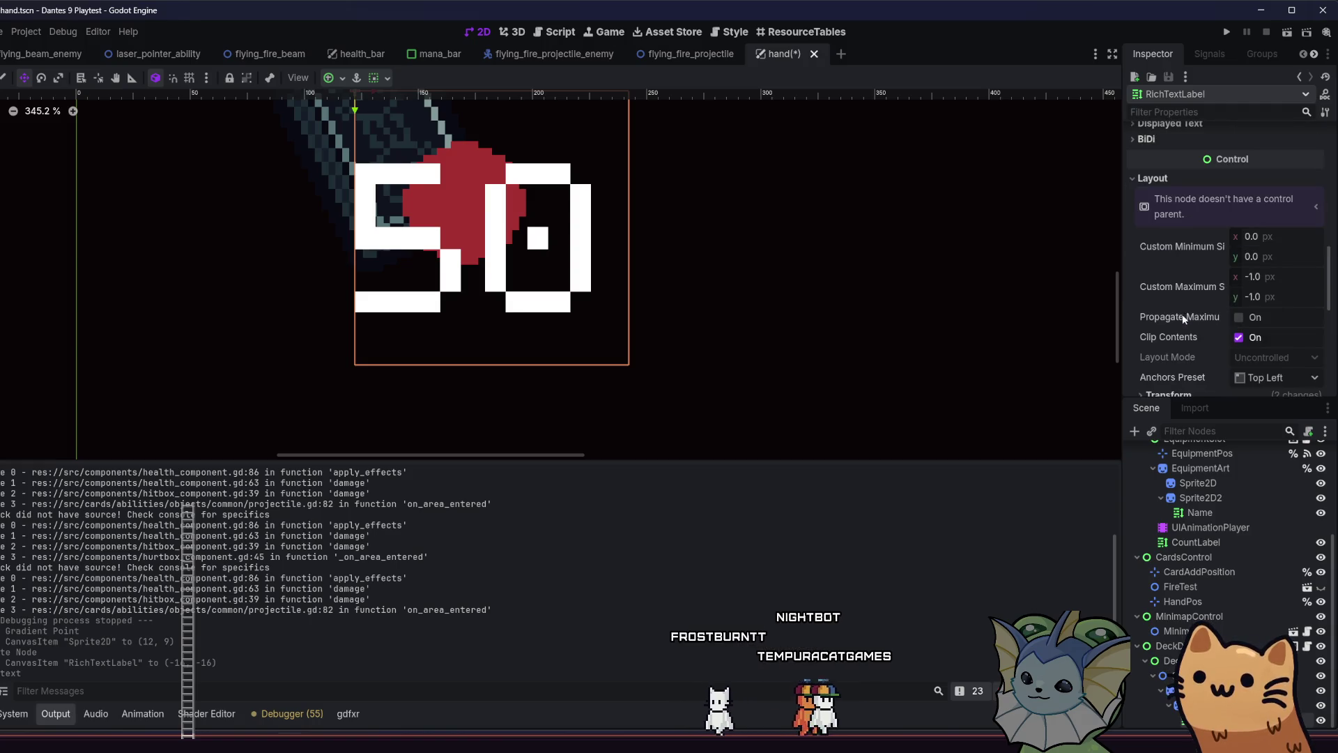
click(1183, 297)
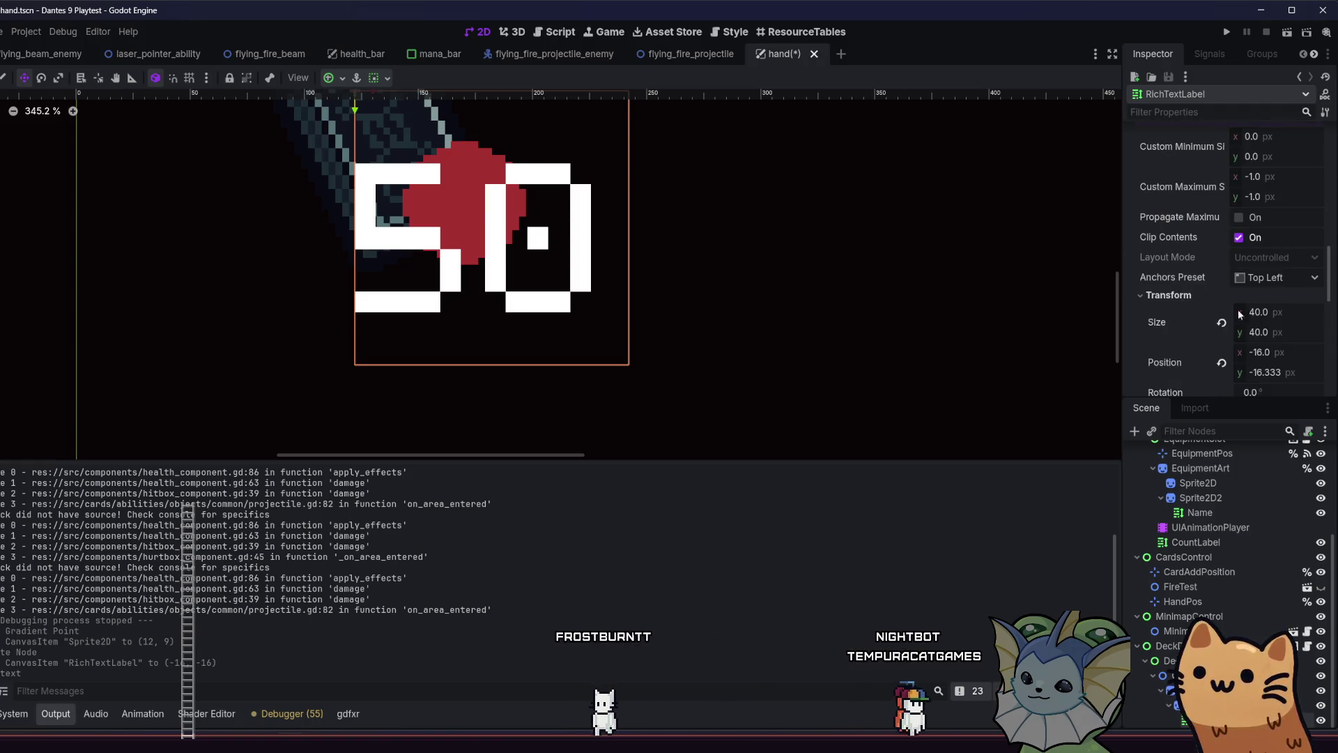
scroll(1282, 325, down, 2)
text(1.333333333)
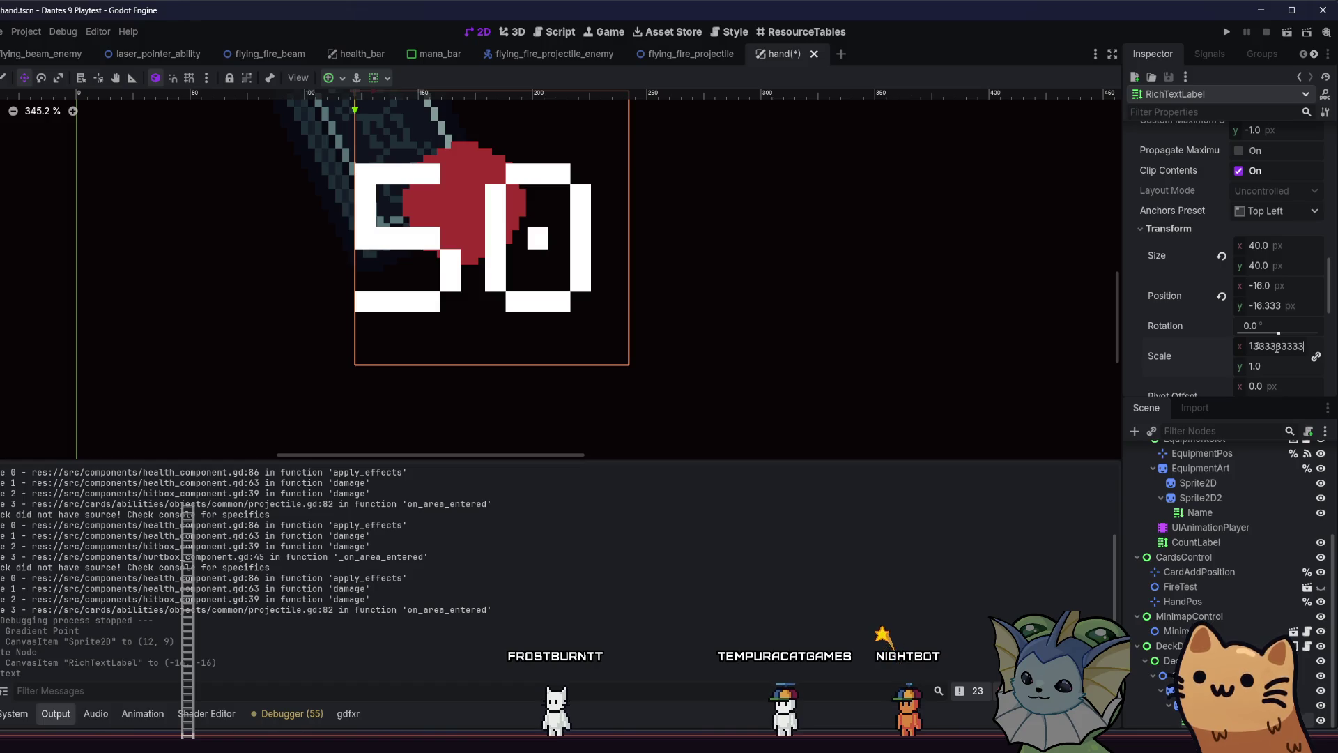
key(Return)
scroll(383, 202, up, 3)
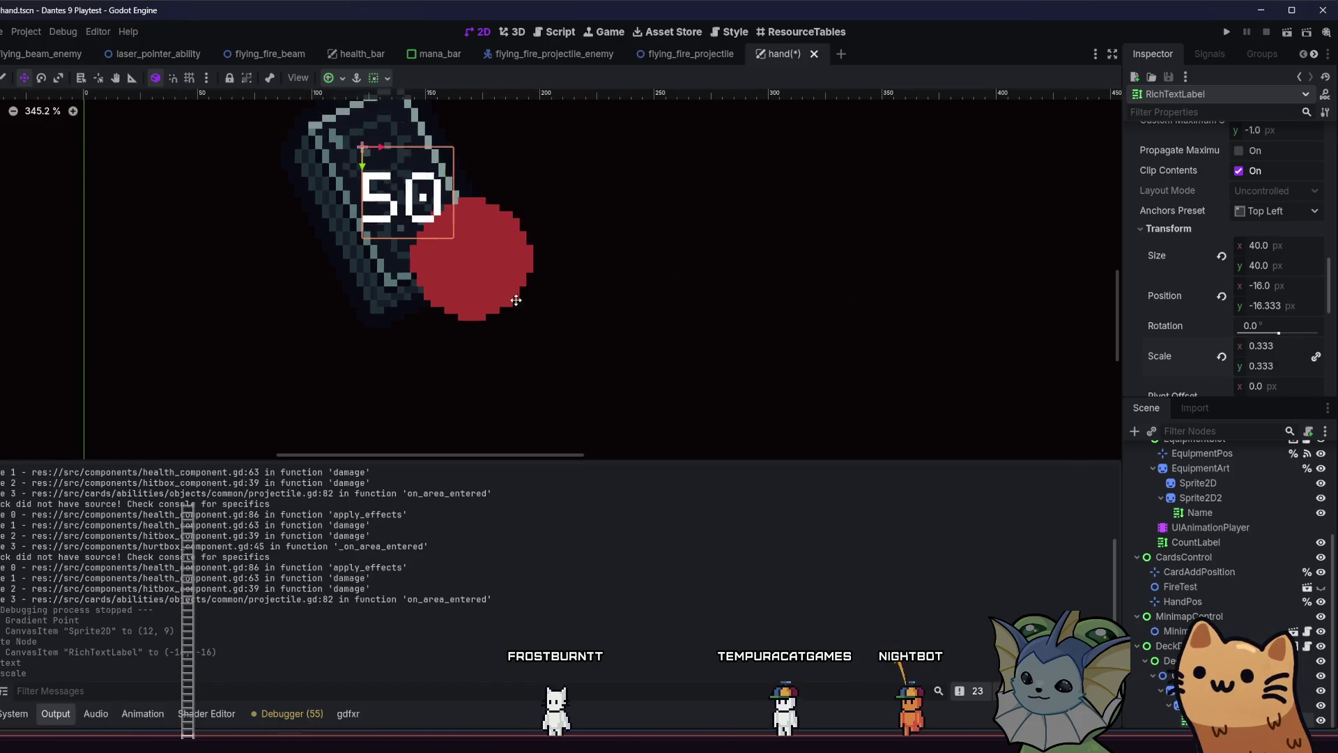
drag(383, 205, 482, 288)
Shift the label slightly left and give it the HeadingLabel type variation
drag(481, 288, 472, 288)
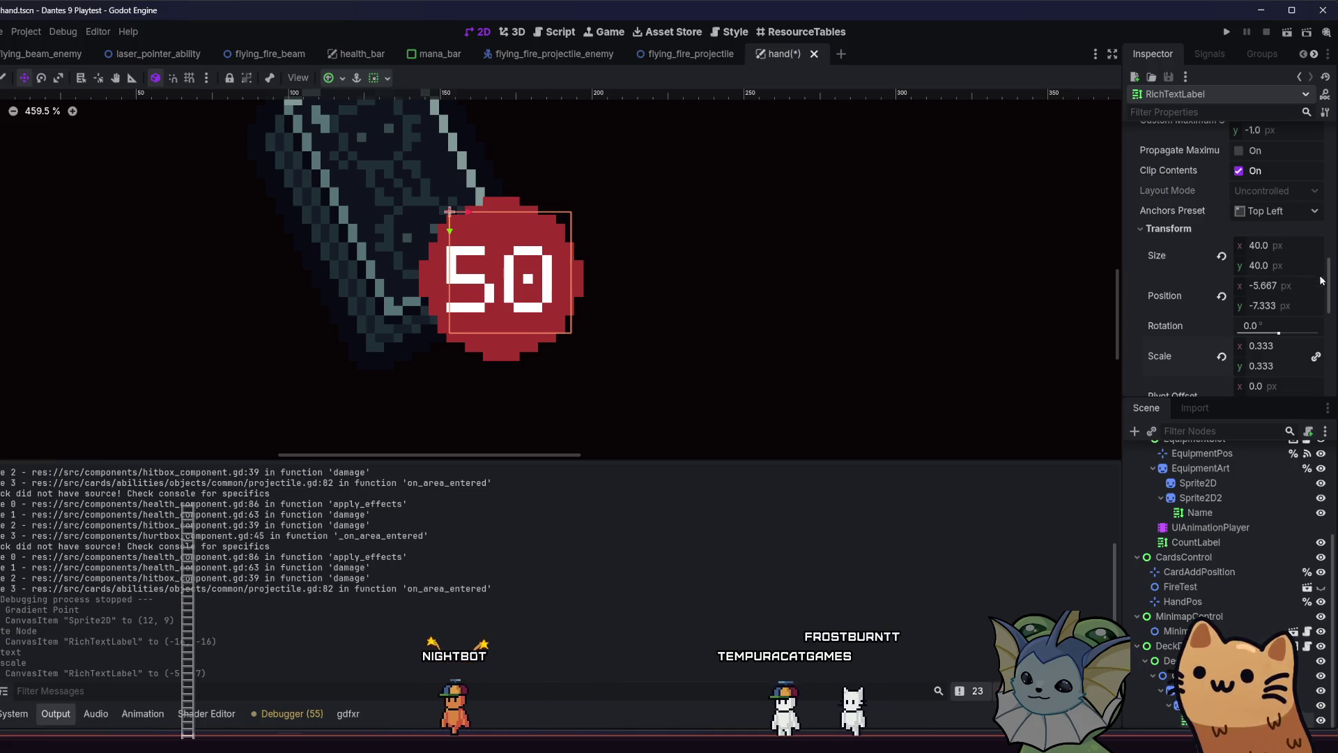
scroll(1217, 265, down, 5)
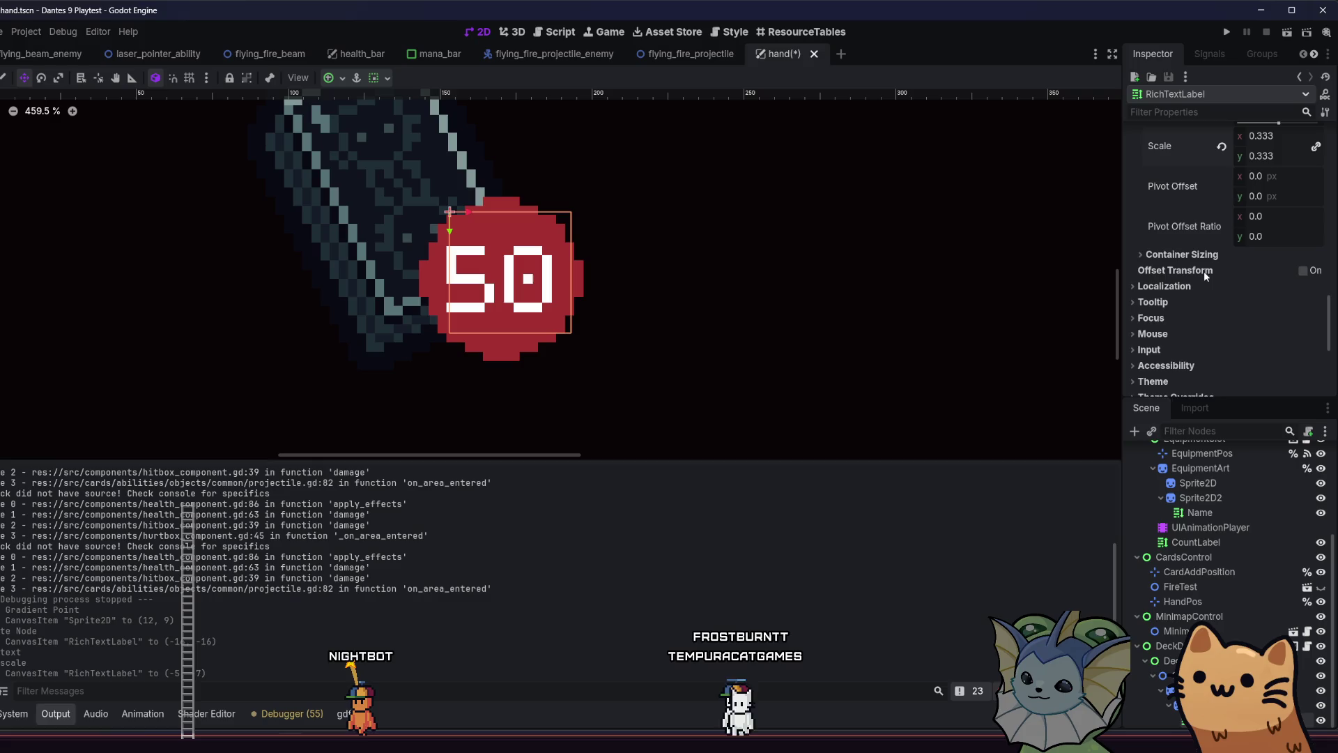
scroll(1195, 297, down, 3)
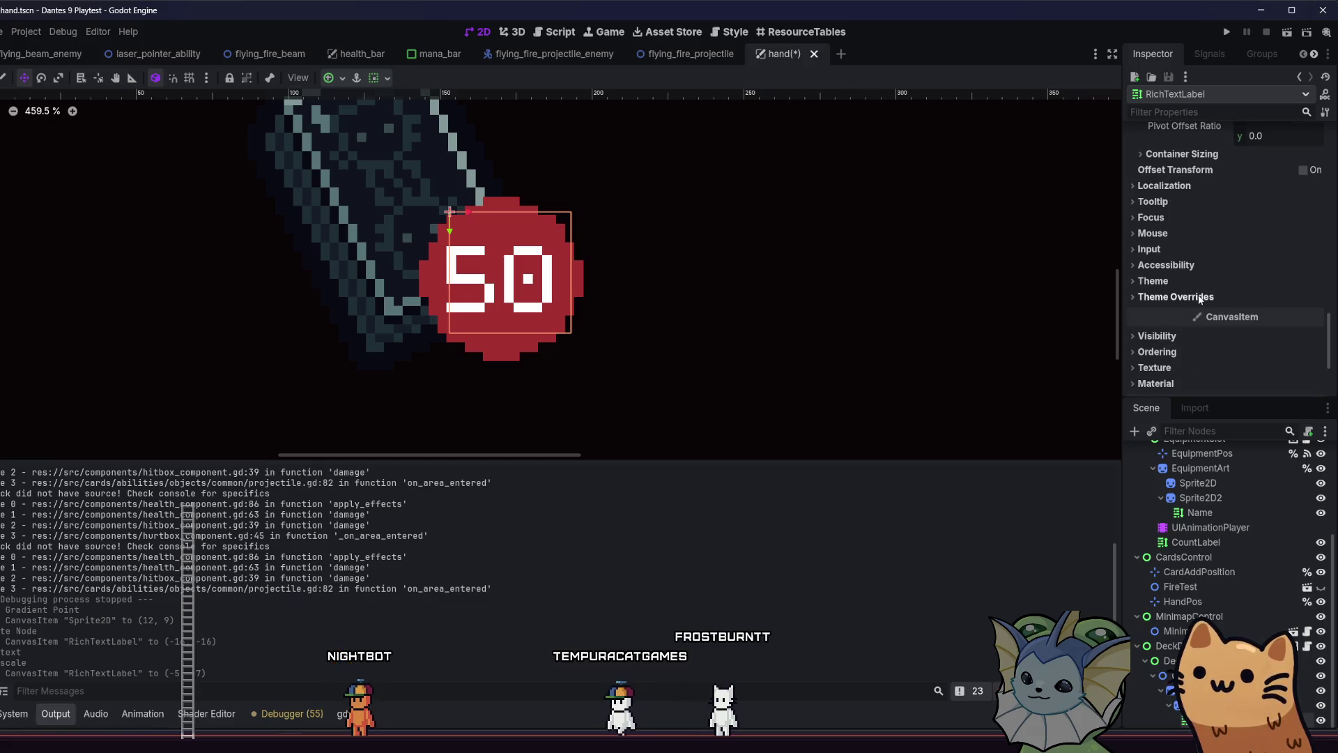
click(1208, 297)
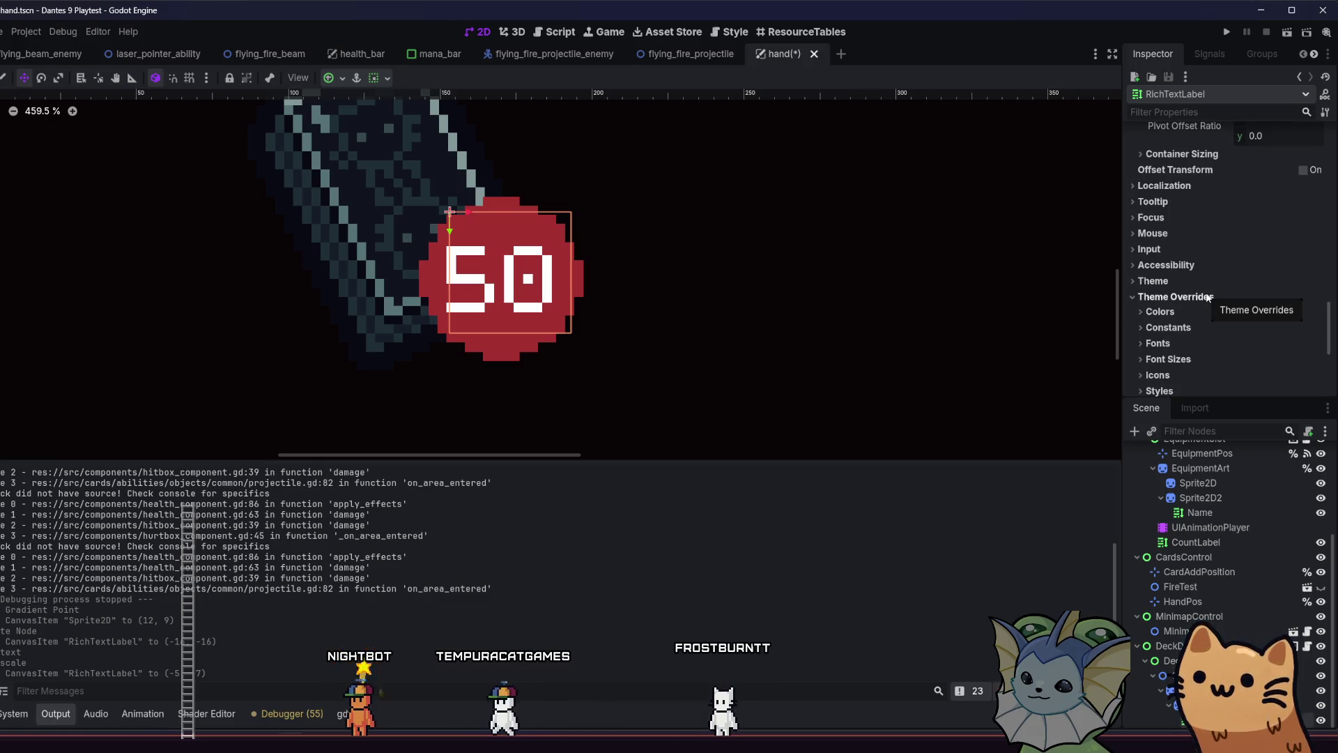
click(1208, 297)
click(1199, 280)
click(1245, 299)
click(1259, 319)
click(1258, 352)
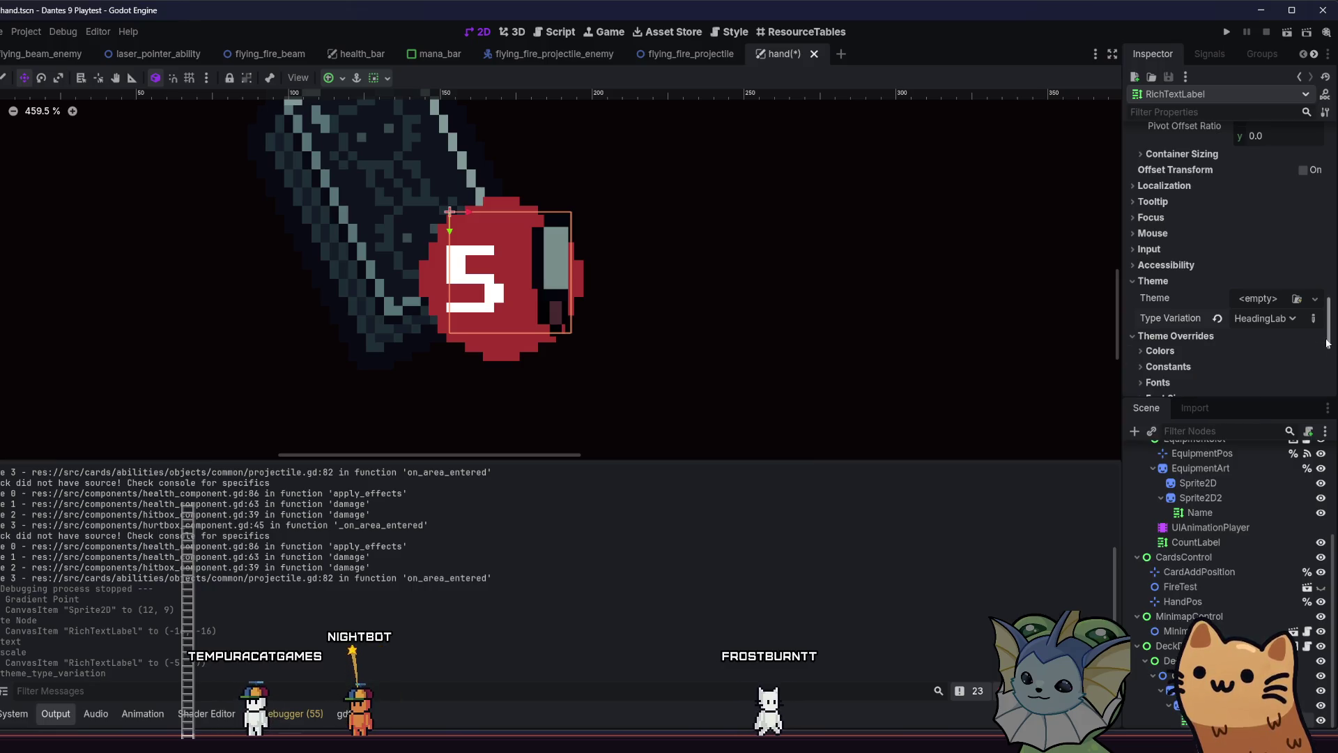
Turn off Scroll Active and autowrap, and enable Fit Content so 50 fits the badge
scroll(1275, 293, up, 10)
click(1264, 300)
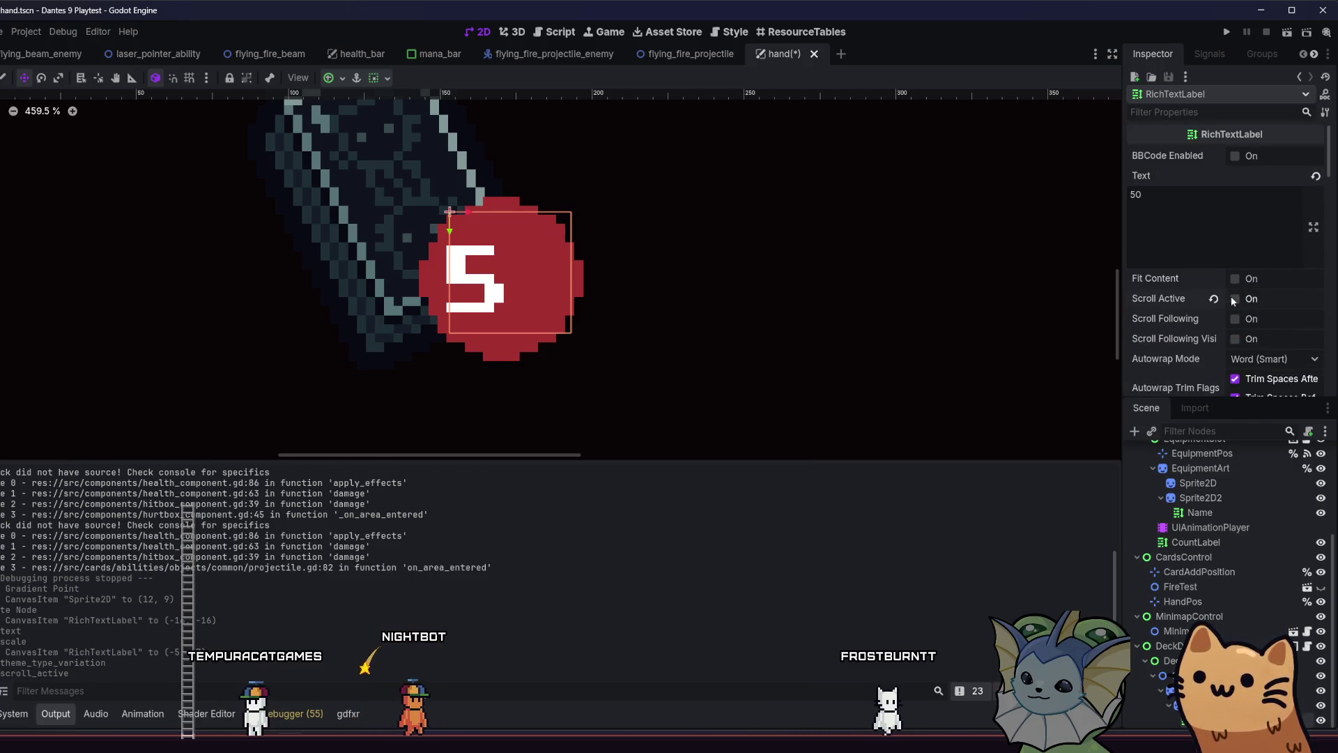
scroll(1213, 293, down, 5)
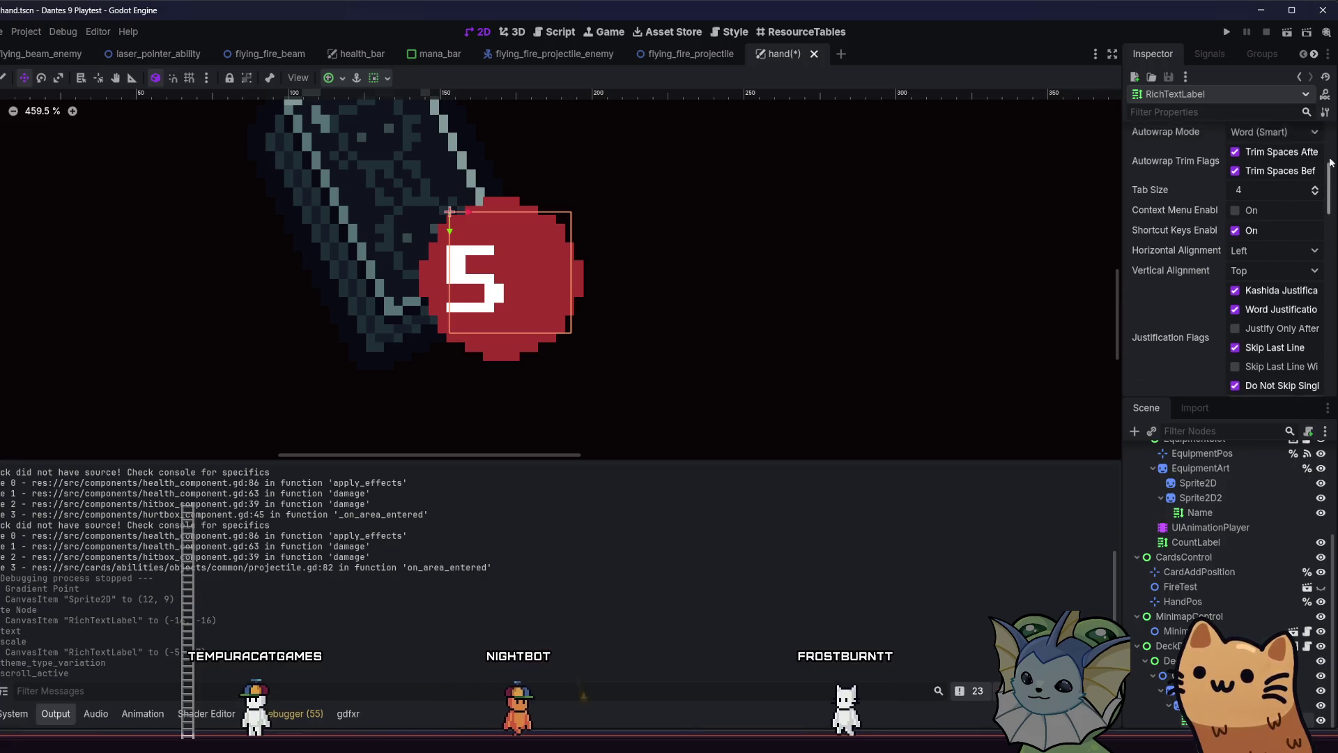
drag(1328, 173, 1330, 134)
click(1251, 282)
click(1251, 282)
click(1251, 282)
click(1252, 284)
click(1252, 284)
click(1252, 283)
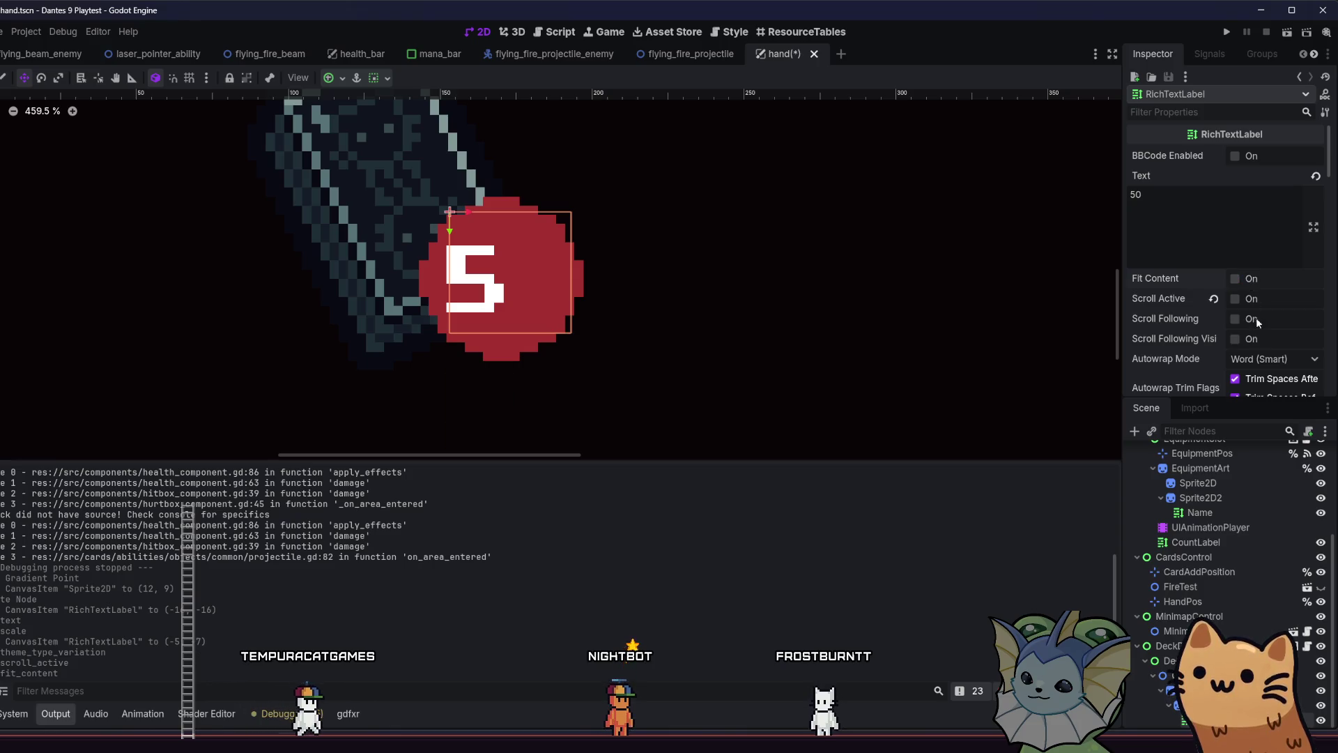
click(1263, 359)
click(1265, 377)
click(1255, 281)
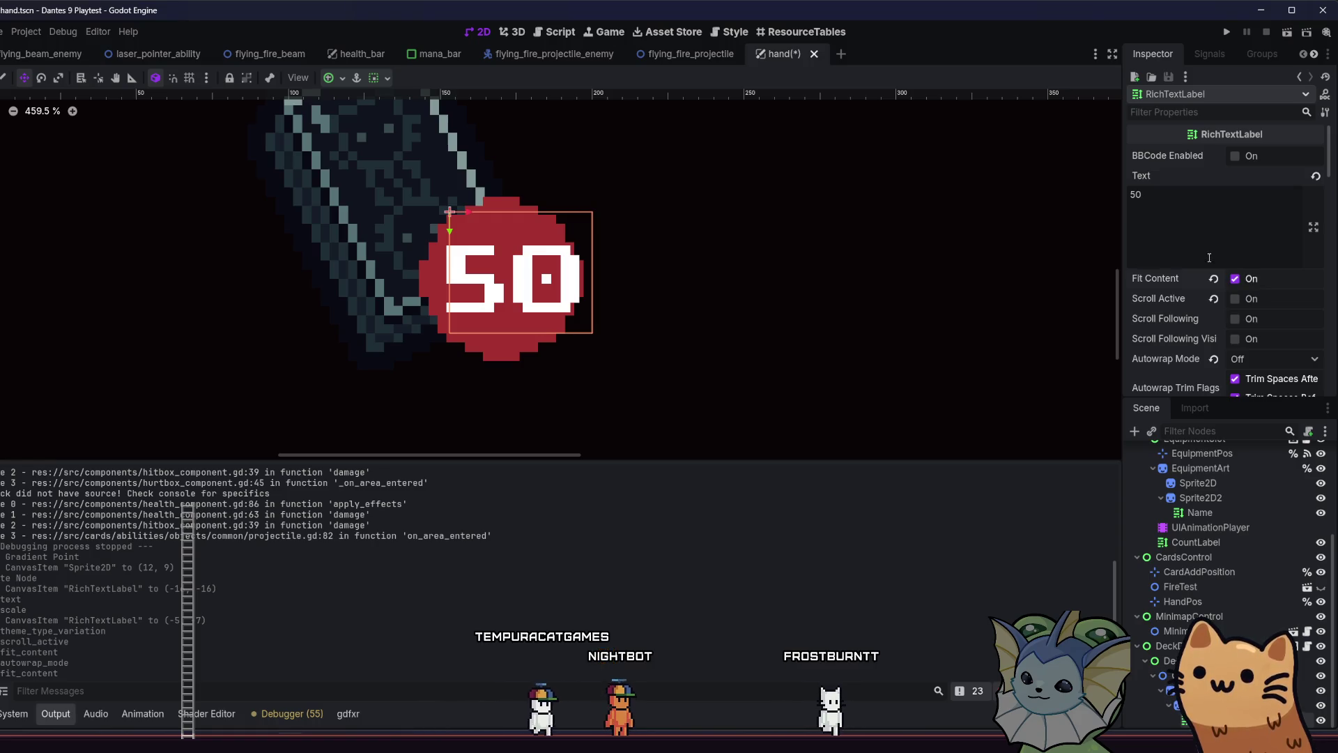
Try SmallLabel, TextLabel and TitleLabel, settle on NumberLabel, and reposition the 50 label in the badge
scroll(1255, 278, down, 10)
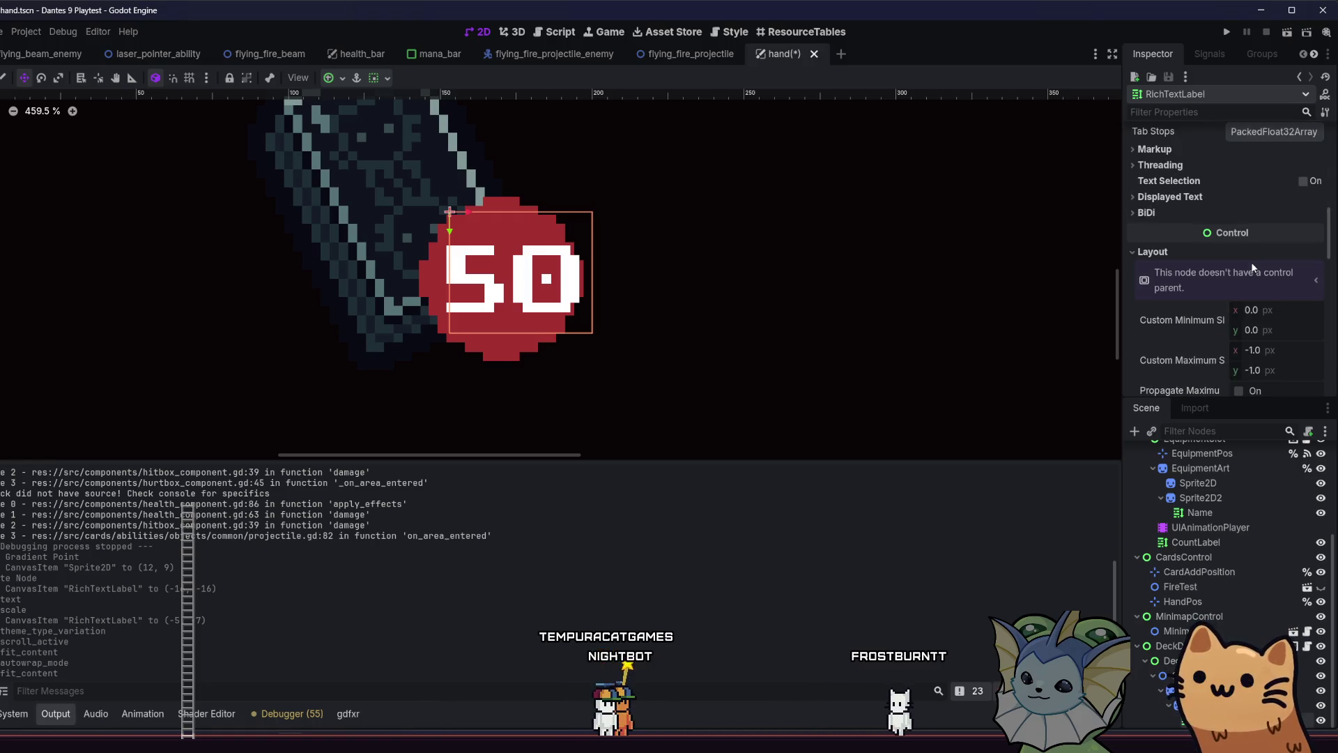
scroll(1248, 270, down, 8)
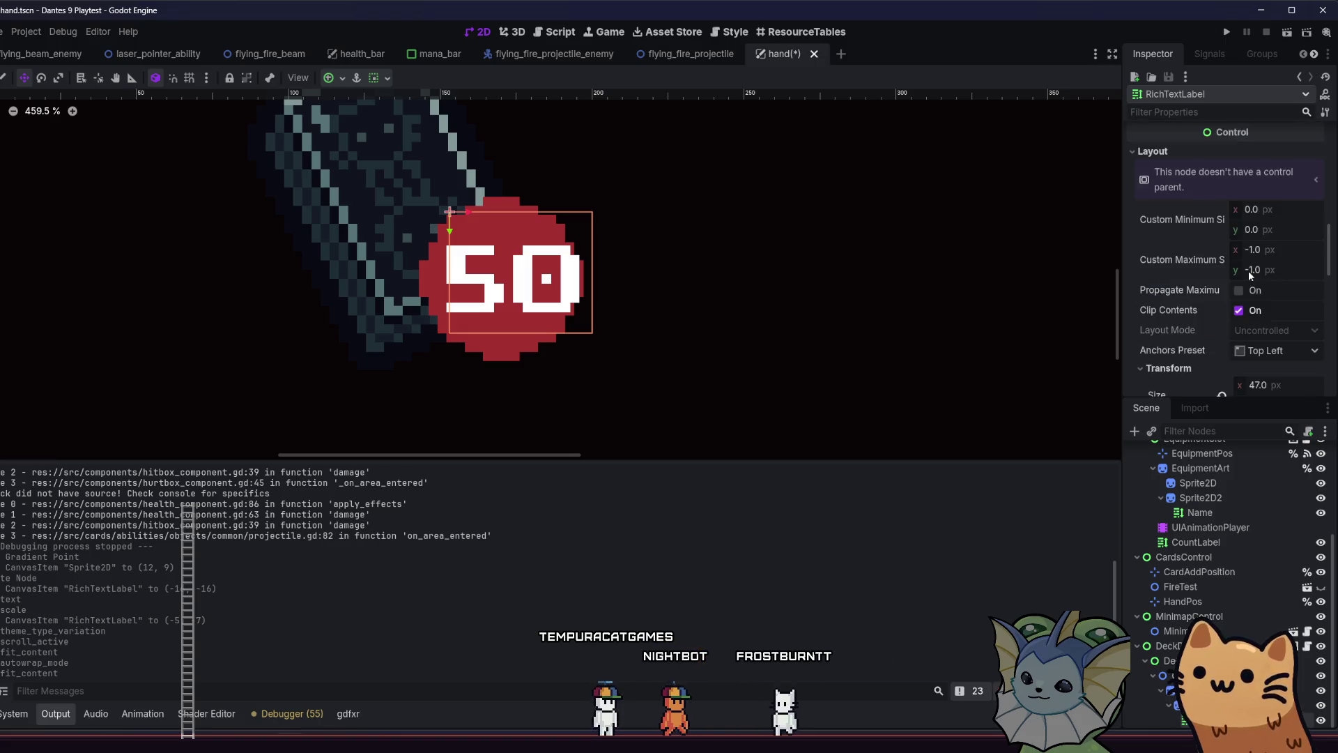
scroll(1244, 272, down, 10)
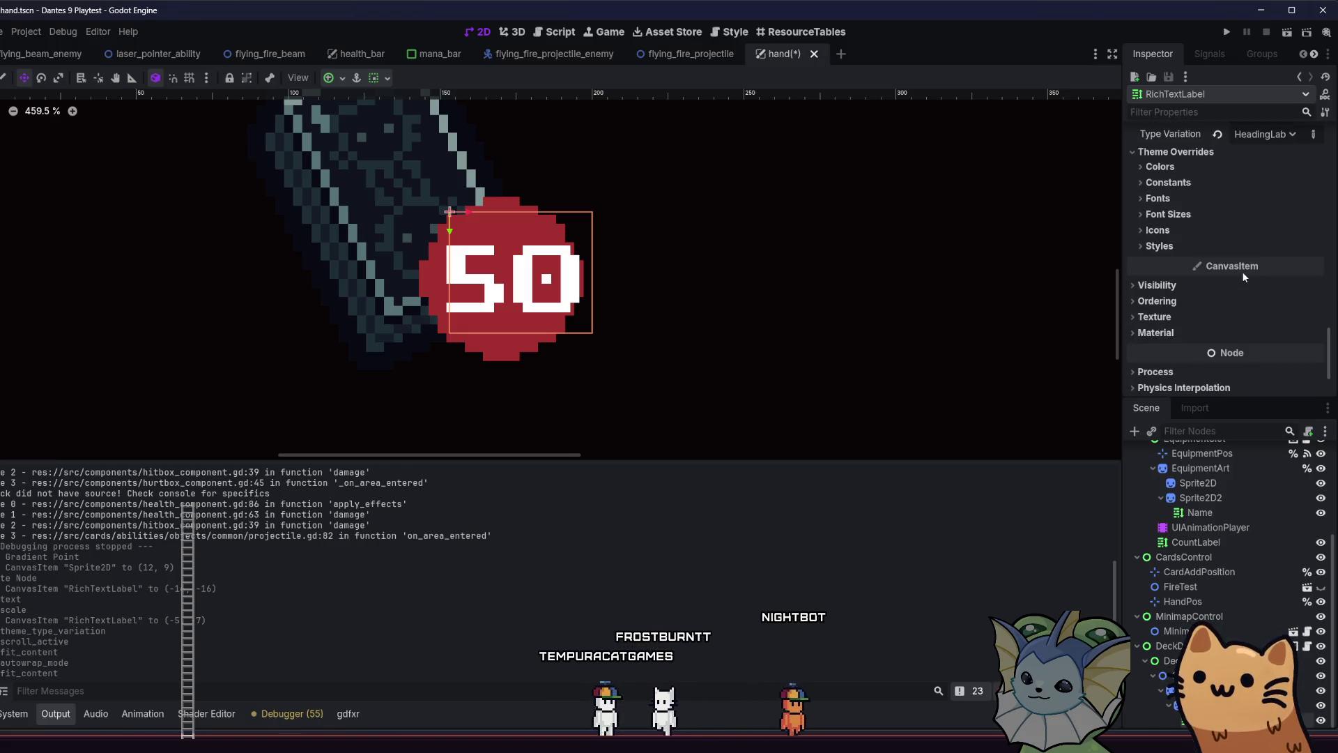
click(1278, 136)
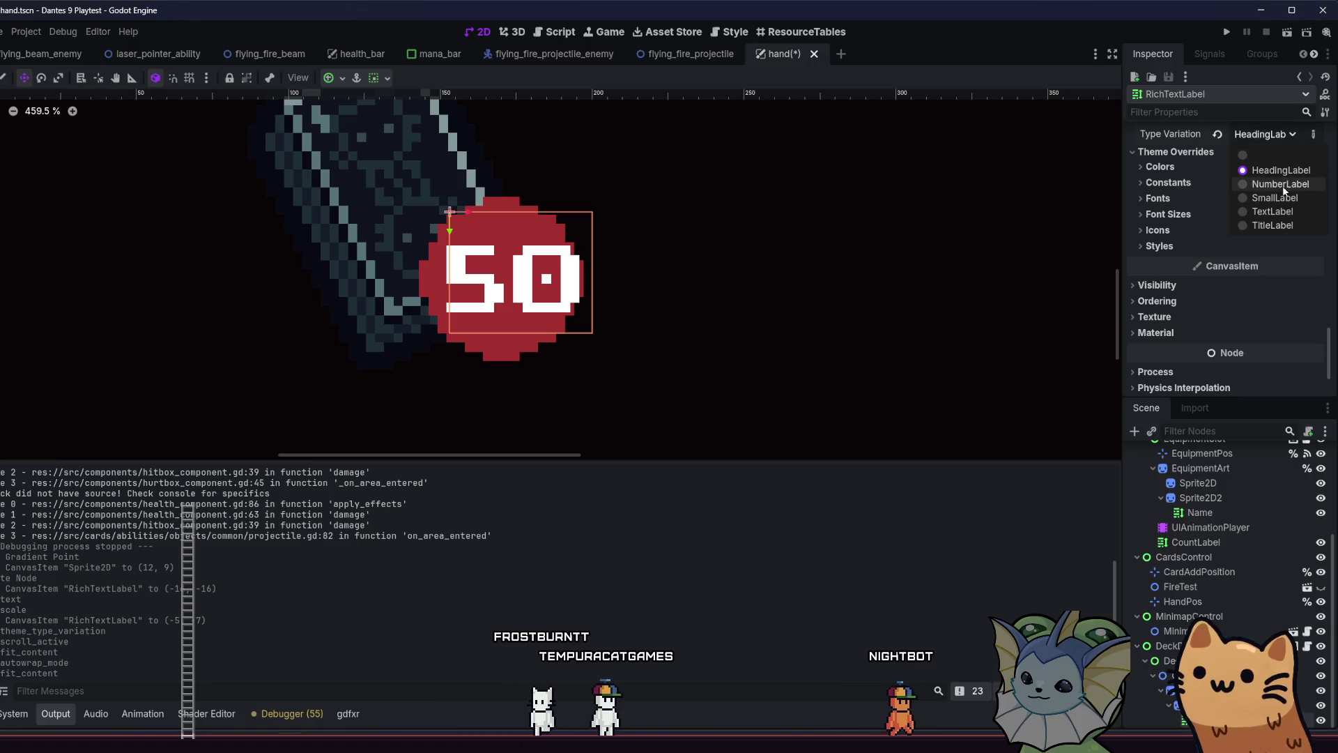
click(1280, 171)
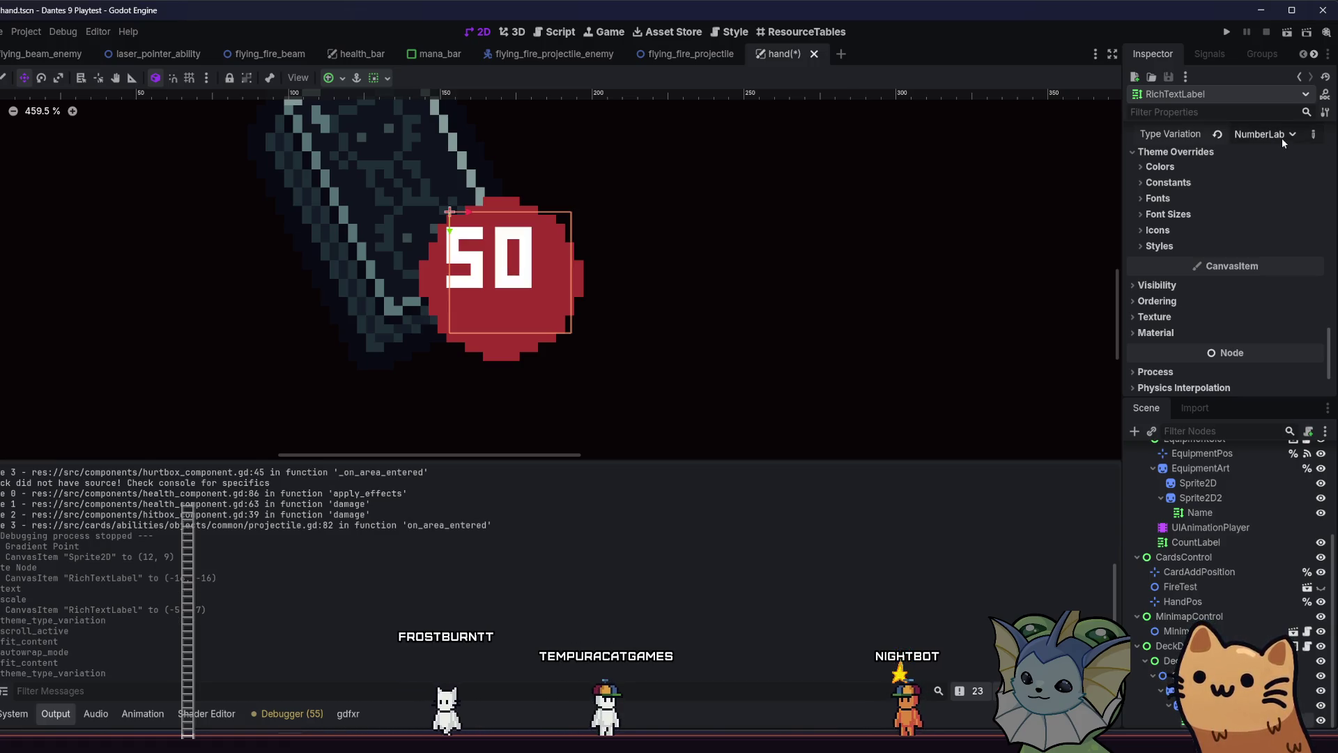
click(1282, 138)
click(1291, 195)
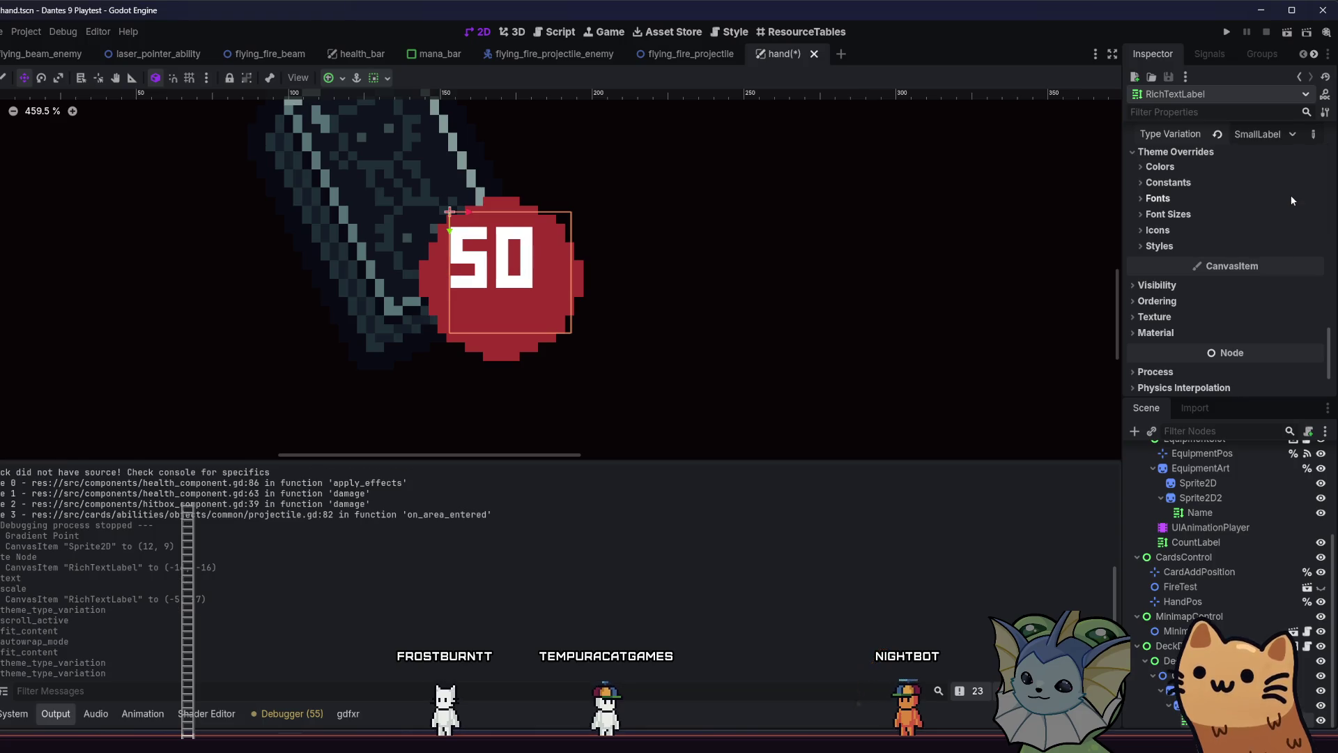
click(1273, 139)
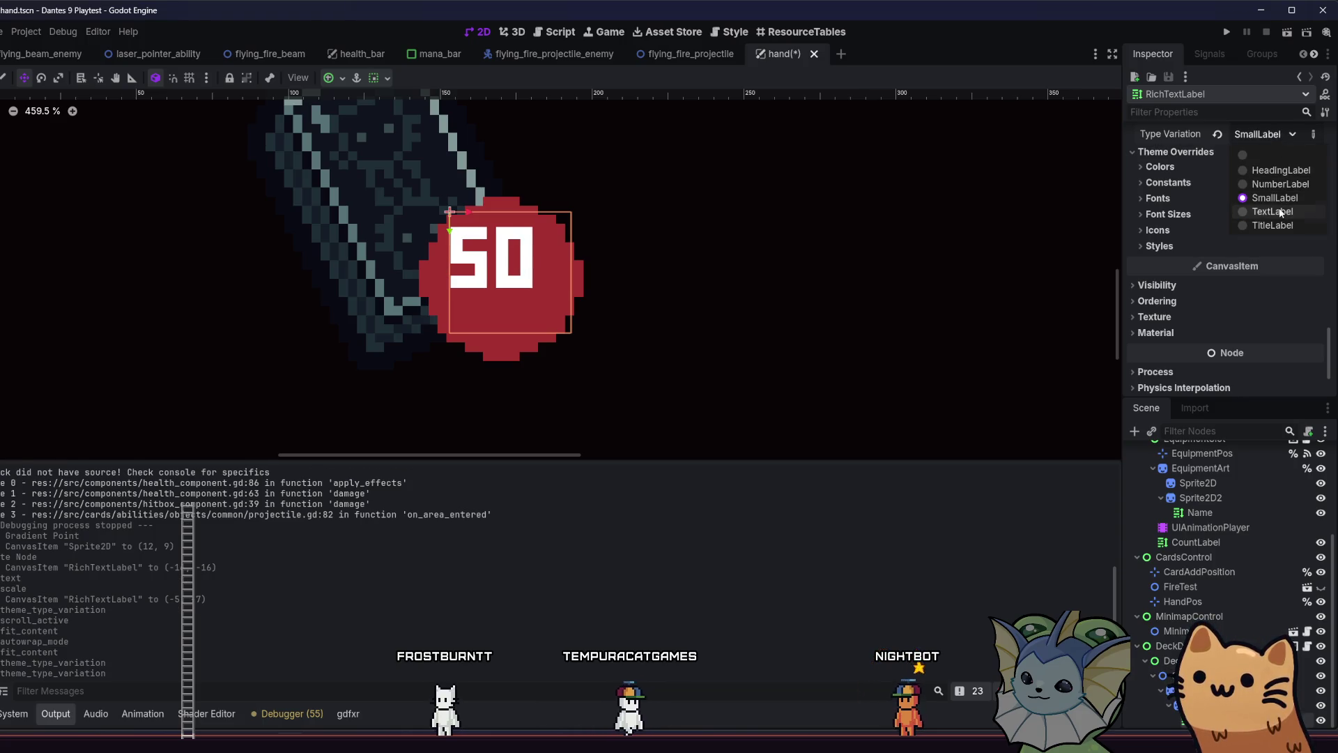
click(1279, 212)
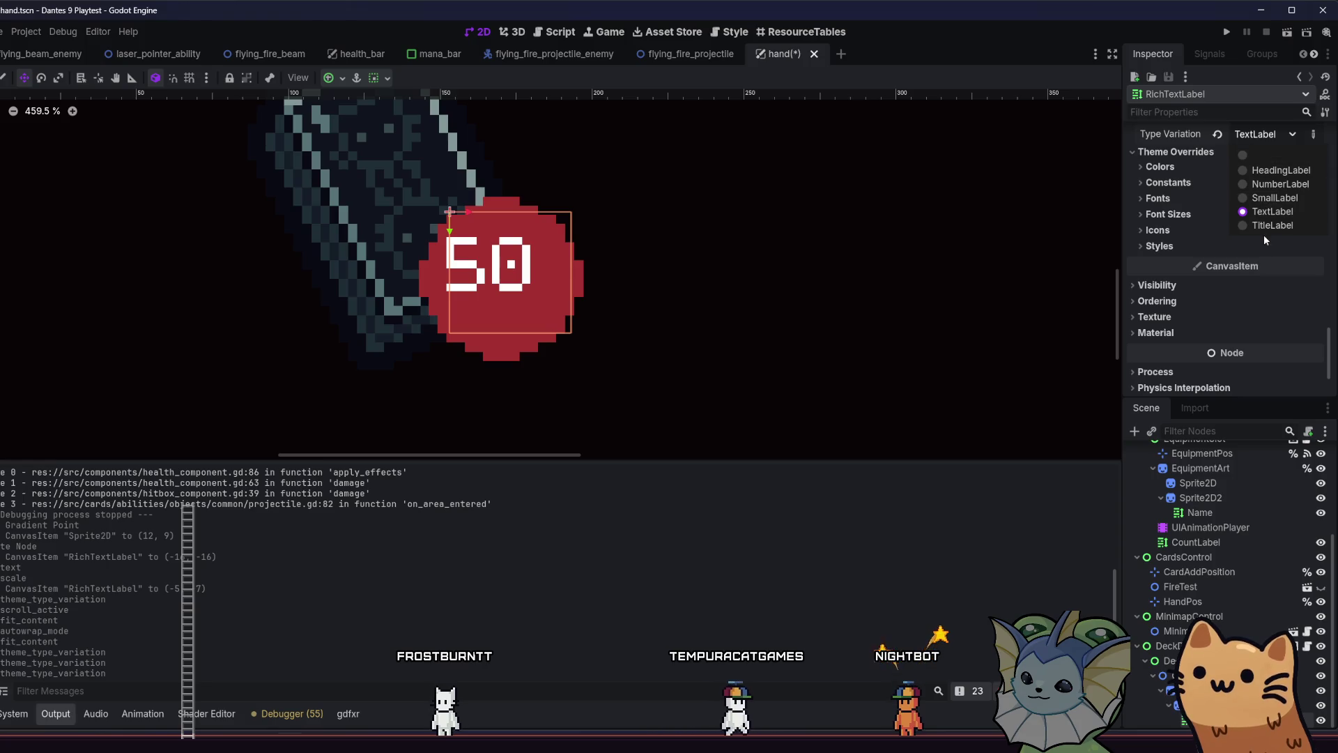
click(1264, 225)
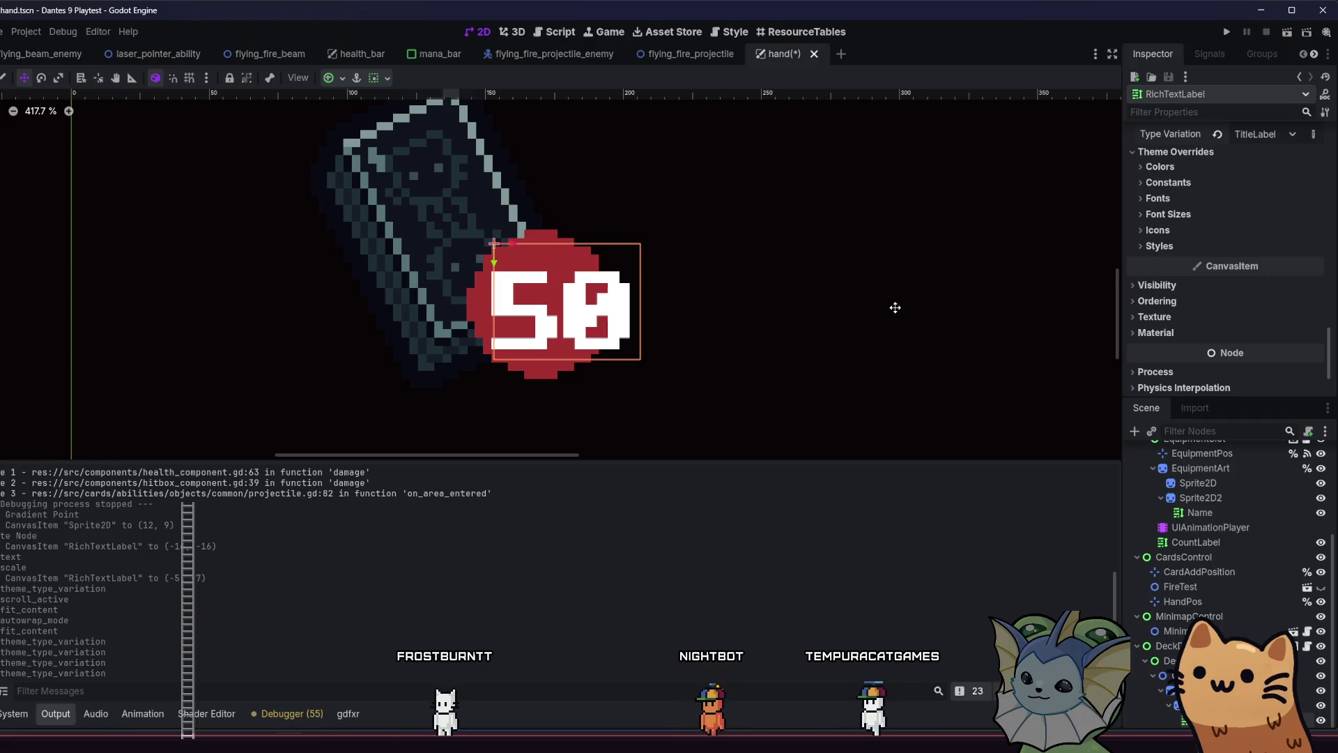
scroll(599, 313, up, 1)
drag(600, 314, 565, 318)
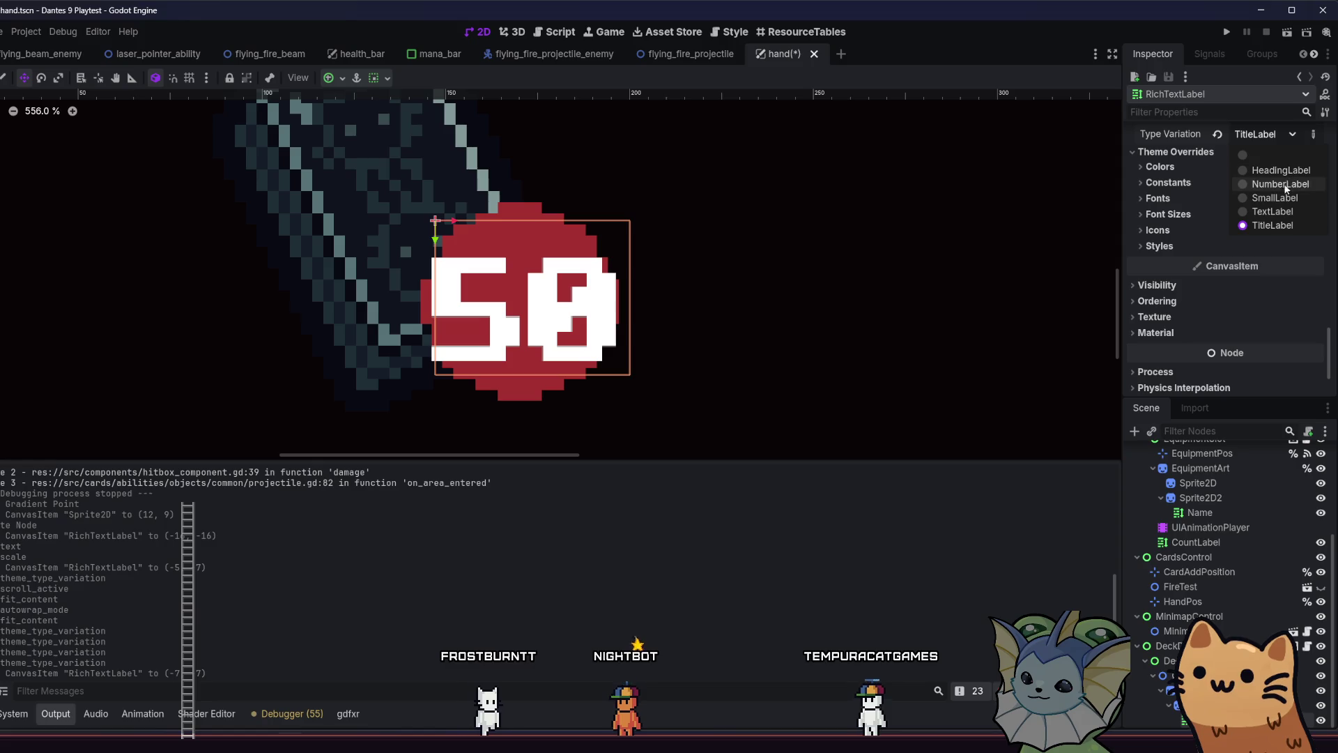
click(1283, 184)
mouse_move(534, 289)
mouse_down()
mouse_move(575, 309)
mouse_move(595, 288)
mouse_move(561, 328)
mouse_move(568, 320)
mouse_up()
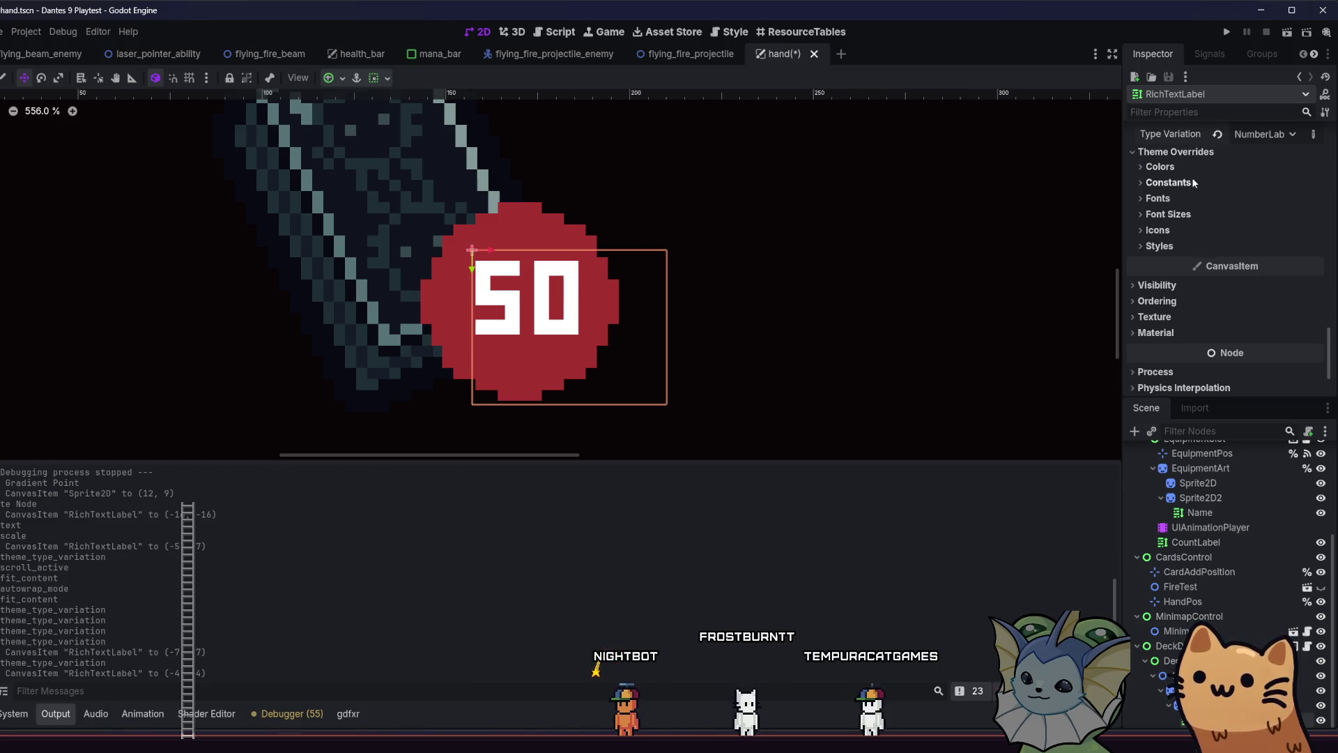
Enable the Normal Font Size override, experimenting with 20, 4, 16 and 10 px
scroll(1189, 223, up, 3)
click(1177, 314)
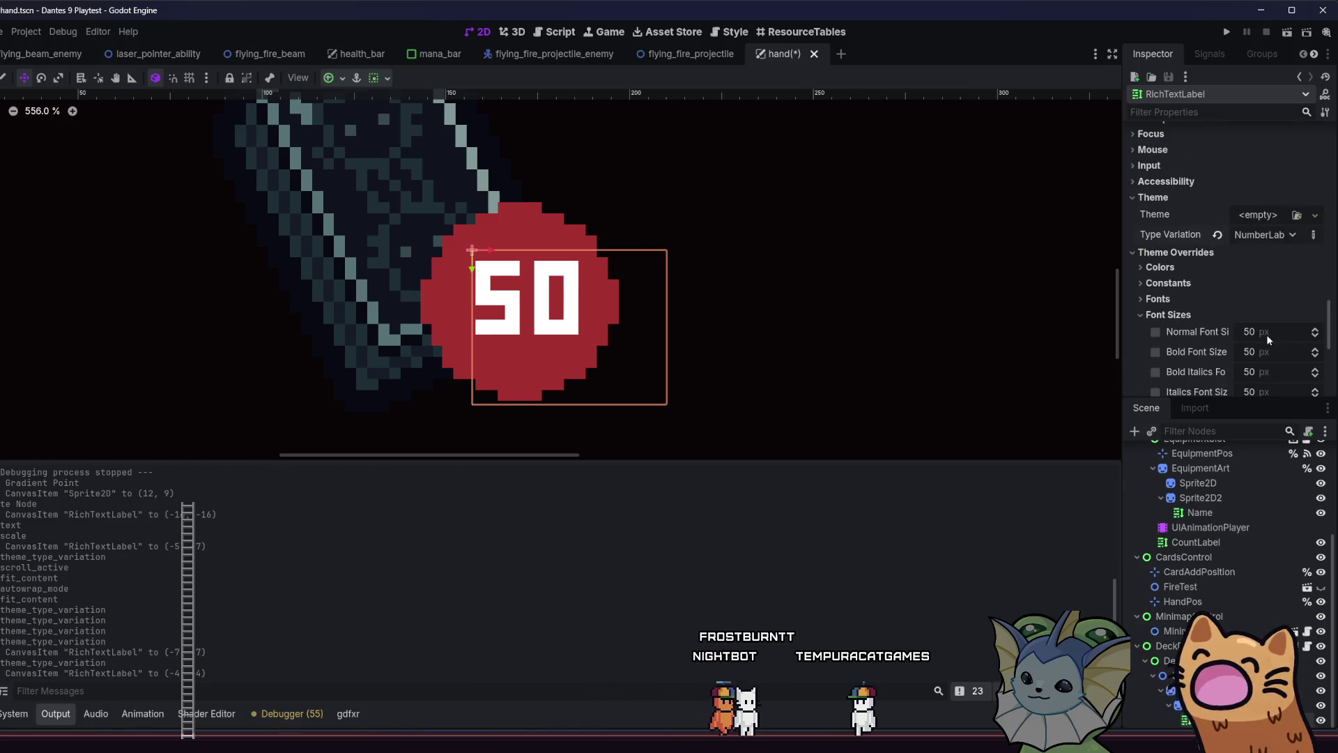
text(20)
key(Return)
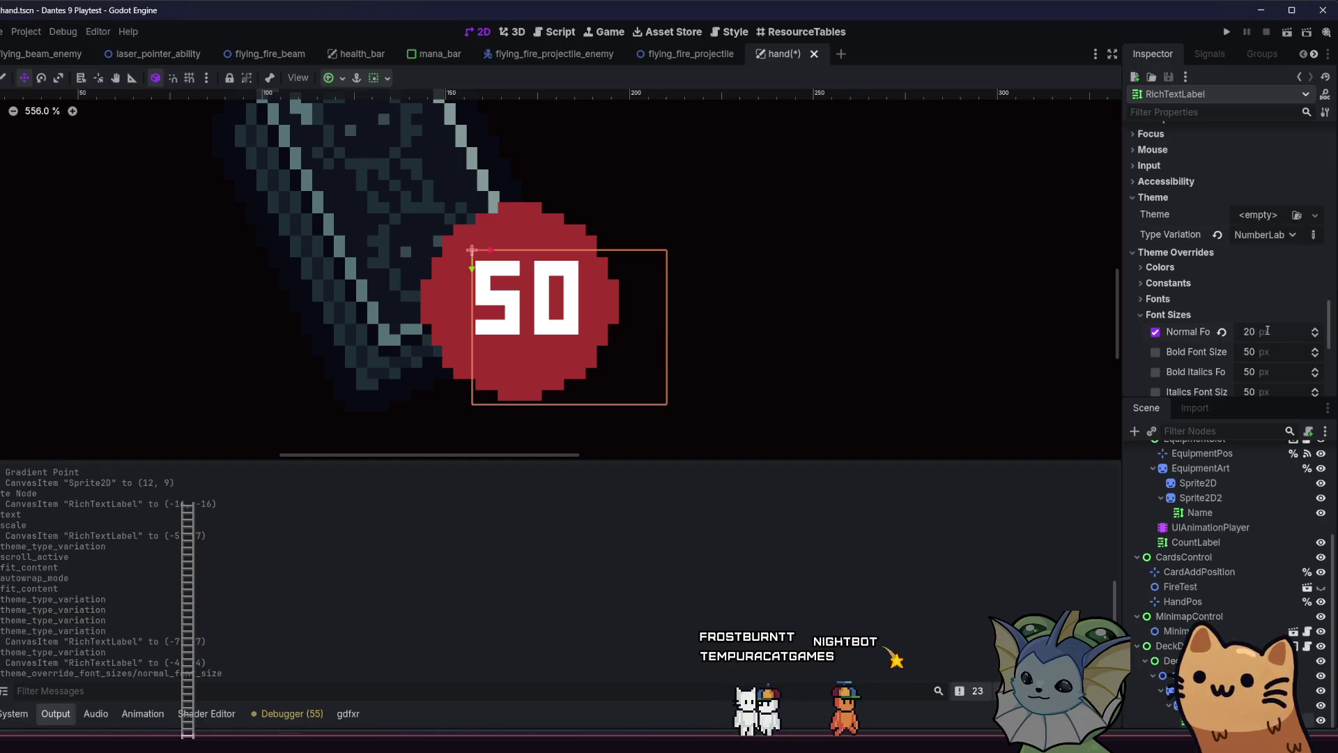
click(1222, 332)
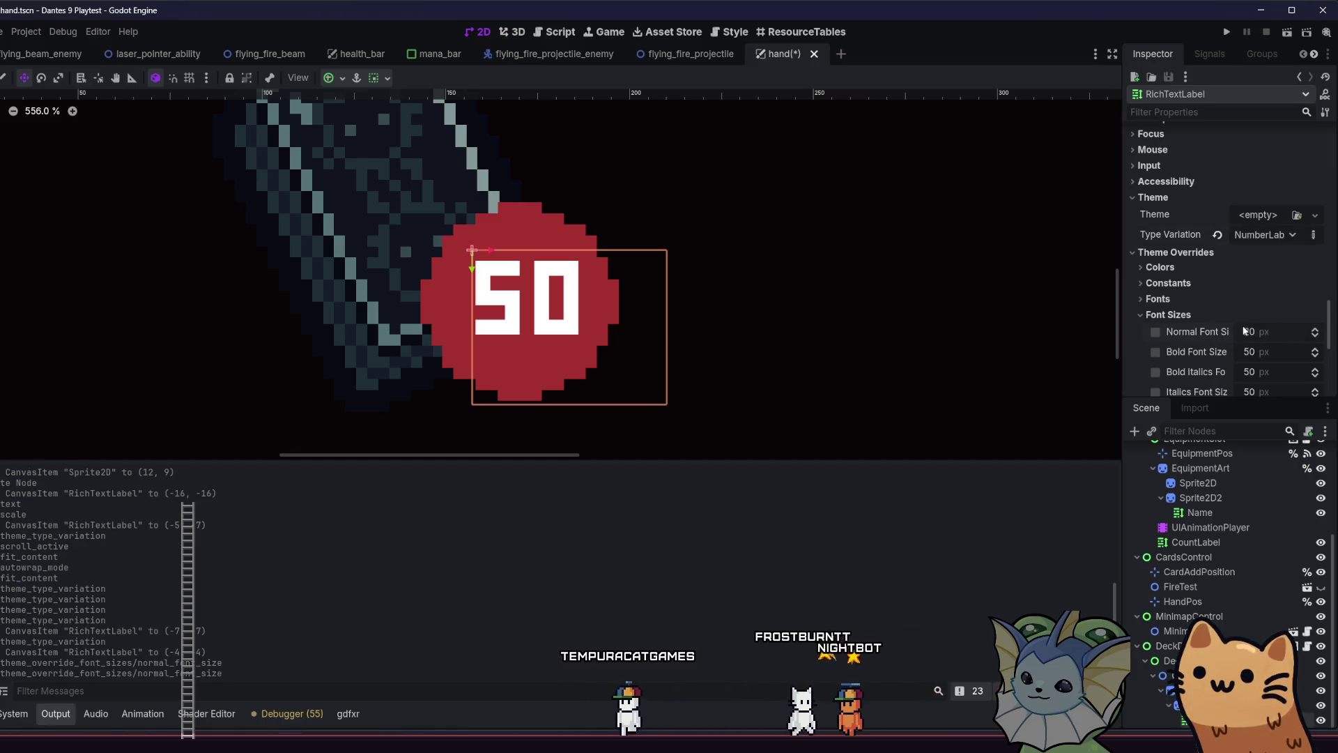
text(4)
key(Return)
mouse_move(1251, 331)
mouse_down()
mouse_move(1275, 332)
mouse_move(1258, 330)
mouse_up()
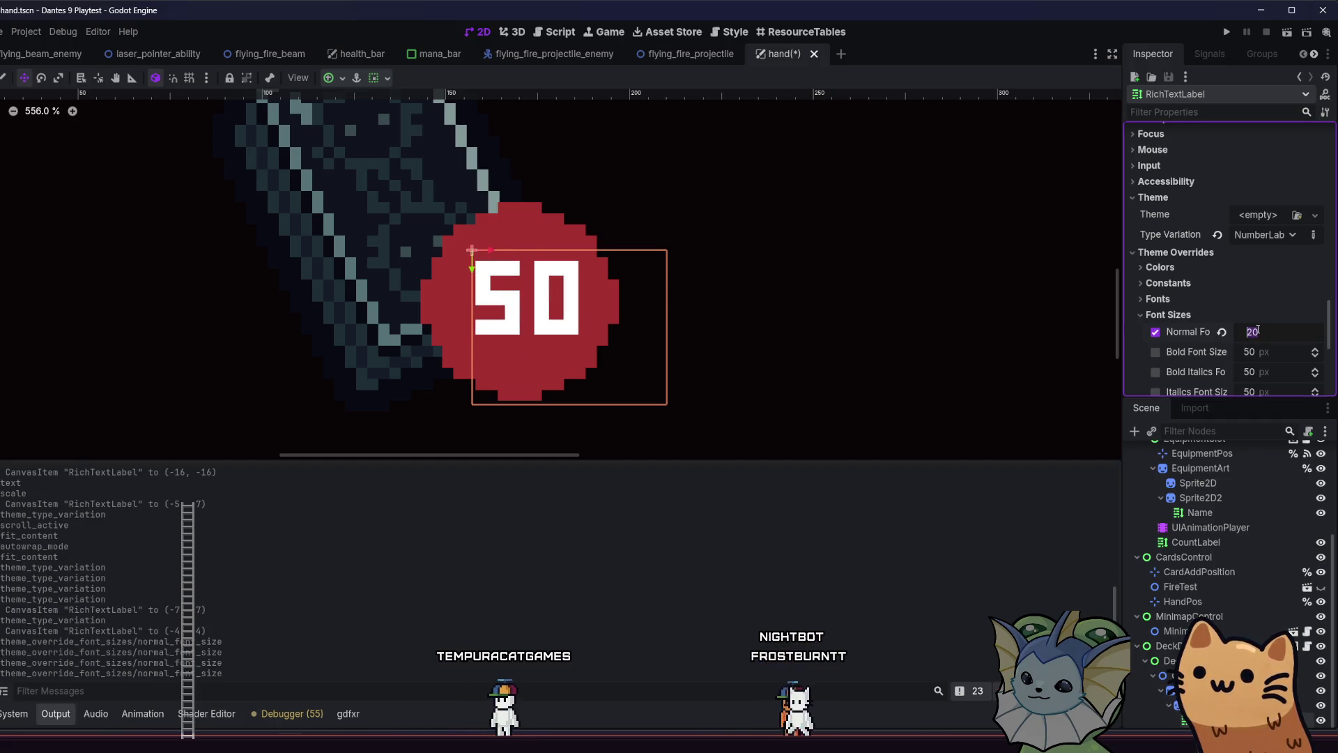
text(16)
key(Return)
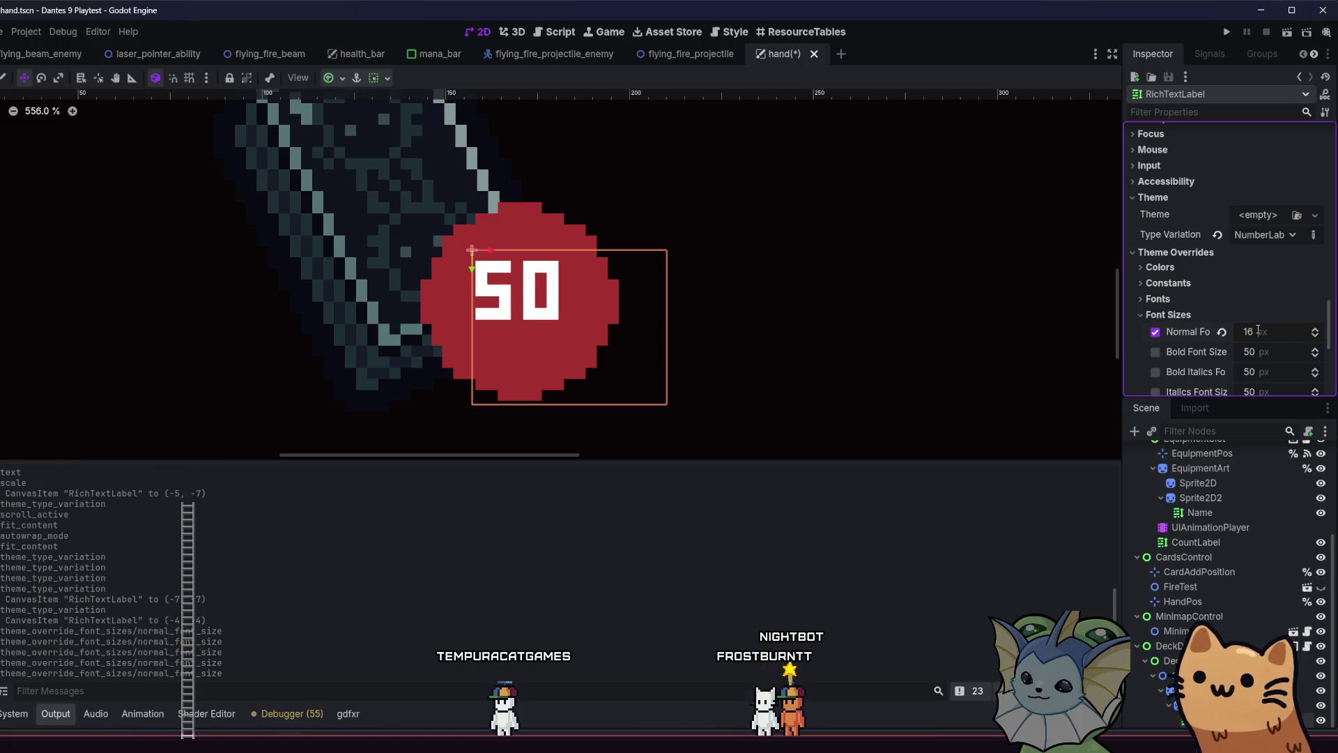
text(10)
key(Return)
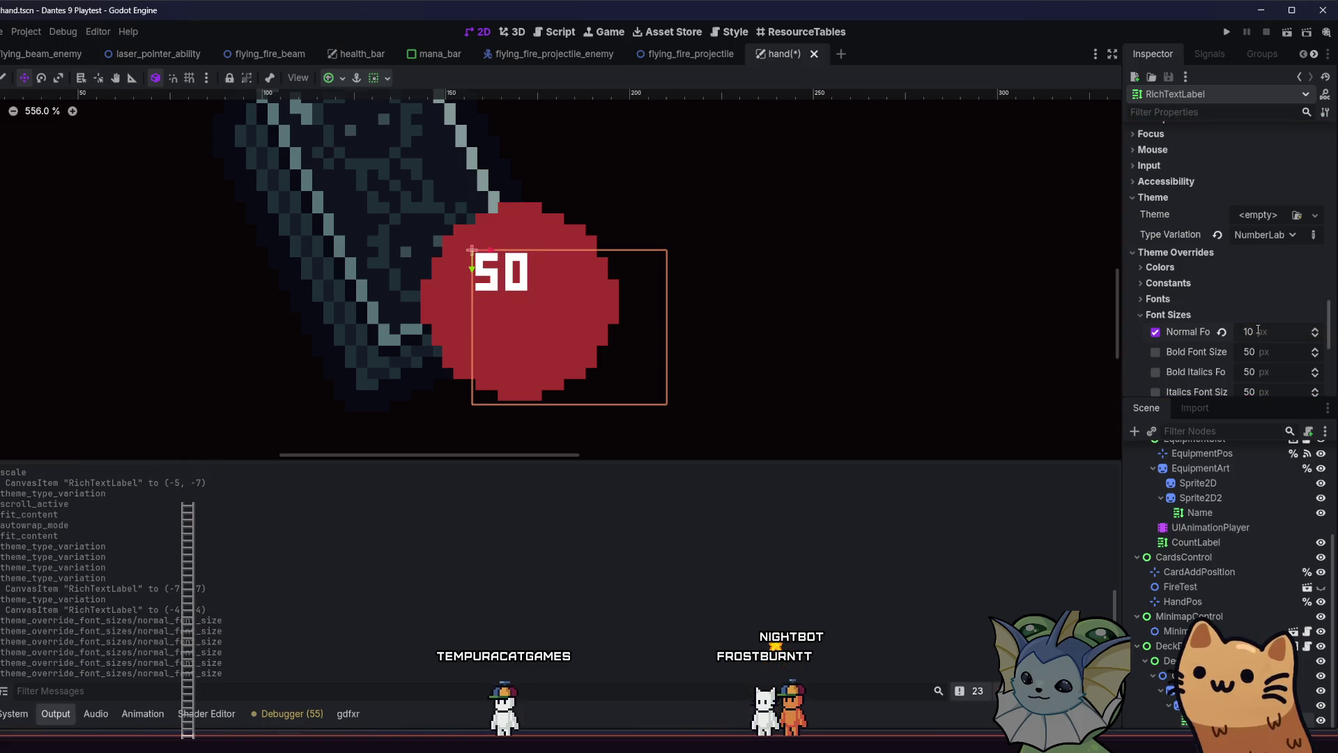
Settle the label font at 15 px while dragging the 50 into place on the badge
drag(531, 284, 481, 280)
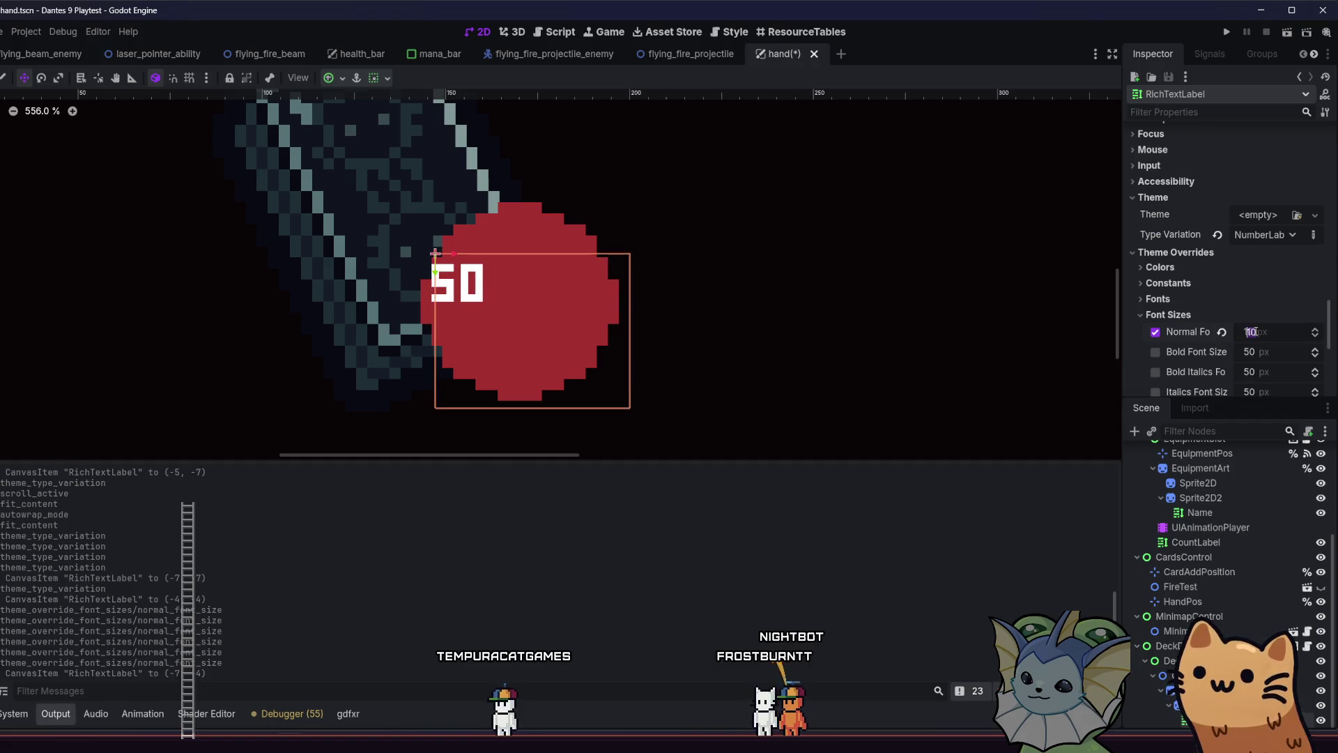
text(16)
key(Return)
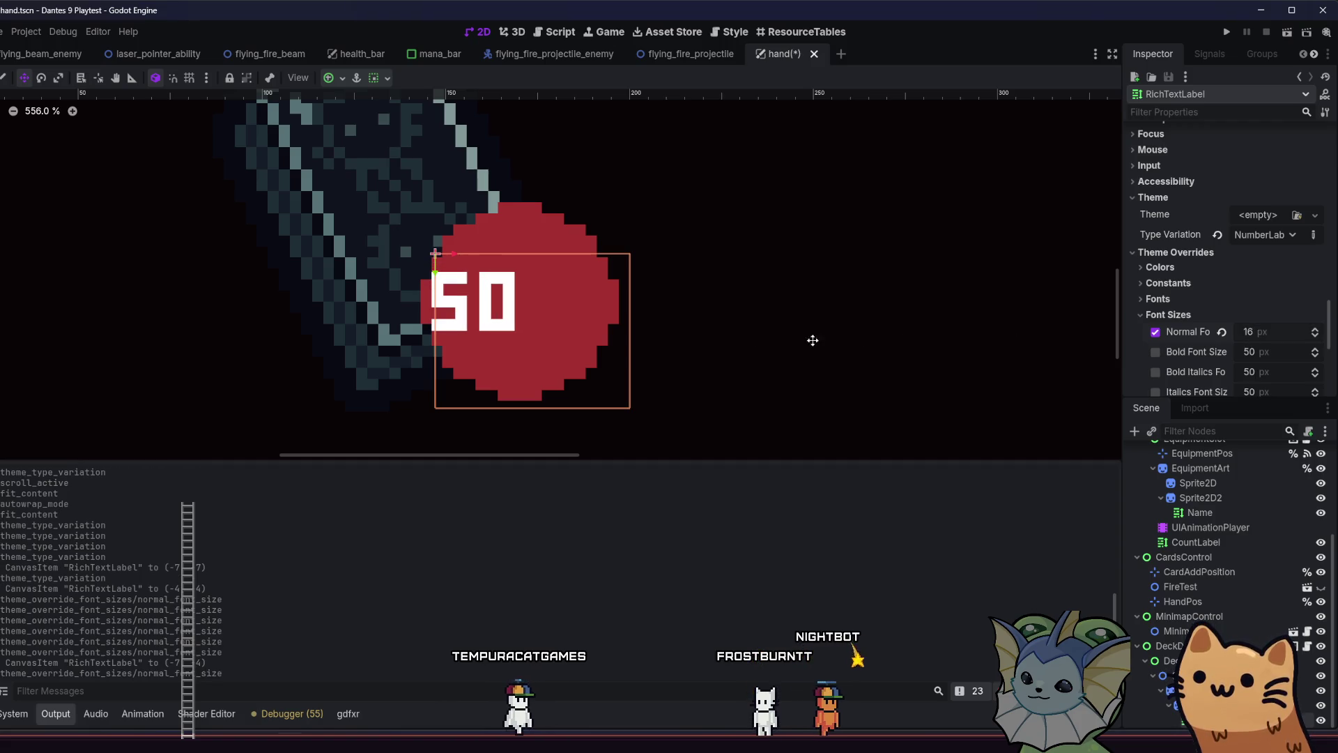
drag(514, 301, 515, 291)
click(1251, 333)
text(14)
key(Return)
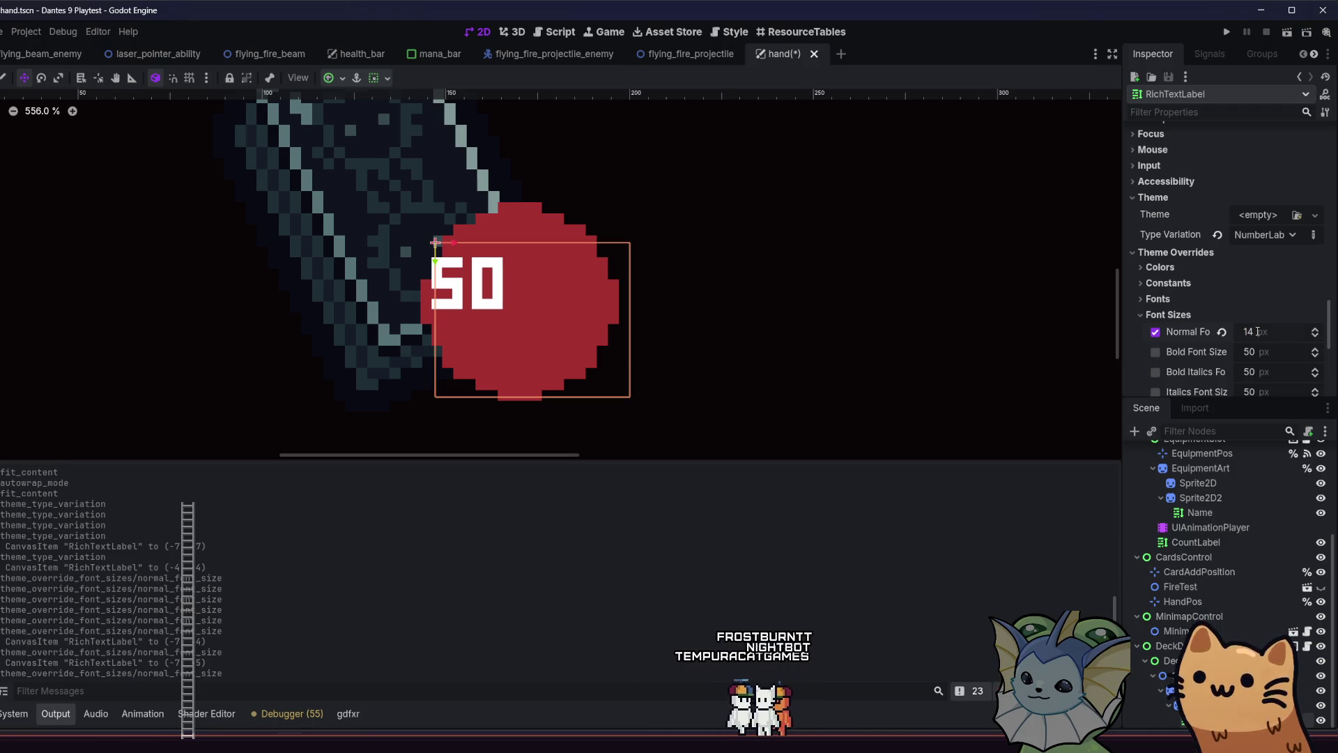
mouse_move(536, 296)
mouse_down()
mouse_move(505, 313)
mouse_move(502, 279)
mouse_move(502, 311)
mouse_up()
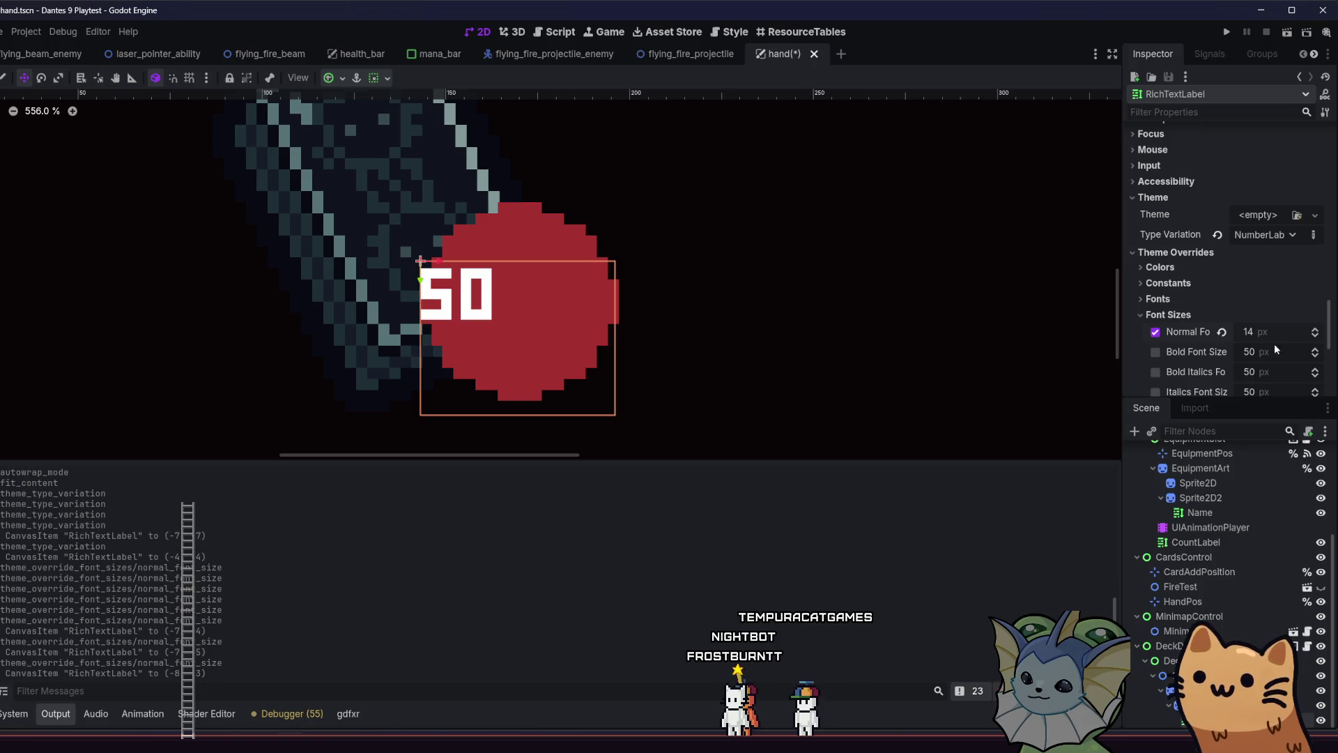
text(18)
key(Return)
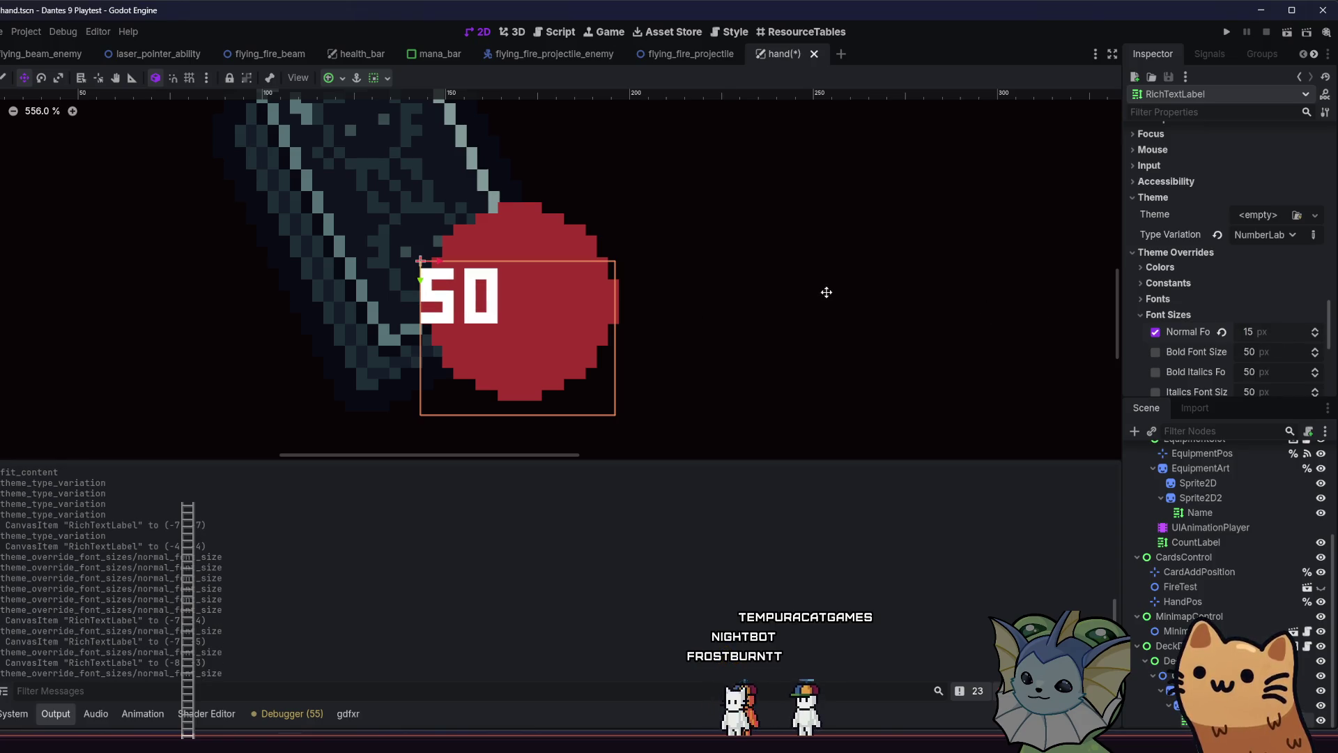
mouse_move(481, 311)
mouse_down()
mouse_move(636, 332)
mouse_move(622, 330)
mouse_up()
scroll(613, 342, down, 2)
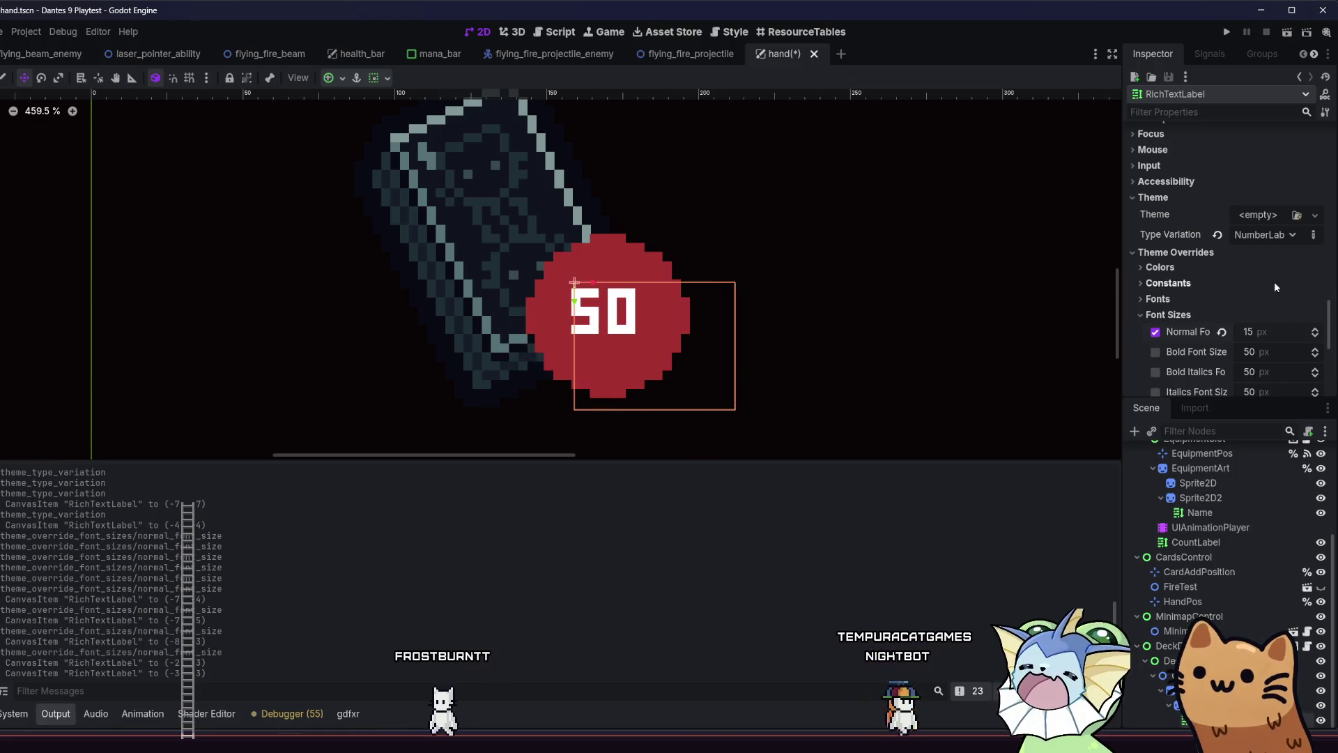
Apply HeadingLabel and remove the Normal Font Size override, restoring the 50 px font
click(1265, 235)
click(1253, 270)
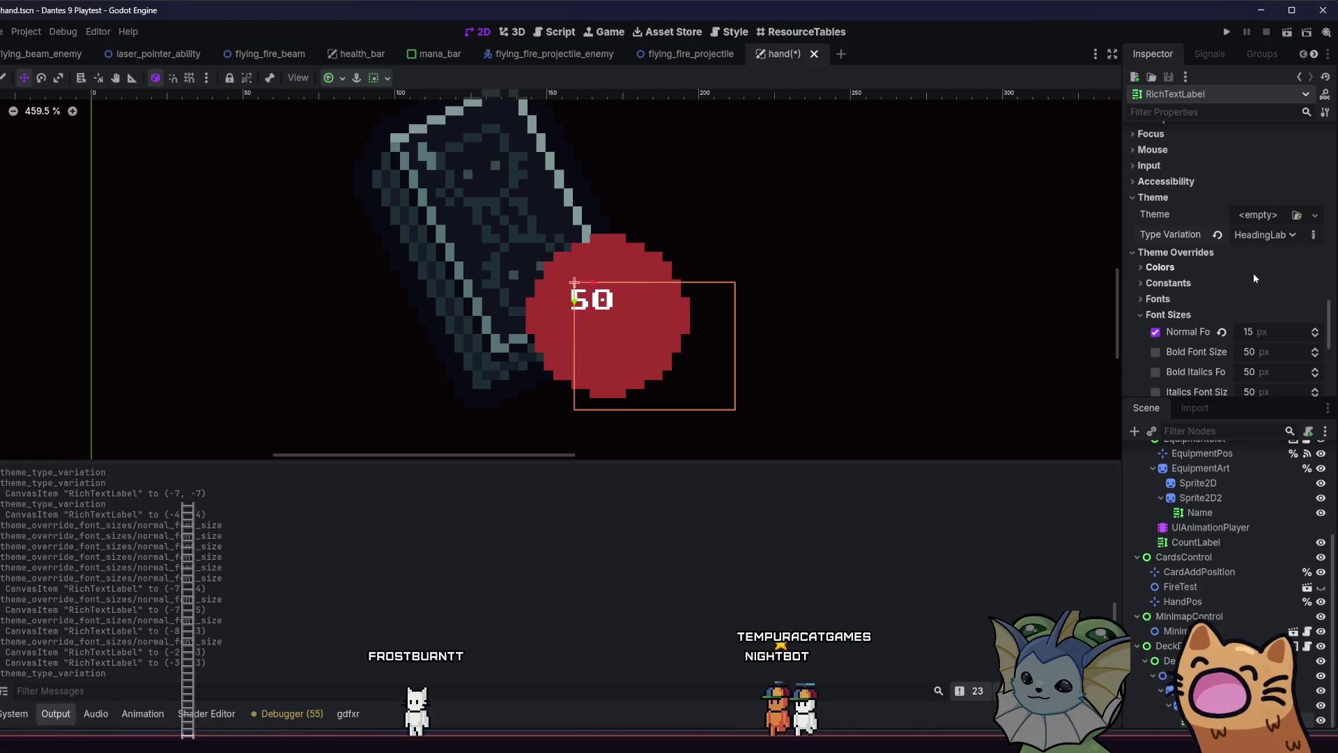
click(1155, 332)
mouse_move(656, 368)
mouse_down()
mouse_move(623, 315)
mouse_move(625, 335)
mouse_up()
Try NumberLabel and TitleLabel, settle on TextLabel, center the 50, and delete a digit of the count
click(1264, 235)
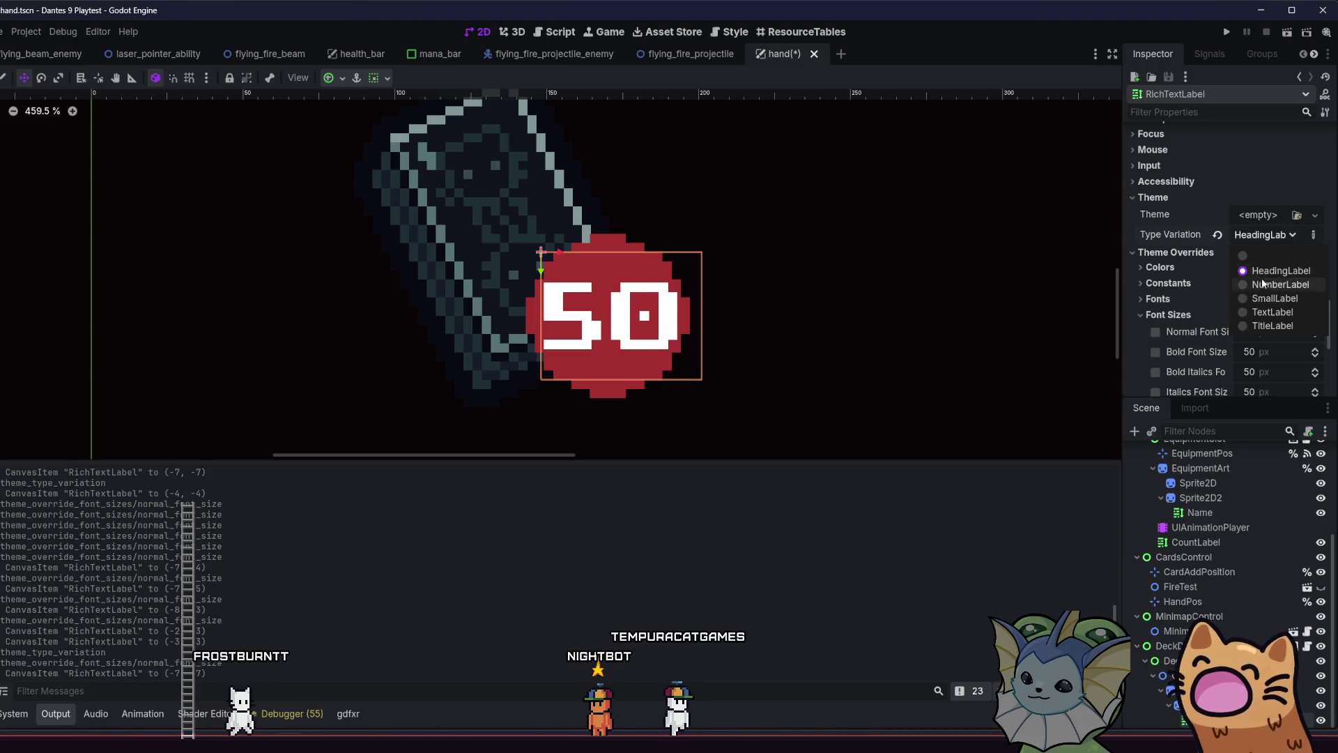
click(1260, 286)
click(1264, 235)
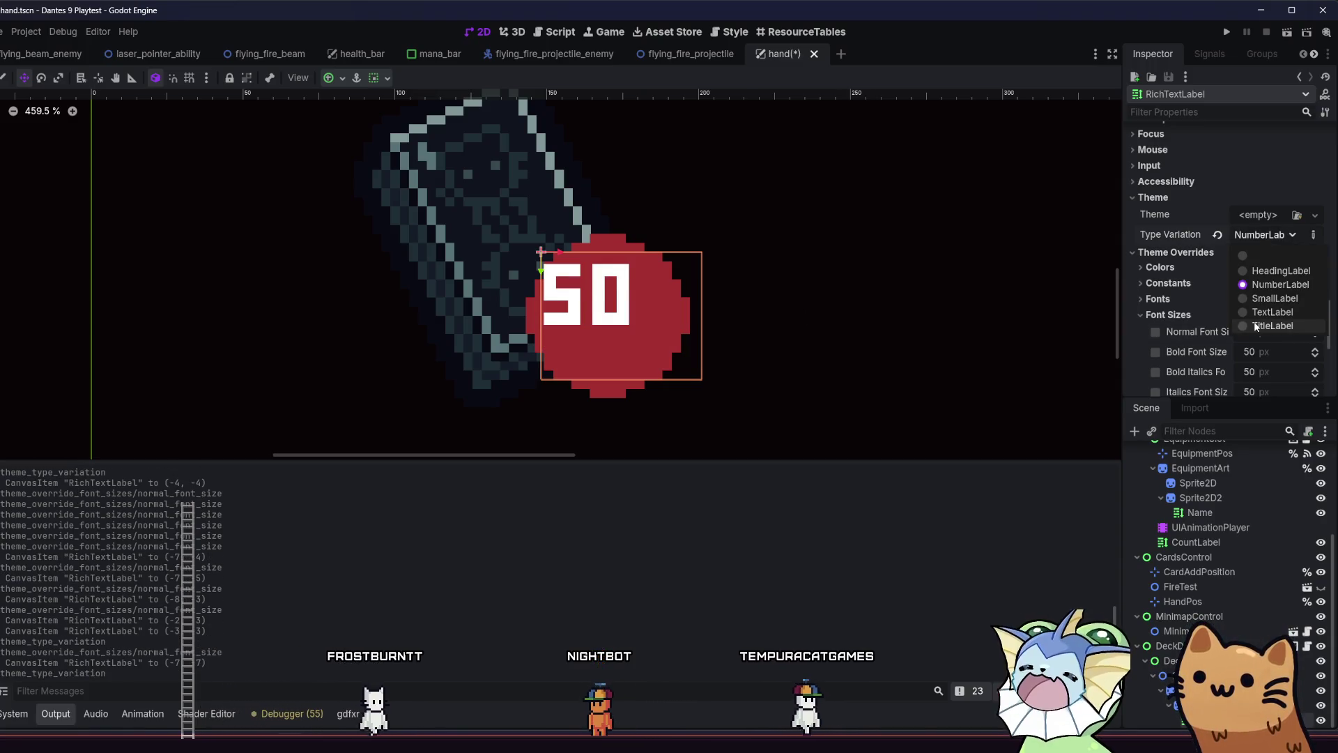
click(1272, 326)
click(1265, 235)
click(1249, 312)
mouse_move(561, 295)
mouse_down()
mouse_move(593, 305)
mouse_move(583, 310)
mouse_up()
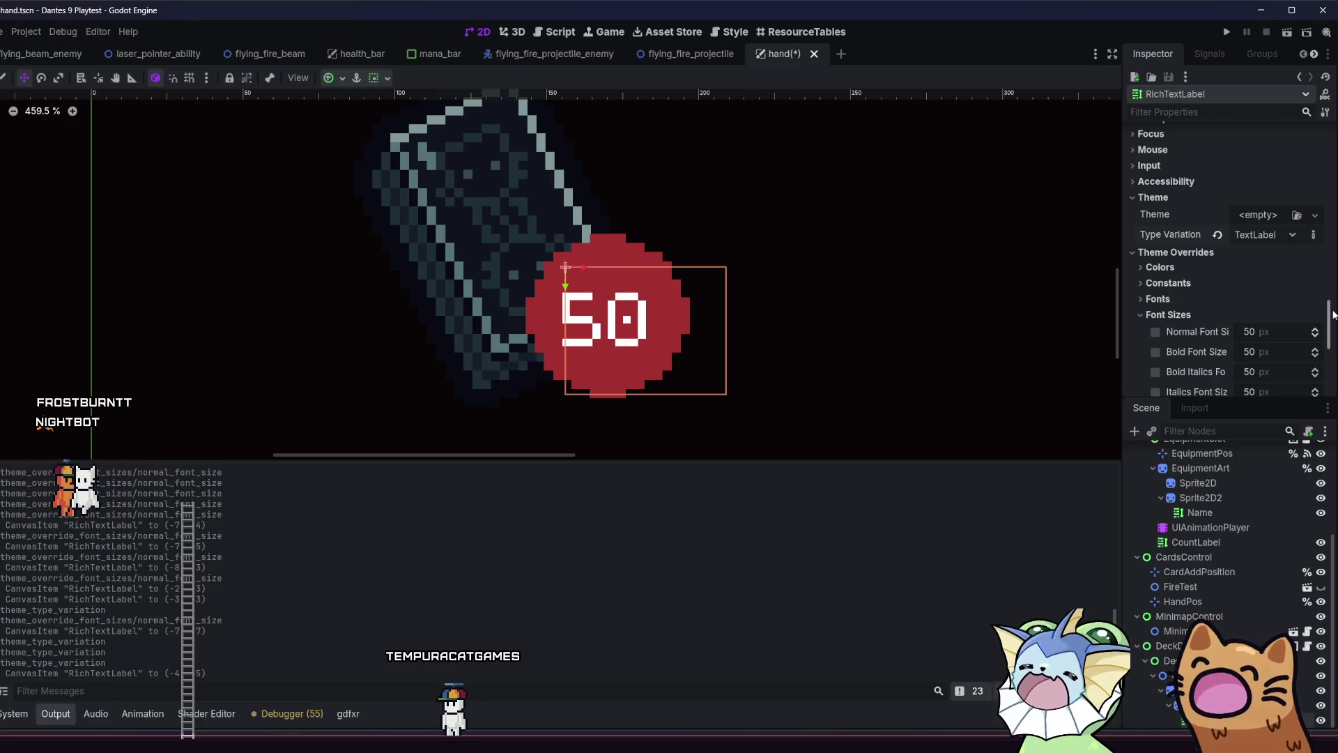
drag(1333, 315, 1333, 128)
key(BackSpace)
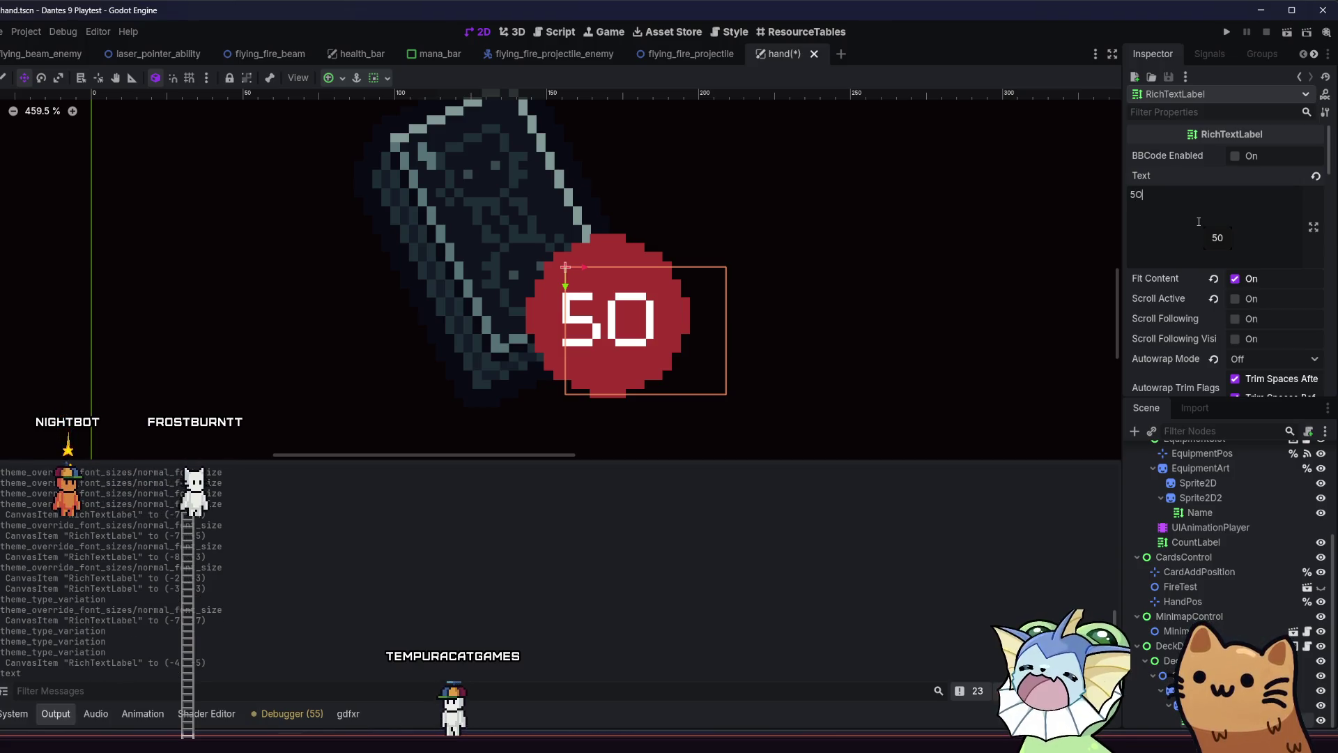
Test a different count value, then nudge the label one pixel right within the red badge
key(BackSpace)
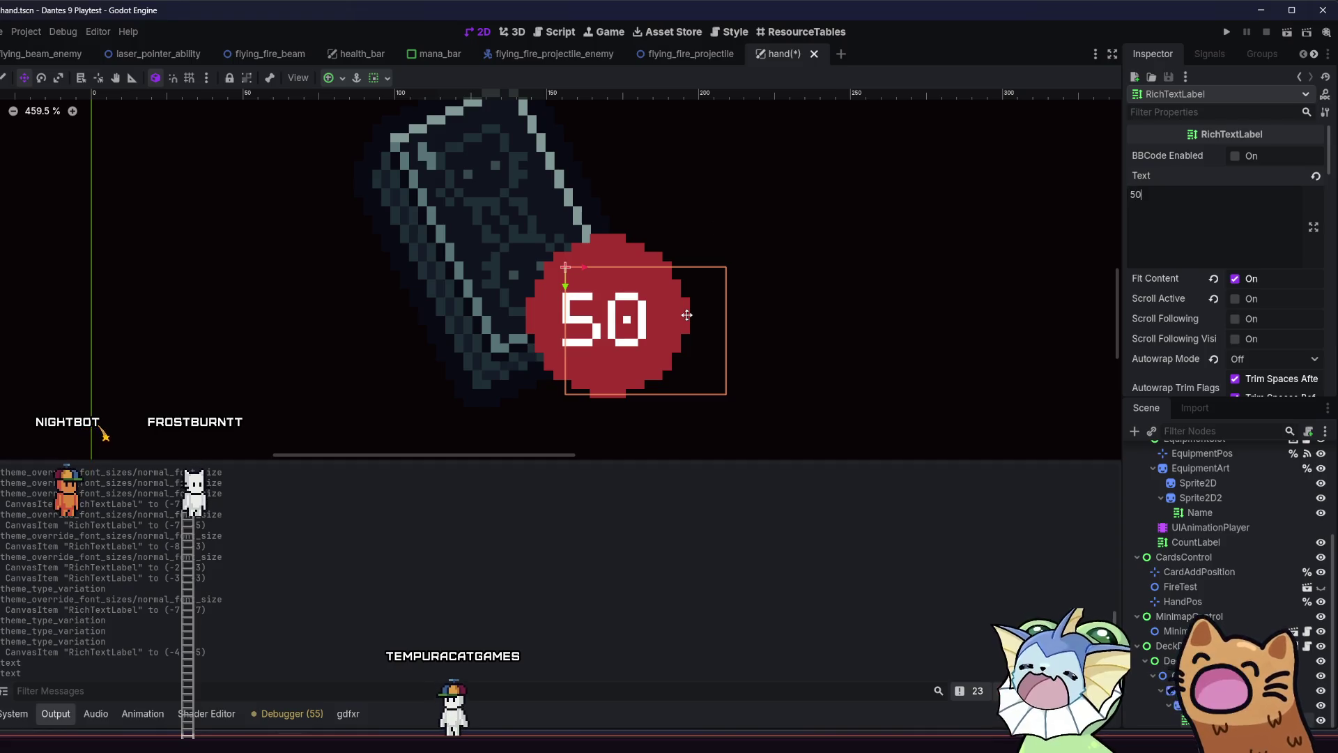
scroll(631, 321, up, 4)
mouse_move(602, 325)
mouse_down()
mouse_move(613, 330)
mouse_move(575, 295)
mouse_up()
scroll(600, 327, down, 2)
scroll(557, 342, down, 1)
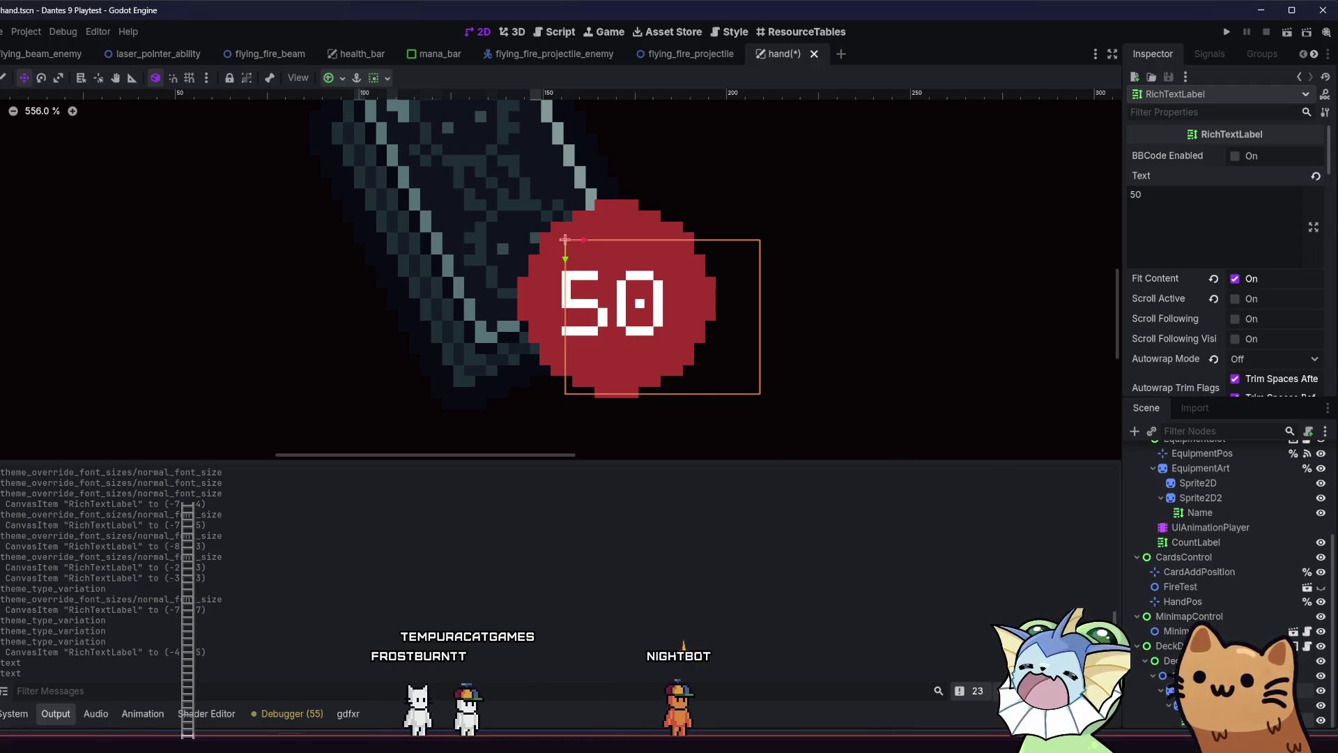
click(616, 301)
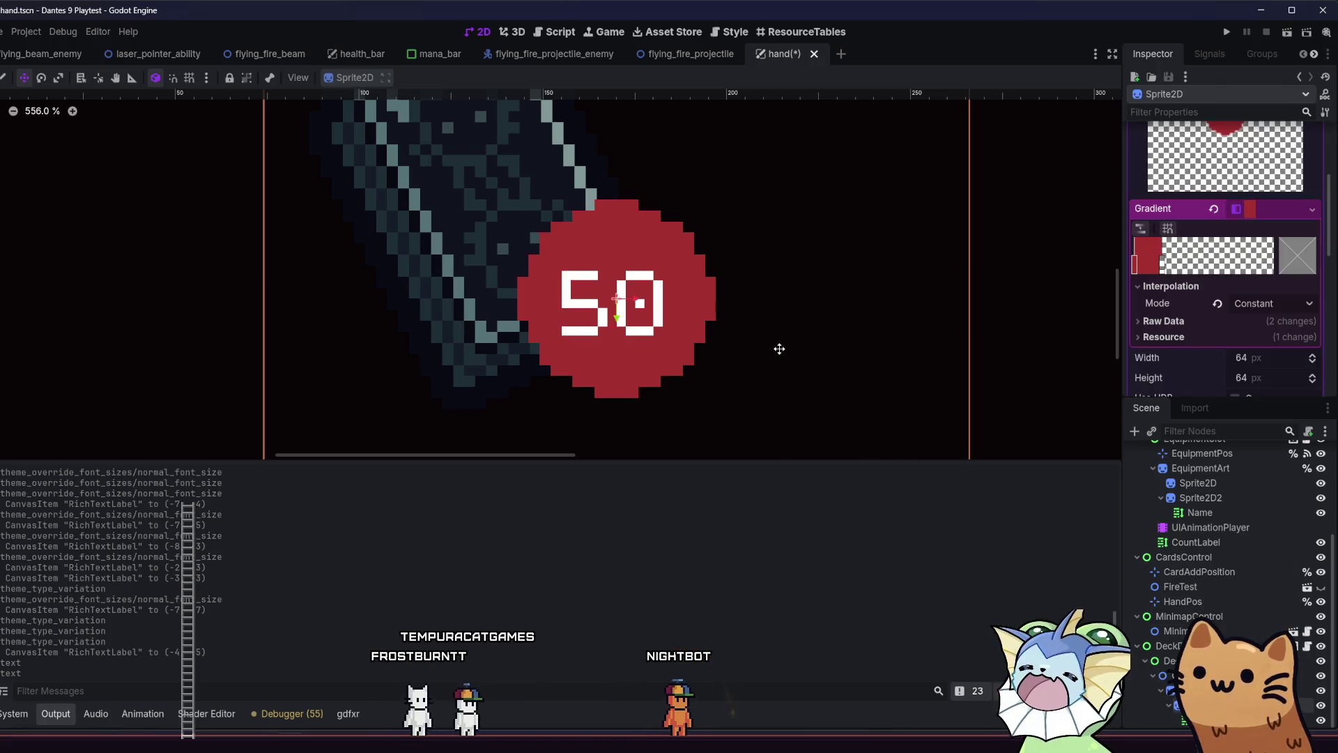
Duplicate the red badge, delete the copied 50 label, and place the copied circle over the original
key(ctrl+v)
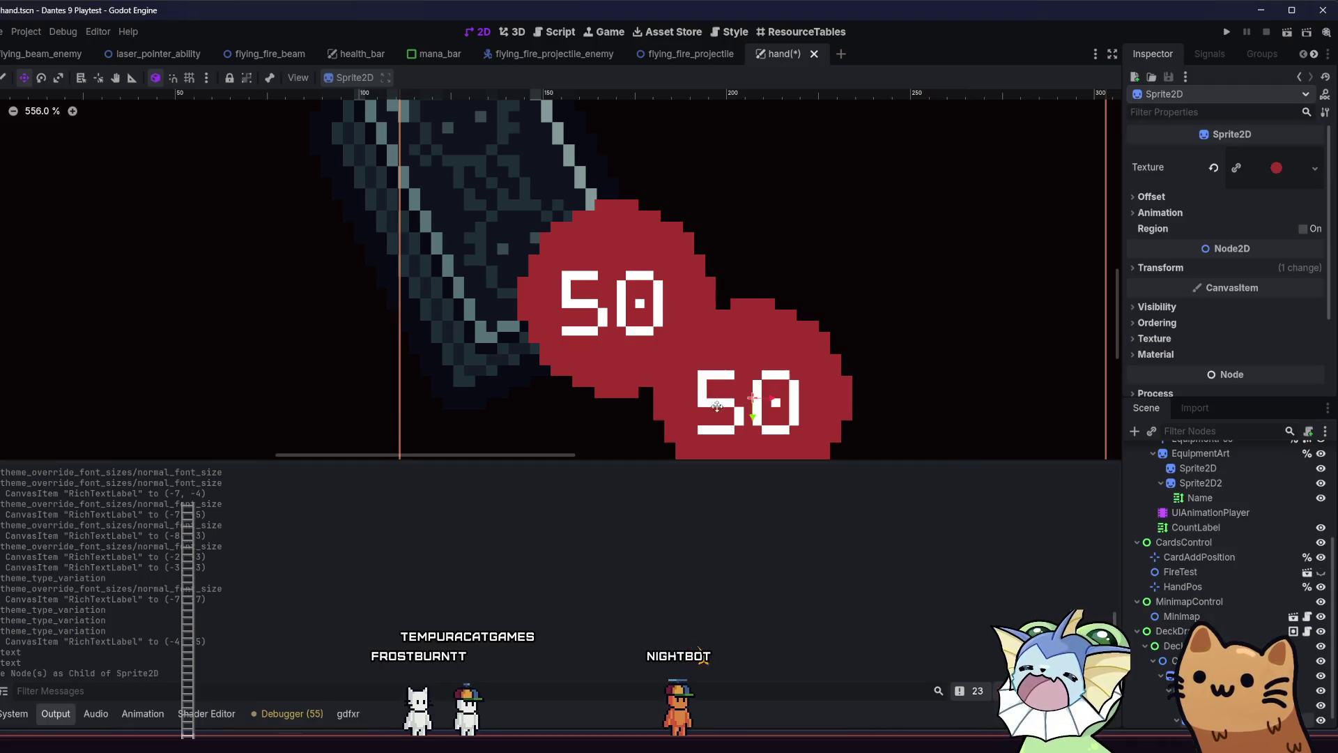
click(749, 401)
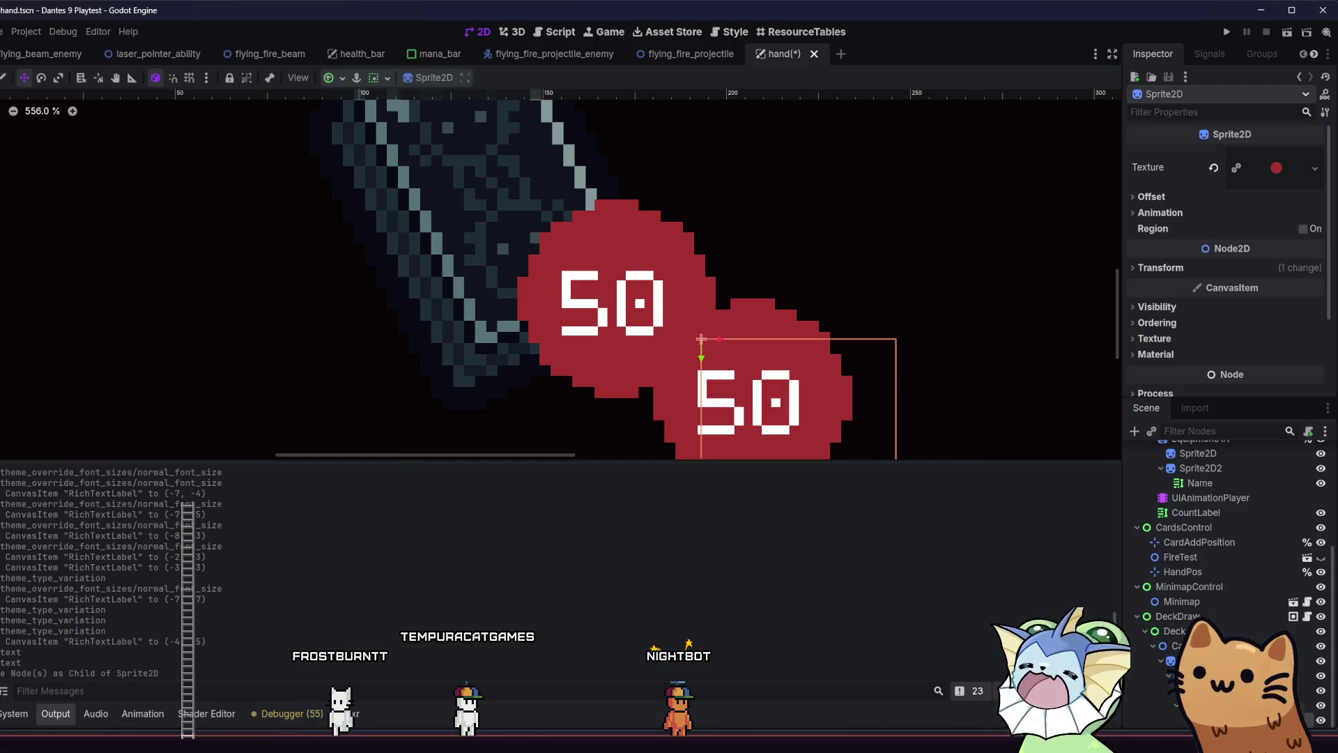
key(Delete)
click(370, 389)
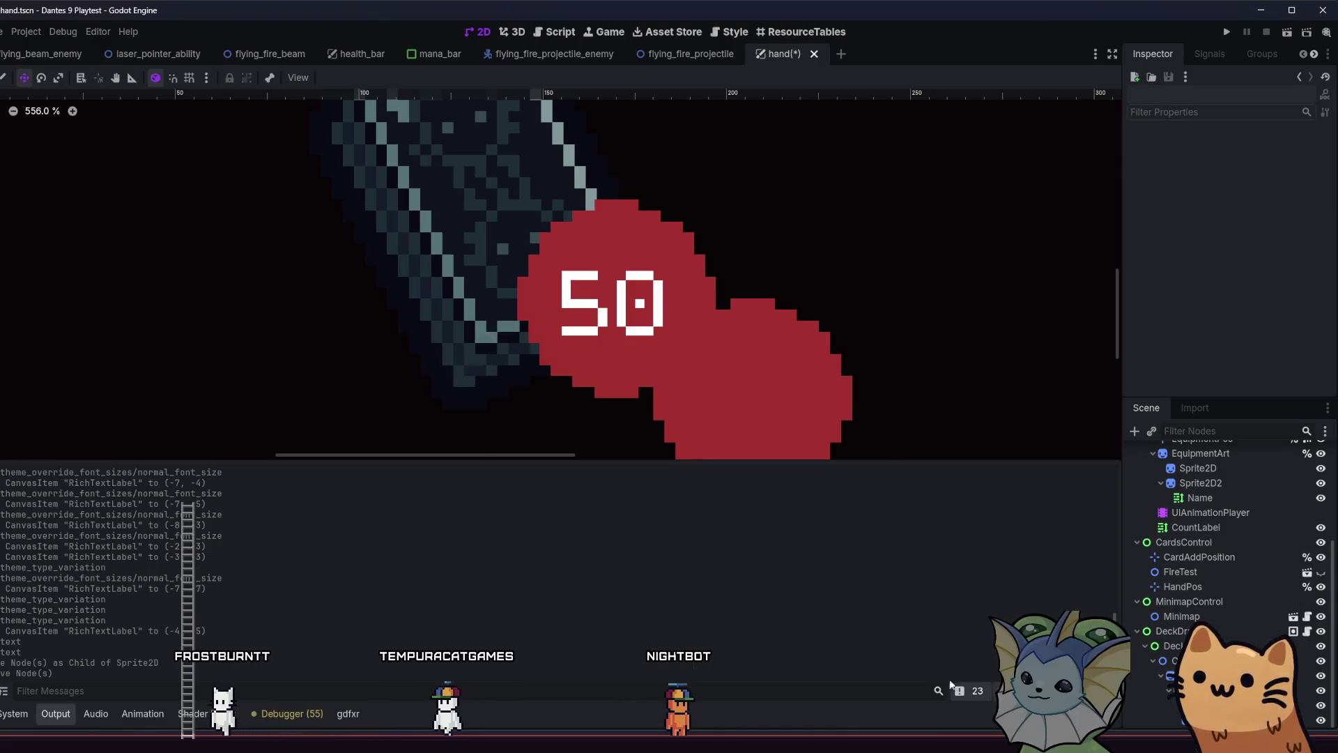
click(747, 407)
mouse_move(748, 406)
mouse_down()
mouse_move(585, 290)
mouse_move(607, 298)
mouse_up()
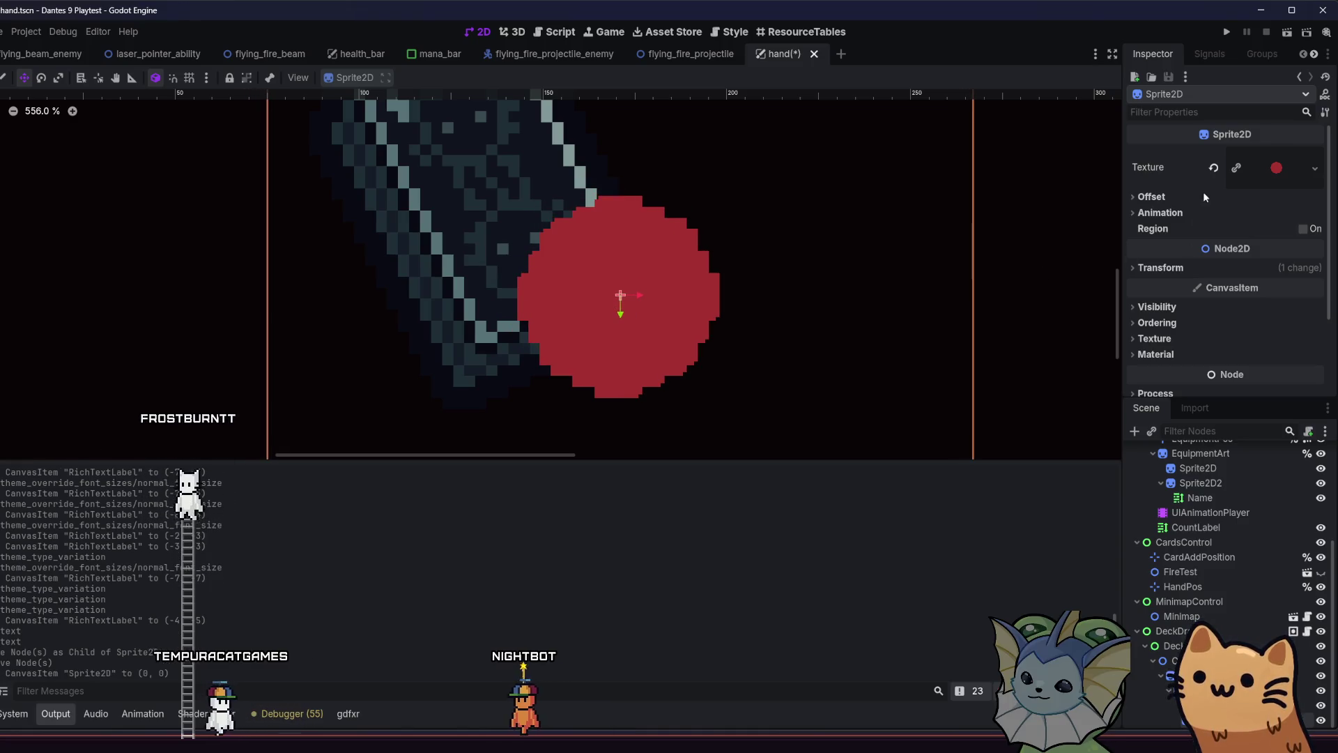
Expand the copy's texture settings to reveal the circle texture's gradient
click(1252, 169)
double_click(1252, 169)
click(1253, 169)
click(1249, 169)
click(1249, 169)
click(1249, 175)
scroll(1250, 209, down, 3)
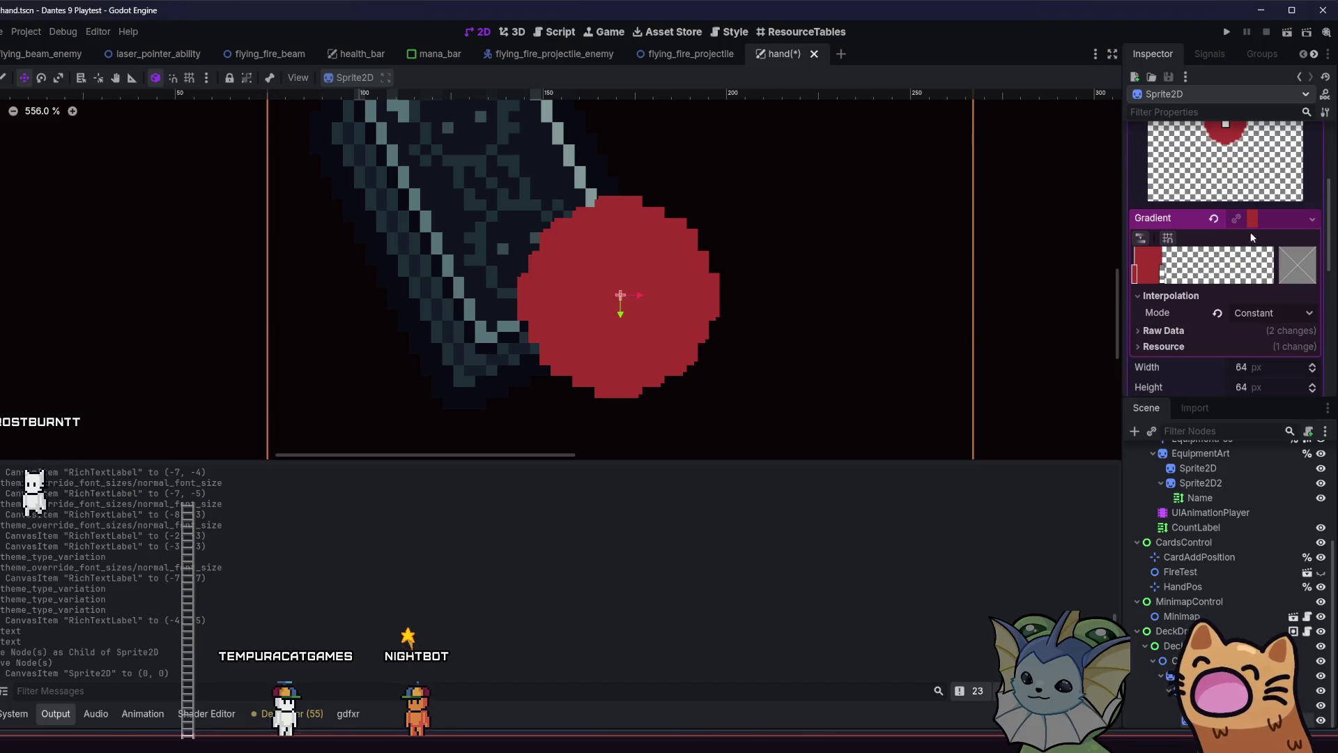
Recolour the gradient's red stop to the darker palette shade 752438, undoing and reapplying once
click(1298, 270)
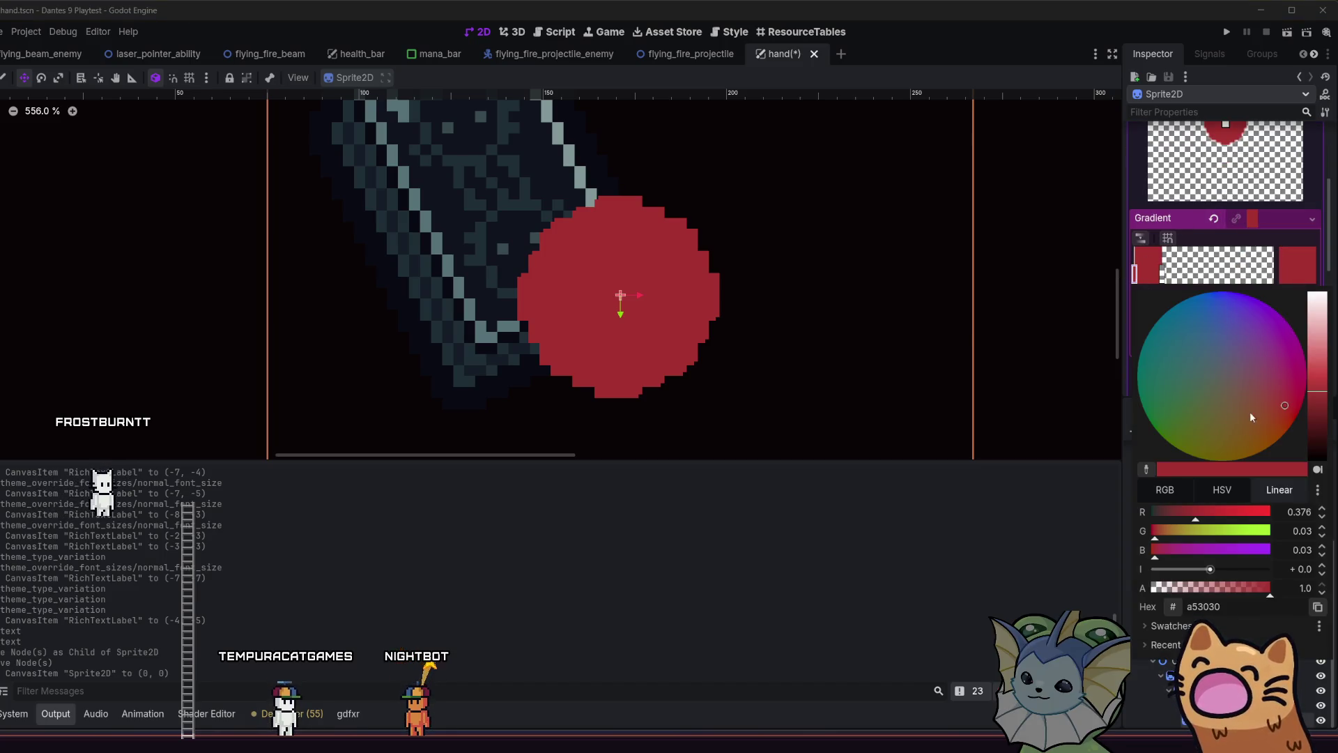
click(1173, 627)
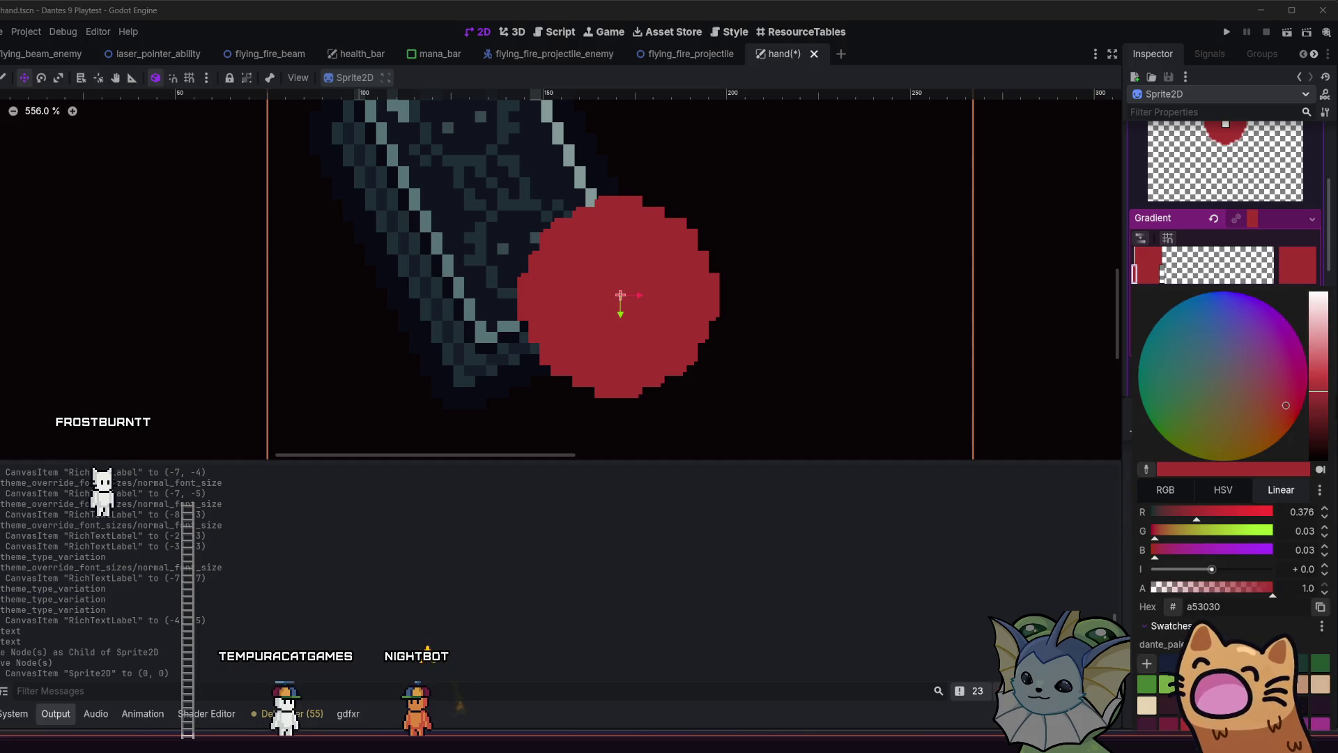
click(1166, 722)
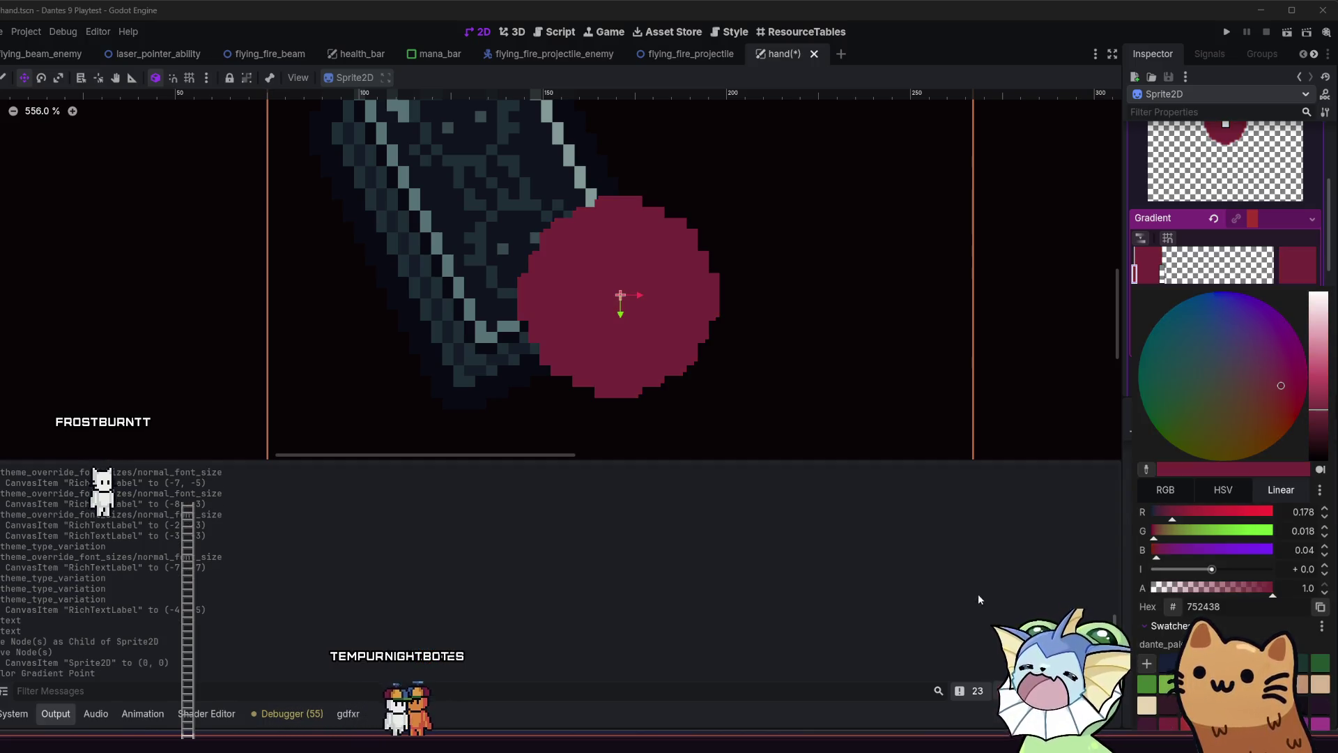
key(ctrl+z)
click(1286, 234)
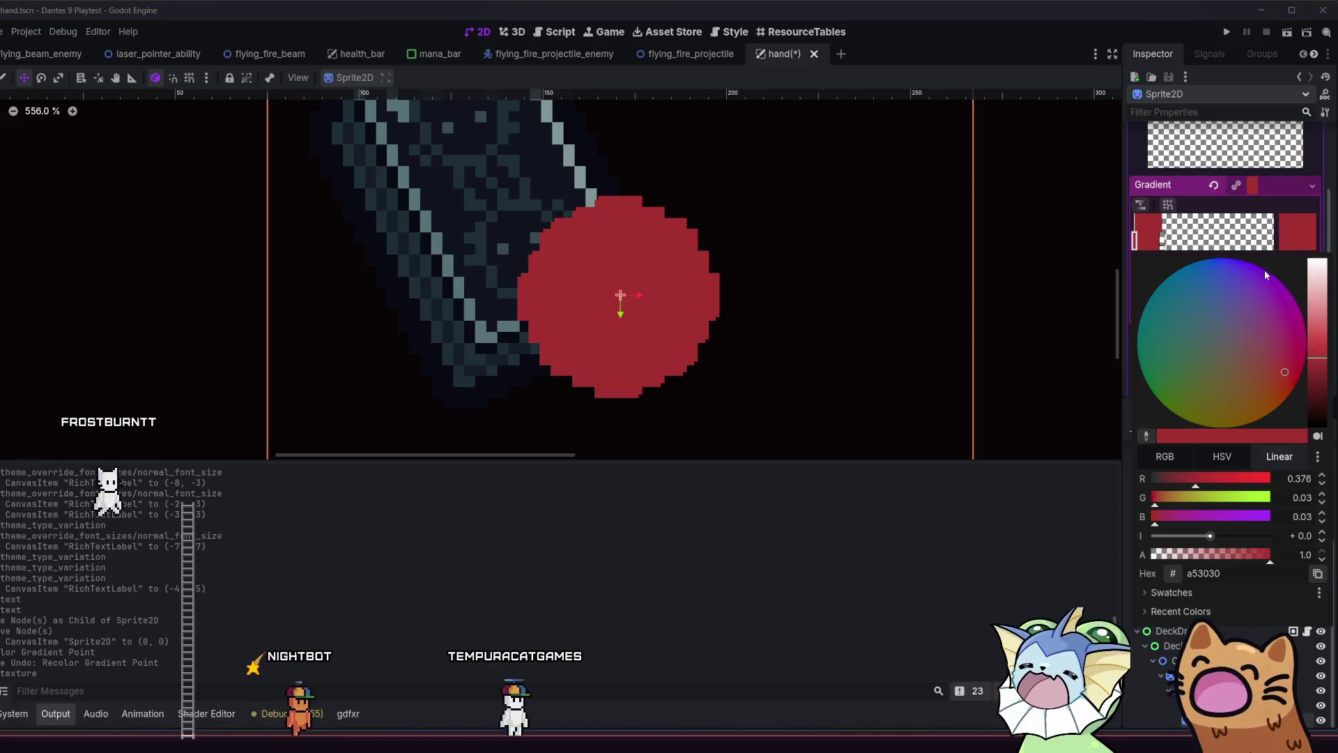
click(1178, 596)
click(1168, 692)
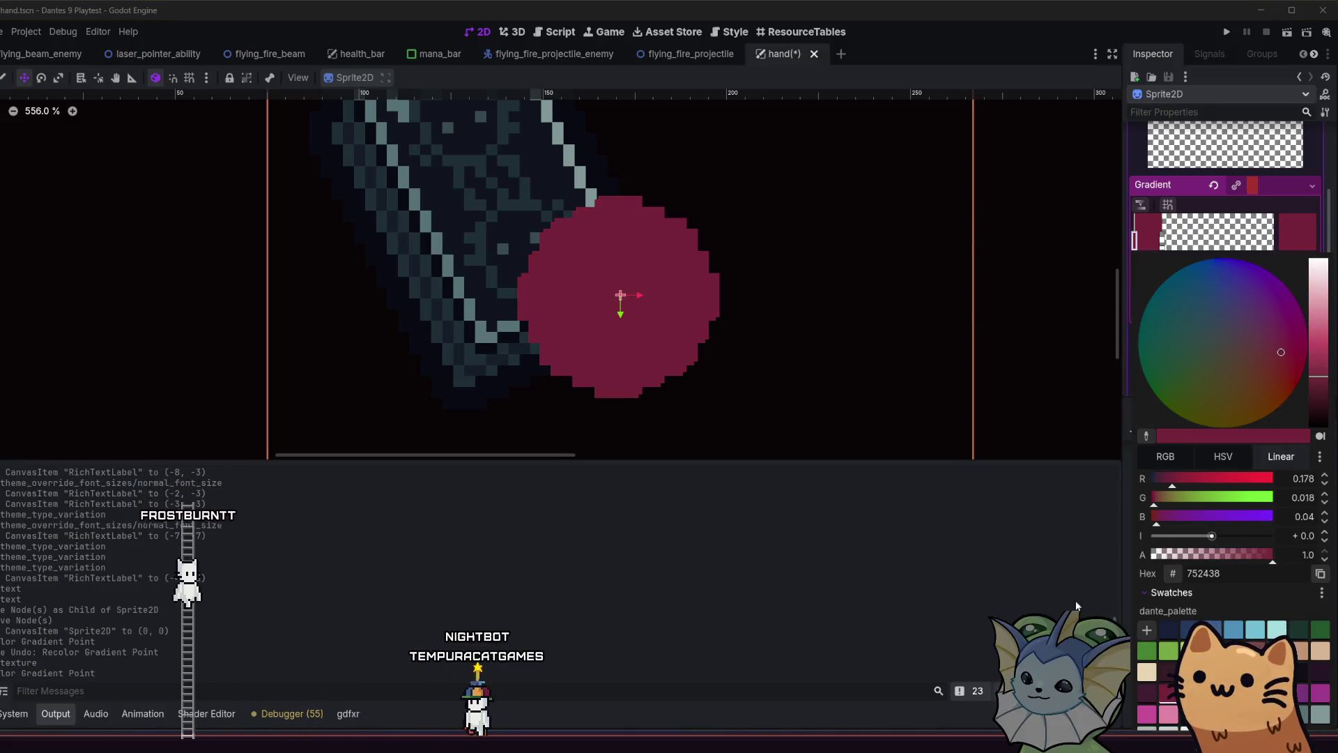
click(1130, 387)
Compare with the brighter a53030, reapply 752438 to the end colour, and nudge the sprite down-left
key(ctrl+z)
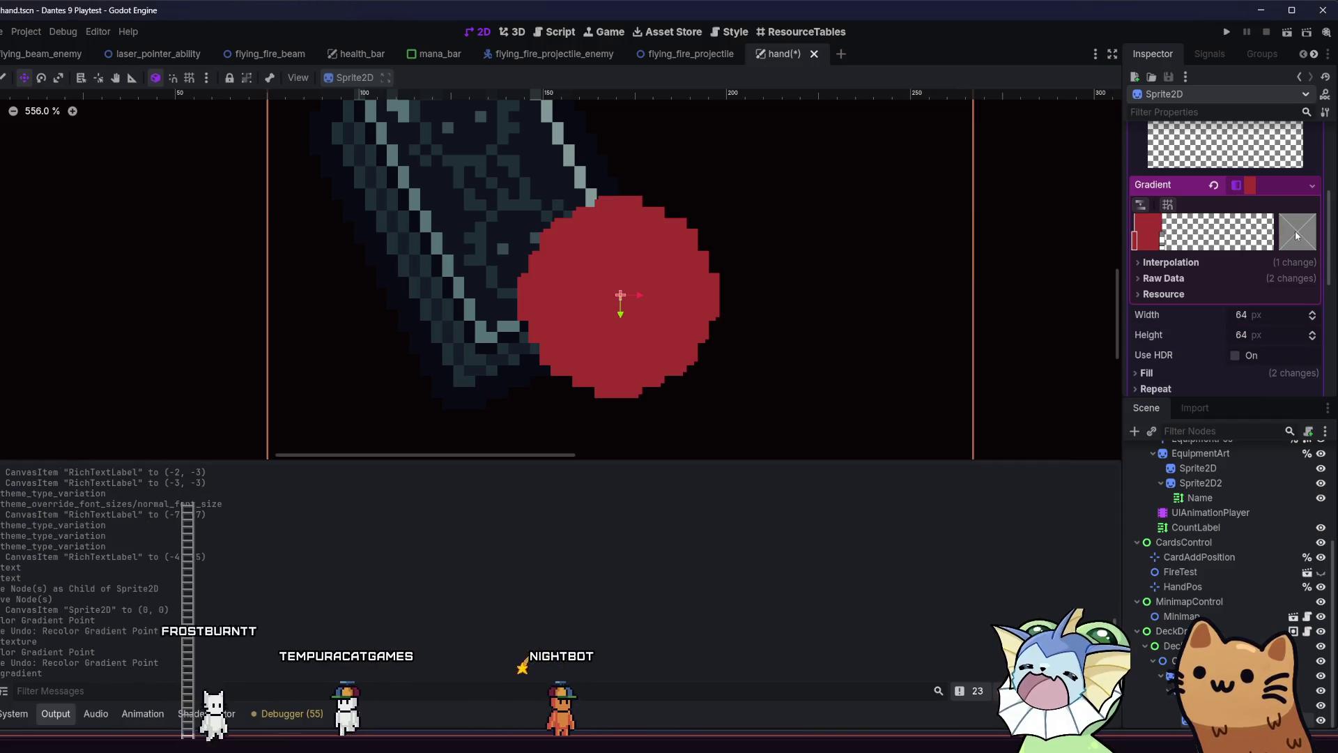
click(1289, 236)
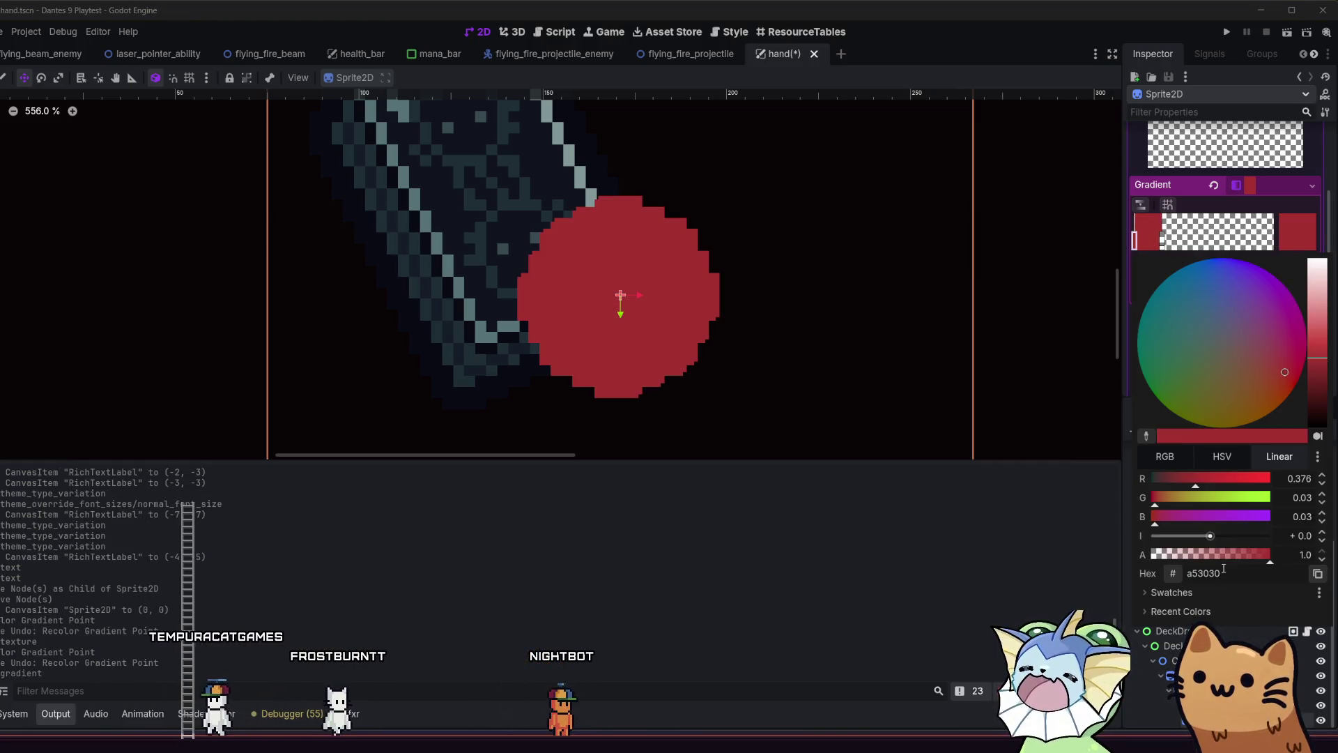
click(1178, 594)
click(1170, 693)
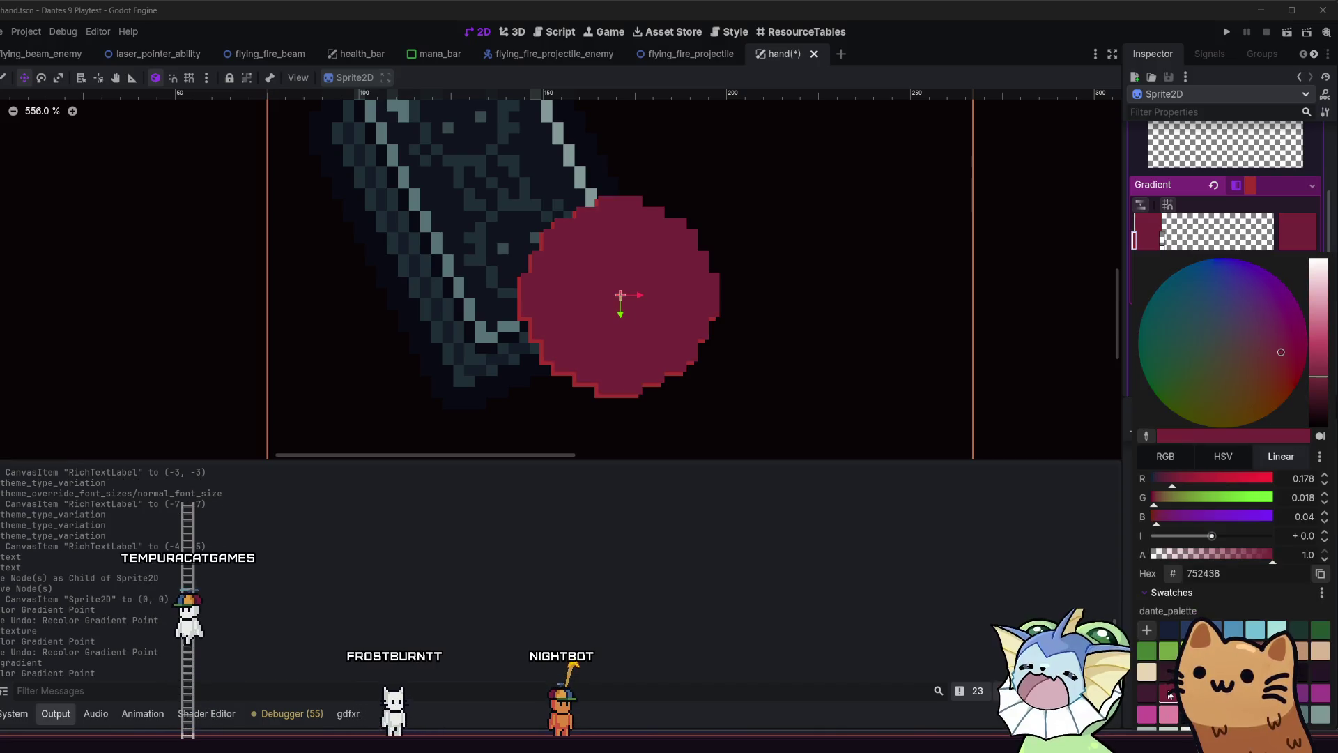
click(972, 655)
drag(683, 315, 680, 318)
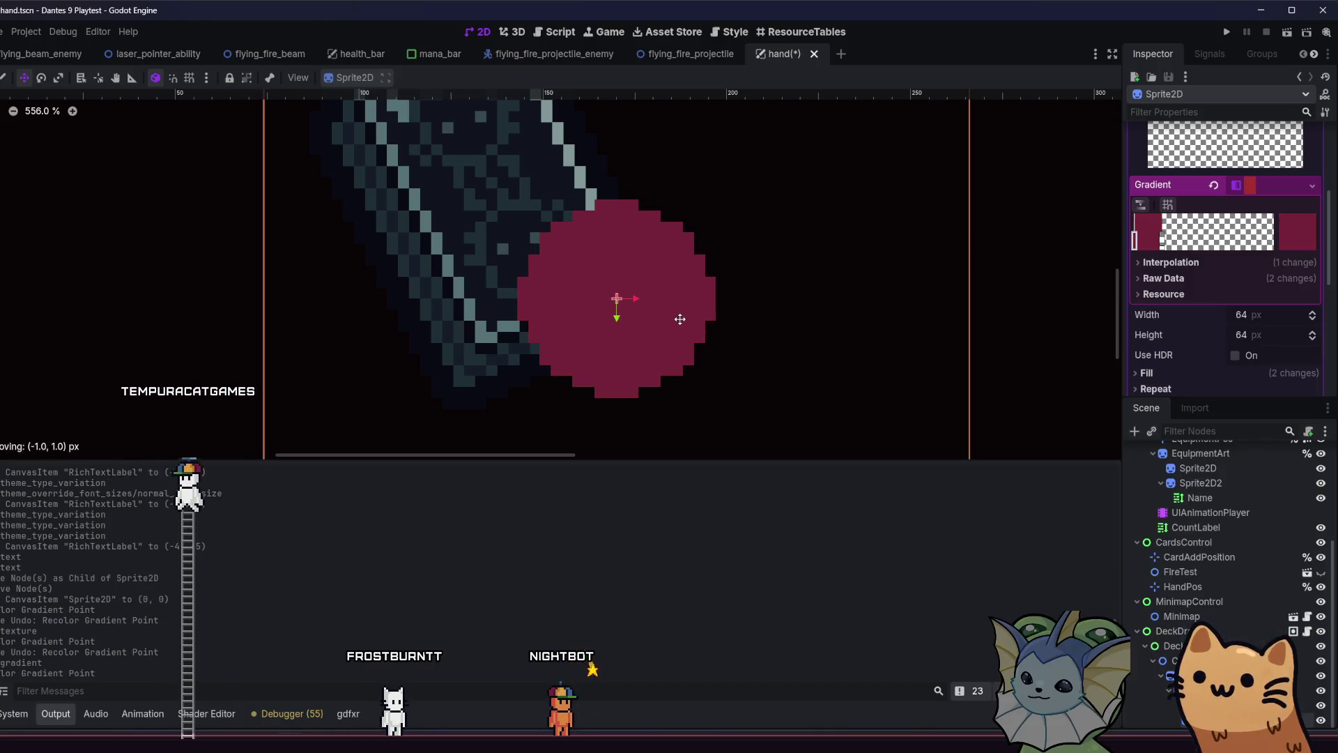
Try a brighter red edge ring on the gradient and shift the badge sprite around
click(1163, 241)
drag(1163, 240, 1161, 243)
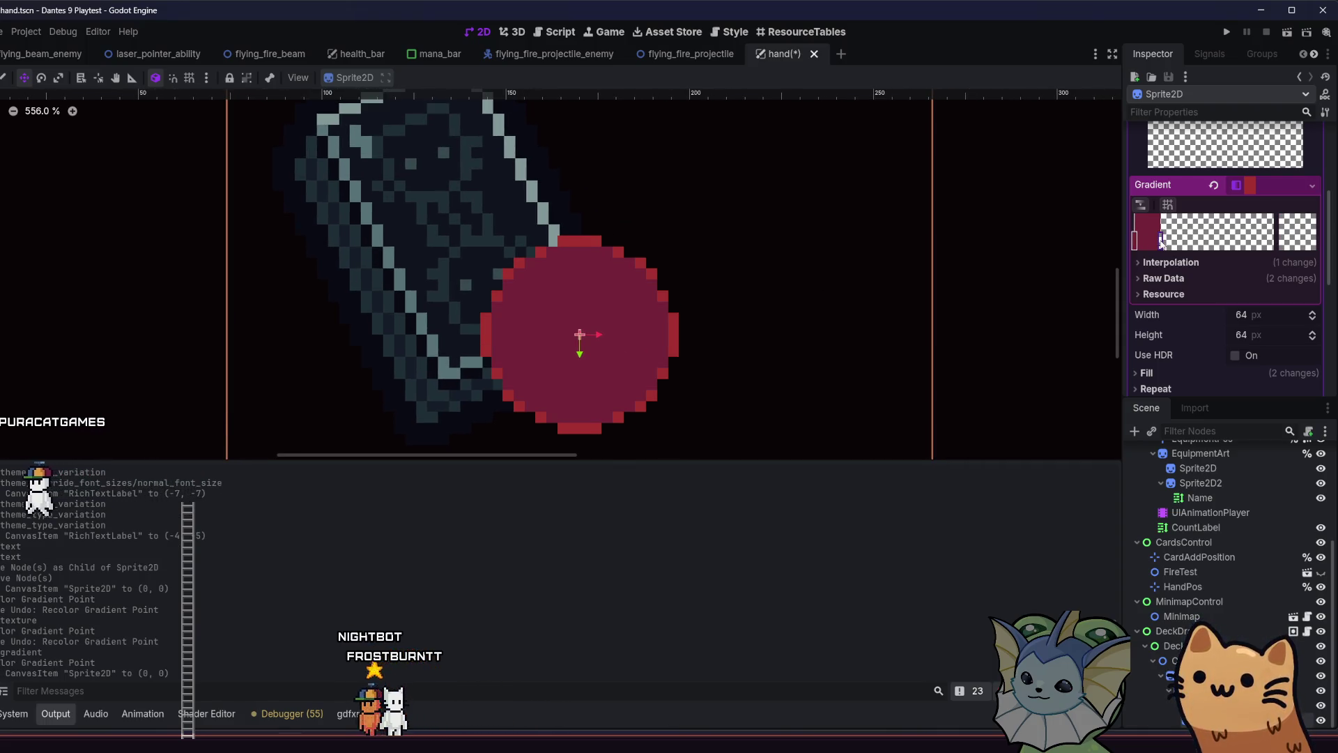
drag(636, 339, 640, 331)
drag(642, 328, 635, 336)
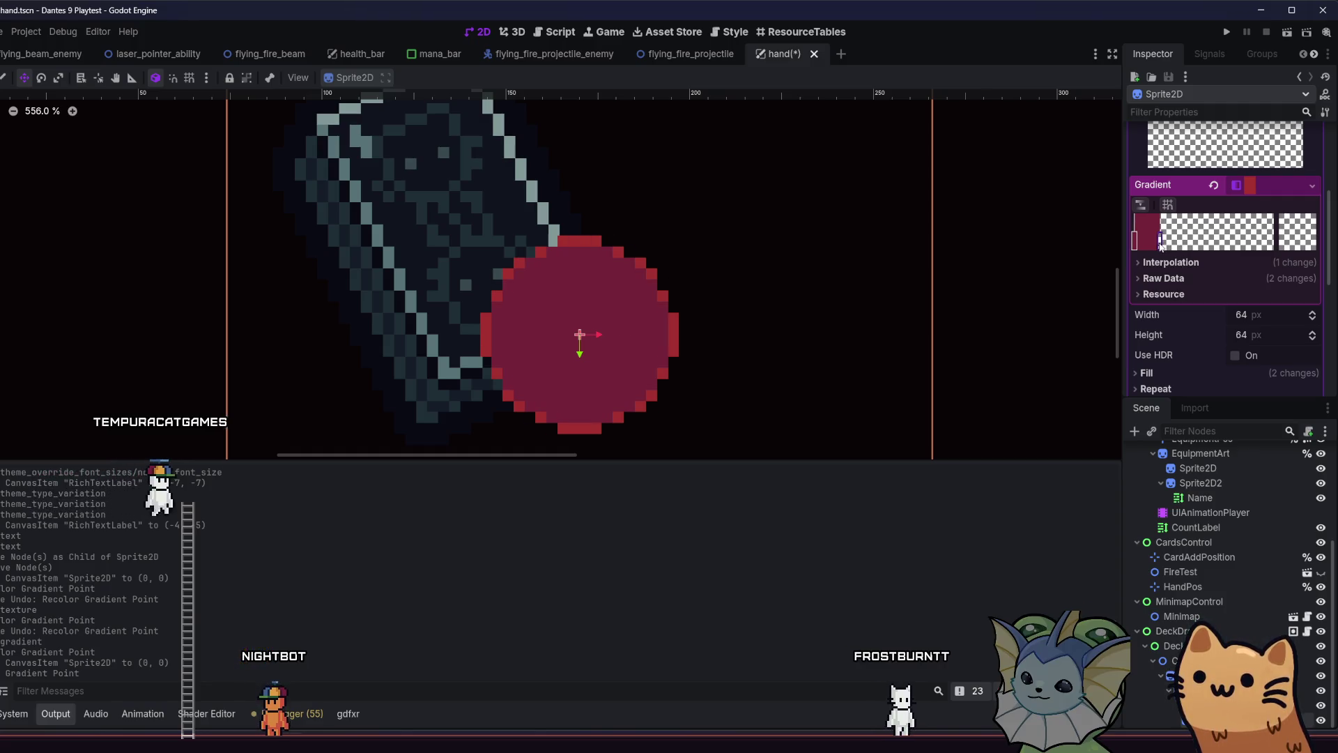
drag(600, 356, 613, 345)
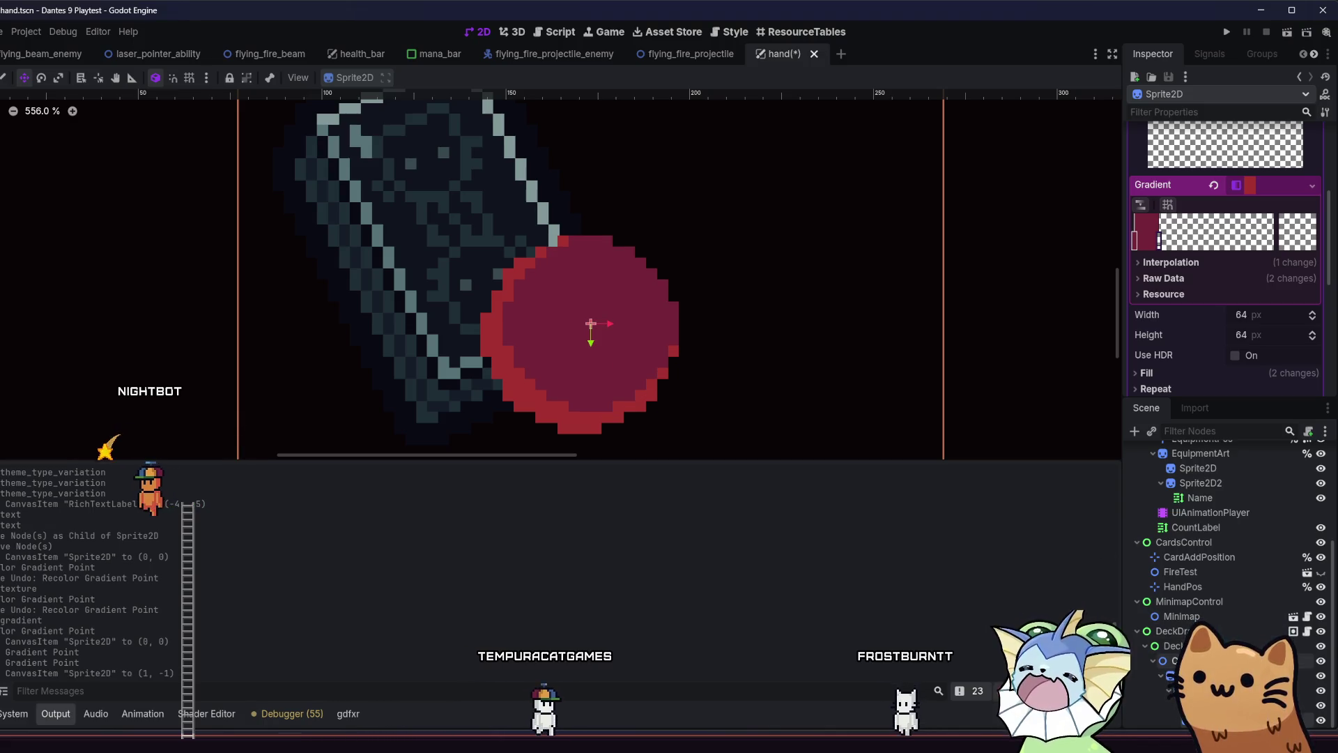
Undo those experiments, restore the 50 label onto the badge, and nudge it down-left
key(ctrl+z)
key(ctrl+z)
key(ctrl+z)
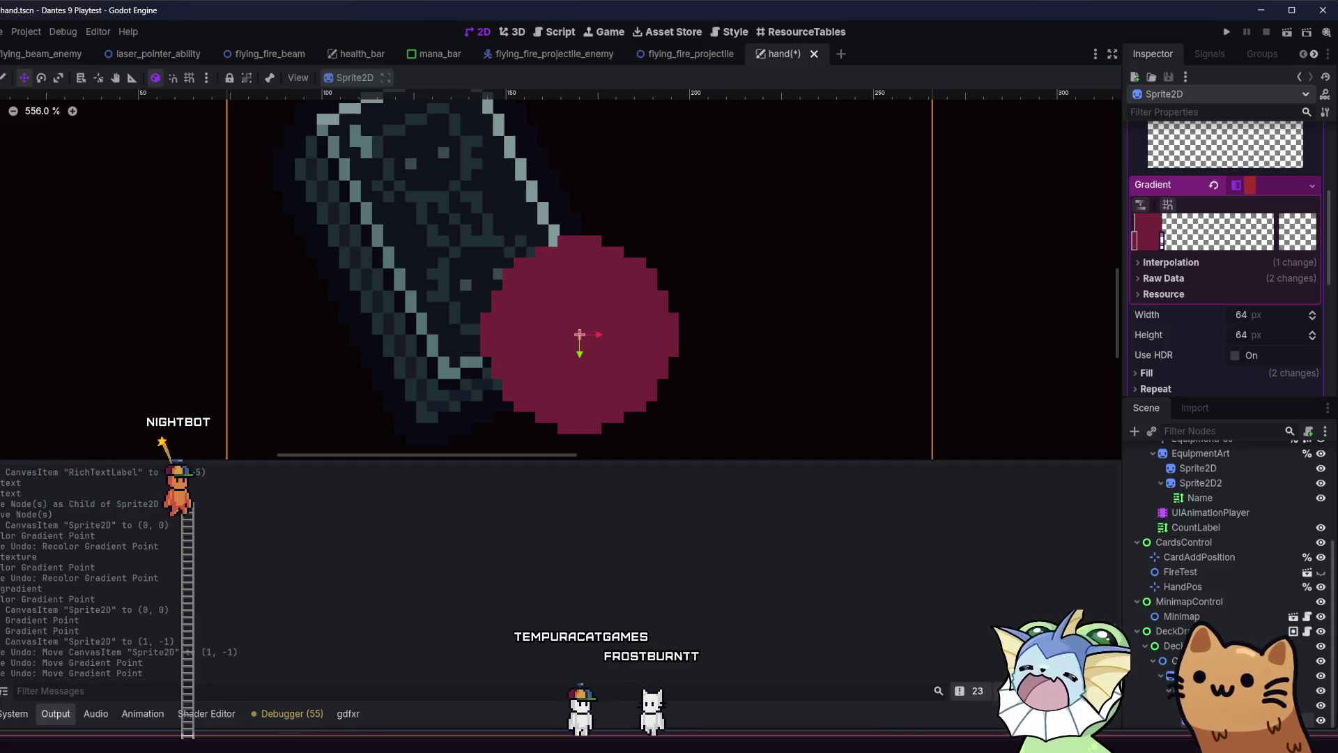
key(ctrl+z)
mouse_move(681, 335)
mouse_down()
mouse_move(669, 348)
mouse_move(697, 352)
mouse_up()
Undo the label move, redo the reparent so 50 sits on the badge, and select the badge
scroll(816, 364, down, 2)
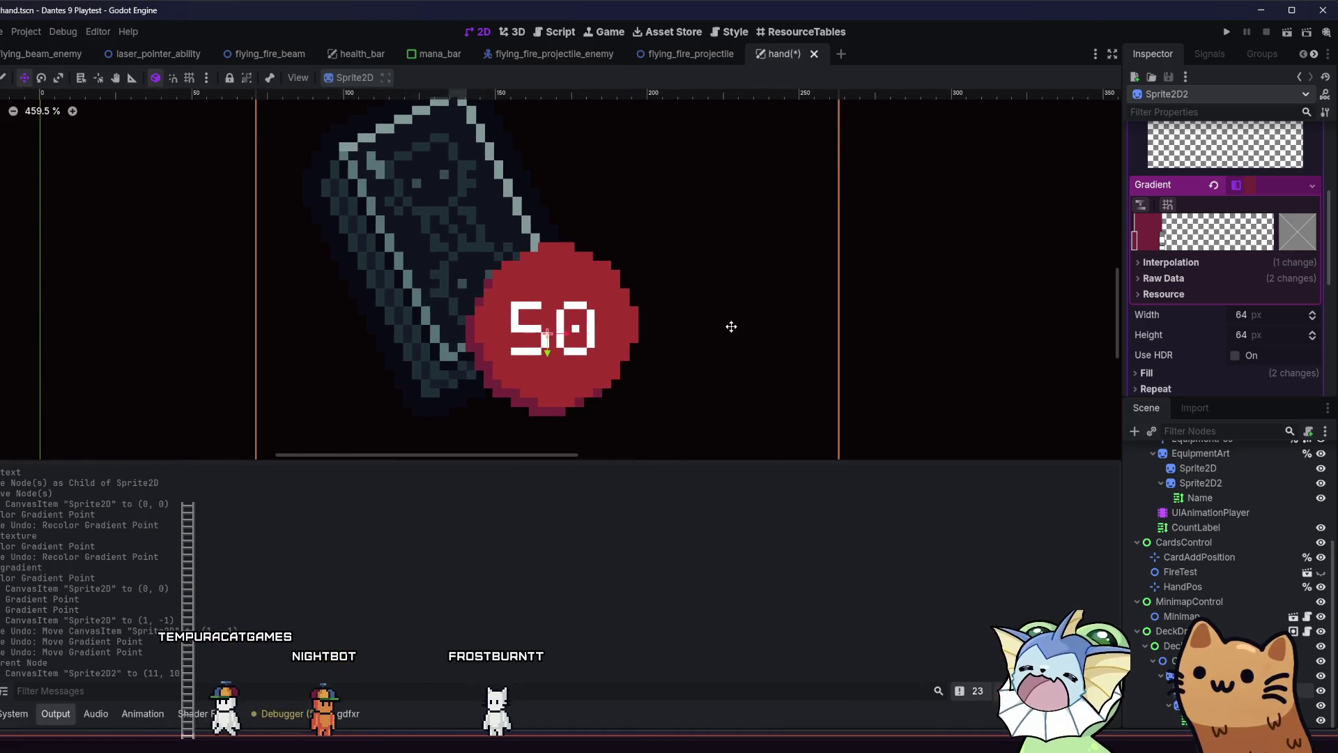
scroll(731, 326, down, 9)
mouse_move(729, 325)
mouse_down()
mouse_move(604, 349)
mouse_move(614, 330)
mouse_move(708, 317)
mouse_move(741, 332)
mouse_up()
scroll(604, 349, up, 13)
key(ctrl+z)
key(ctrl+z)
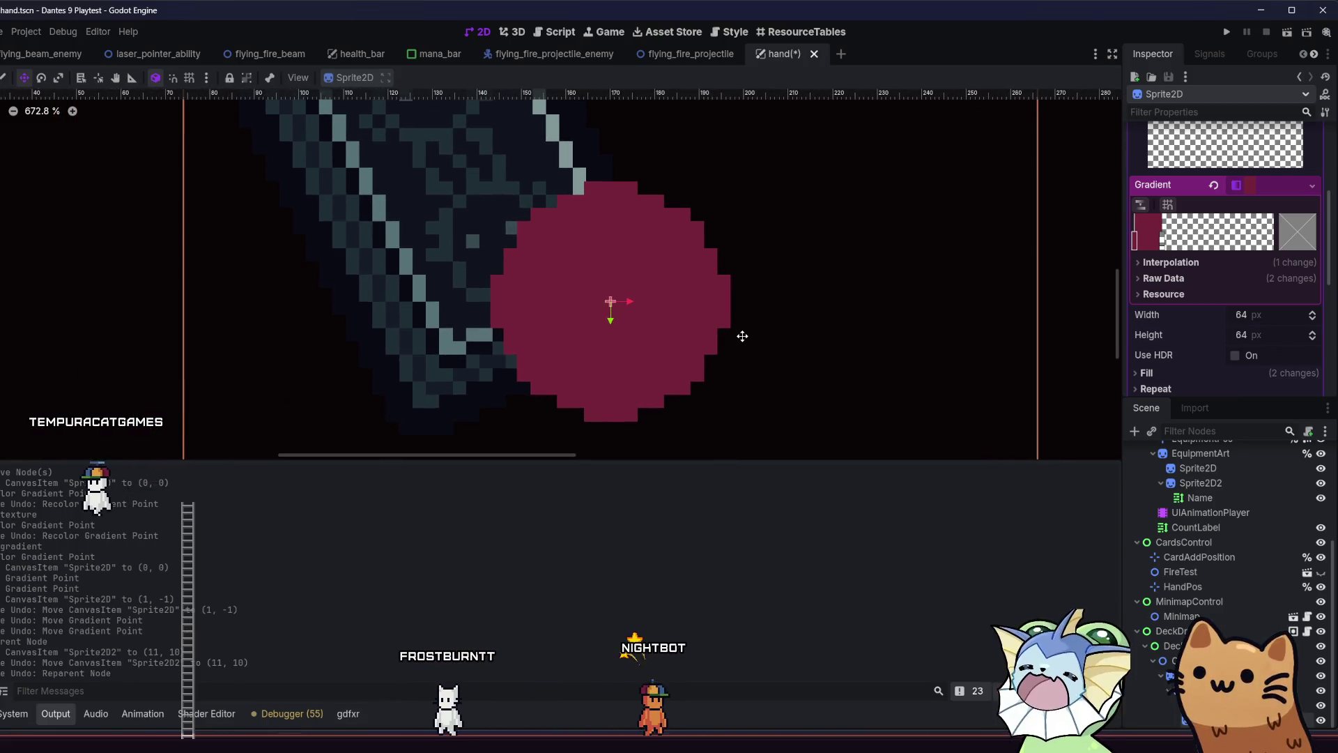
key(ctrl+shift+z)
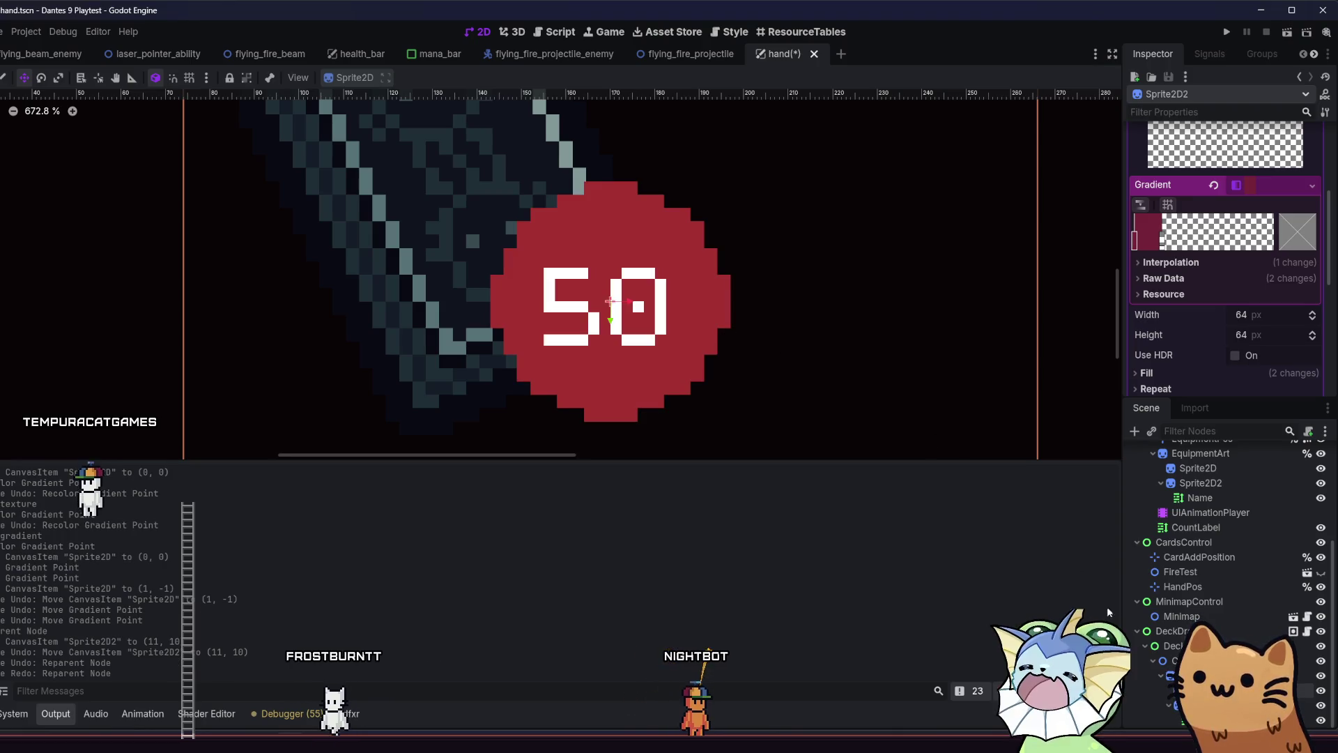
click(696, 334)
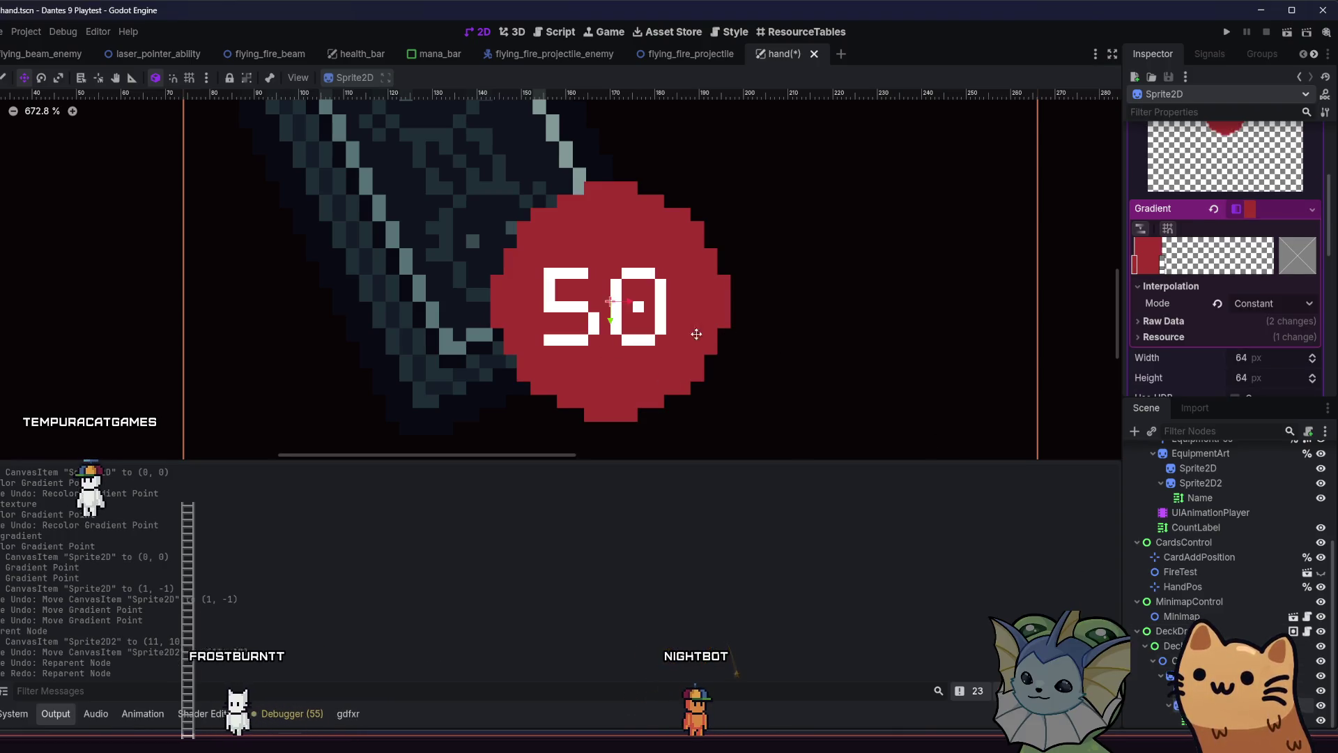
Adjust the gradient point to toggle the badge's darker rim and move the badge up-right
click(1163, 265)
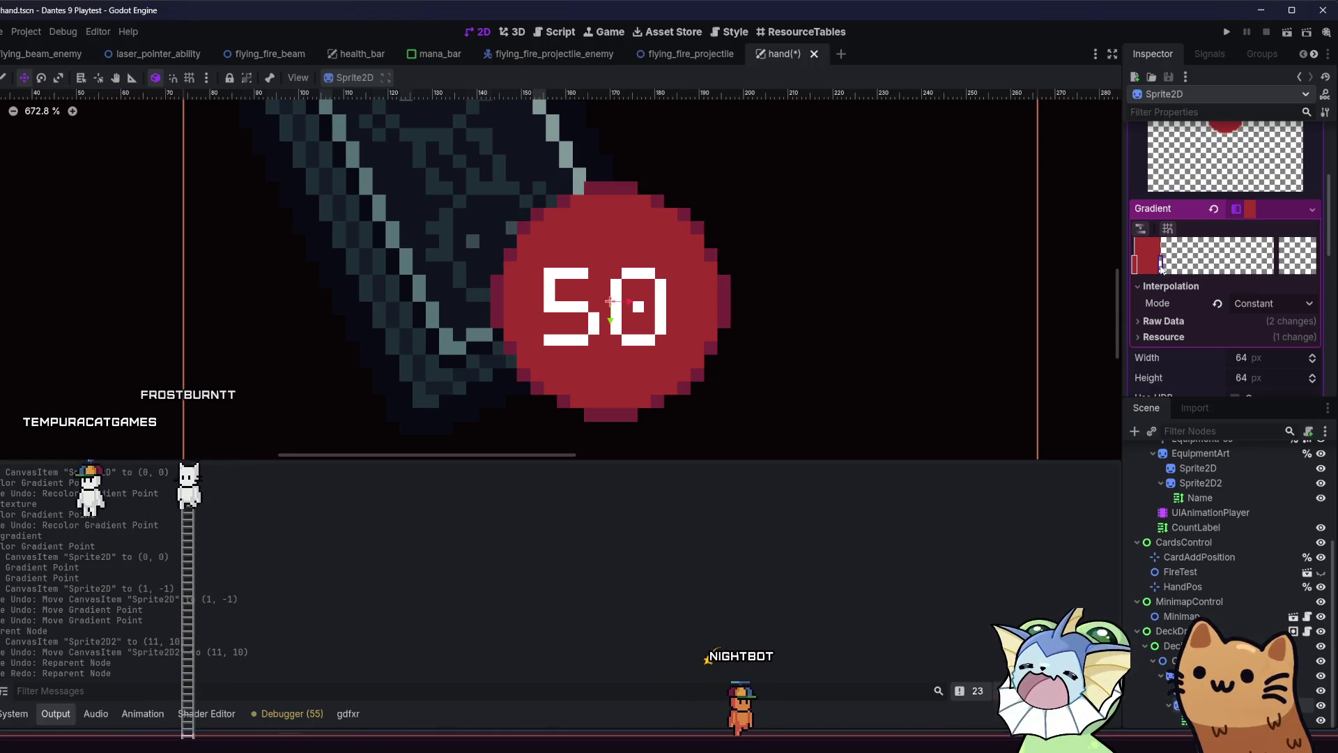
drag(1162, 268, 1162, 268)
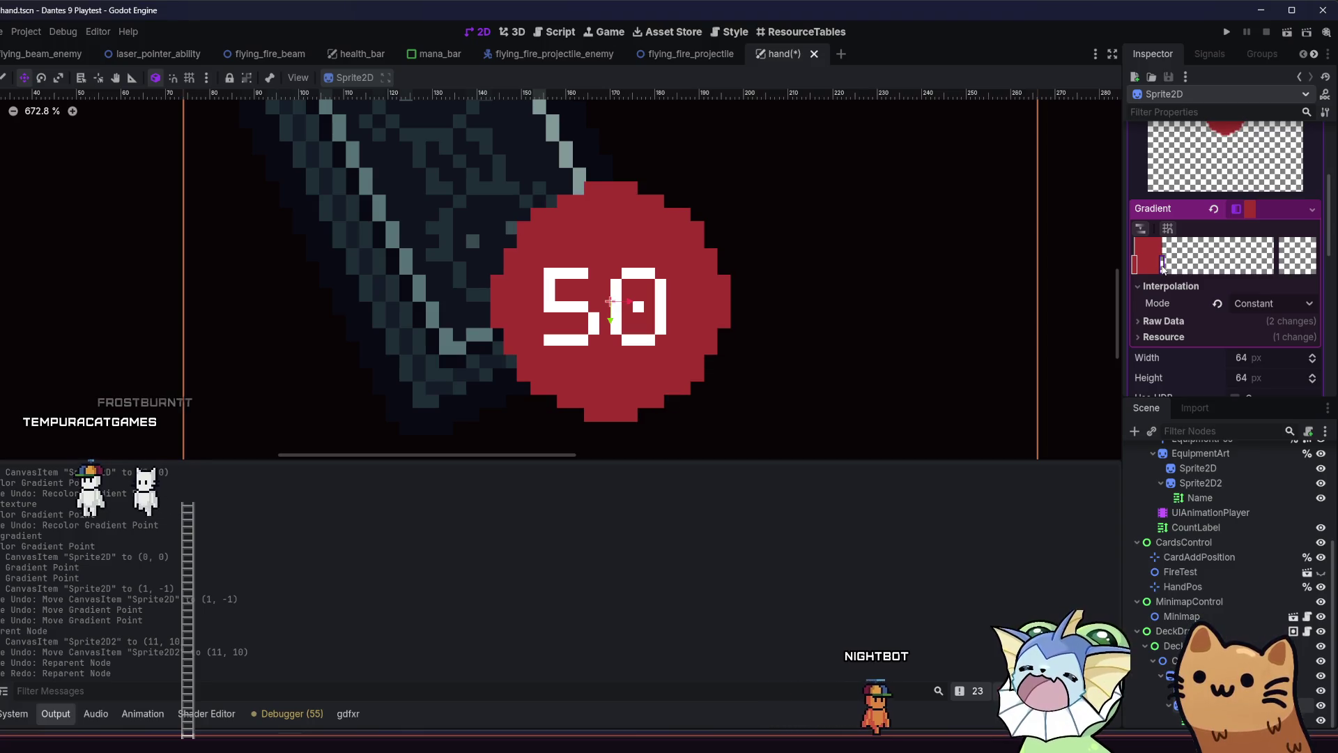
drag(334, 302, 349, 289)
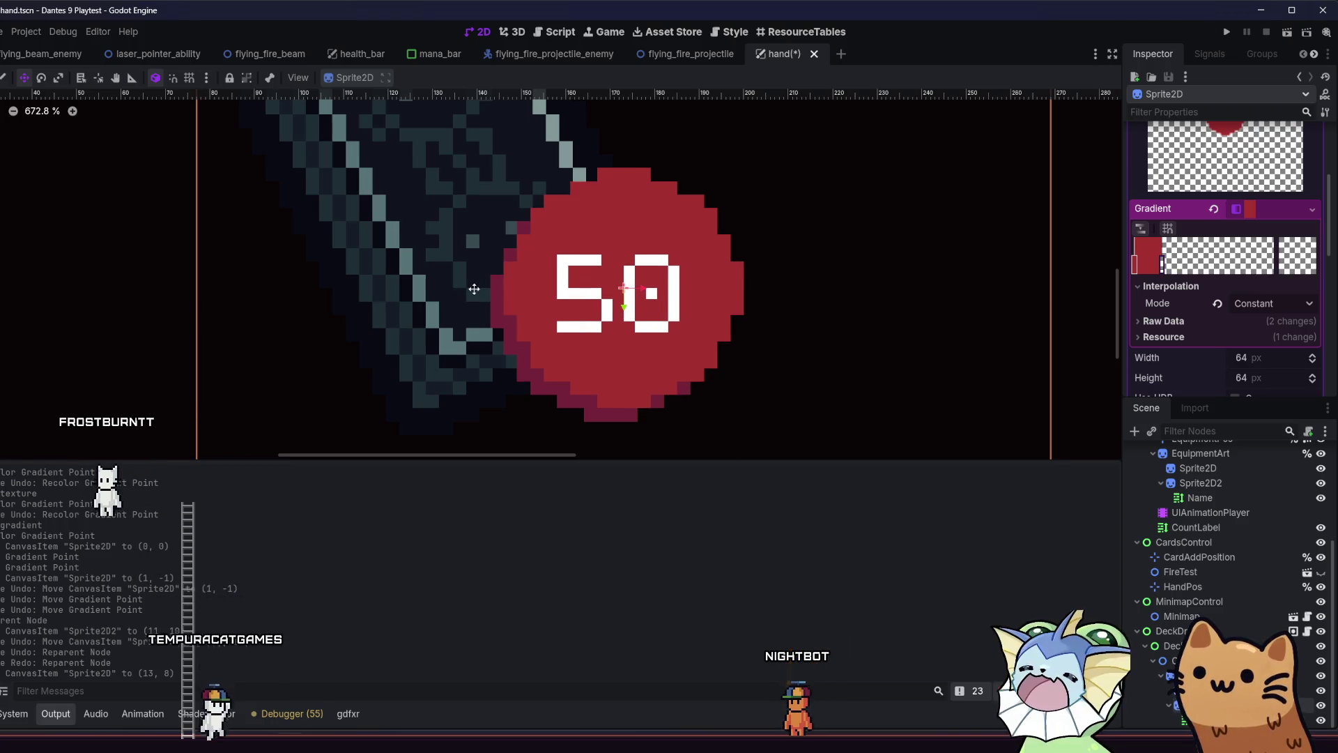
key(ctrl+z)
drag(1162, 272, 1161, 271)
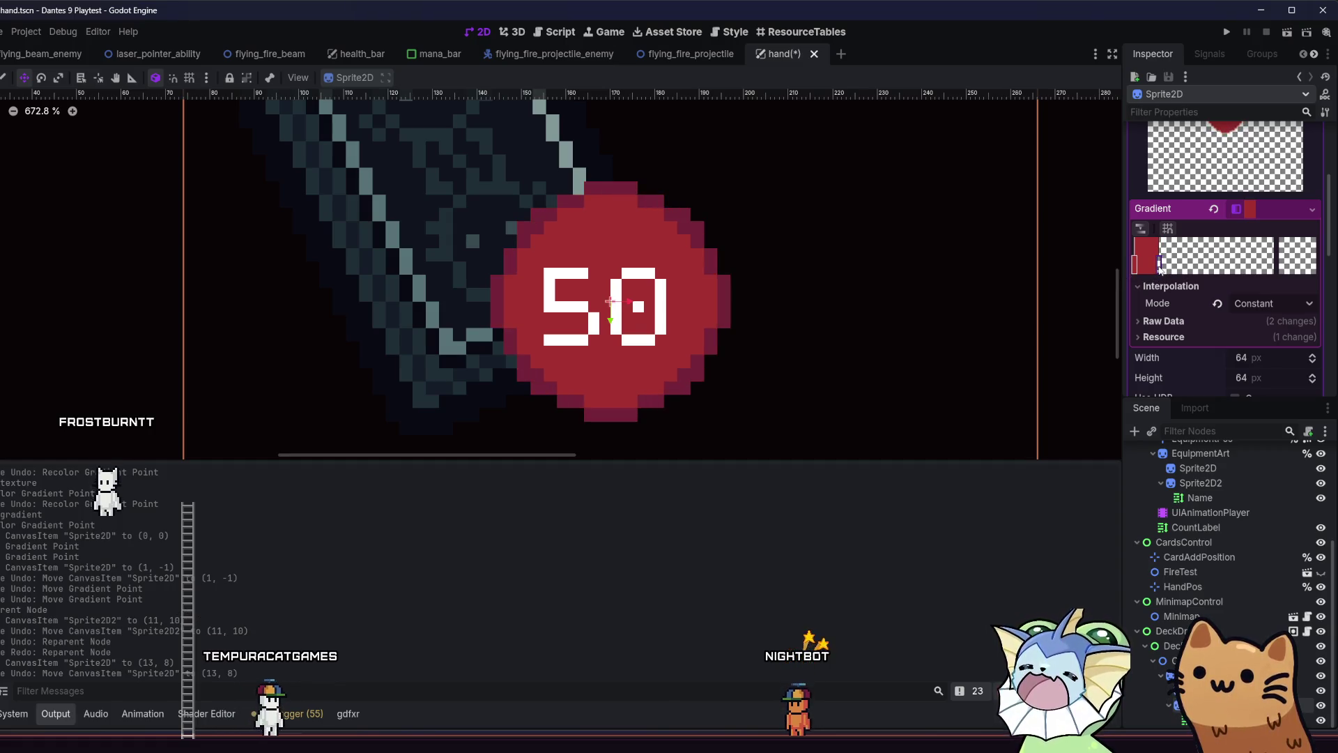
mouse_move(638, 316)
mouse_down()
mouse_move(648, 307)
mouse_move(635, 301)
mouse_move(651, 301)
mouse_up()
scroll(651, 302, down, 3)
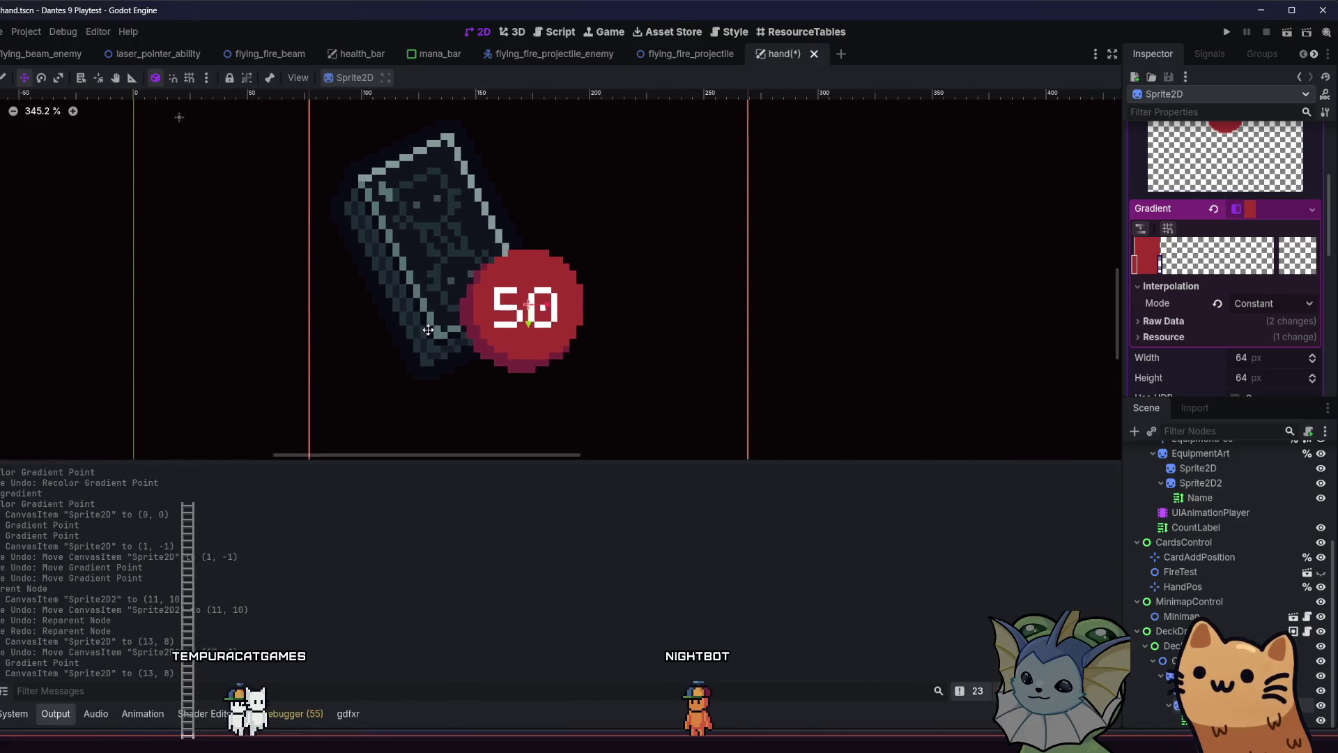
scroll(627, 272, up, 3)
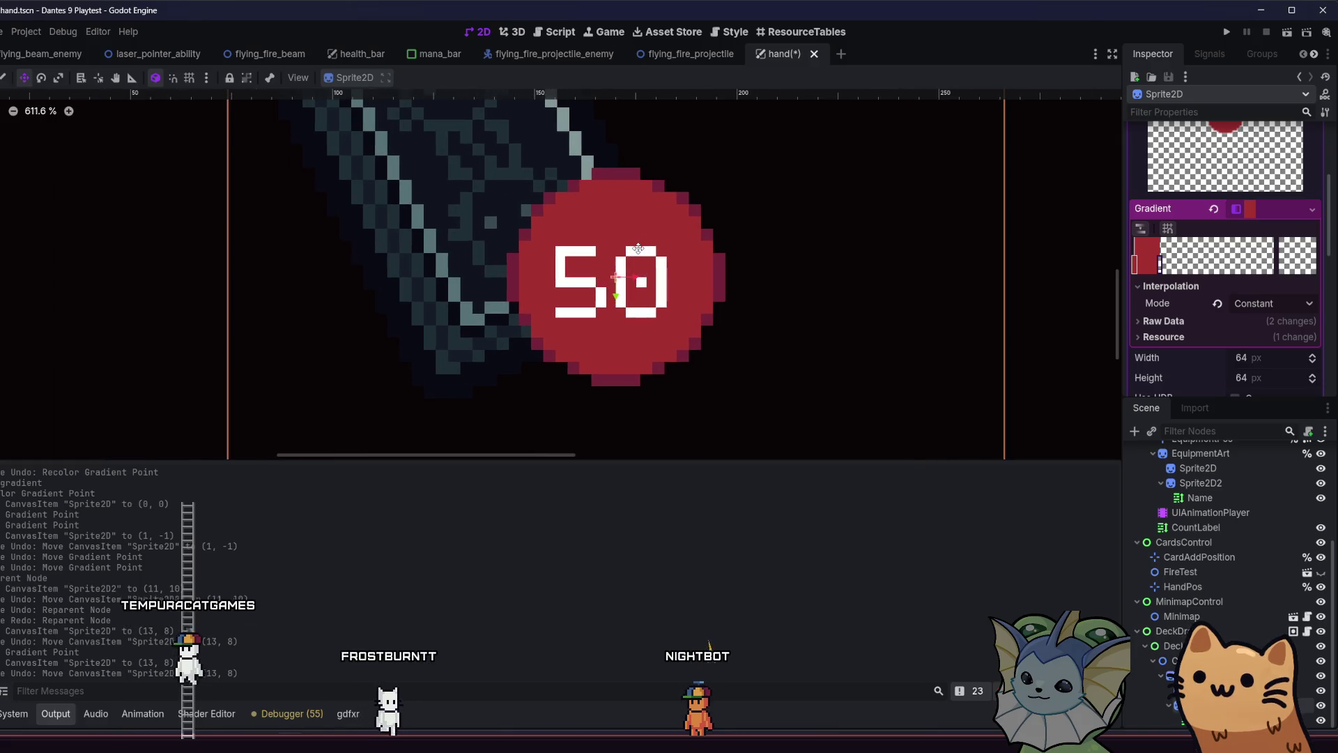
Fine-tune the gradient's red band so the circle becomes solid red without a ring
drag(1159, 264, 1163, 267)
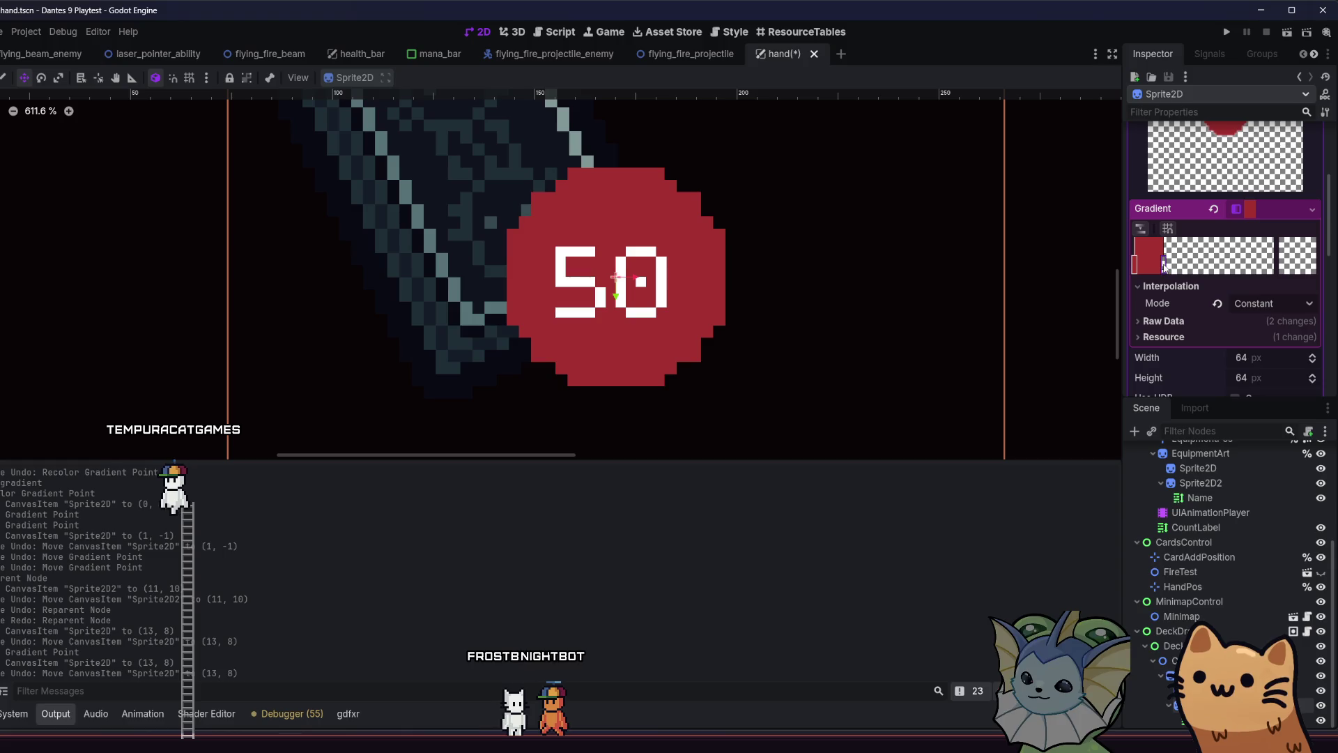
drag(1162, 267, 1161, 267)
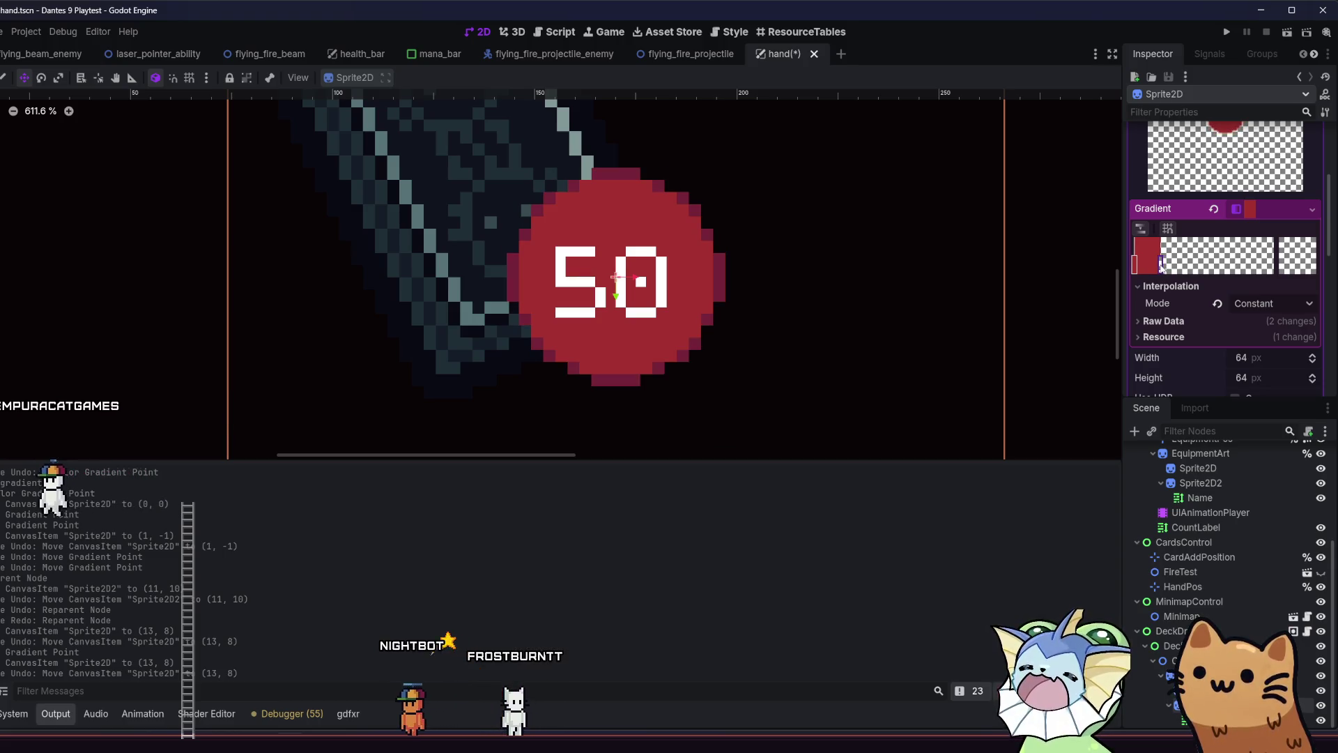
drag(726, 292, 716, 289)
key(ctrl+z)
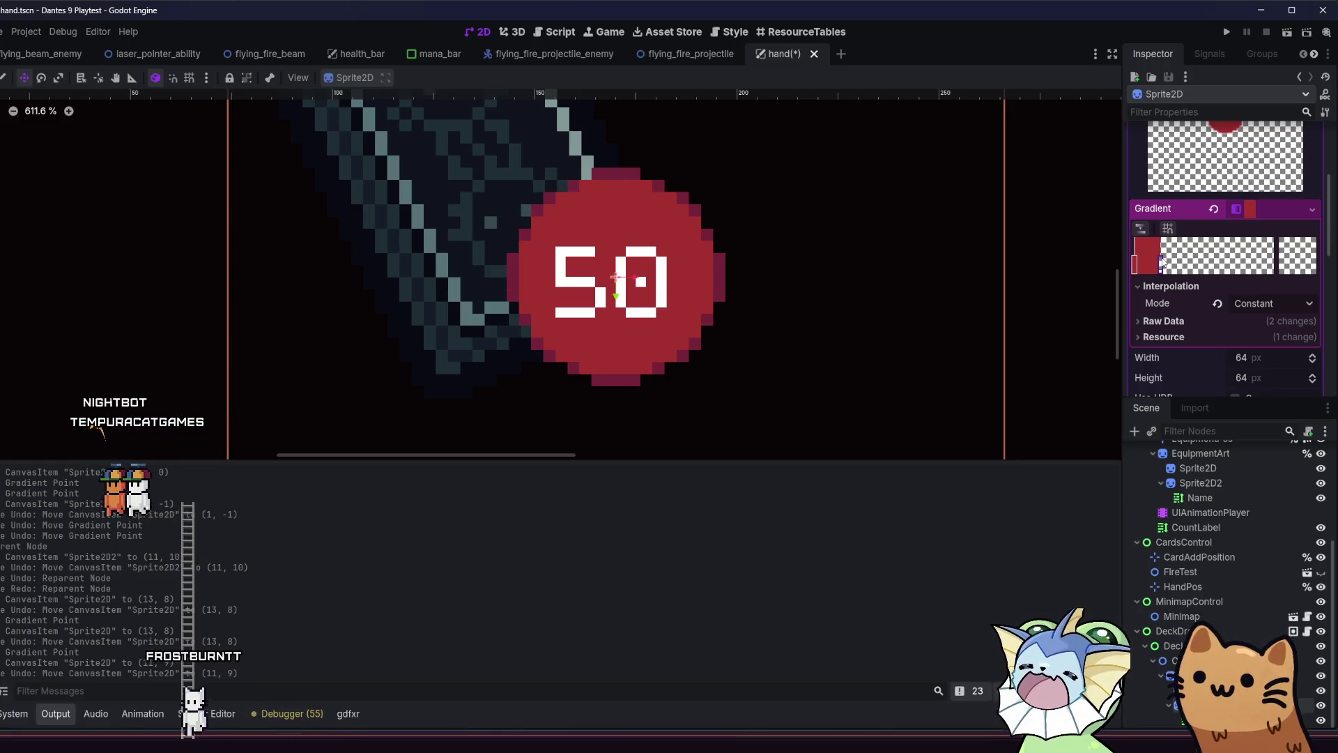
drag(1160, 263, 1161, 266)
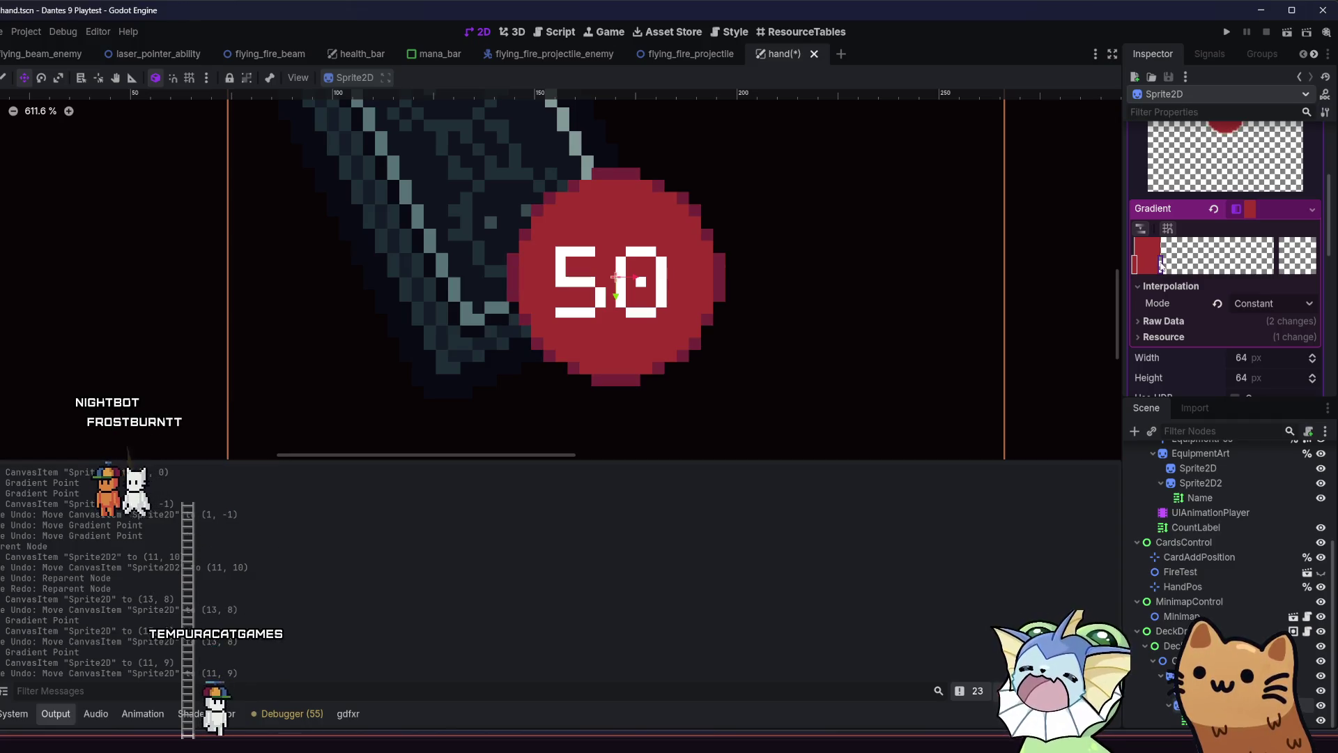
drag(1162, 266, 1164, 266)
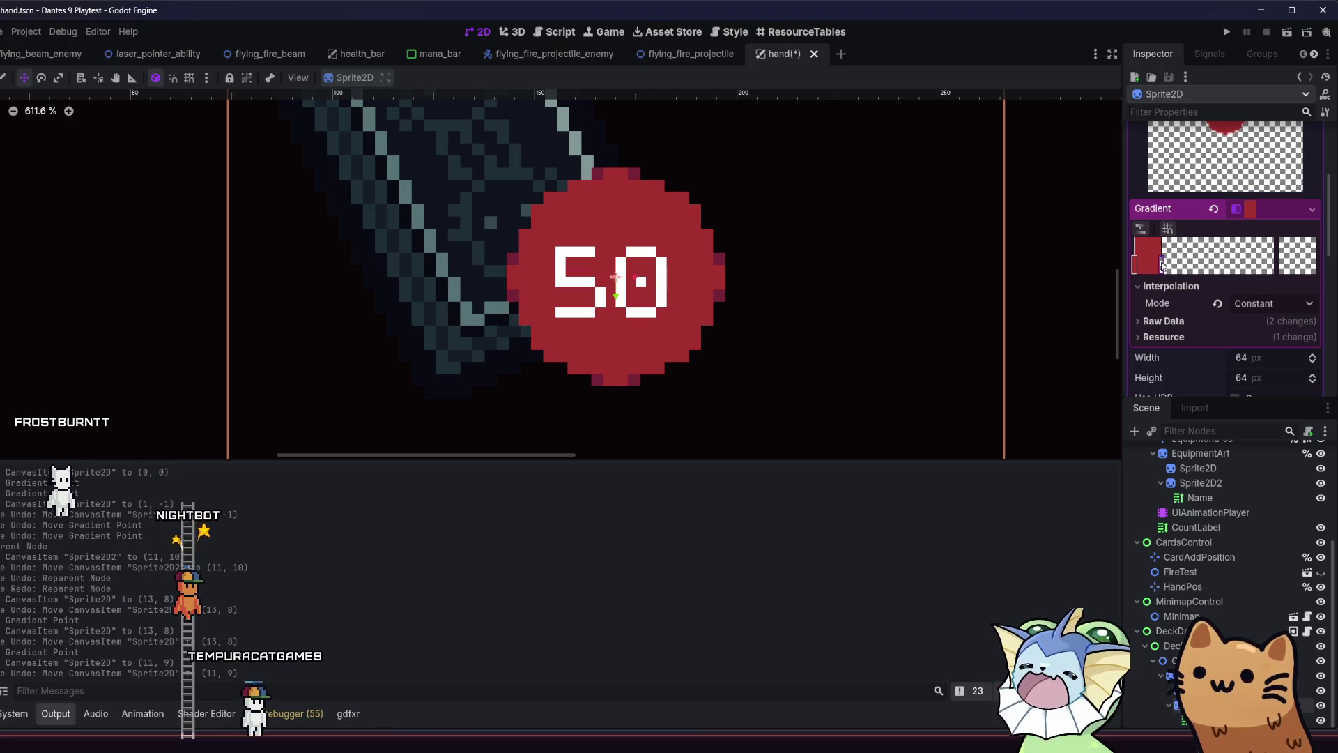
click(1163, 266)
Nudge the red badge with arrow keys and drag it slightly lower to (13, 8)
key(Up)
key(Up)
key(Up)
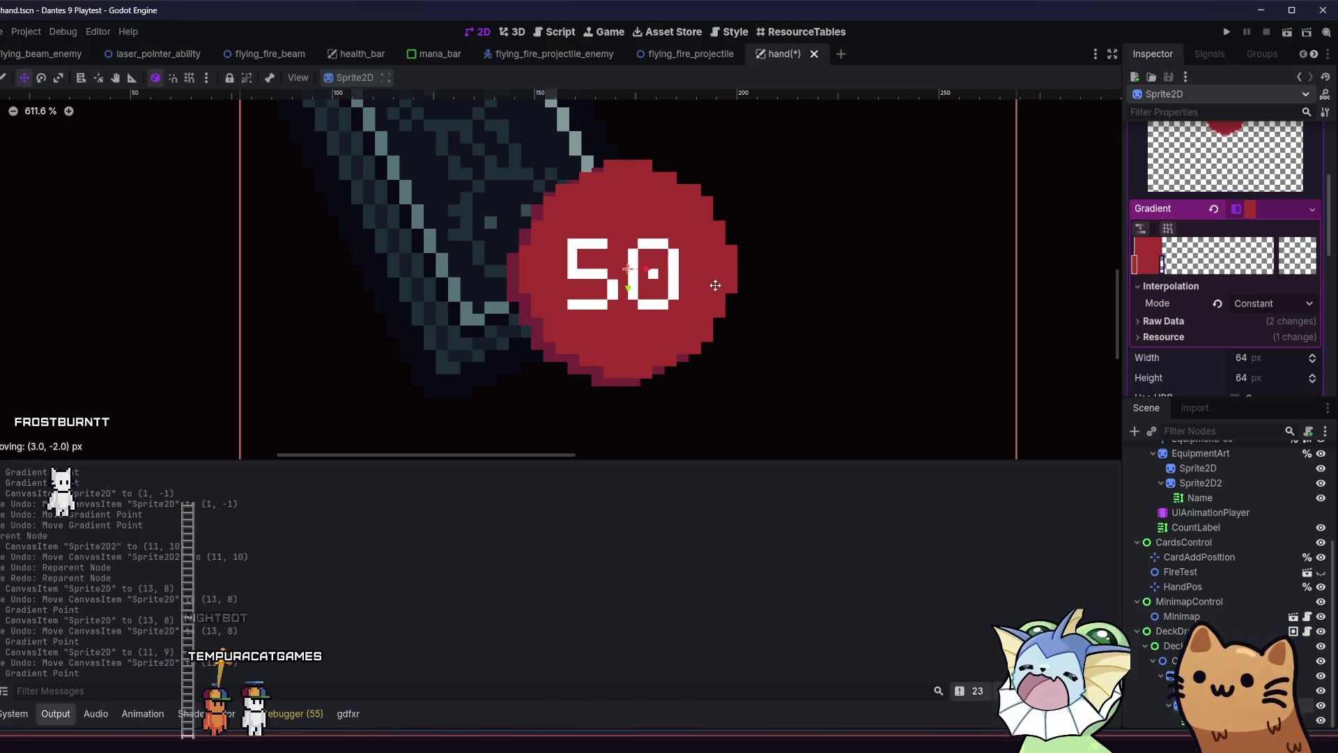
key(Right)
key(Right)
key(Right)
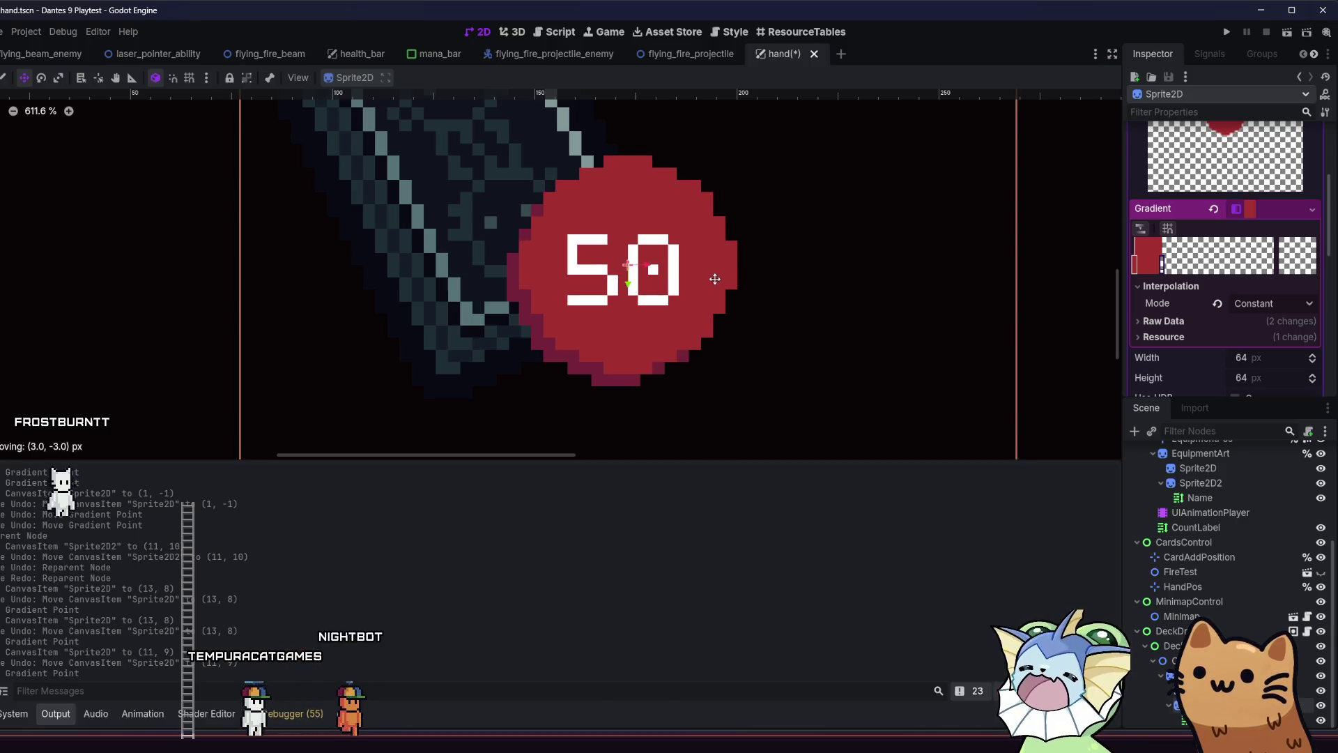
key(Down)
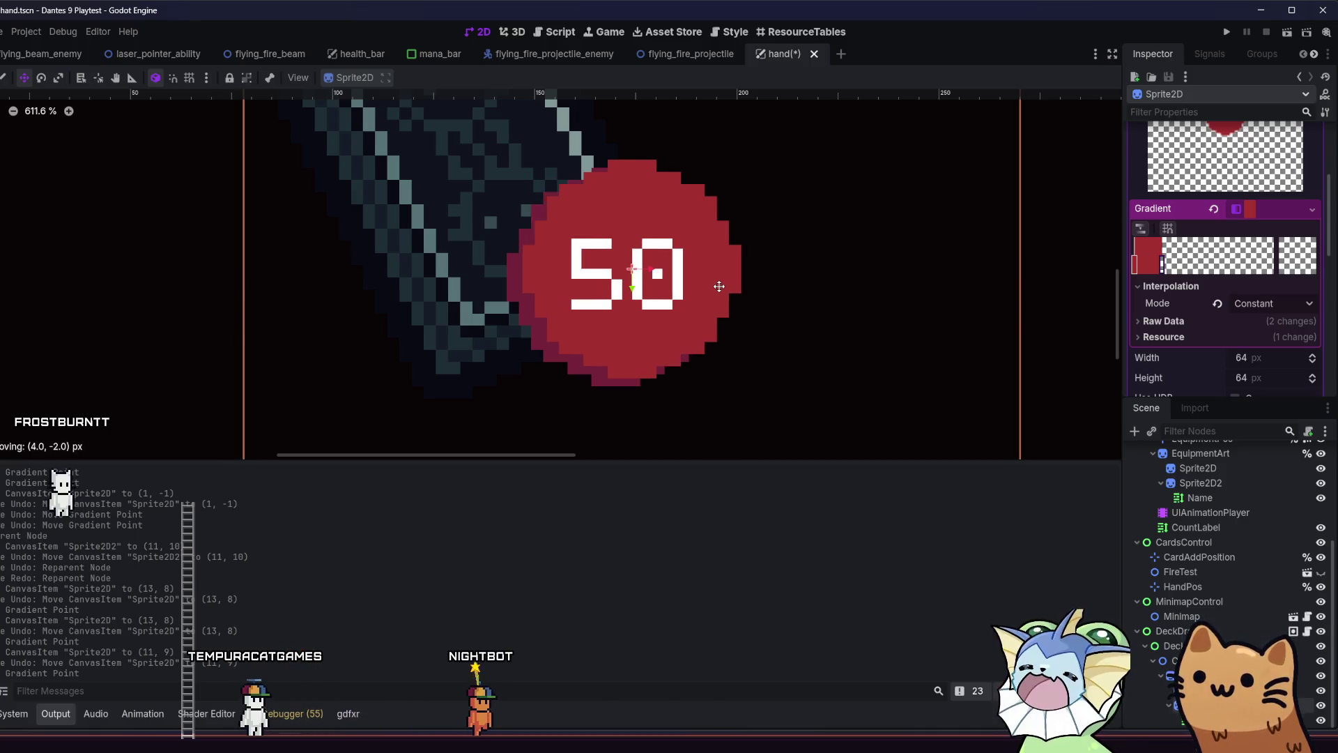
key(Down)
key(Up)
key(Up)
key(Up)
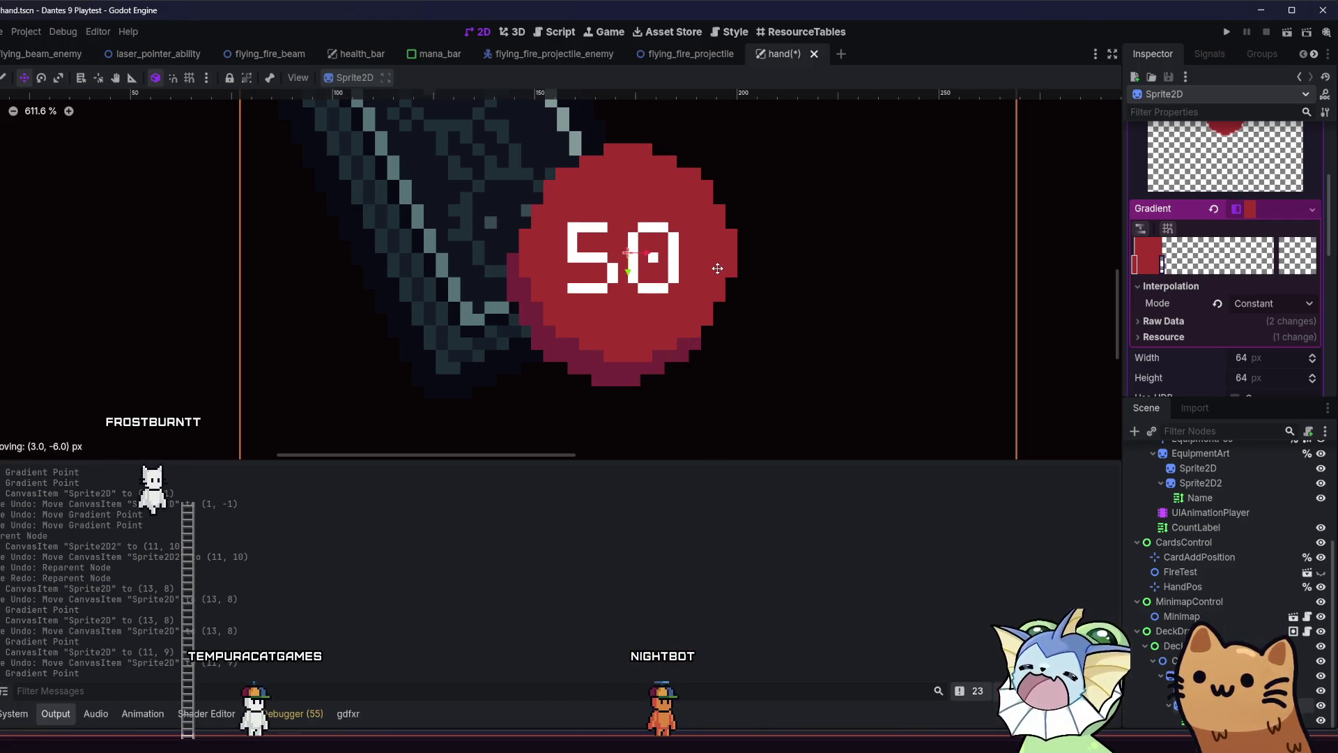
drag(717, 268, 744, 313)
scroll(593, 349, down, 8)
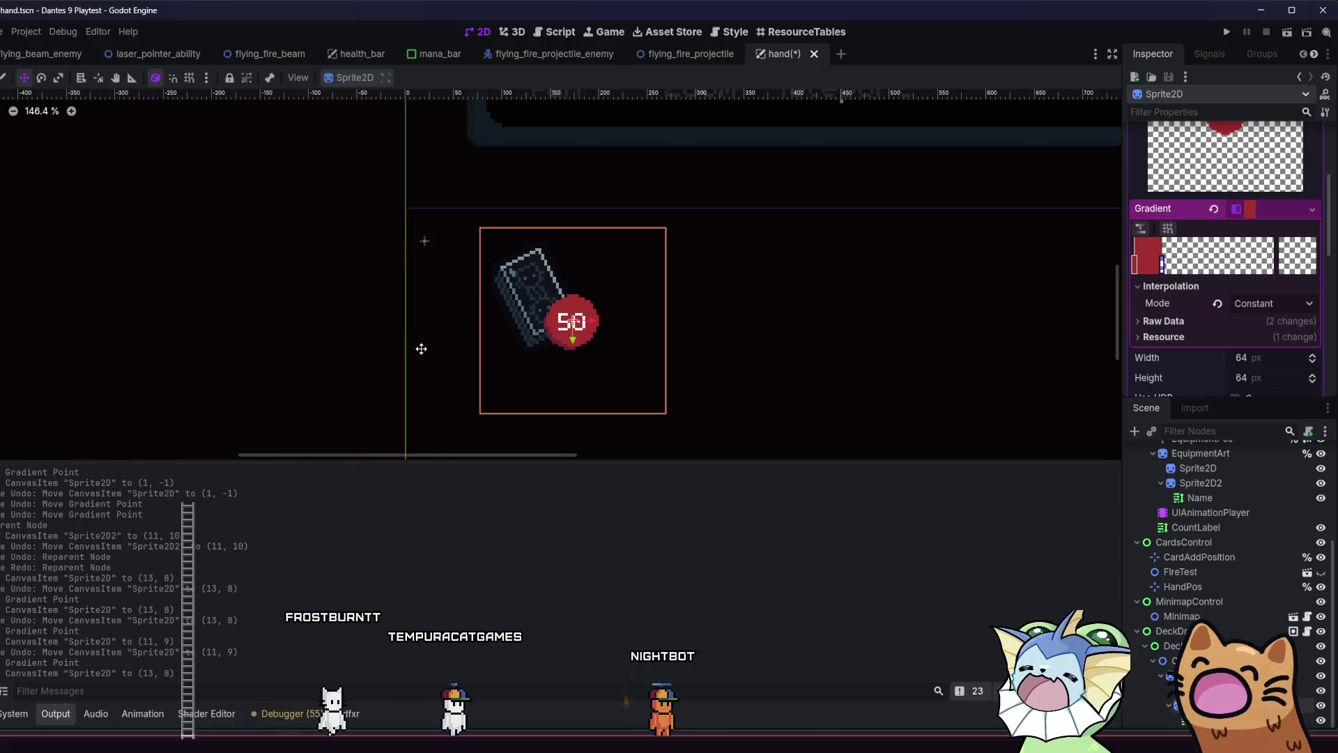
Recentre the card in view and save the scene
click(208, 262)
drag(292, 307, 363, 277)
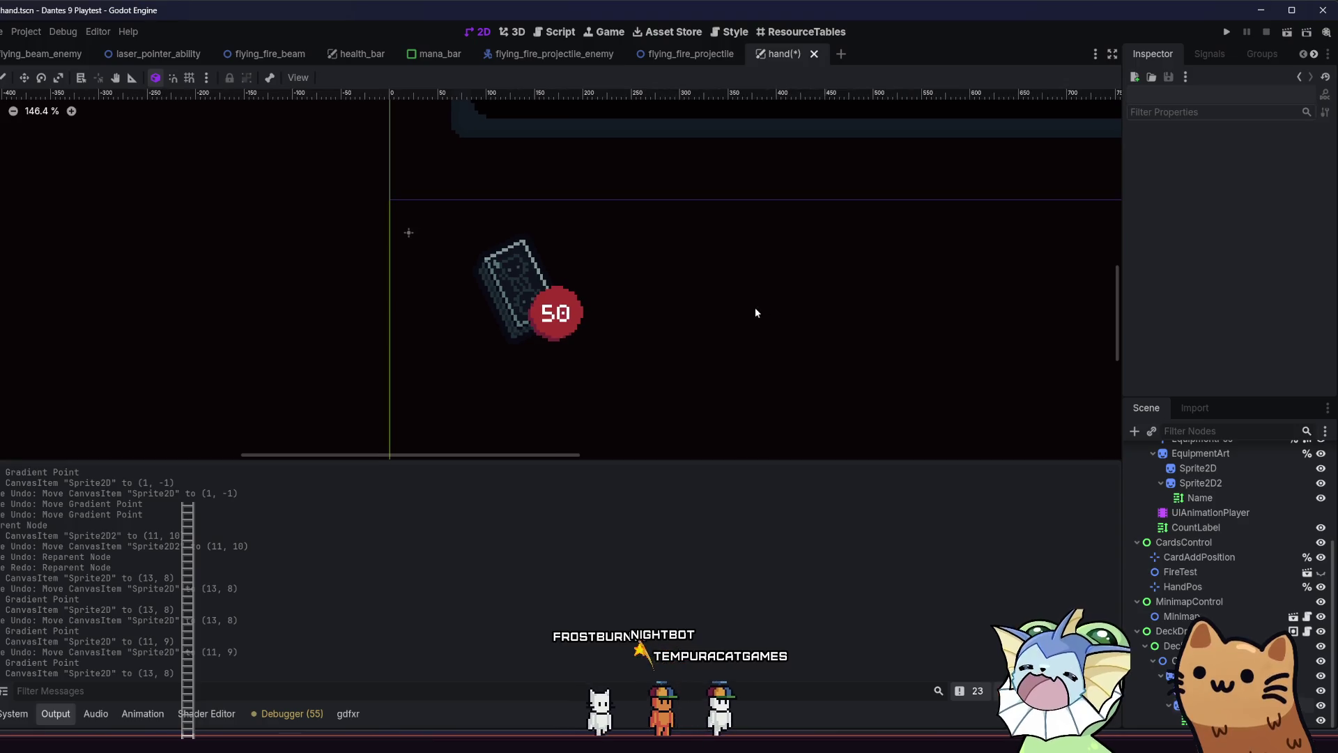
scroll(547, 321, up, 8)
key(ctrl+s)
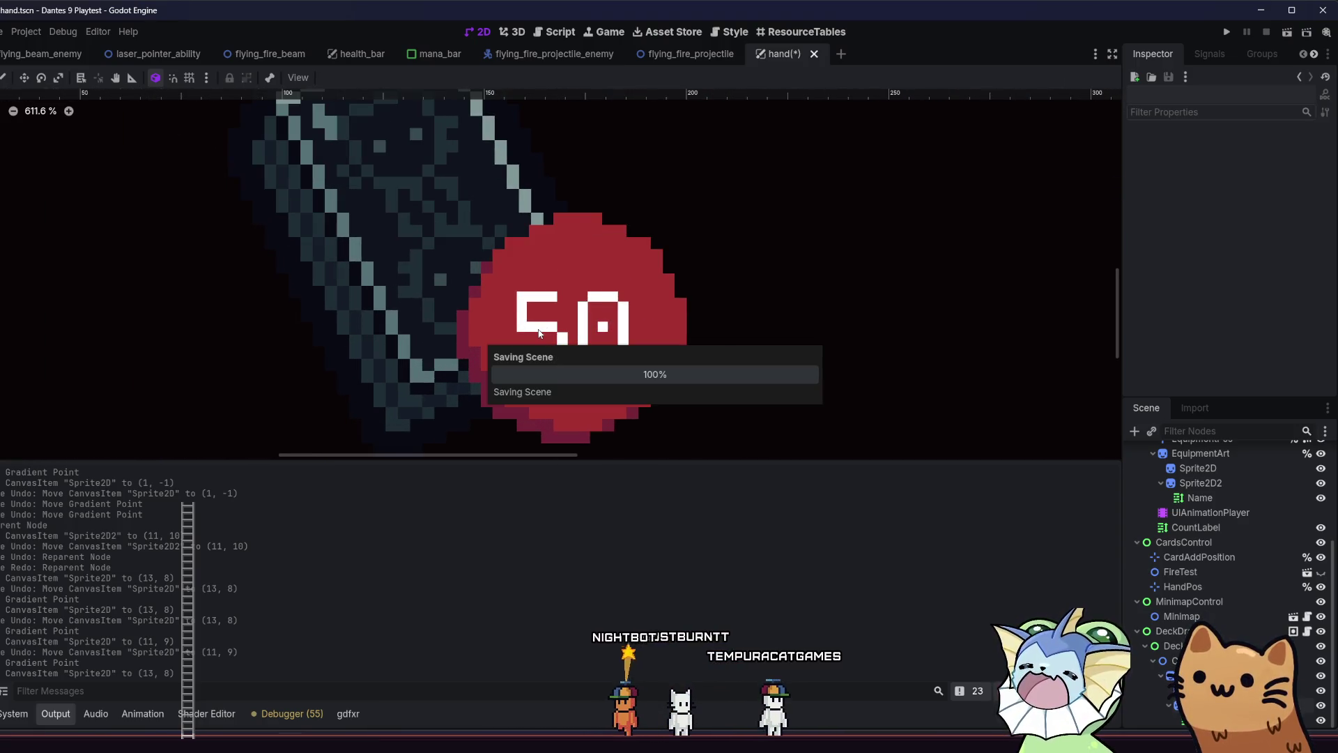
Select the 50 label and shift it by single pixels right, left, down, then back up
click(550, 325)
drag(564, 335, 568, 338)
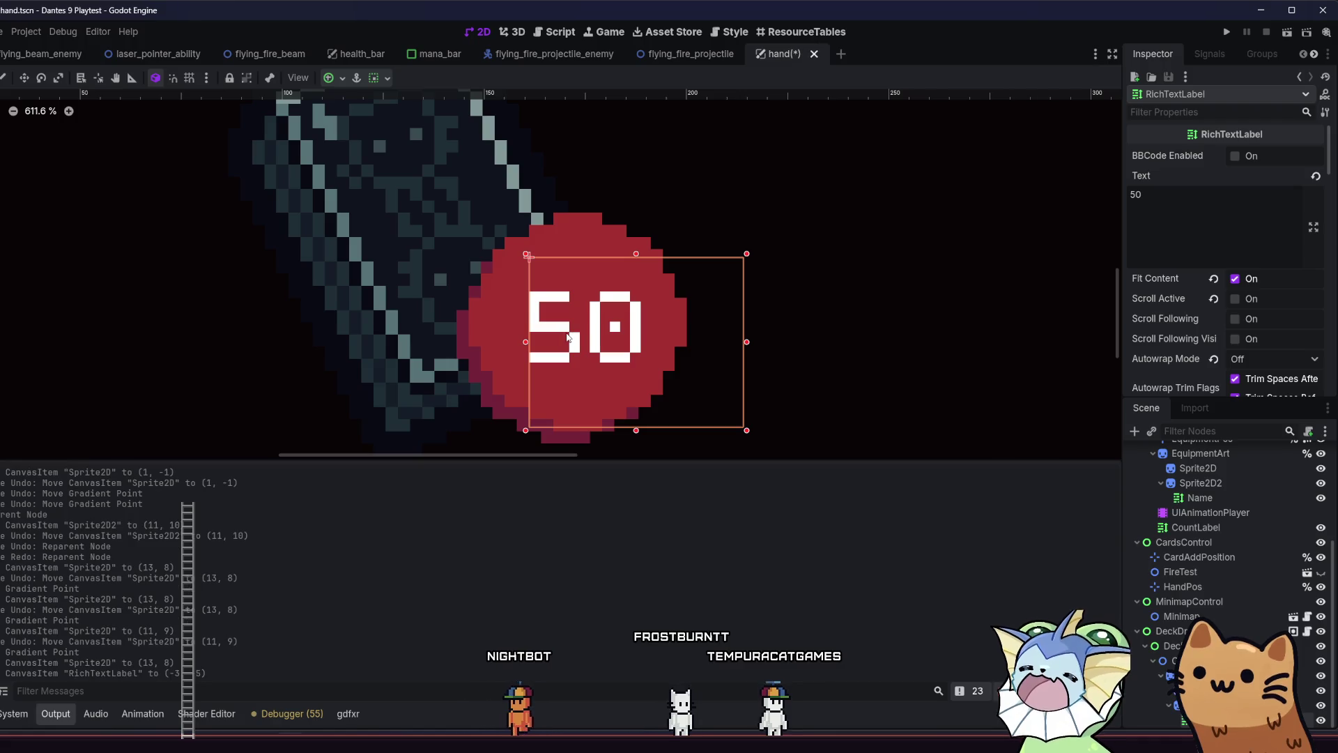
click(568, 337)
click(568, 338)
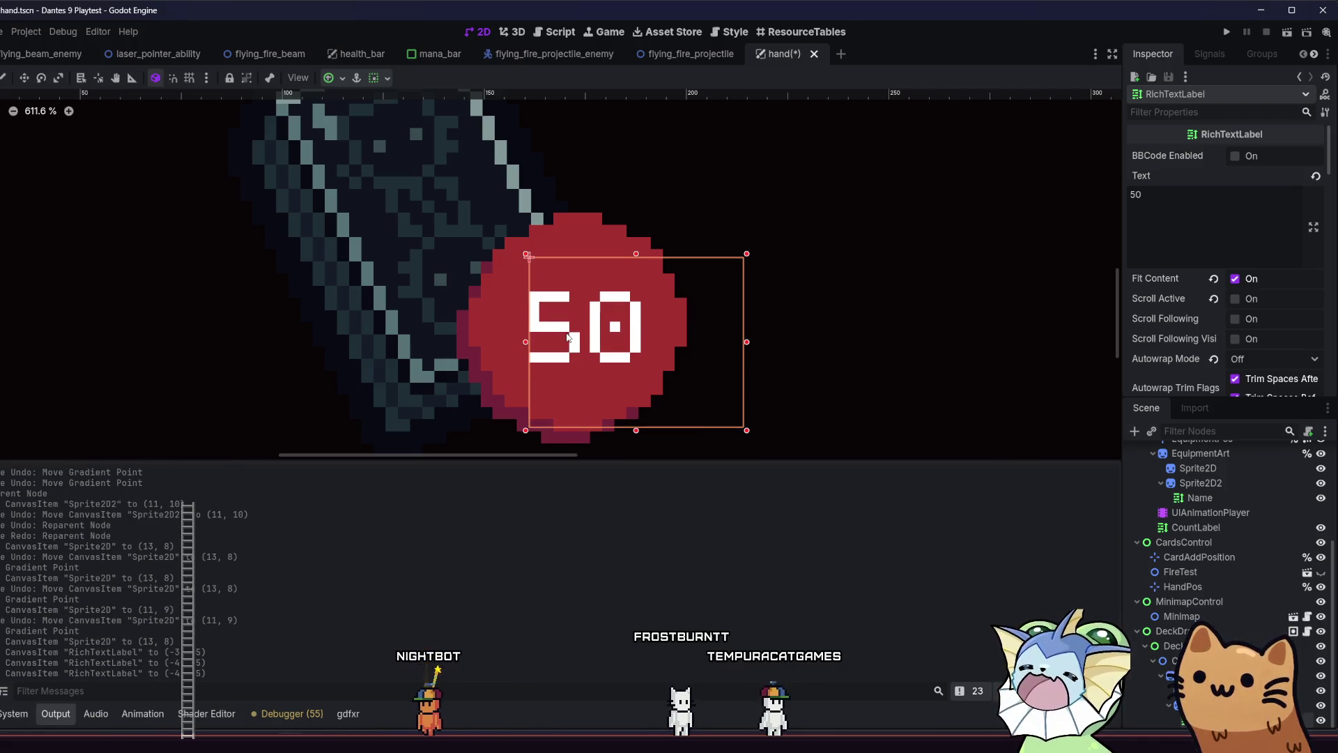
click(568, 337)
click(568, 337)
click(568, 338)
click(568, 338)
click(568, 337)
click(568, 337)
click(569, 338)
click(568, 338)
click(568, 338)
click(568, 338)
click(568, 337)
click(569, 337)
click(568, 338)
click(568, 337)
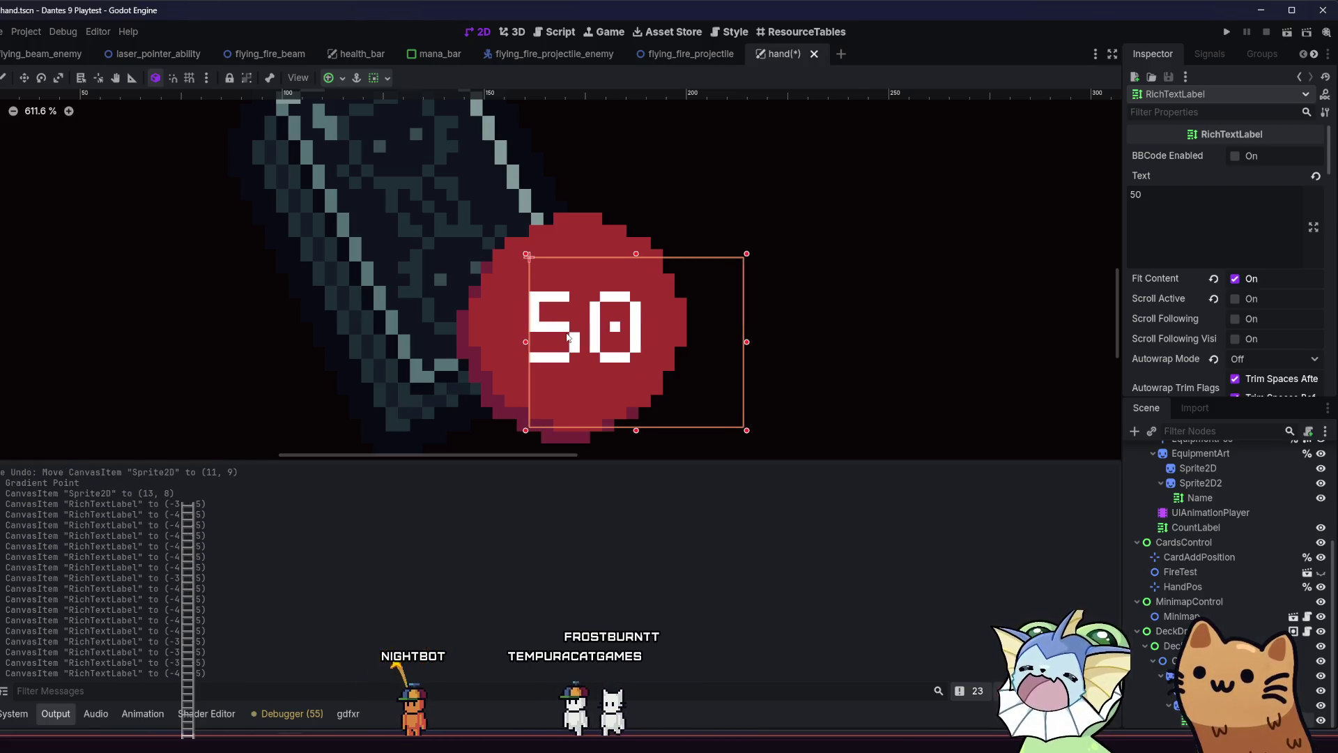
key(Down)
key(Down)
key(Down)
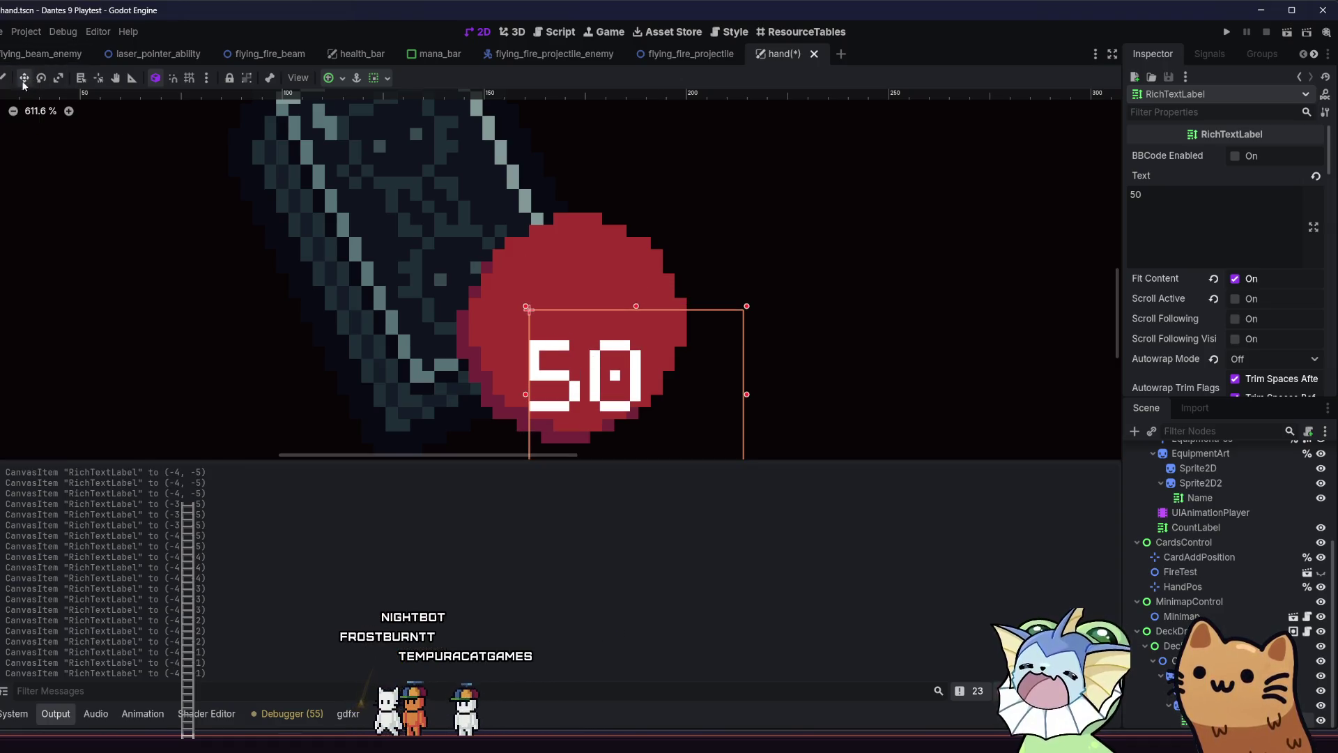
mouse_move(626, 347)
mouse_down()
mouse_move(637, 300)
mouse_move(622, 318)
mouse_up()
Check the label placement by selecting and deselecting items, then undo the last label move
scroll(815, 289, down, 3)
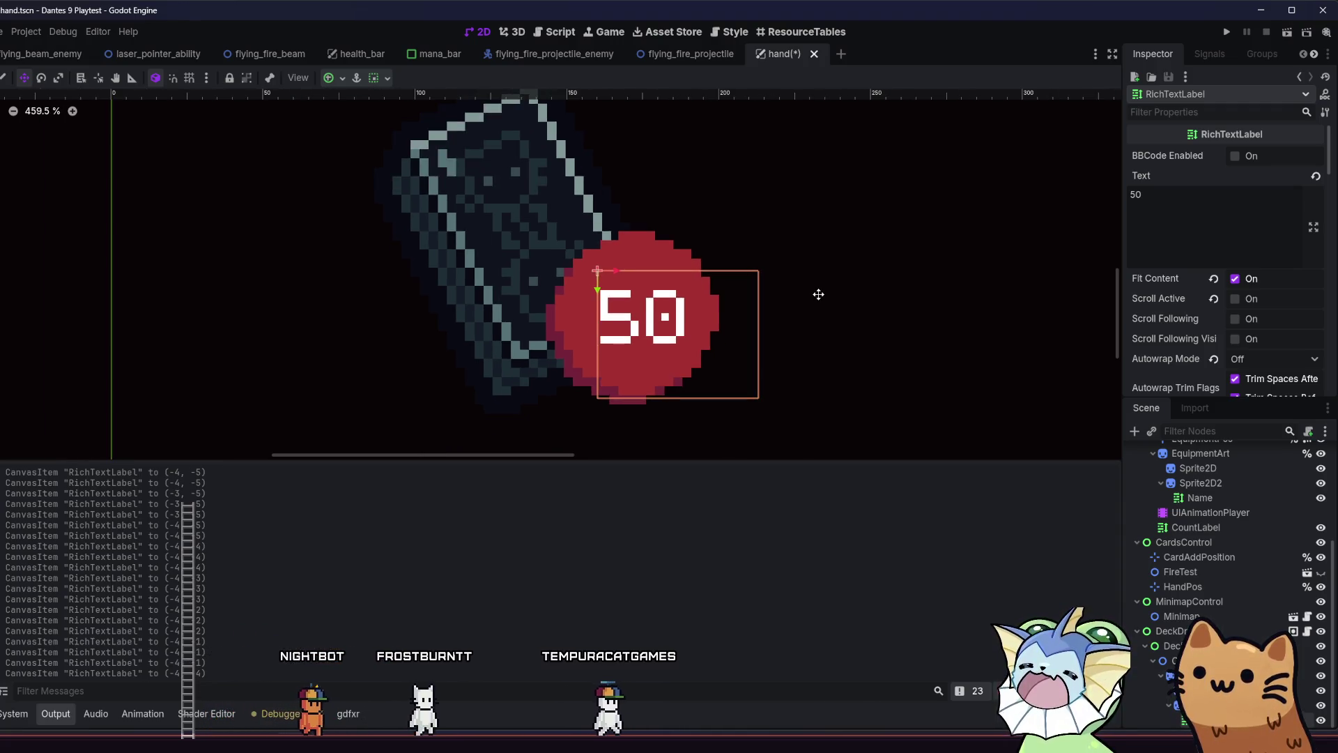
scroll(818, 295, down, 2)
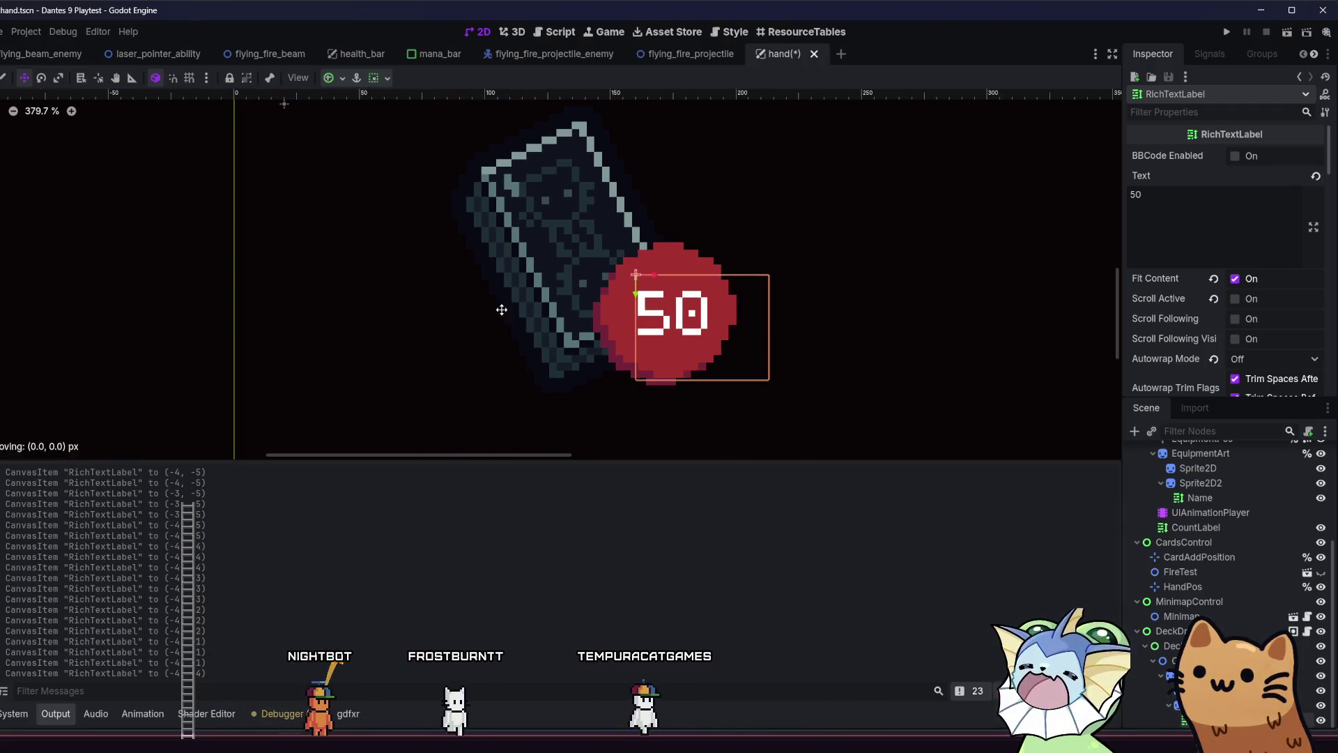
click(134, 180)
scroll(466, 250, down, 3)
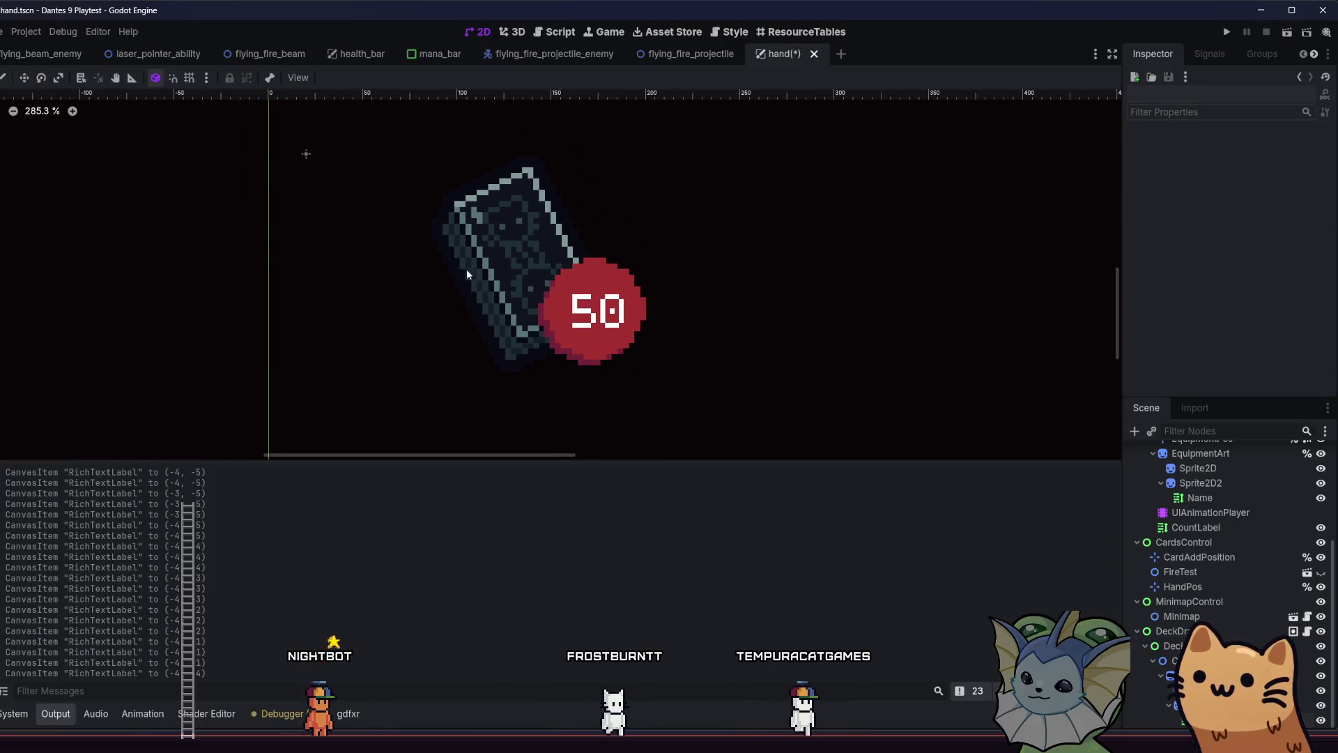
click(589, 313)
click(521, 319)
click(384, 313)
scroll(578, 309, up, 3)
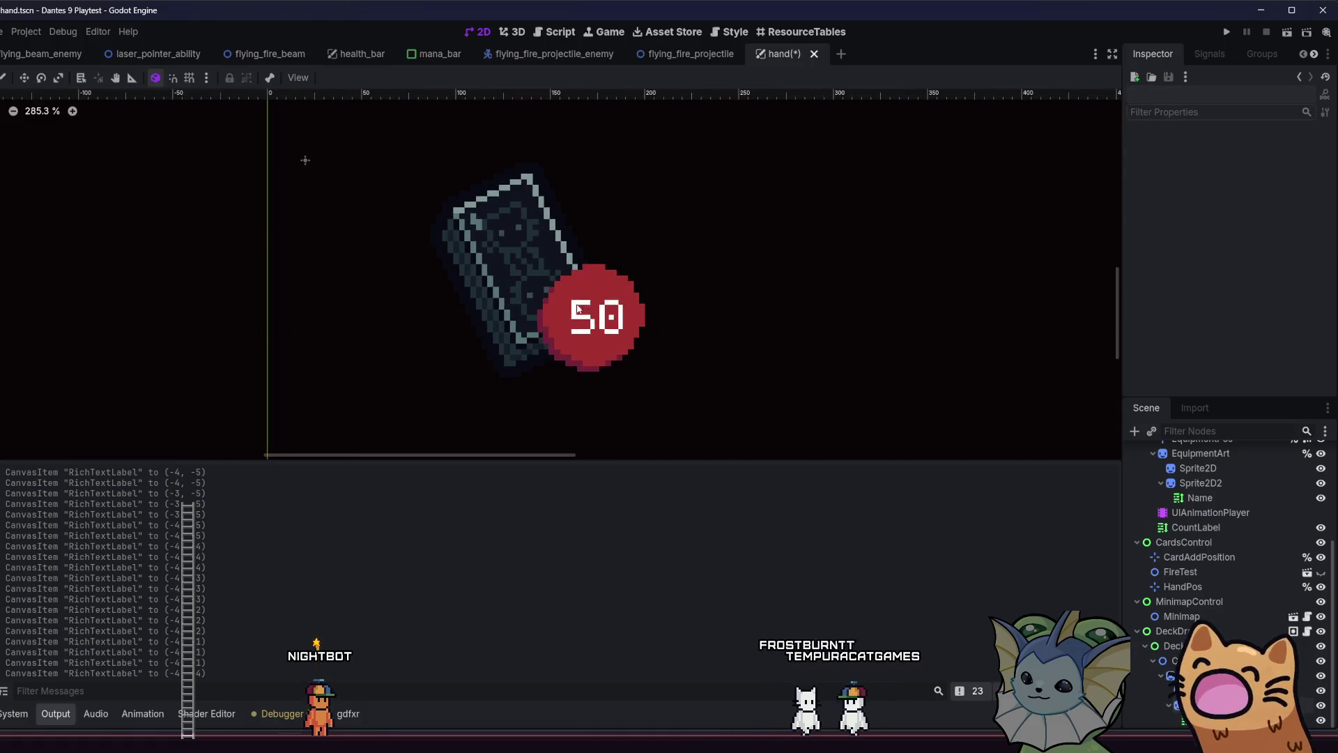
scroll(578, 309, down, 1)
click(578, 318)
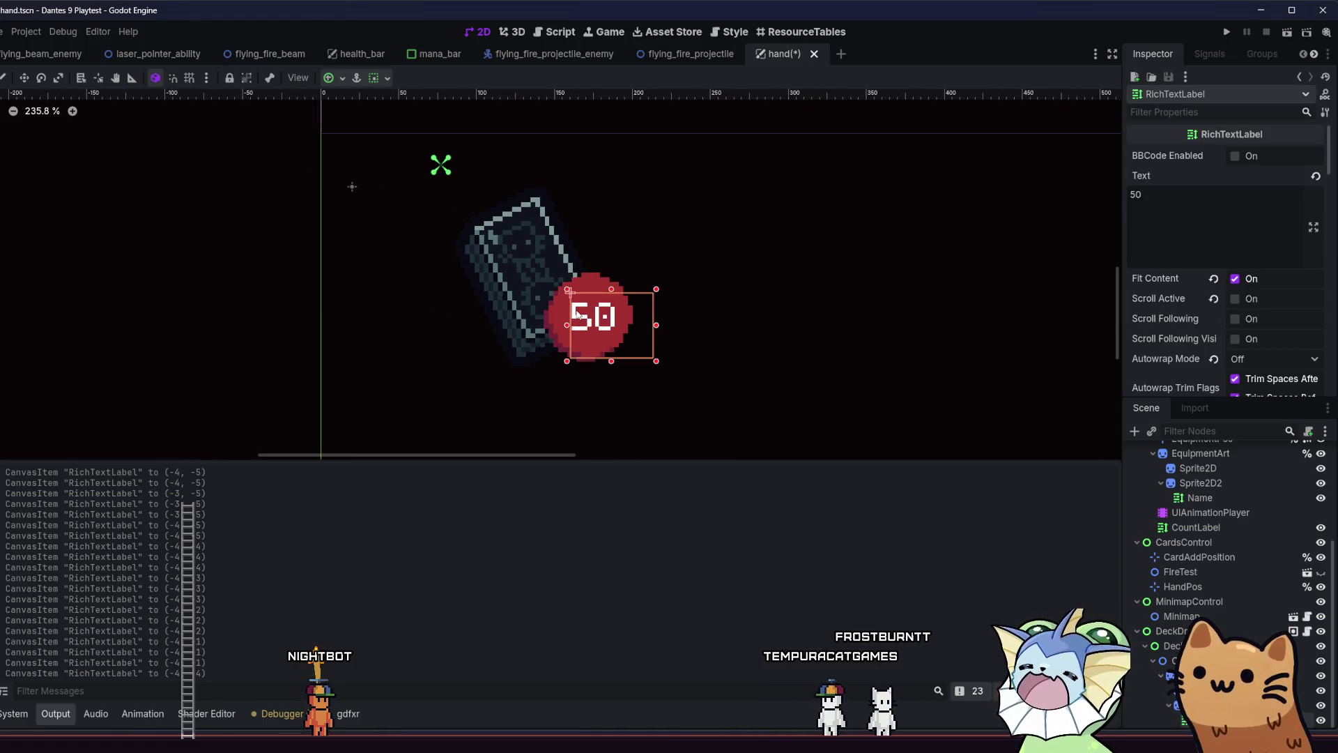
click(428, 325)
scroll(369, 306, down, 1)
key(ctrl+z)
scroll(462, 326, up, 7)
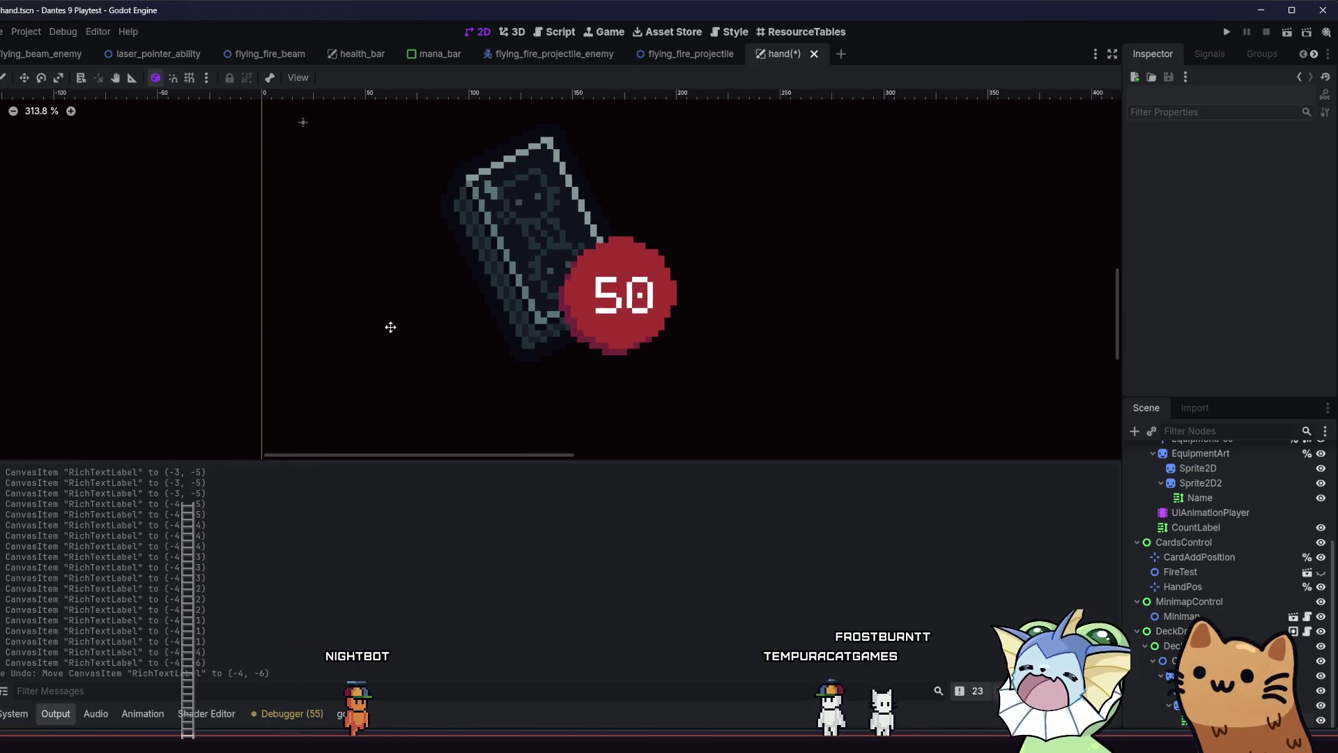
Test the count label with 8 and 80, moving it toward the badge centre
drag(608, 294, 576, 294)
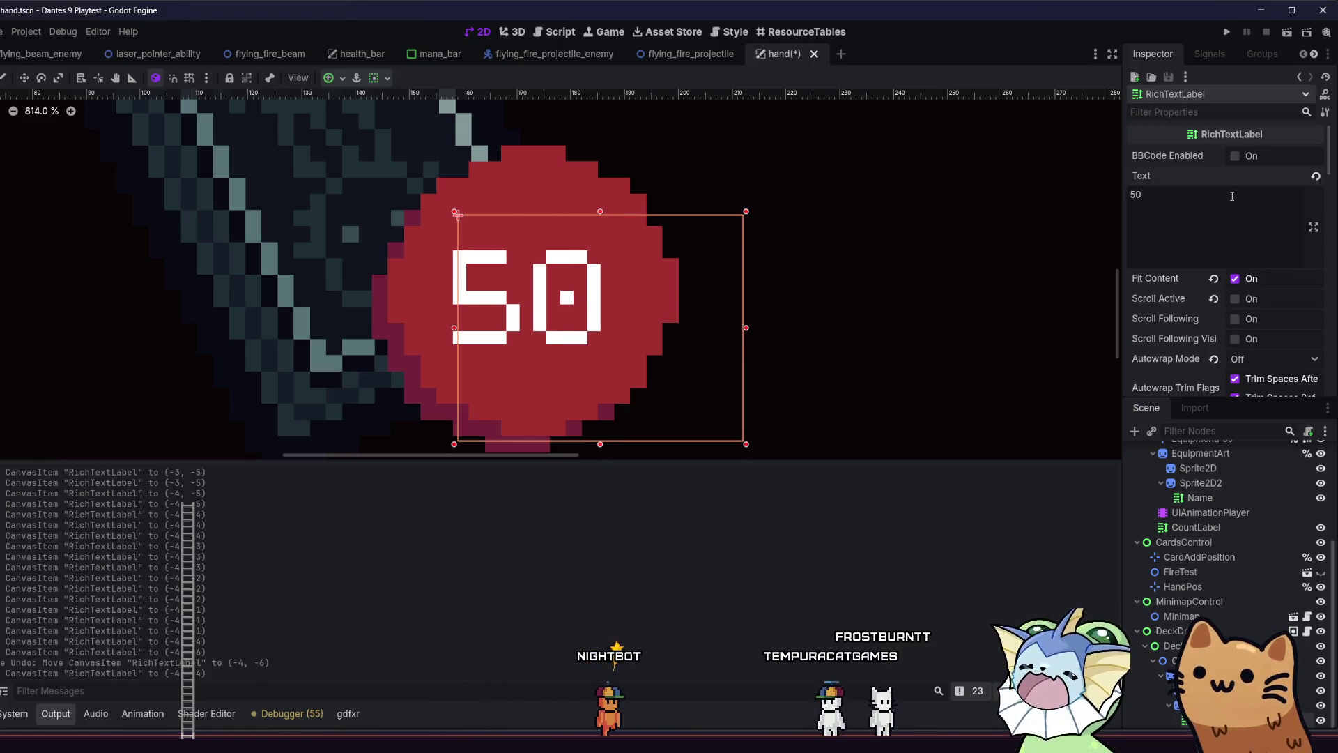
key(BackSpace)
key(BackSpace)
text(8)
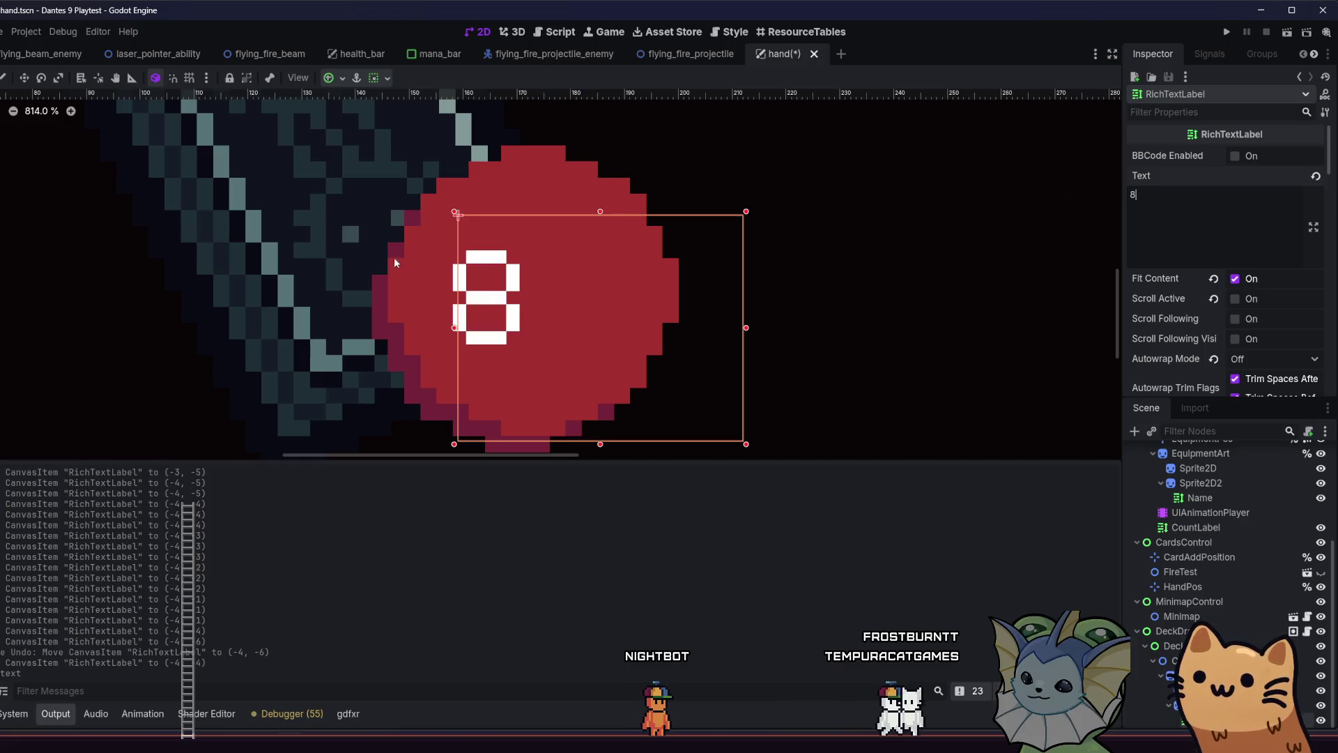
drag(500, 297, 530, 299)
click(1151, 187)
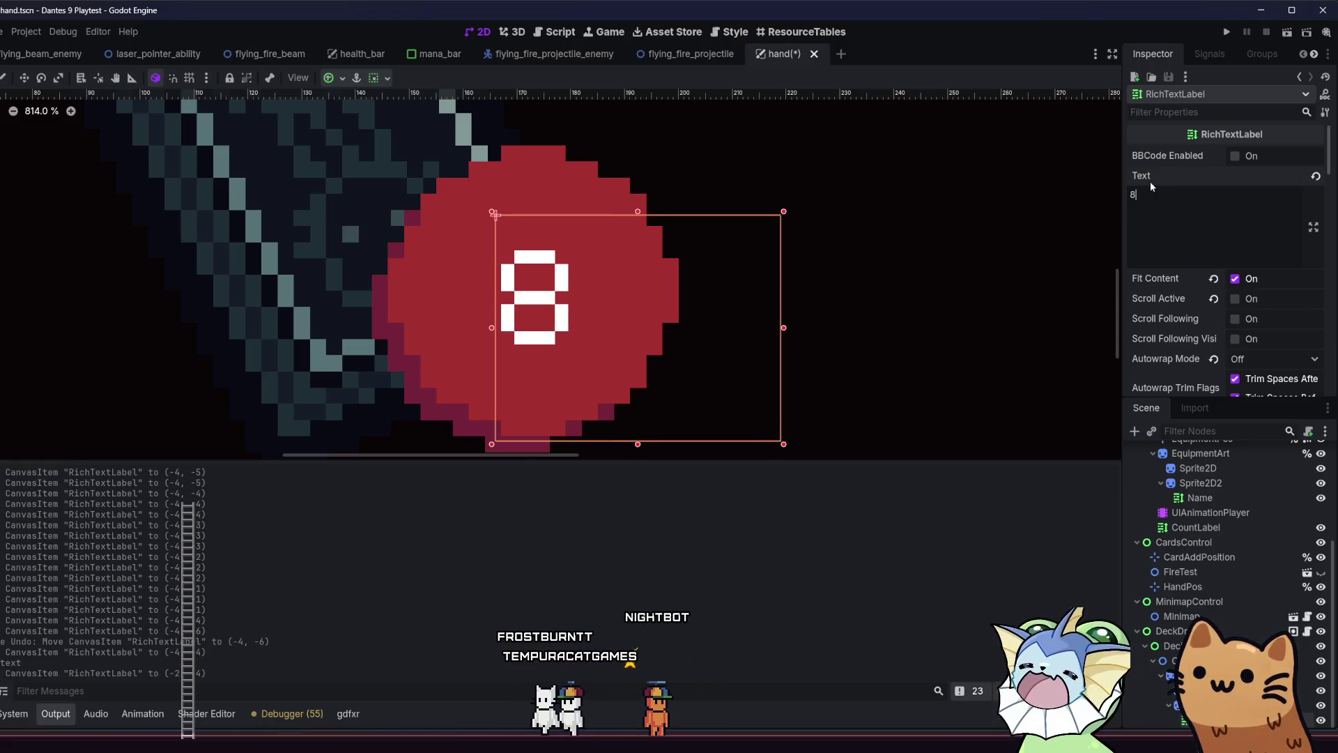
text(0)
key(BackSpace)
key(BackSpace)
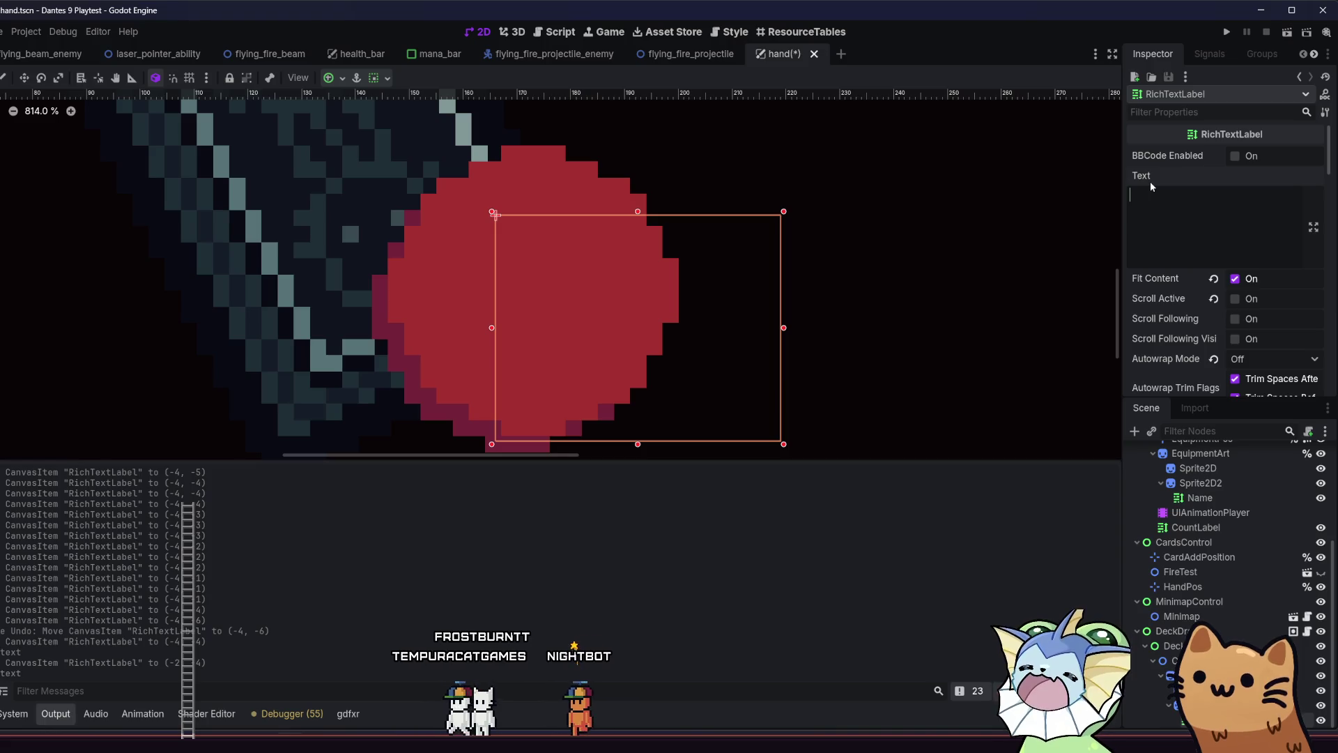
Set the label's Horizontal Alignment to Center, leaving Autowrap Off
scroll(1266, 311, down, 2)
scroll(1264, 312, down, 4)
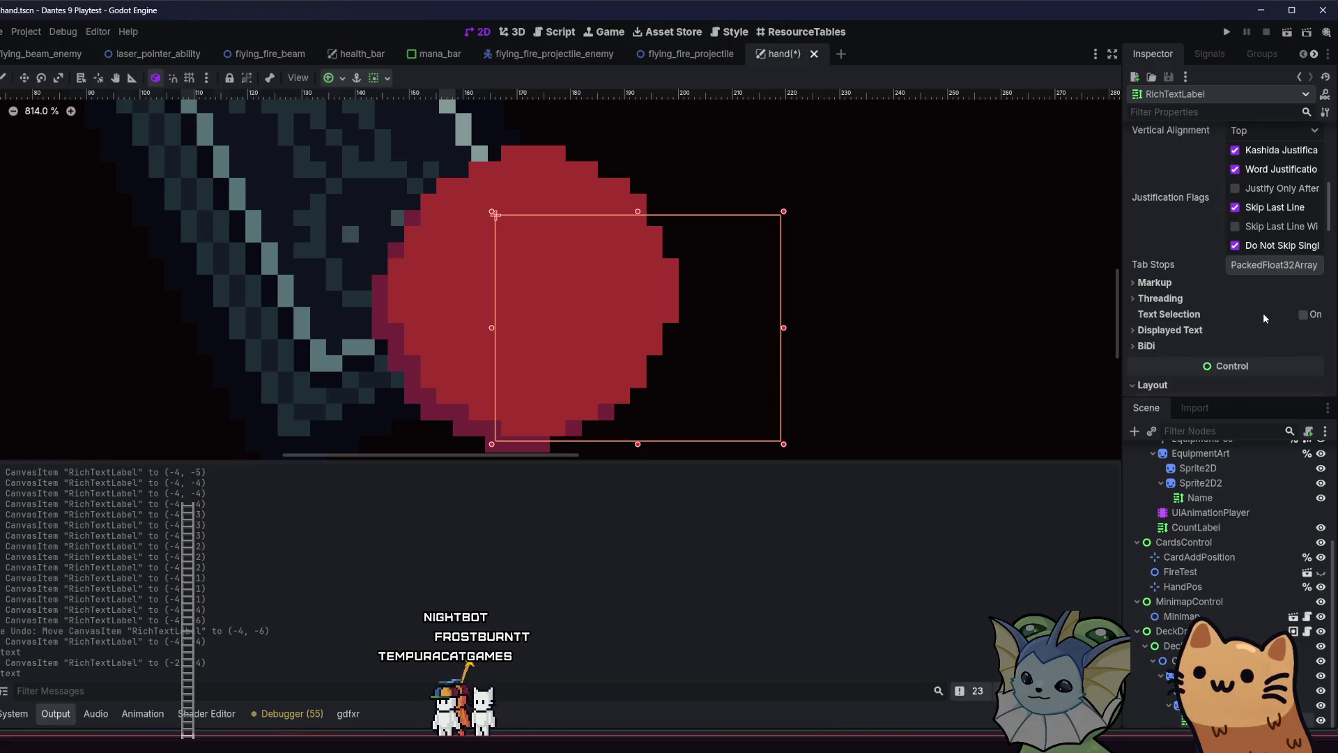
scroll(1213, 286, up, 3)
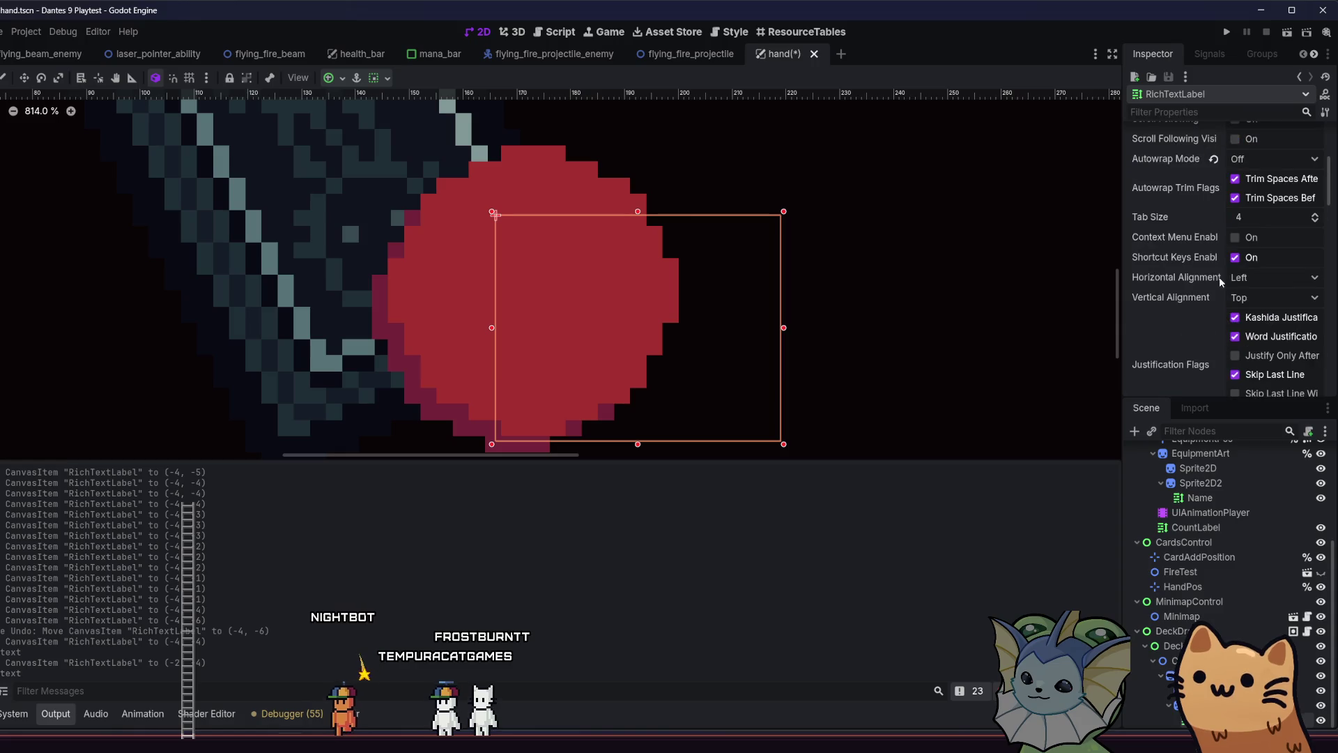
scroll(1223, 237, up, 2)
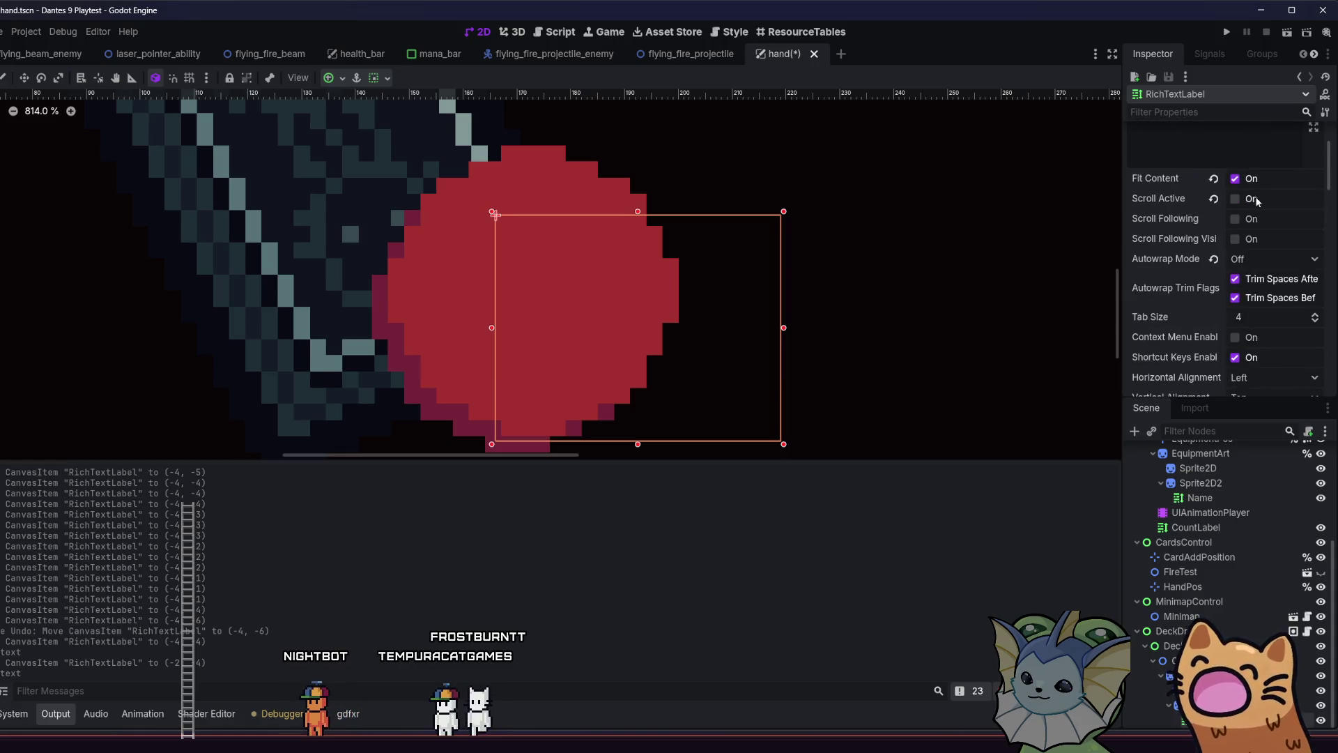
click(1268, 257)
click(1269, 258)
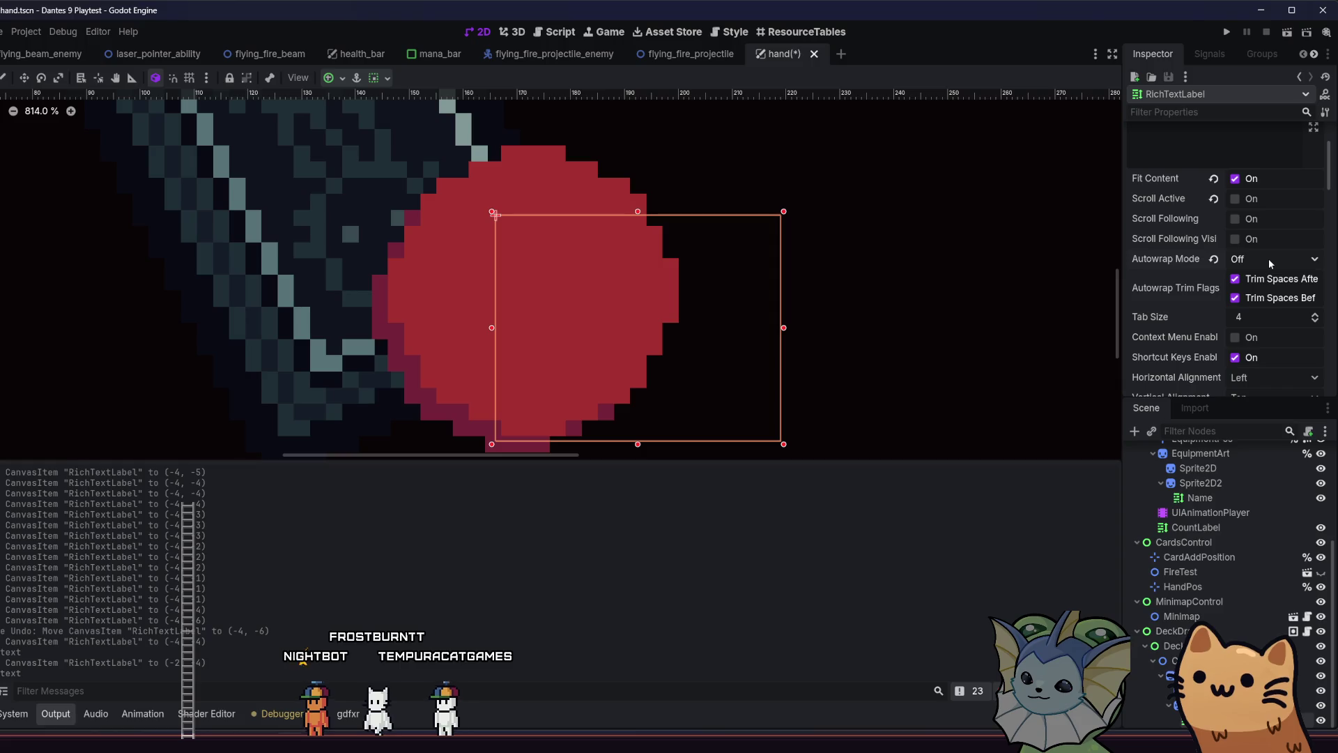
click(1273, 376)
click(1247, 405)
Enter 5, centre the label on the badge, then test 500 and 50 before returning to 5
click(1248, 142)
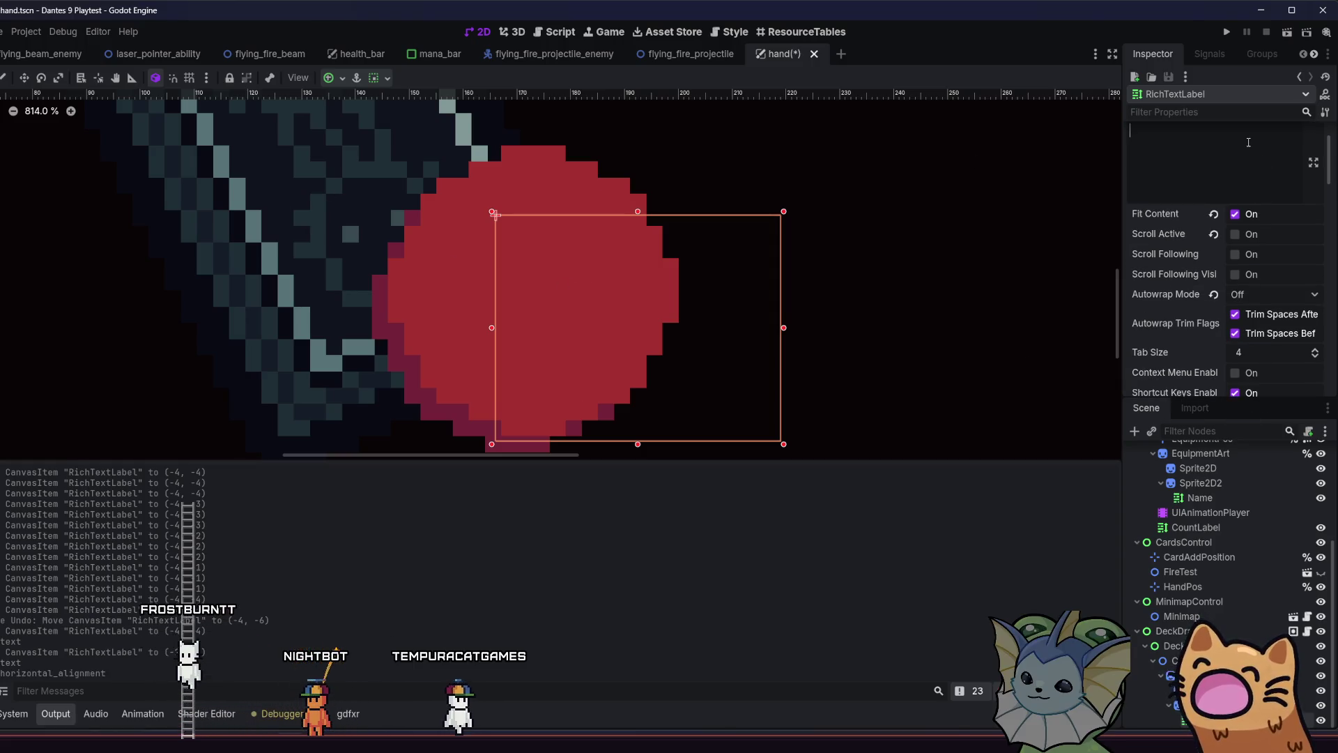
text(5)
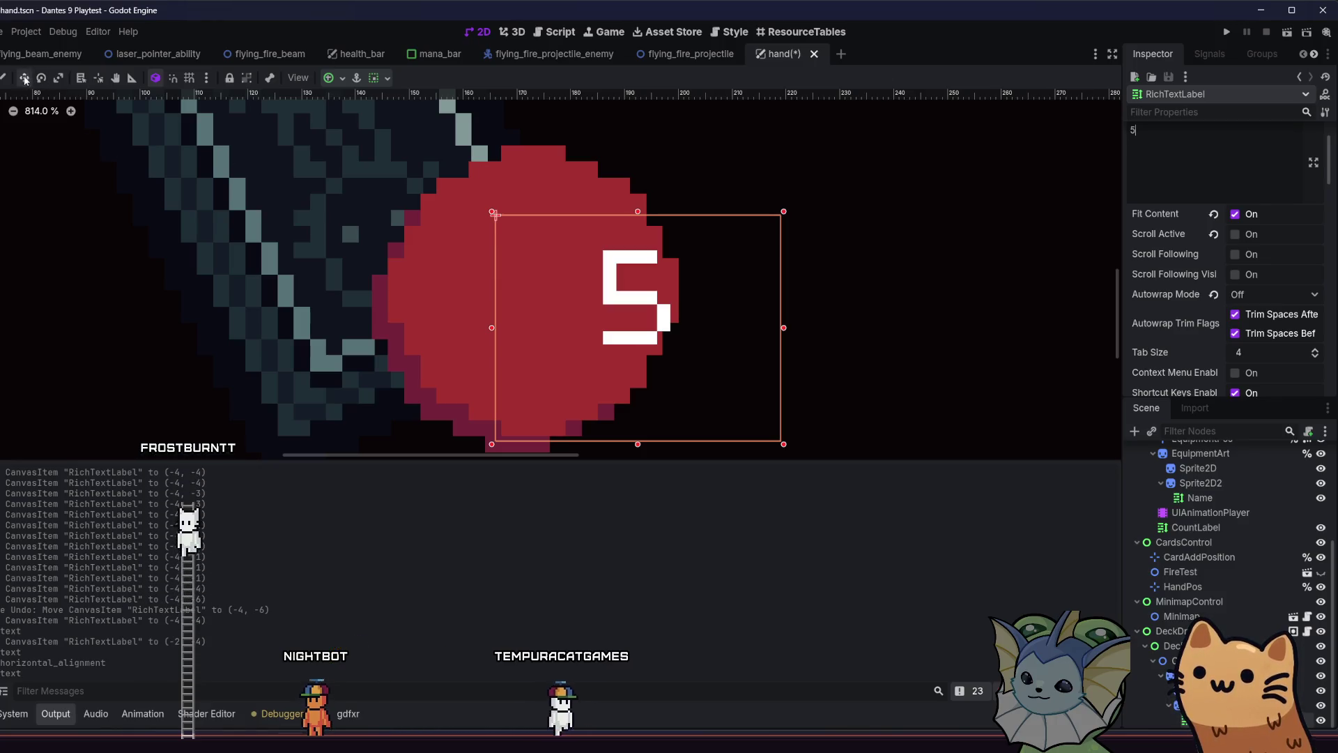
click(23, 77)
drag(624, 310, 526, 310)
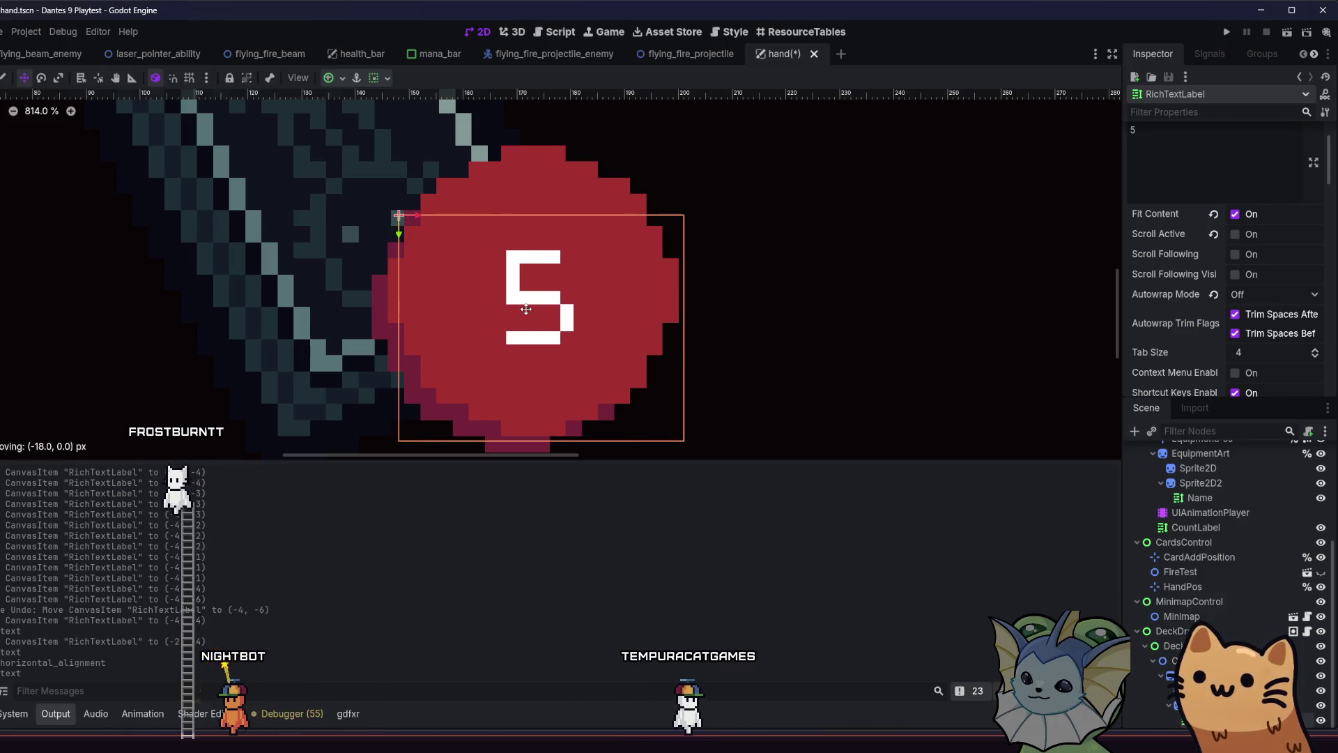
click(1188, 181)
text(00)
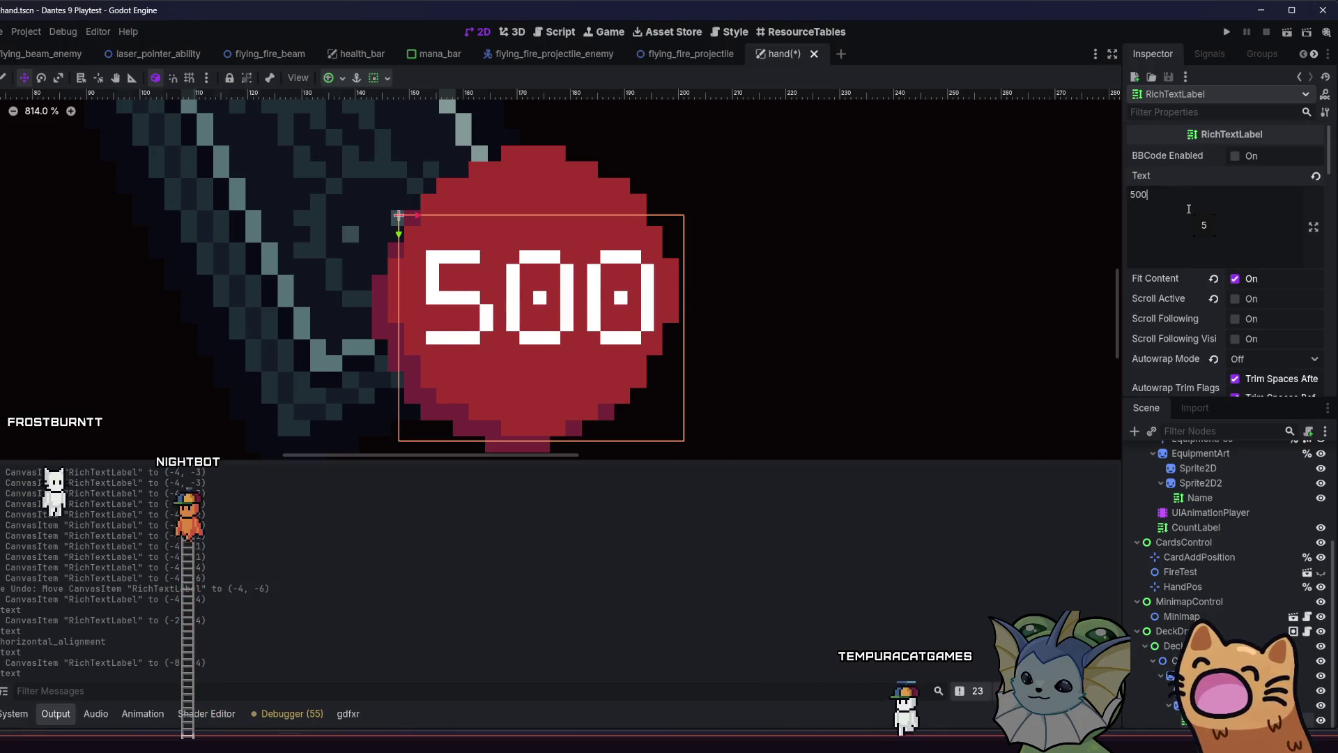
key(BackSpace)
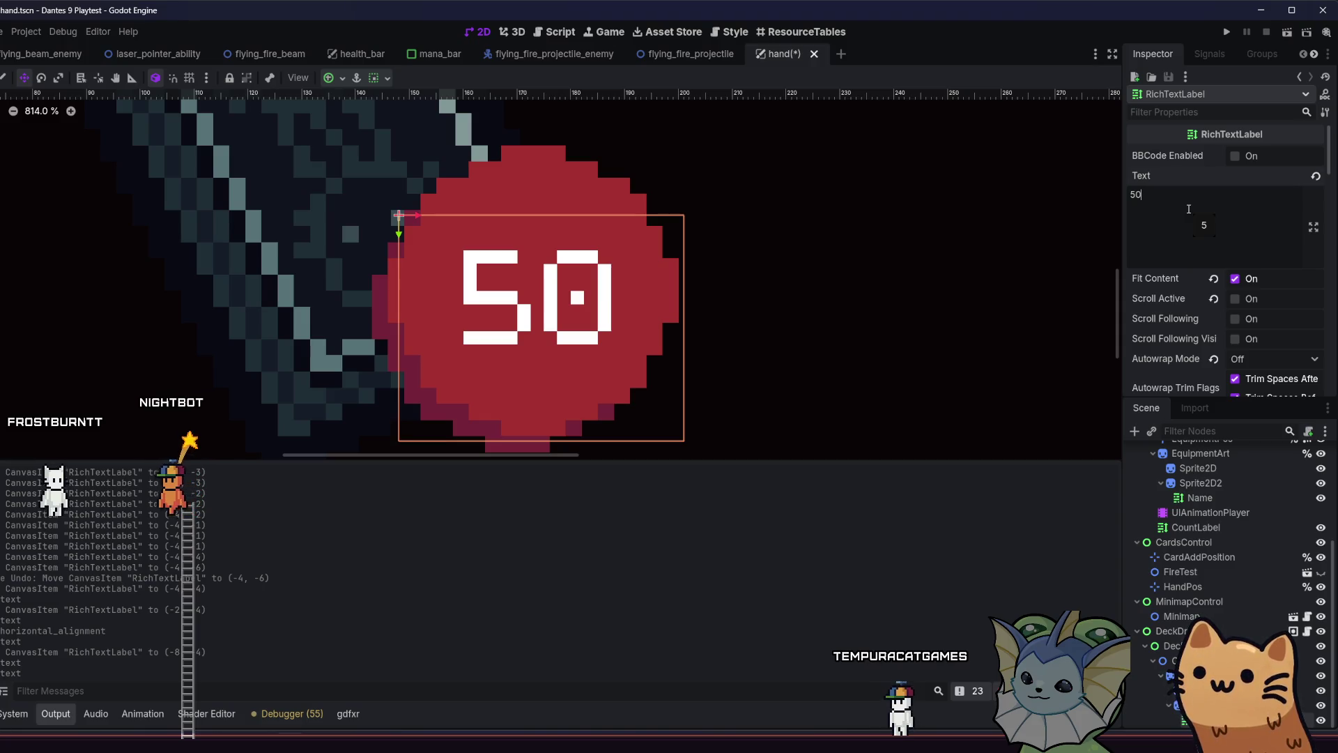
key(BackSpace)
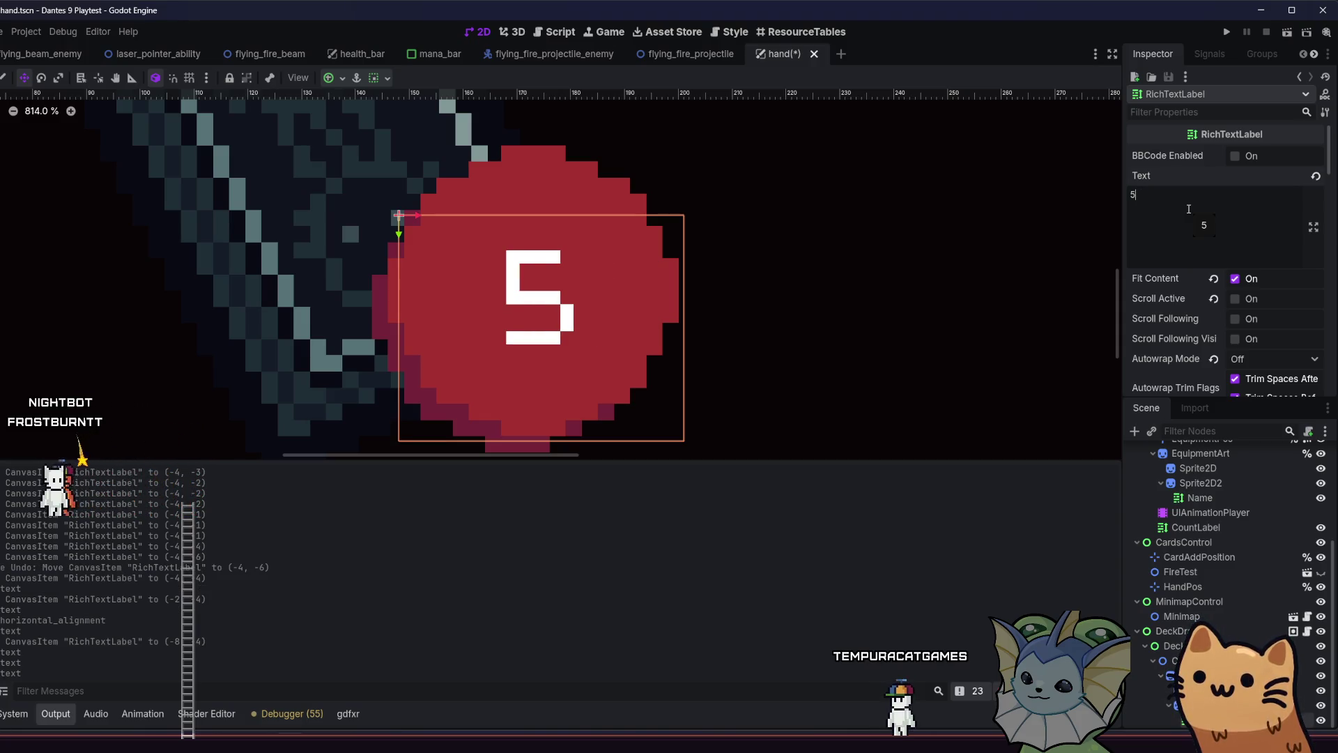
Clear the selection, bring the card back into view, and save hand.tscn
click(843, 231)
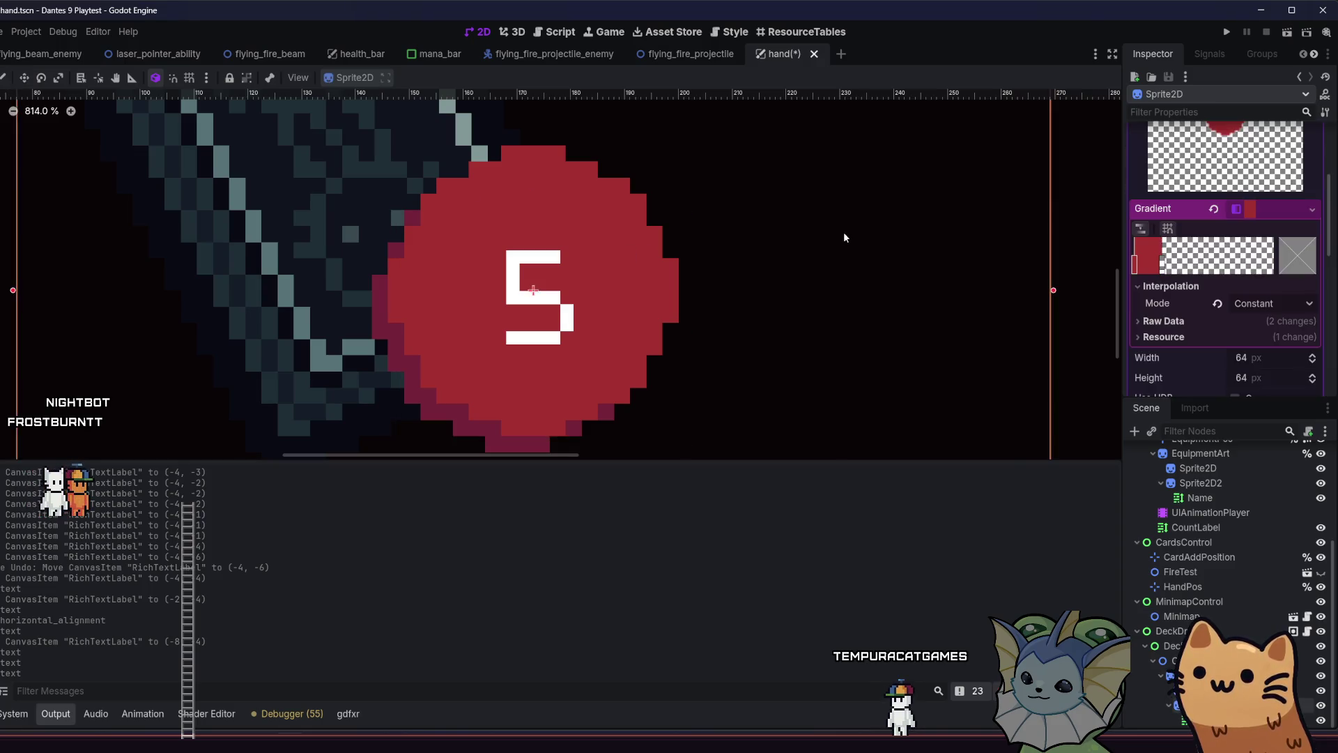
scroll(822, 241, down, 5)
click(397, 256)
scroll(401, 253, down, 1)
drag(403, 256, 315, 268)
key(ctrl+s)
drag(396, 314, 396, 340)
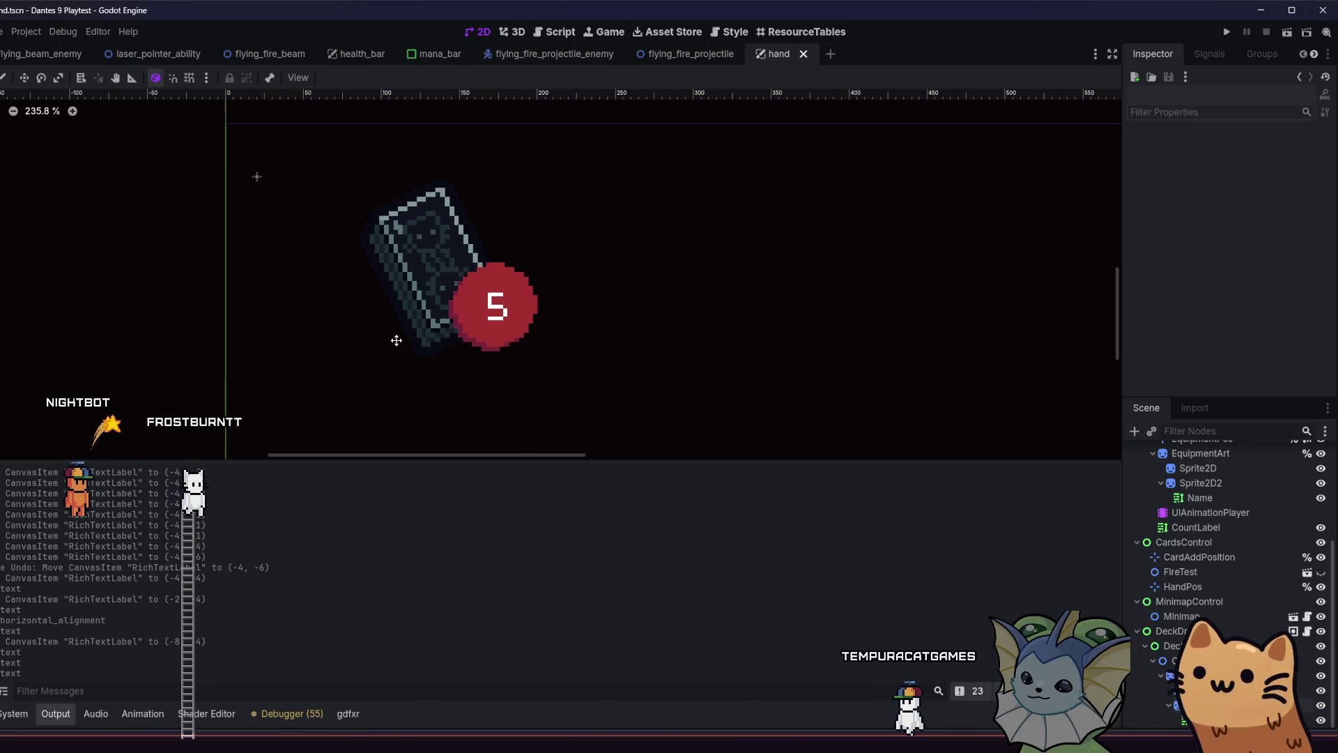
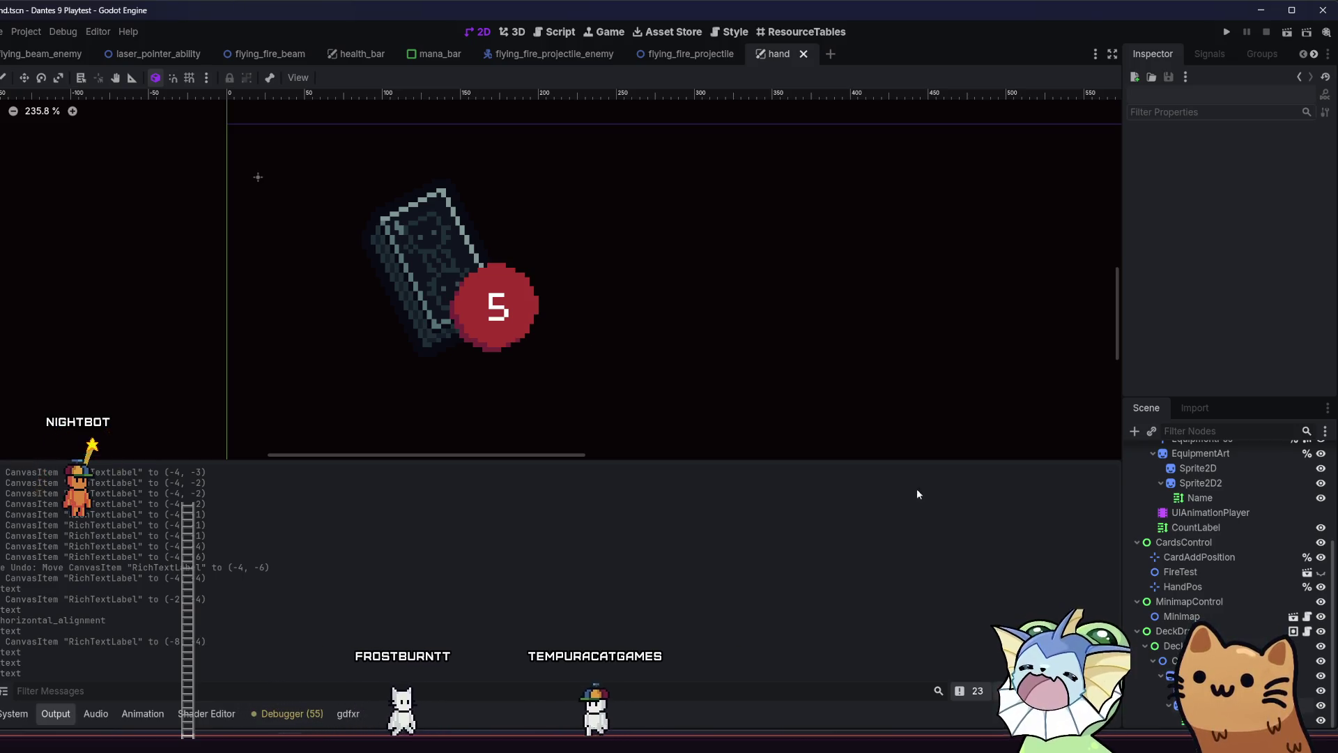
Delete the stray Sprite2D2 circle sprite from the hand scene
click(492, 309)
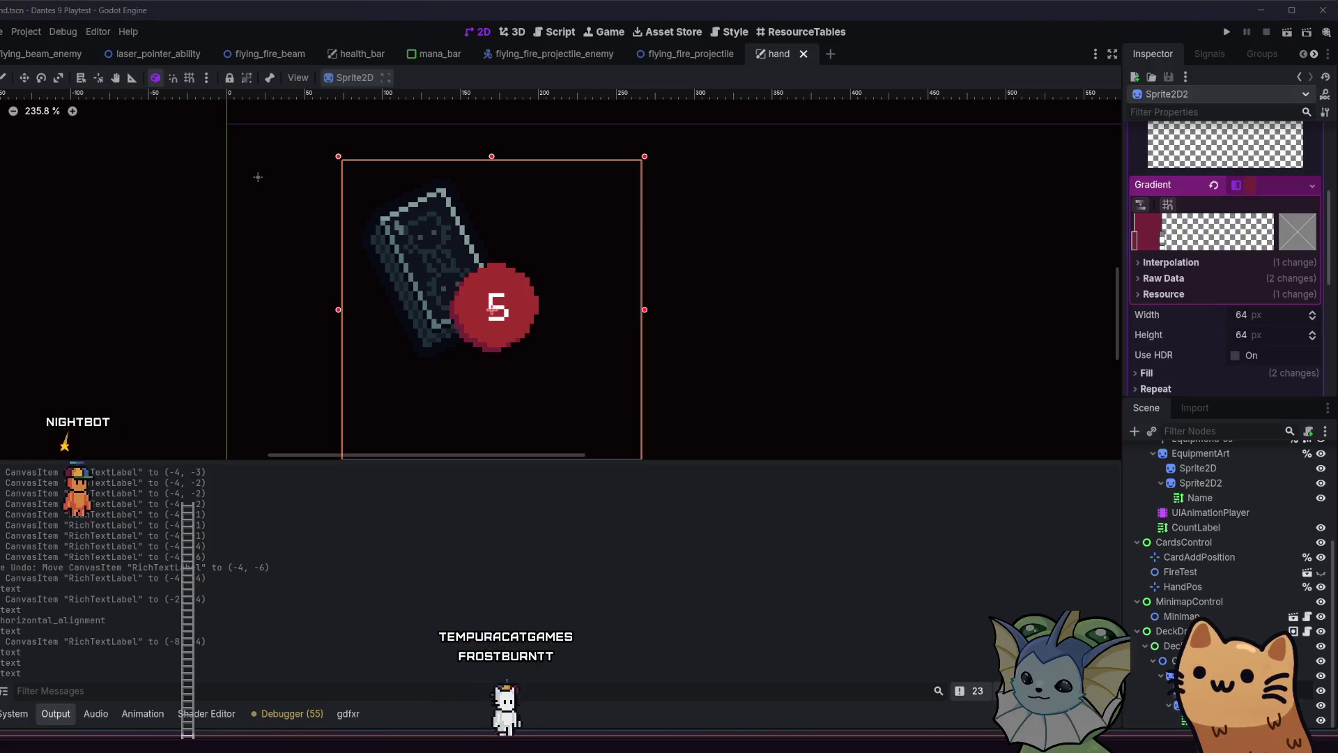
click(1171, 262)
click(434, 268)
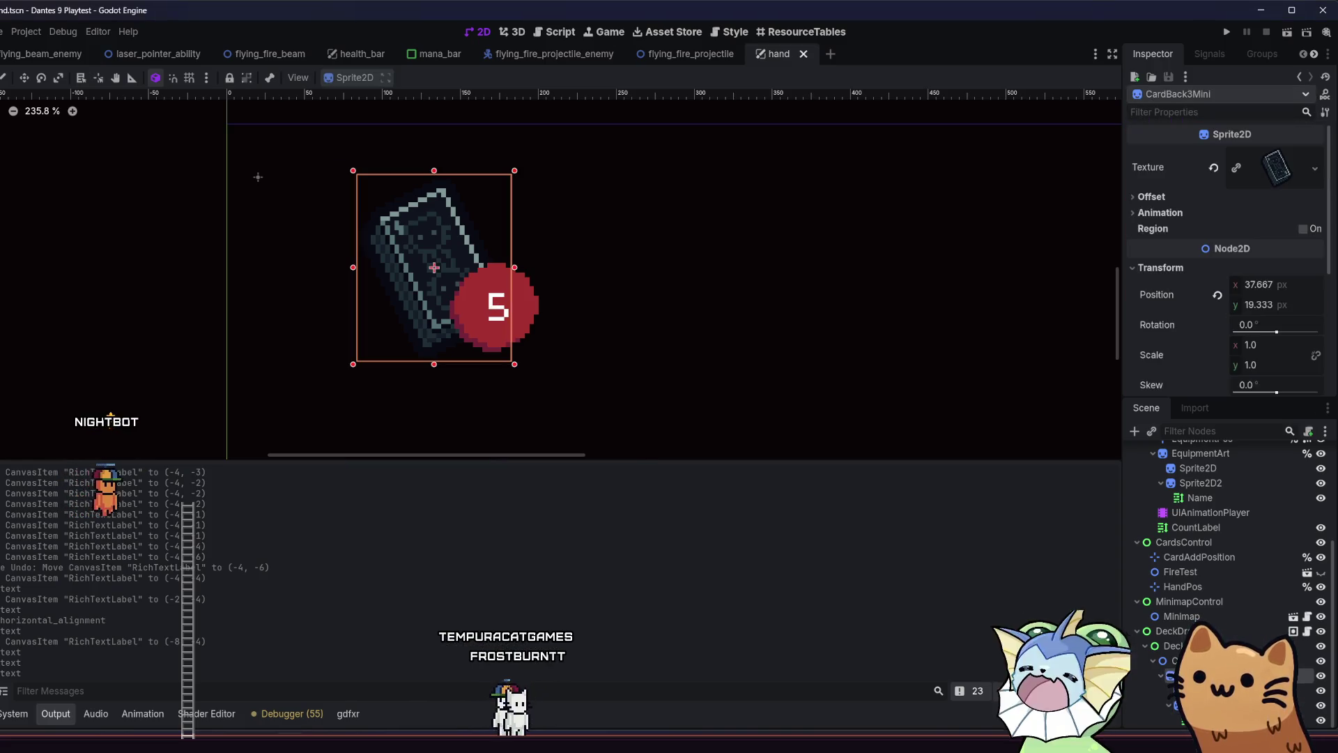
click(493, 310)
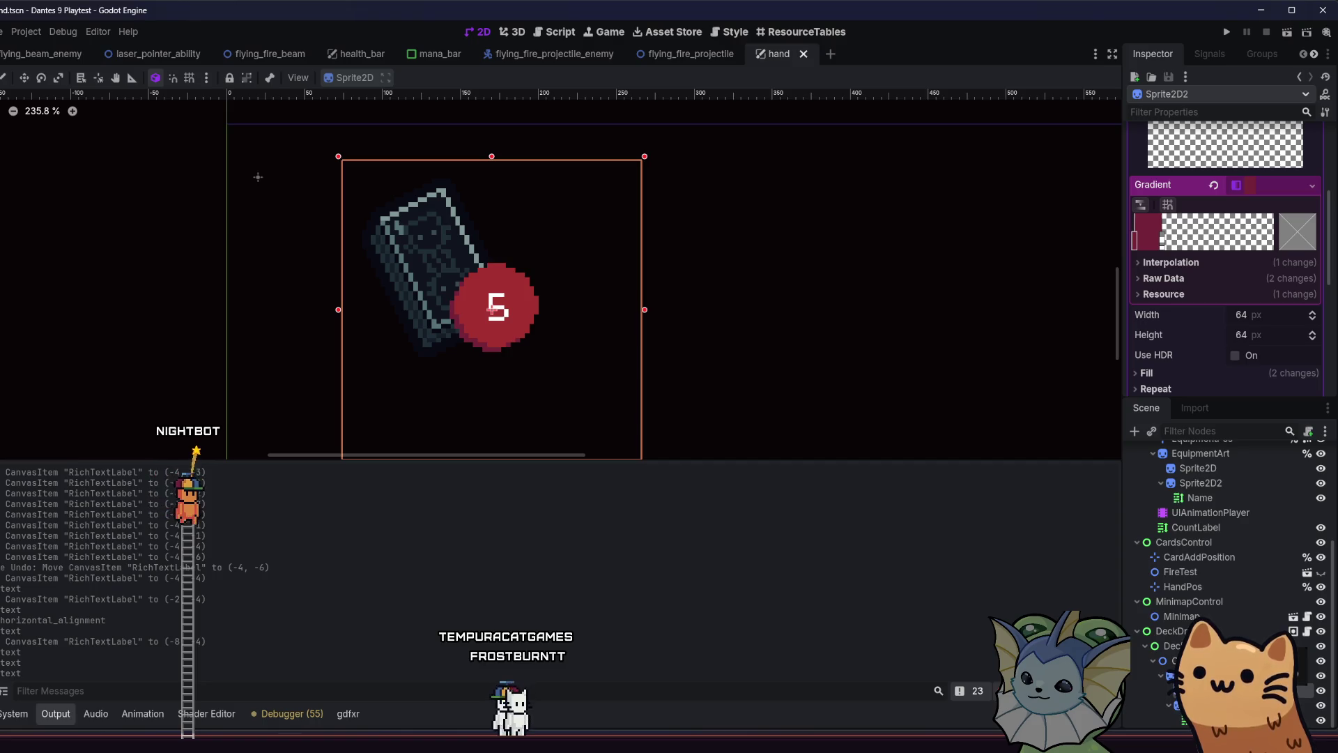
key(Delete)
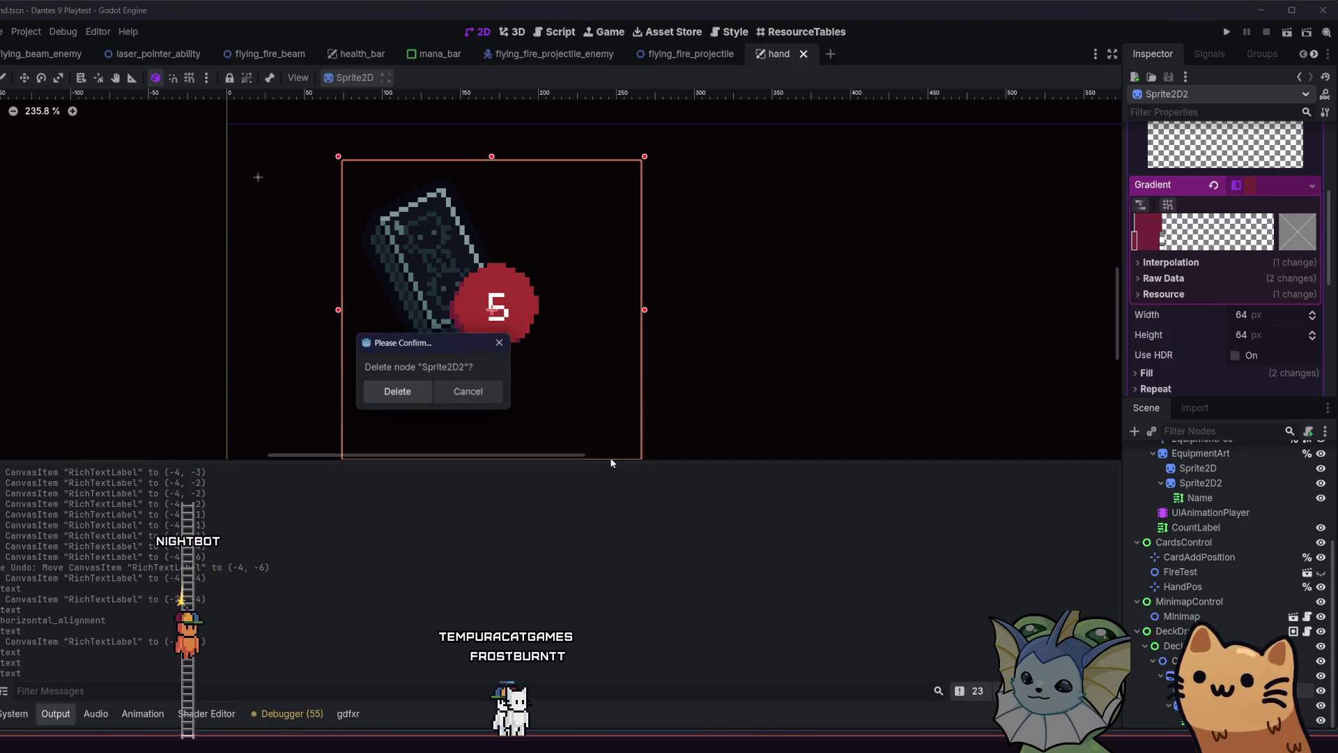
click(388, 392)
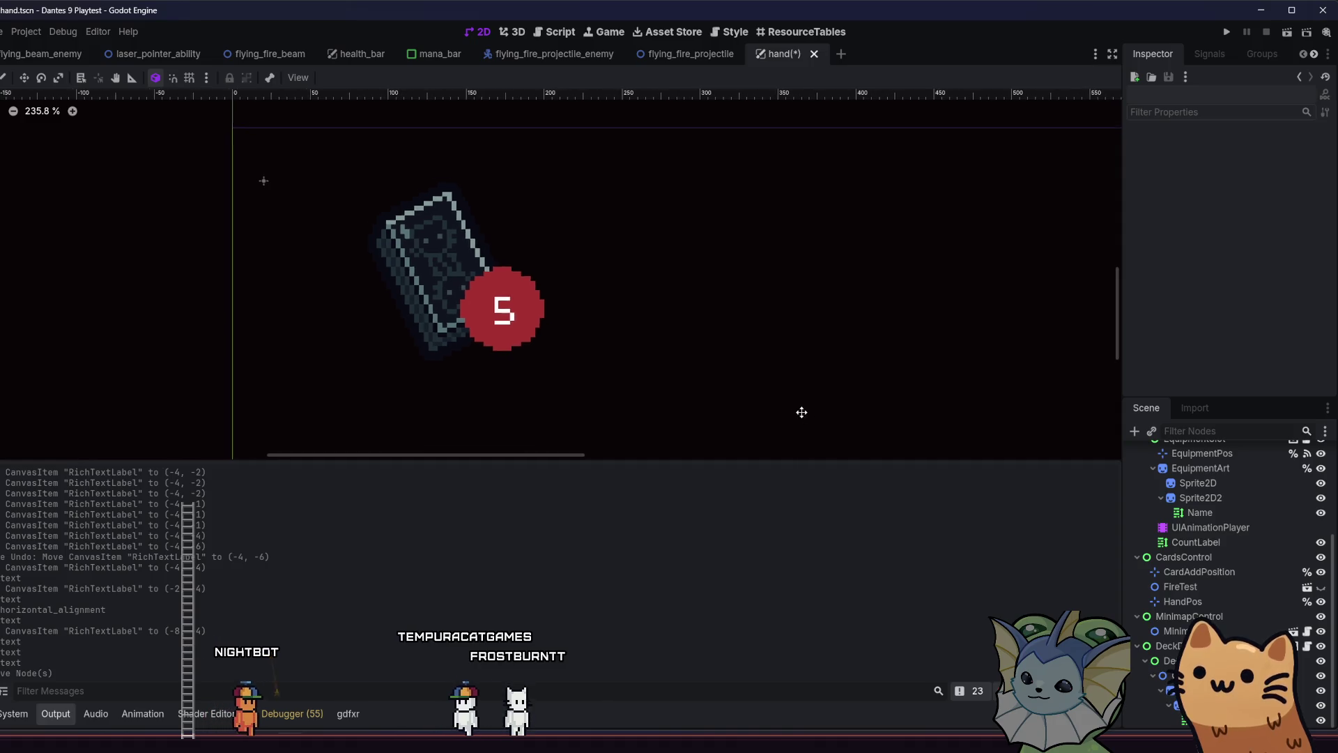
Select the red 5 badge sprite, then undo the accidental deletion of its count label
scroll(766, 373, down, 2)
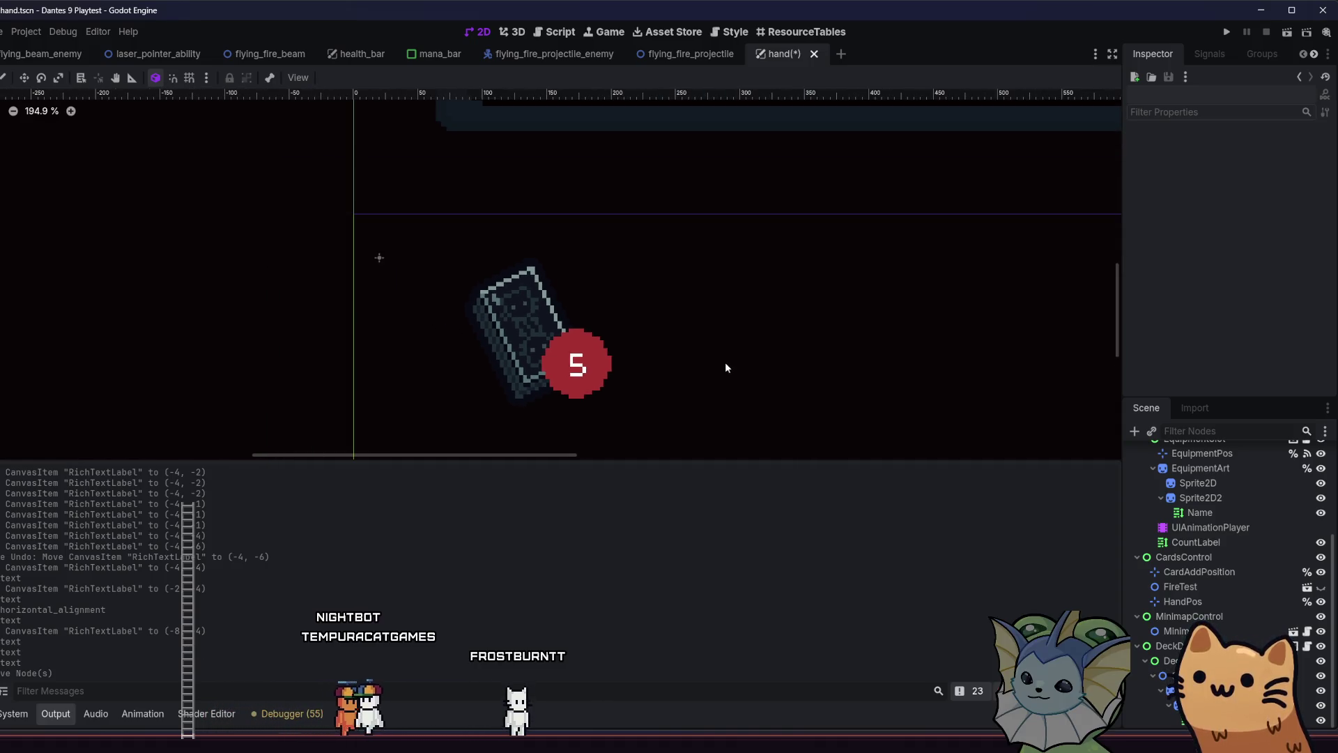
scroll(665, 349, up, 3)
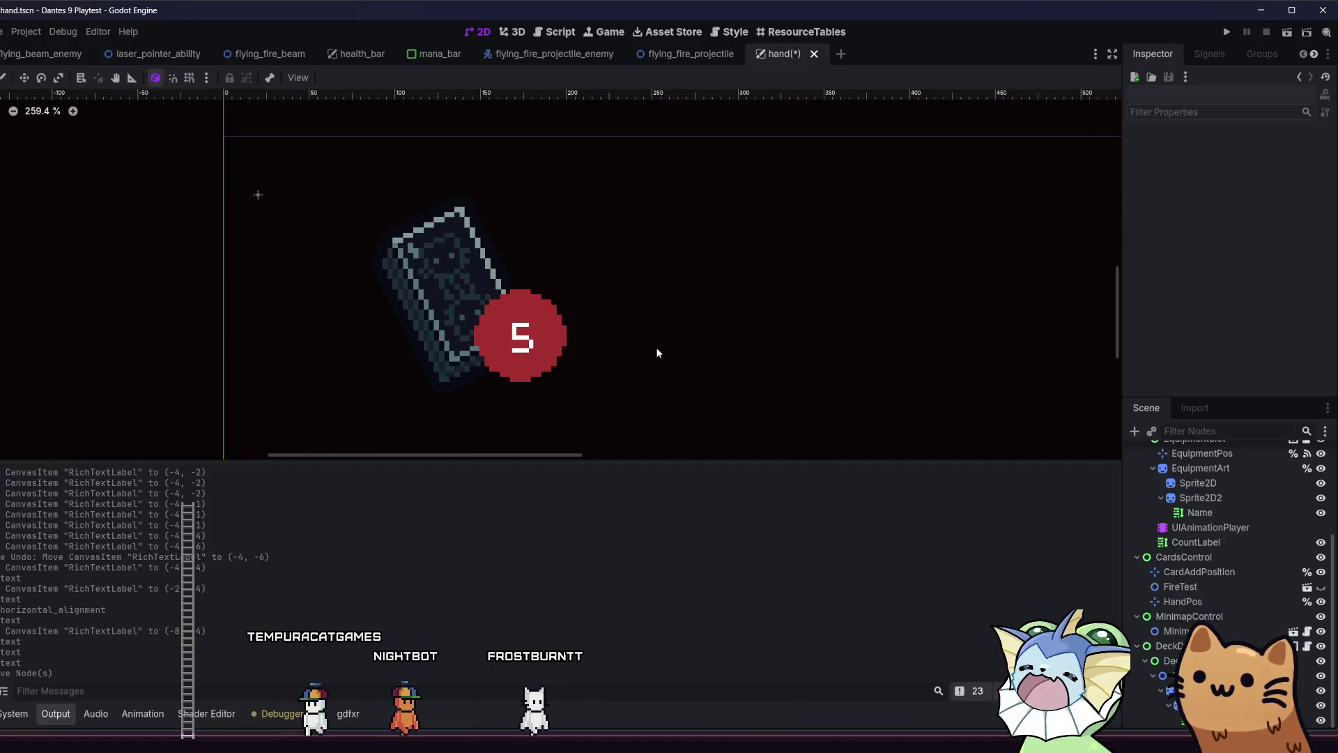
click(1185, 690)
click(520, 334)
key(ctrl+d)
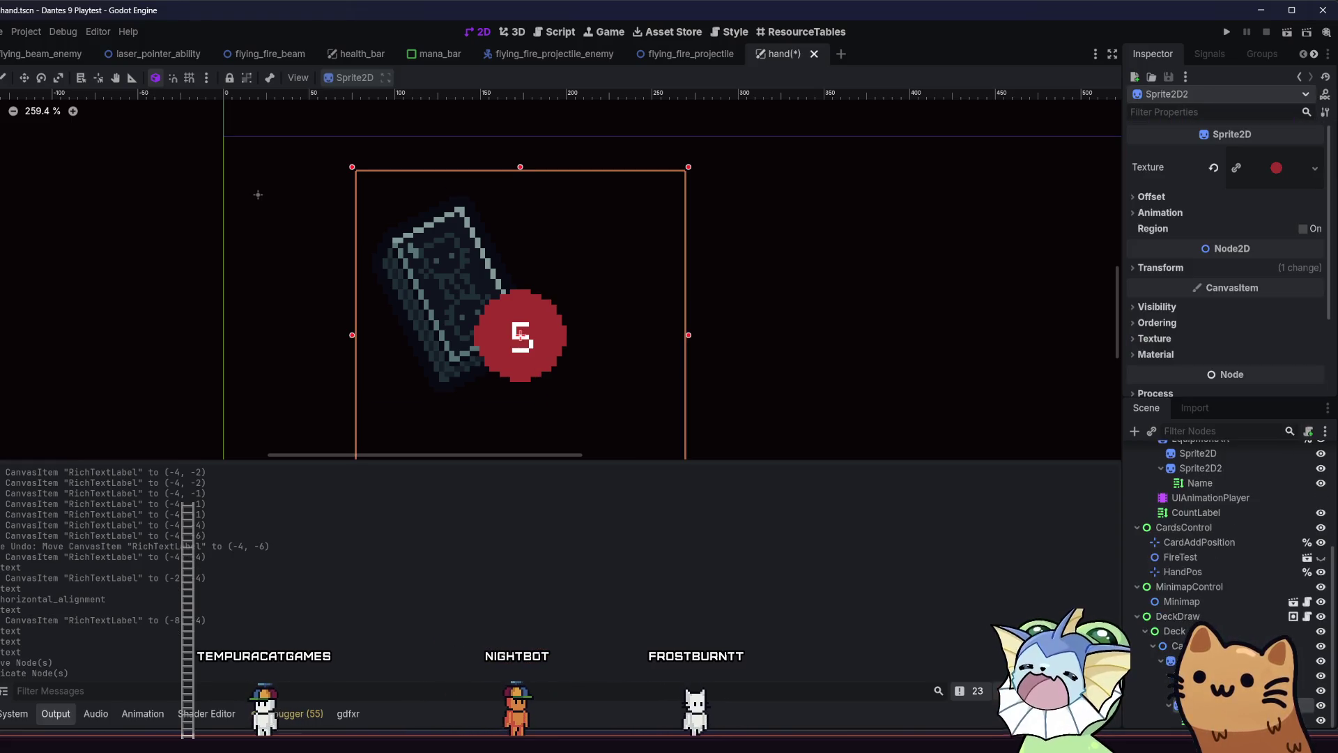
click(520, 334)
key(Delete)
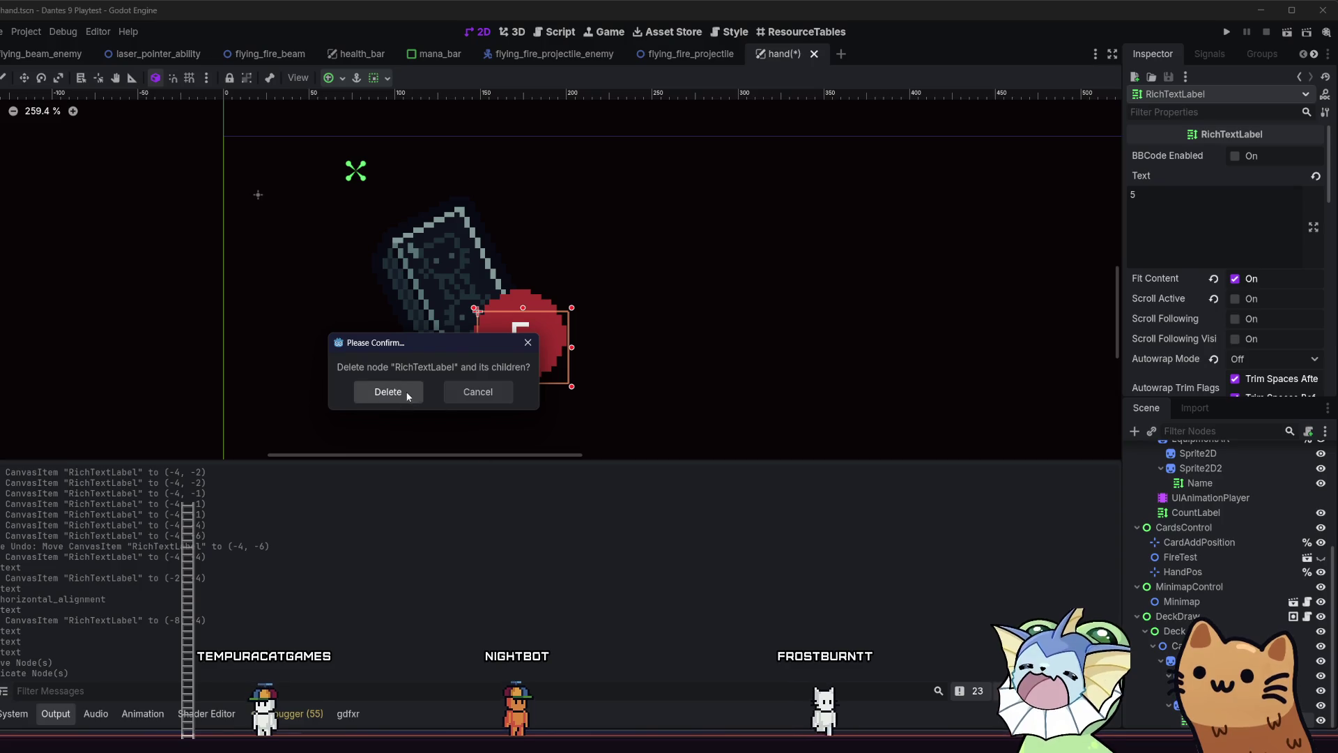
click(388, 390)
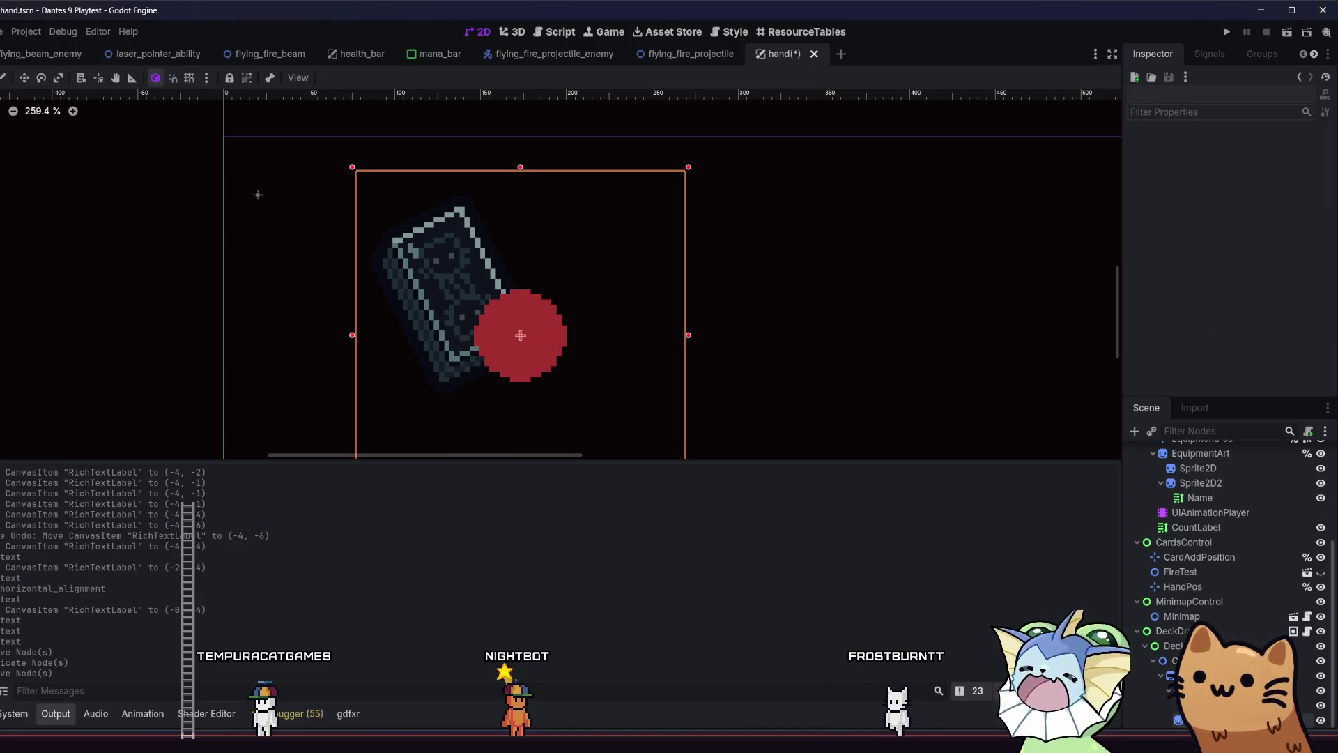
key(ctrl+z)
Expand the badge sprite's Texture down to its Gradient editor
scroll(764, 292, up, 3)
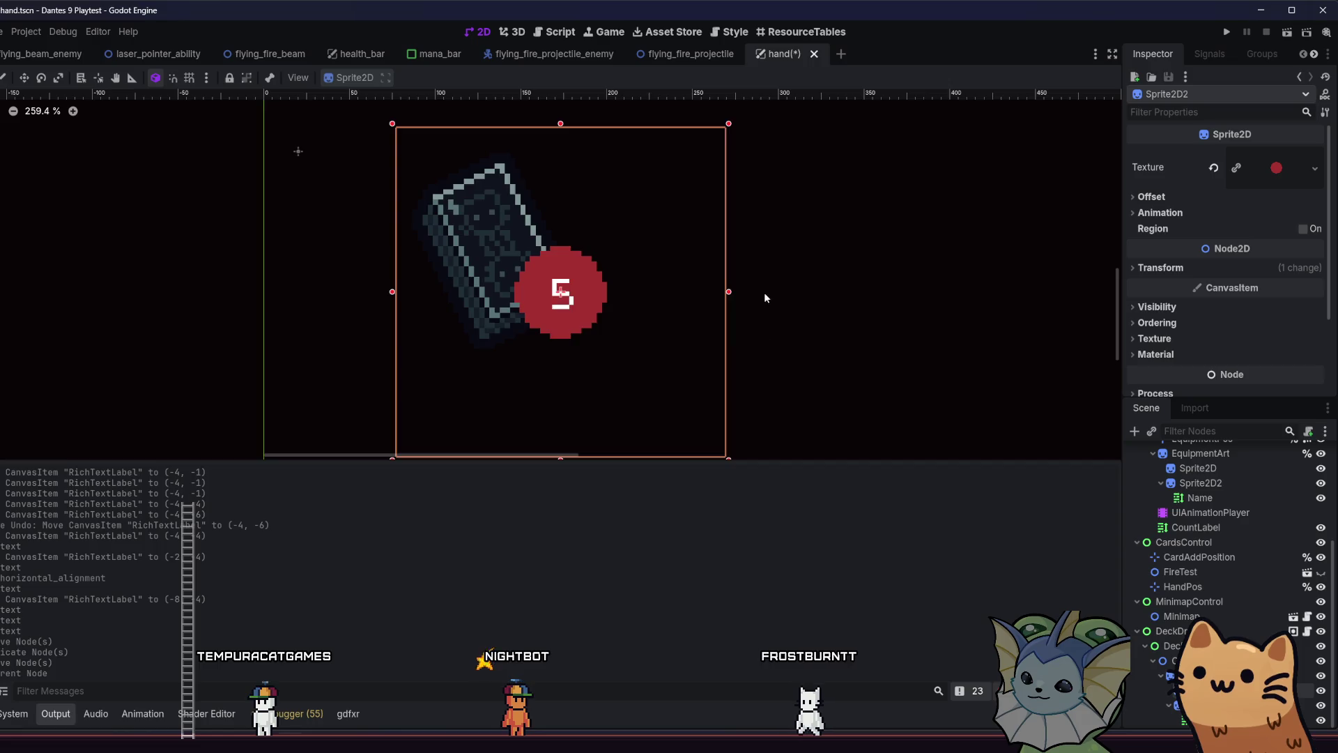
click(1240, 171)
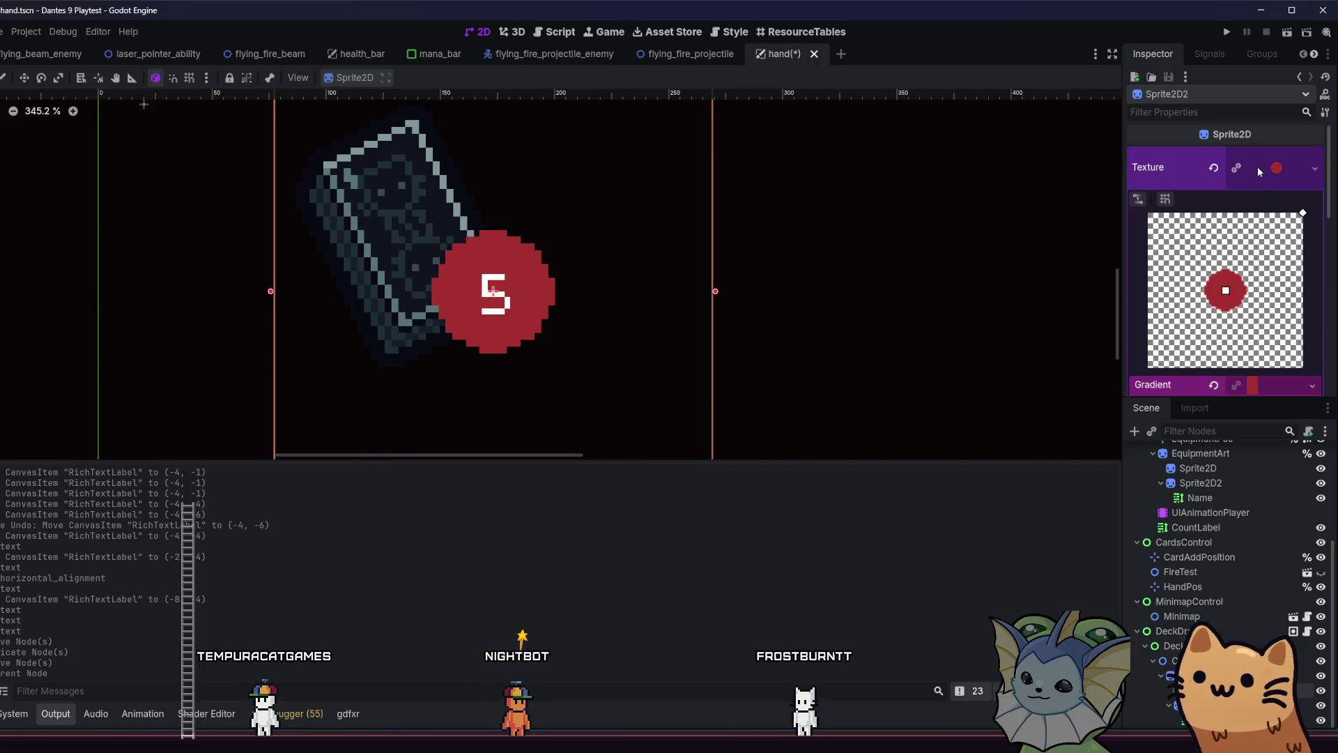
scroll(1238, 245, down, 3)
click(1258, 224)
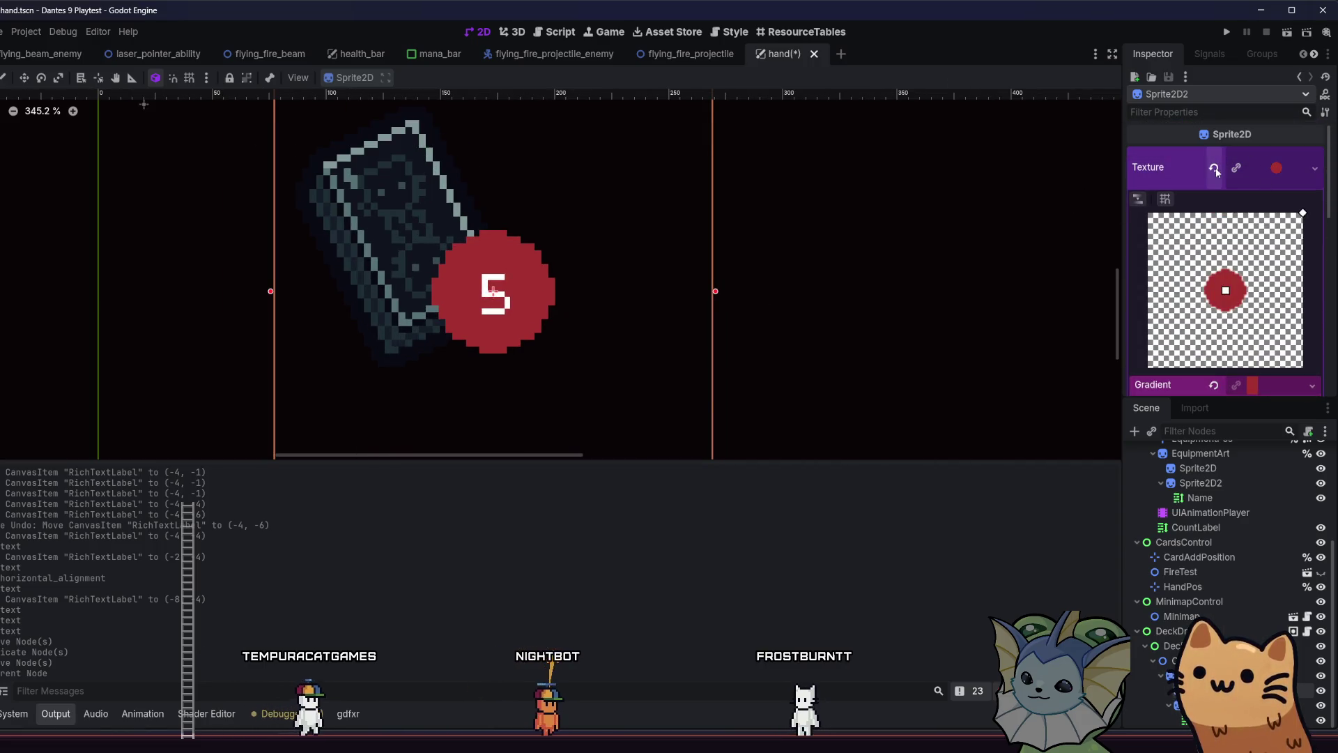
scroll(1273, 269, down, 2)
click(1253, 216)
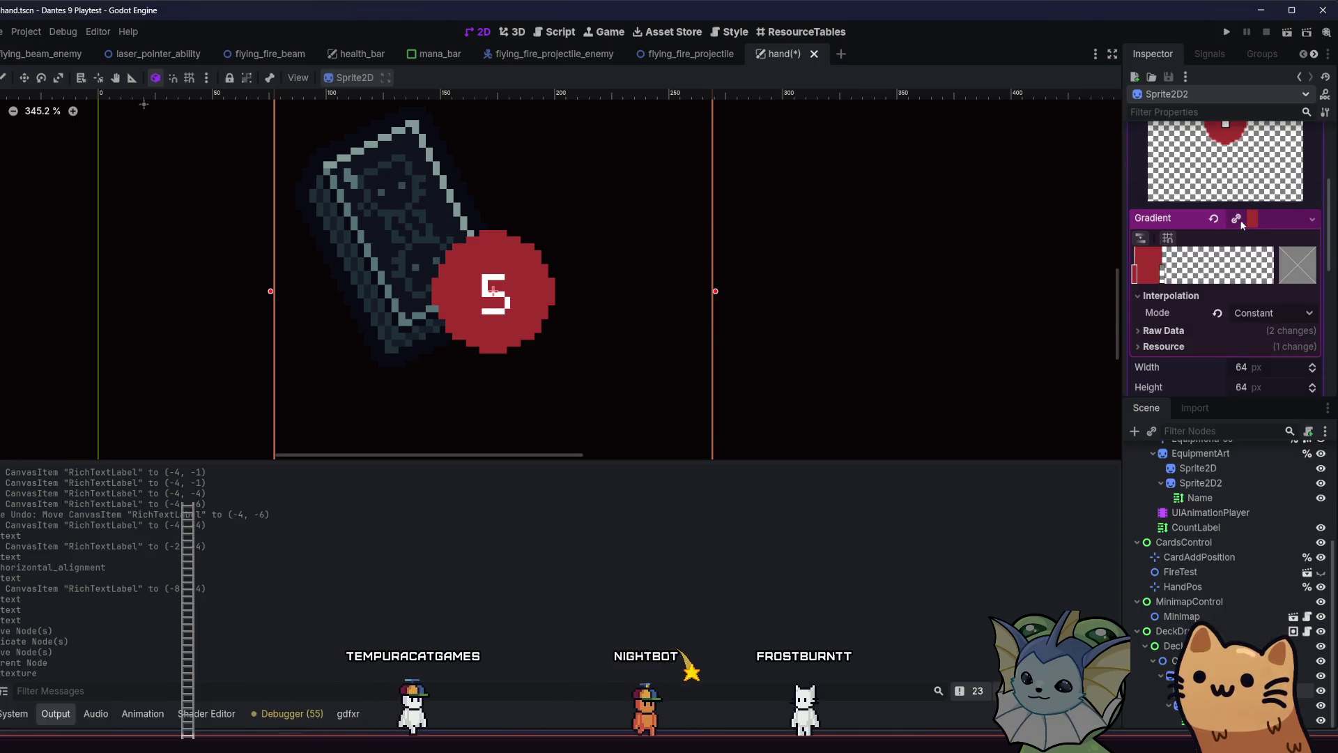
Make the badge gradient's stop near-black and drag the dark-to-transparent boundary slightly outward
click(1284, 274)
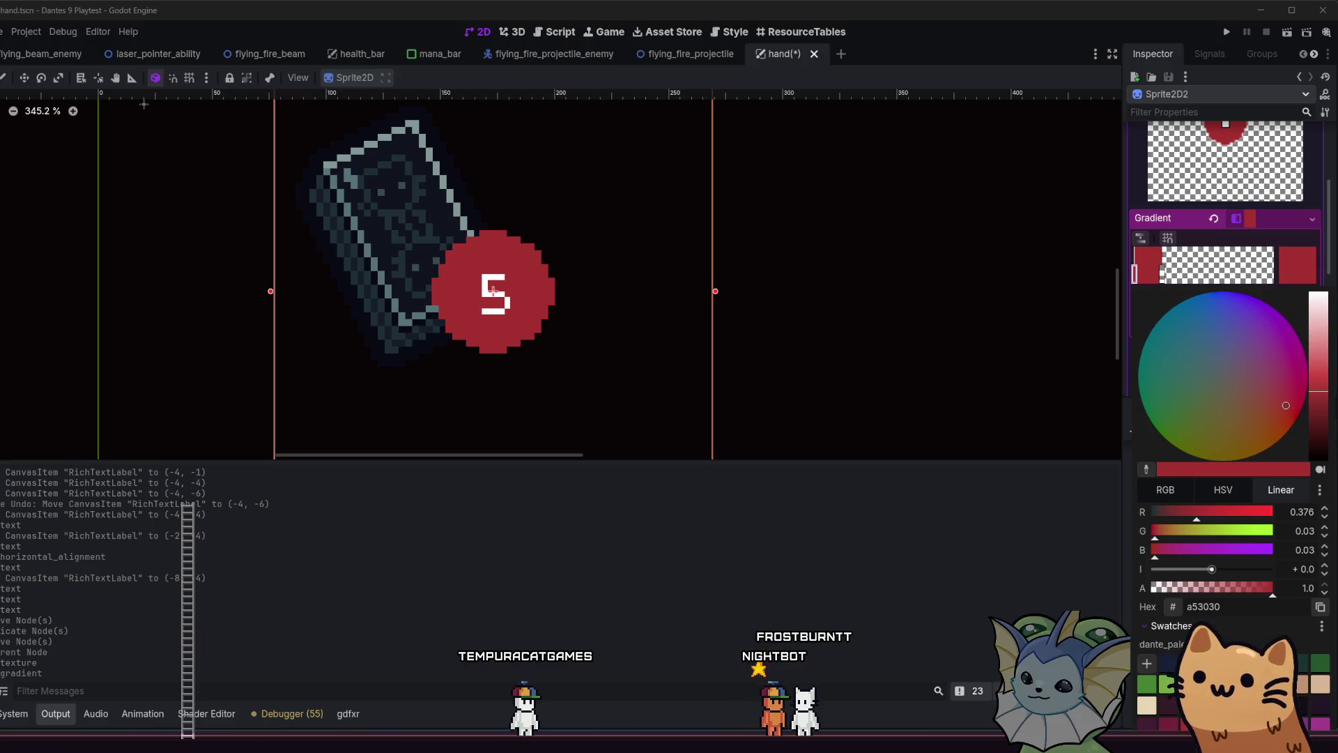
click(1298, 705)
key(Escape)
scroll(1227, 279, down, 2)
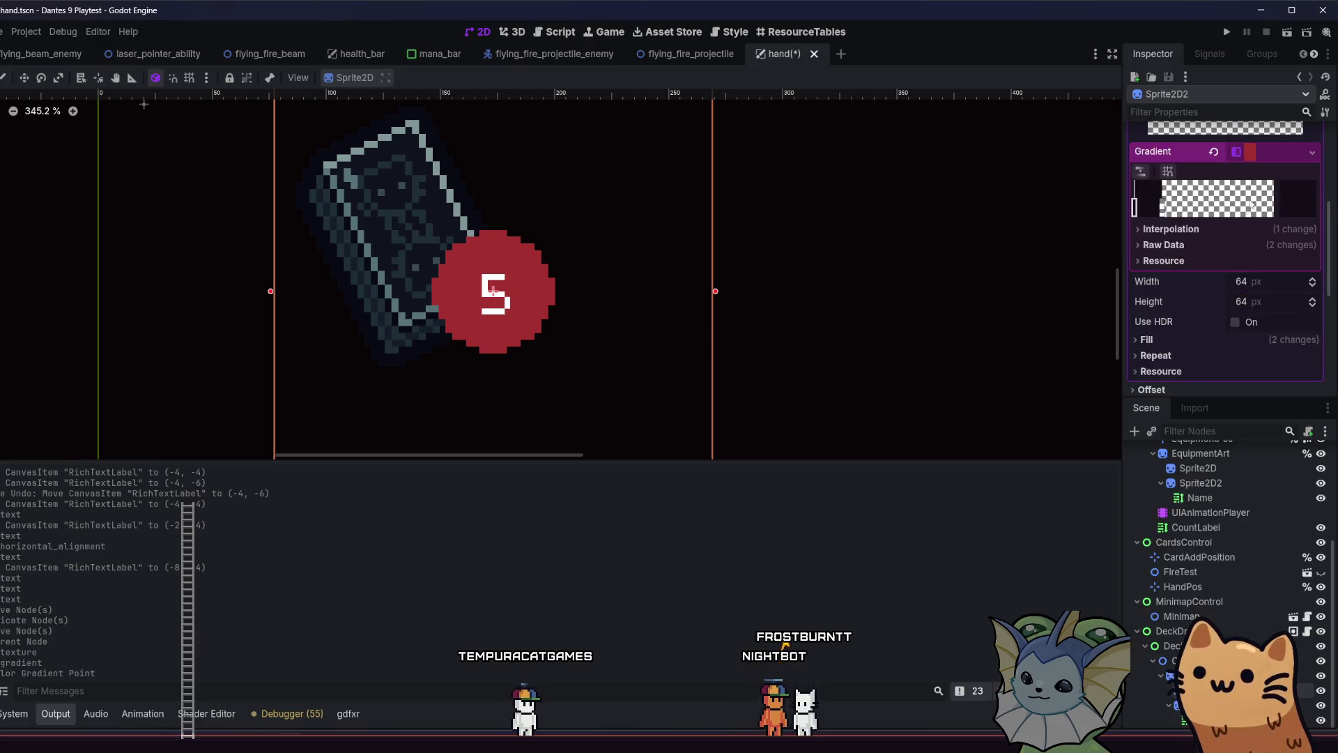
click(1288, 202)
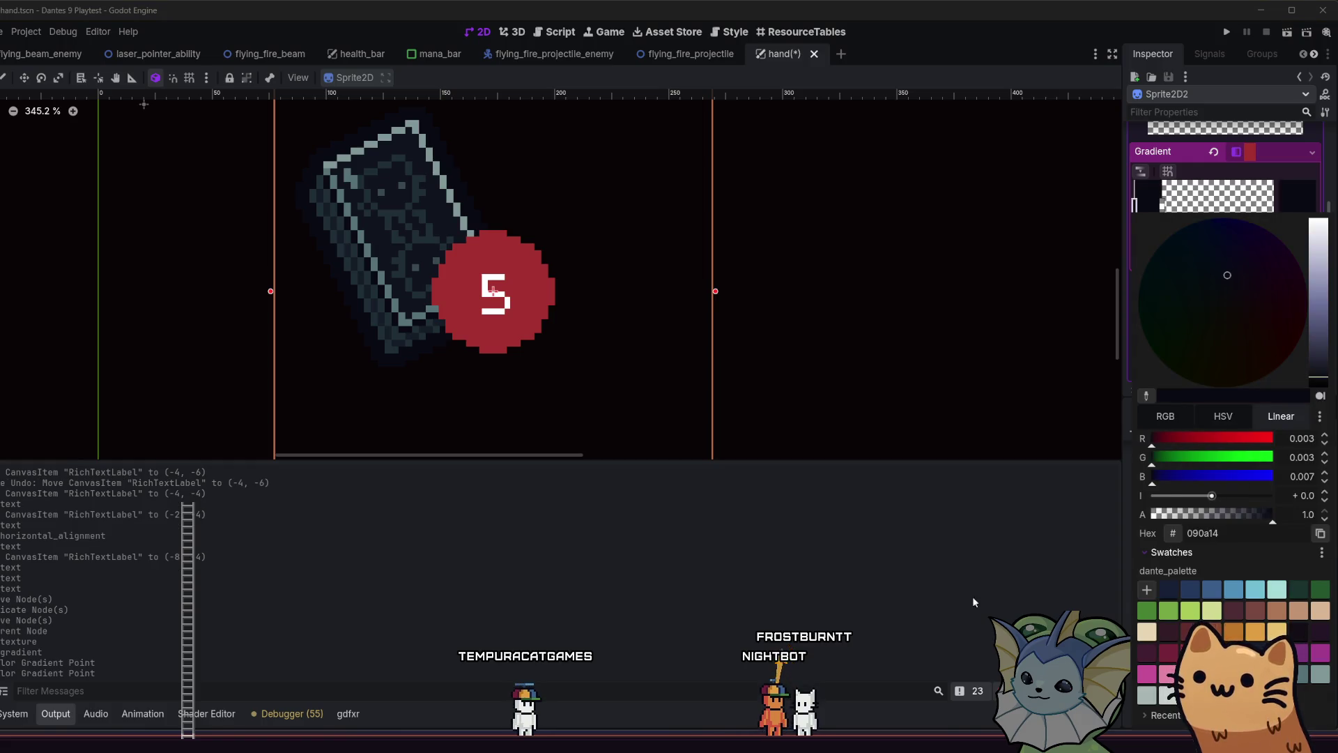
click(1125, 261)
drag(1160, 202, 1167, 206)
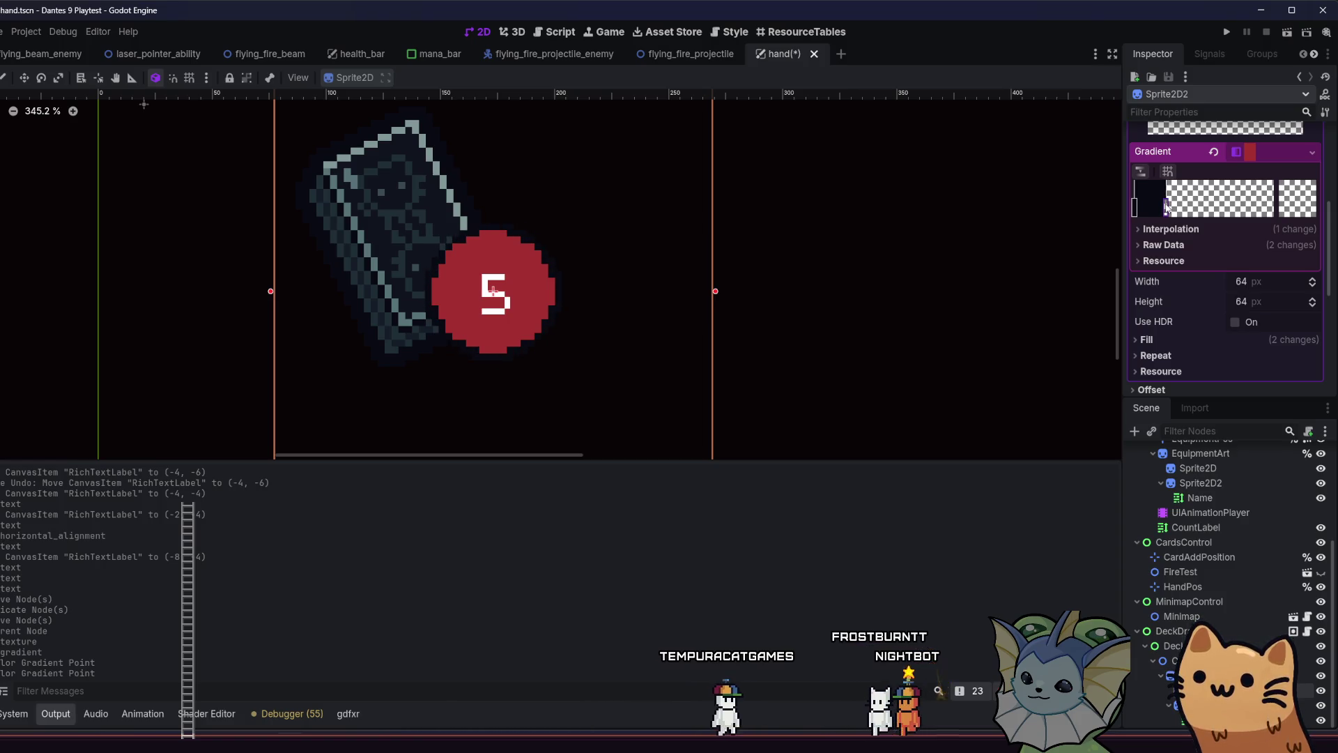
Deselect the badge sprite and save the hand scene
scroll(357, 209, up, 2)
scroll(496, 299, up, 4)
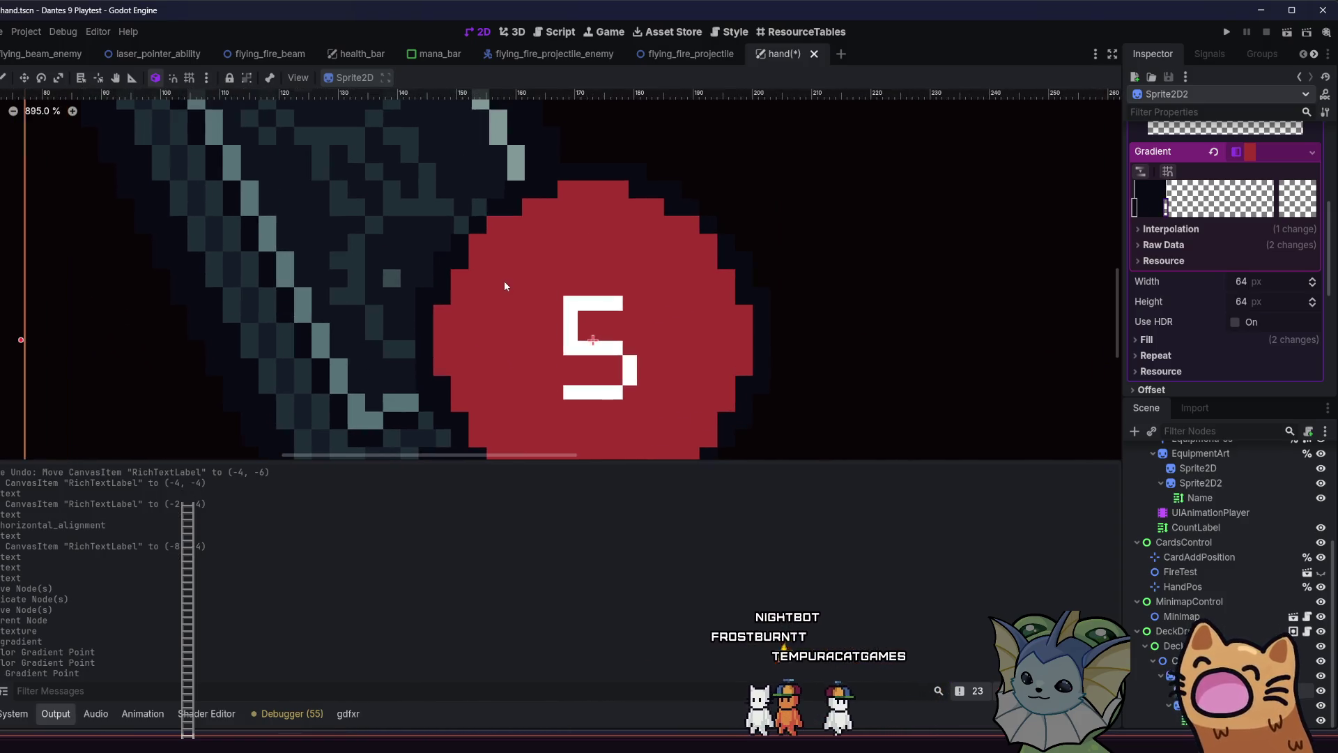
scroll(549, 271, down, 1)
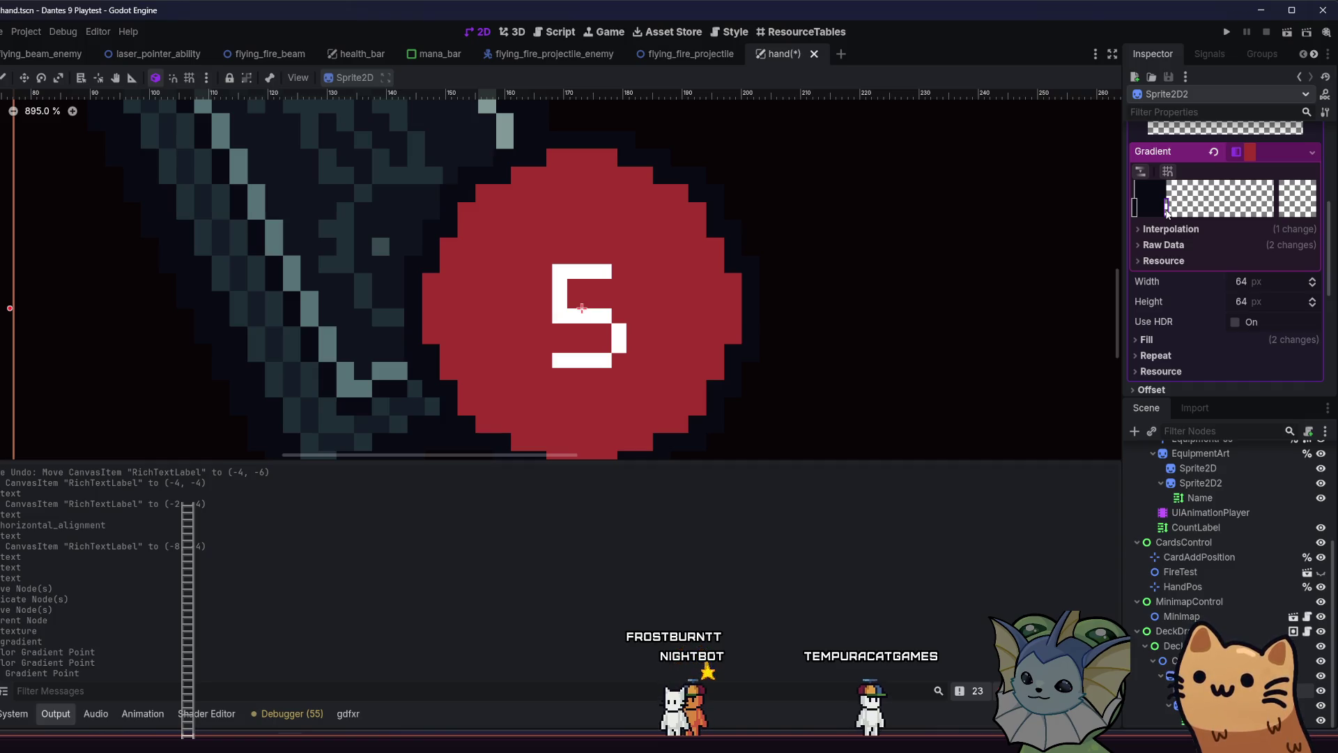
scroll(739, 274, down, 6)
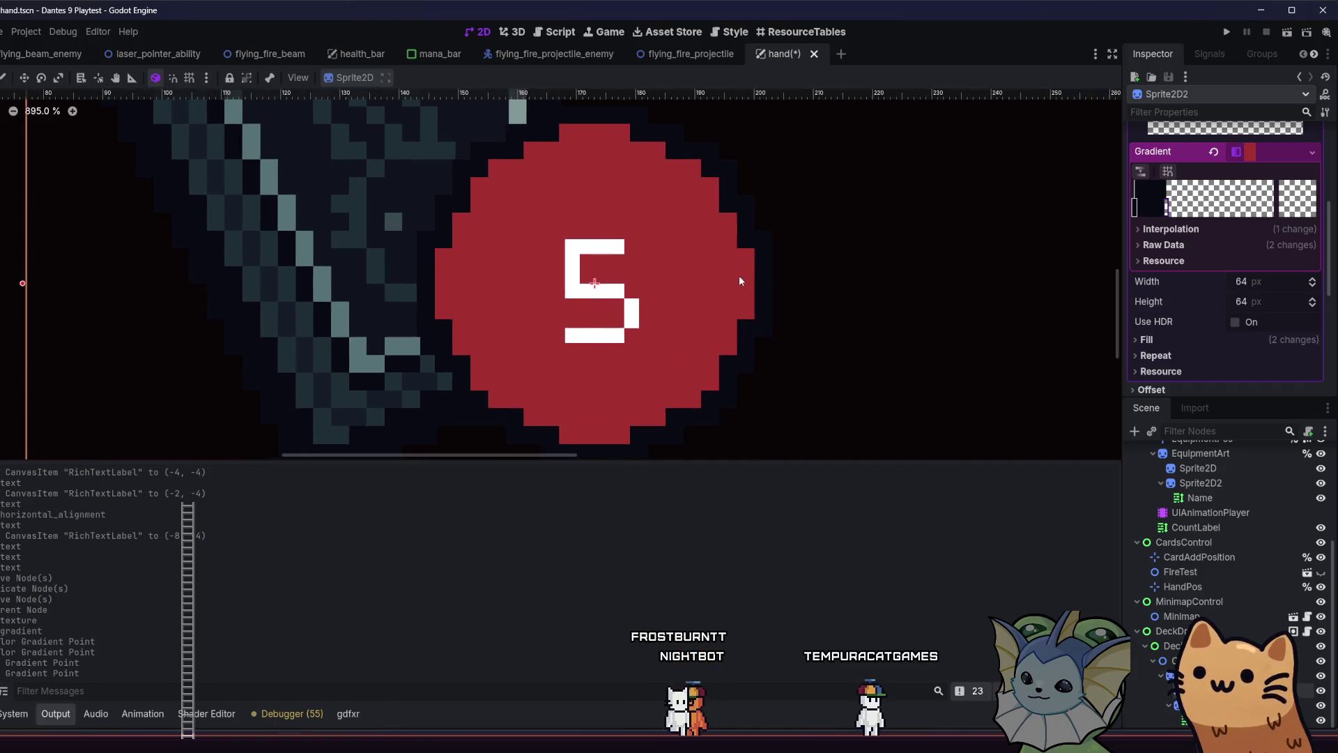
click(965, 249)
scroll(934, 251, down, 4)
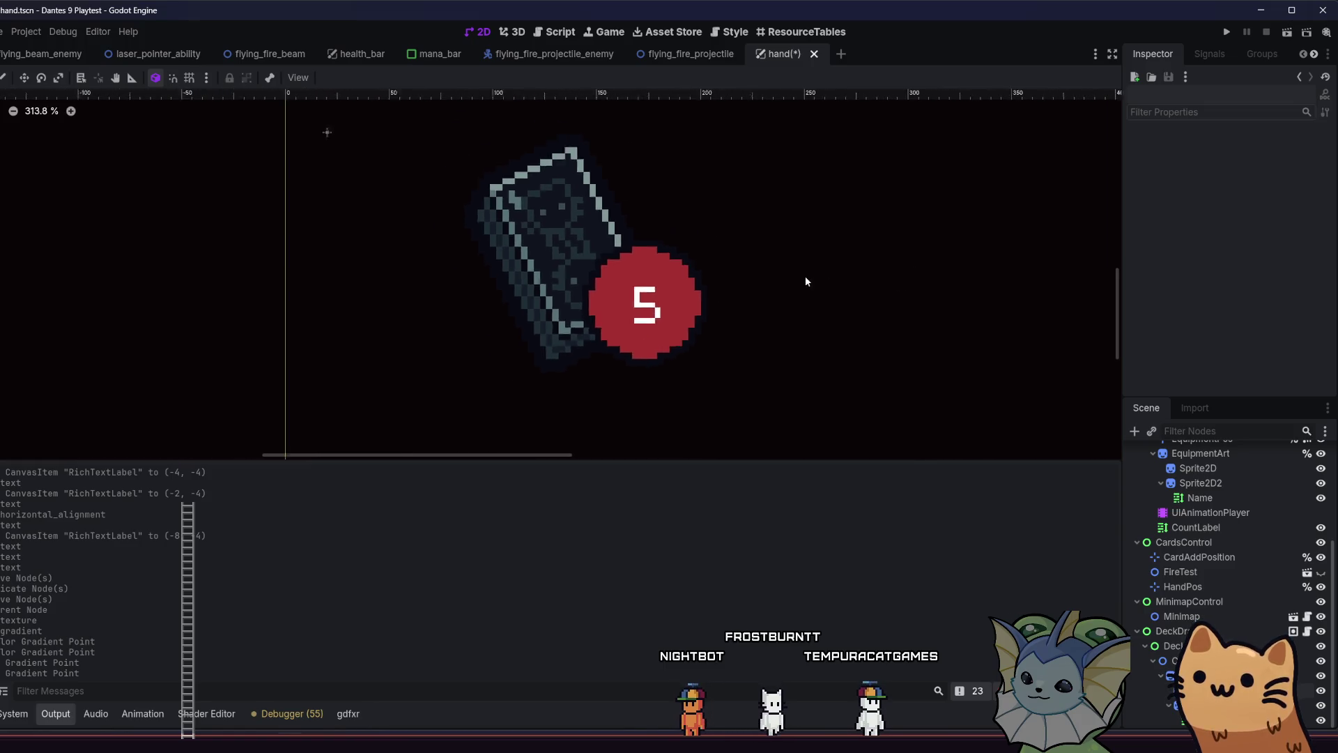
key(ctrl+s)
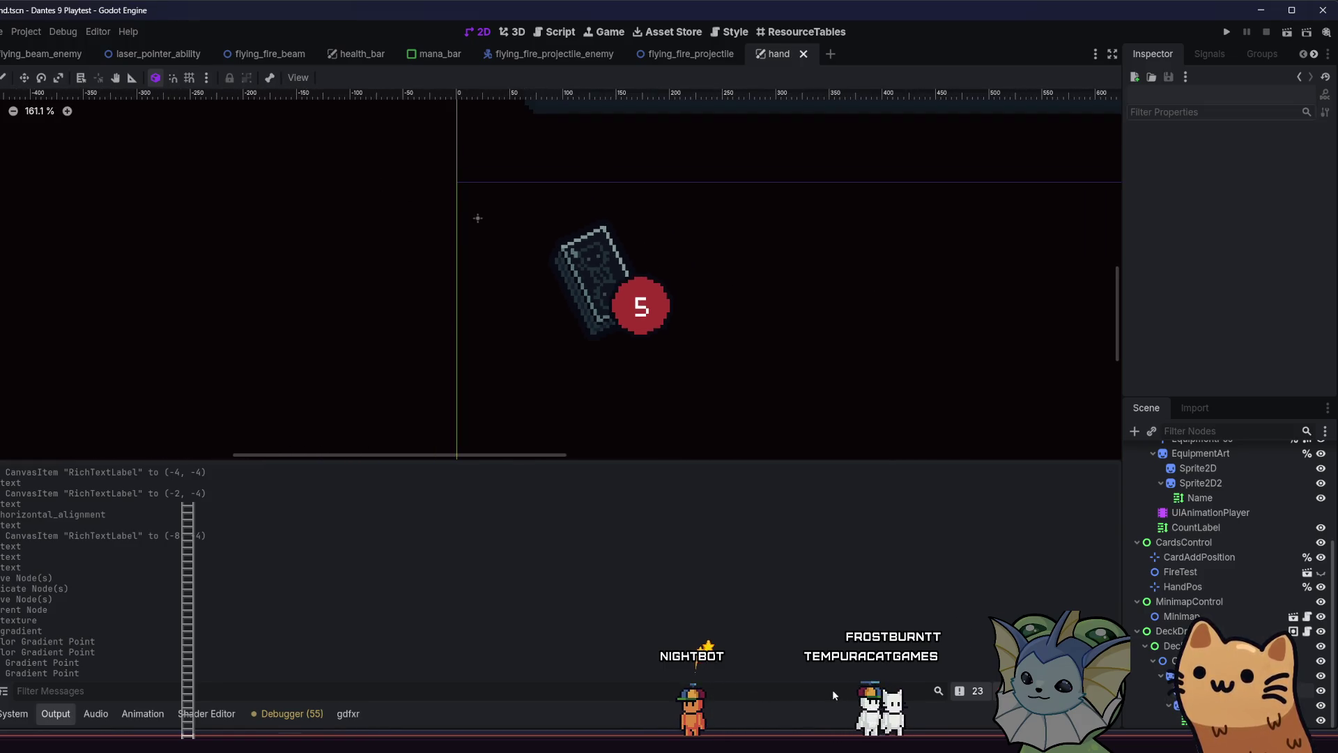
Run the project and start a new run from the Dante's 9 main menu
click(1229, 34)
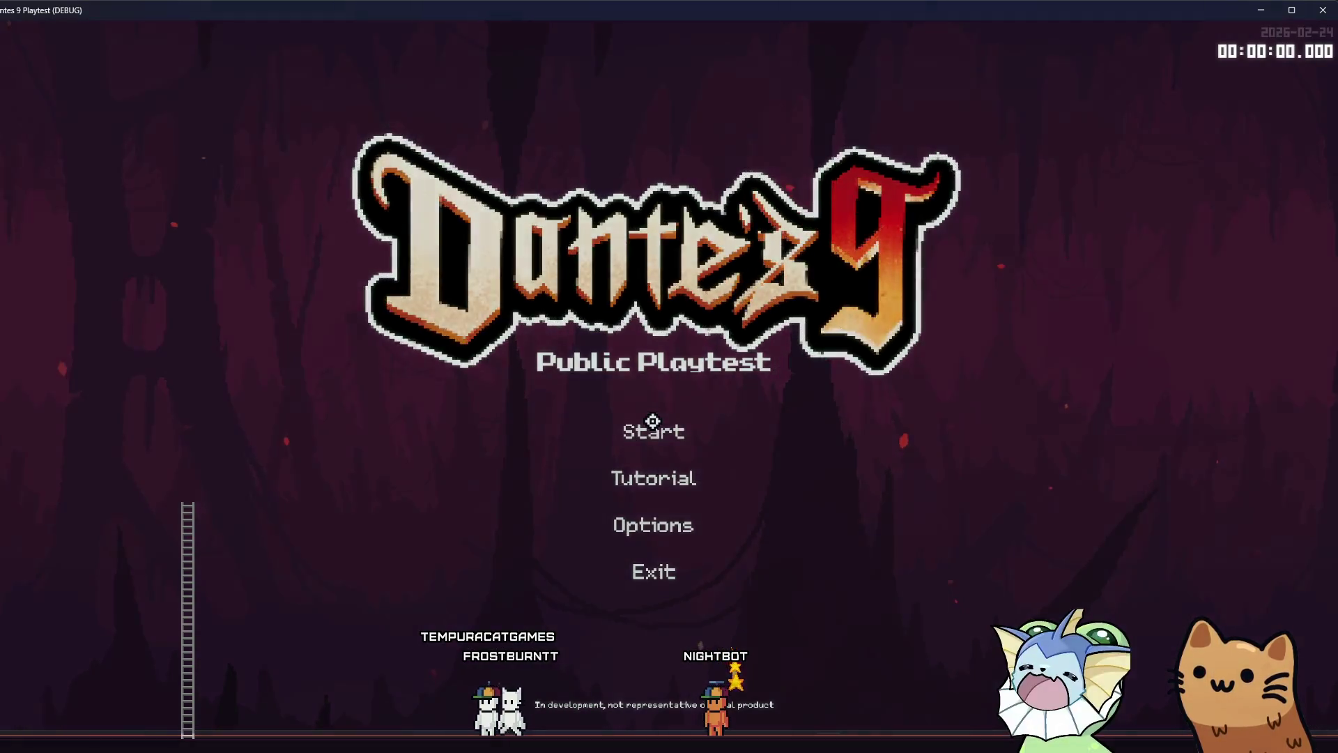
click(652, 421)
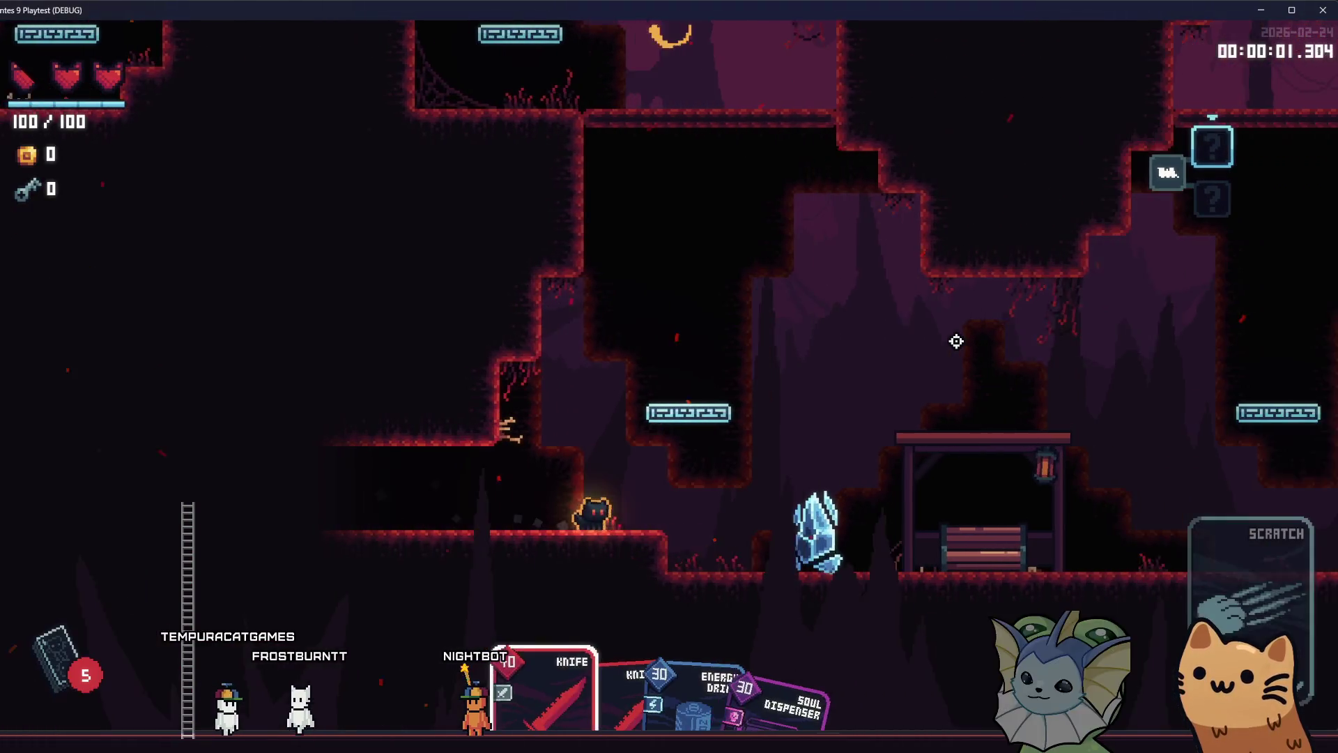
Run and jump the cat right past the shrine and up the shaft to the crystal
key(d)
key(space)
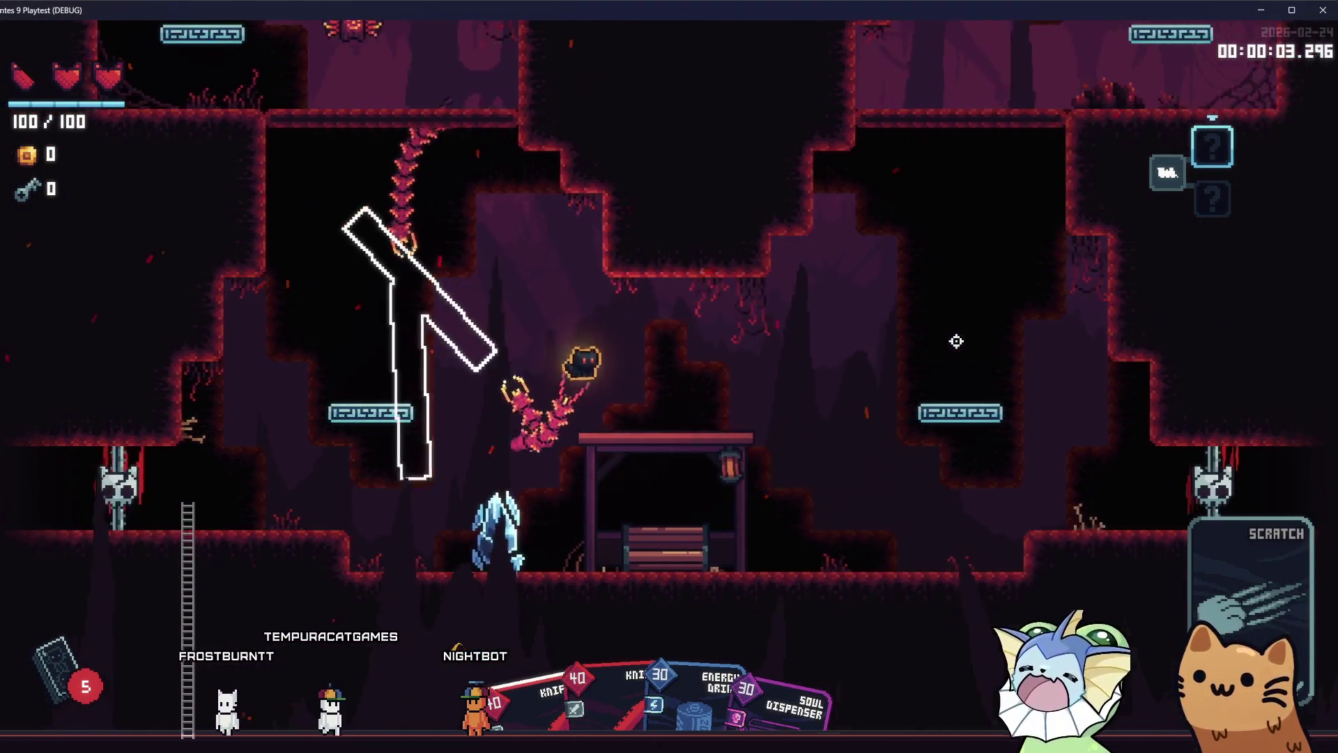
key(d)
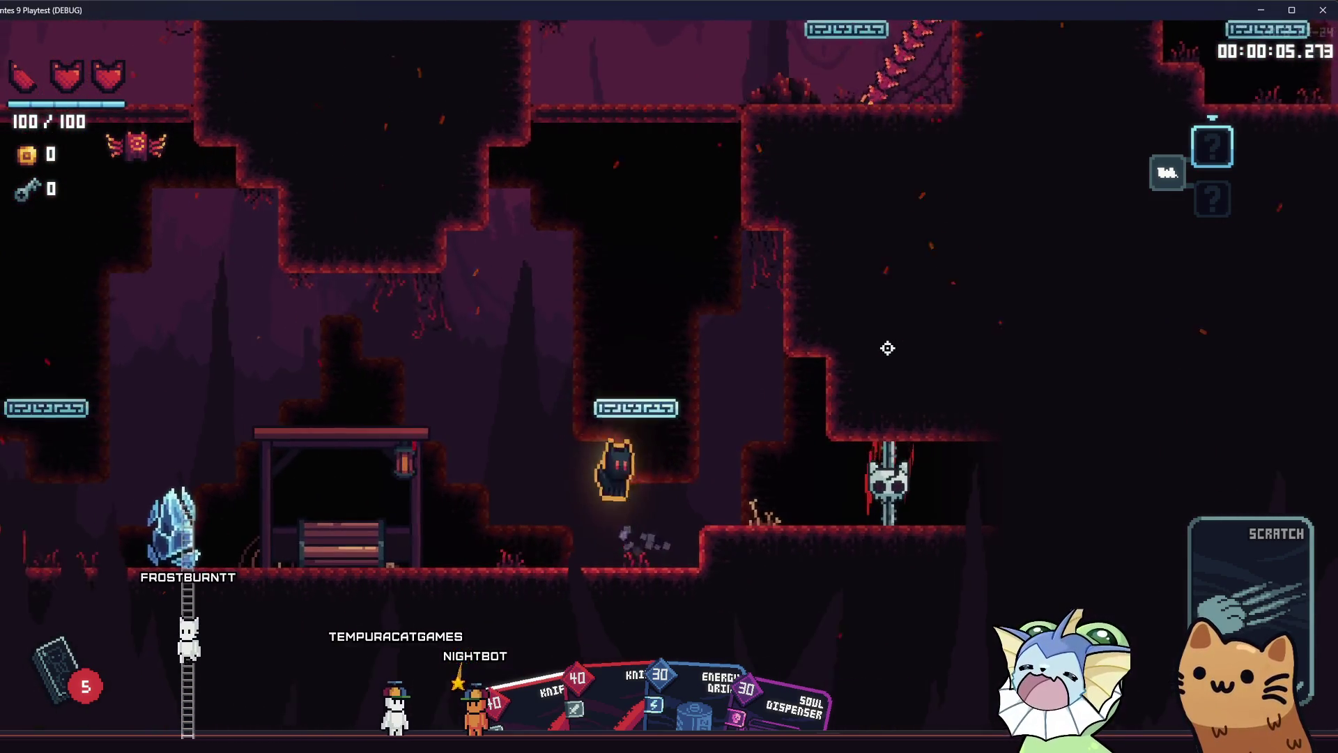
key(space)
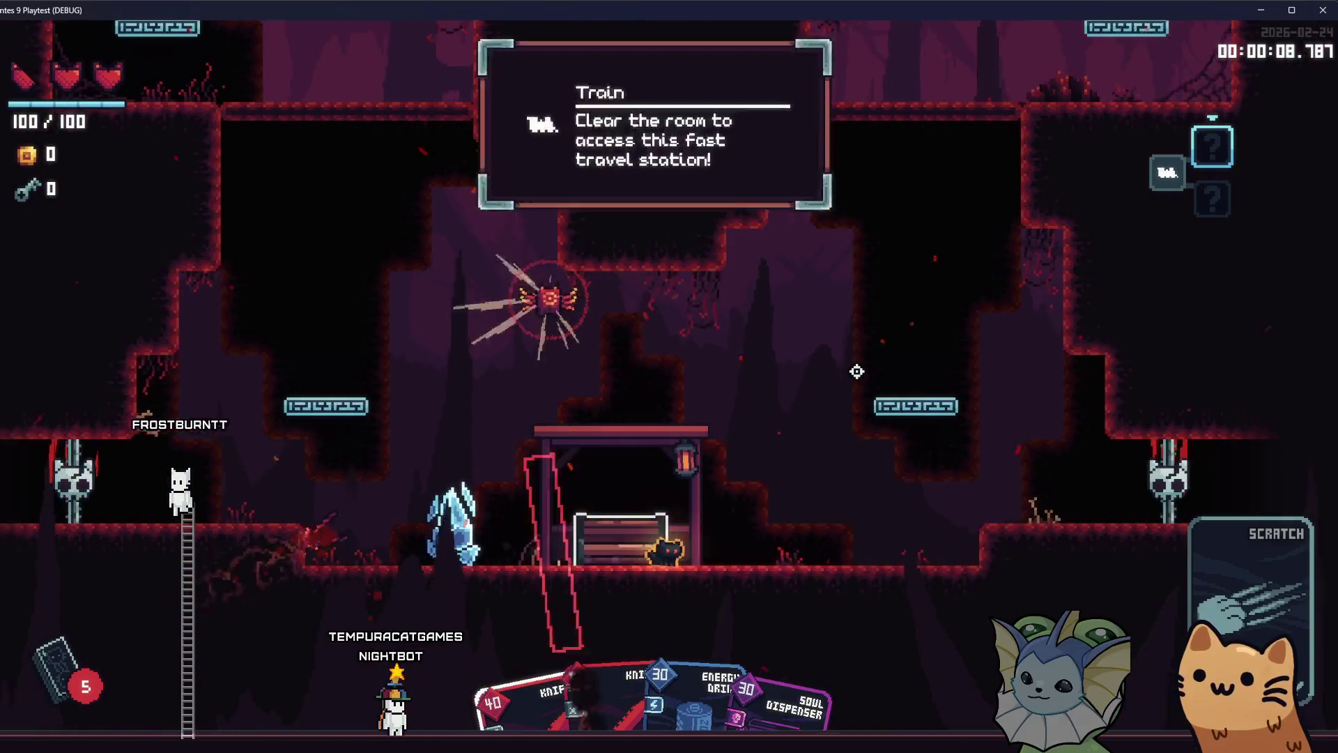
key(d)
key(space)
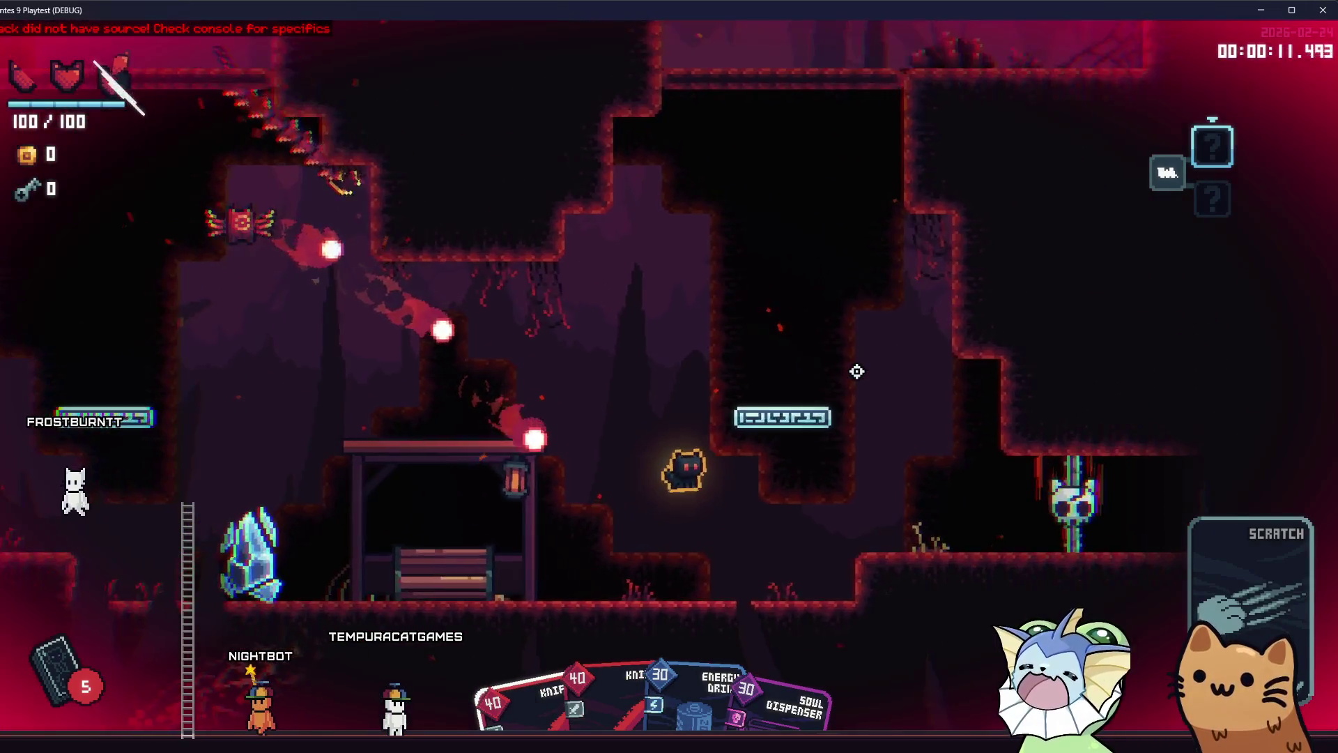
key(d)
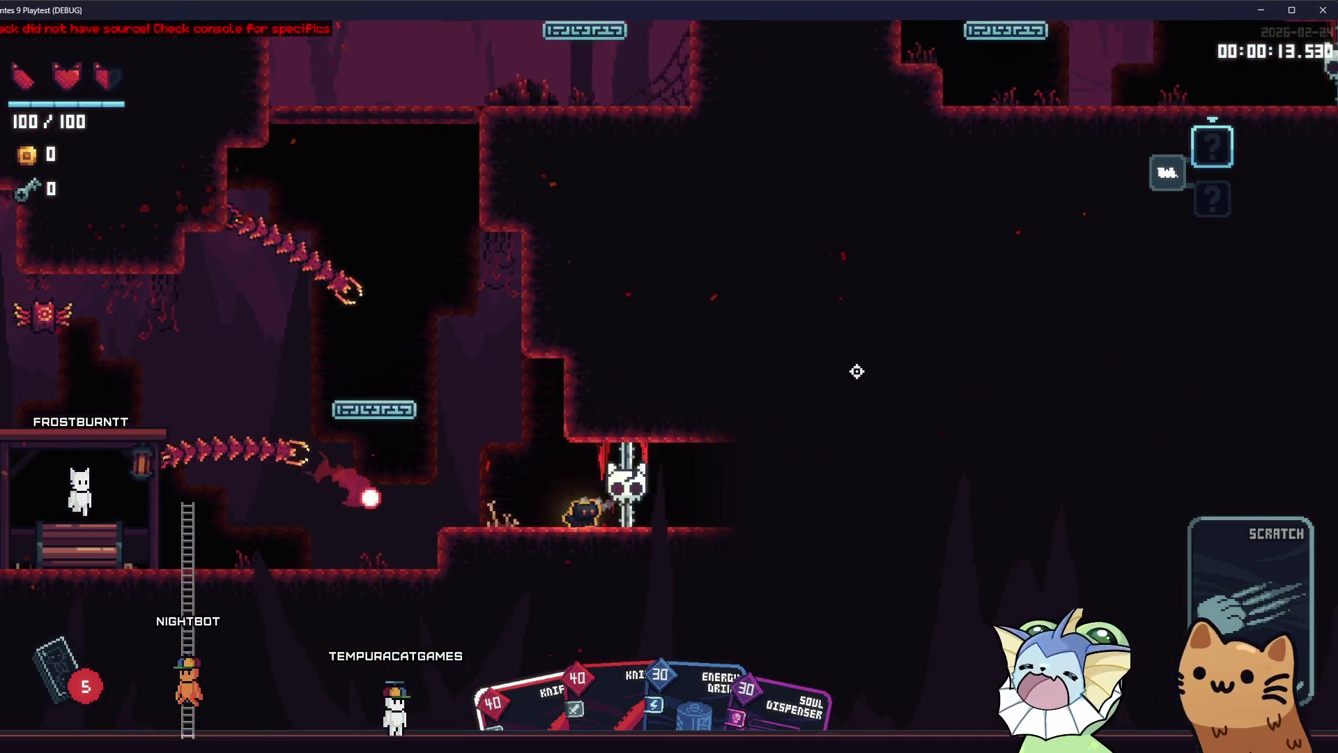
key(space)
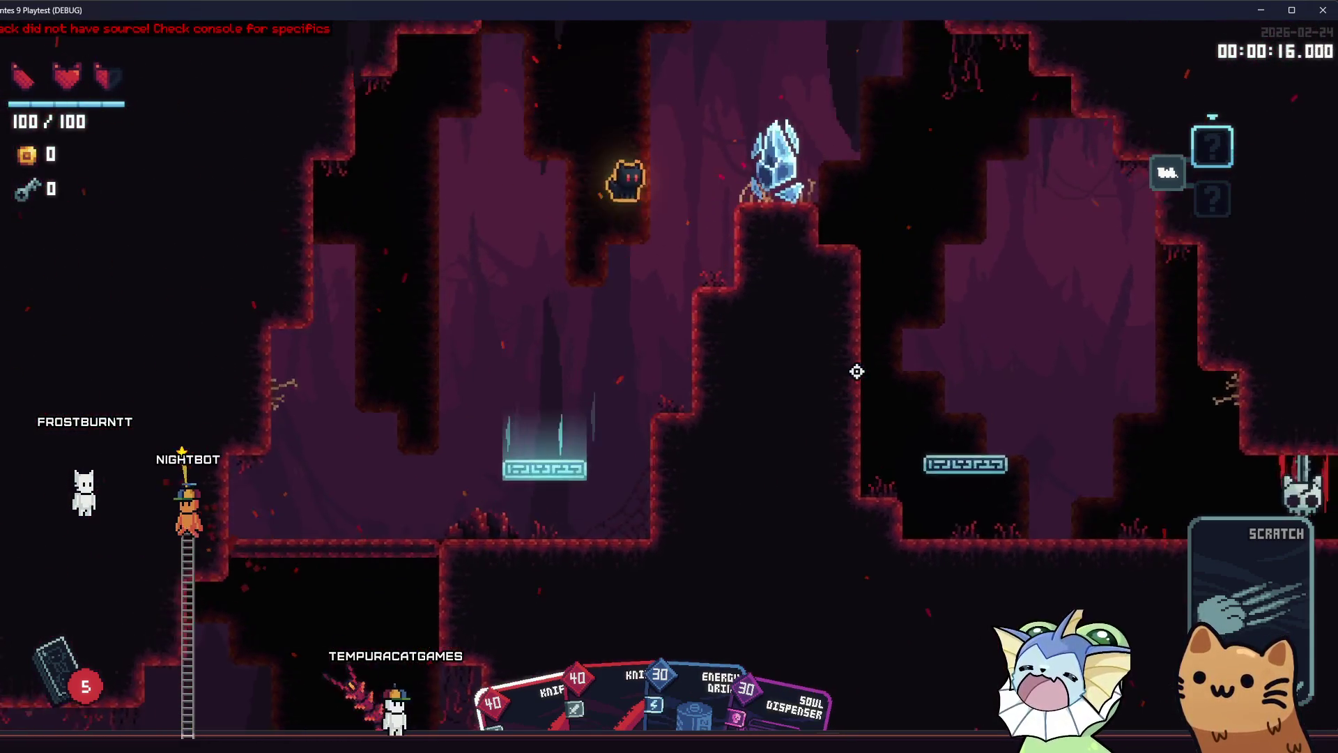
key(d)
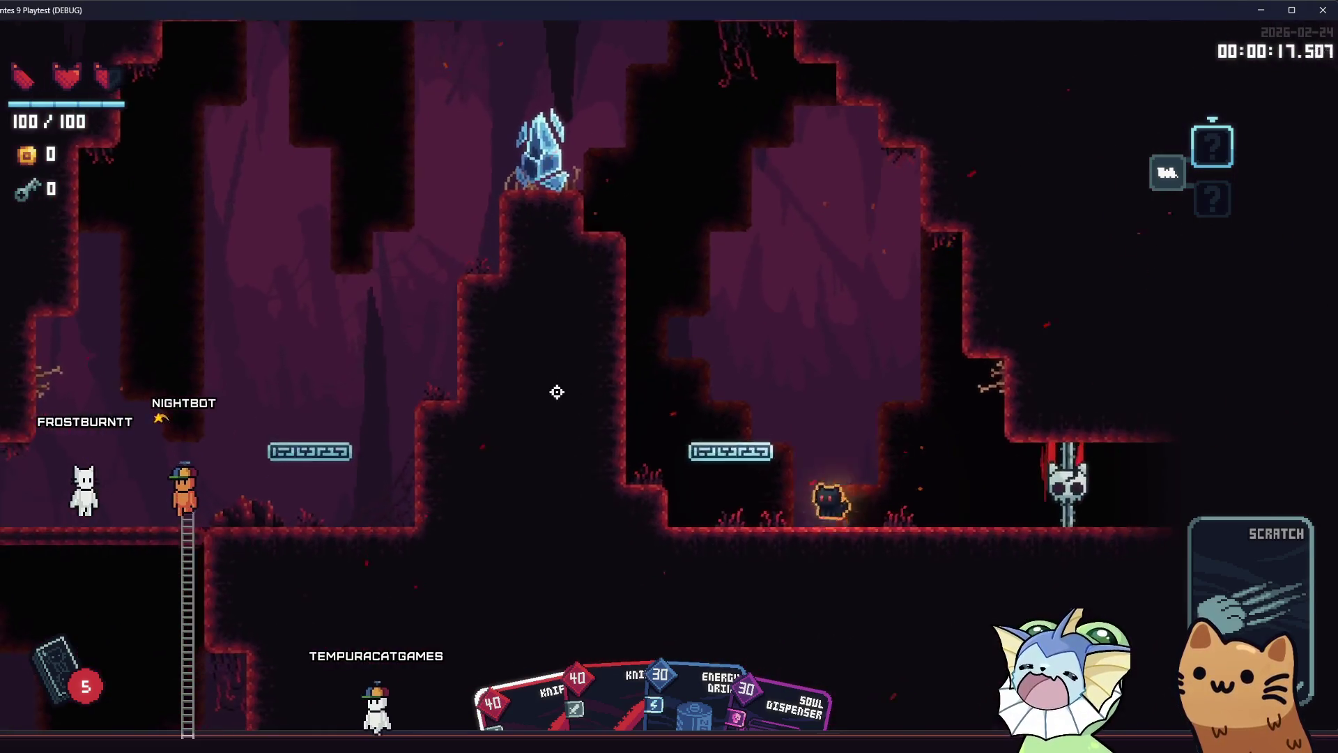
Navigate the cat through the next cave areas and drop into the pit to attack
key(a)
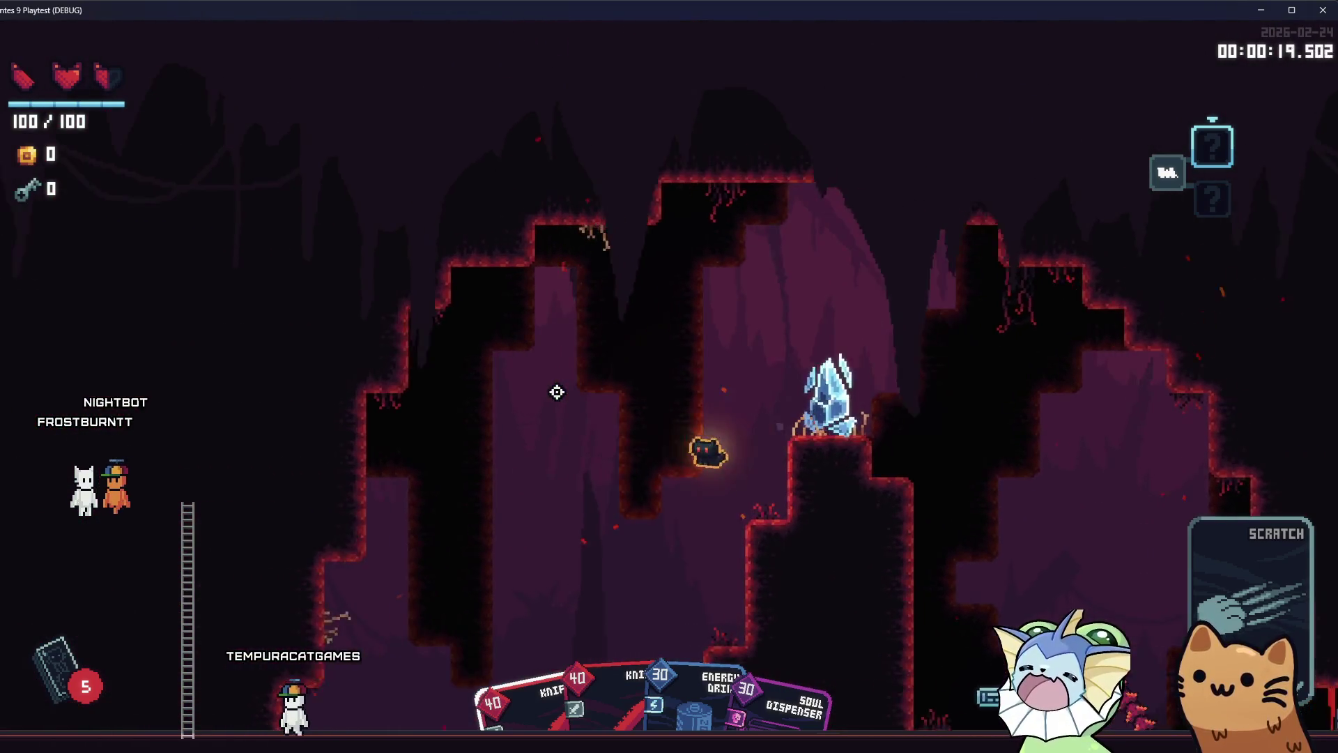
key(d)
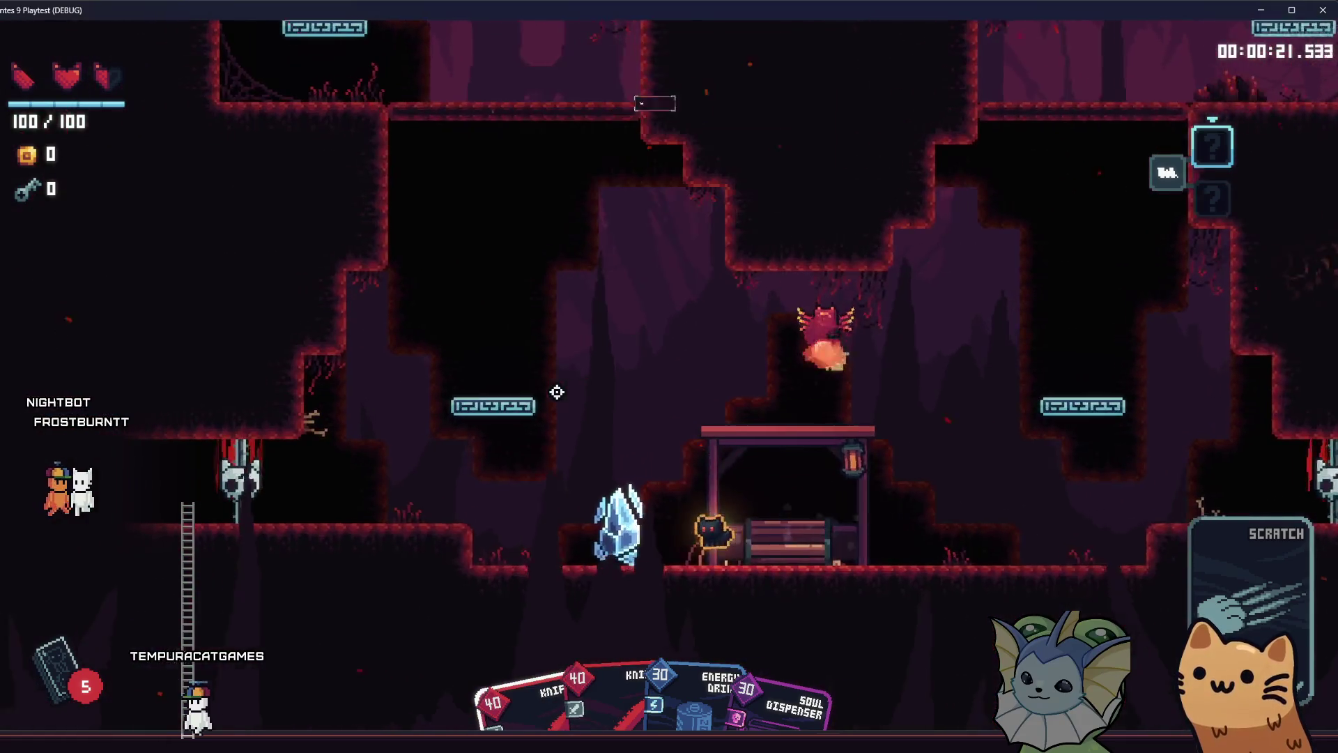
key(space)
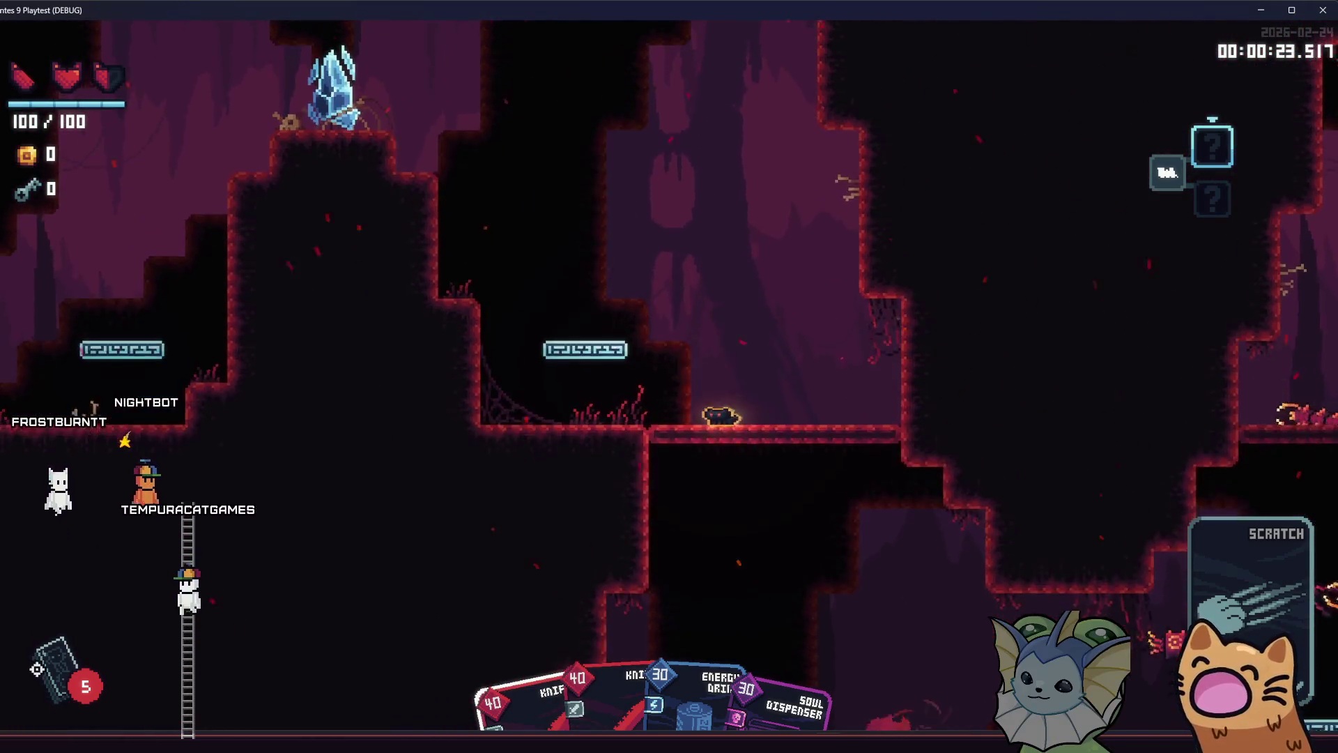
key(a)
key(space)
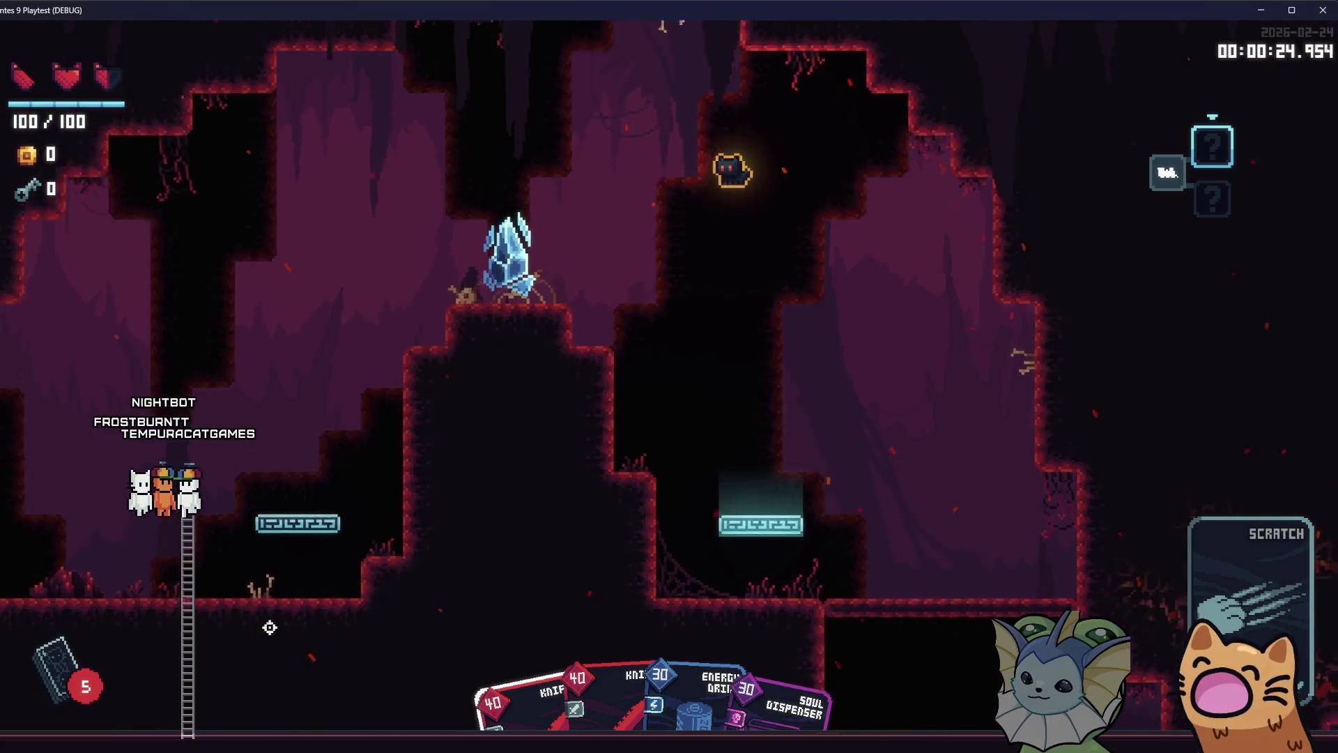
key(a)
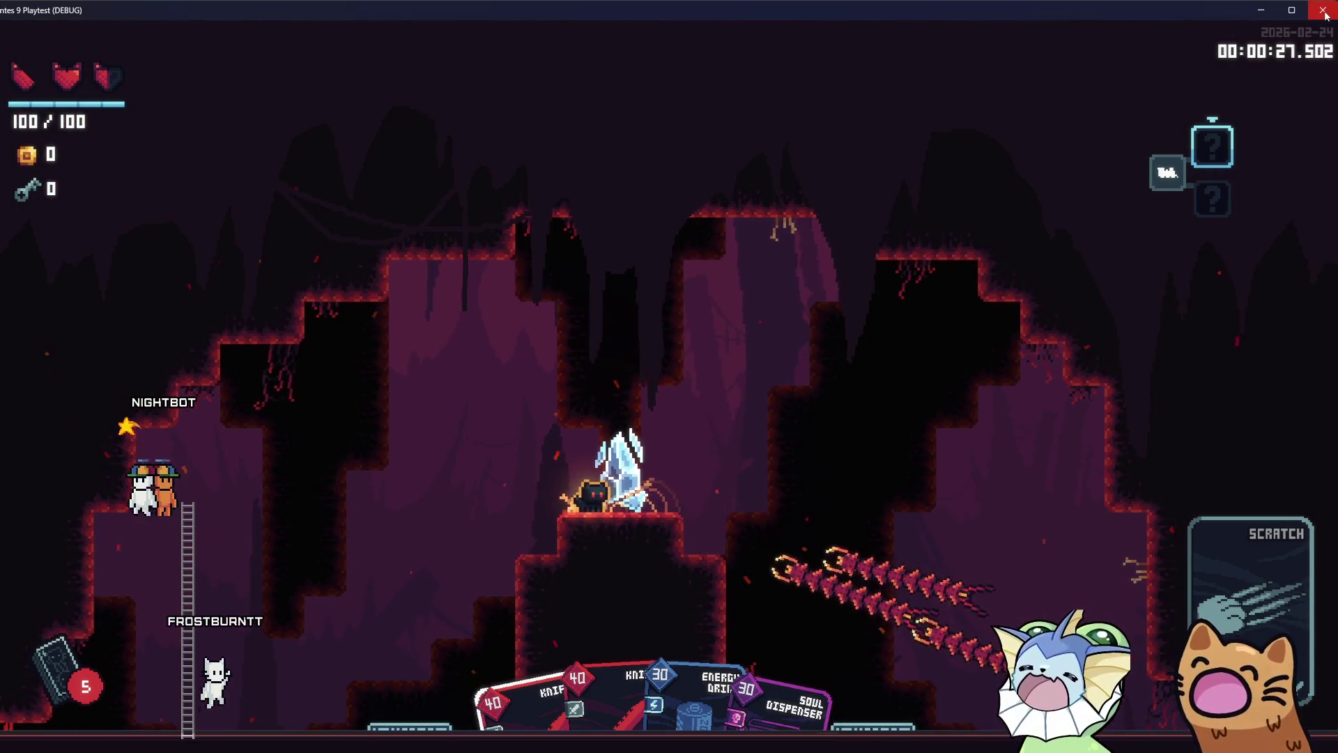
key(d)
key(space)
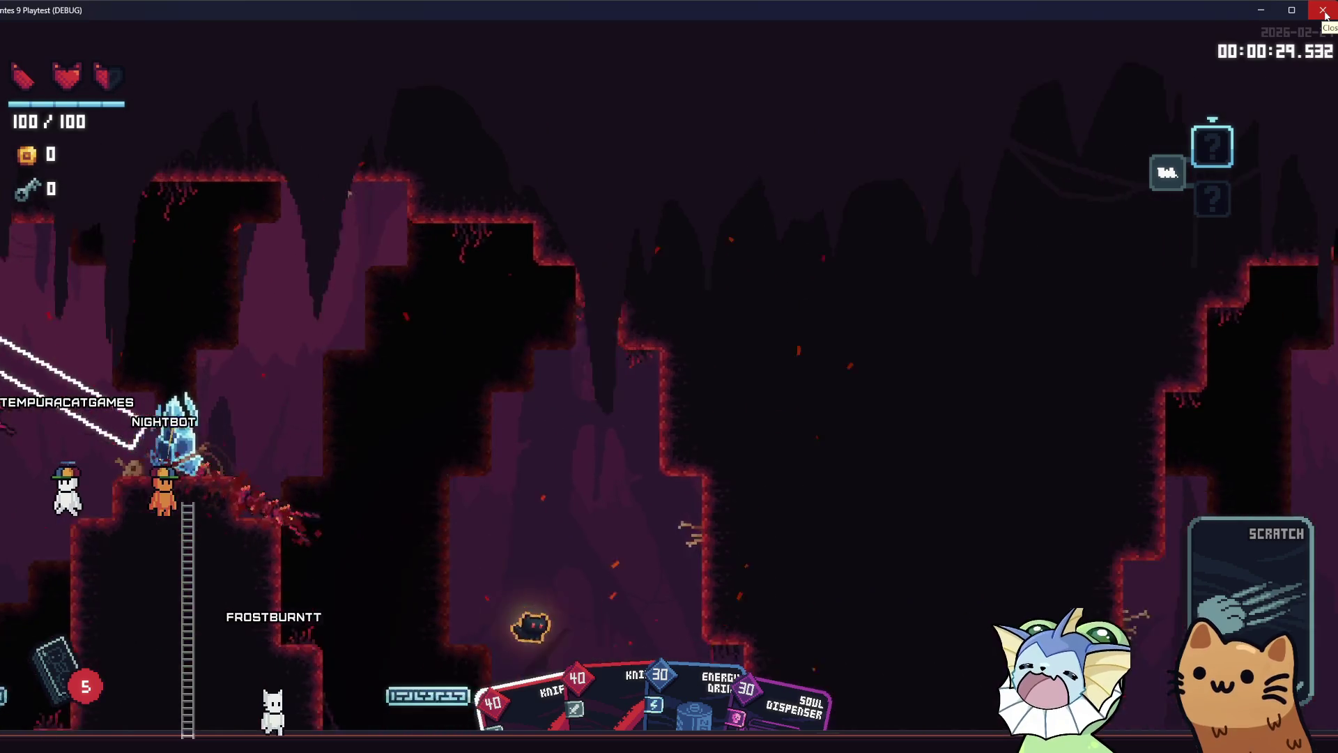
key(d)
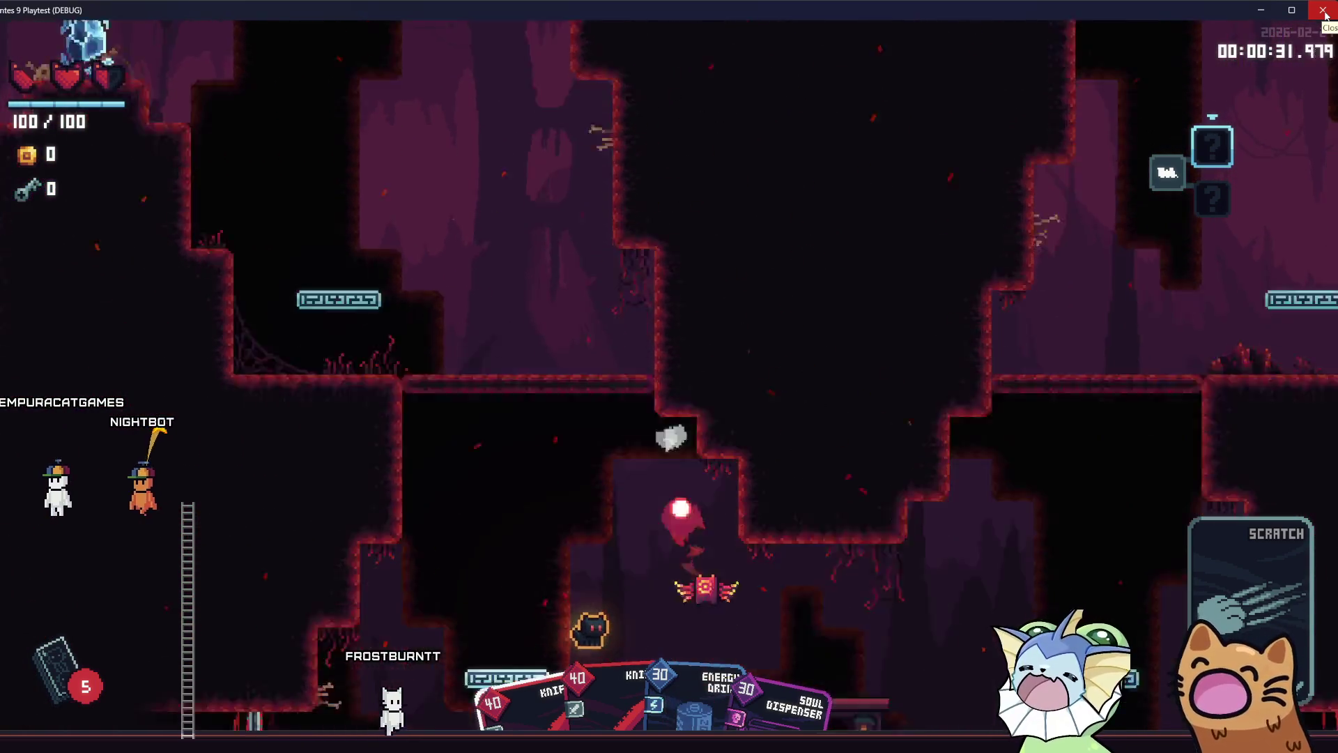
key(a)
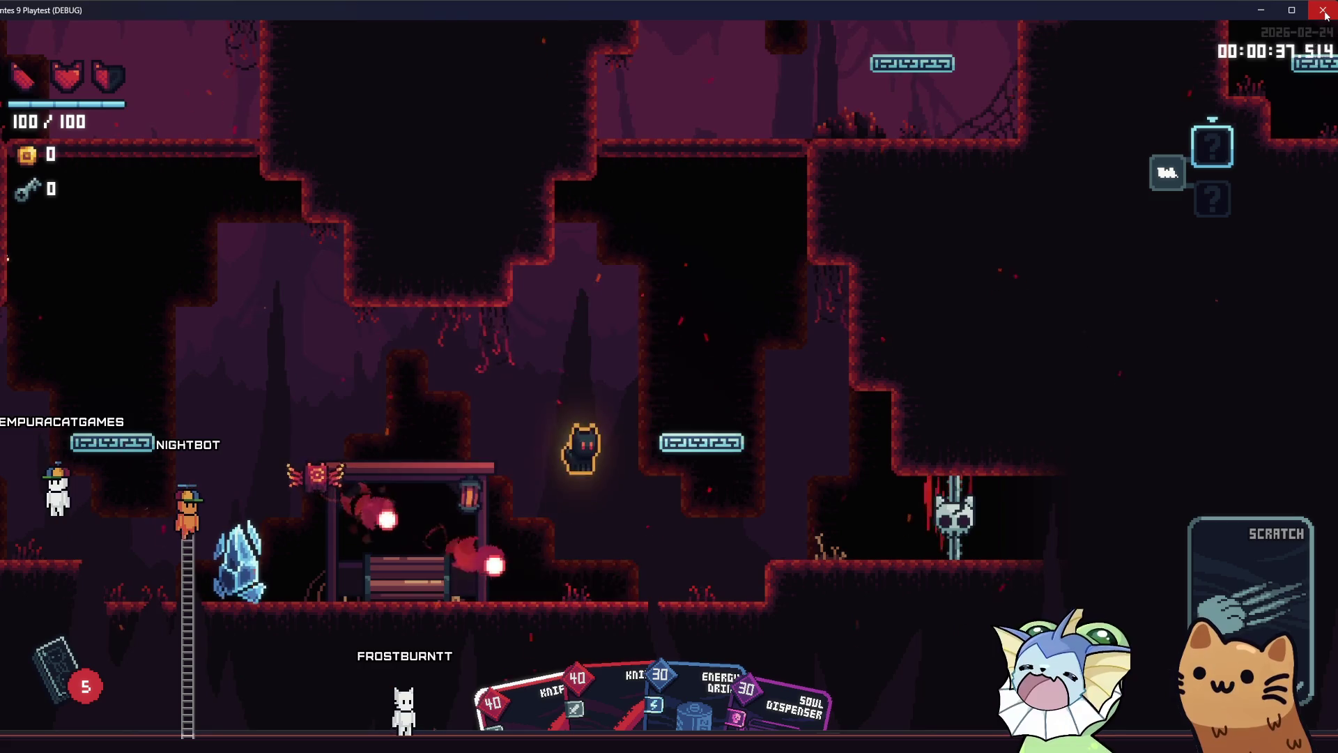
key(space)
key(d)
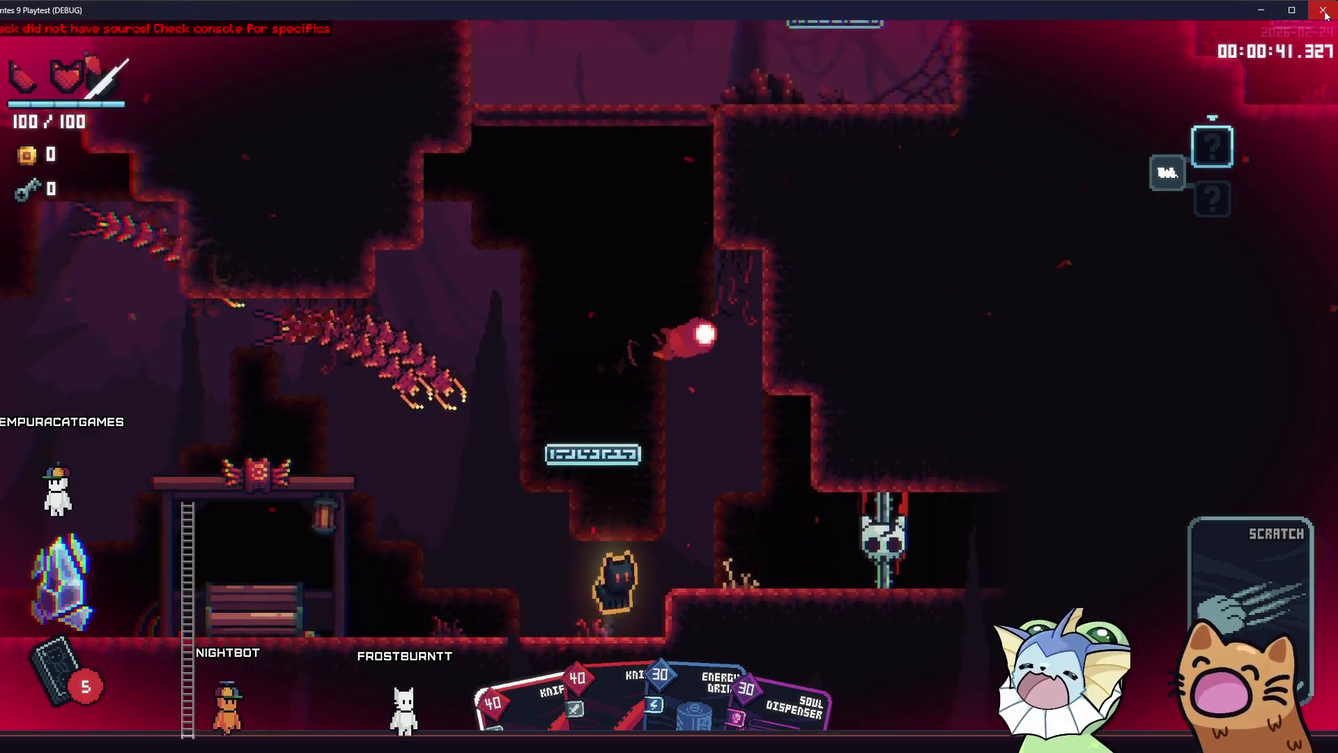
key(space)
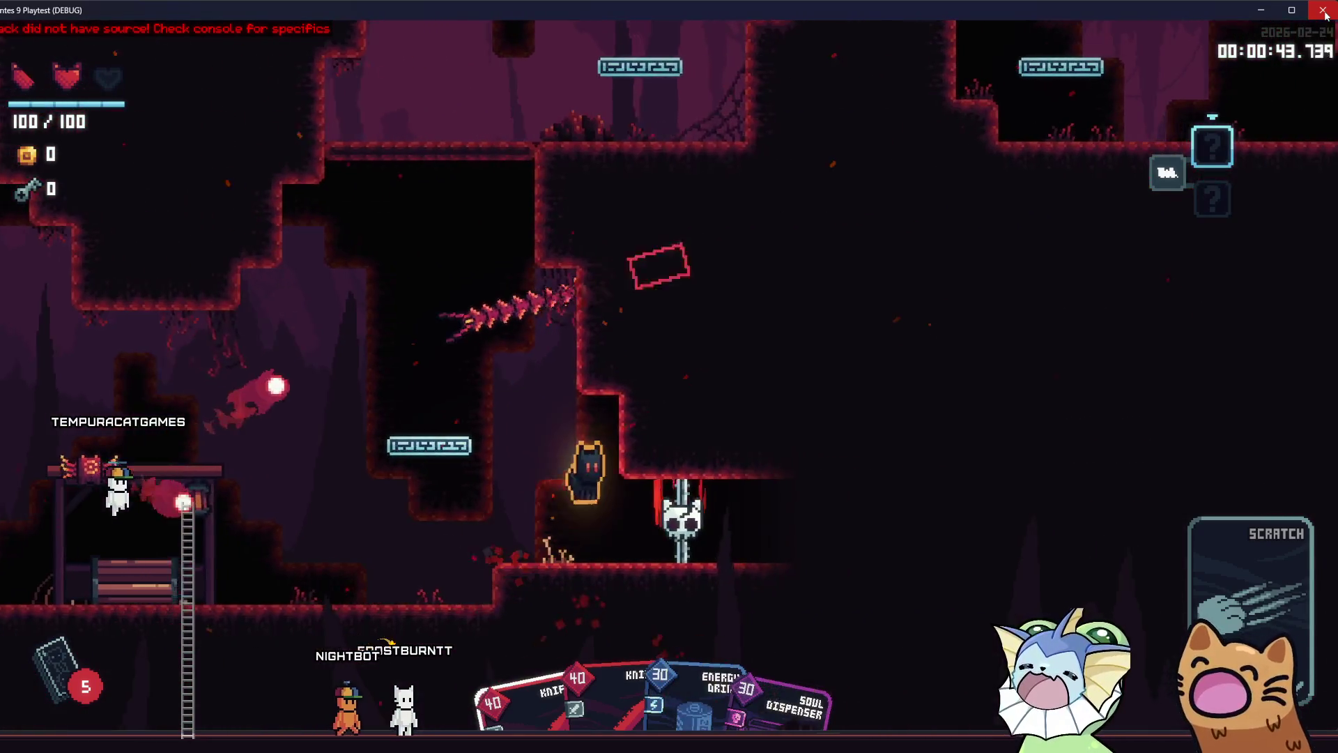
View the level map, then bring up the Deck book listing the six cards
key(Tab)
key(Tab)
key(d)
key(i)
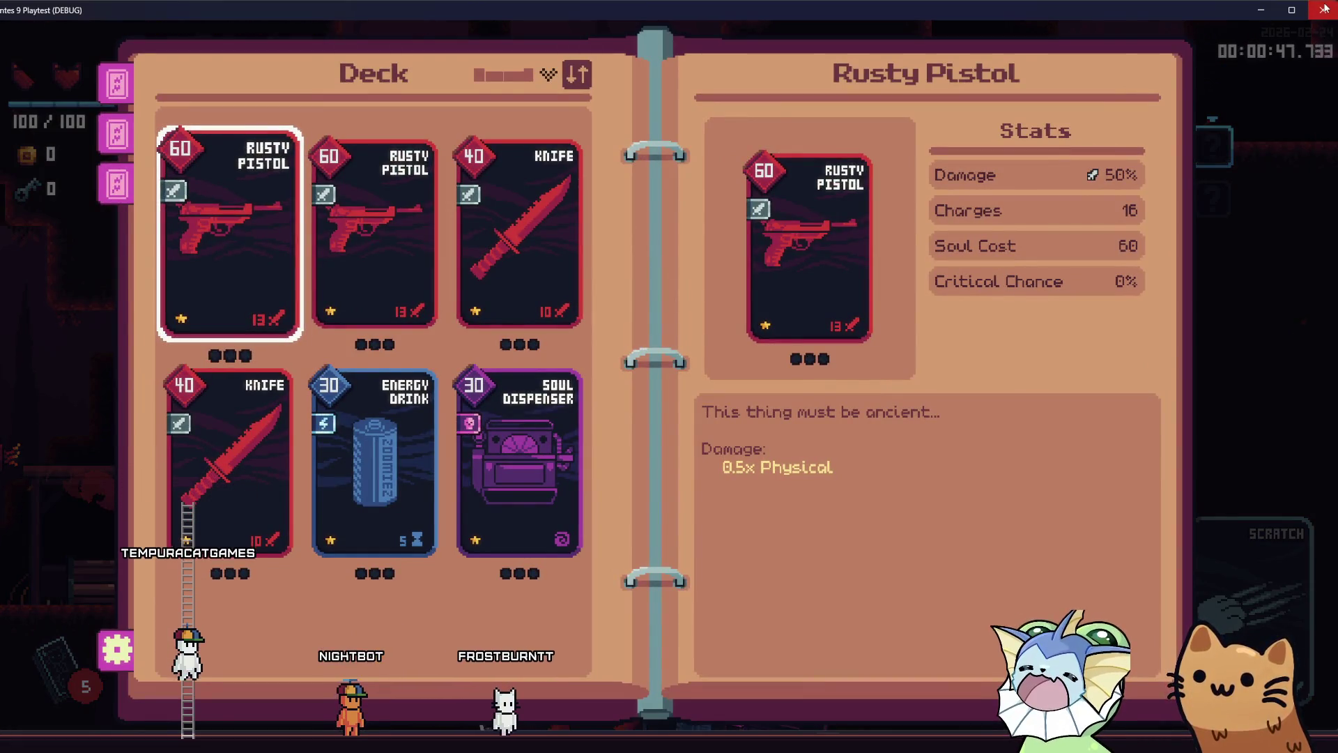
Stop the Dante's 9 playtest with F8 to return to the editor
key(F8)
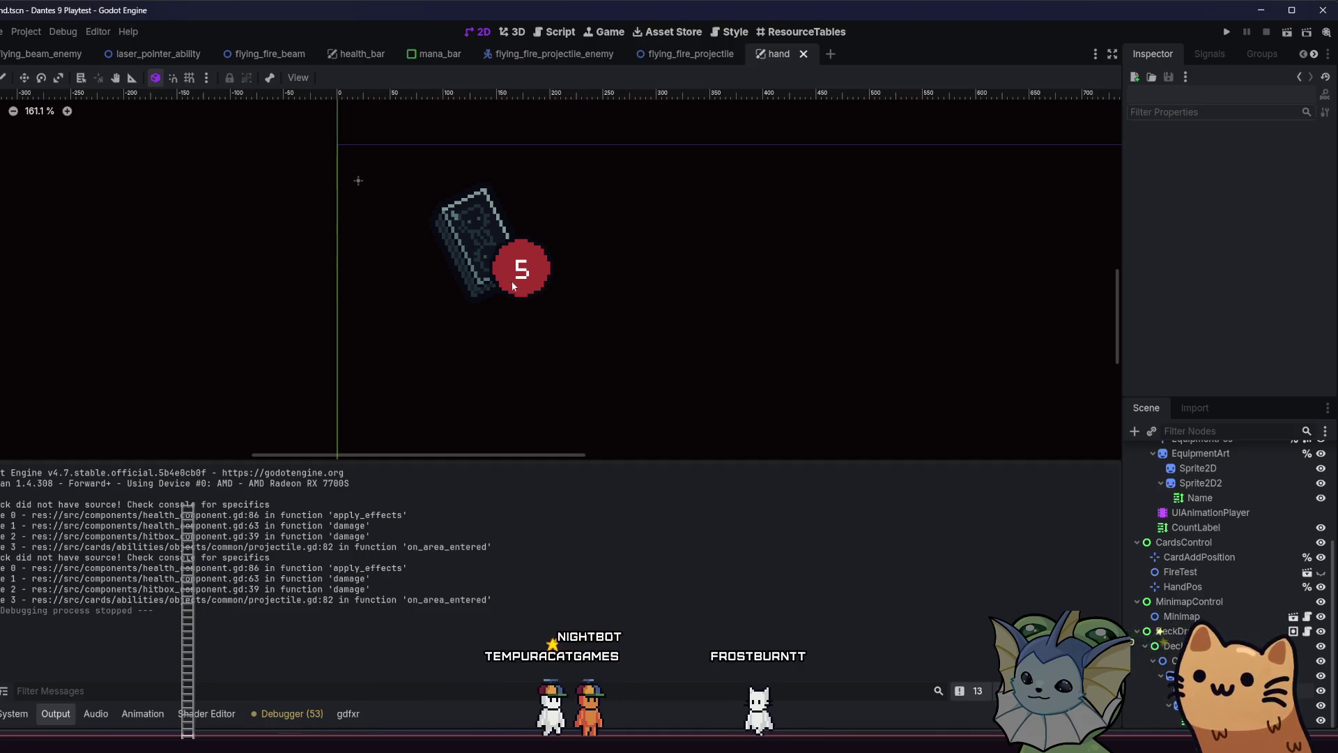
scroll(521, 271, up, 5)
scroll(522, 272, up, 2)
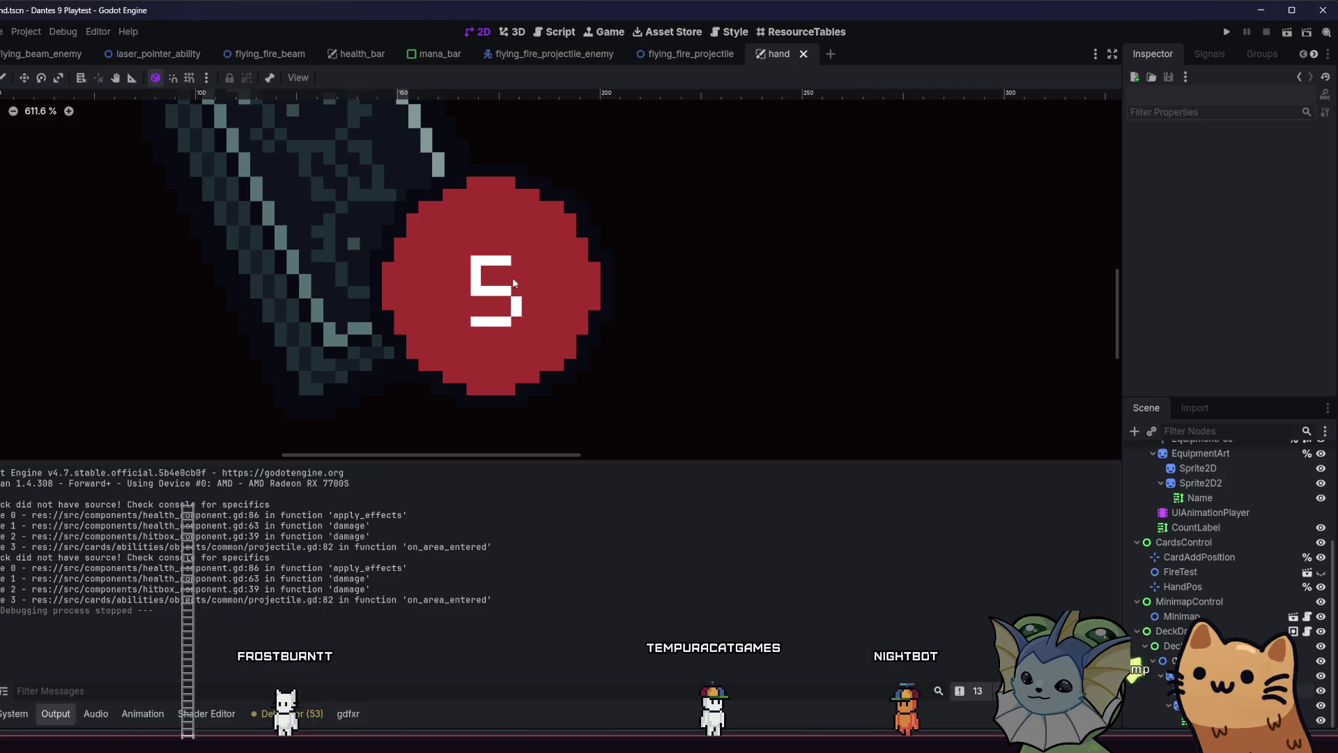
scroll(393, 290, down, 2)
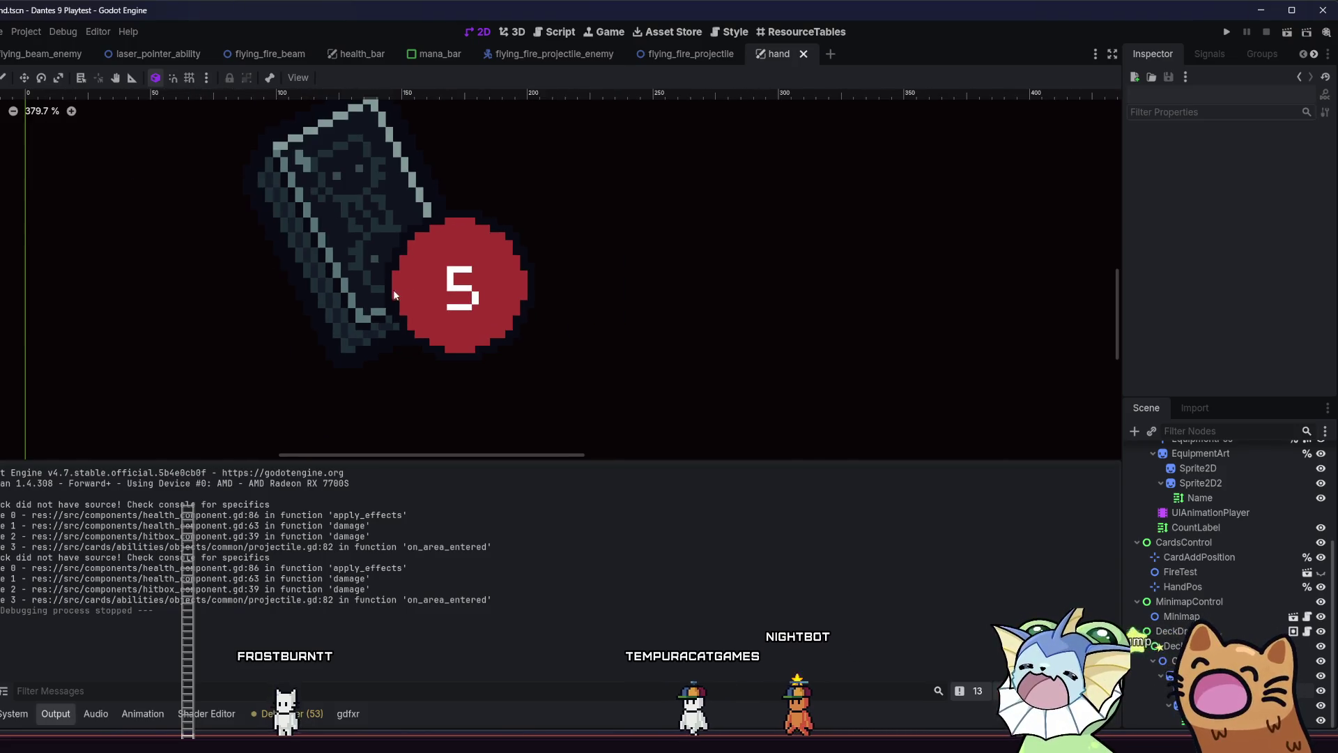
scroll(824, 267, down, 2)
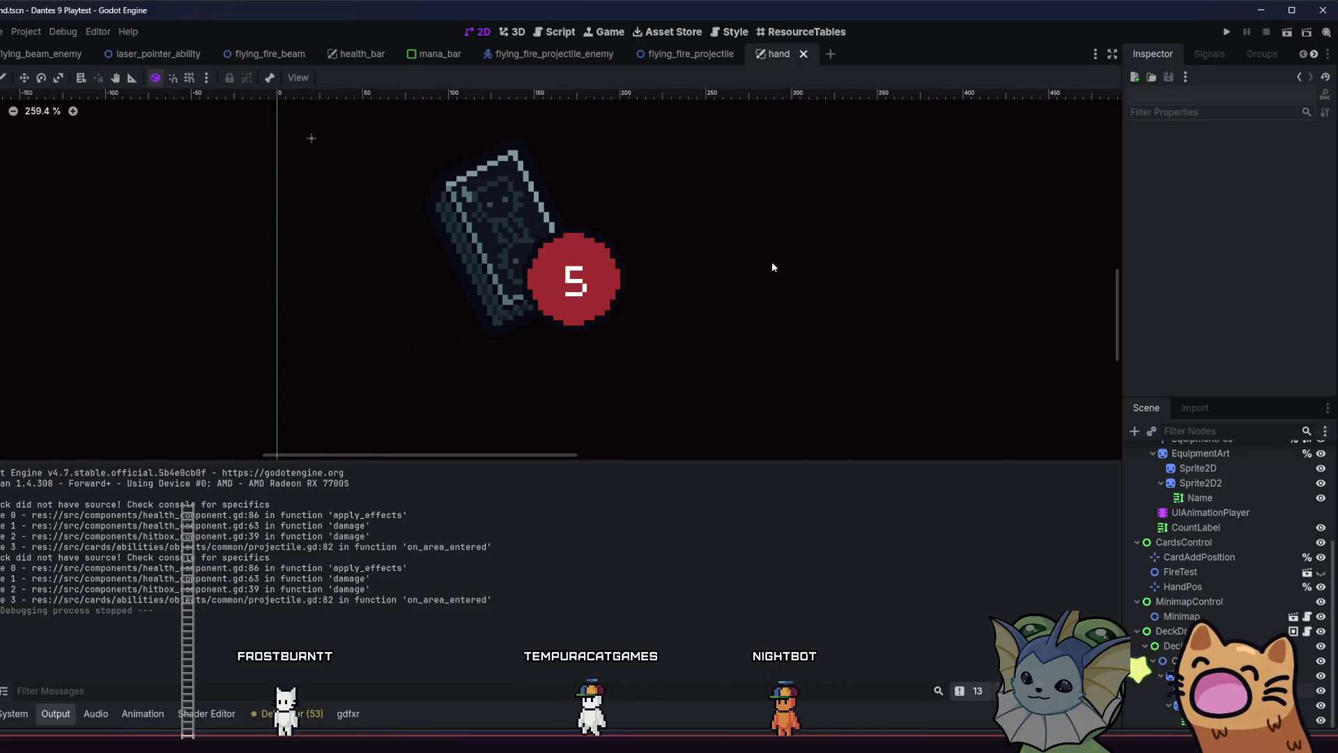
mouse_move(698, 277)
mouse_down()
mouse_move(612, 328)
mouse_move(594, 292)
mouse_move(598, 316)
mouse_up()
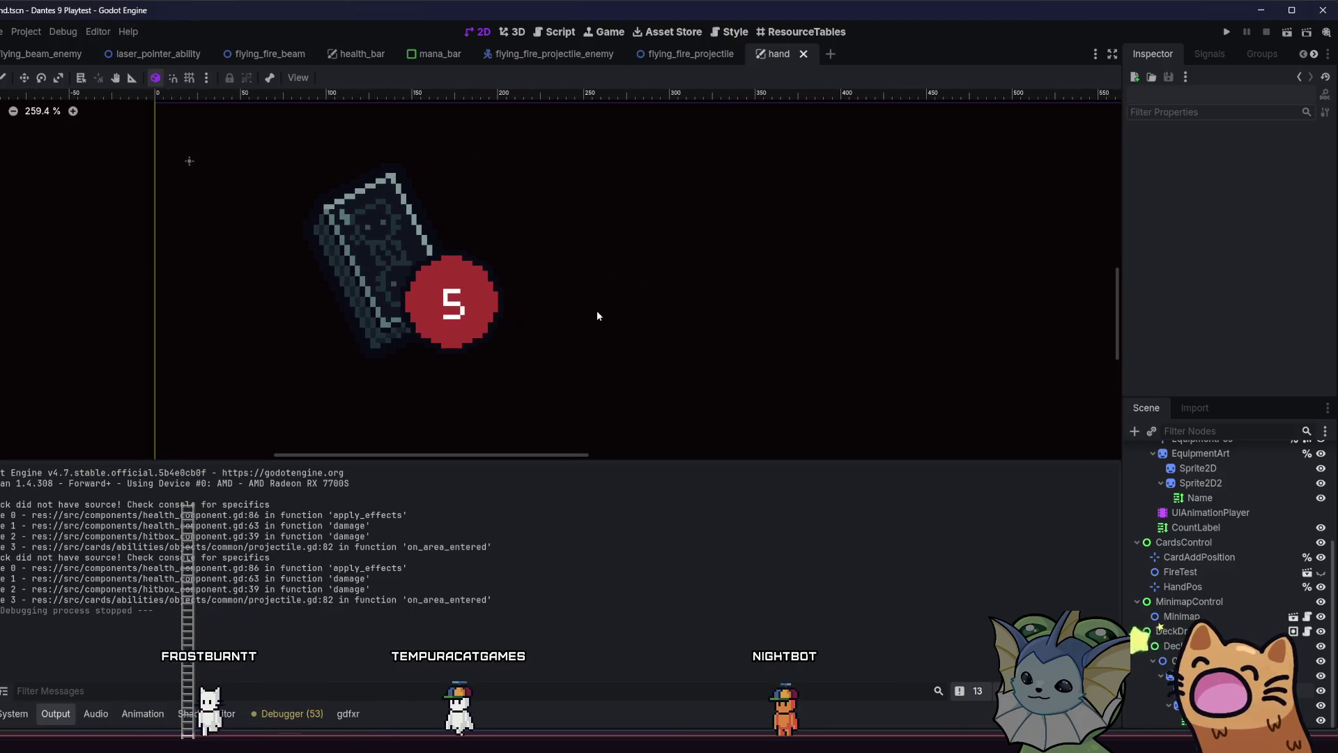
drag(636, 266, 702, 263)
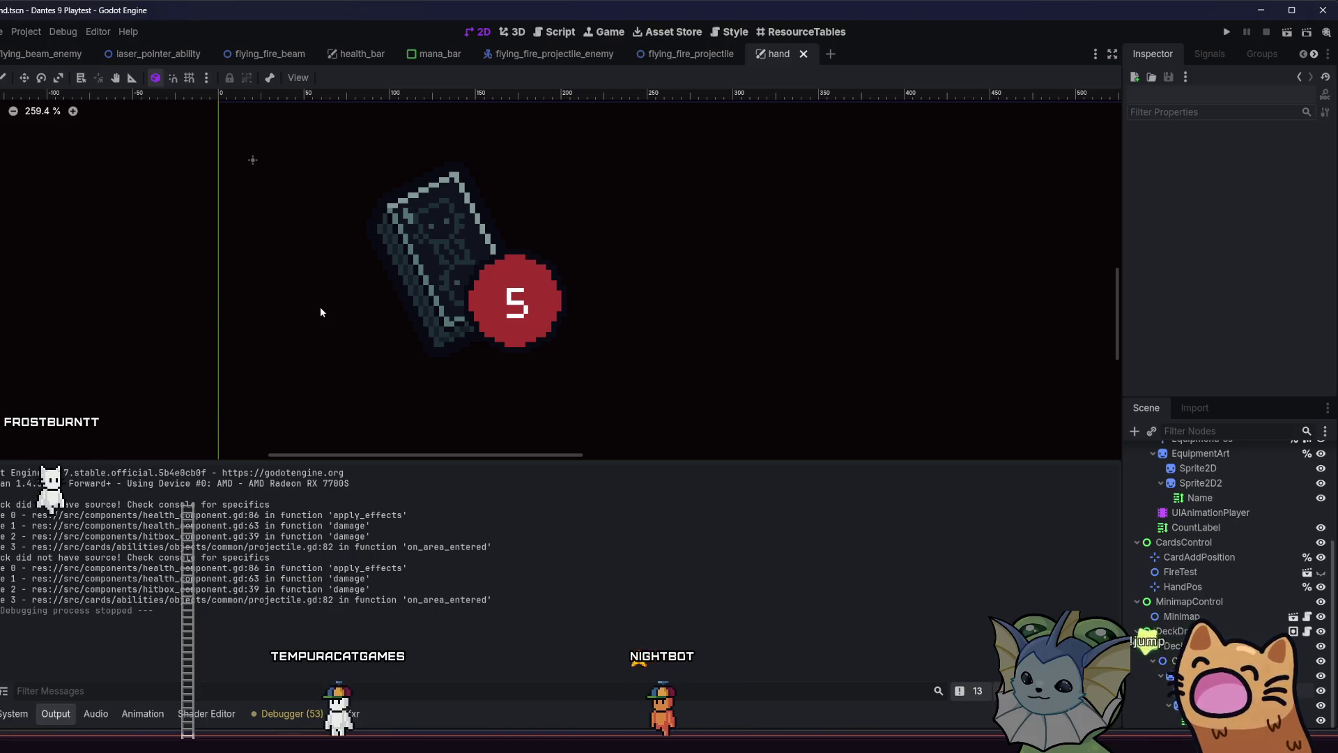
scroll(300, 306, up, 2)
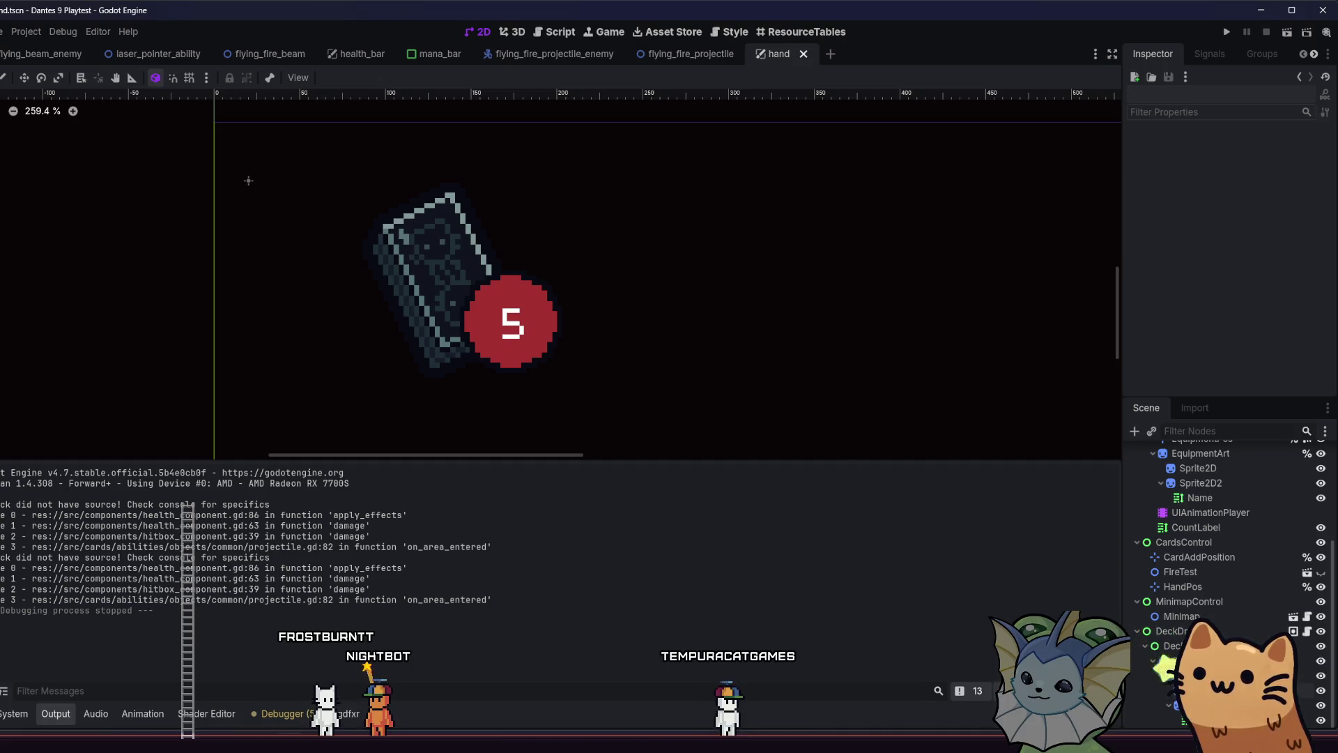
right_click(1171, 655)
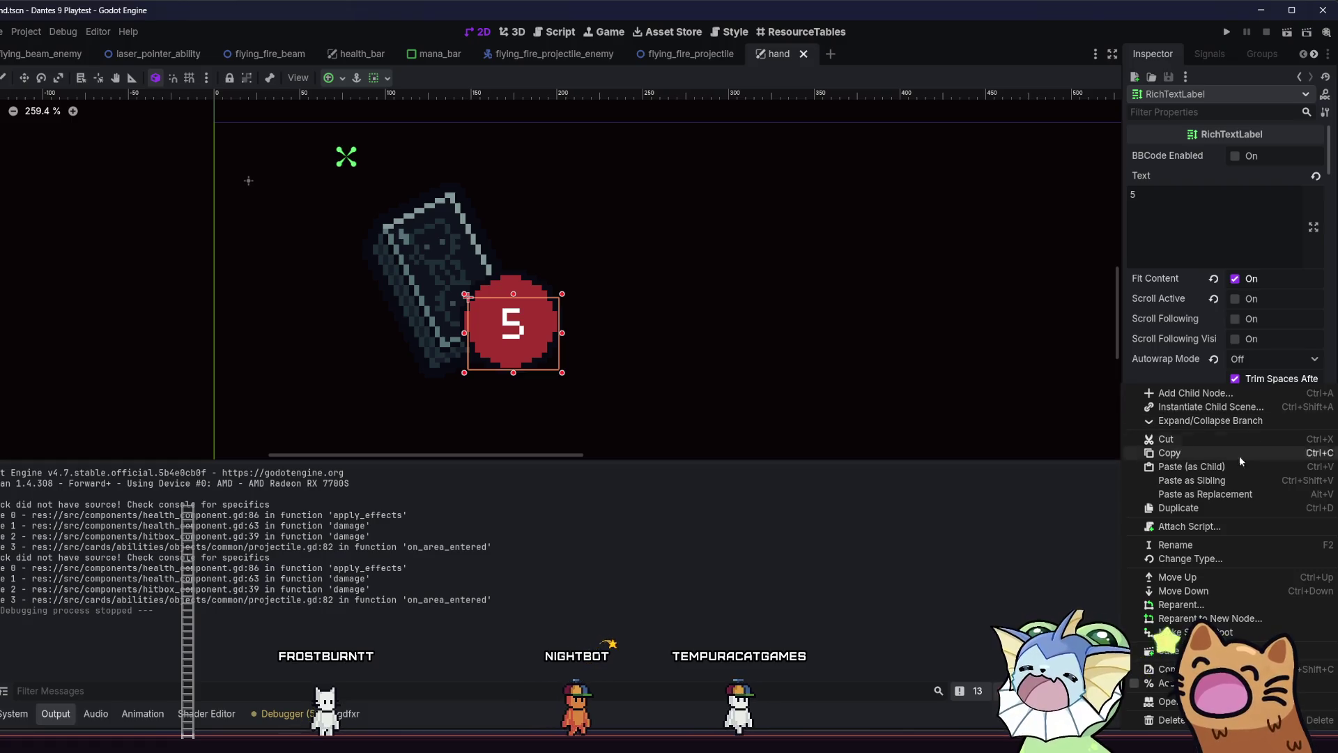
Change the count RichTextLabel's type to SmartLabel via a 'smart' search
click(1199, 559)
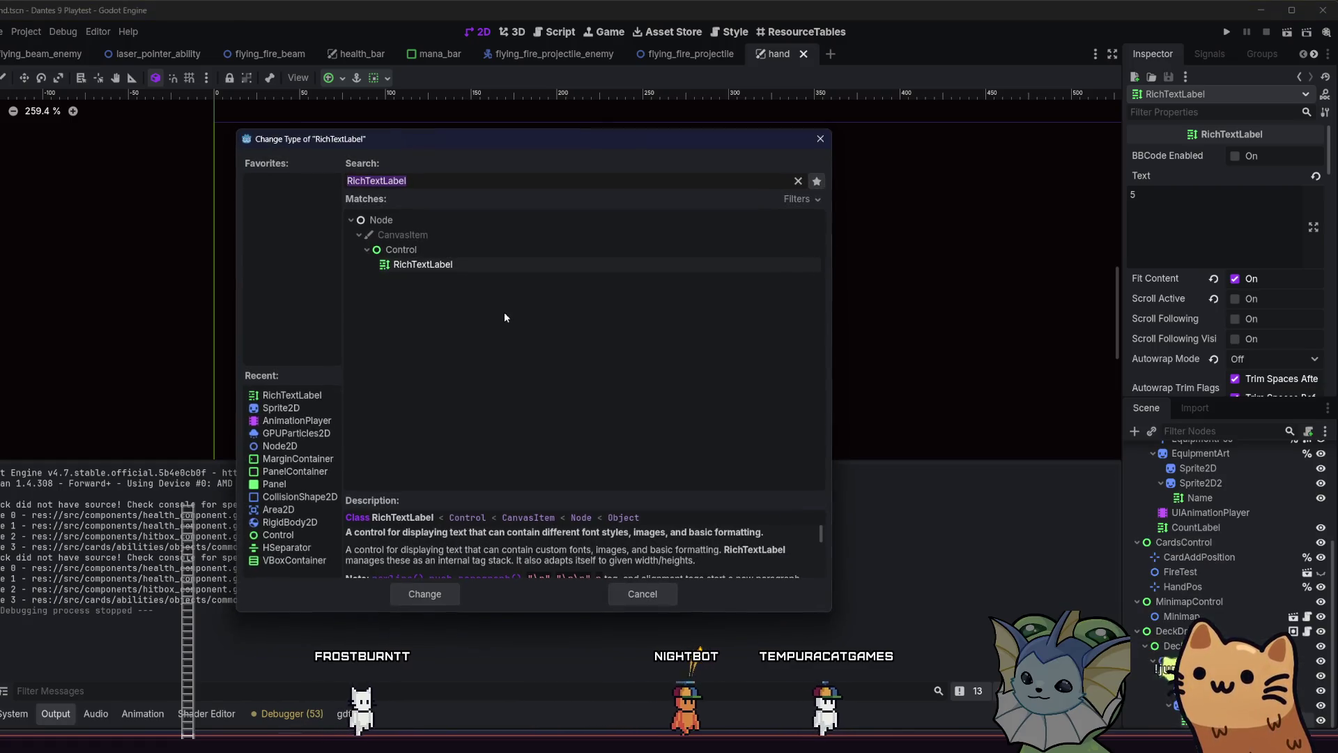
text(smart)
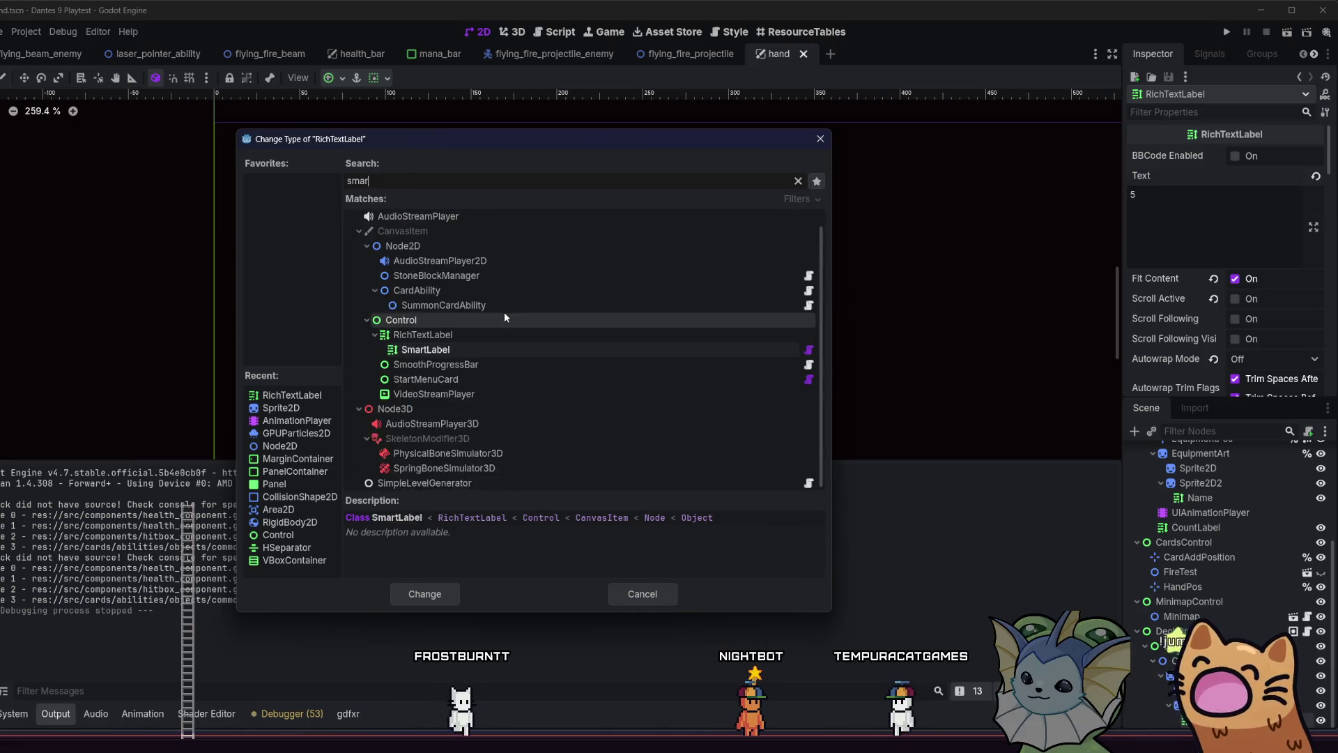
double_click(442, 279)
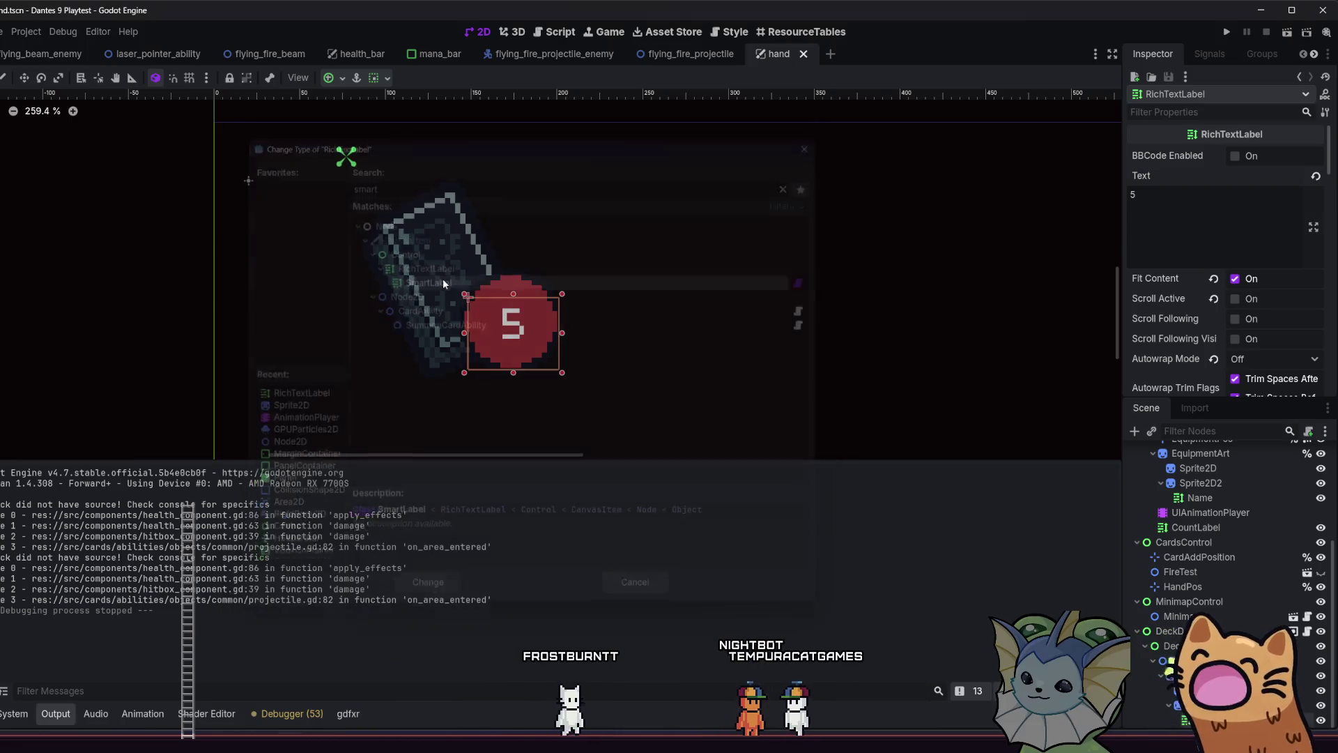
scroll(784, 327, up, 3)
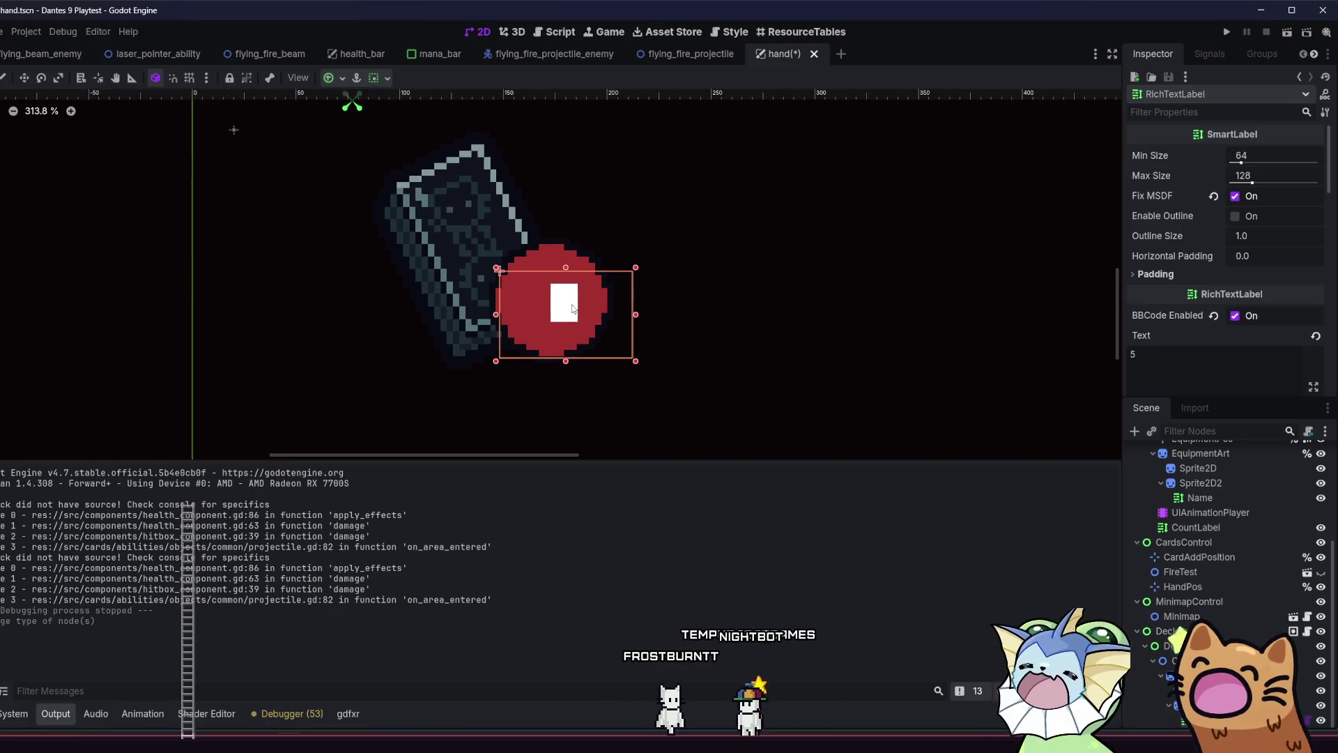
Adjust the SmartLabel's Min Size, settling on 0, with Fix MSDF turned off
scroll(1153, 370, down, 1)
scroll(792, 293, up, 3)
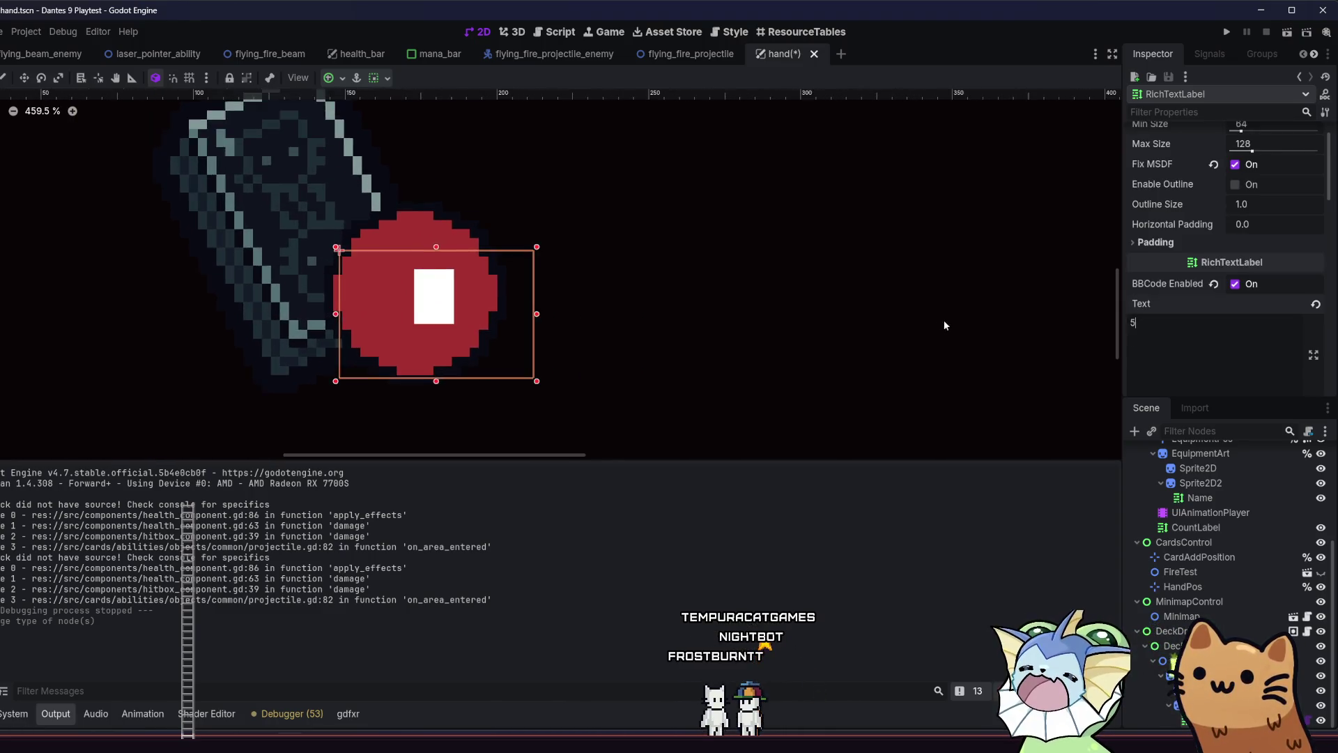
drag(792, 293, 835, 292)
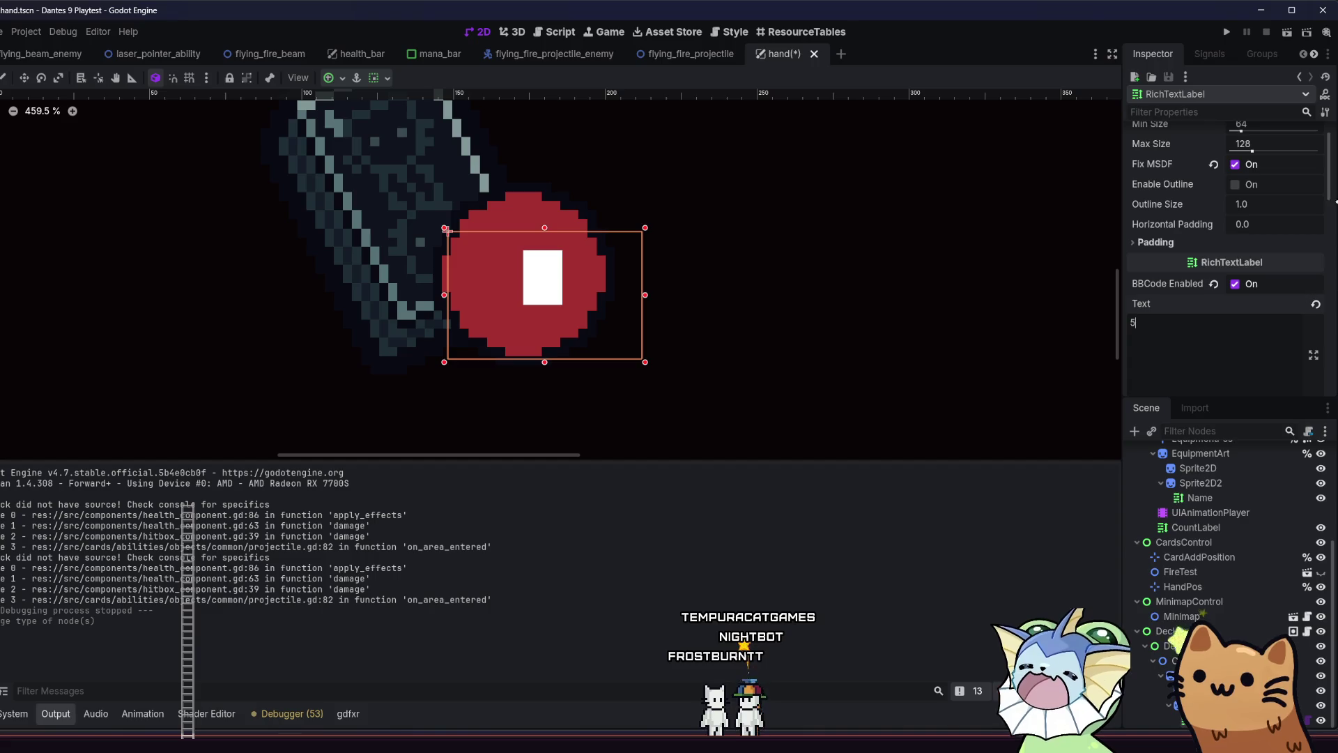
scroll(1289, 189, up, 1)
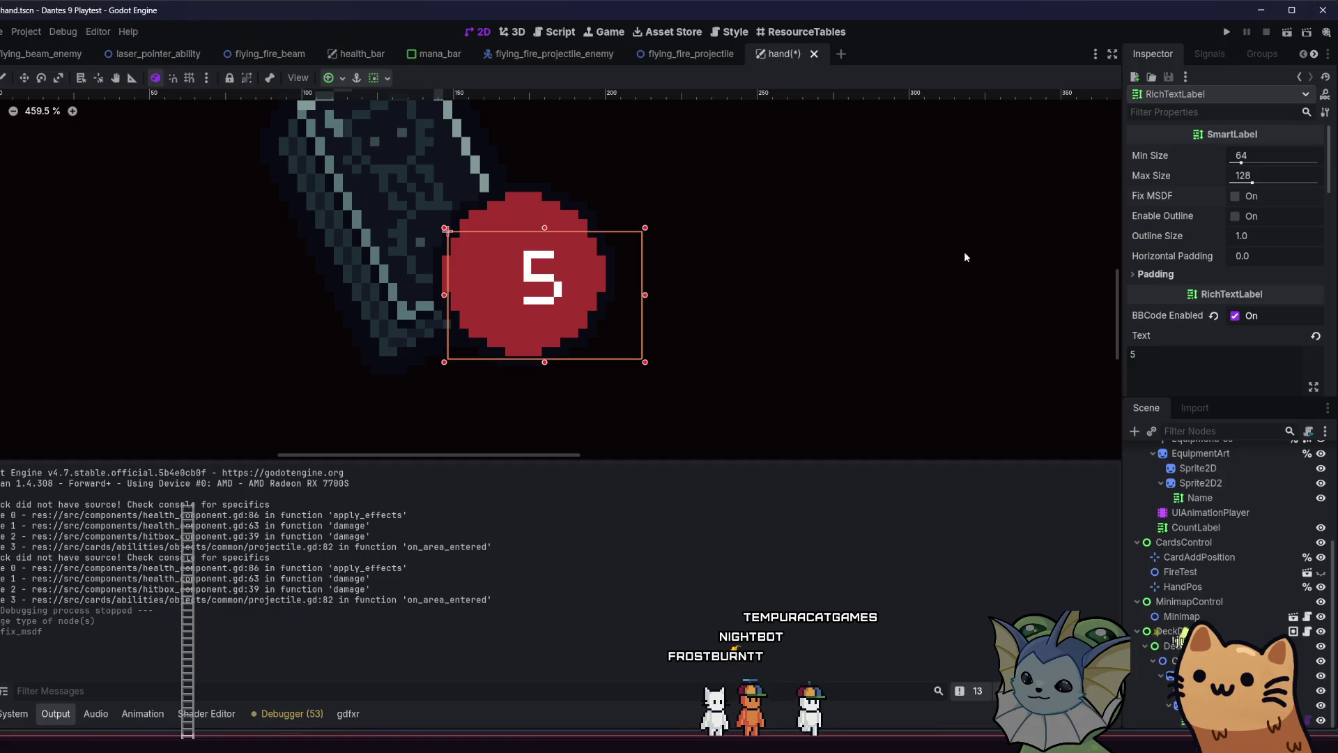
scroll(604, 269, up, 1)
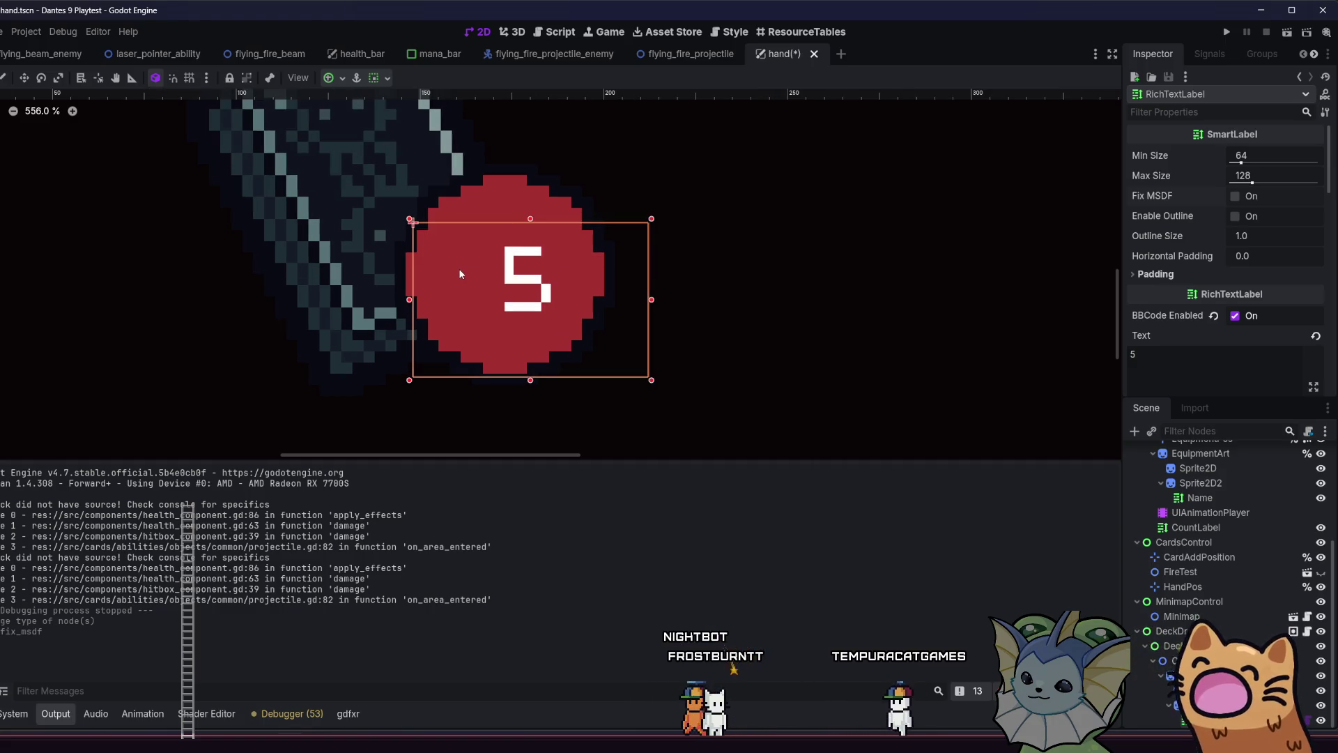
scroll(1197, 233, down, 2)
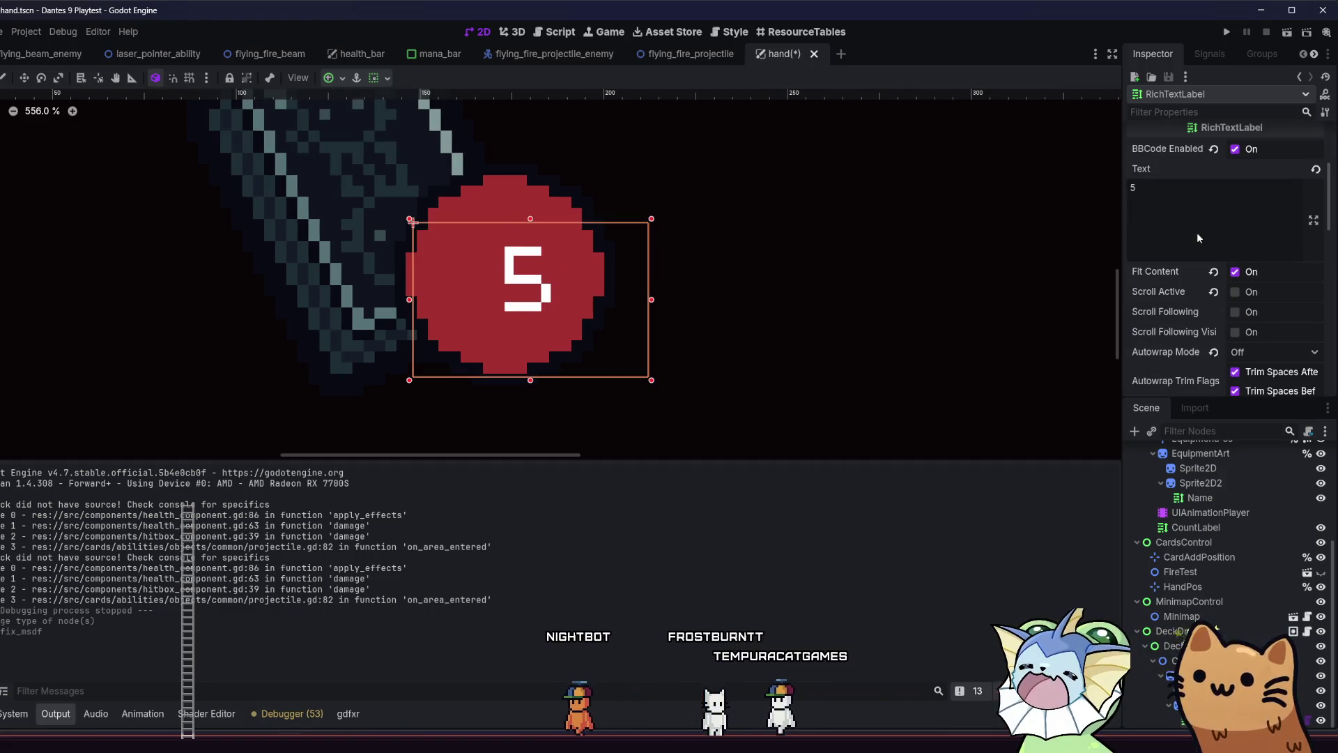
scroll(1198, 232, up, 1)
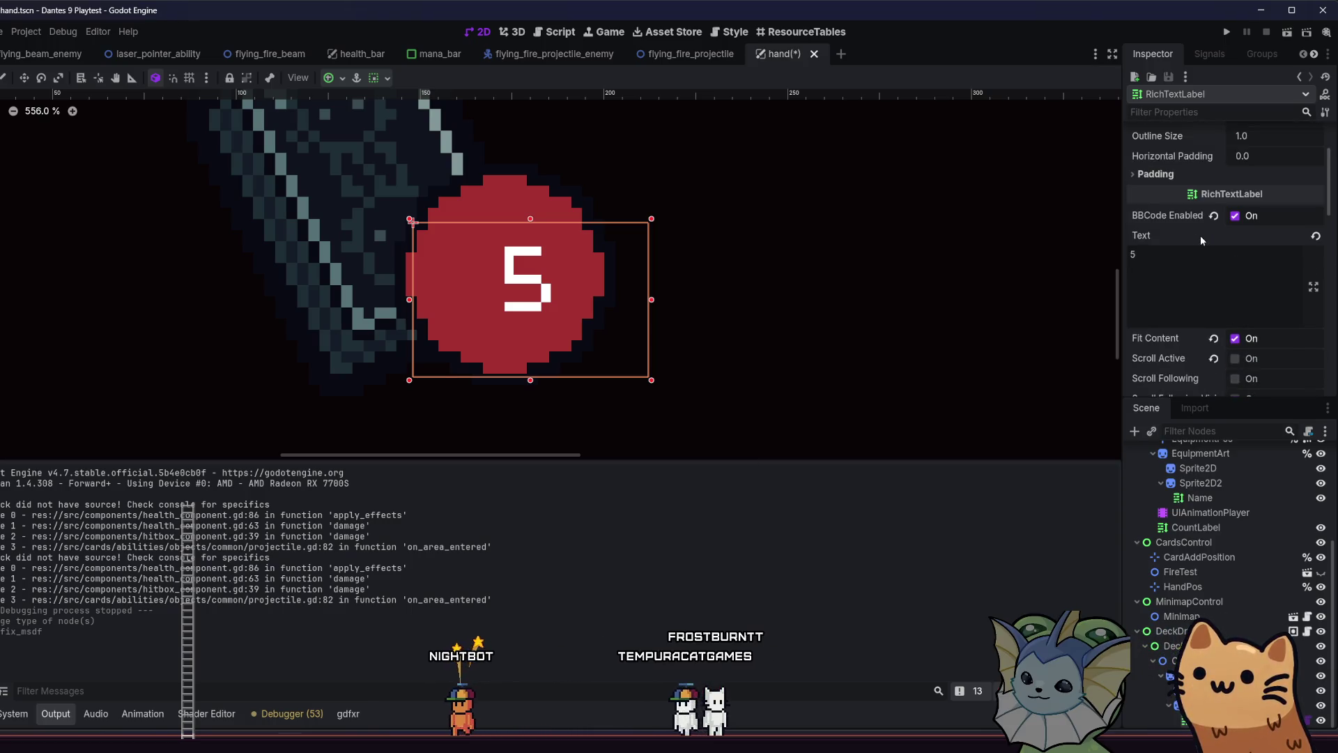
scroll(1201, 236, up, 2)
click(1228, 164)
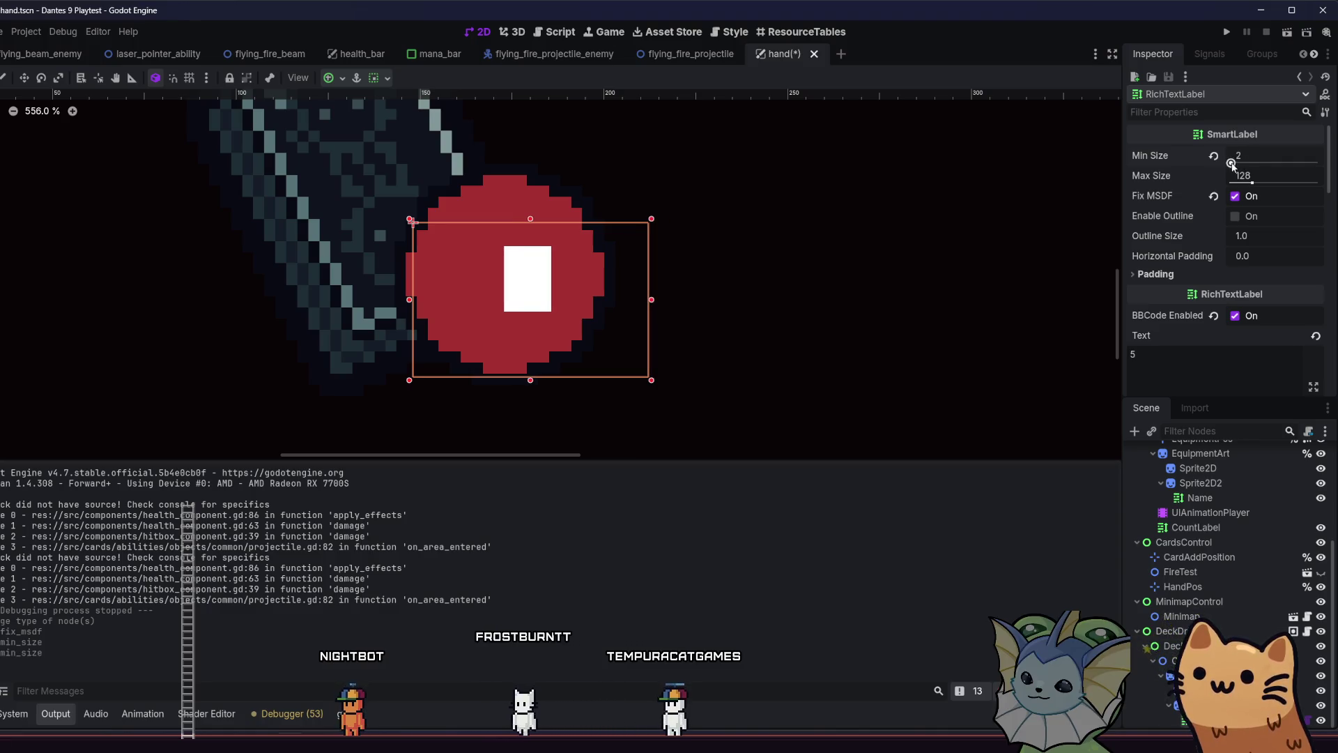
drag(1232, 165, 1270, 168)
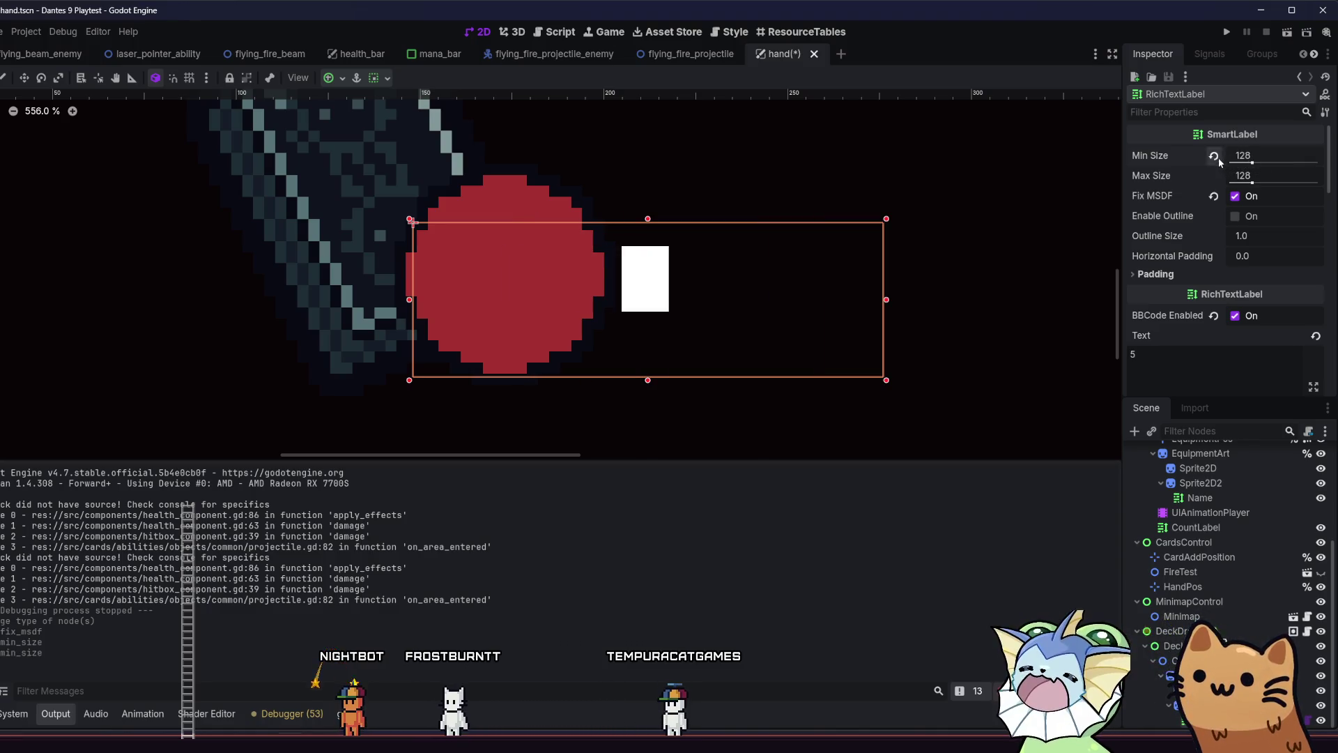
click(1236, 196)
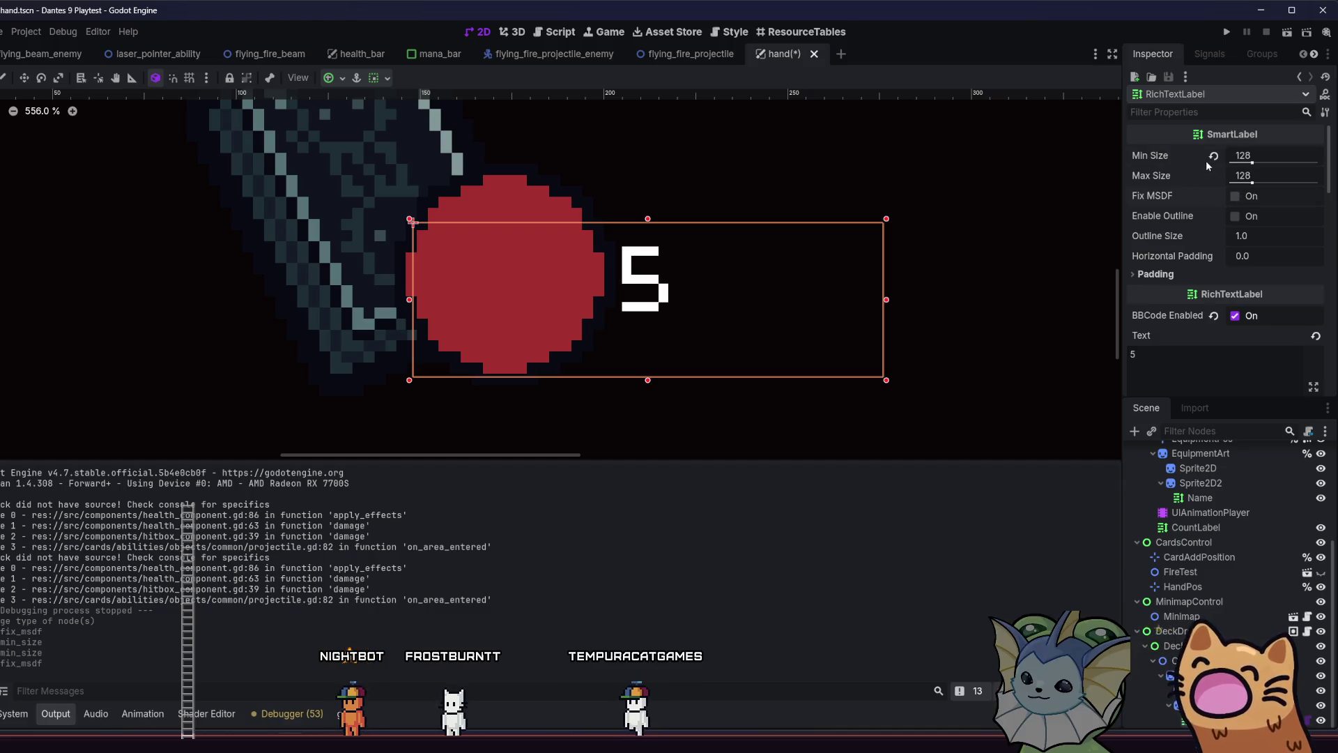
drag(1248, 164, 1243, 164)
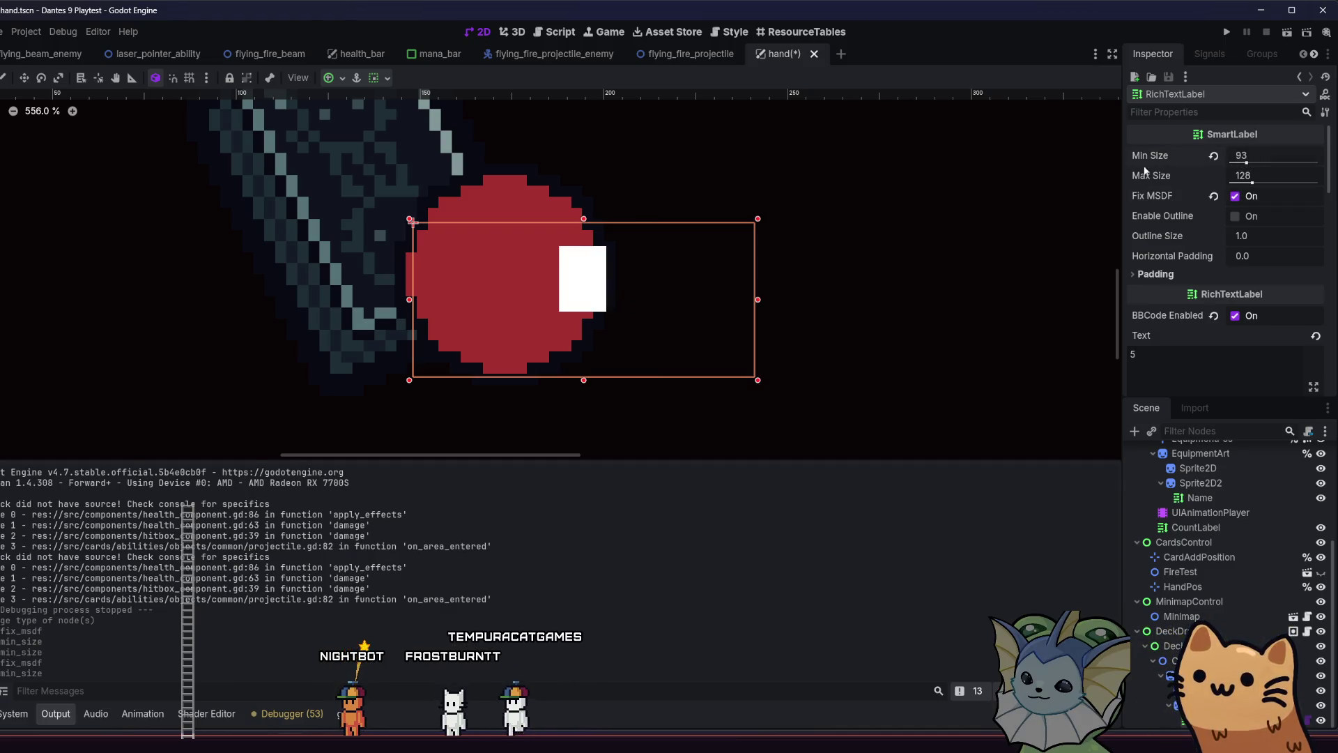
drag(1246, 163, 1253, 183)
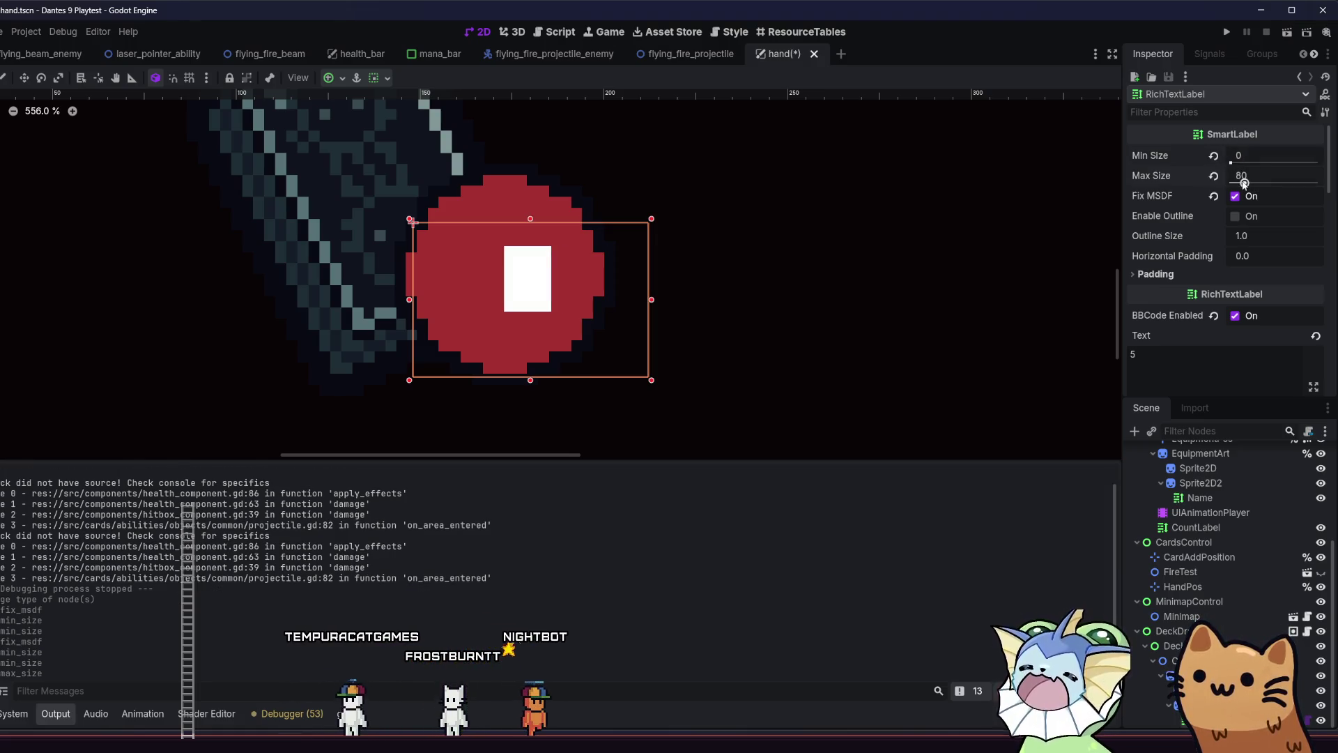
key(ctrl+z)
click(1214, 196)
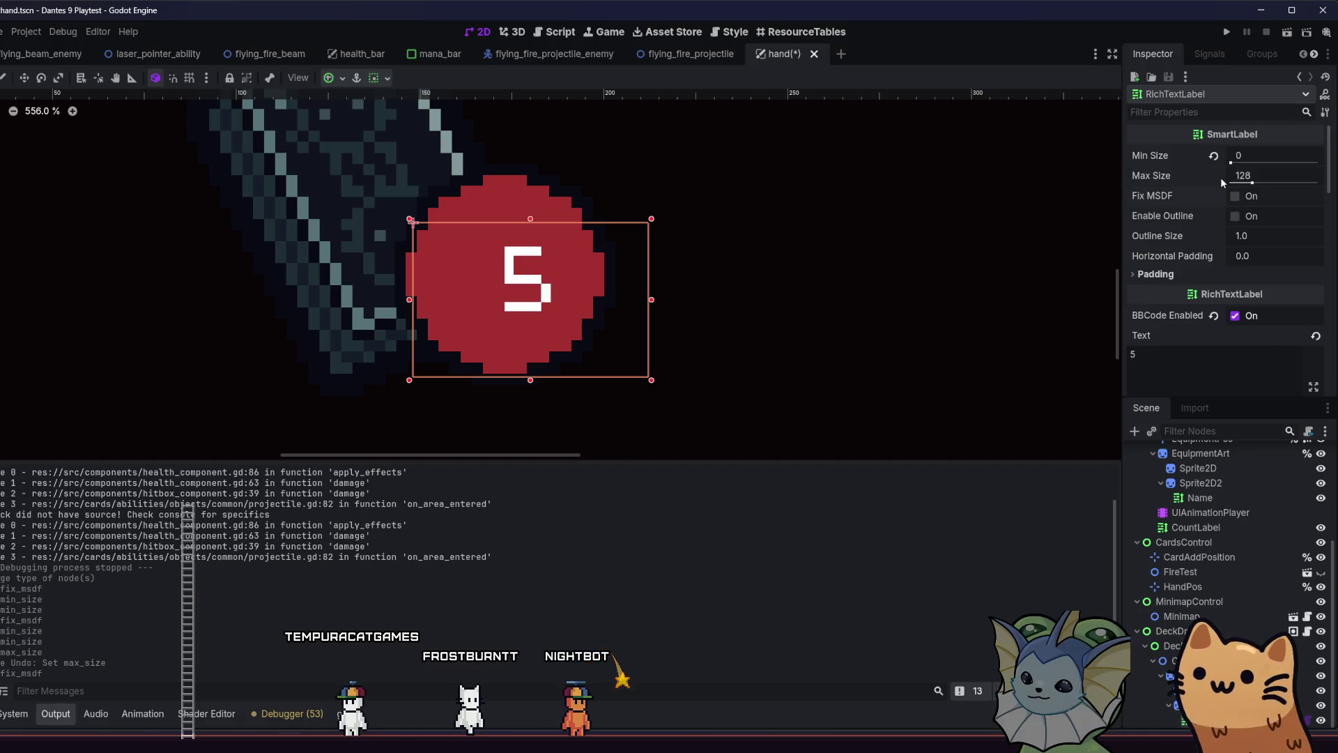
Check the label's Theme Type Variation, keeping TextLabel unchanged
scroll(1239, 260, down, 10)
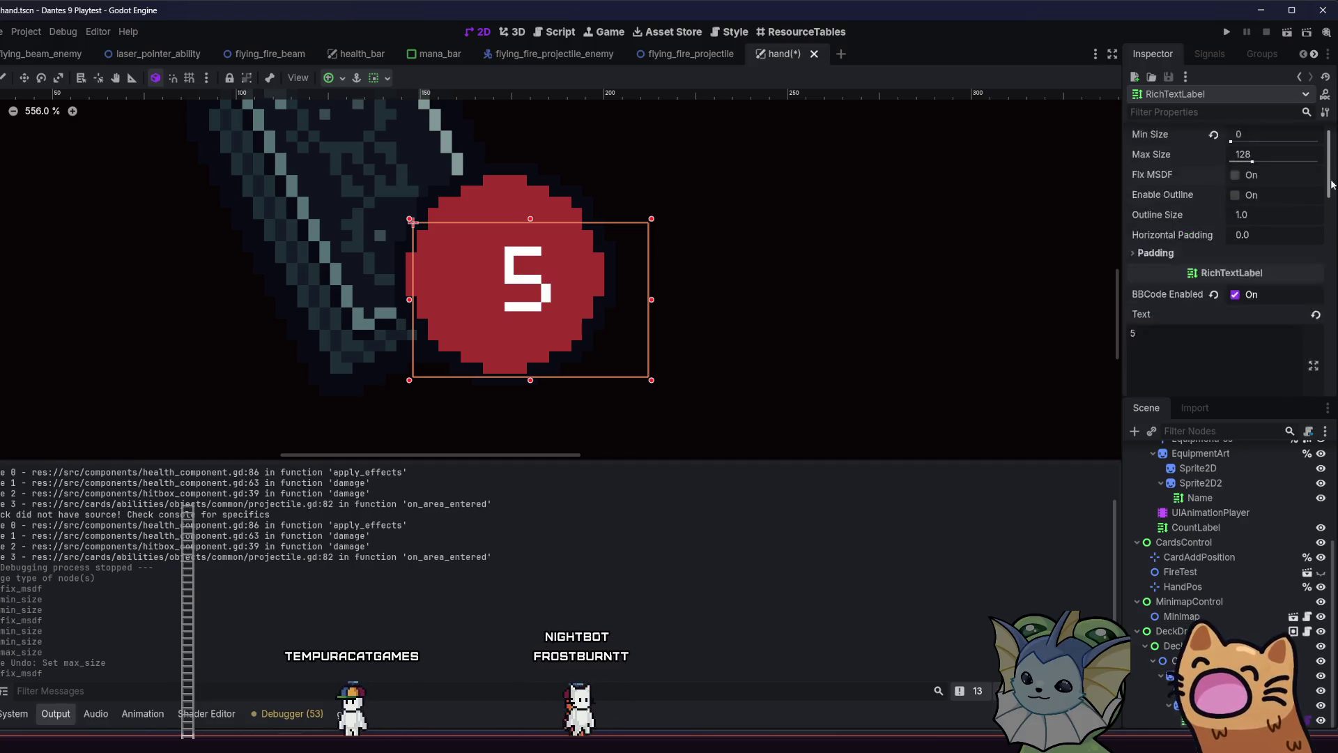
click(1239, 260)
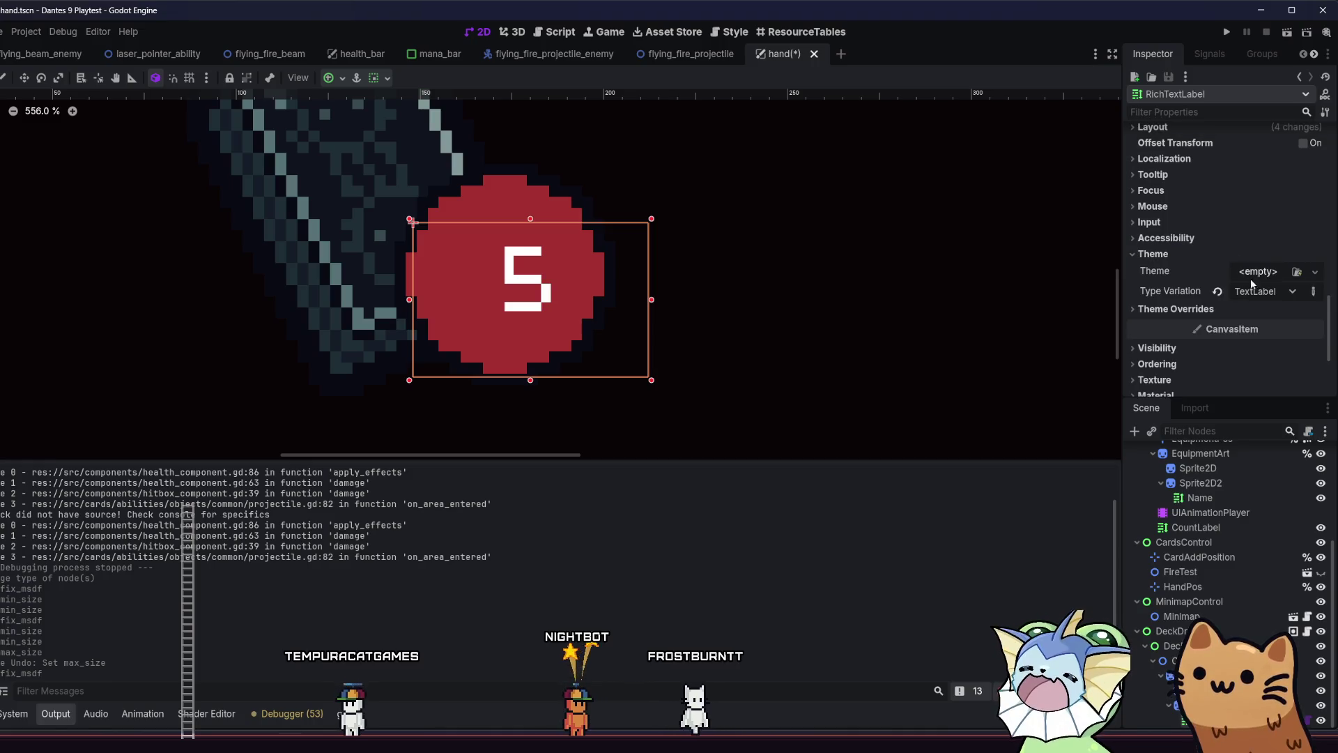
click(1258, 290)
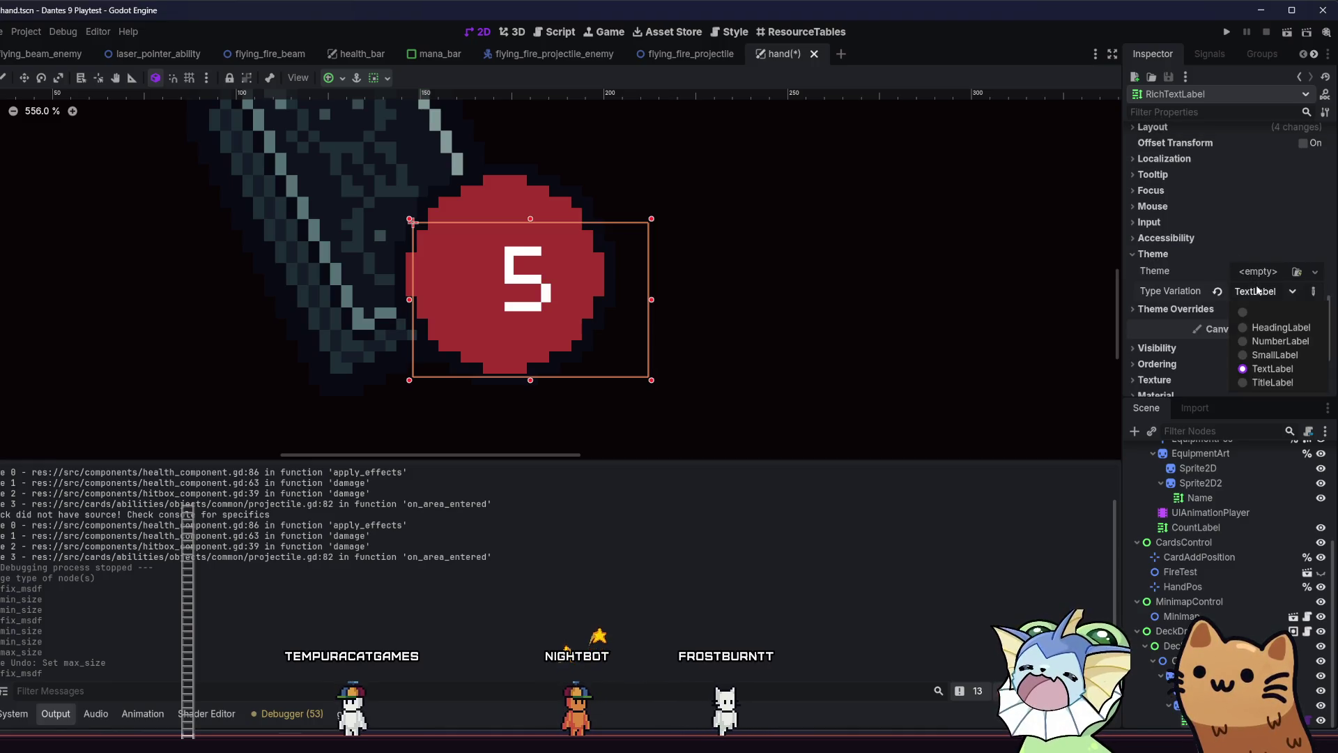
click(1270, 369)
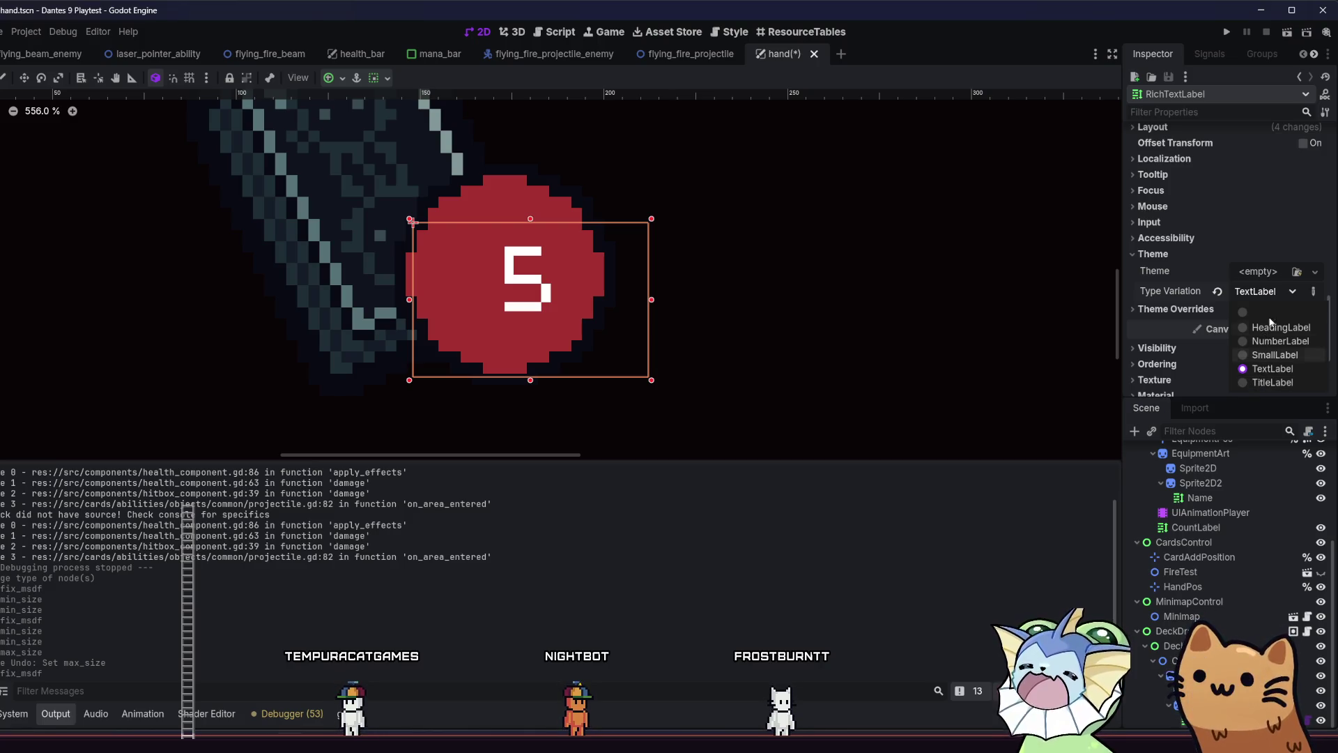
click(1278, 295)
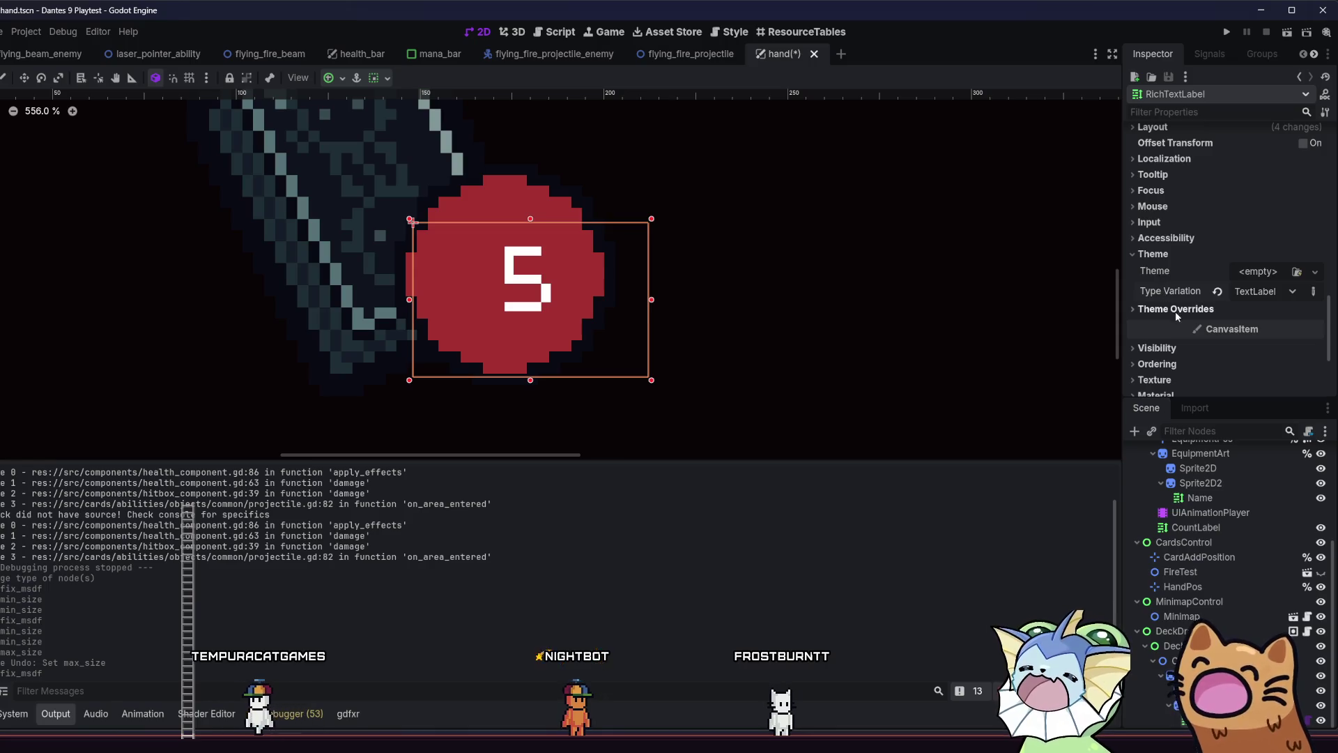
drag(1330, 324, 1332, 152)
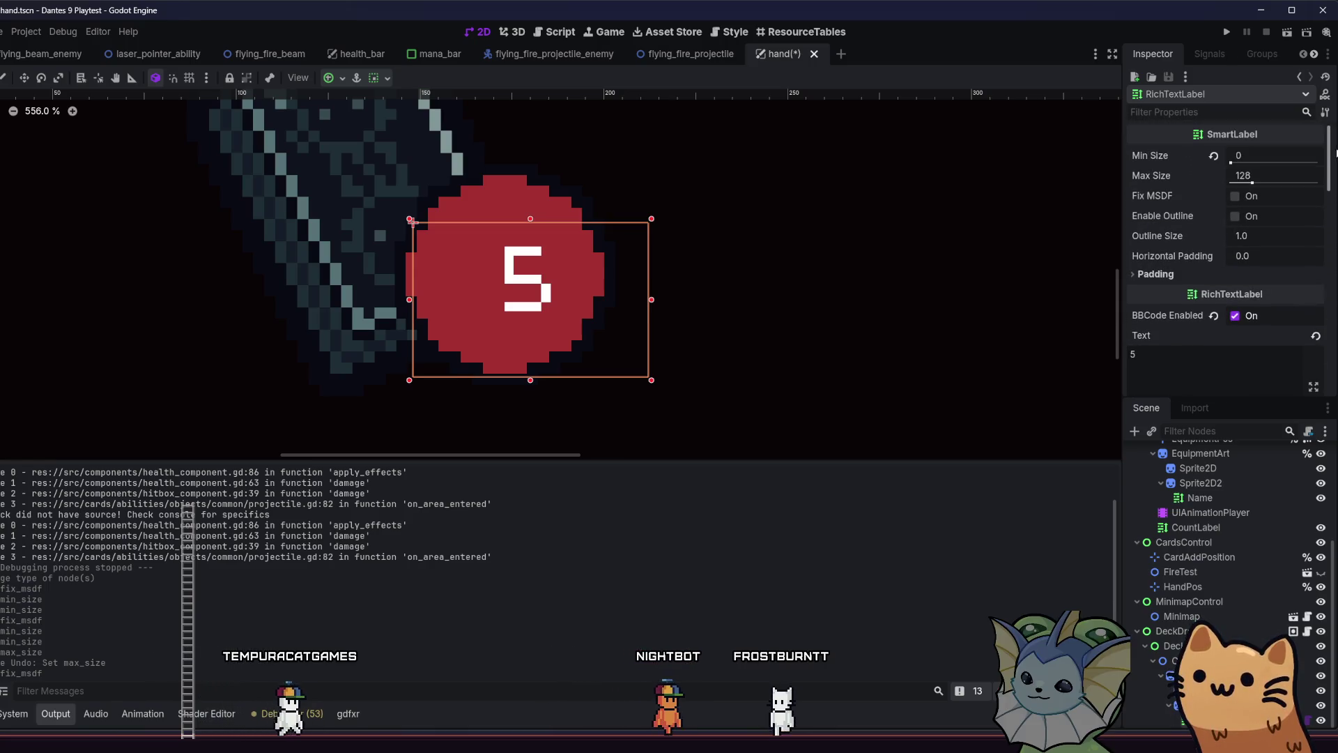
Try Fix MSDF and the text outline, leaving both turned off
click(1249, 195)
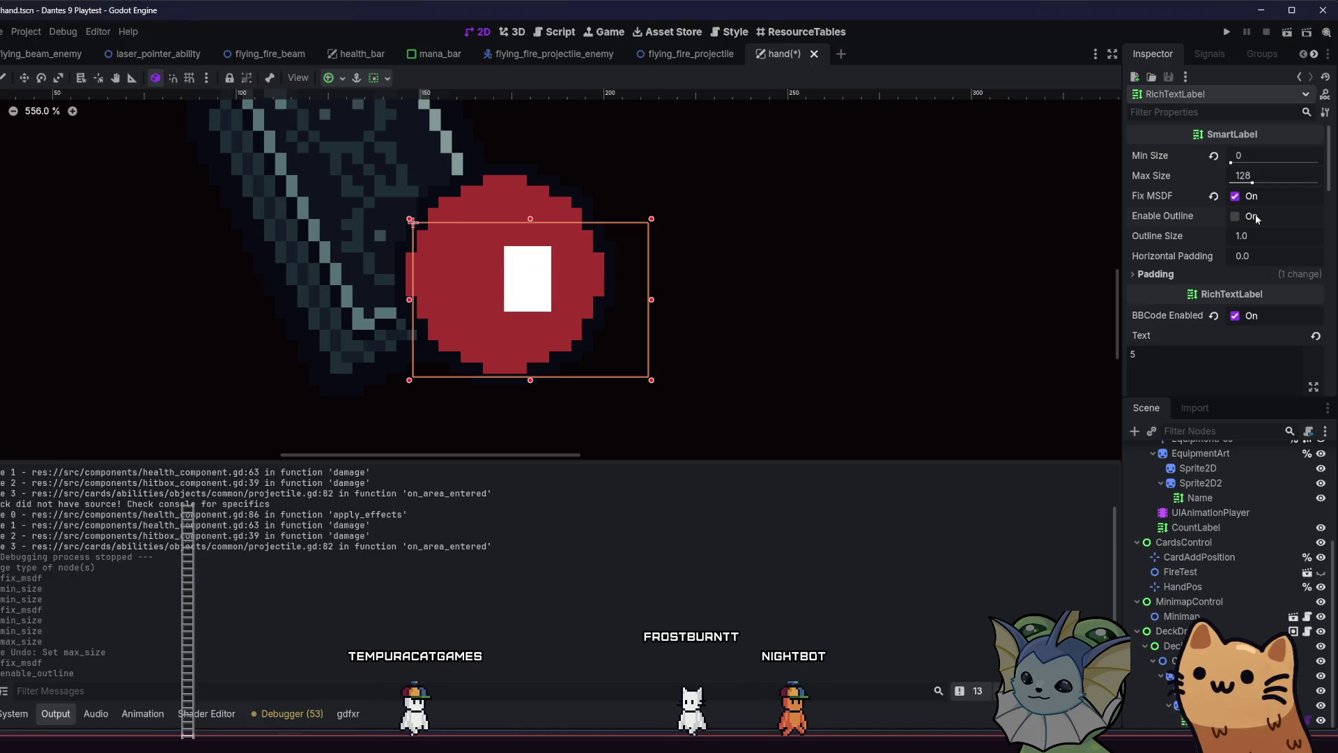
click(1256, 217)
click(1252, 198)
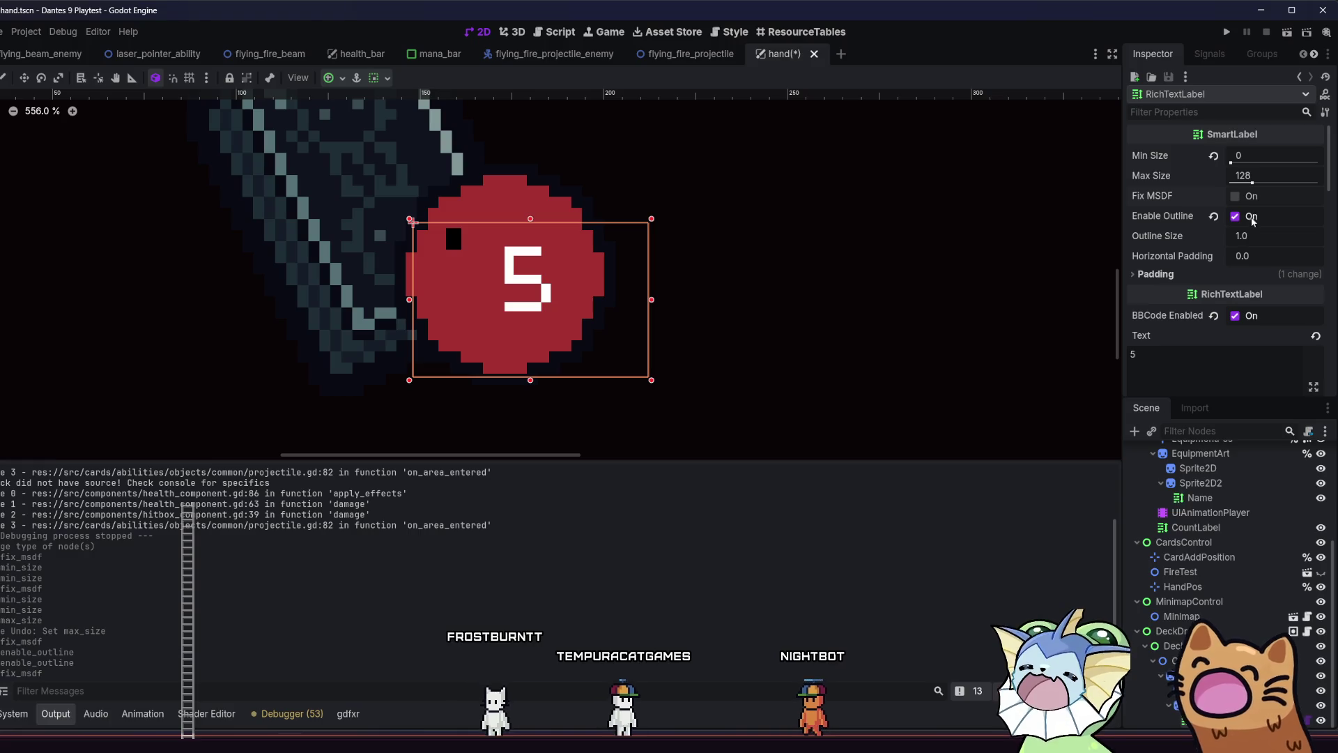
click(1252, 219)
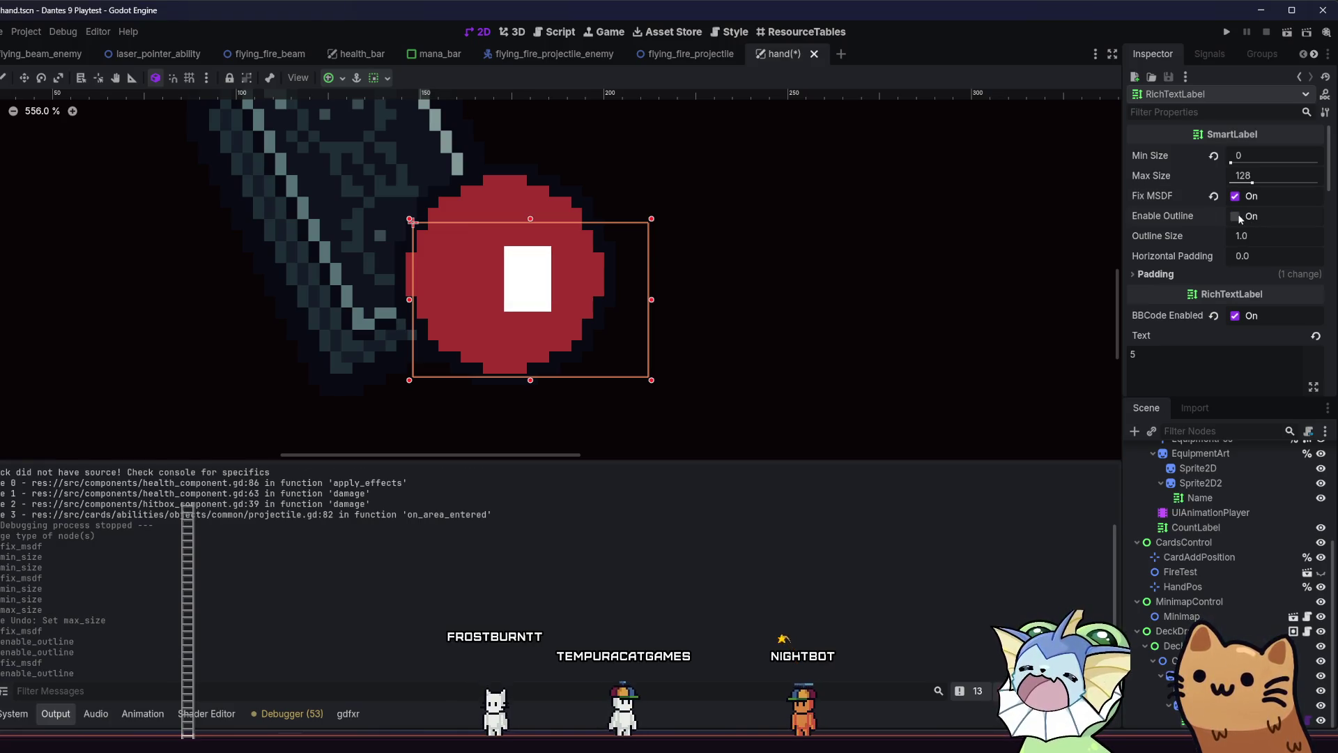
click(1235, 198)
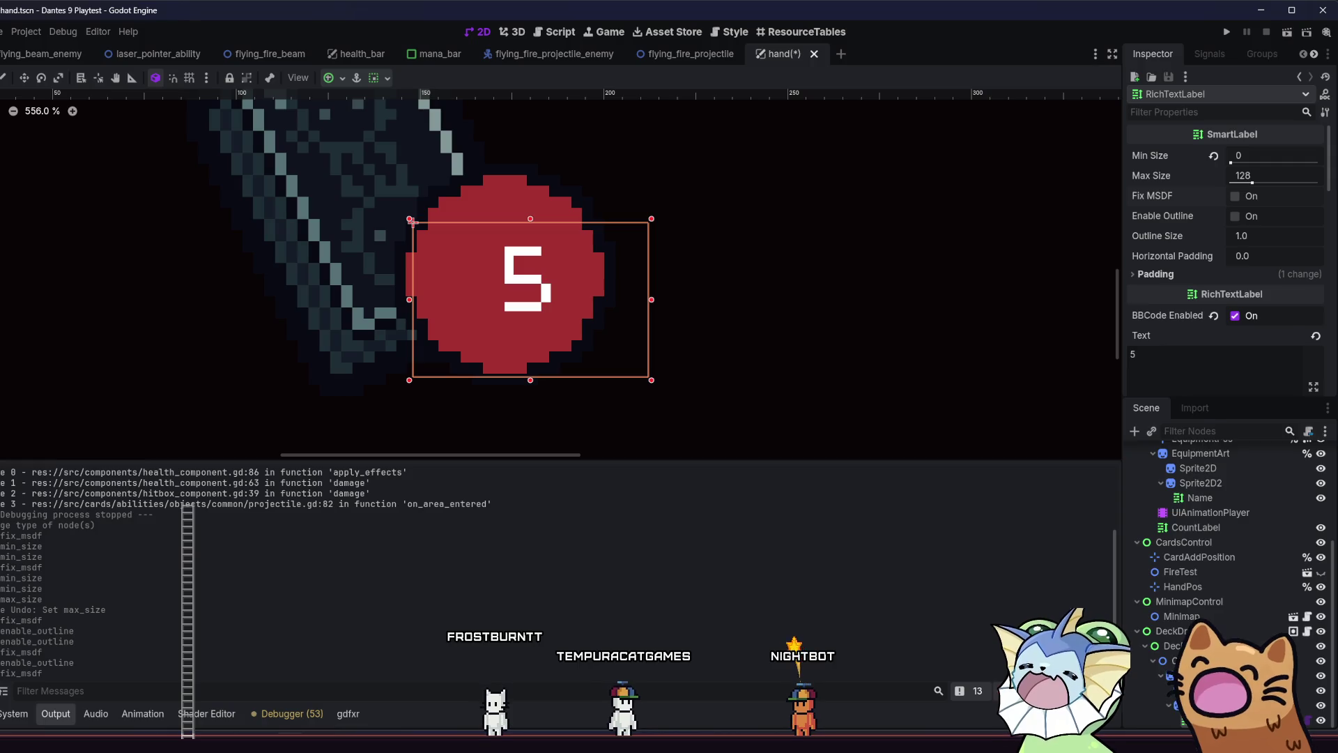
Convert the label back to a plain RichTextLabel and reset its custom minimum width to 0
right_click(1215, 537)
click(1192, 559)
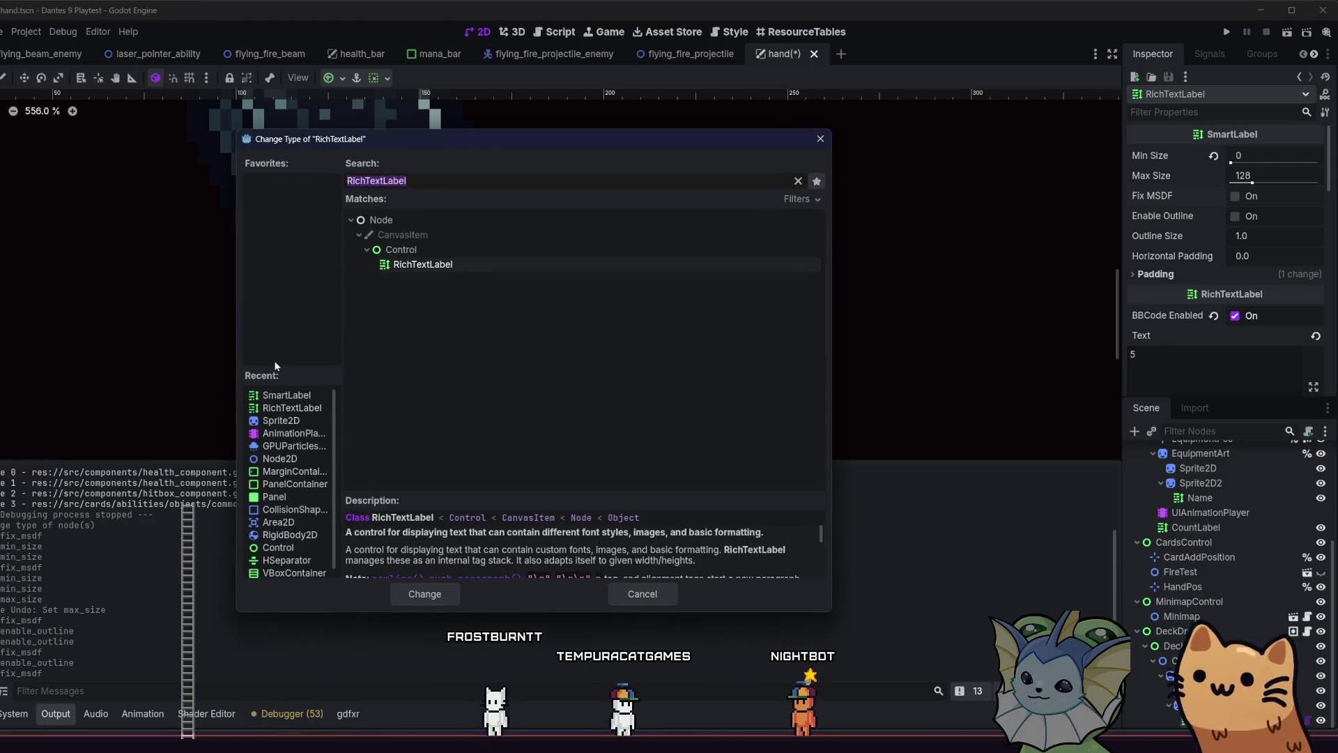
double_click(285, 407)
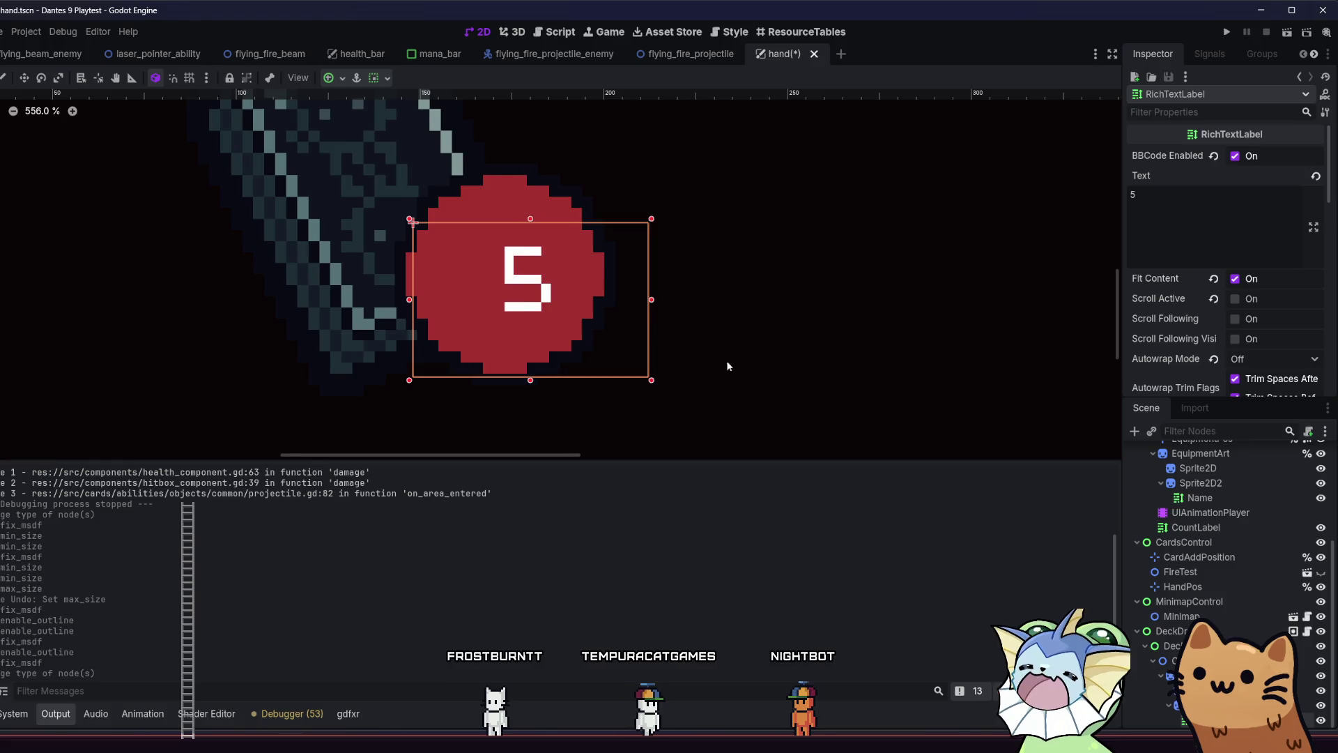
drag(662, 366, 794, 359)
scroll(1256, 257, down, 10)
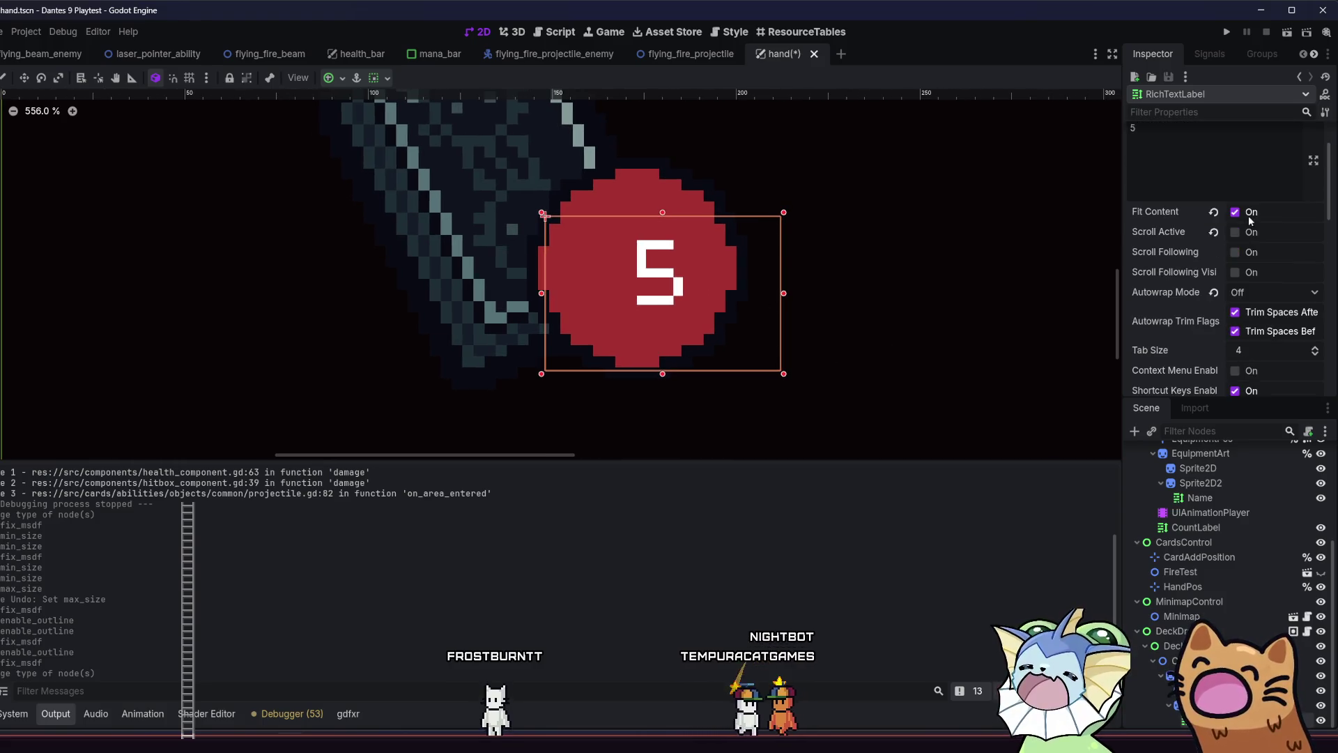
scroll(1256, 258, down, 5)
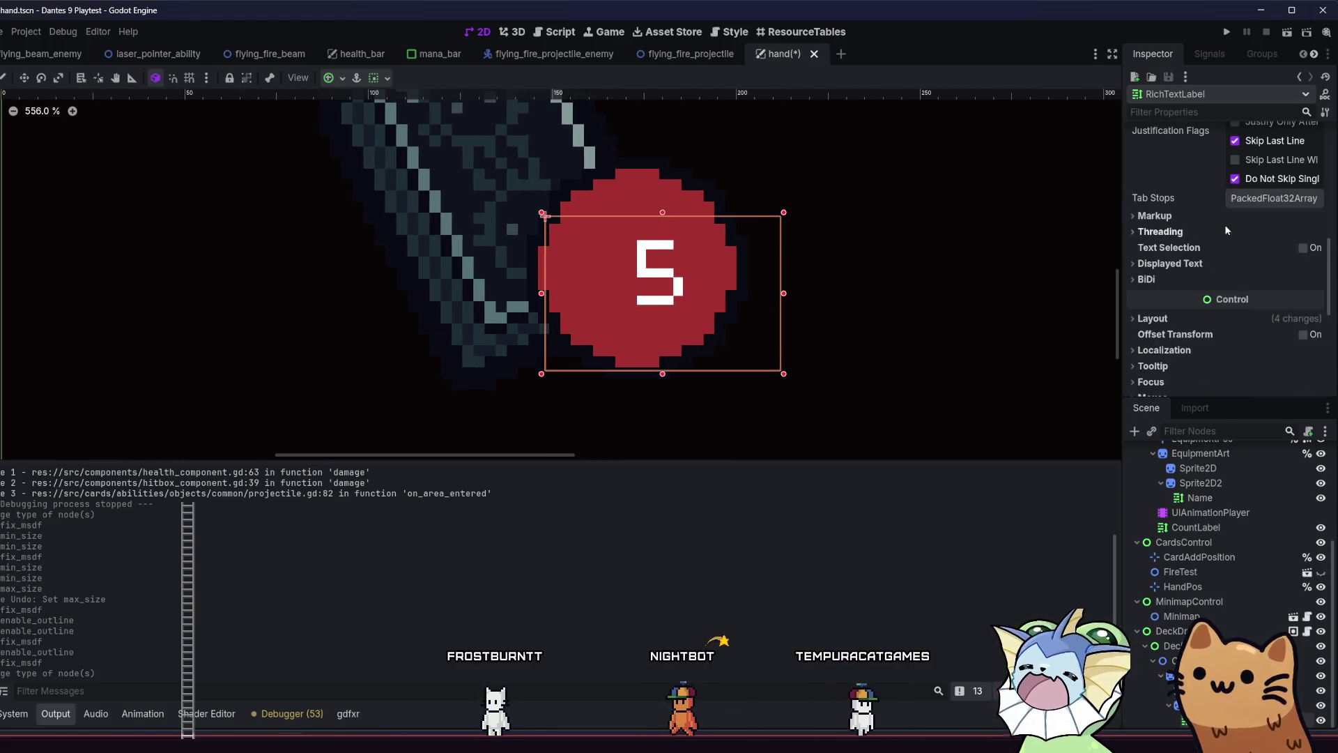
scroll(1180, 326, down, 4)
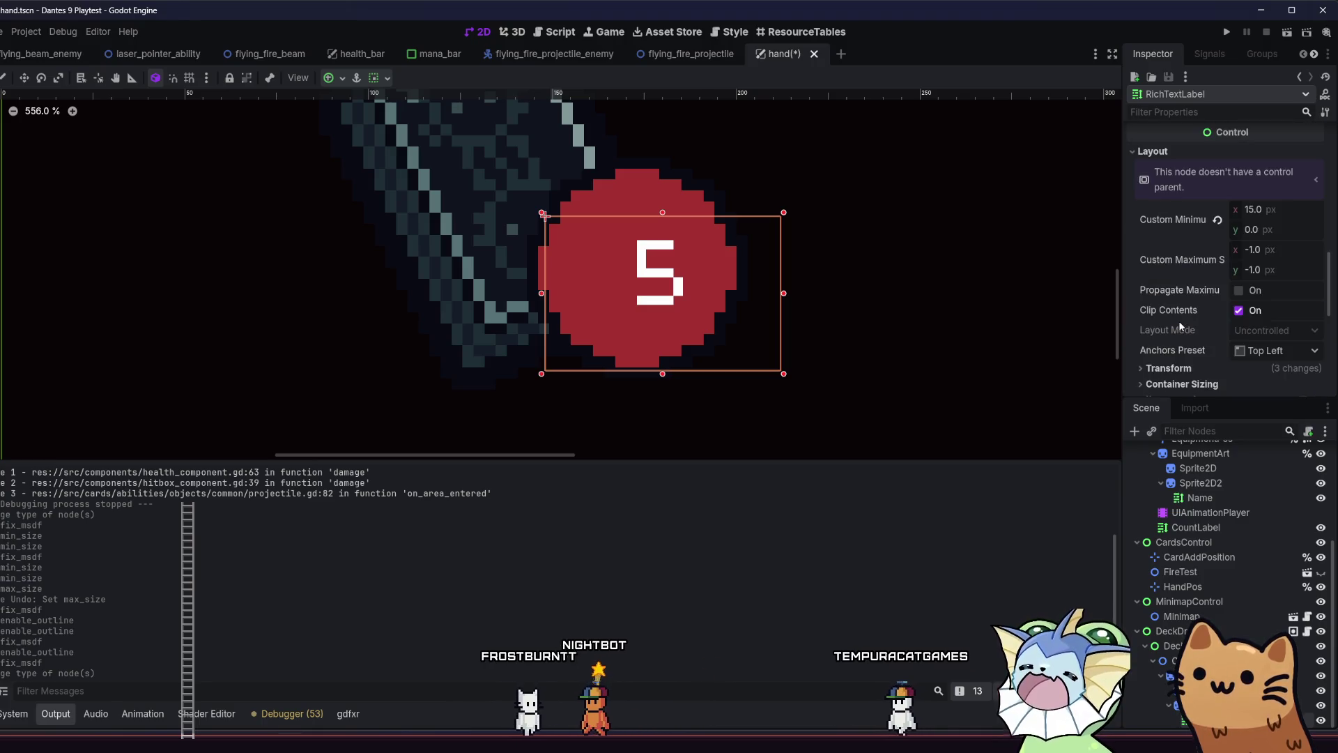
click(1218, 220)
Reposition the label box, keep the 5 centre-aligned, and save the hand scene
scroll(1325, 225, up, 2)
scroll(1324, 224, up, 5)
scroll(762, 290, up, 2)
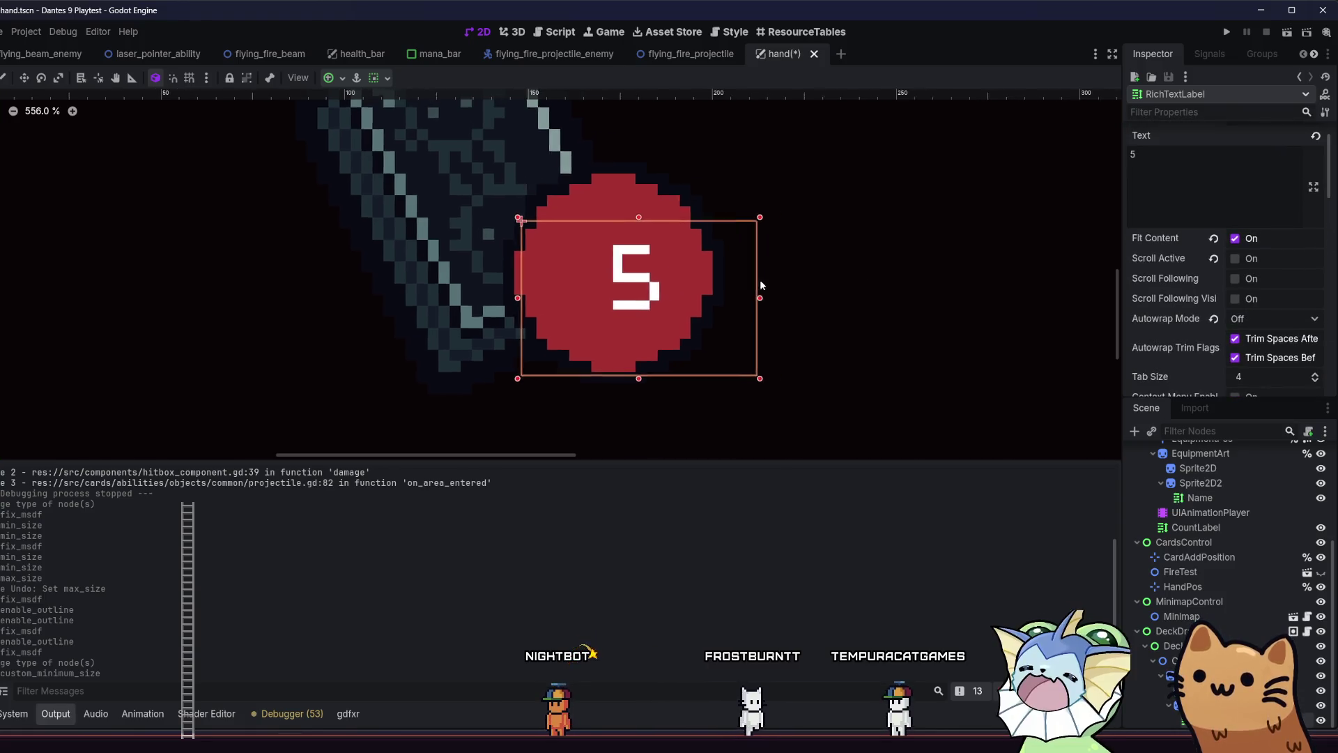
drag(611, 300, 577, 287)
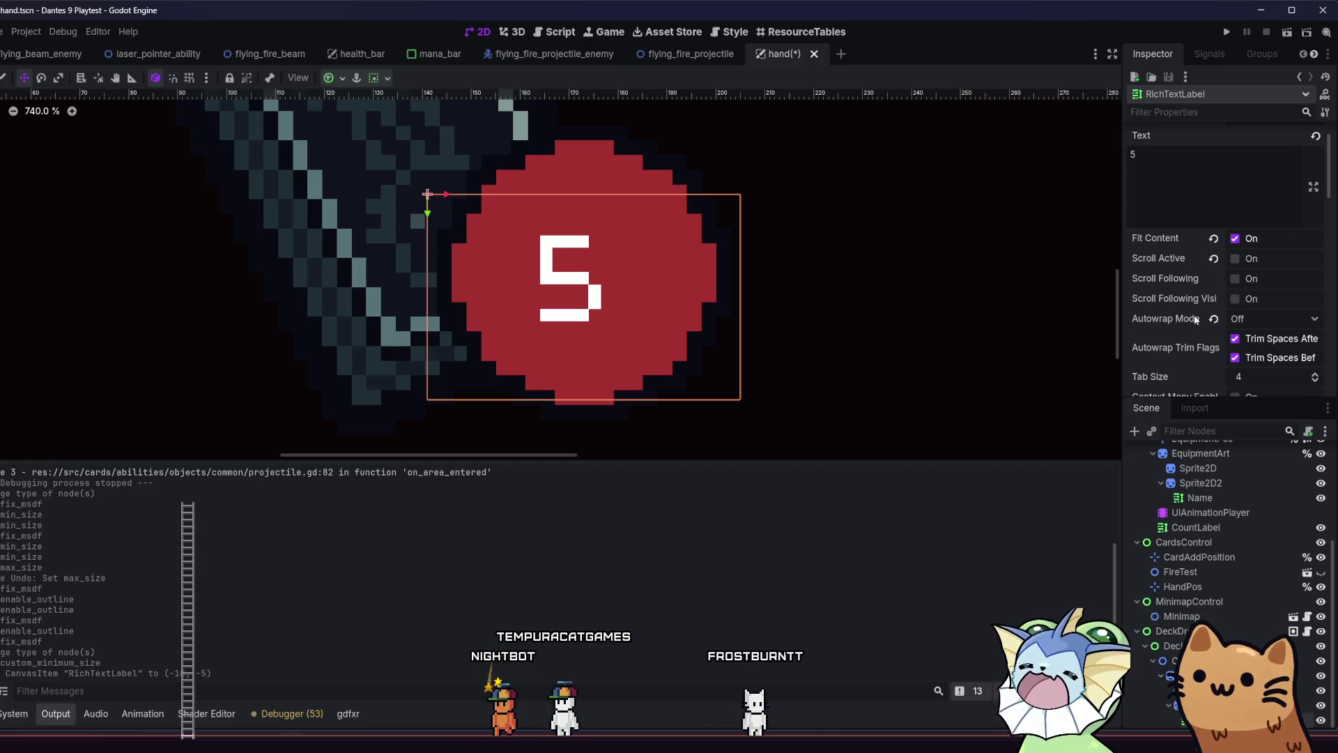
scroll(1207, 279, down, 5)
click(1248, 336)
click(1248, 354)
click(1260, 337)
click(1247, 370)
drag(619, 268, 637, 271)
scroll(672, 278, down, 5)
key(ctrl+s)
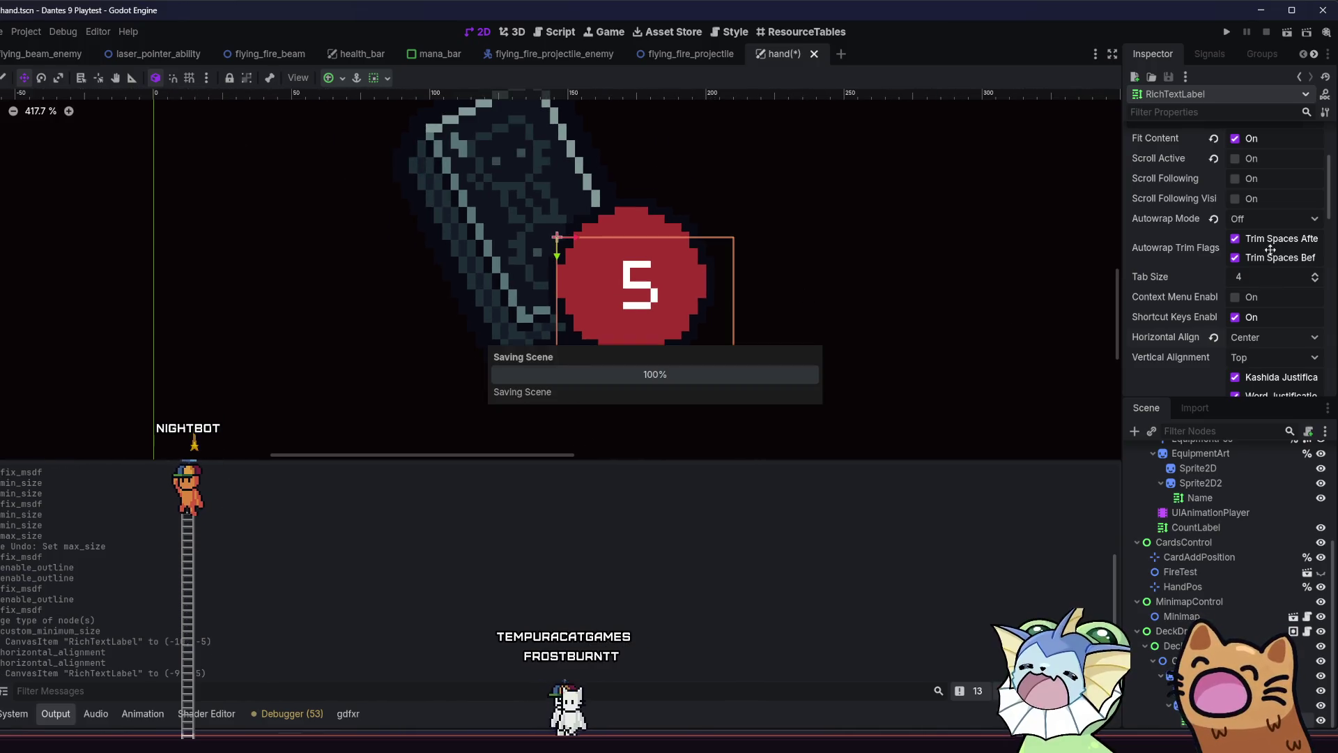
Review the label's transform properties, then switch to GitHub Desktop
drag(1321, 193, 1314, 328)
scroll(1302, 320, up, 5)
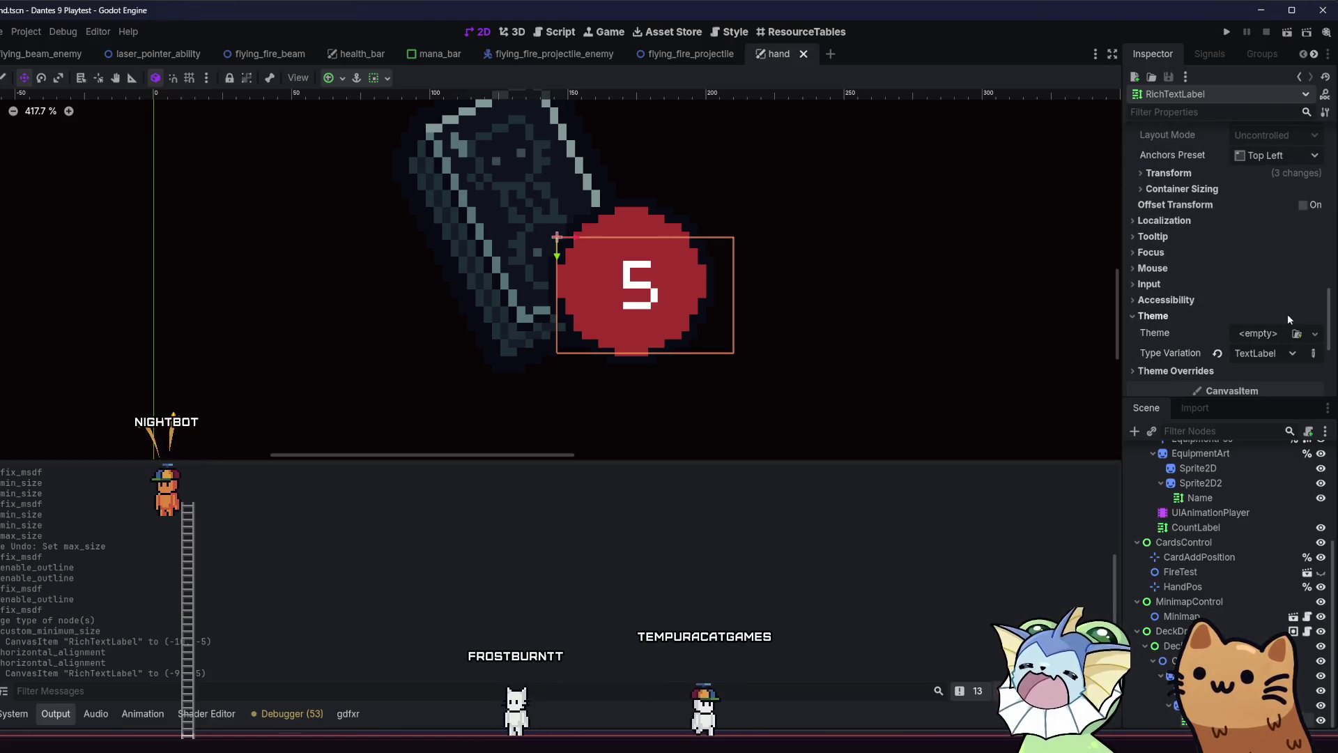
click(1294, 306)
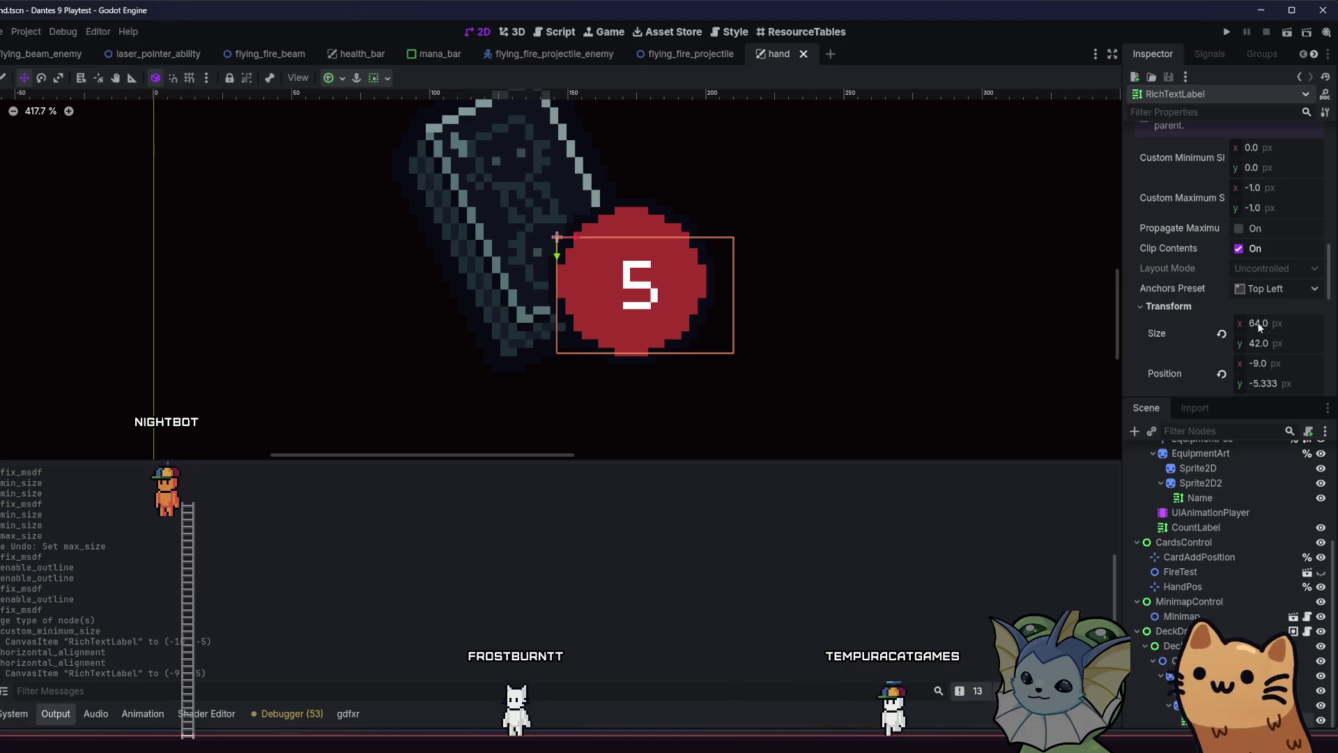
click(1294, 306)
scroll(1321, 288, up, 10)
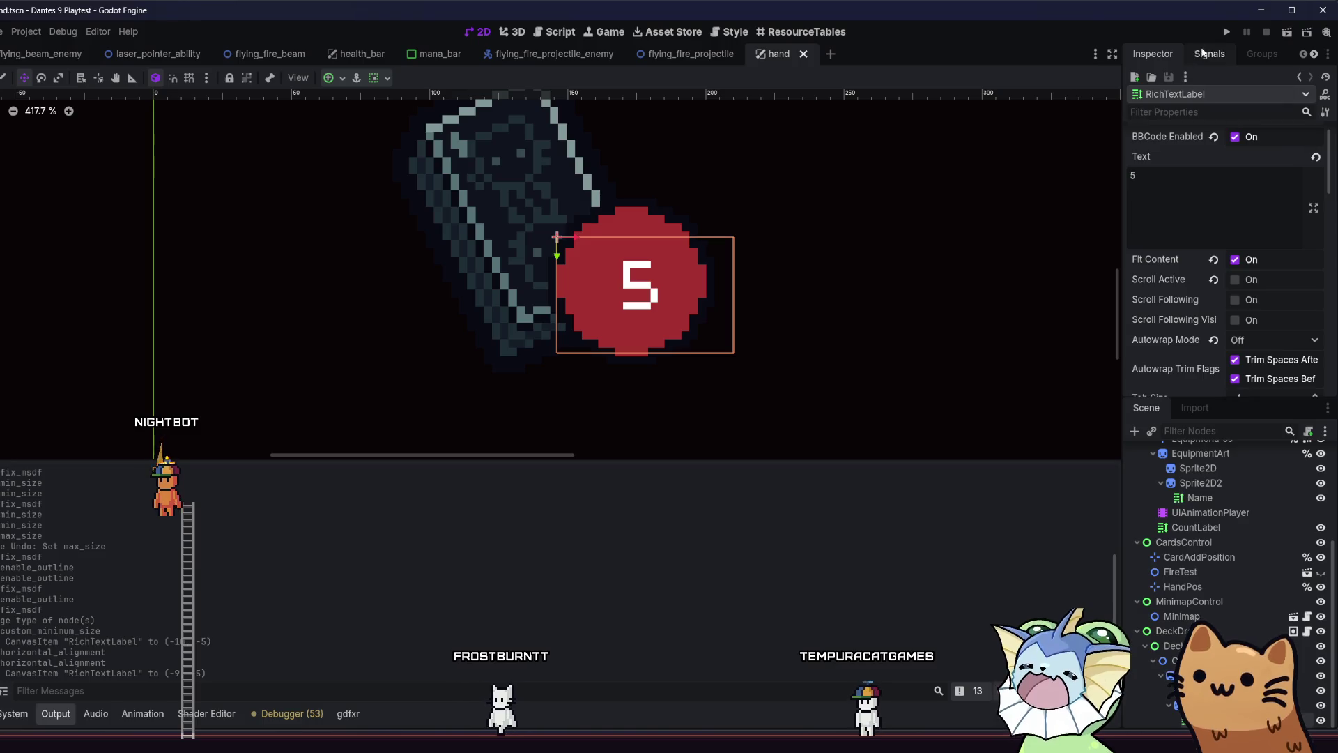
key(alt+Tab)
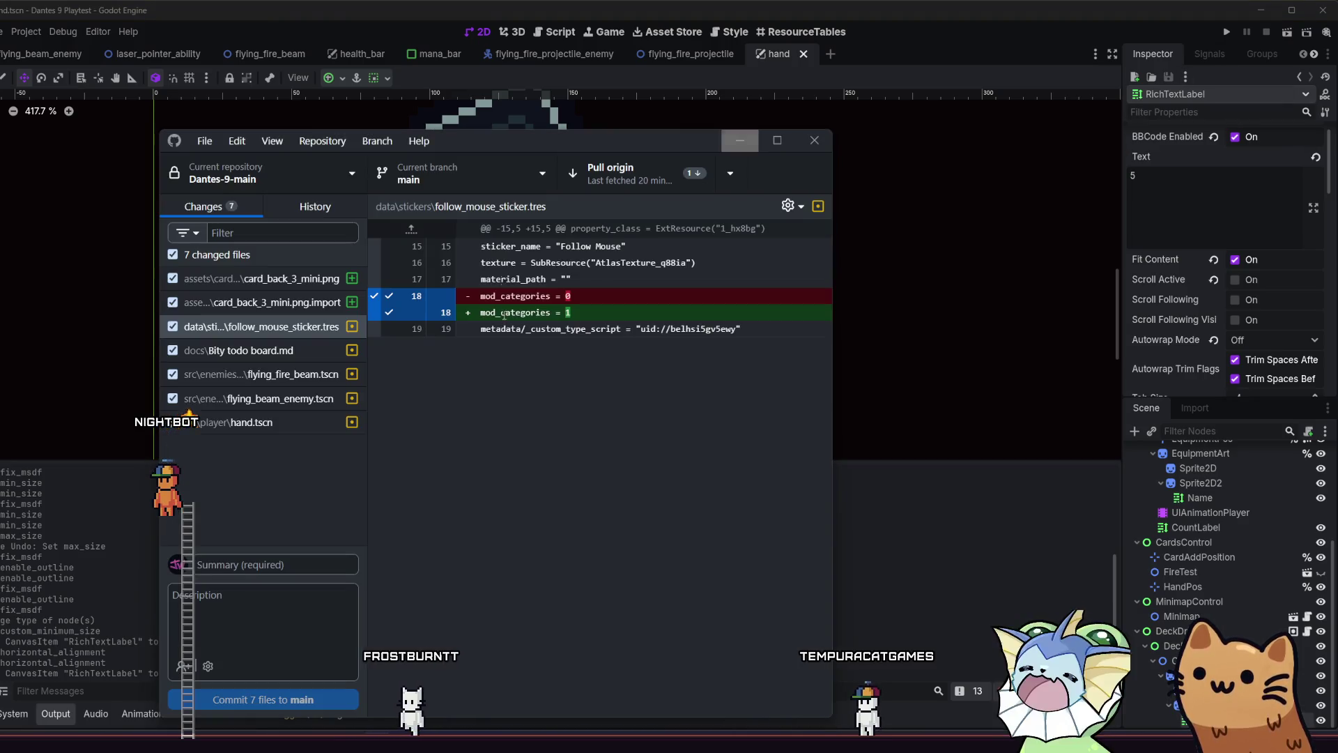
Pull origin's incoming commit, fetch again to confirm it's current, and return to Godot
click(609, 182)
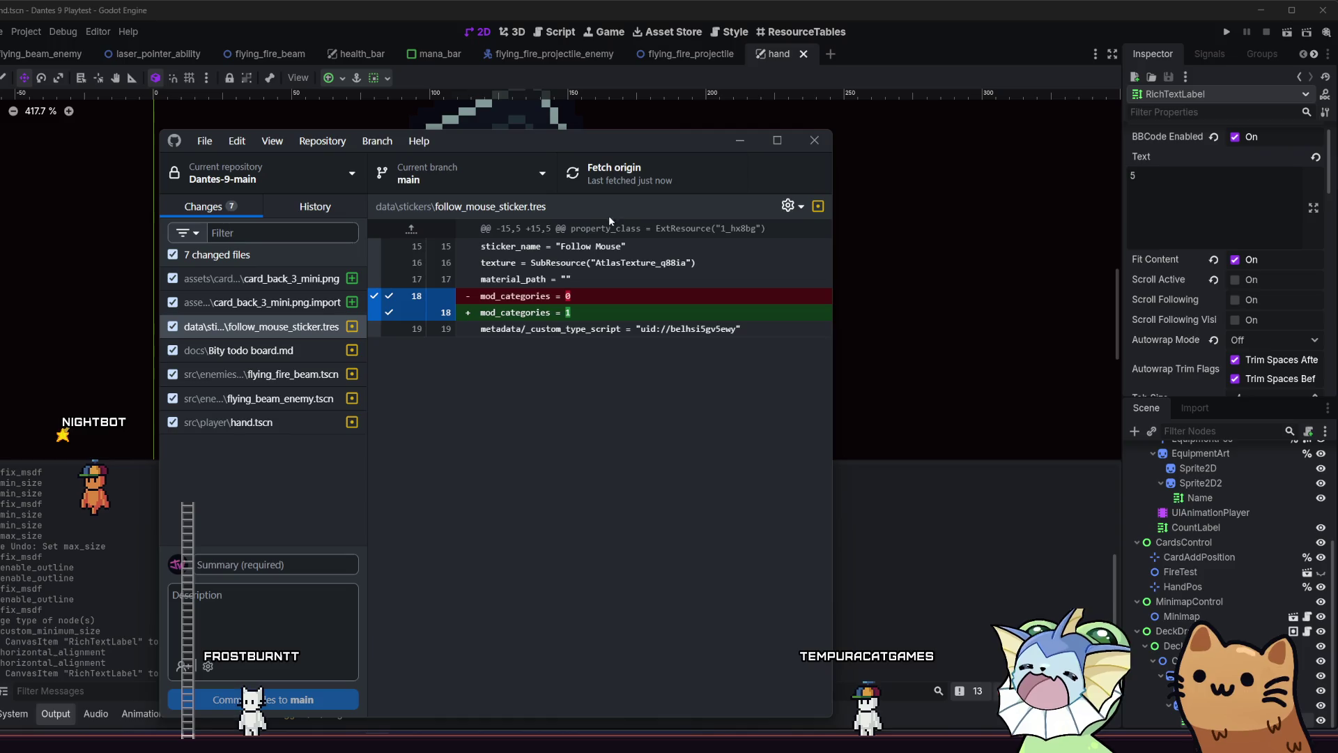
click(617, 169)
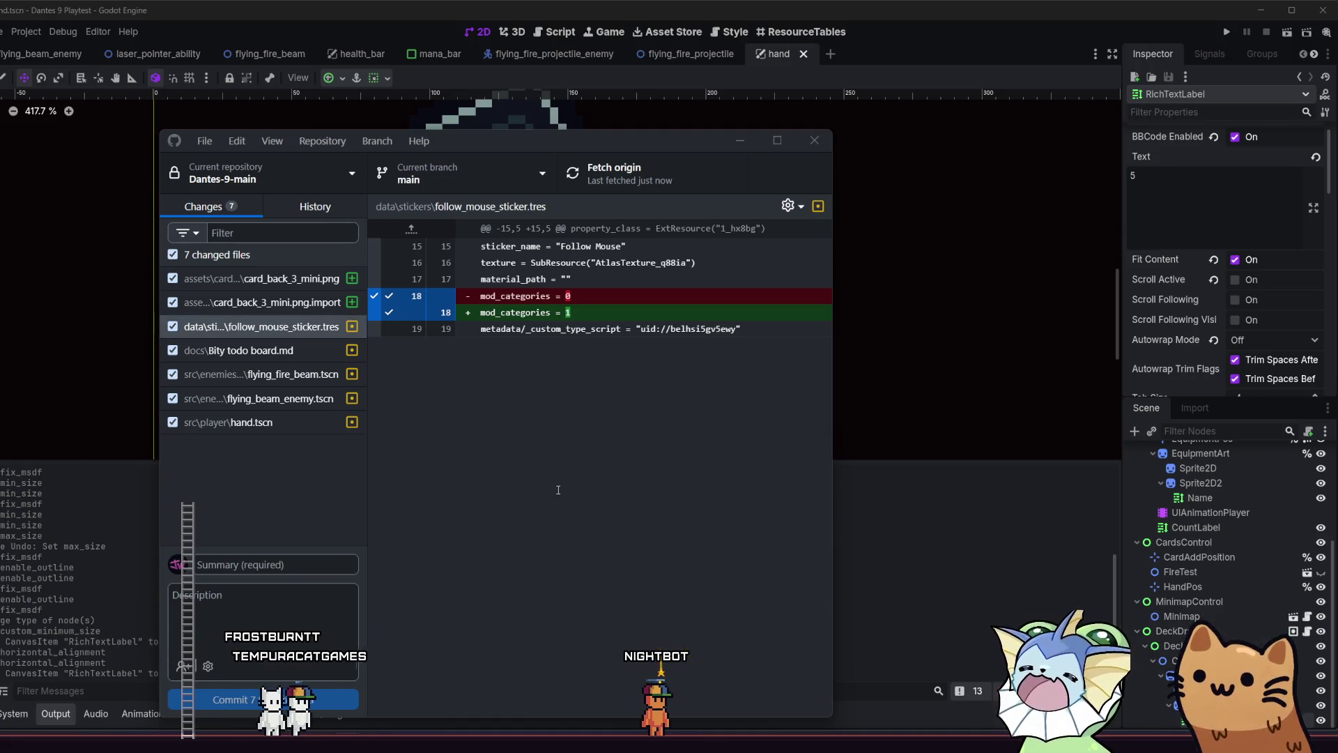
click(960, 556)
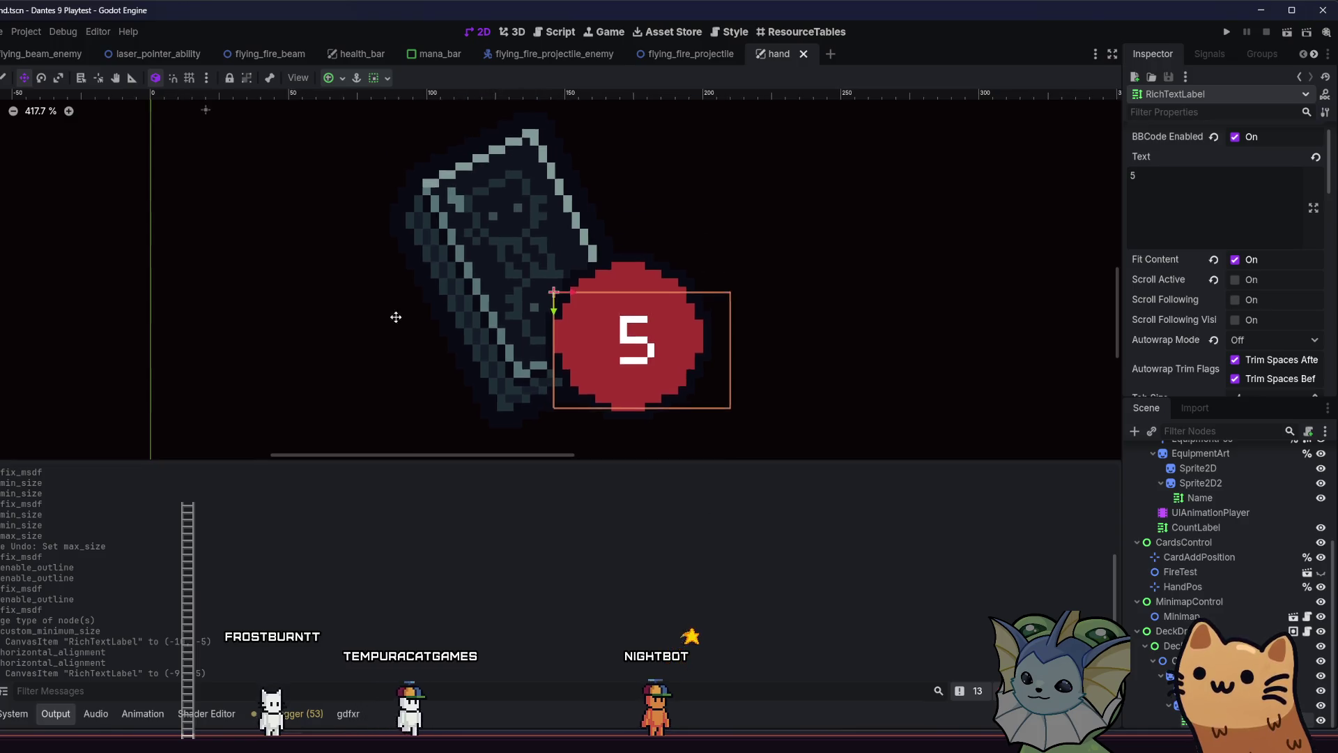
Show the FileSystem dock and run the project to reach the Public Playtest title menu
click(14, 713)
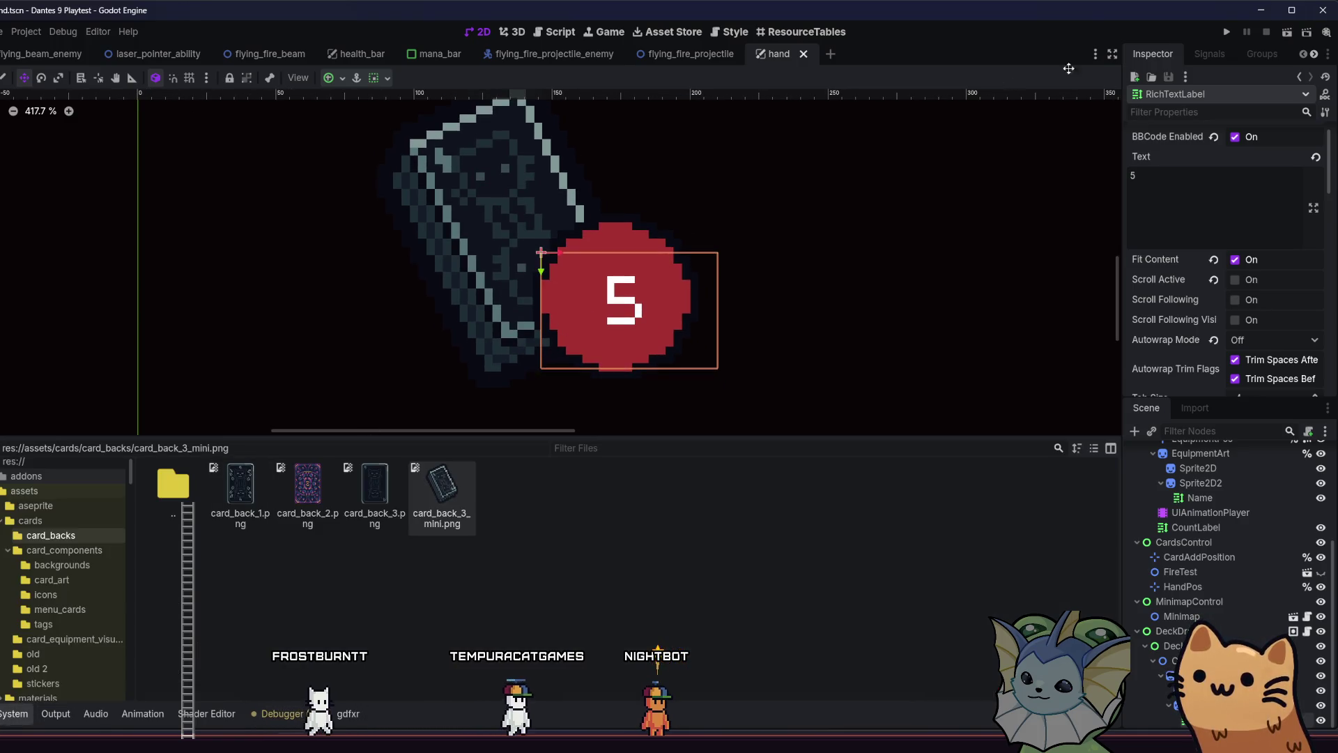
click(1219, 32)
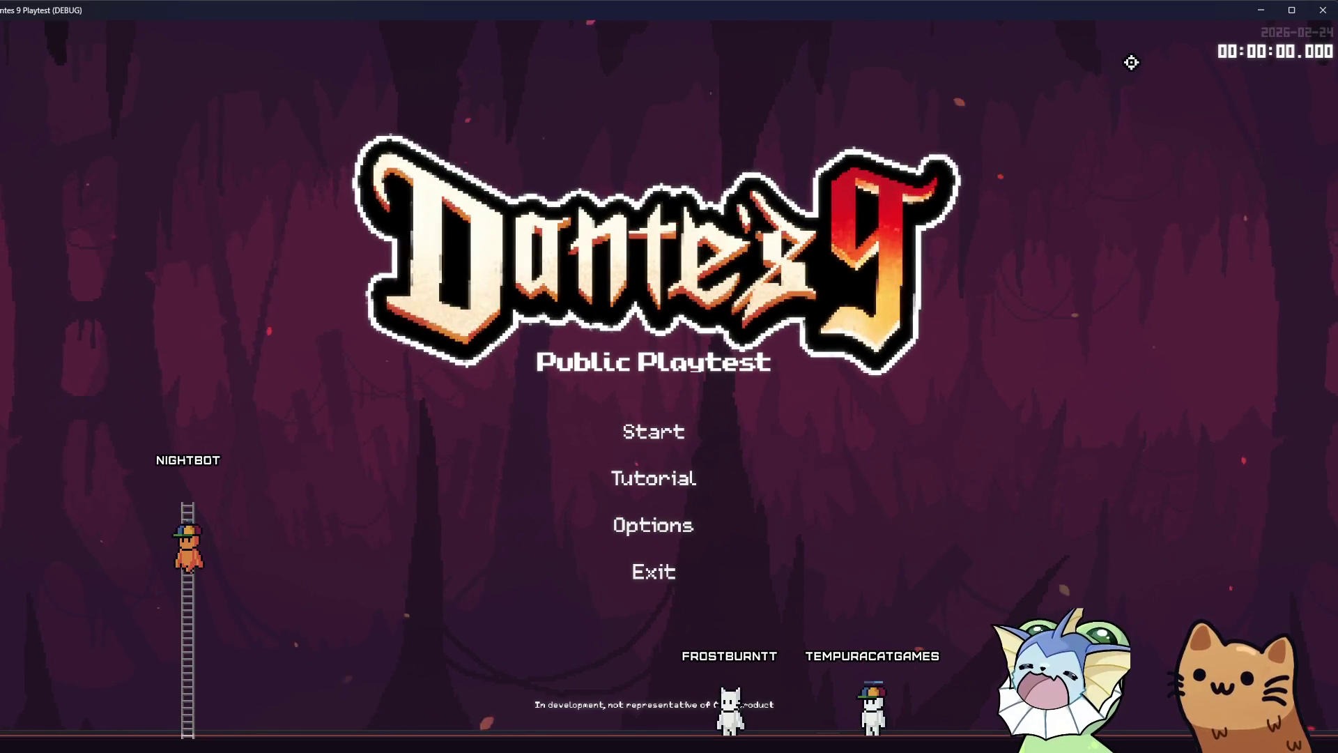
Start the game and add an AK47 card through the debug Cards menu
click(649, 429)
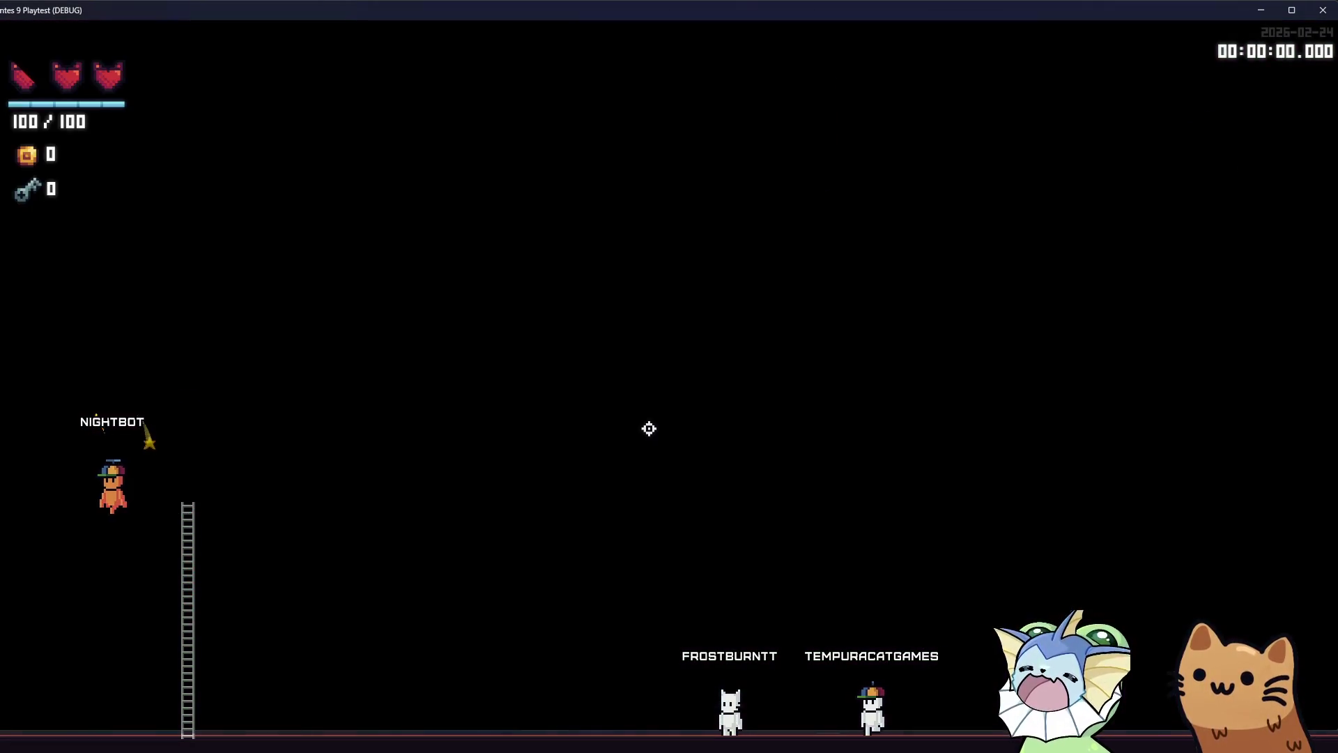
key(grave)
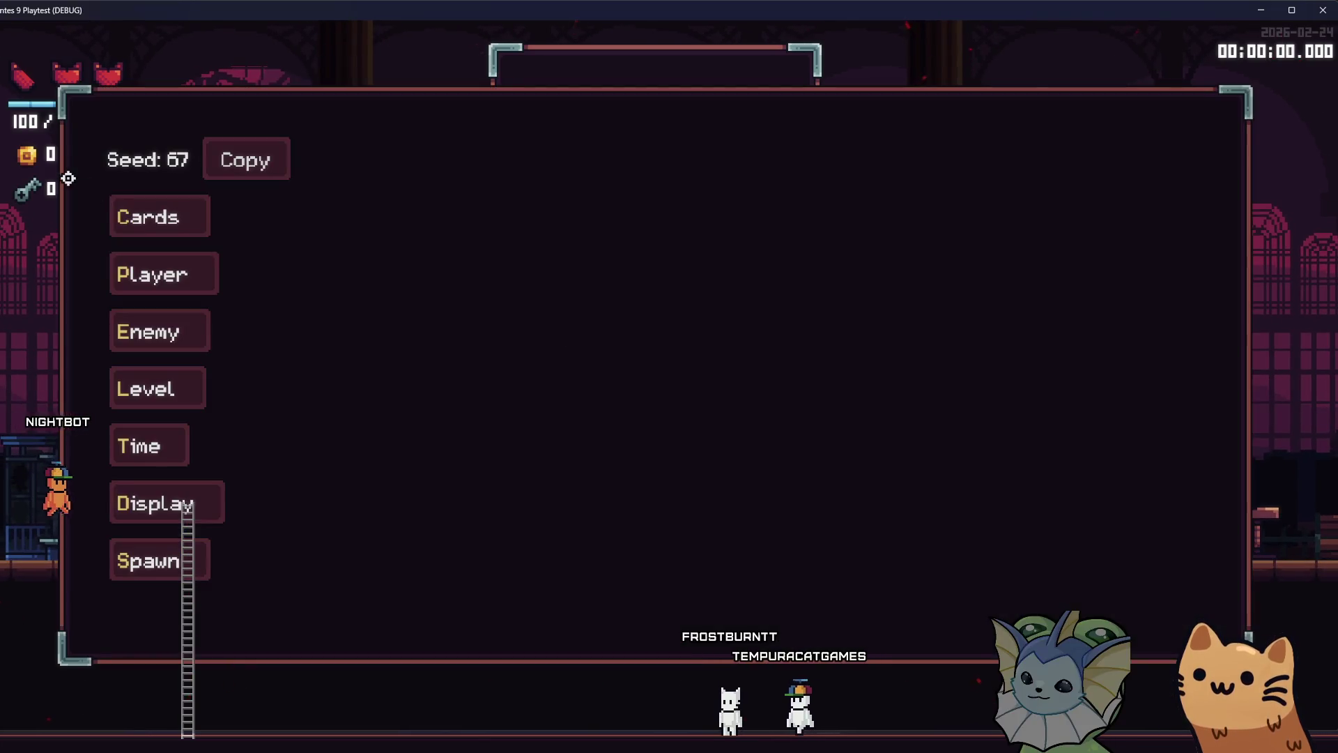
click(157, 216)
click(390, 159)
click(646, 211)
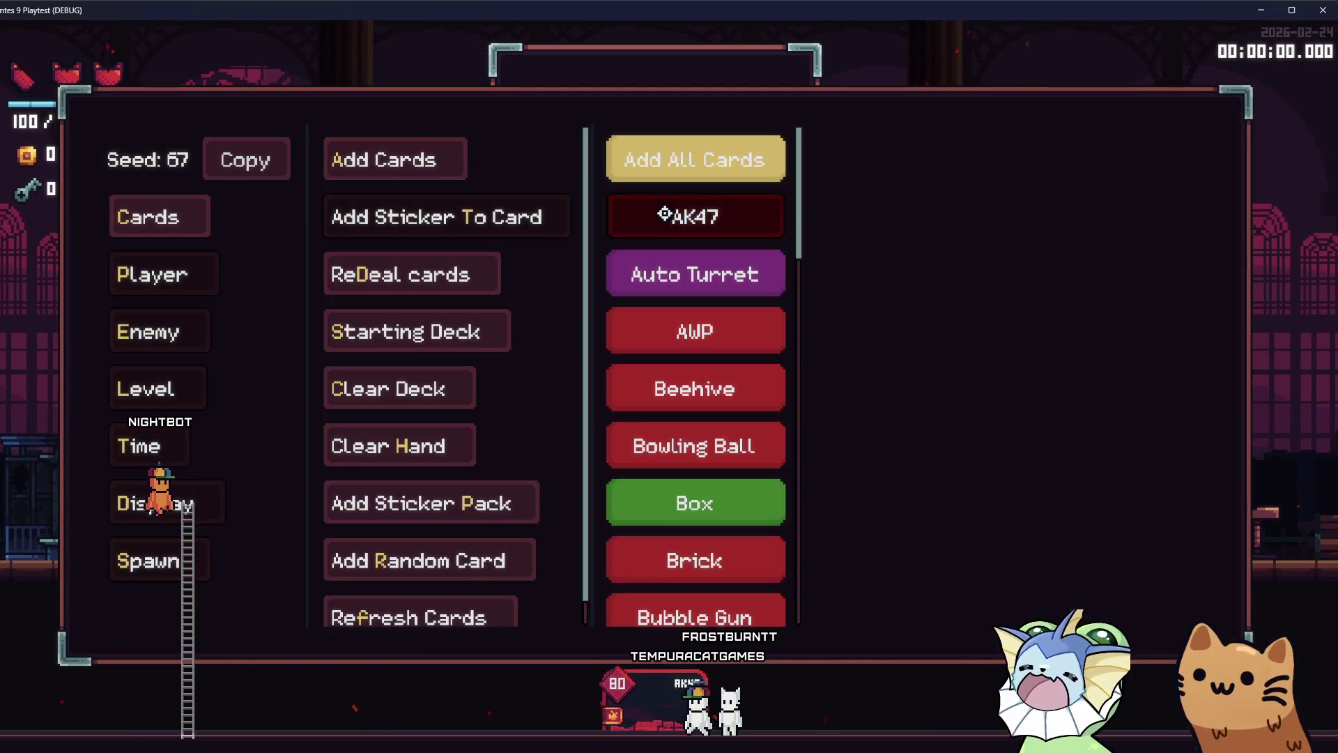
Add a Bubble Gun and two Needle Gun cards to the hand, then close the menu
scroll(665, 328, down, 1)
scroll(718, 277, down, 3)
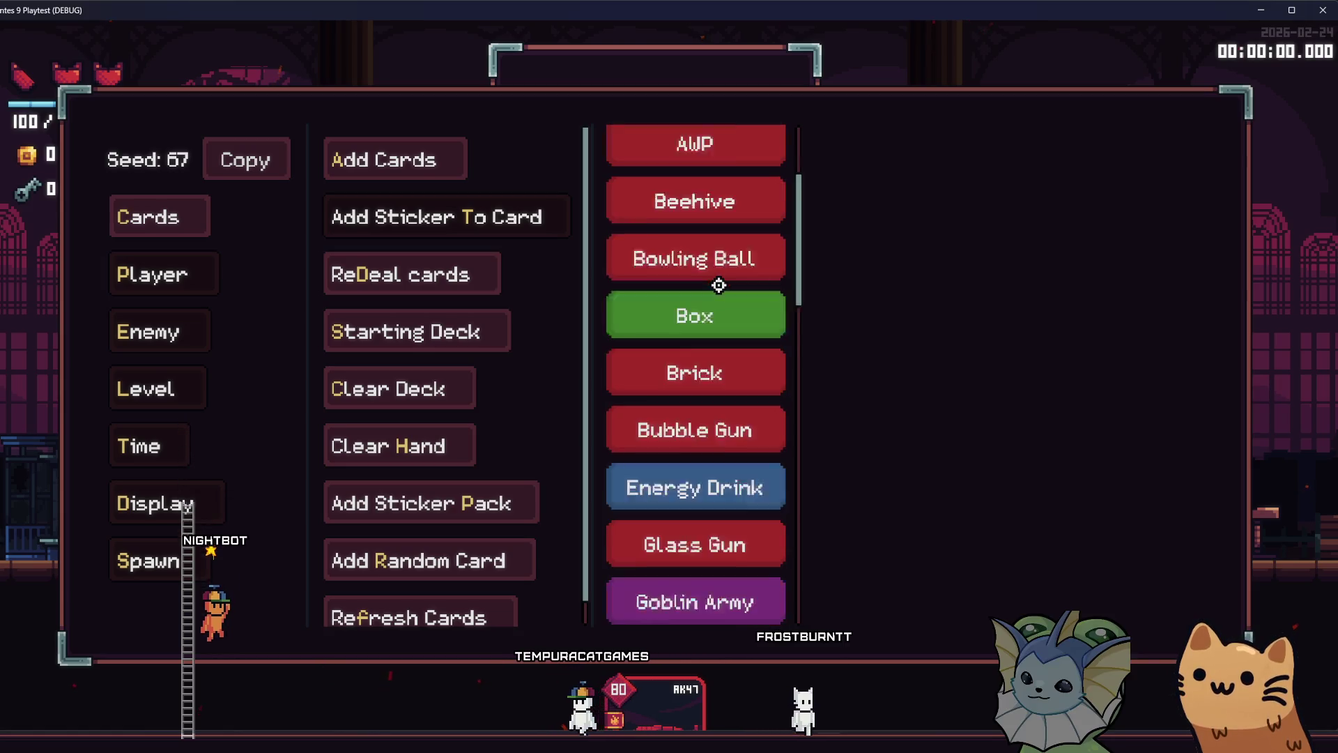
click(726, 354)
scroll(726, 354, down, 2)
scroll(711, 428, down, 7)
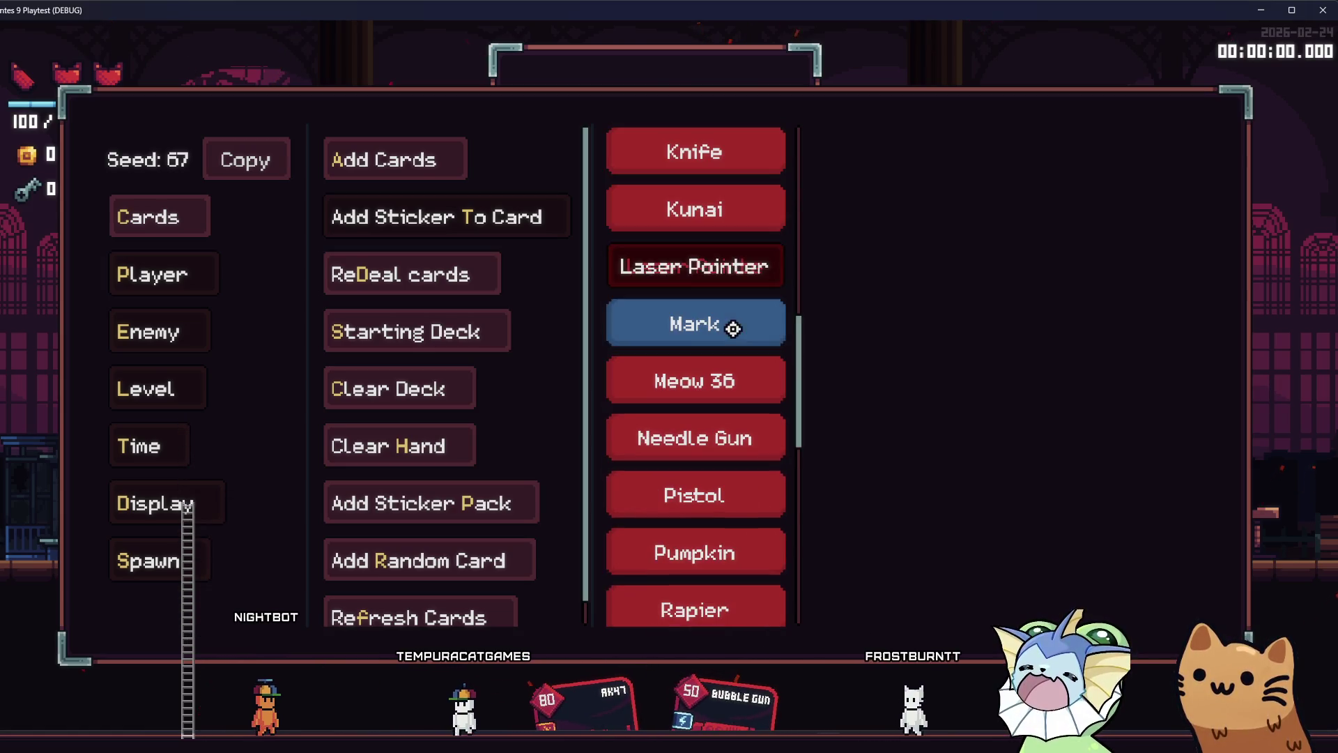
click(729, 436)
click(729, 436)
scroll(702, 347, down, 1)
scroll(701, 348, up, 15)
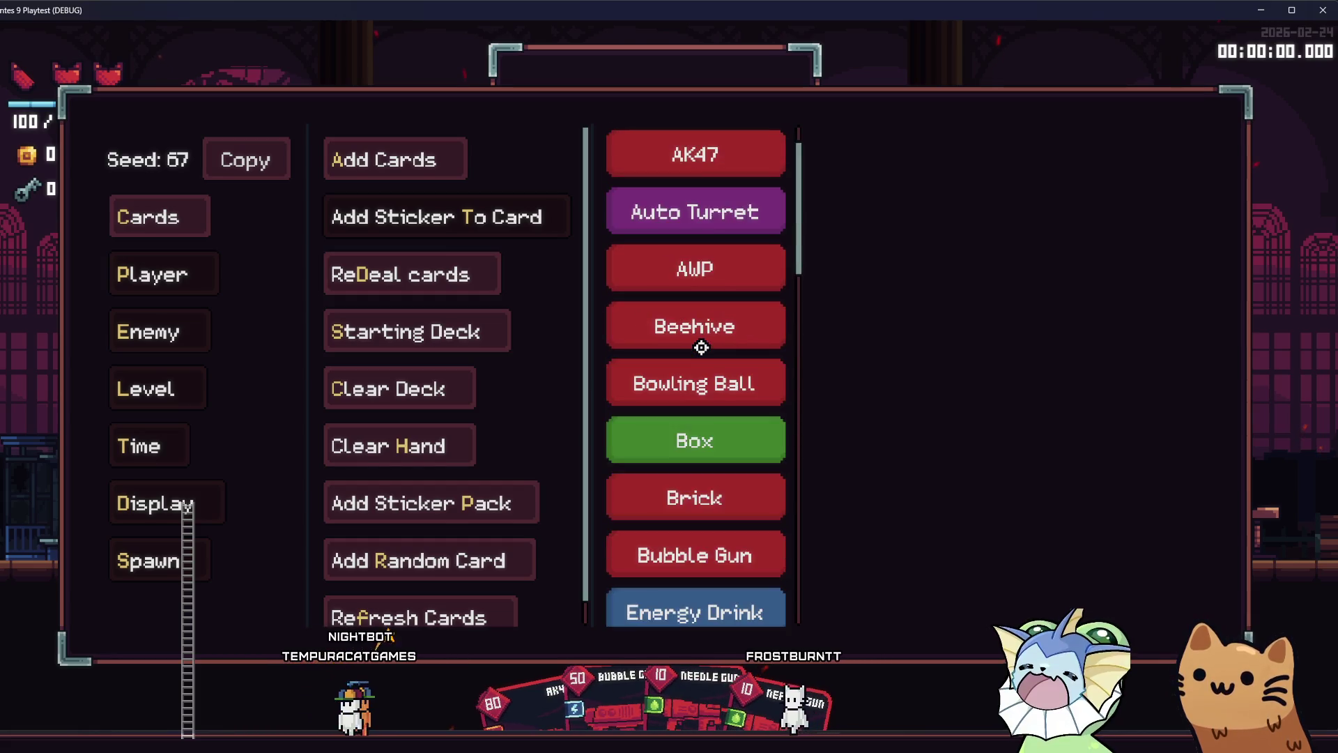
key(Escape)
key(Escape)
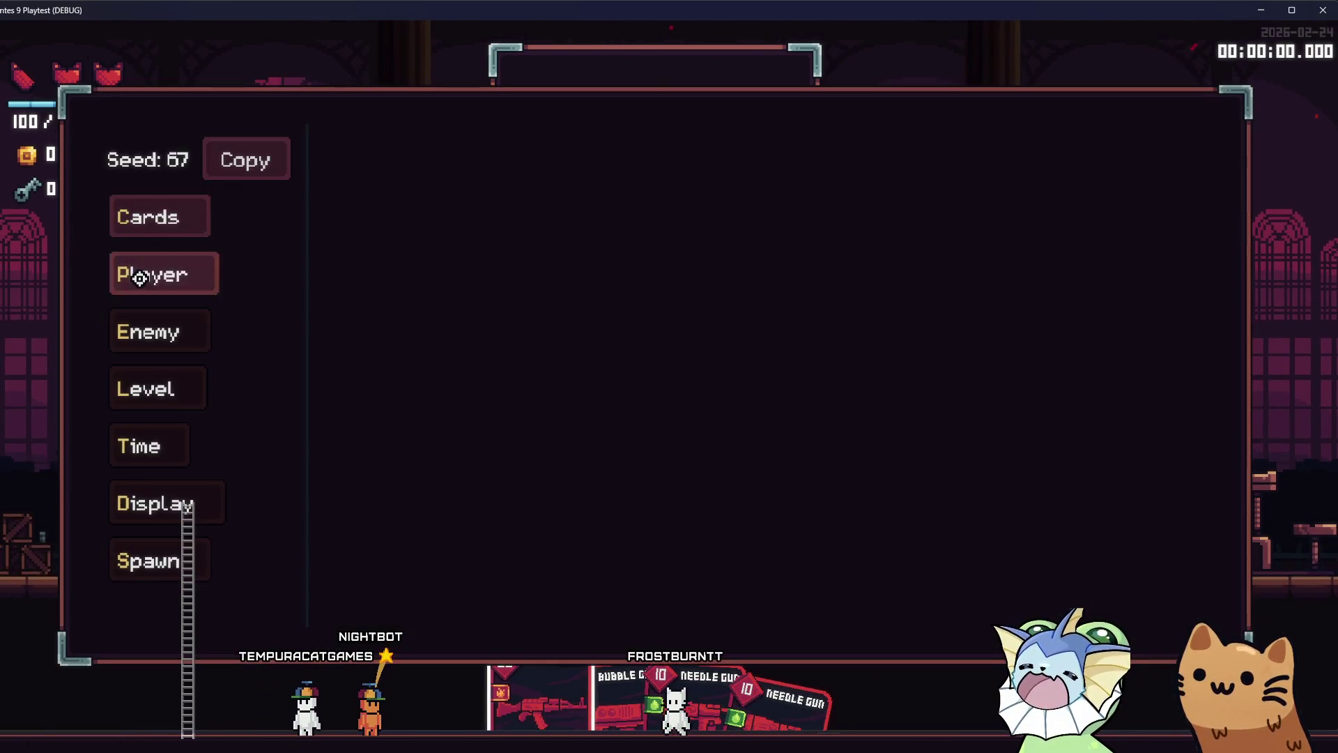
Browse the debug sticker list and pick the Follow Mouse sticker
click(160, 272)
click(149, 216)
click(446, 217)
scroll(641, 325, down, 3)
scroll(663, 348, down, 2)
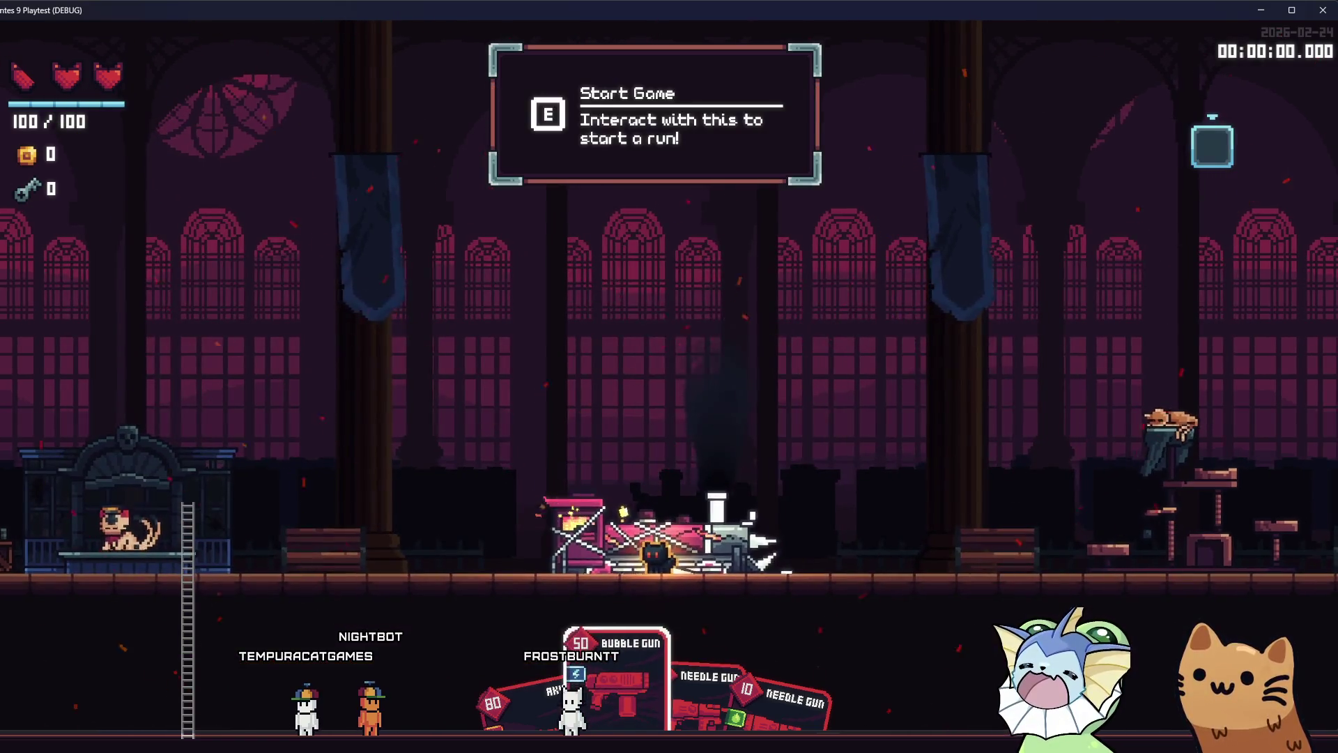
key(F1)
click(149, 217)
click(464, 223)
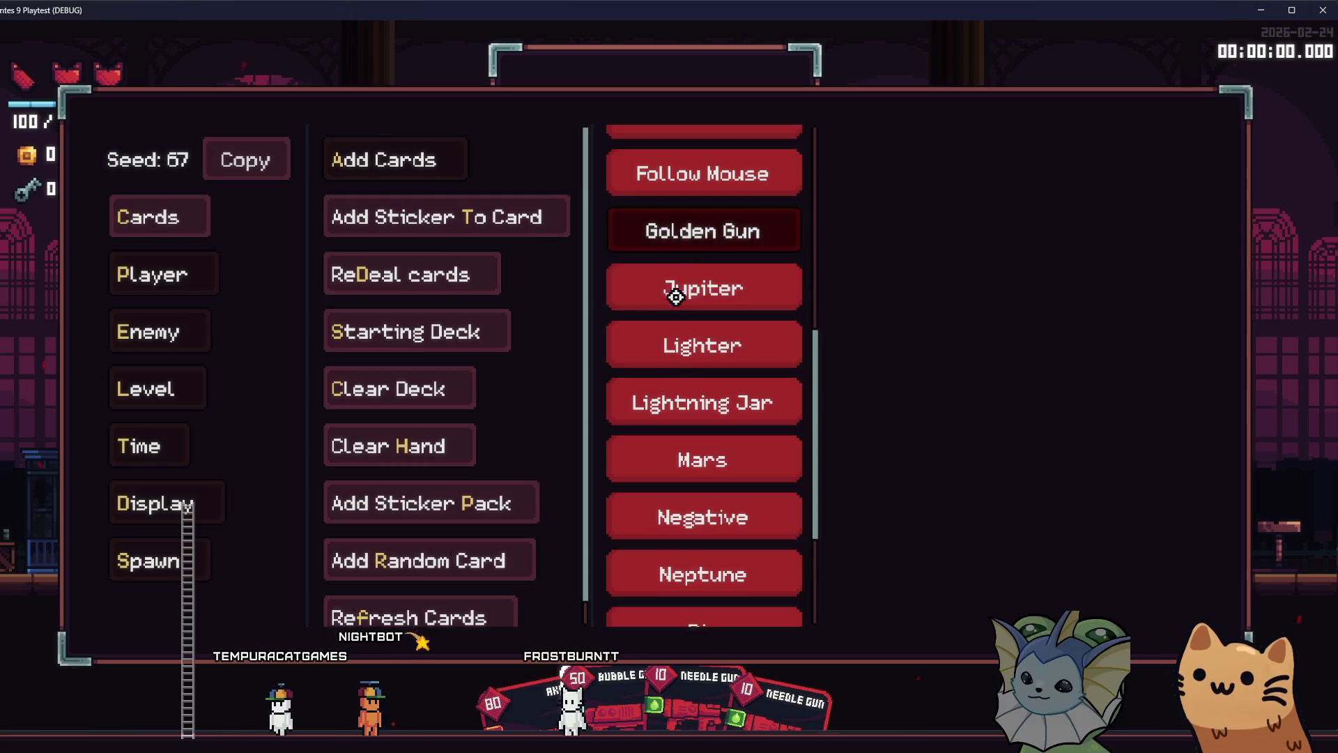
click(702, 174)
Switch to the Player debug commands with Infinite Mana and Infinite Charges on, then close the menu
key(F1)
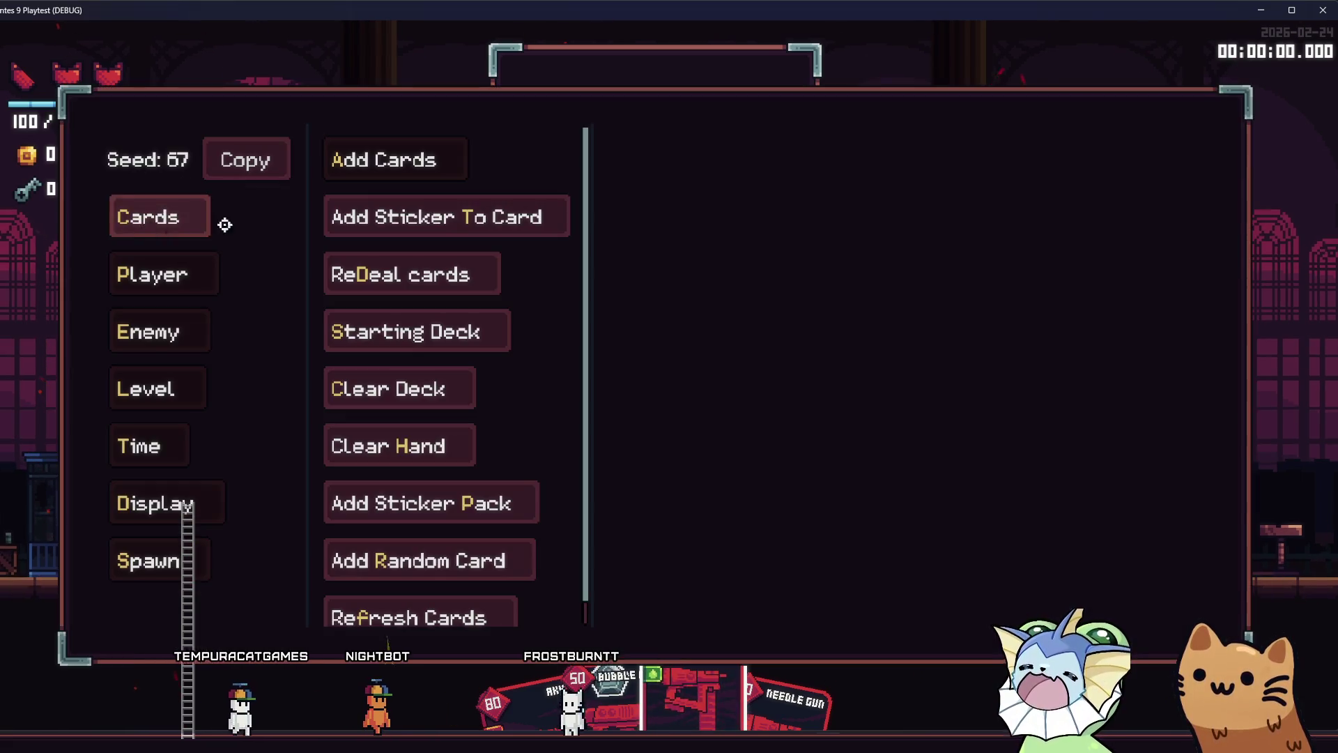
click(430, 227)
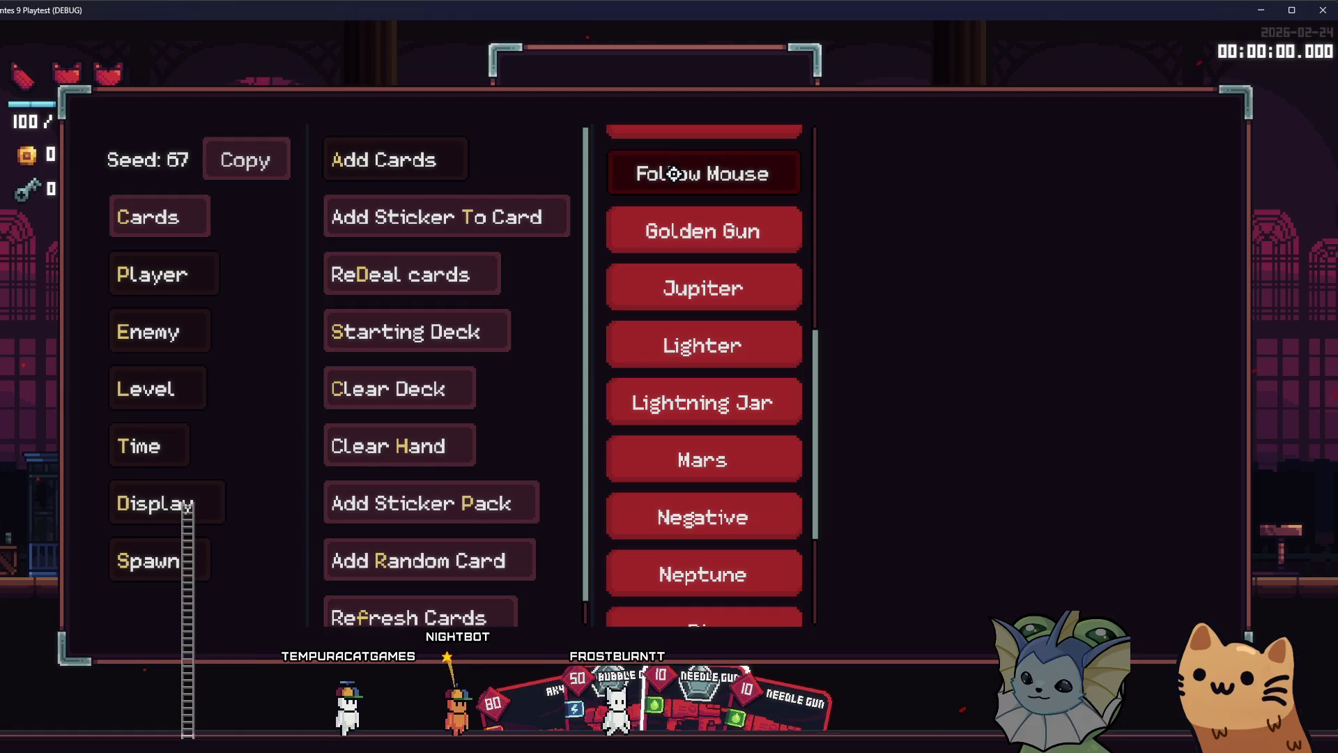
click(154, 274)
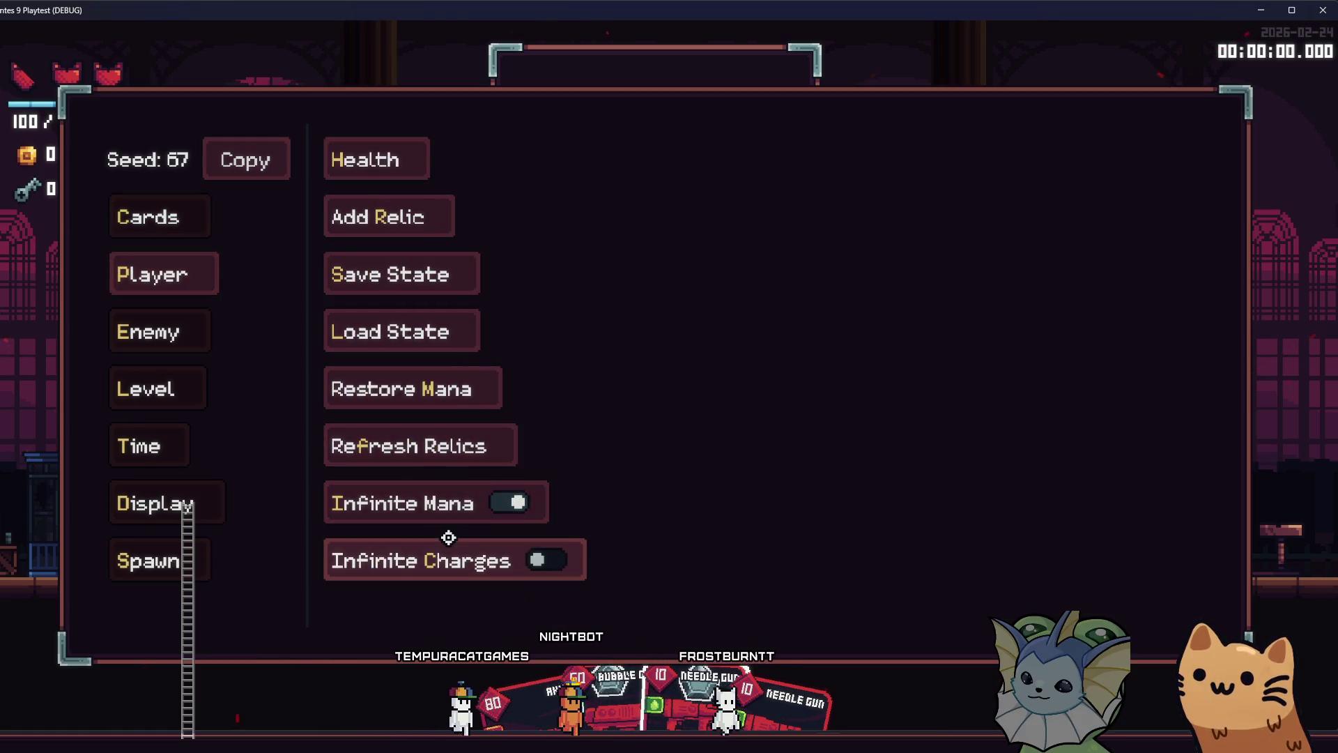
key(F1)
key(F1)
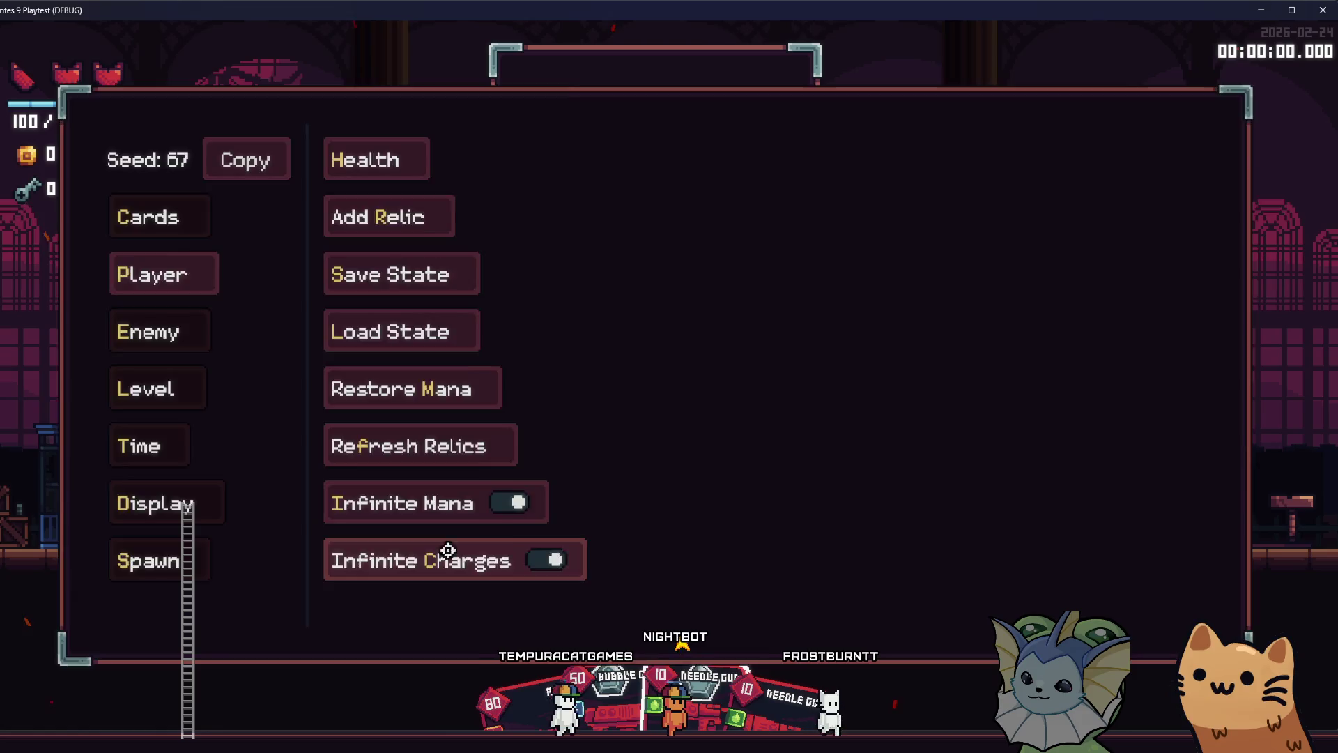
key(F1)
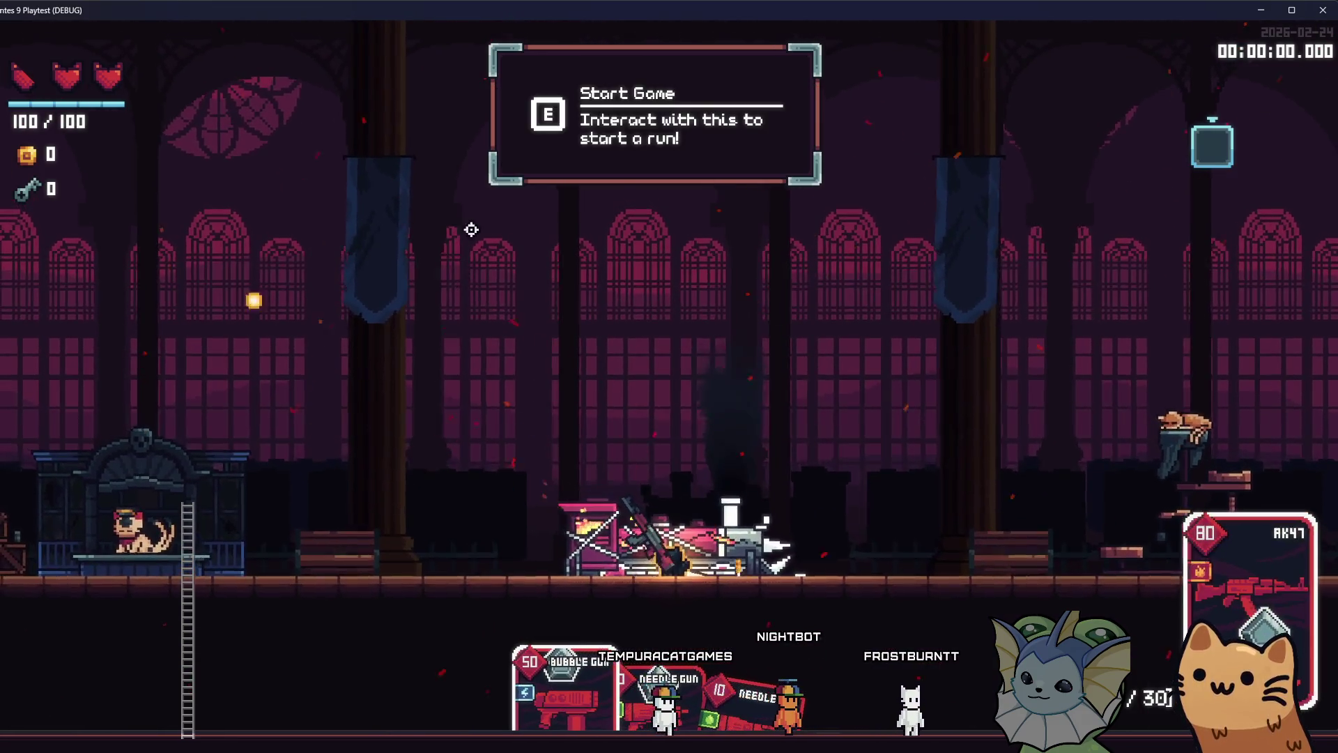
Fire the AK47, swap to and spray the Bubble Gun, then keep firing the Needle Gun
drag(686, 227, 822, 194)
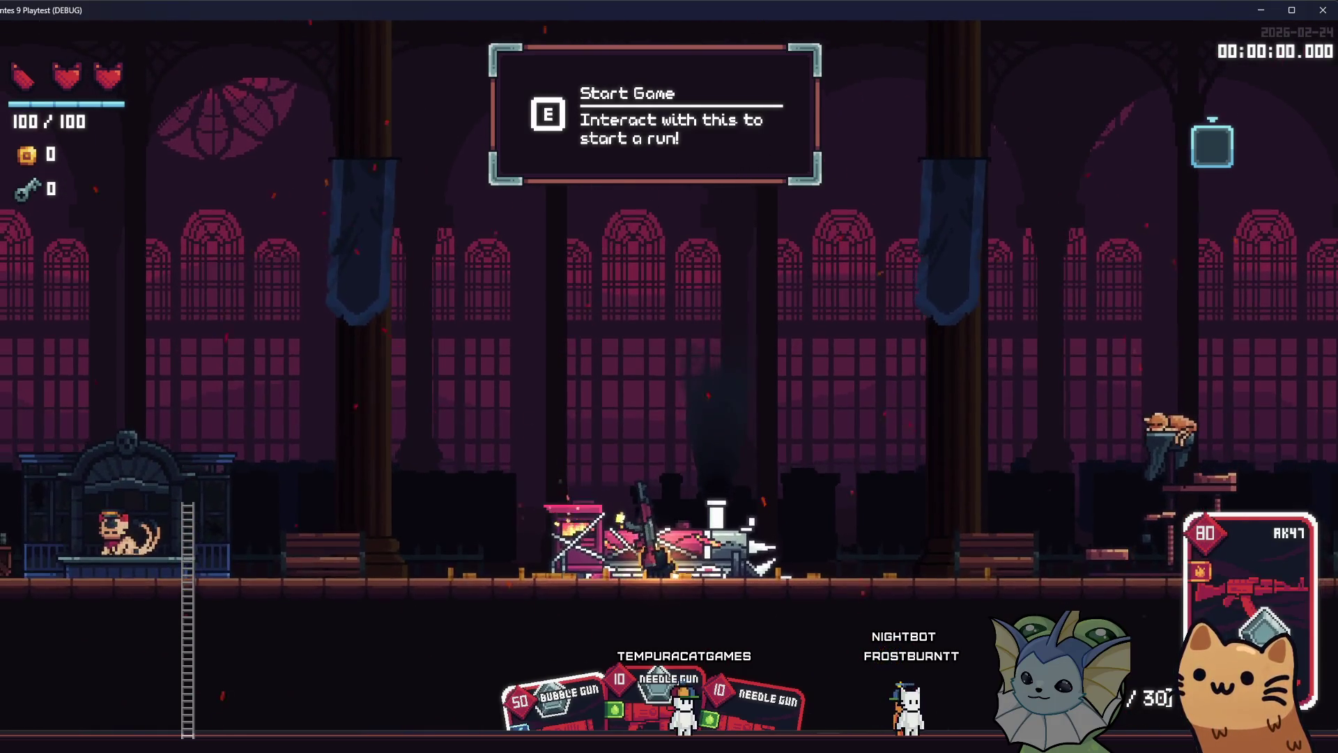
click(541, 248)
mouse_move(913, 359)
mouse_down()
mouse_move(538, 379)
mouse_move(870, 398)
mouse_up()
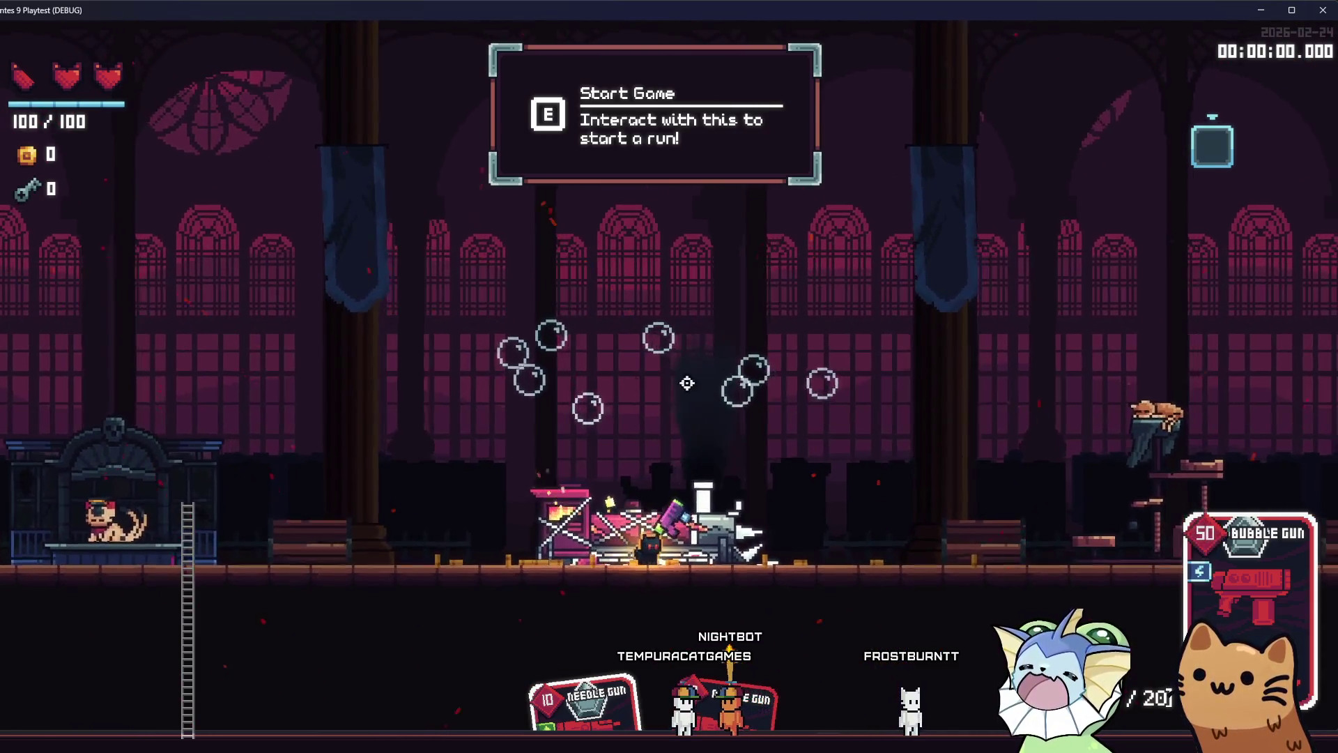
mouse_move(711, 363)
mouse_down()
mouse_move(645, 346)
mouse_move(433, 358)
mouse_move(578, 418)
mouse_move(803, 397)
mouse_move(648, 347)
mouse_move(708, 368)
mouse_move(274, 353)
mouse_move(930, 358)
mouse_up()
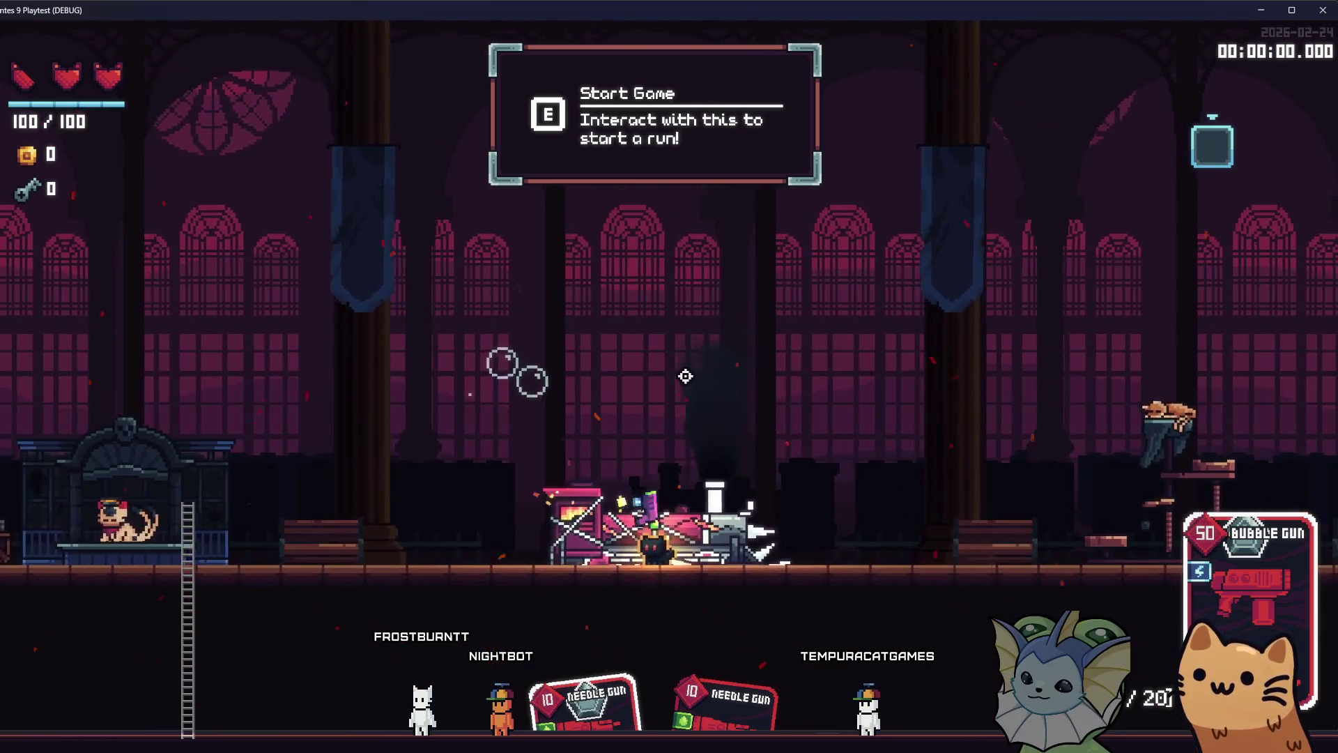
mouse_move(787, 376)
mouse_down()
mouse_move(697, 359)
mouse_move(732, 404)
mouse_move(765, 364)
mouse_move(699, 356)
mouse_move(747, 358)
mouse_move(734, 350)
mouse_move(794, 381)
mouse_move(571, 374)
mouse_move(434, 421)
mouse_up()
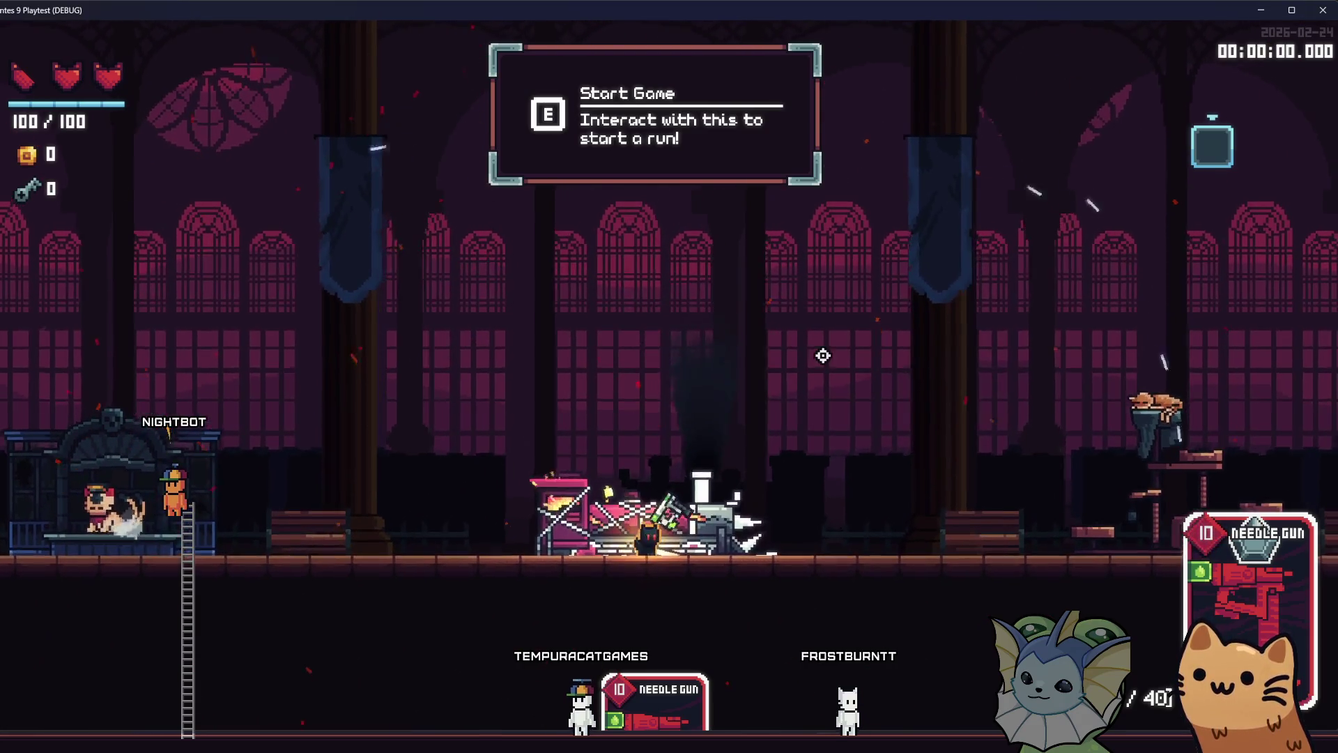
drag(869, 339, 869, 339)
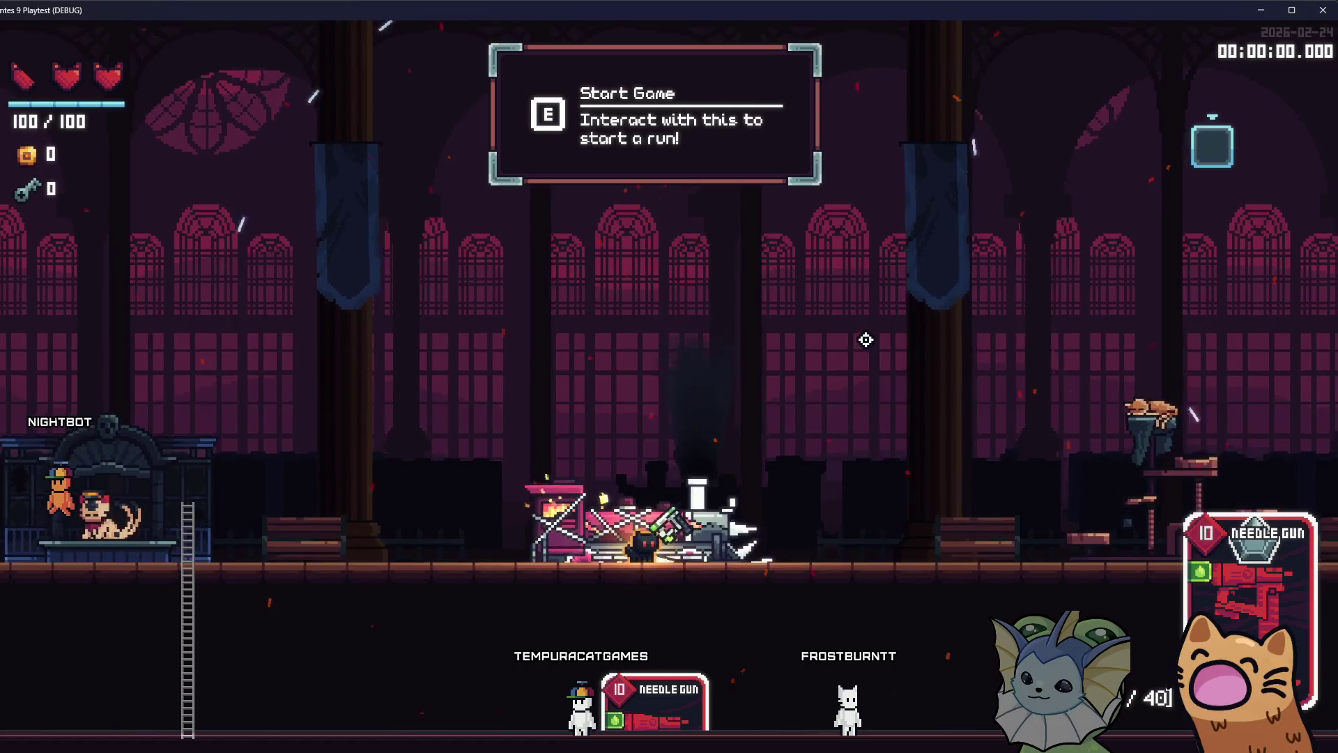
Browse the debug card list, then close the menu and walk left away from the train
key(F1)
click(416, 174)
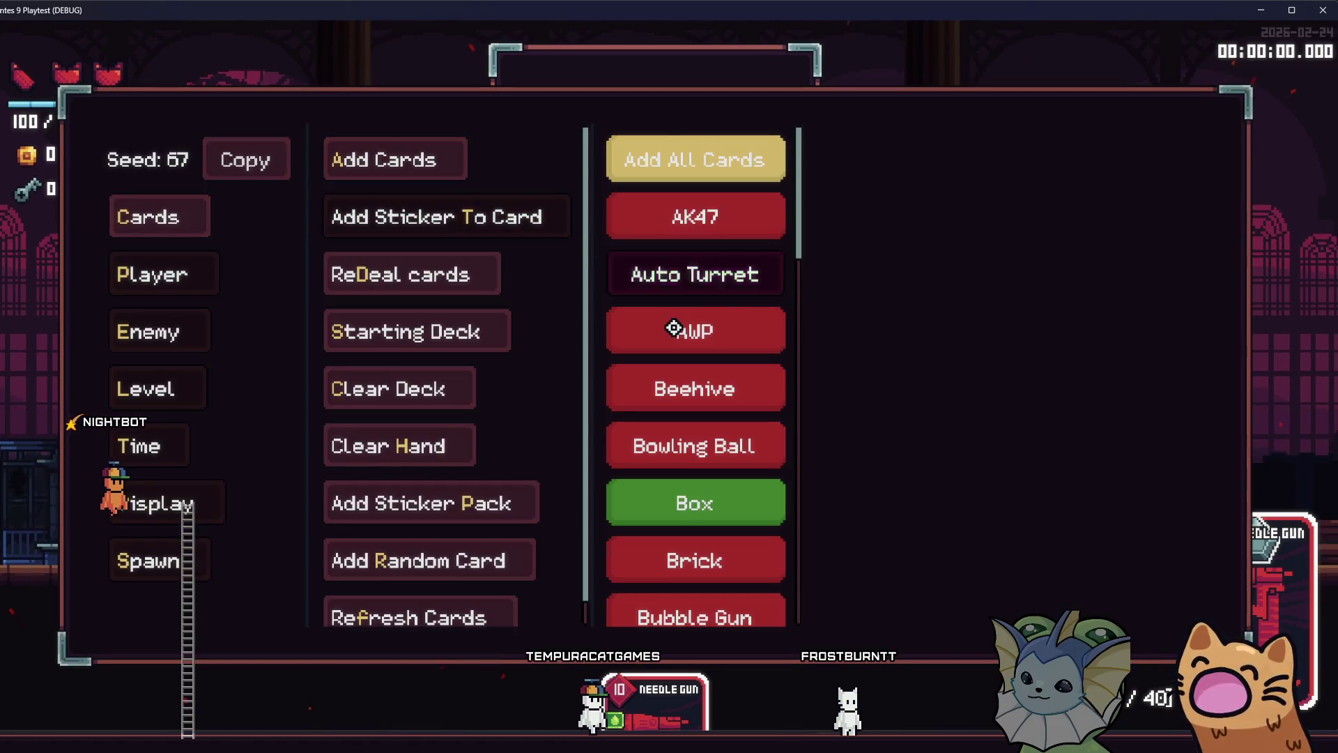
scroll(674, 336, down, 4)
scroll(674, 334, down, 4)
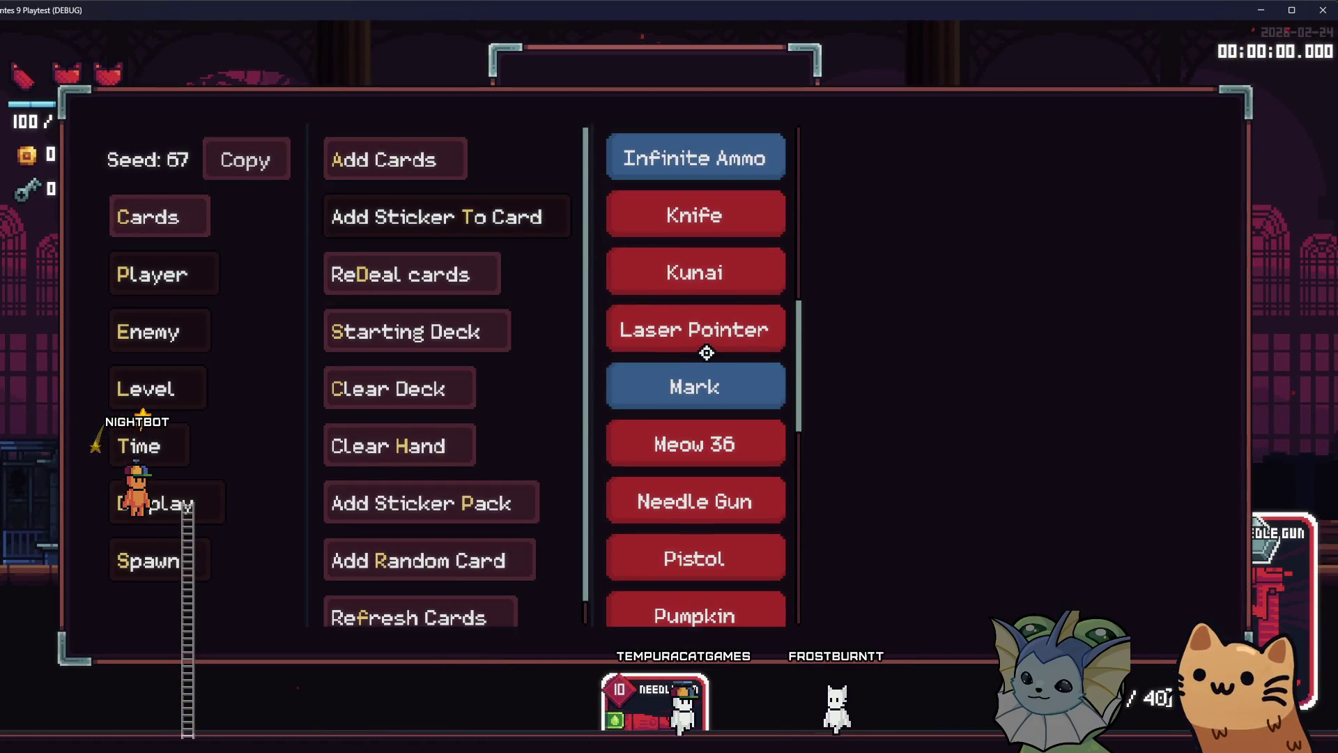
scroll(711, 352, down, 2)
scroll(719, 419, down, 2)
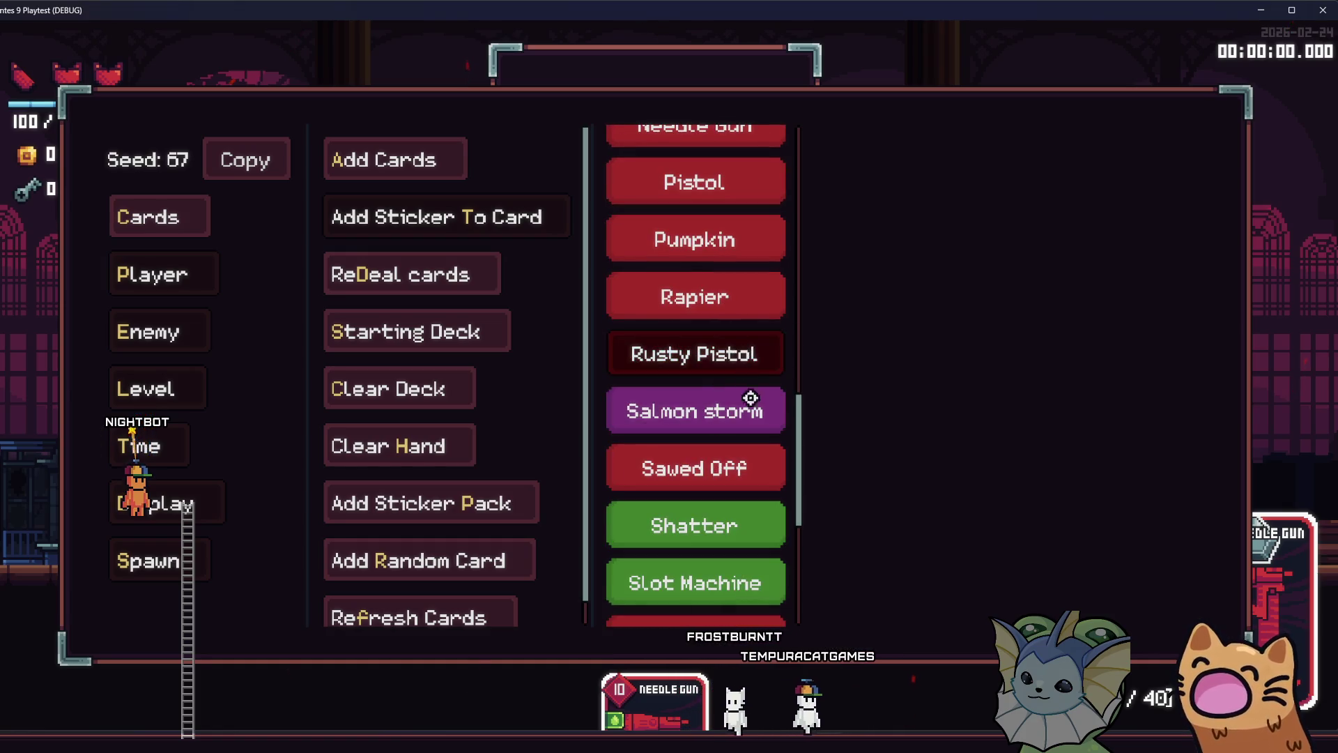
key(Escape)
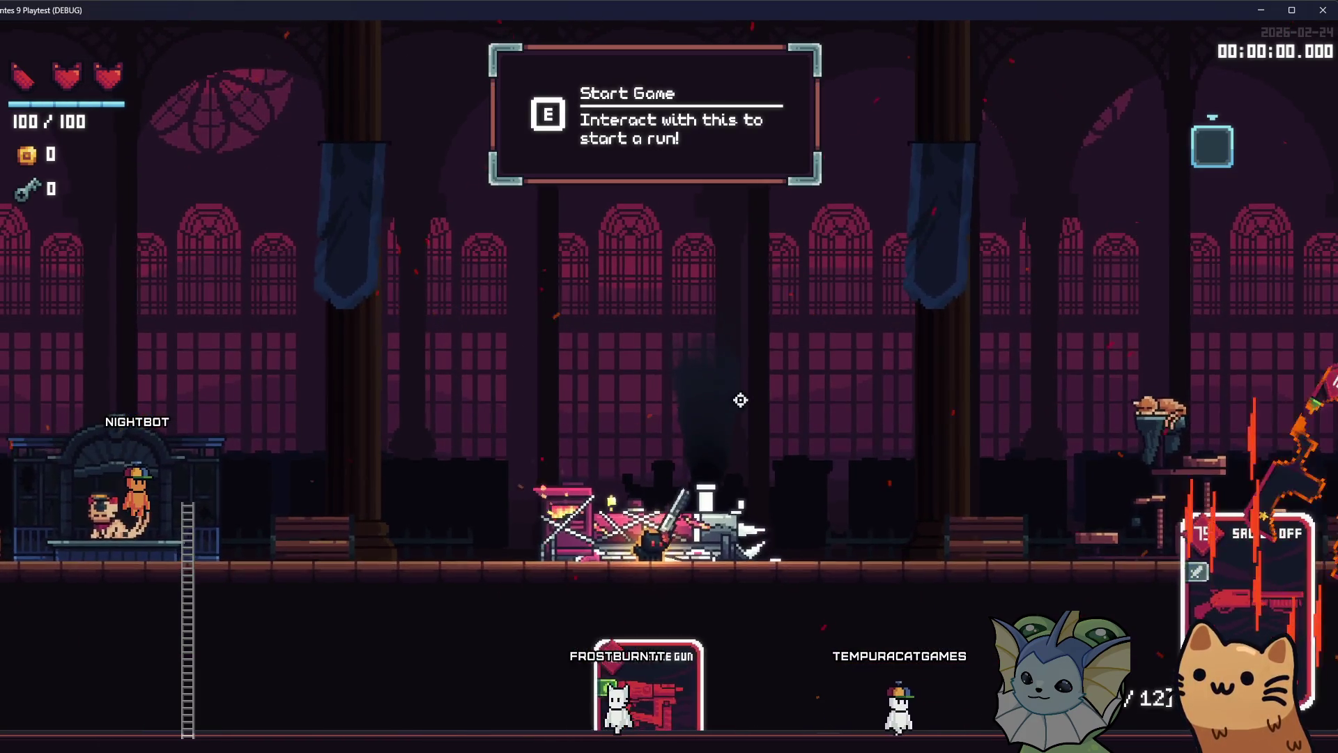
key(a)
key(a)
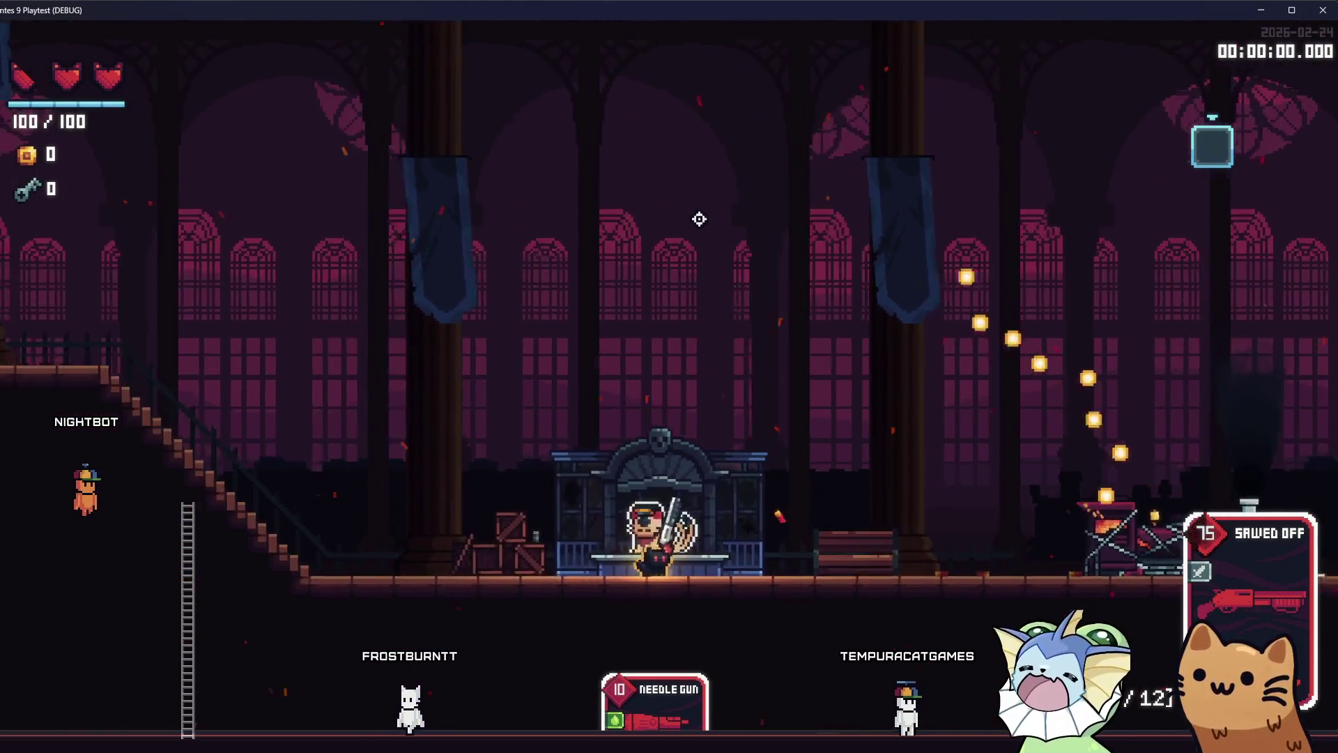
Add the Follow Mouse sticker to the Sawed Off card from the debug sticker list
key(F1)
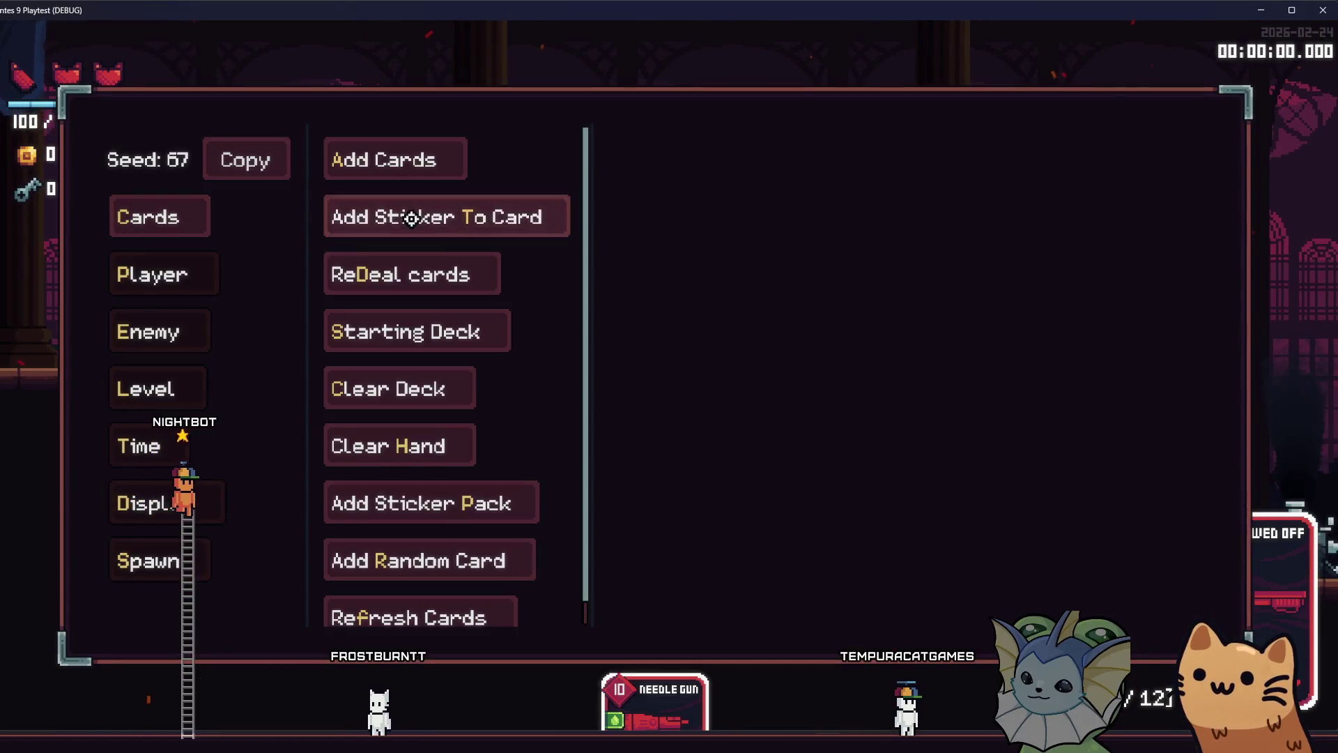
click(411, 218)
scroll(718, 311, down, 2)
scroll(728, 321, up, 5)
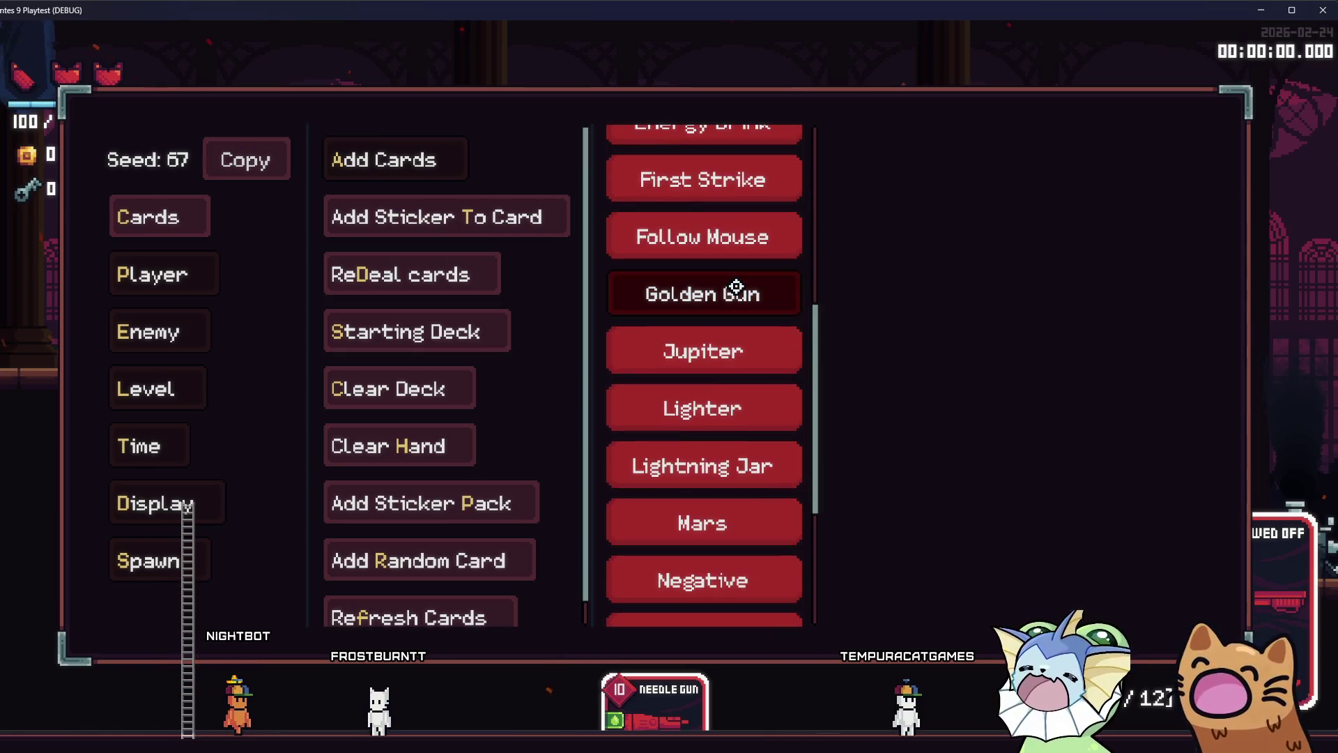
click(675, 249)
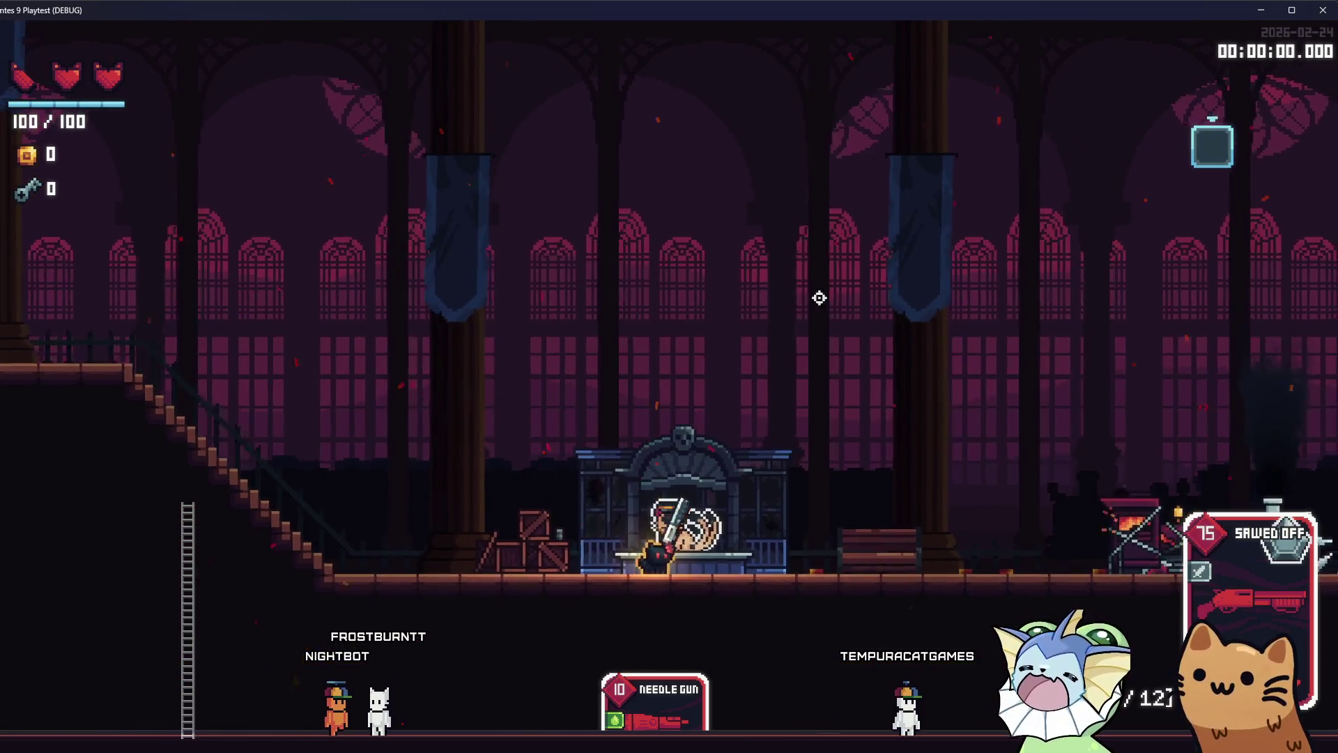
Test-fire the Sawed Off while walking left along the ground floor, watching shots curve
key(d)
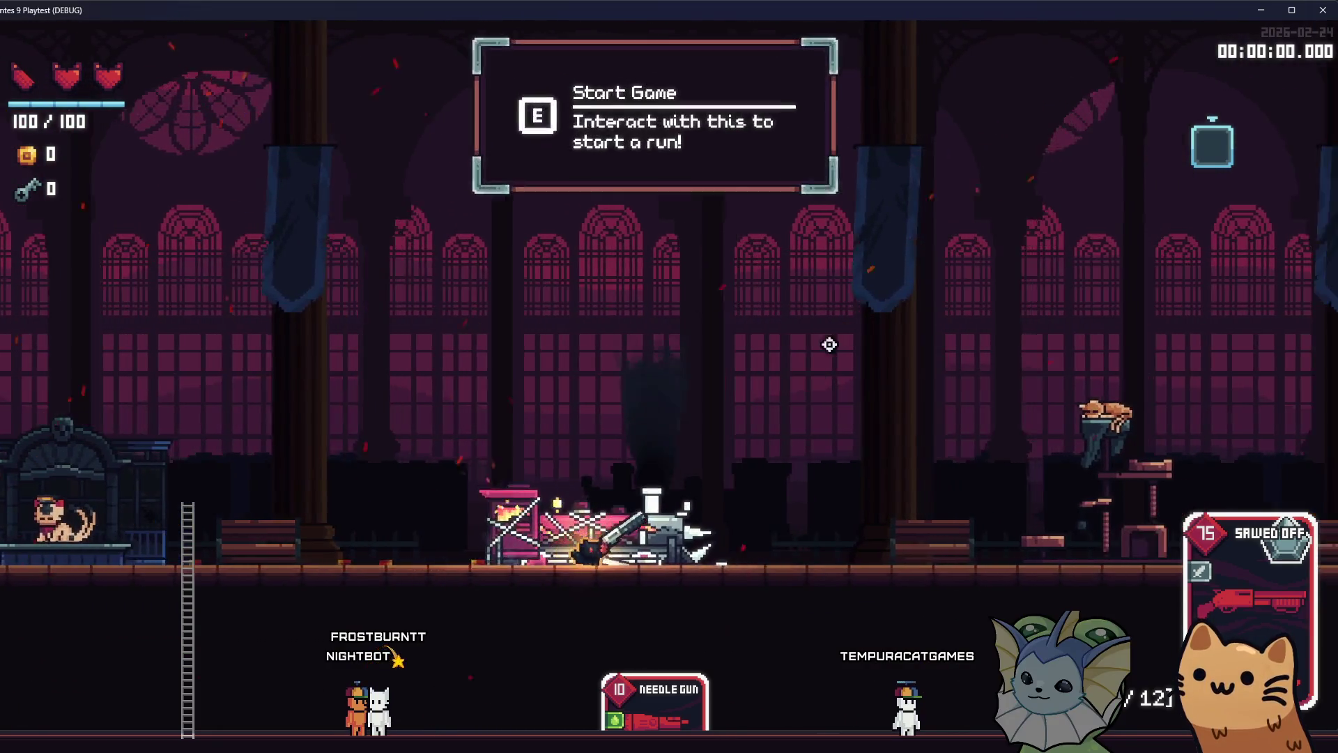
click(924, 275)
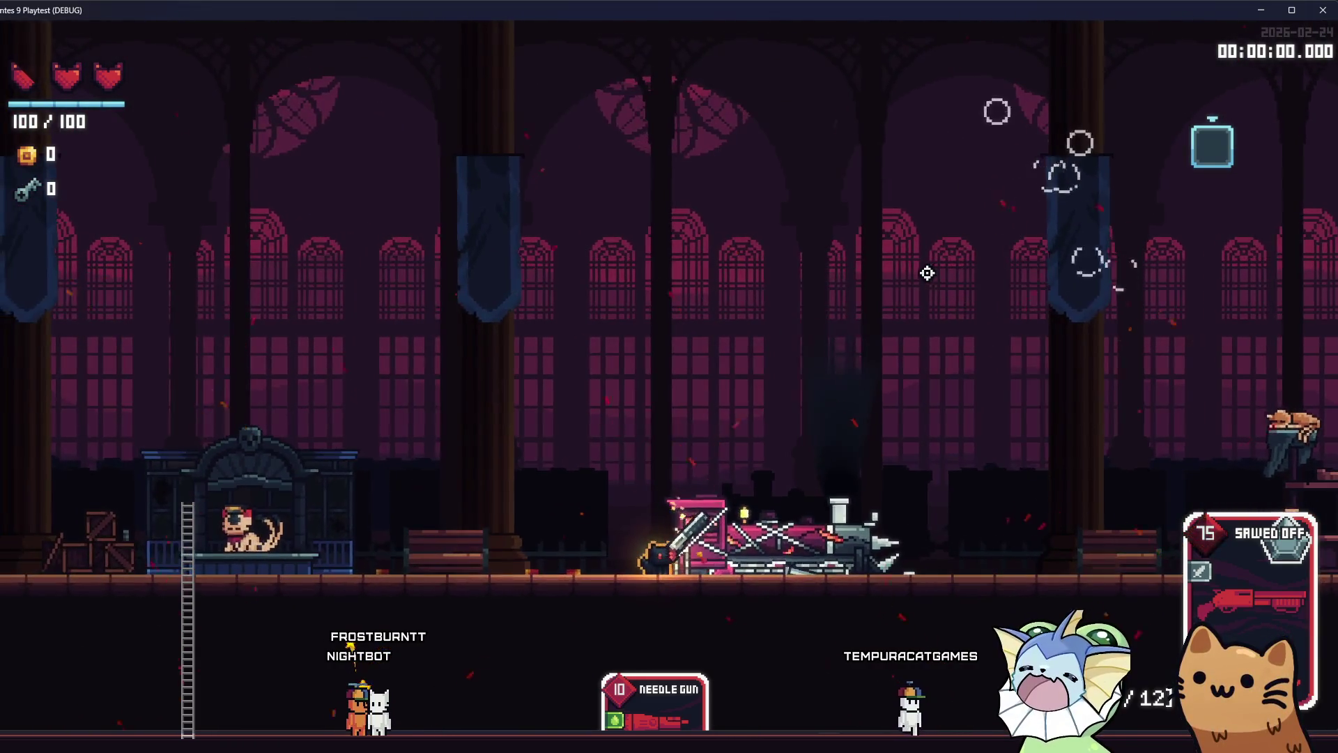
key(a)
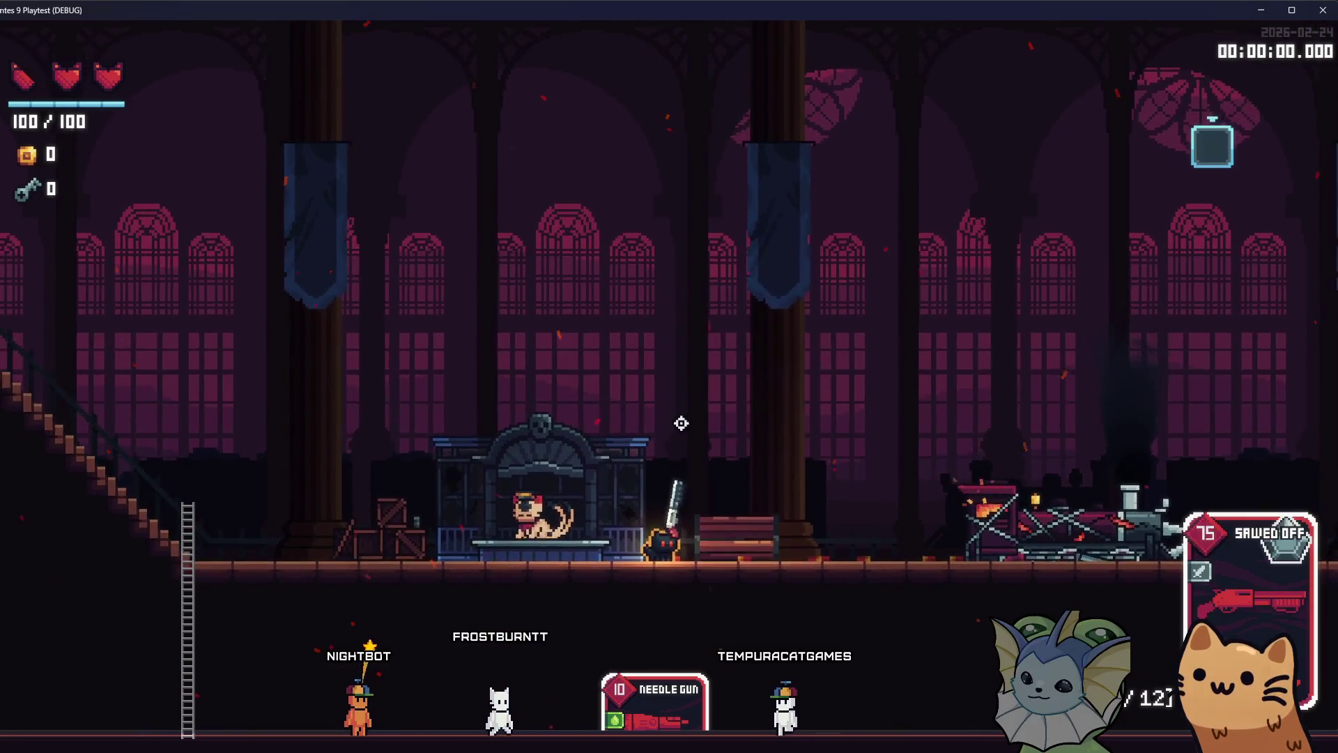
click(681, 424)
click(669, 463)
key(a)
click(667, 512)
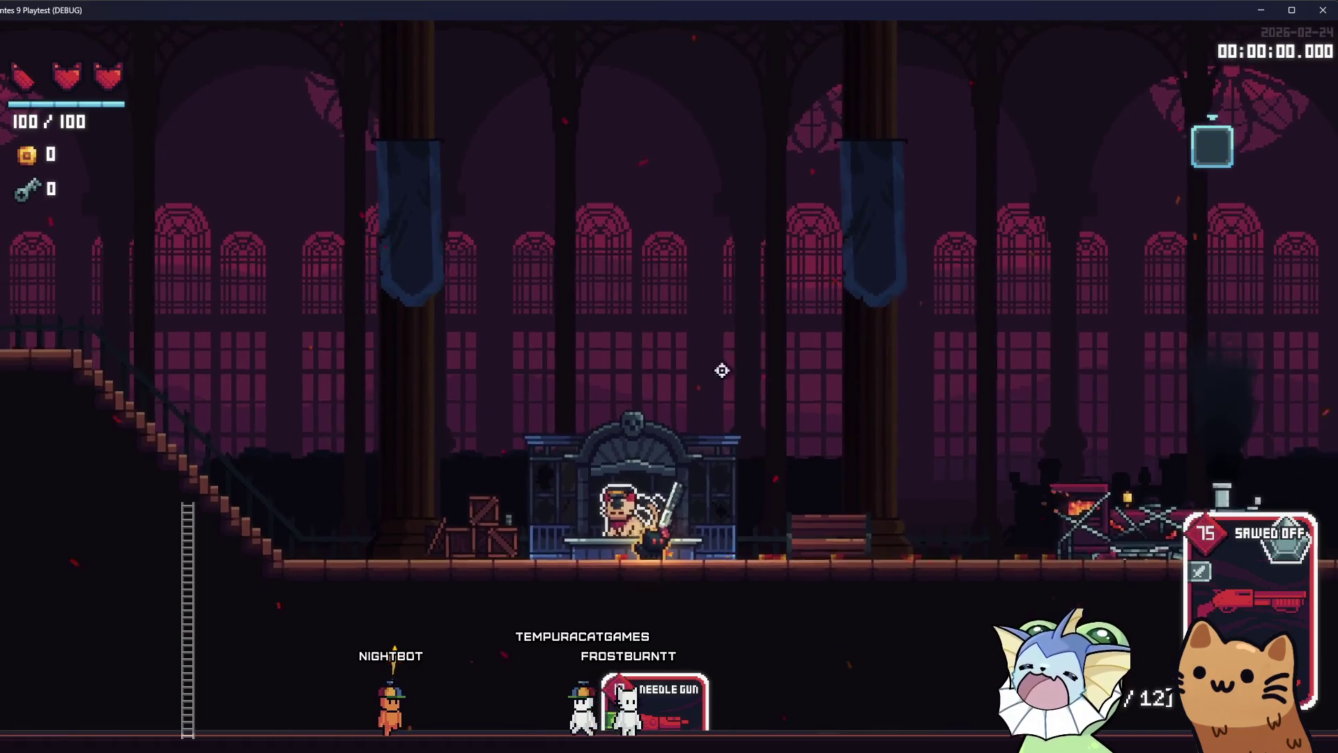
click(801, 278)
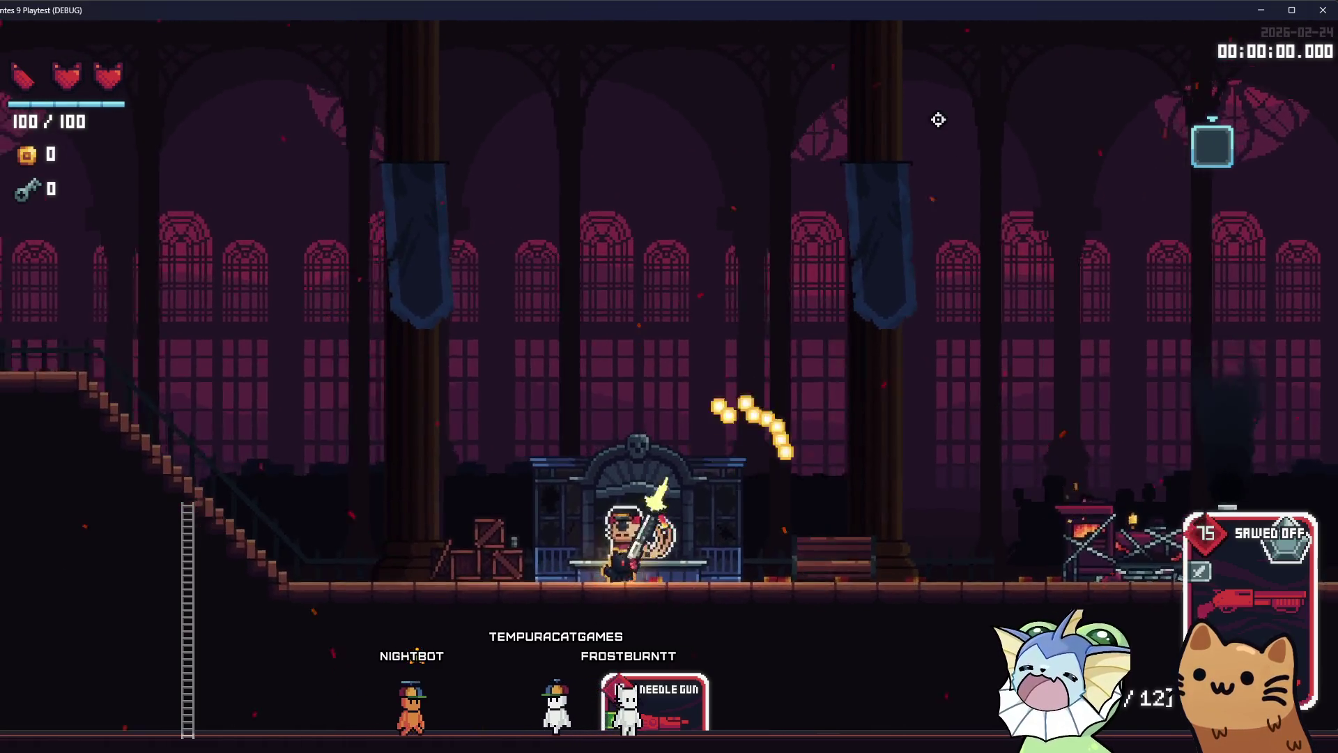
key(a)
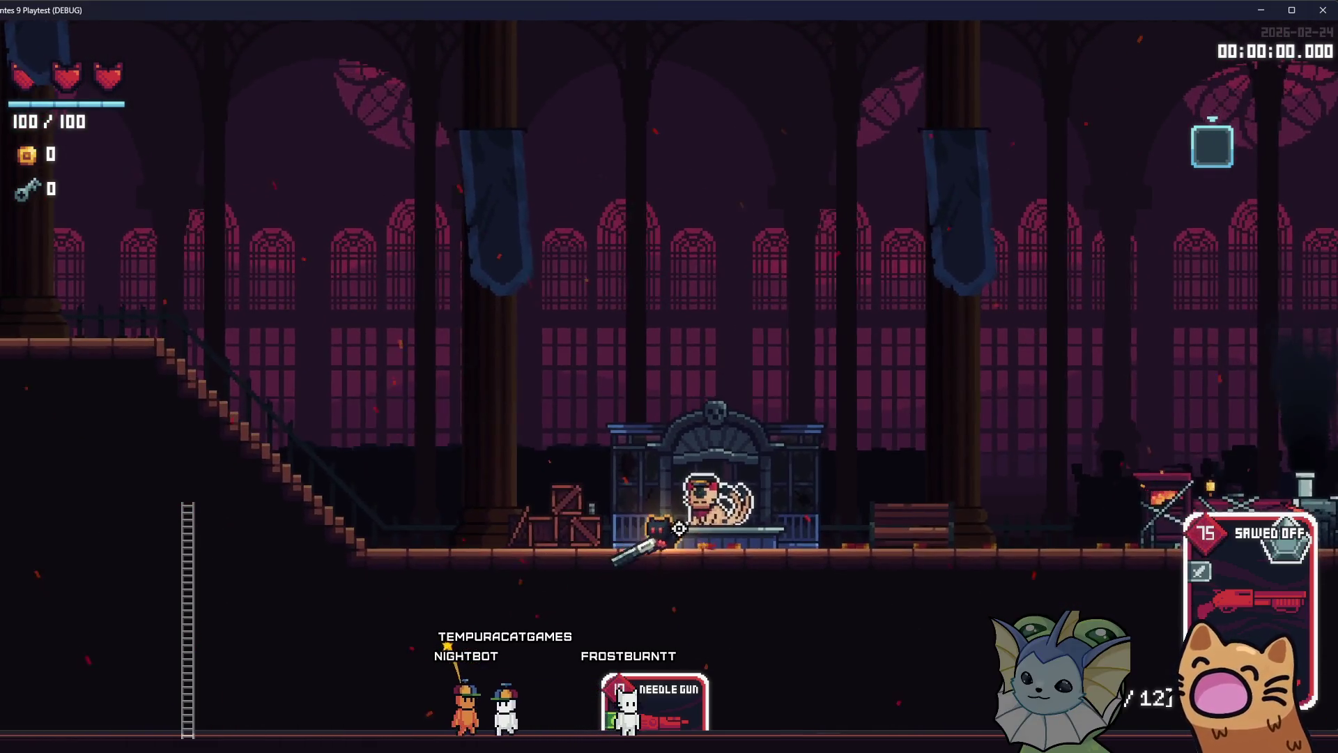
click(971, 302)
key(a)
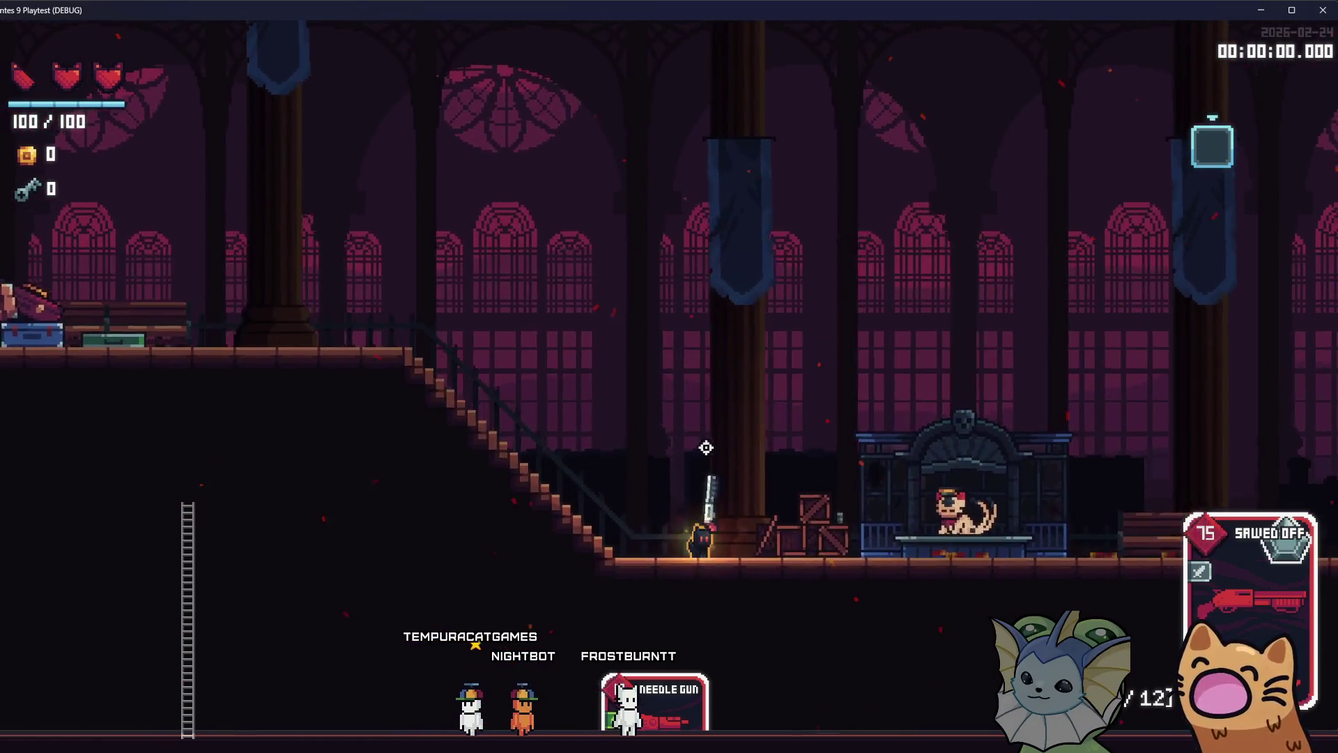
click(699, 461)
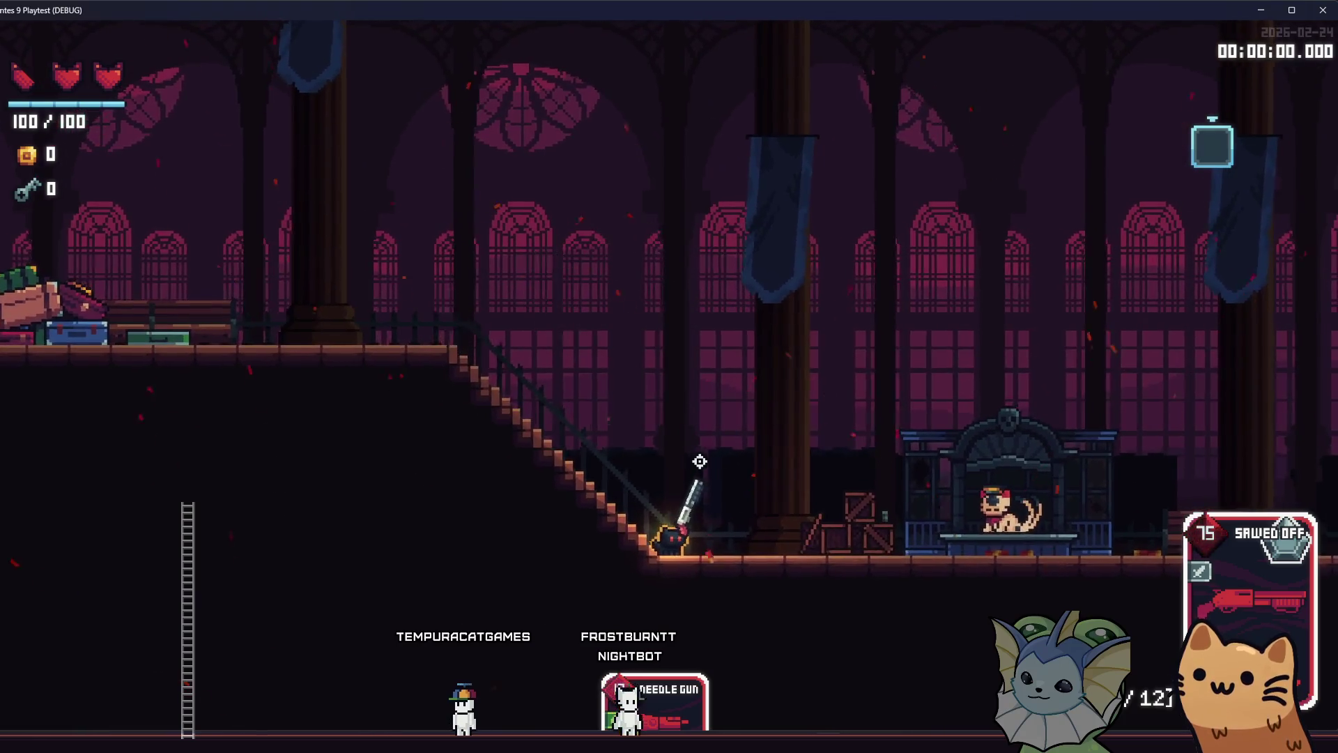
key(a)
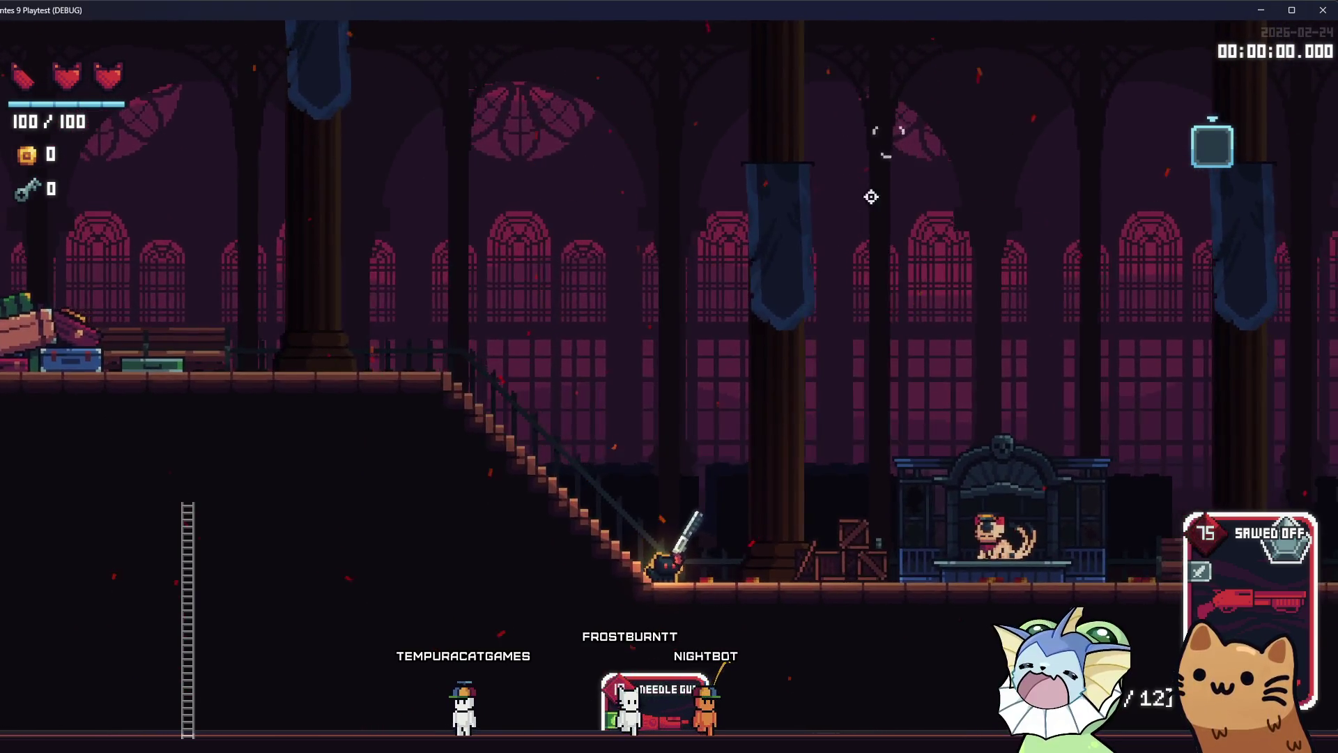
key(a)
Keep firing toward the upper right while climbing the stairs to the upper floor
click(879, 128)
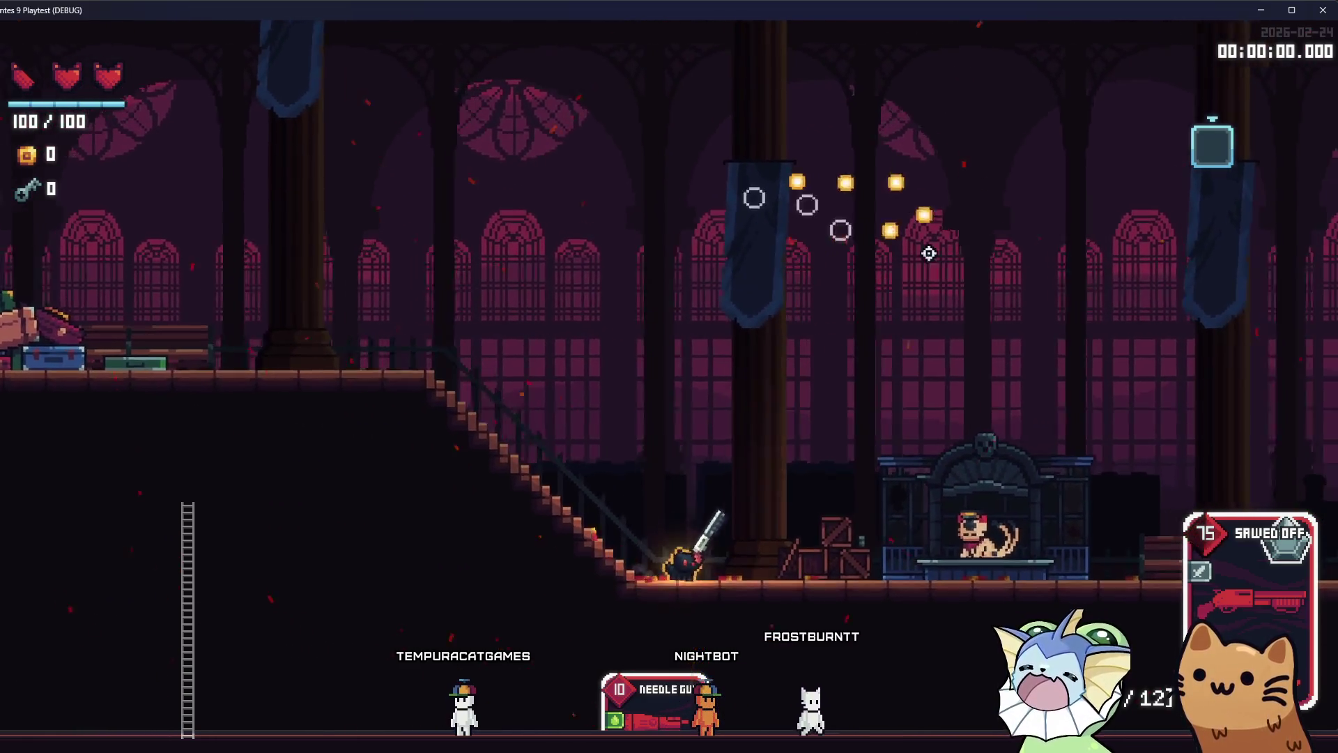
key(a)
click(955, 292)
click(976, 251)
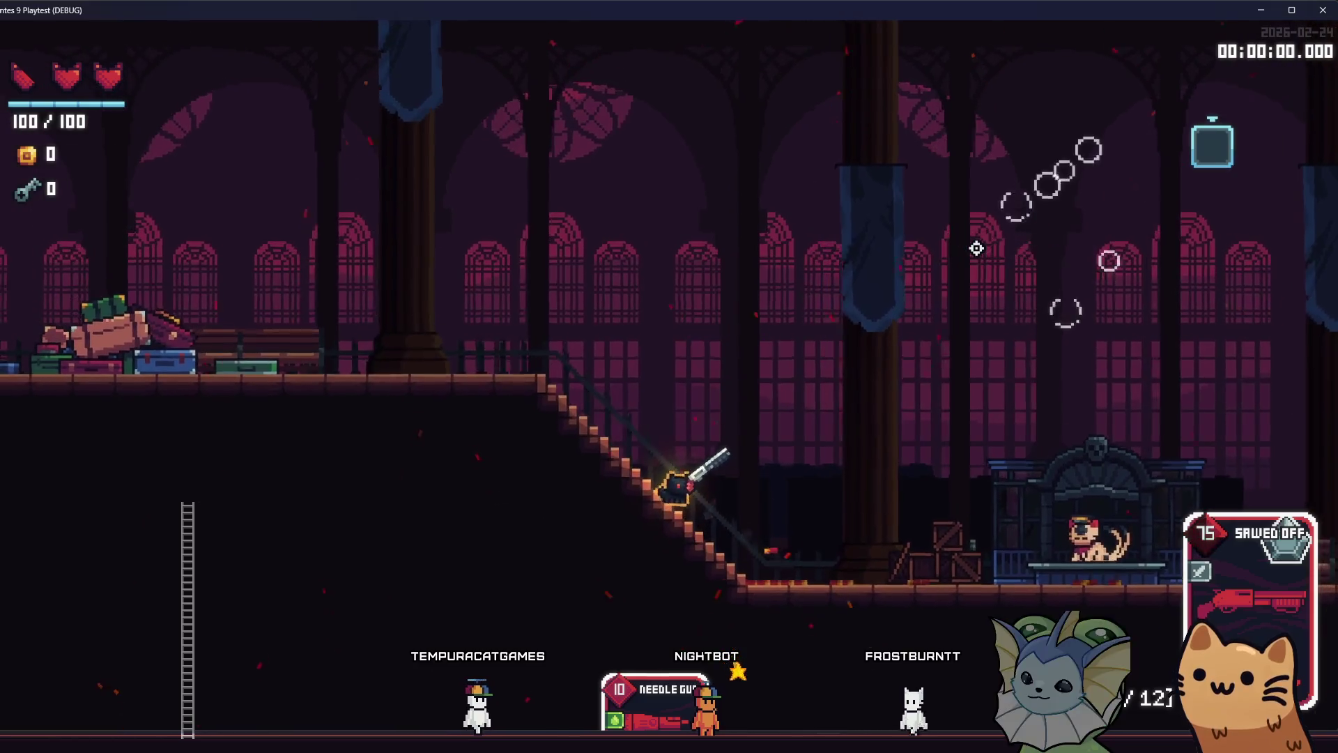
key(a)
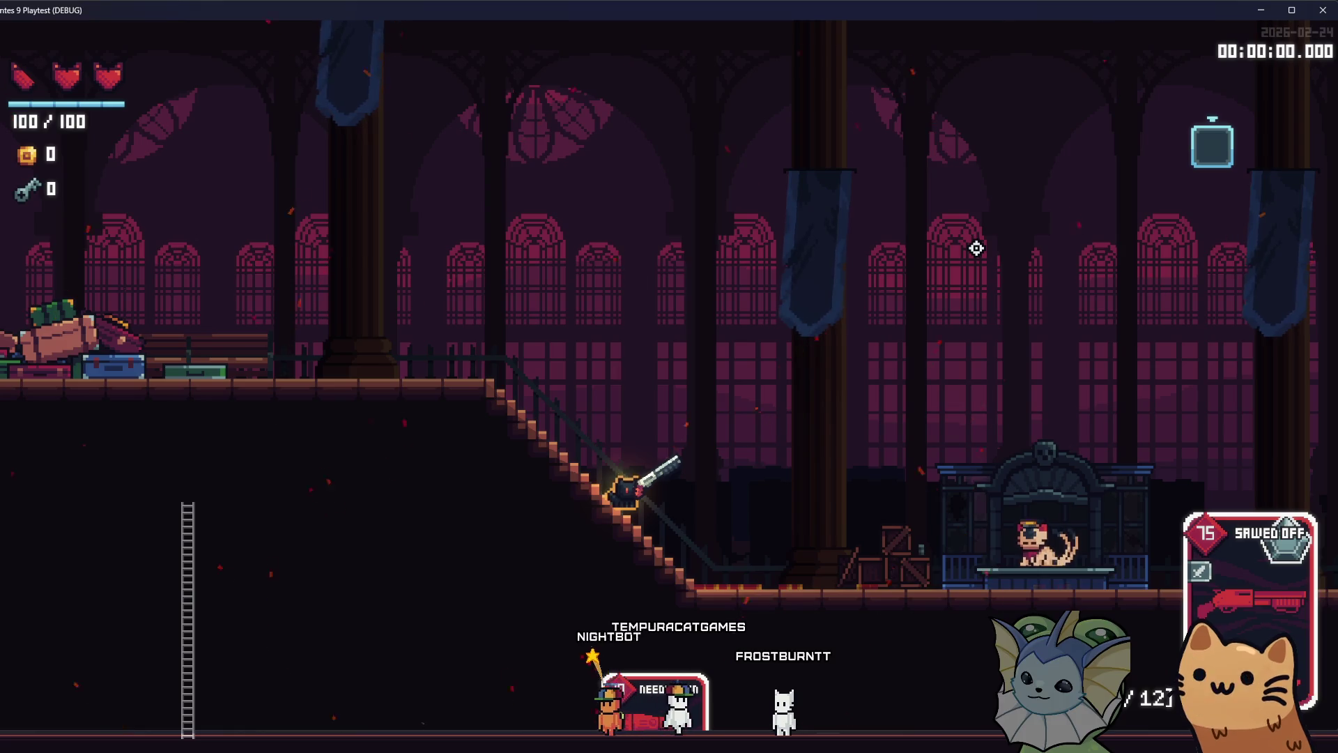
key(a)
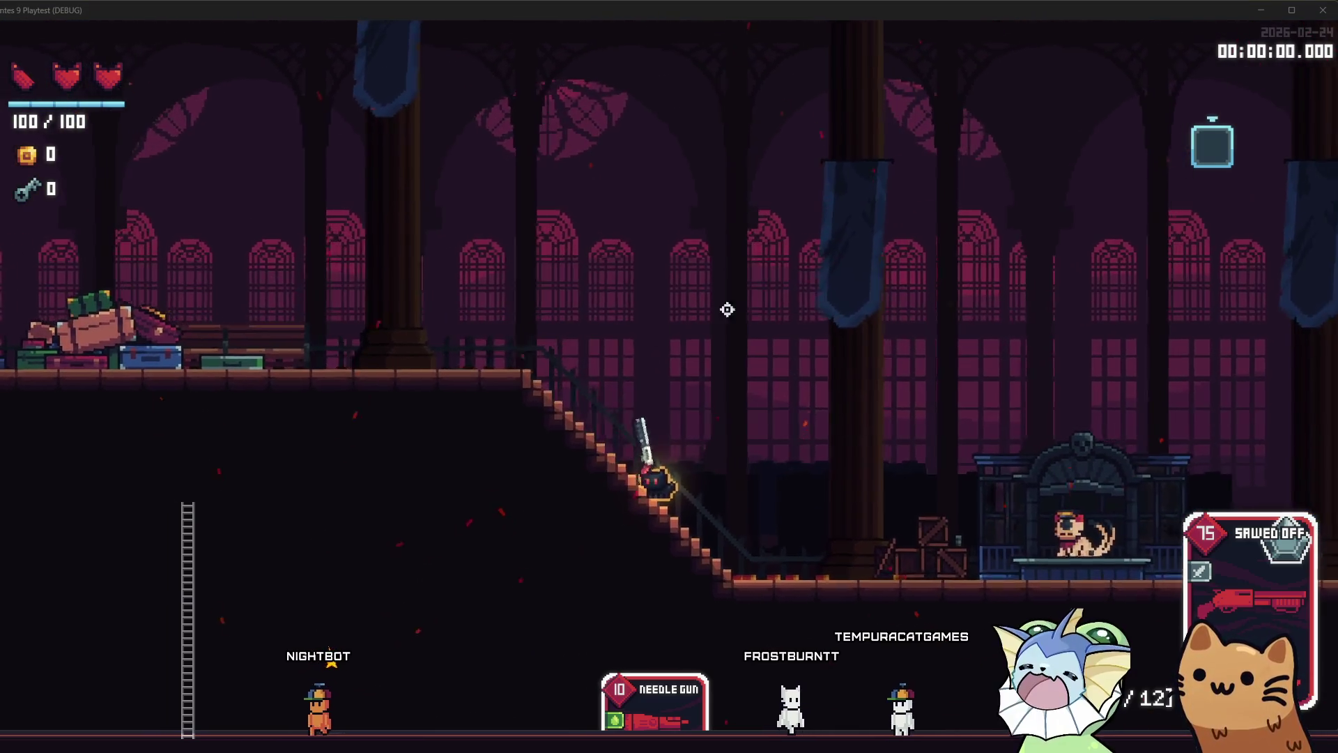
key(a)
click(883, 329)
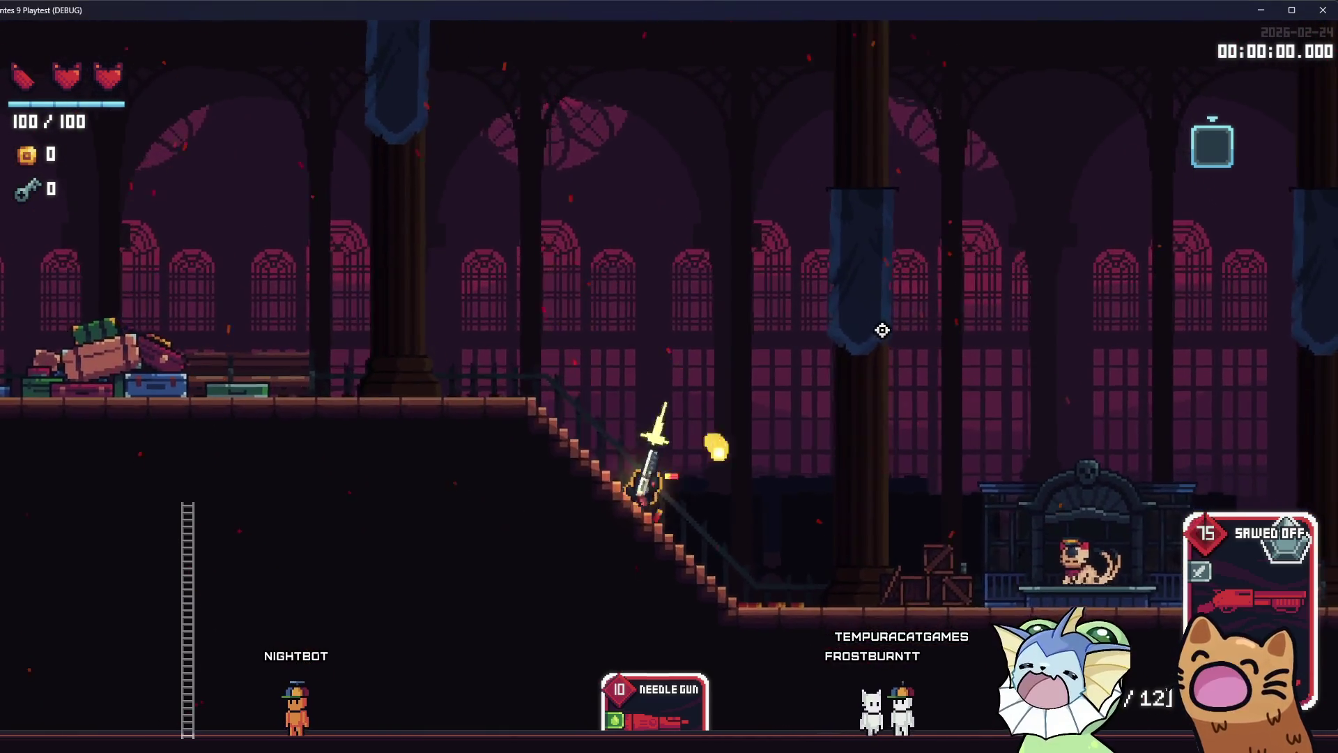
key(a)
click(961, 299)
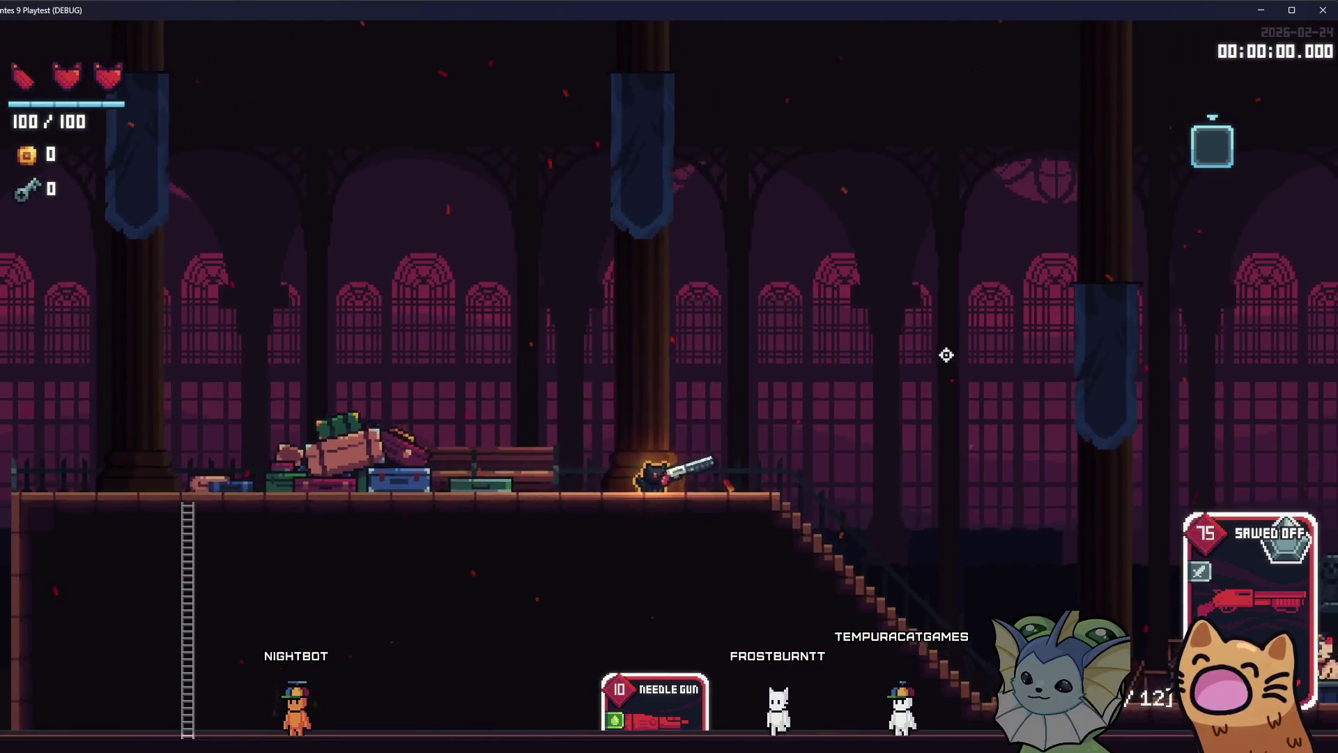
click(956, 251)
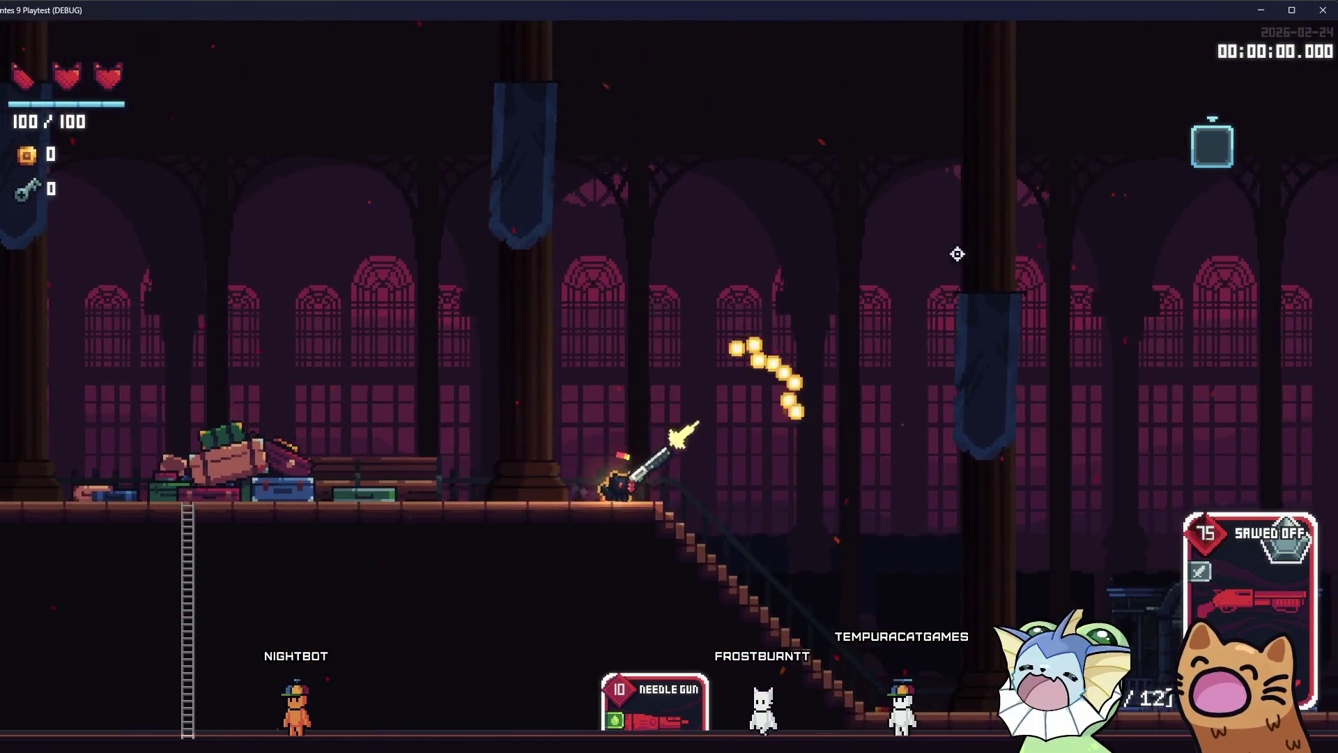
click(934, 460)
key(a)
click(927, 272)
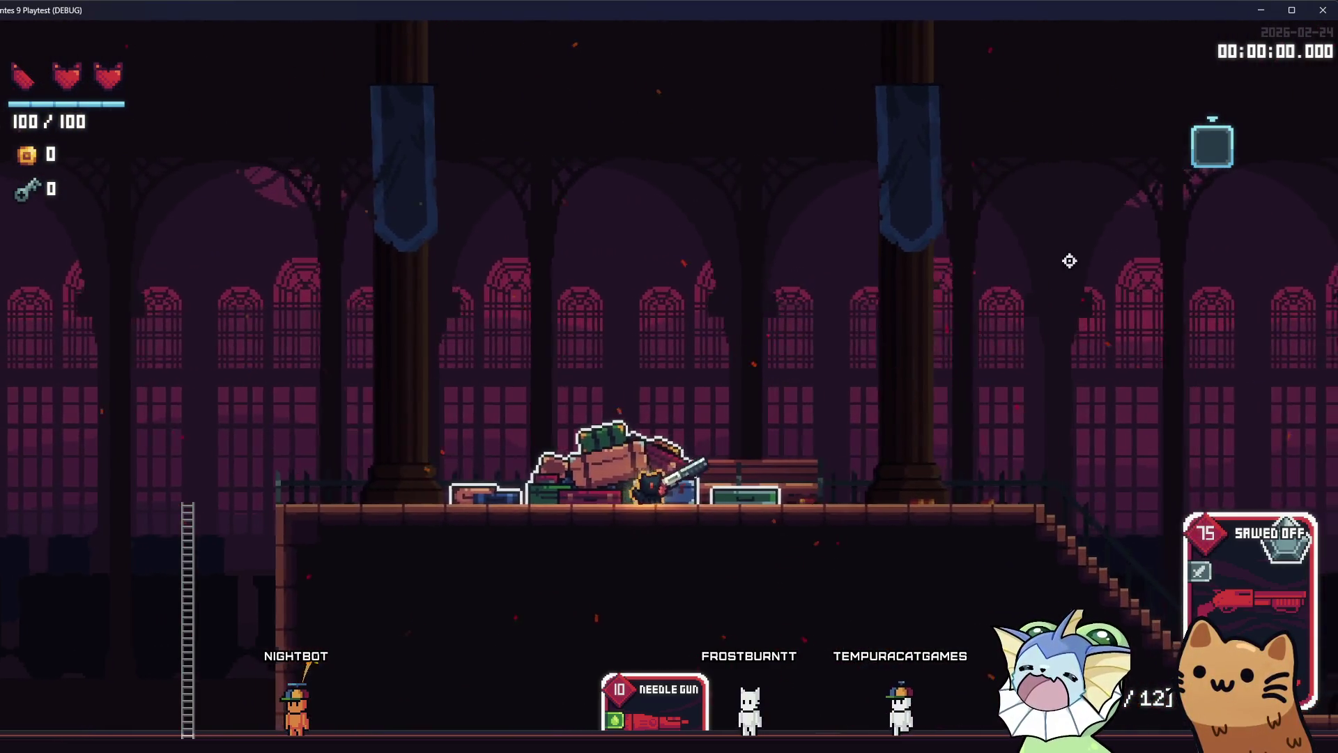
Fire more bursts around the crate pile and lower floor, then stop the playtest
key(d)
click(955, 223)
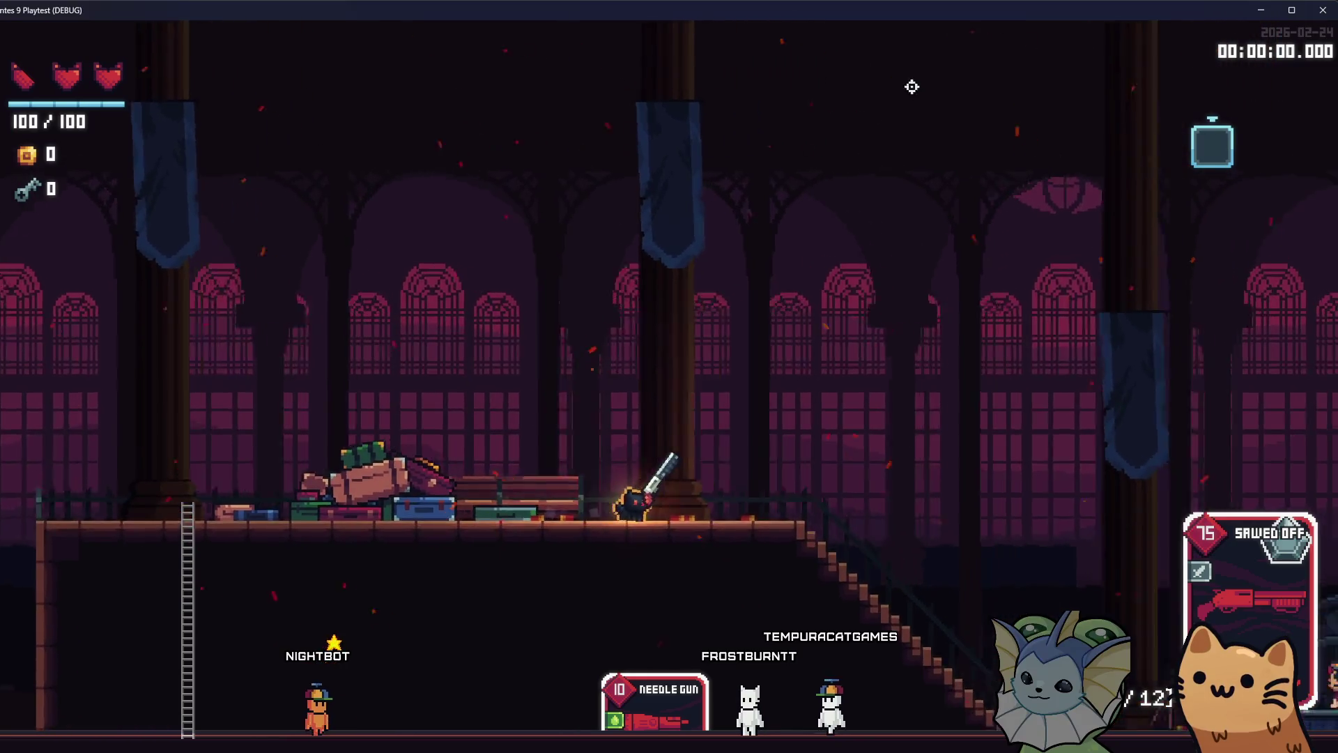
key(a)
click(927, 209)
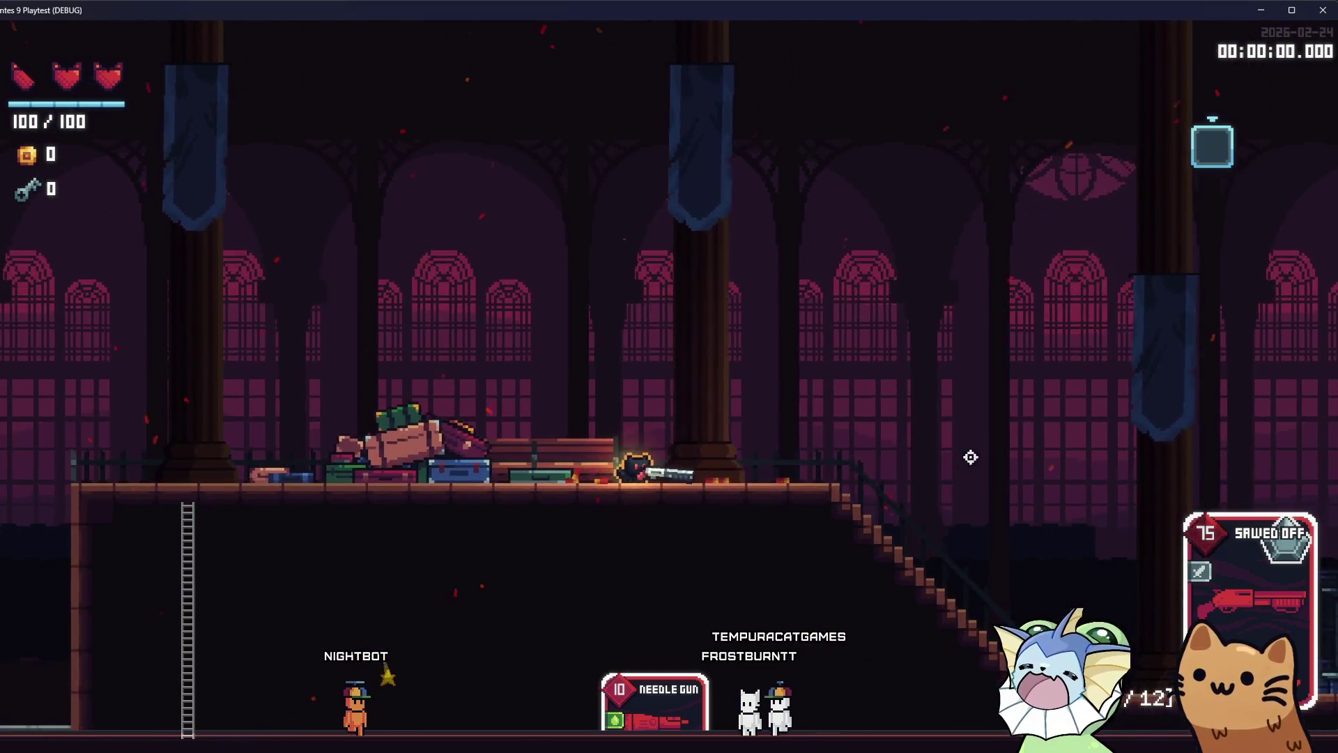
click(941, 421)
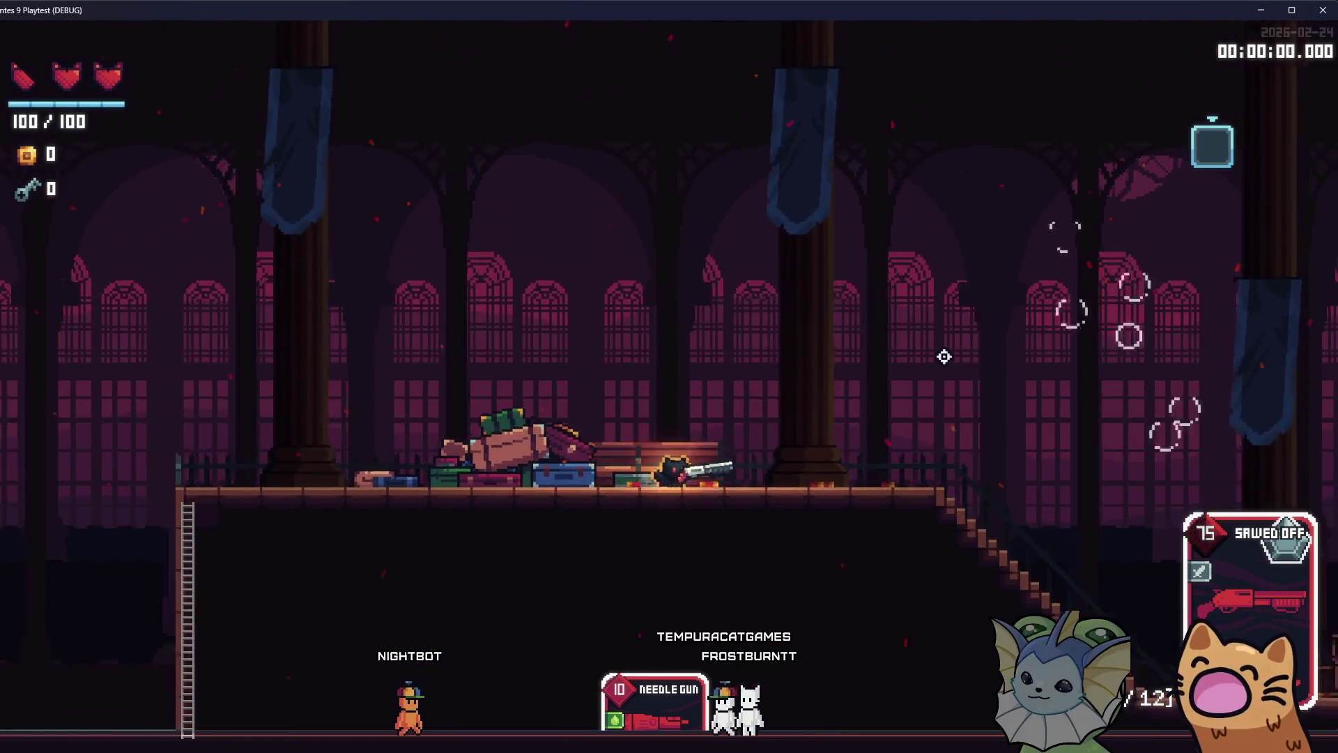
key(d)
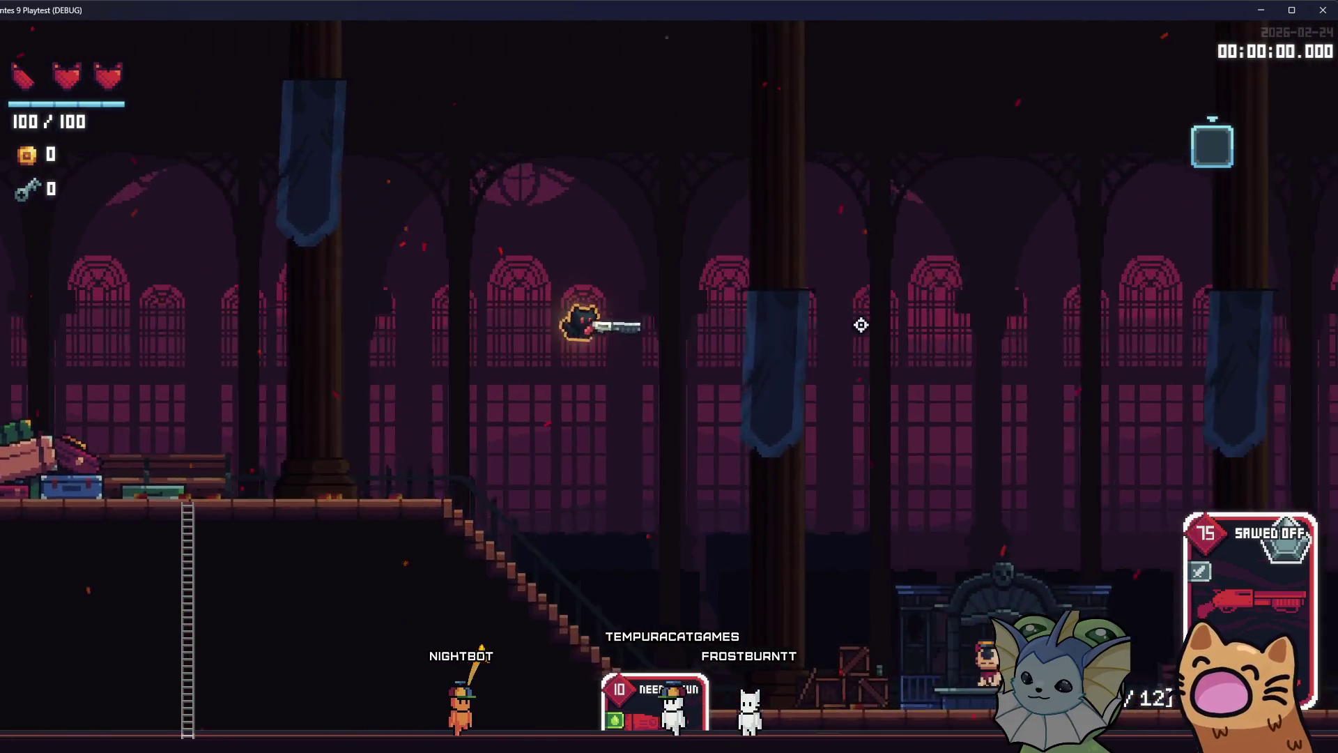
click(912, 232)
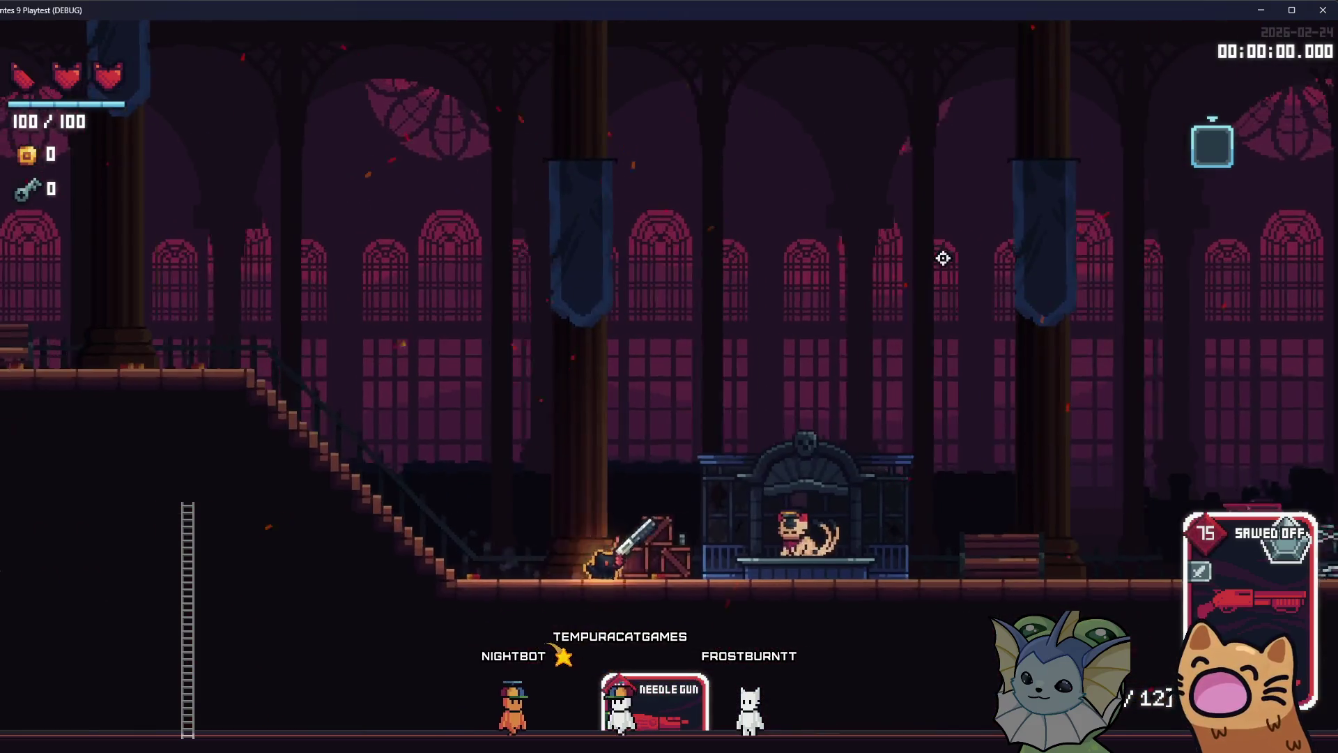
click(943, 258)
key(a)
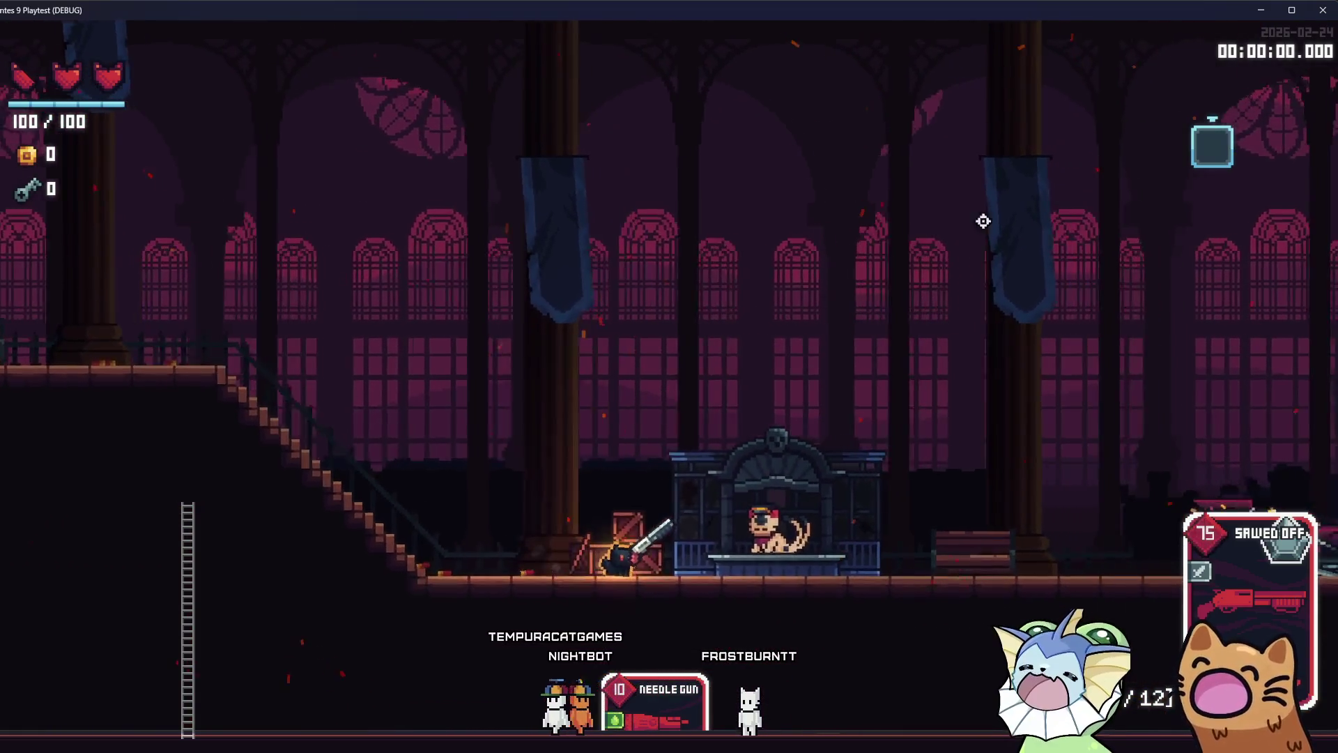
click(956, 469)
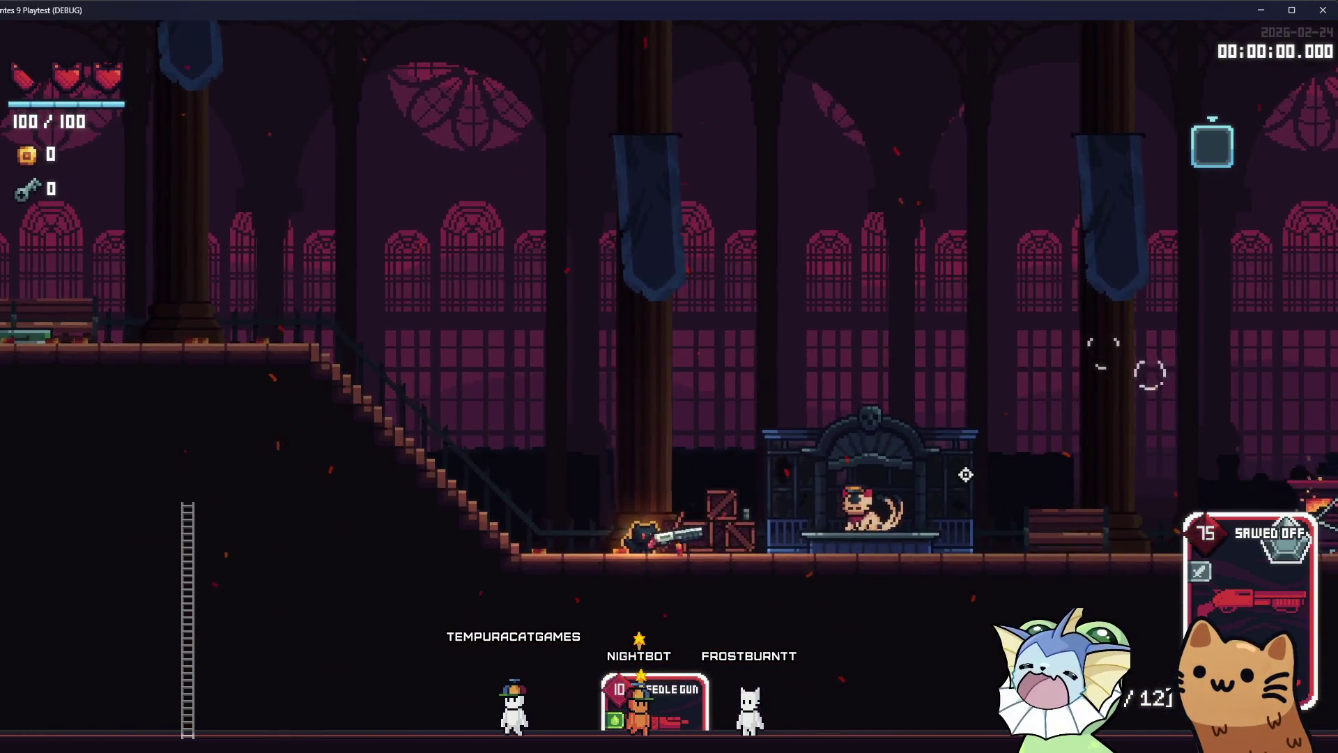
click(996, 390)
key(a)
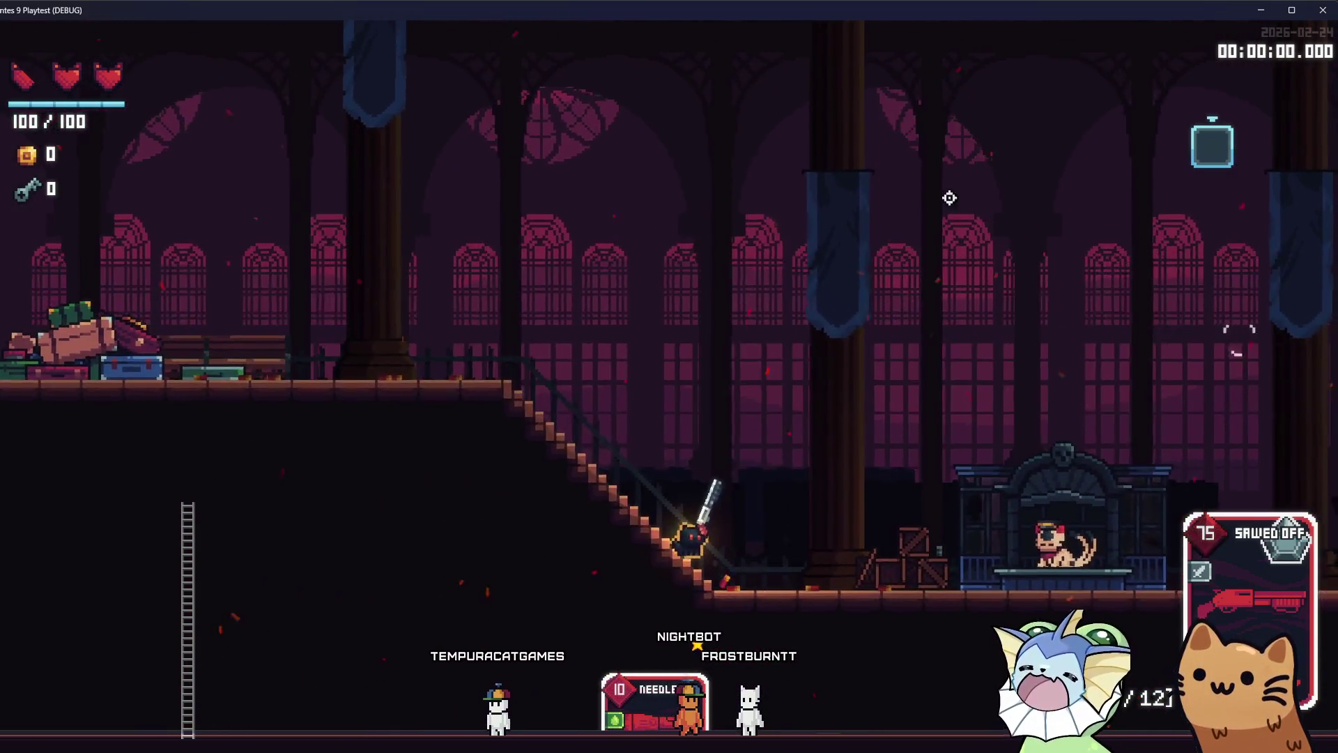
click(1322, 9)
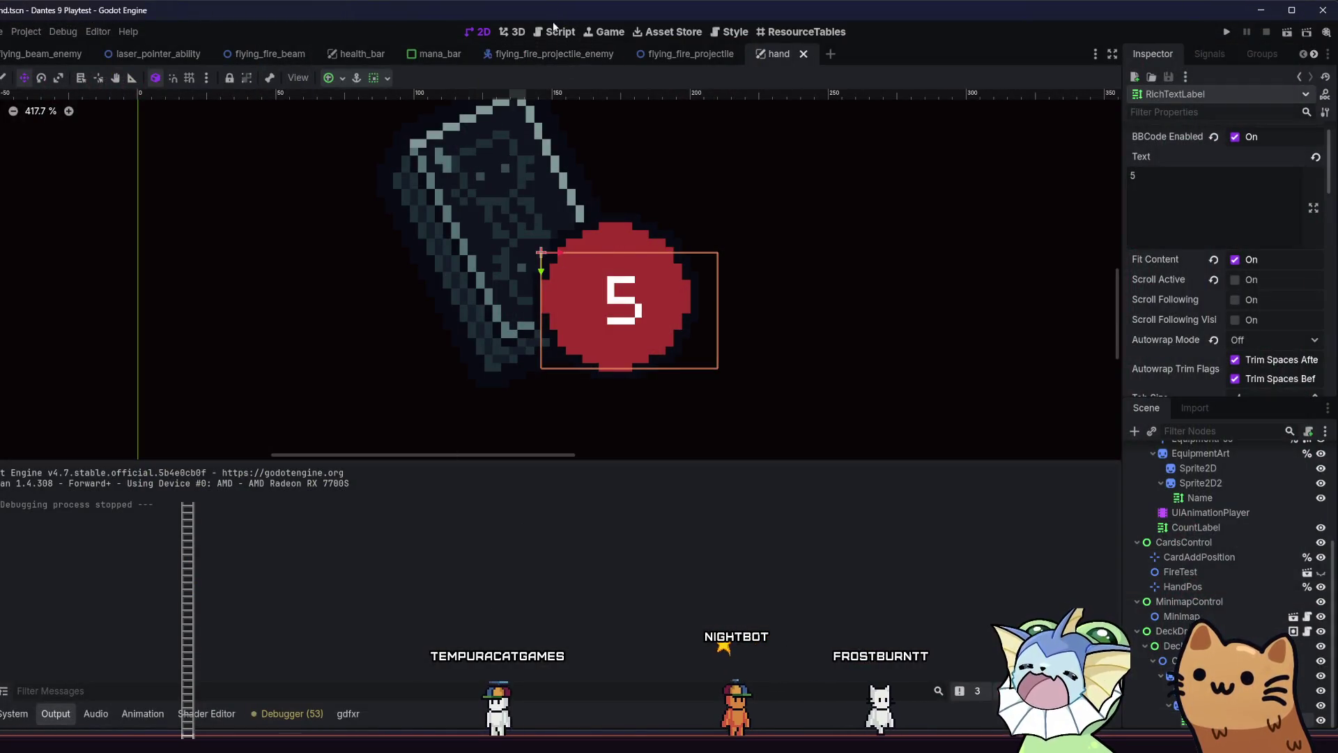
Show the FileSystem dock and browse through the abilities subfolders
click(15, 716)
scroll(128, 501, down, 10)
mouse_move(124, 531)
mouse_down()
mouse_move(112, 596)
mouse_move(139, 631)
mouse_move(140, 681)
mouse_move(121, 592)
mouse_up()
click(104, 622)
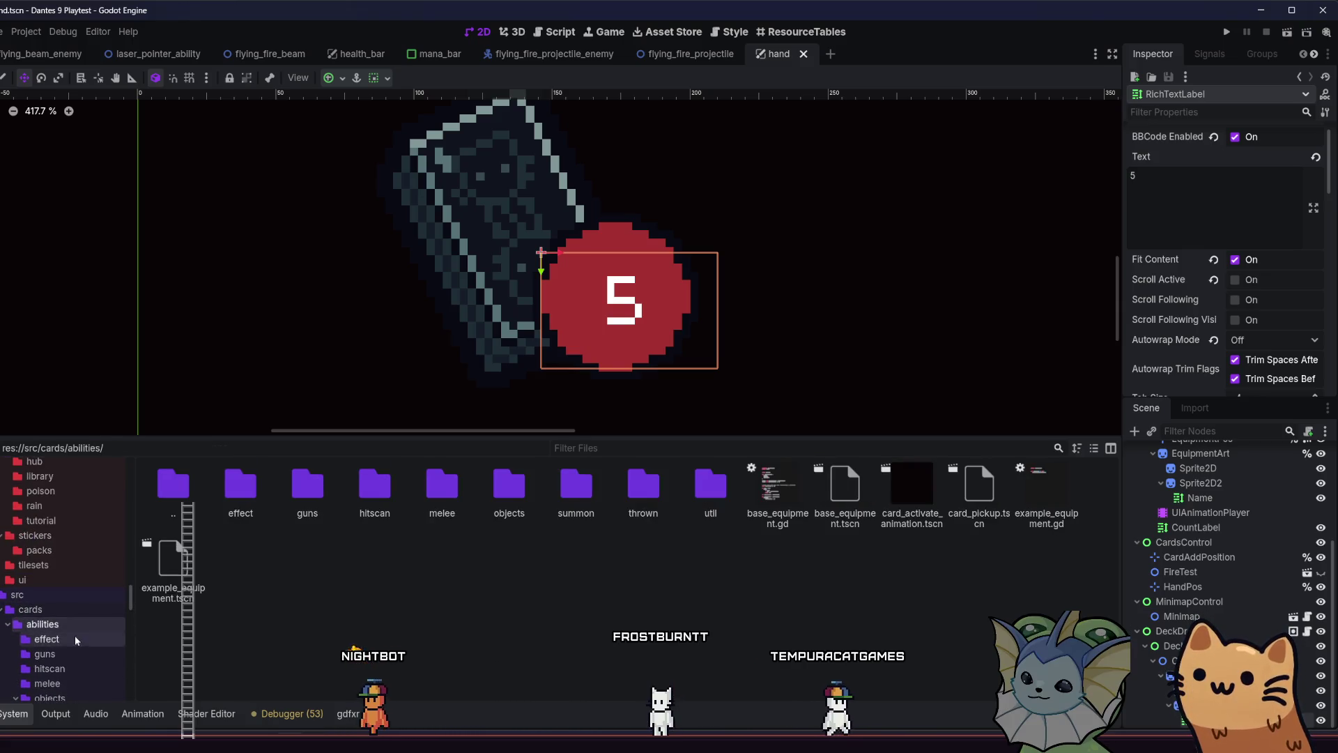
click(64, 650)
click(65, 646)
click(83, 613)
click(69, 624)
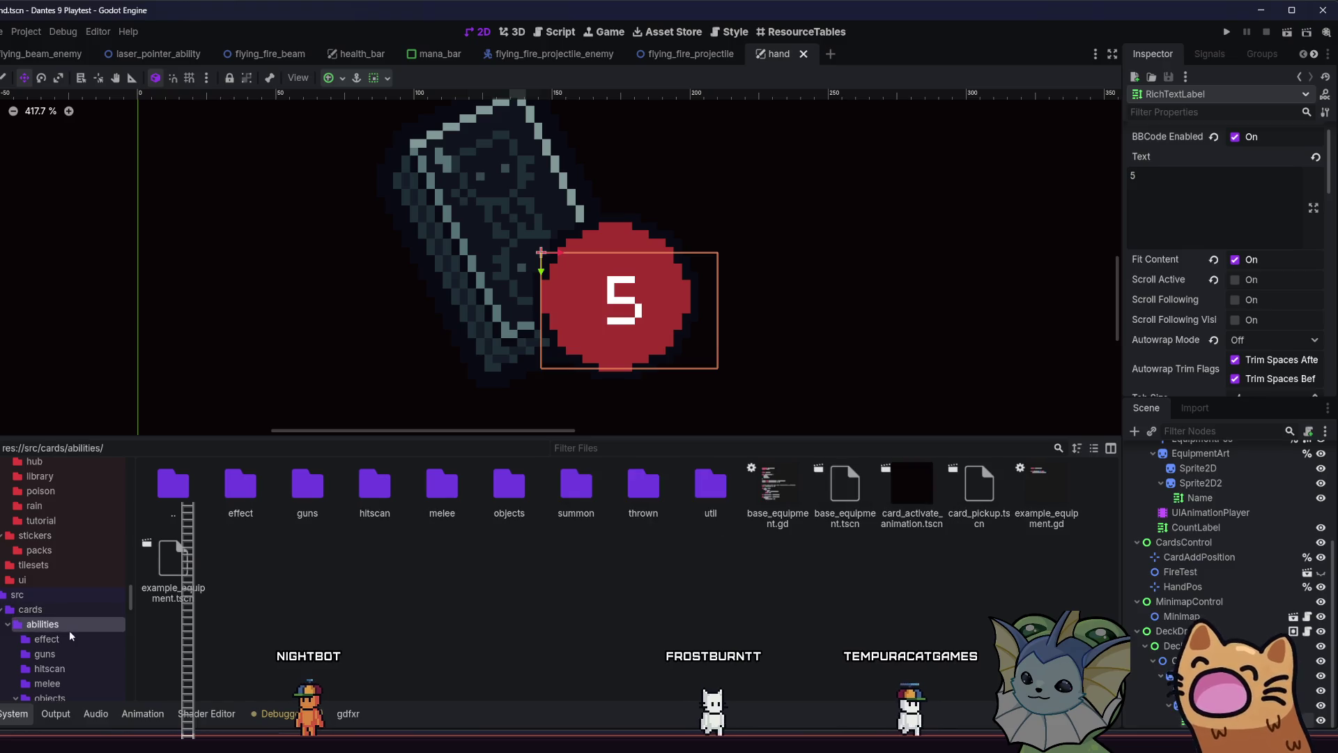
Look through the effect, guns, summon and properties folders, ending in res://src/cards/stickers/
click(69, 637)
click(67, 651)
scroll(81, 653, down, 3)
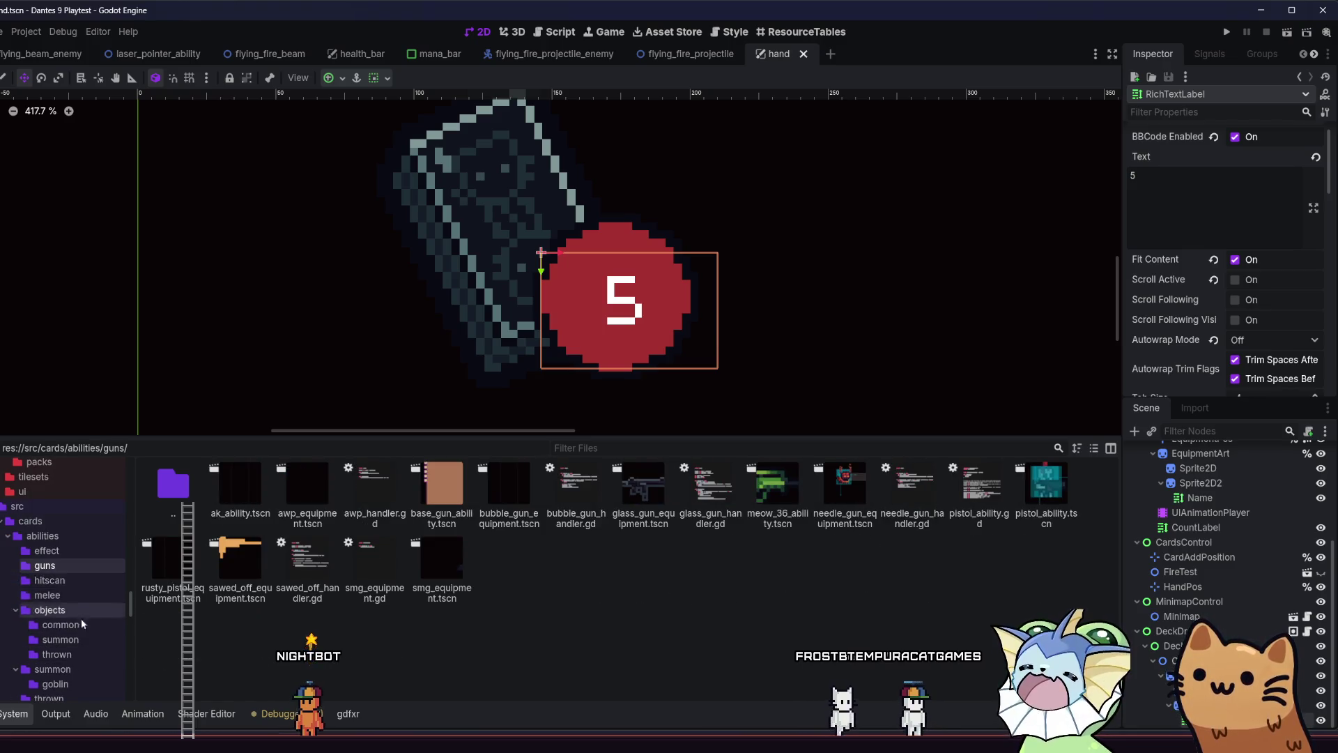
scroll(92, 608, down, 1)
click(77, 640)
scroll(83, 625, down, 4)
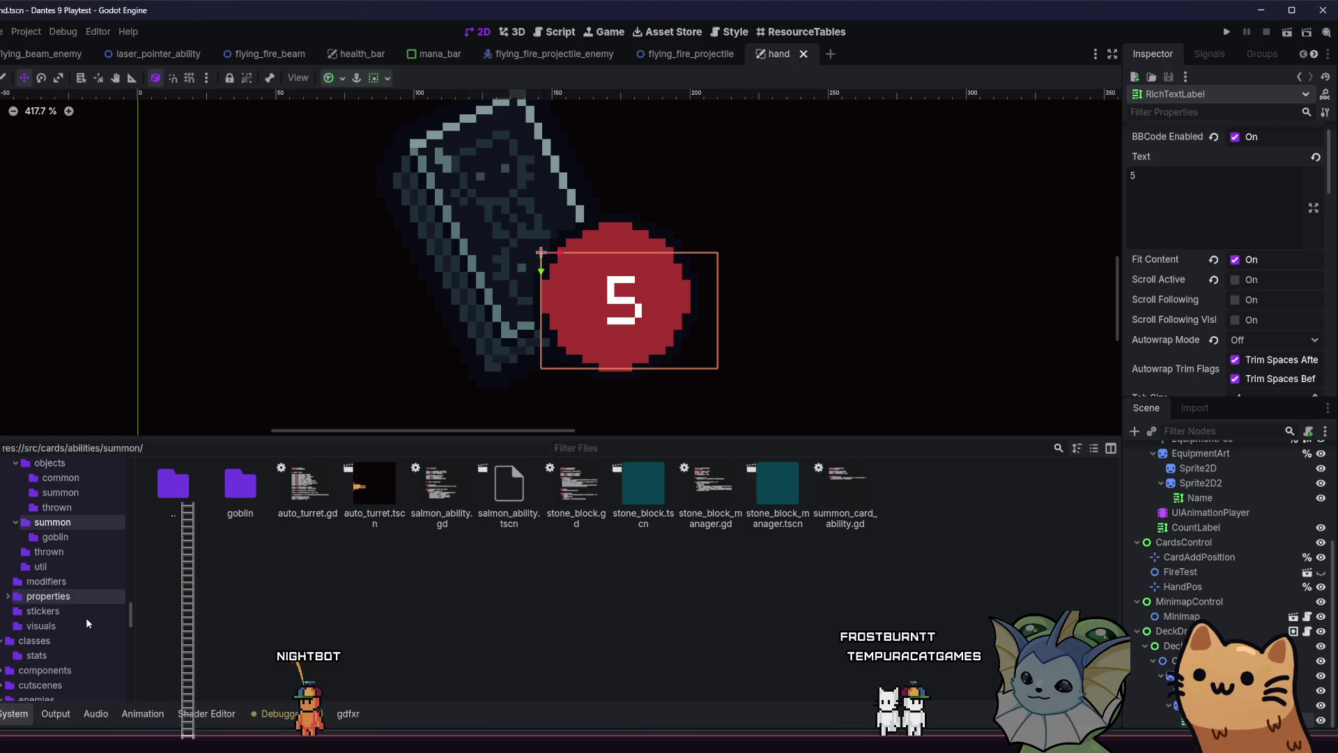
click(78, 594)
click(77, 611)
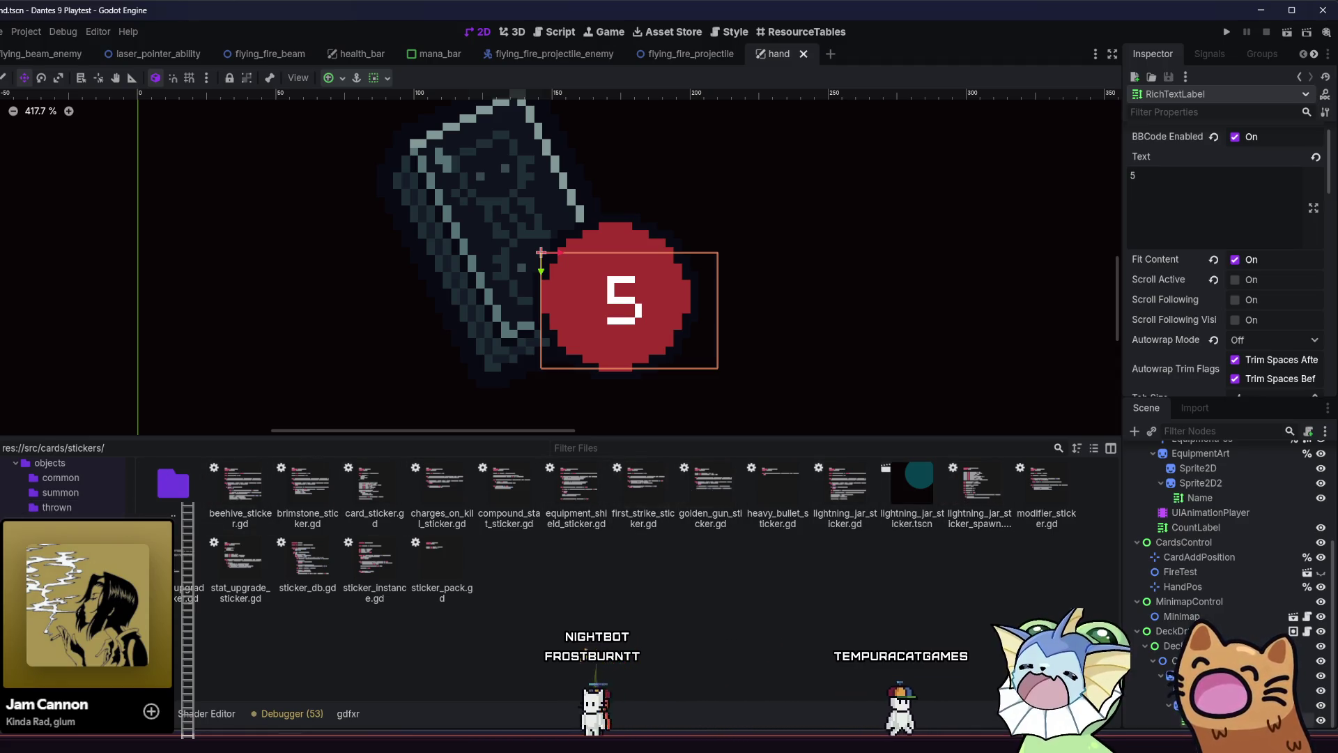
Quick-open 'follow' and open follow_mouse_property.gd in the Script editor
key(alt+shift+o)
text(f)
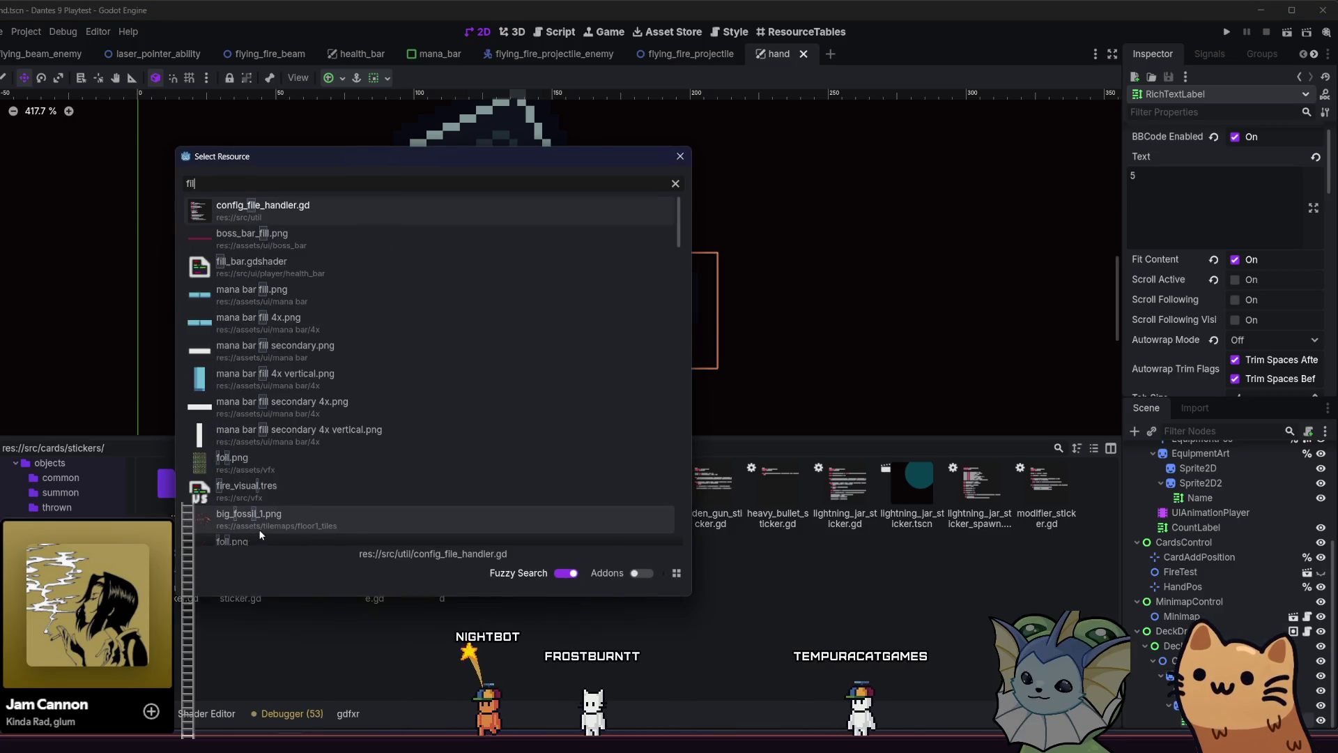
text(ollow)
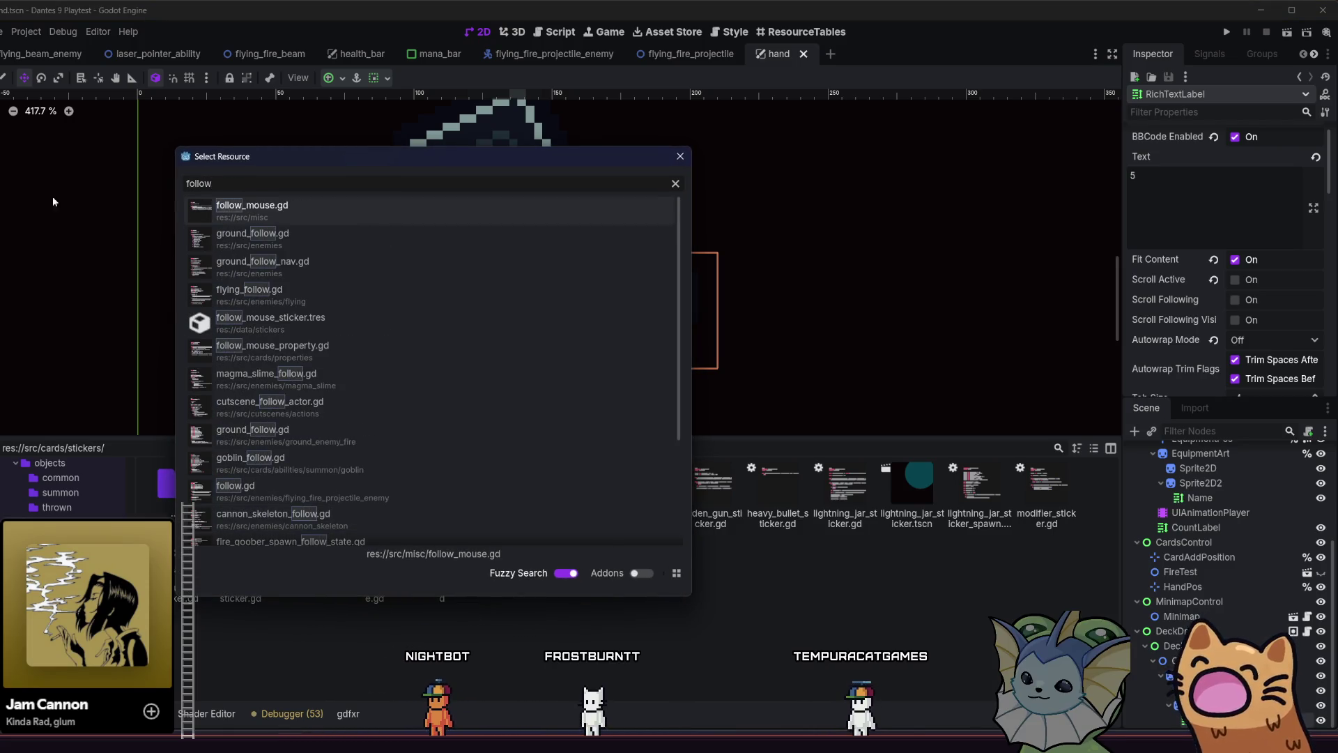
right_click(360, 209)
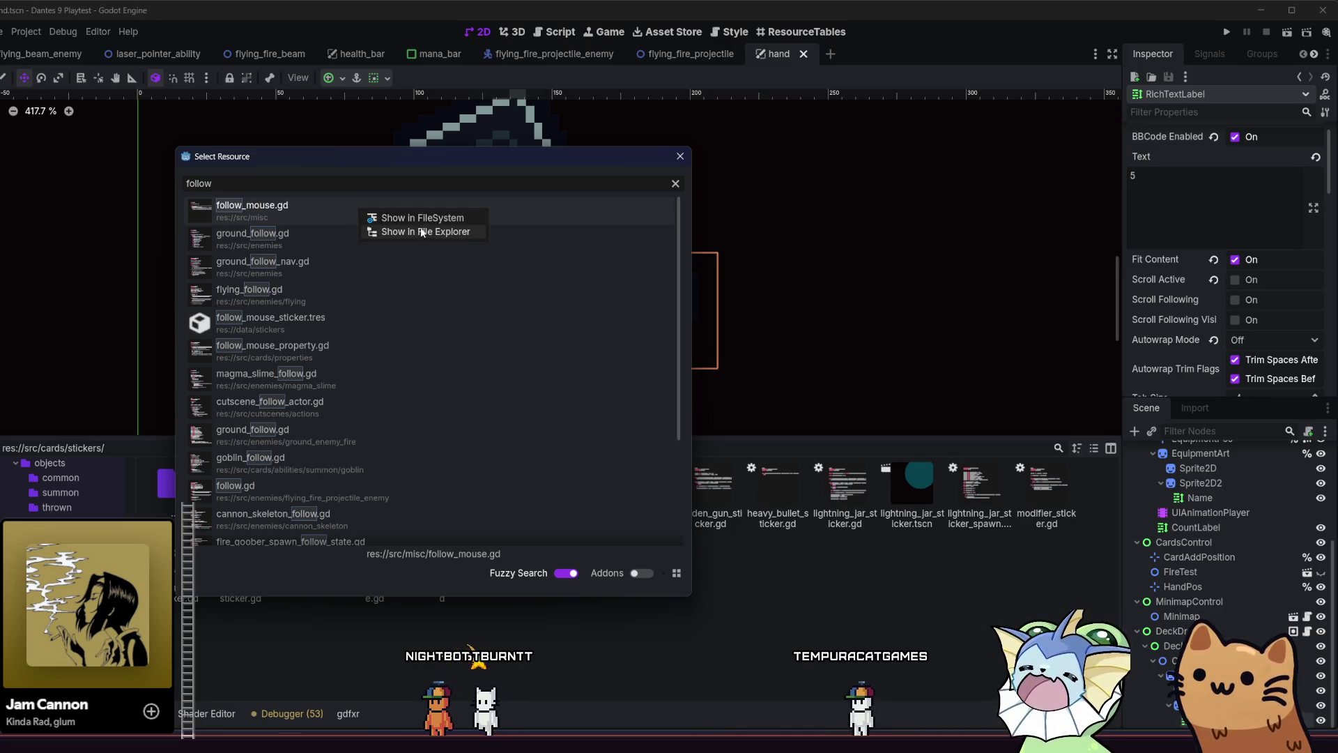
click(277, 314)
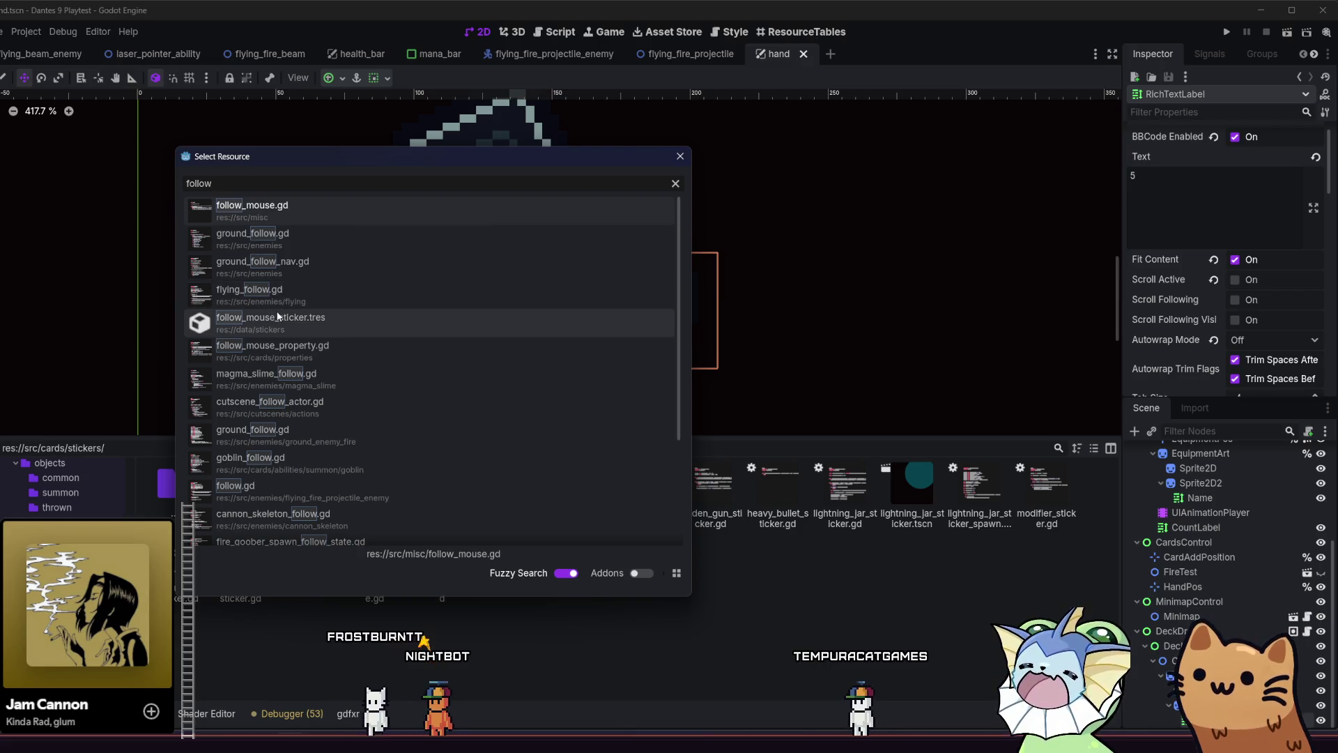
double_click(292, 343)
click(300, 321)
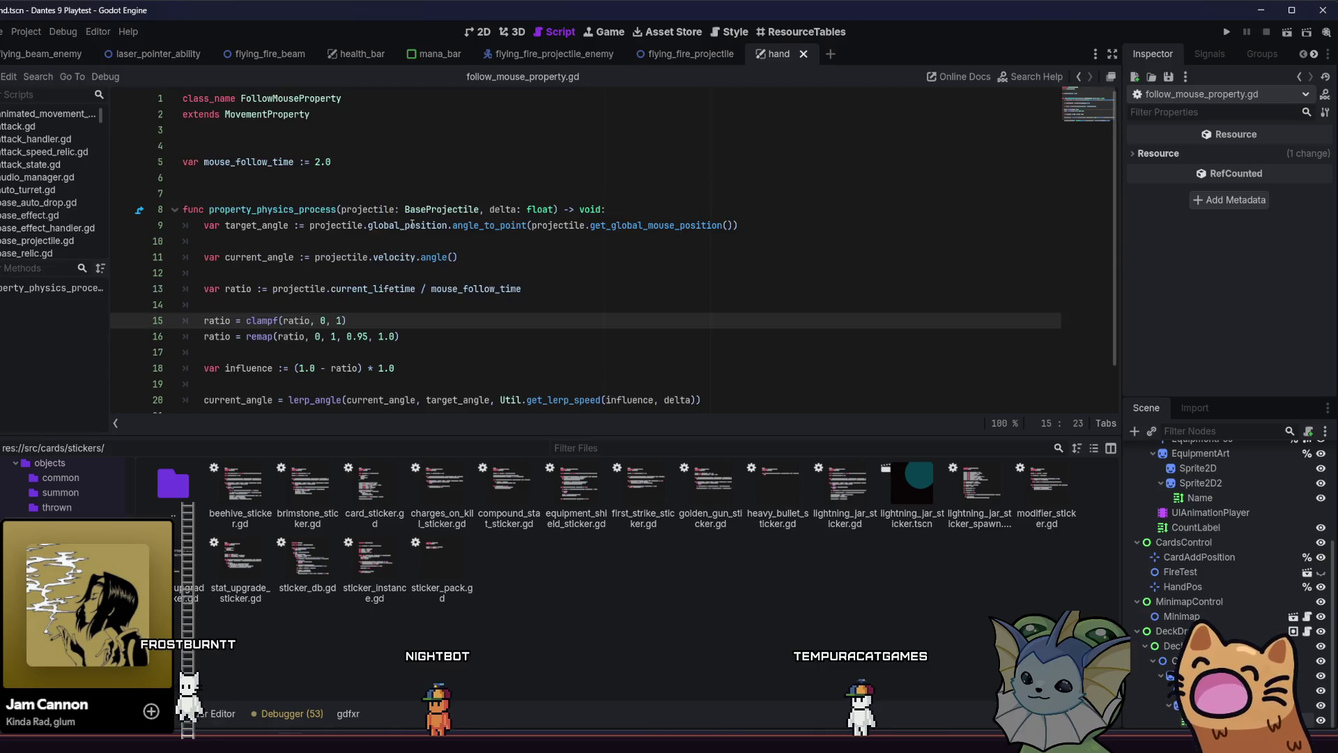
Reveal follow_mouse_property.gd in res://src/cards/properties/ via Show in FileSystem from the script list
scroll(412, 224, down, 2)
scroll(412, 224, up, 2)
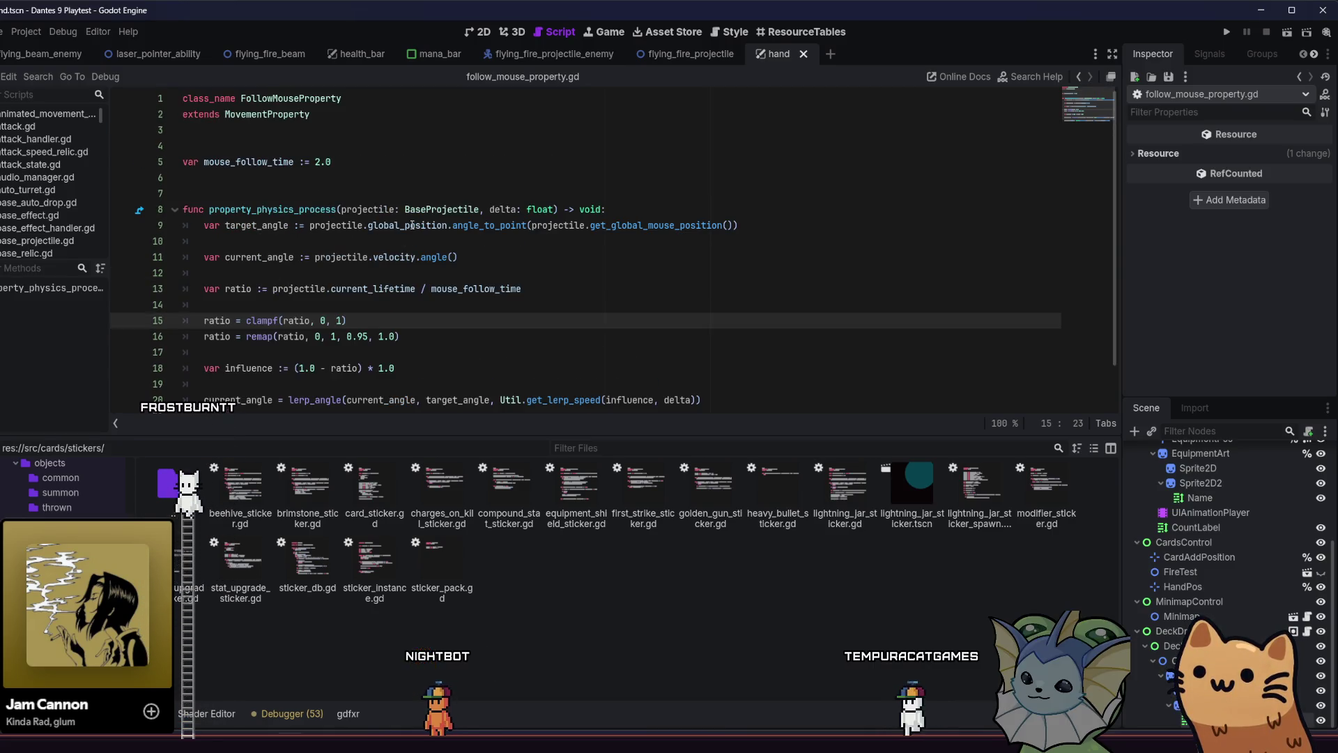
click(547, 79)
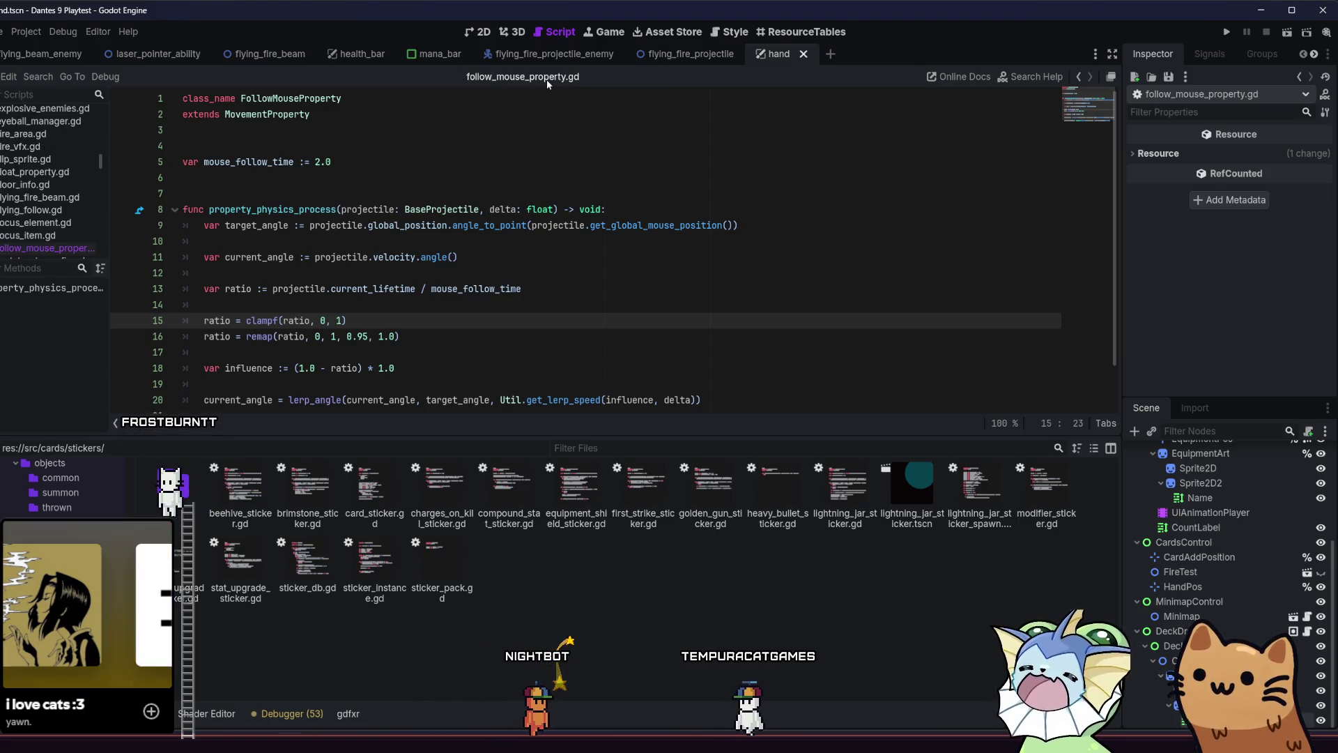
drag(108, 247, 36, 244)
right_click(42, 248)
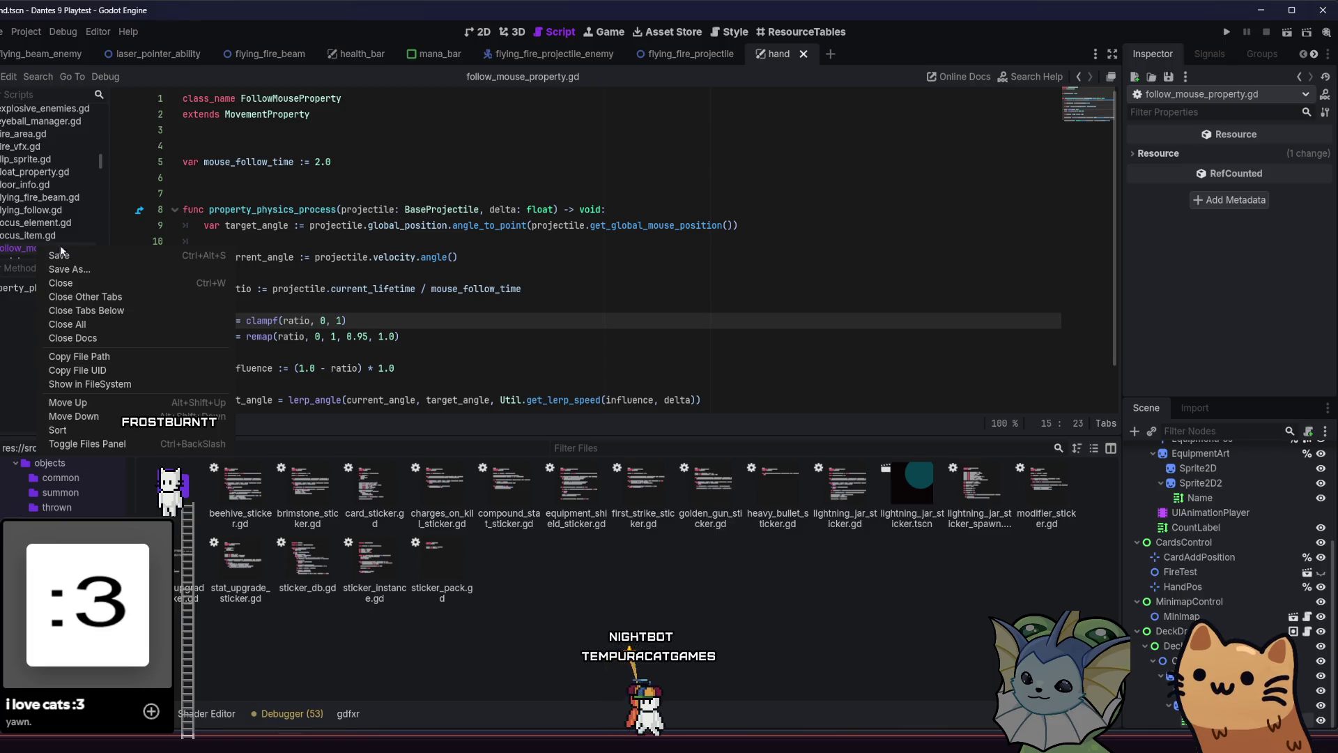
click(536, 82)
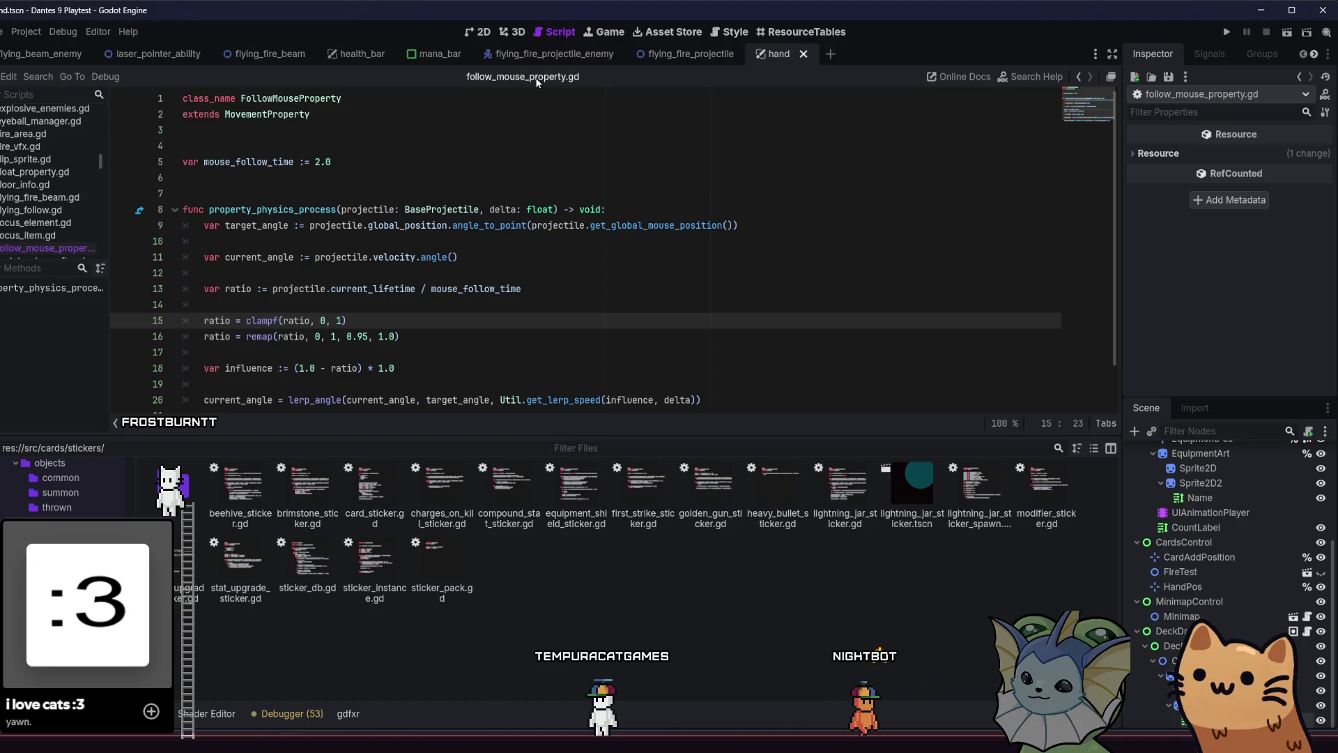
scroll(61, 222, down, 1)
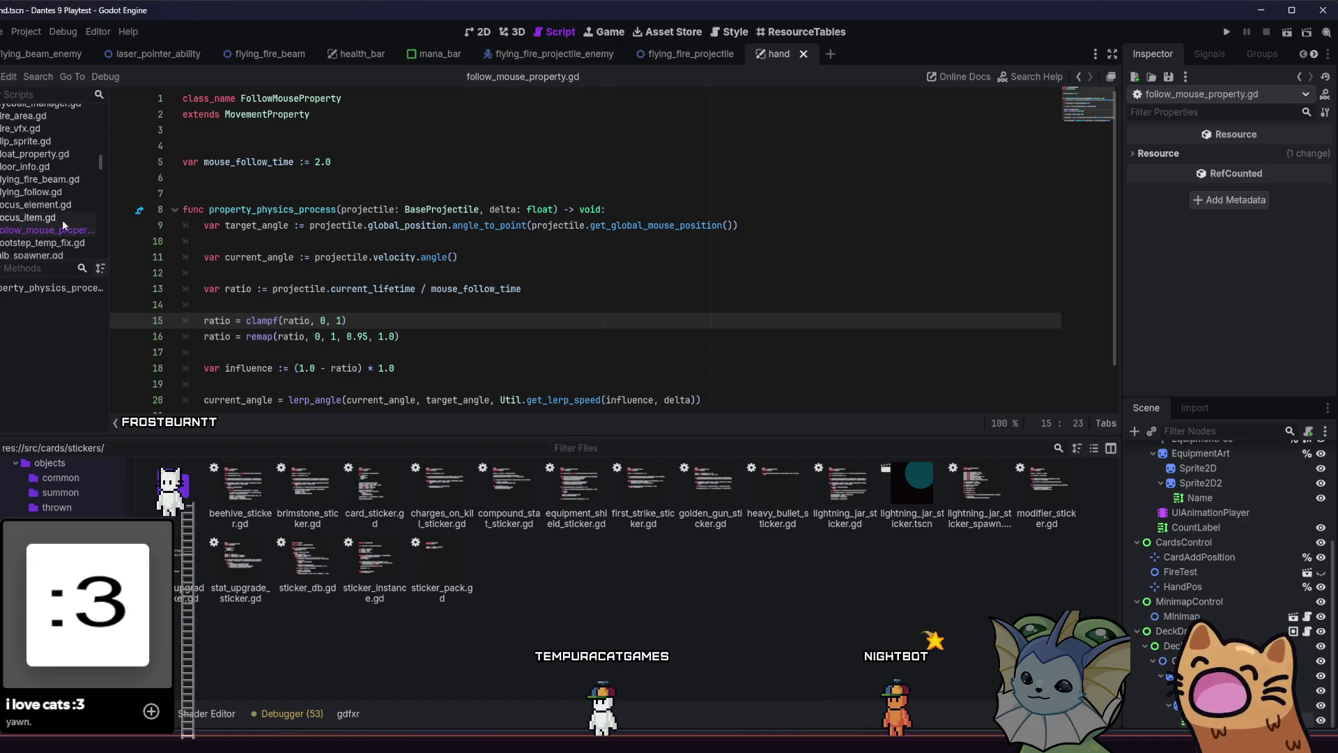
right_click(31, 230)
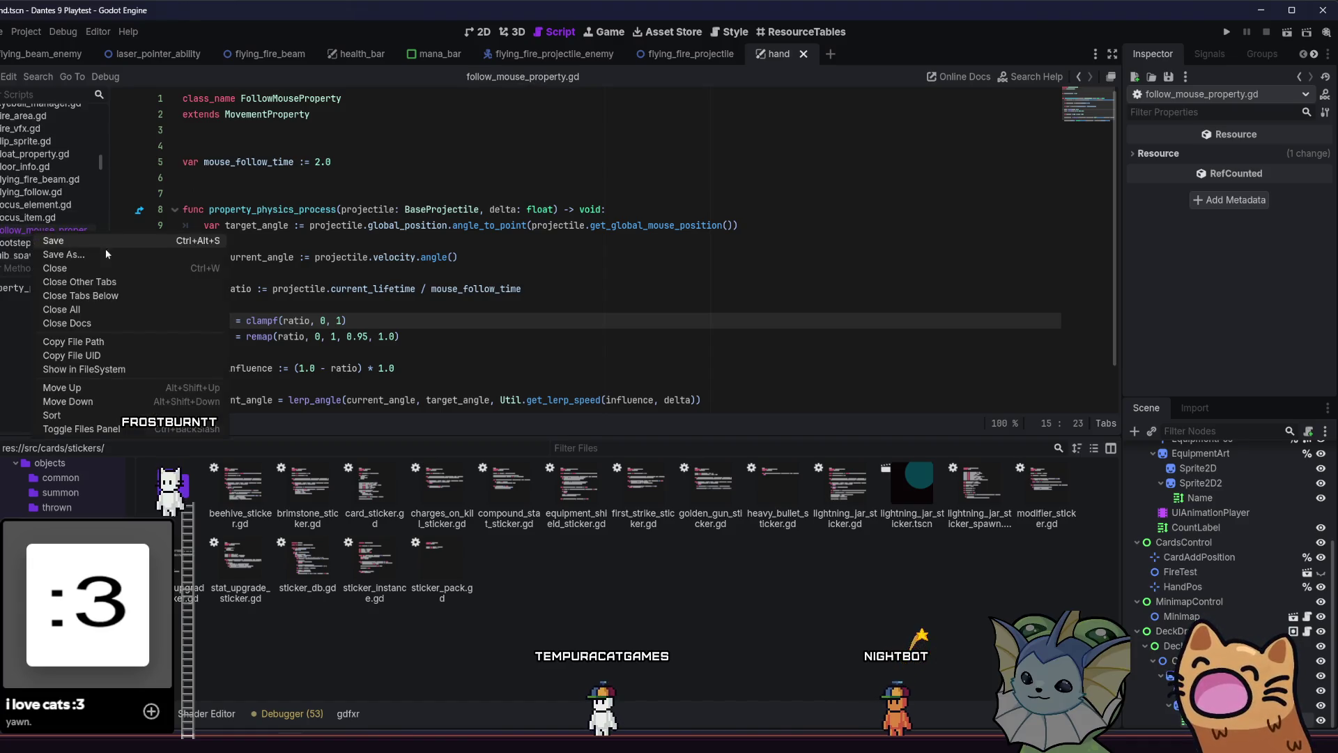
click(124, 369)
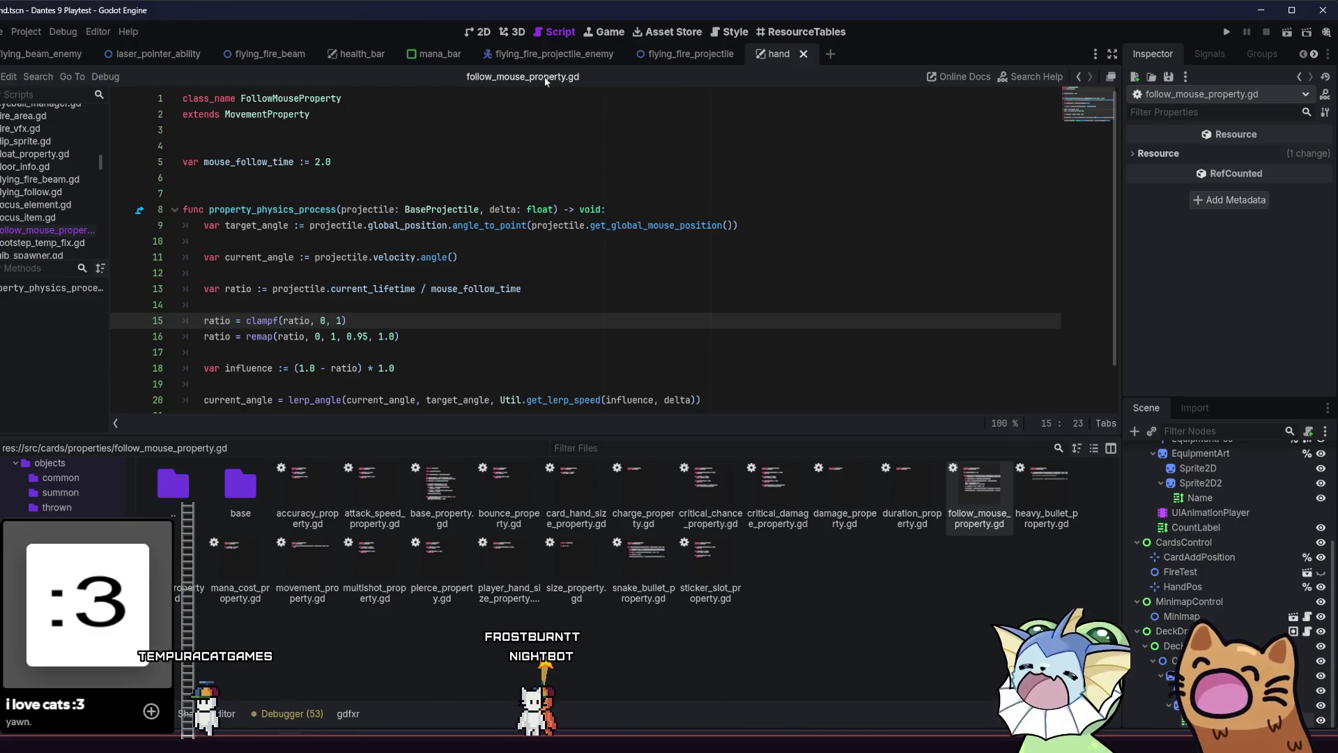
click(519, 130)
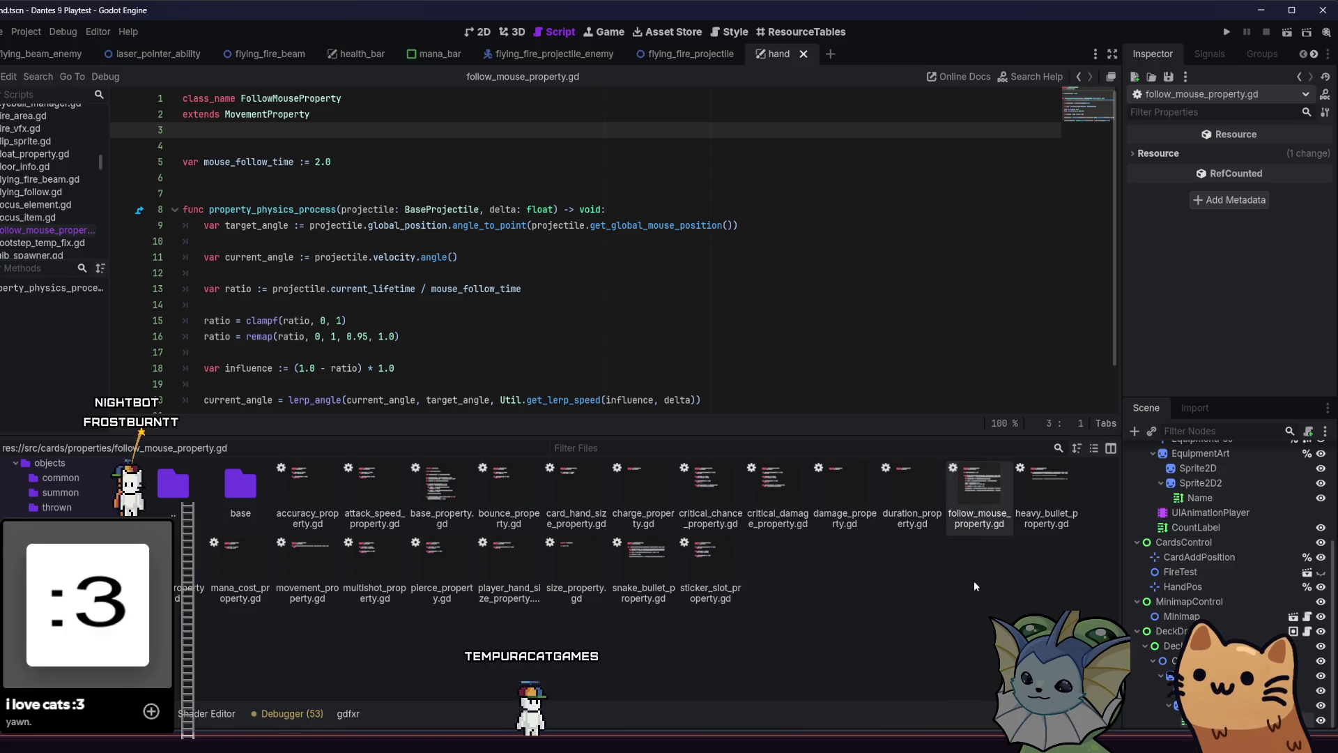
right_click(978, 512)
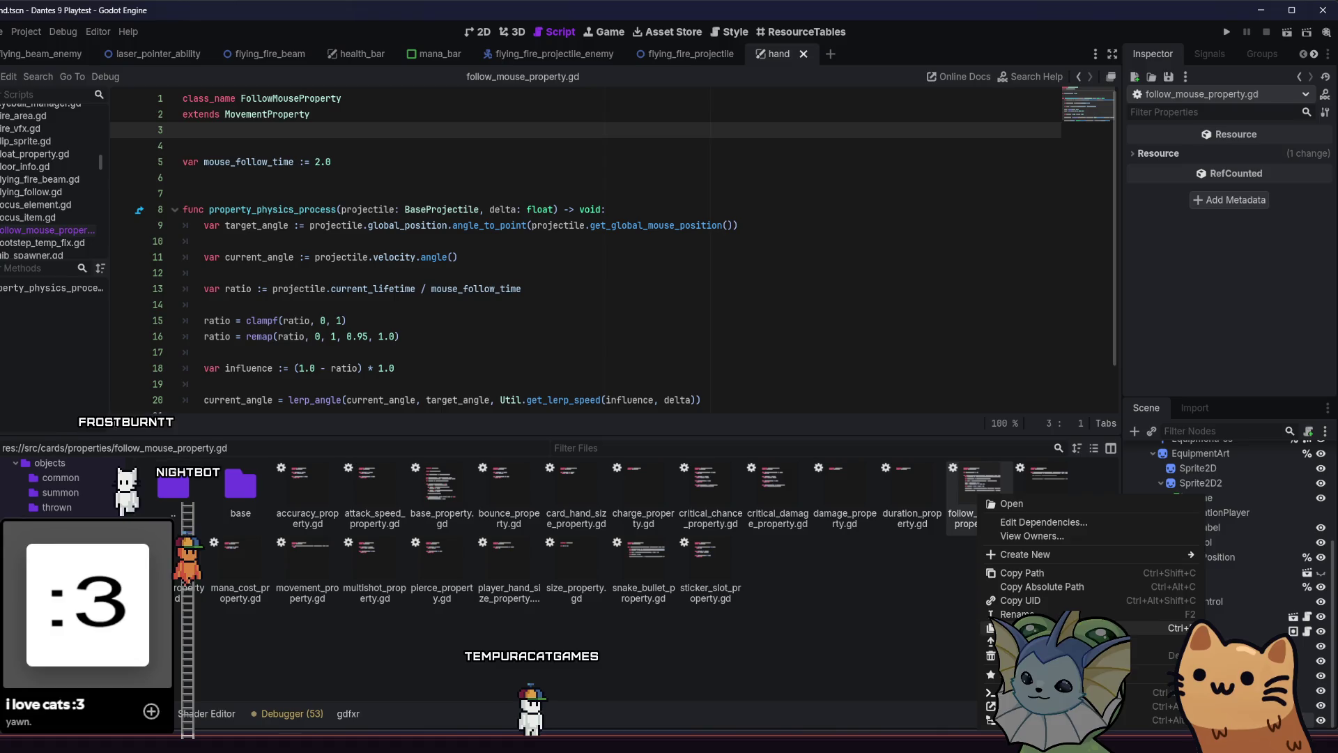
Duplicate follow_mouse_property.gd as homing_property.gd and open the new script
click(1018, 628)
click(373, 377)
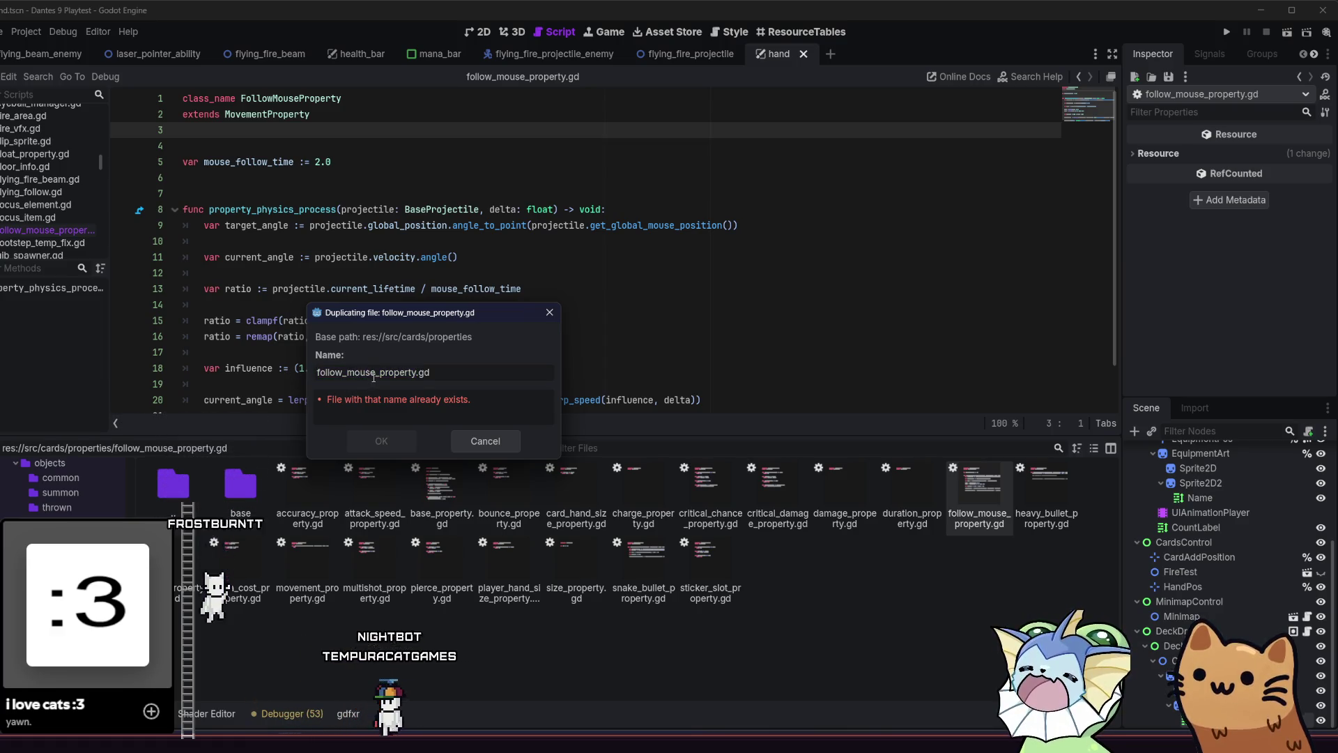
key(BackSpace)
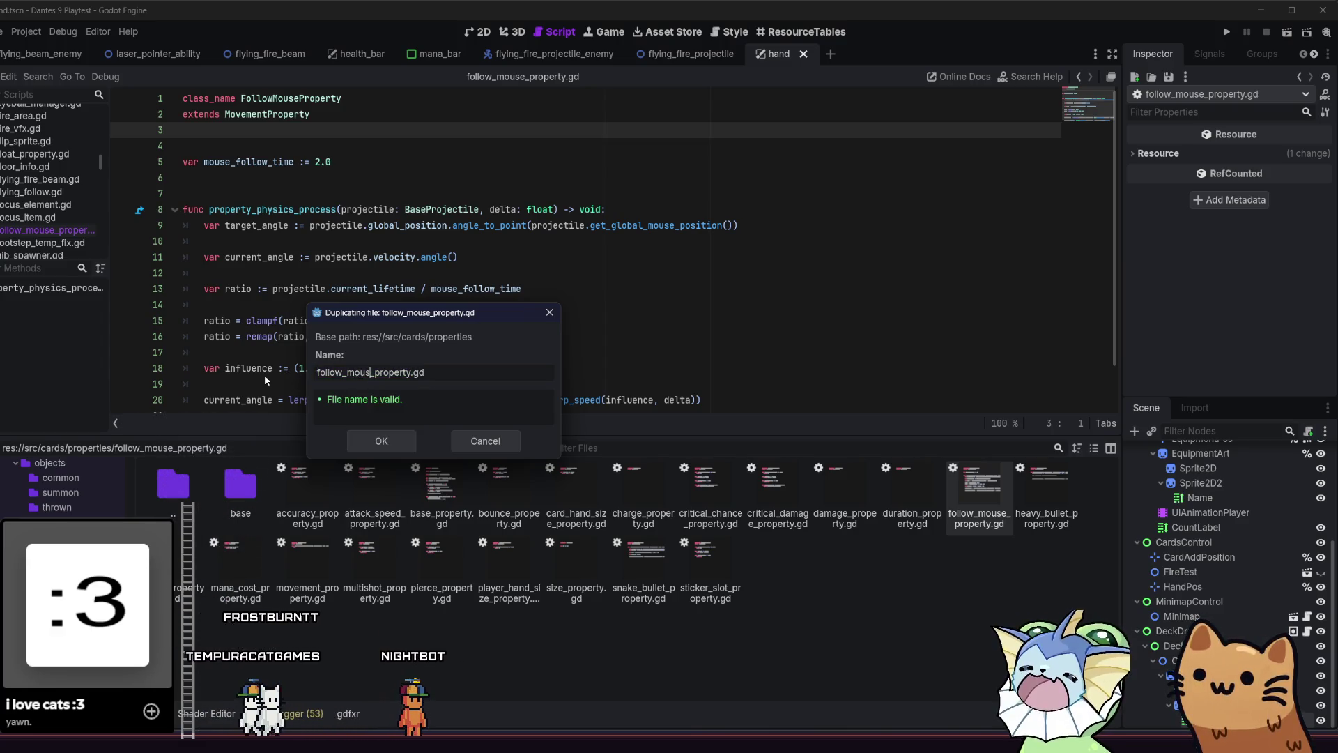
key(BackSpace)
key(BackSpace)
key(BackSpace)
text(homing)
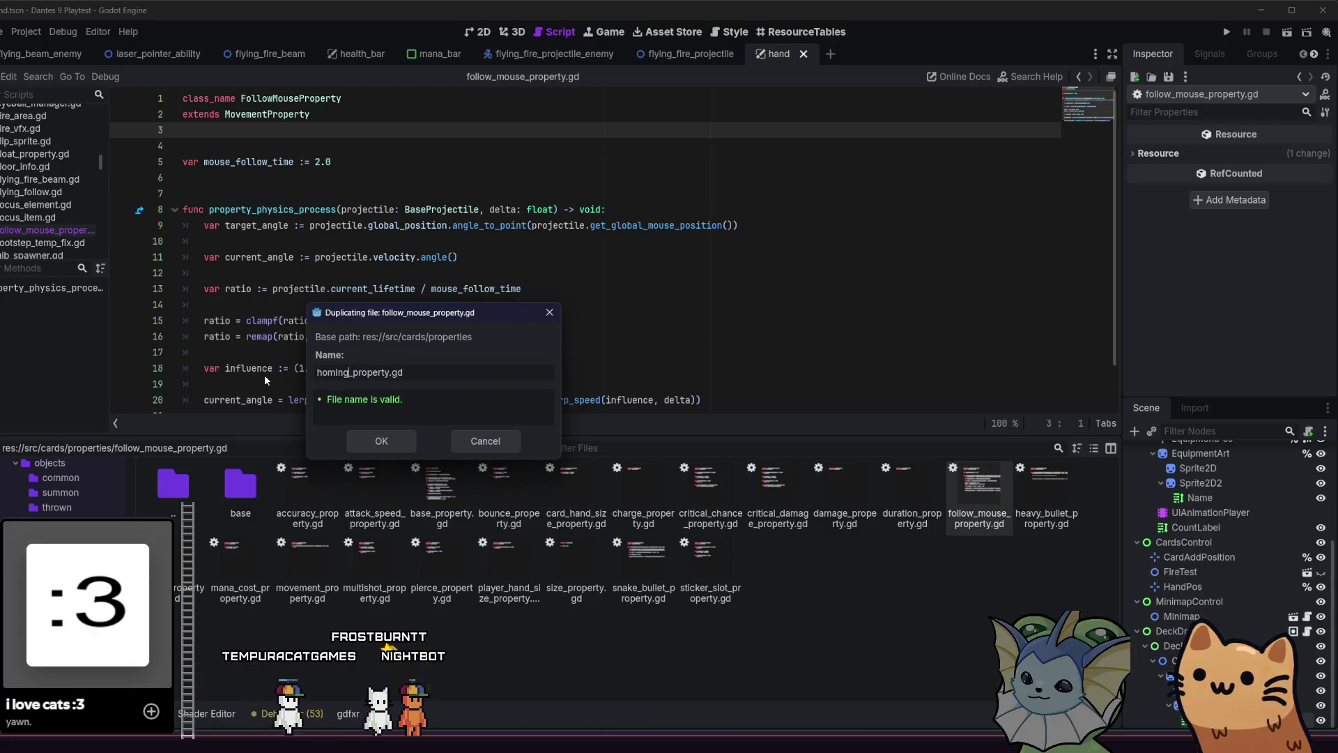
key(Return)
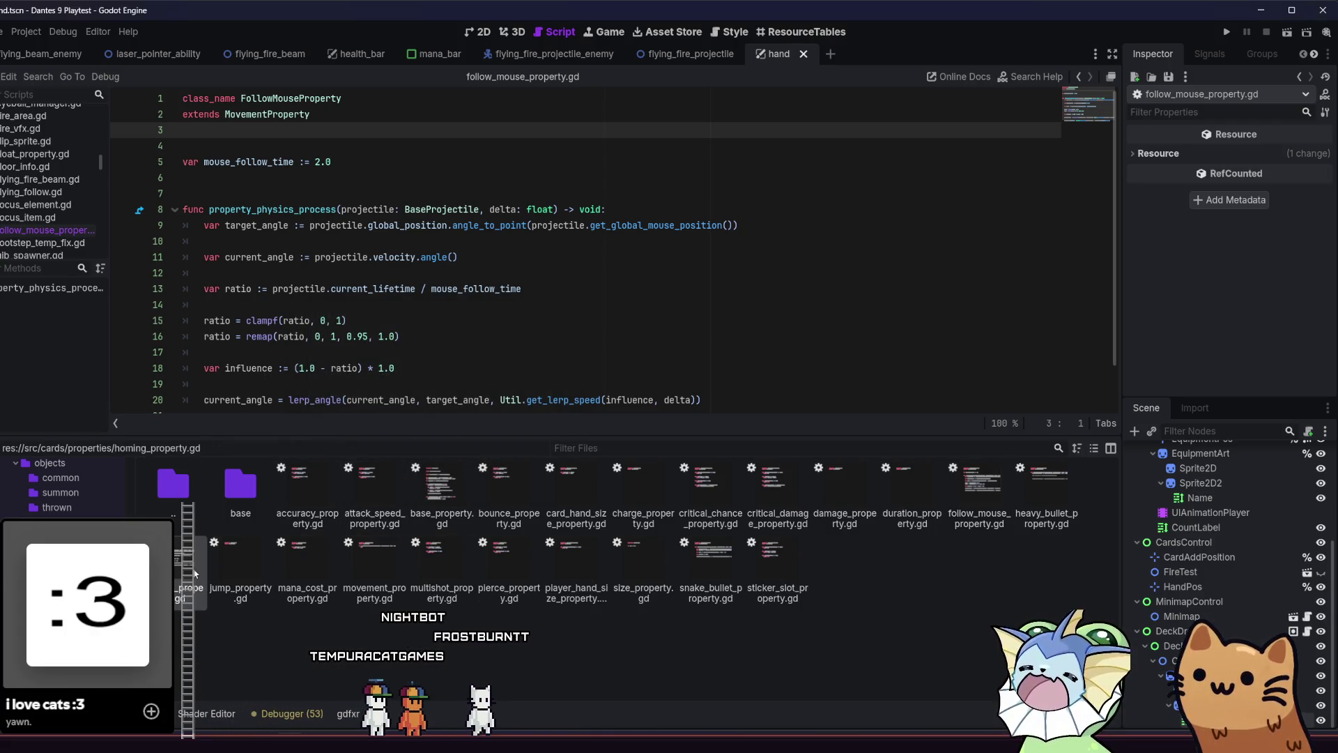
double_click(194, 573)
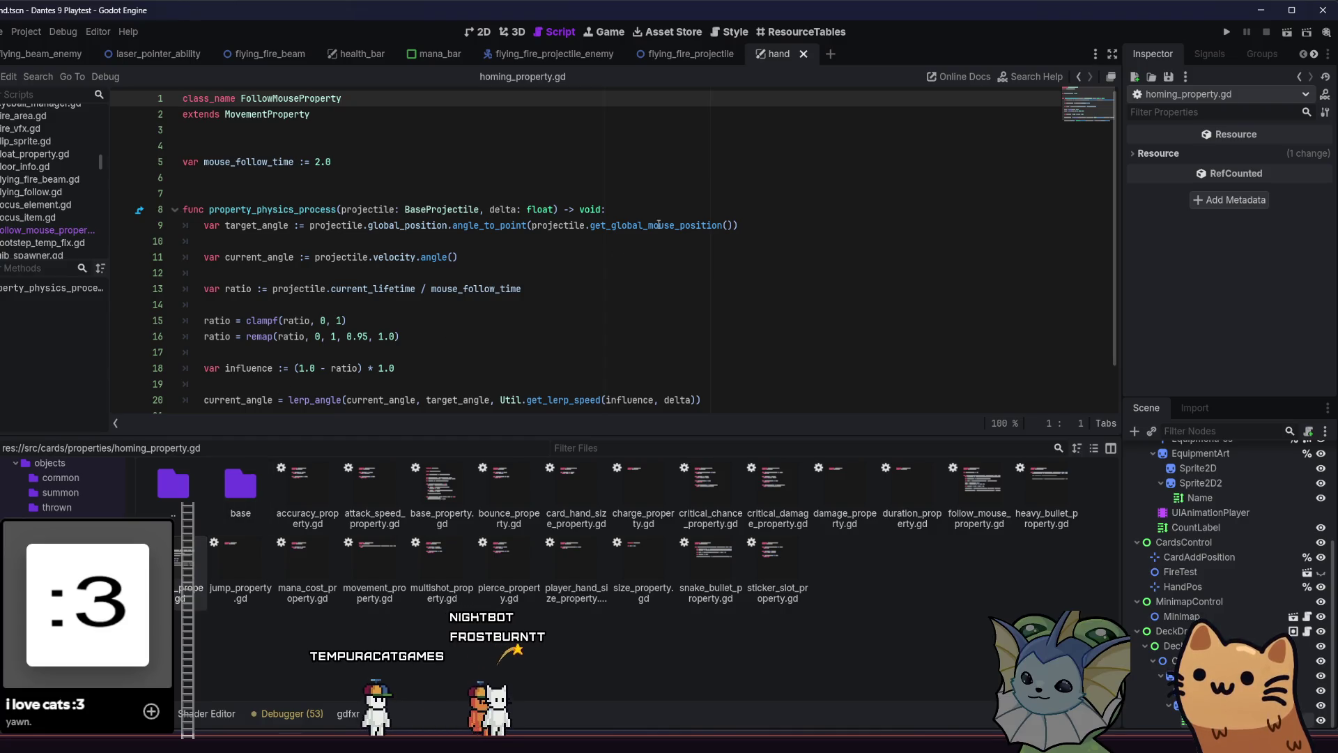
click(728, 226)
drag(730, 225, 553, 232)
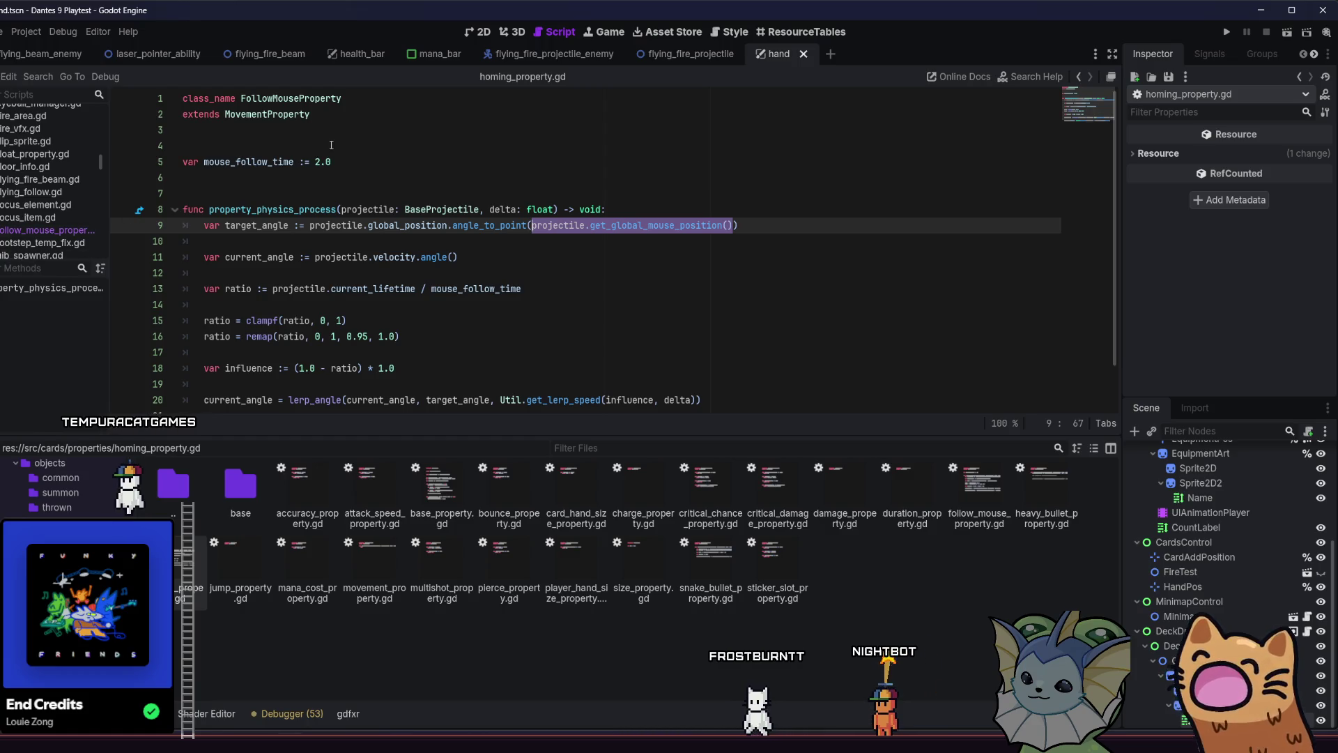
click(667, 227)
double_click(666, 226)
click(524, 230)
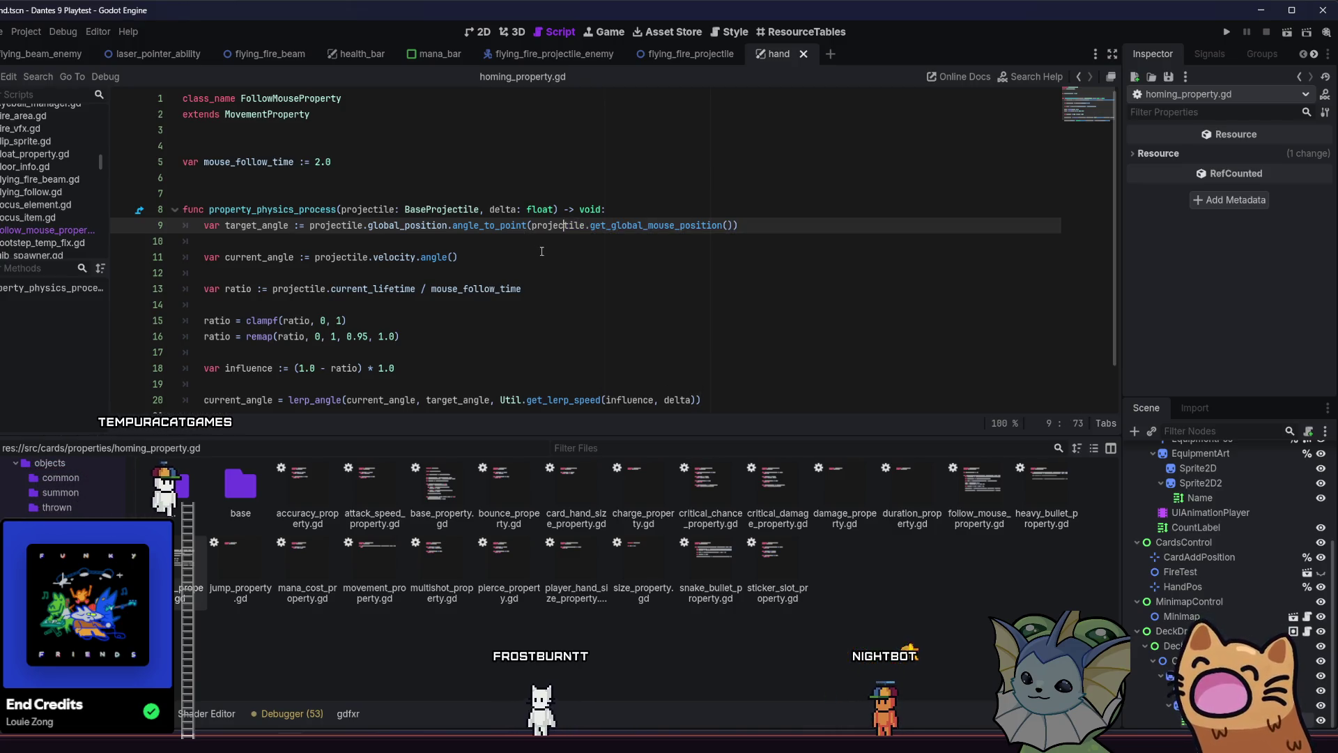
scroll(540, 244, down, 1)
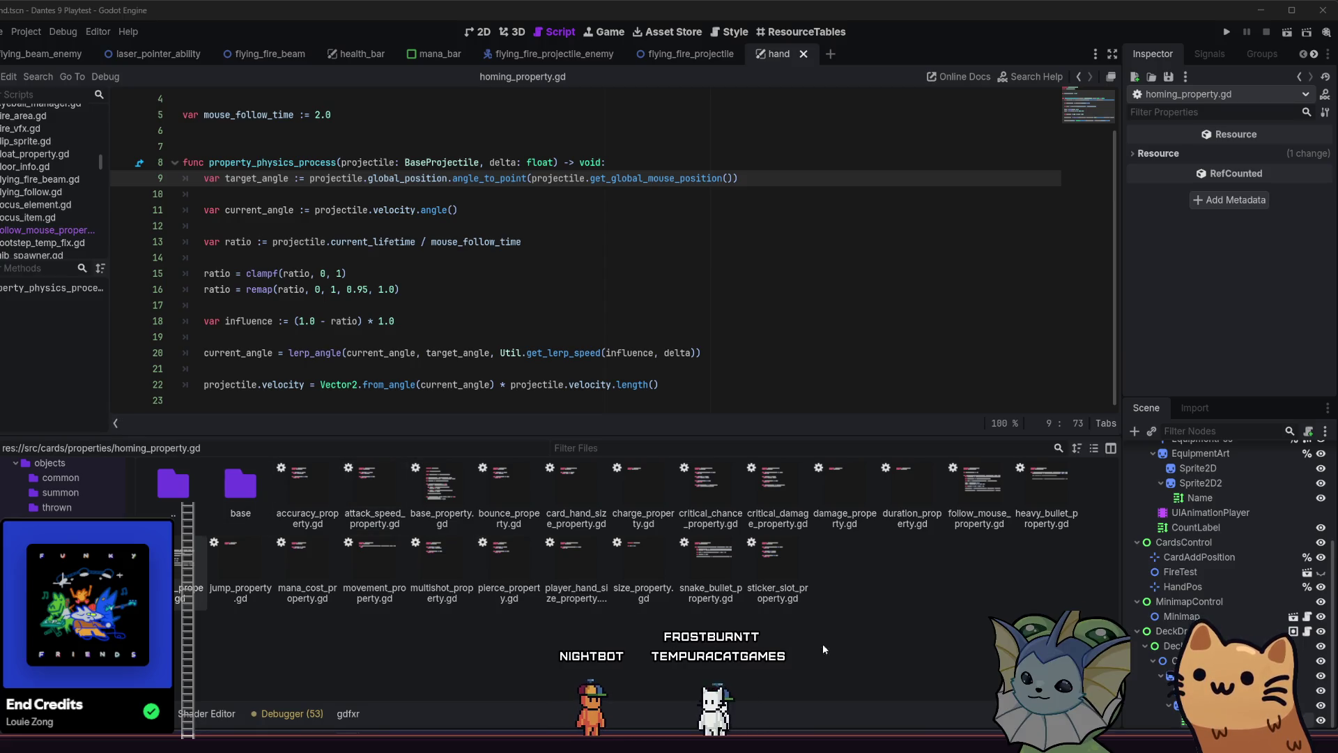
Quick-open 'follow' and load follow_mouse_sticker.tres into the Inspector
key(shift+alt+o)
text(follow)
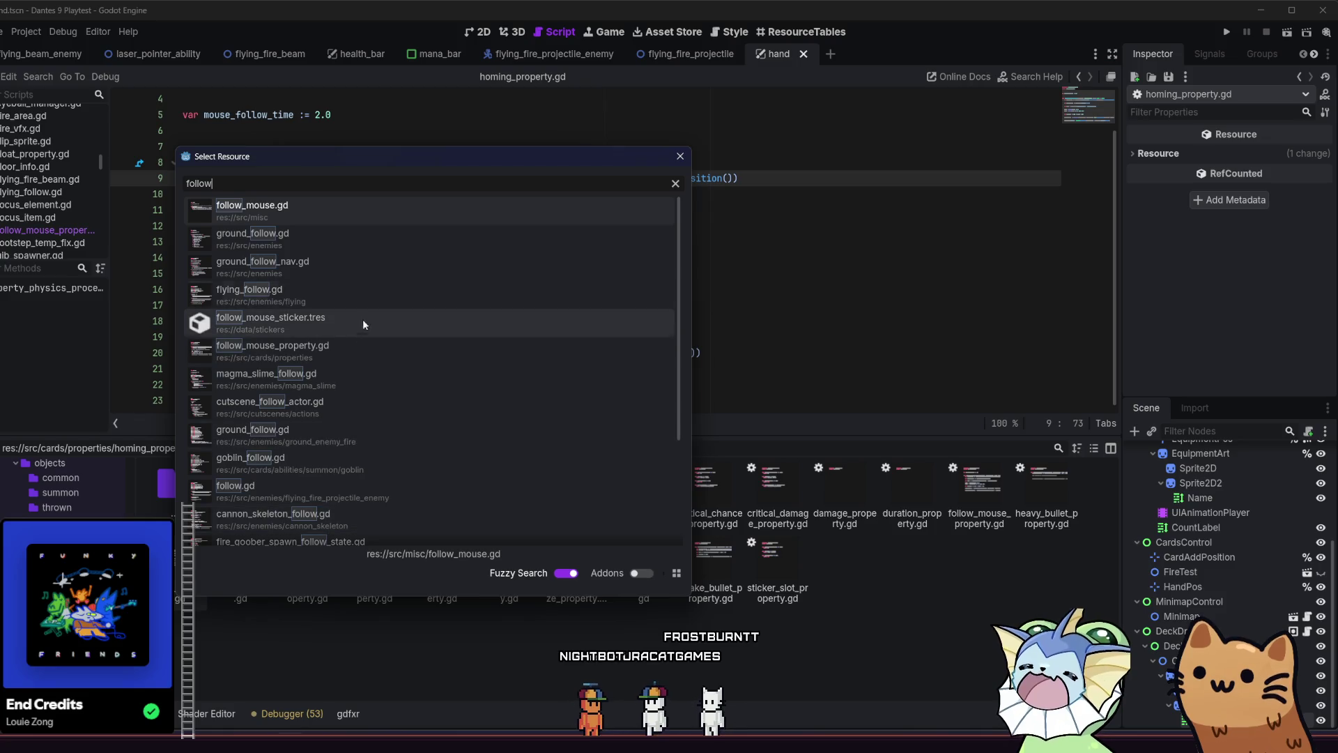
click(363, 337)
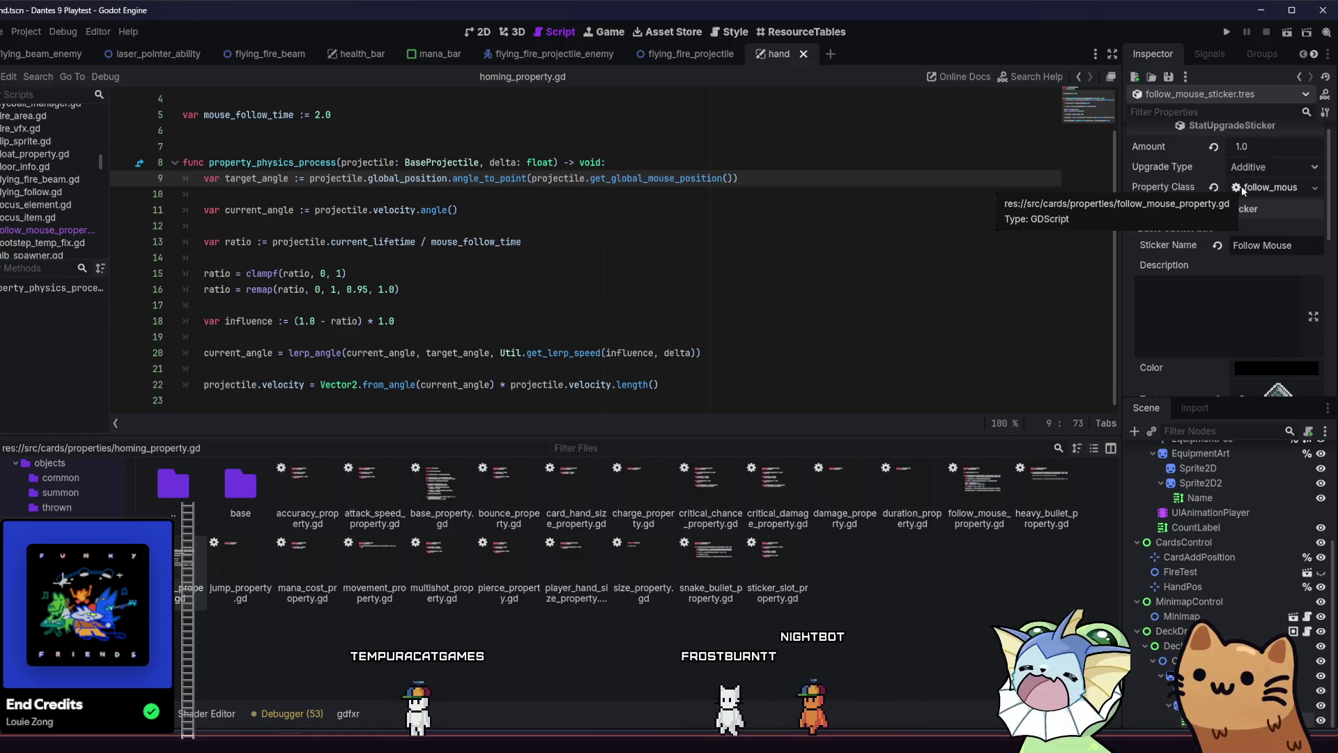
scroll(964, 194, up, 1)
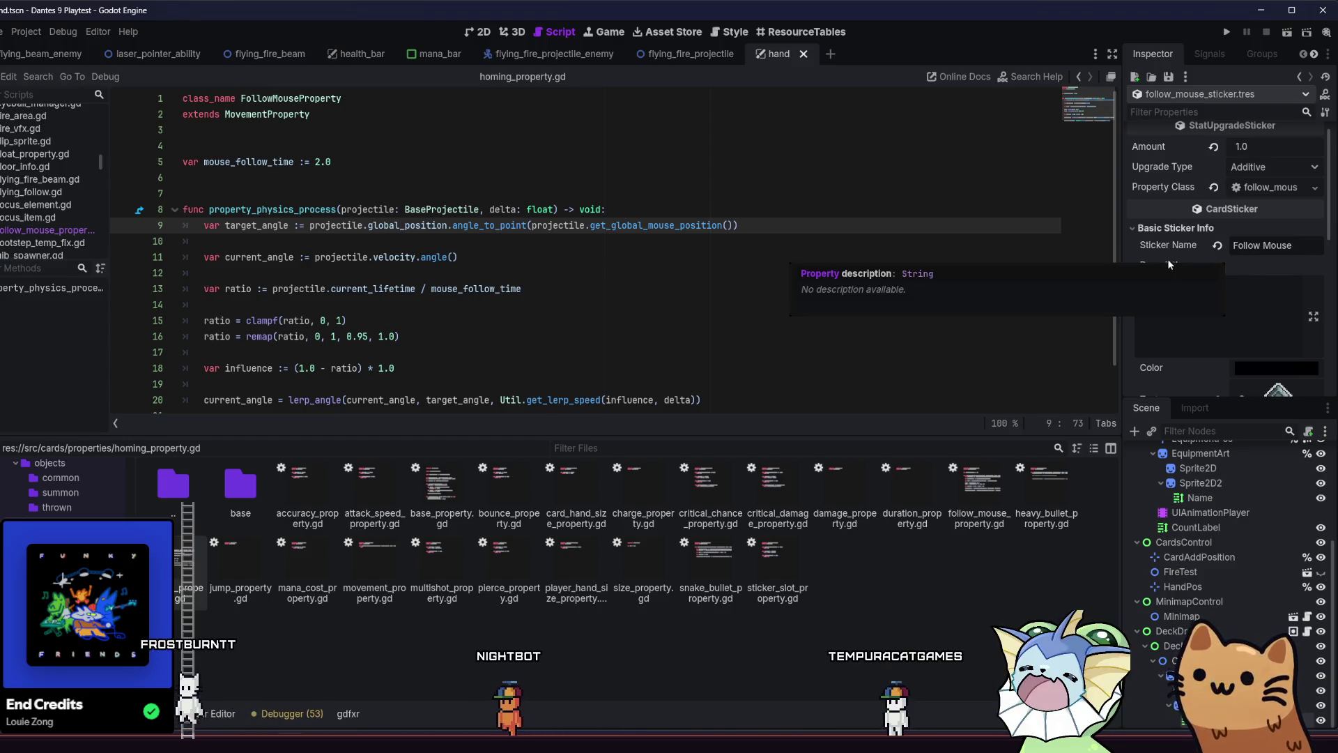
scroll(1168, 258, down, 3)
scroll(1162, 265, up, 4)
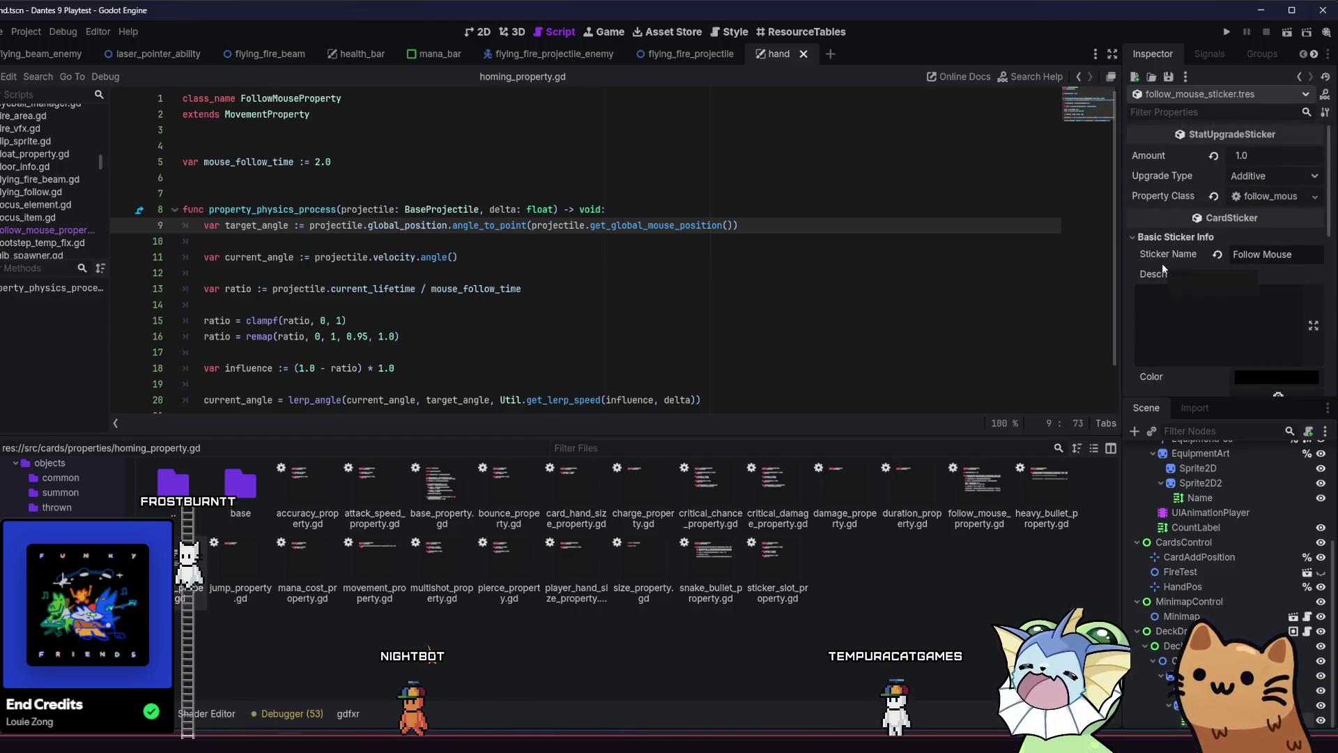